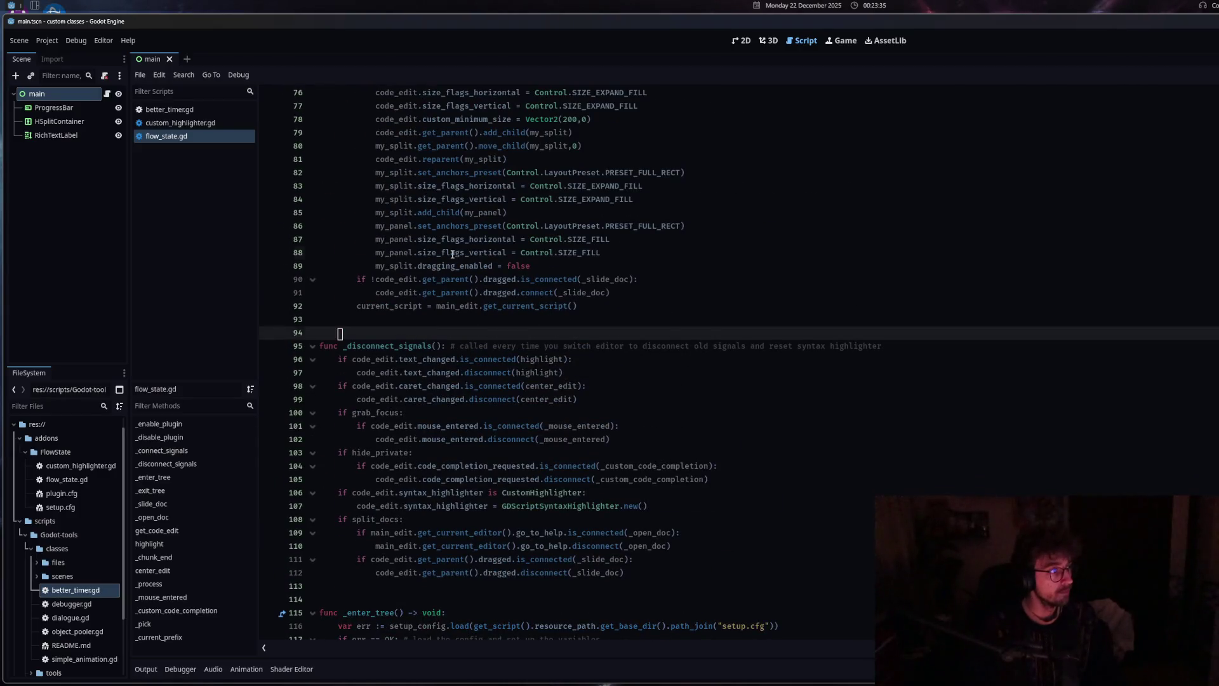
Switch from flow_state.gd to the better_timer.gd script
click(452, 254)
key(Down)
key(Down)
key(Down)
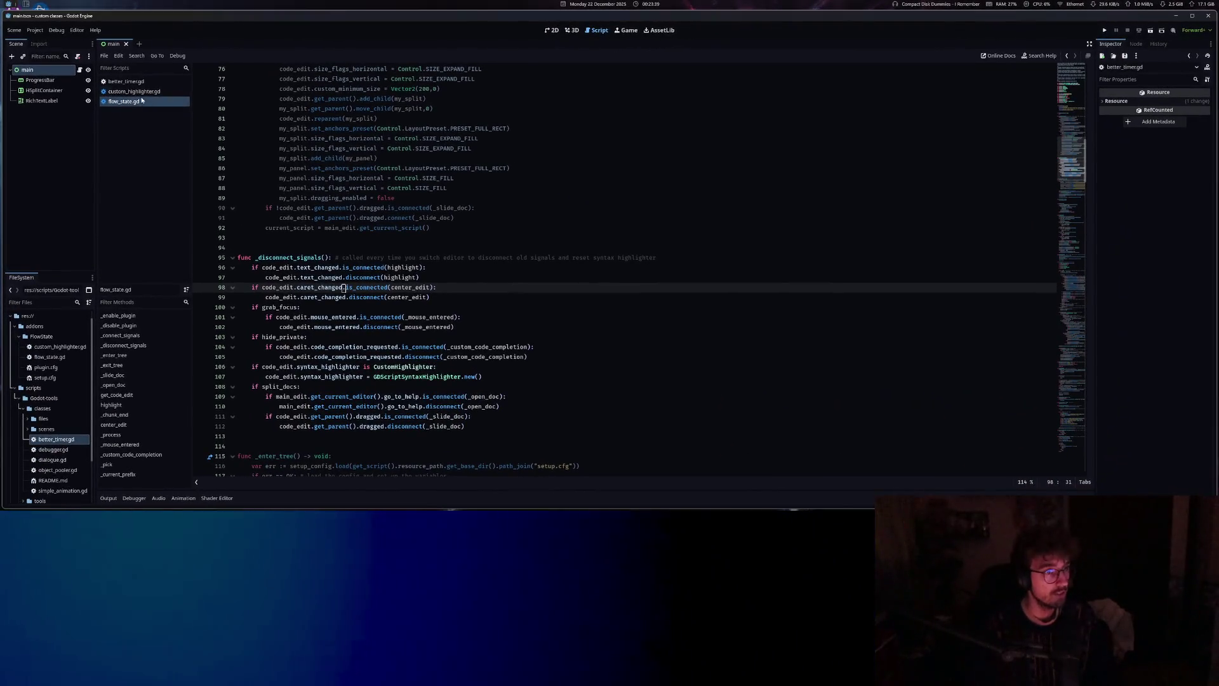
click(125, 81)
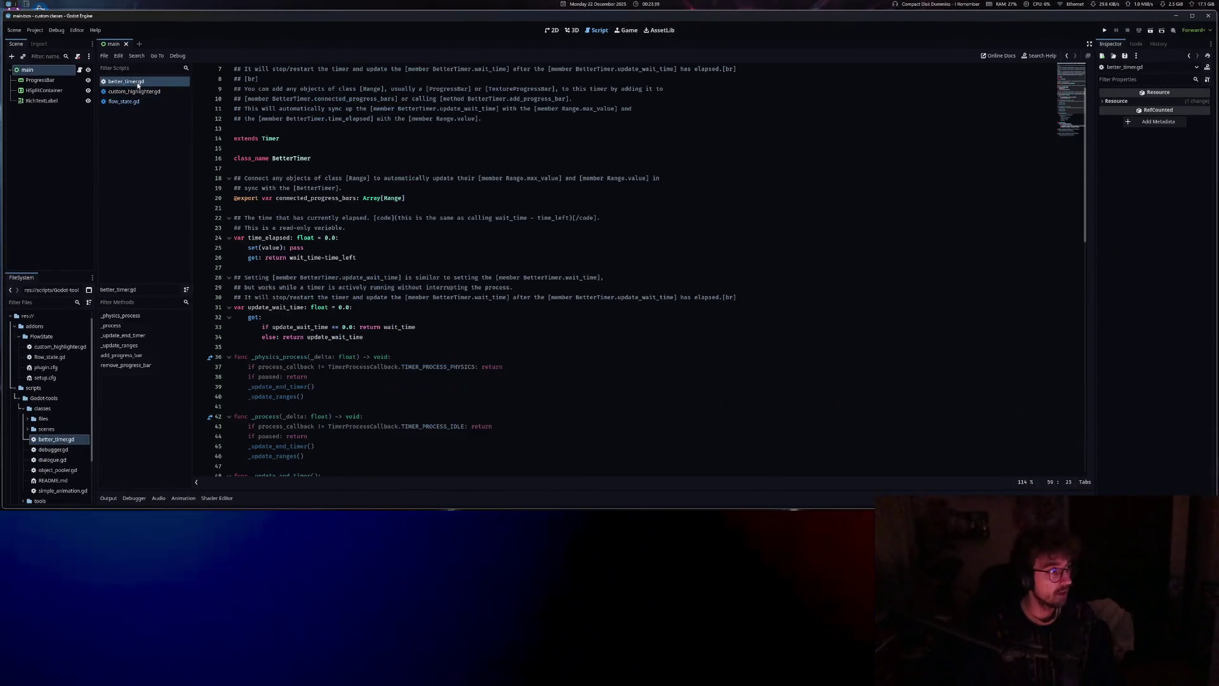
click(134, 91)
click(126, 81)
click(359, 259)
Open the float reference from _process's delta parameter and widen the help page
scroll(360, 259, down, 6)
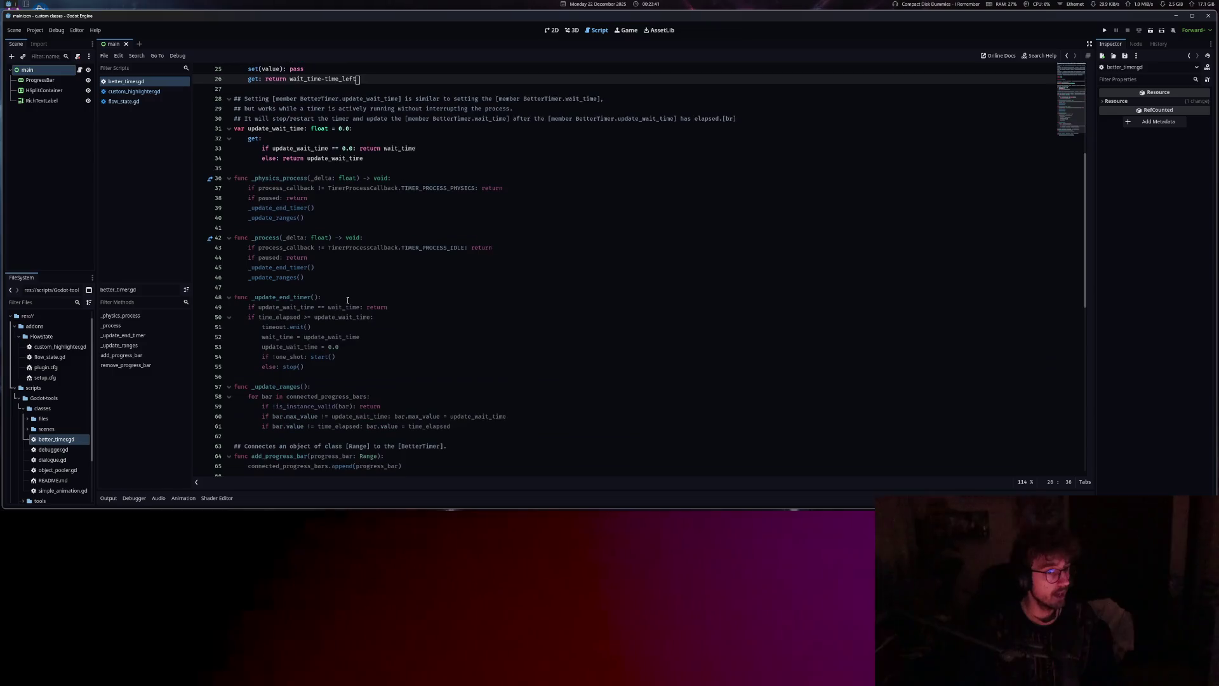
click(330, 238)
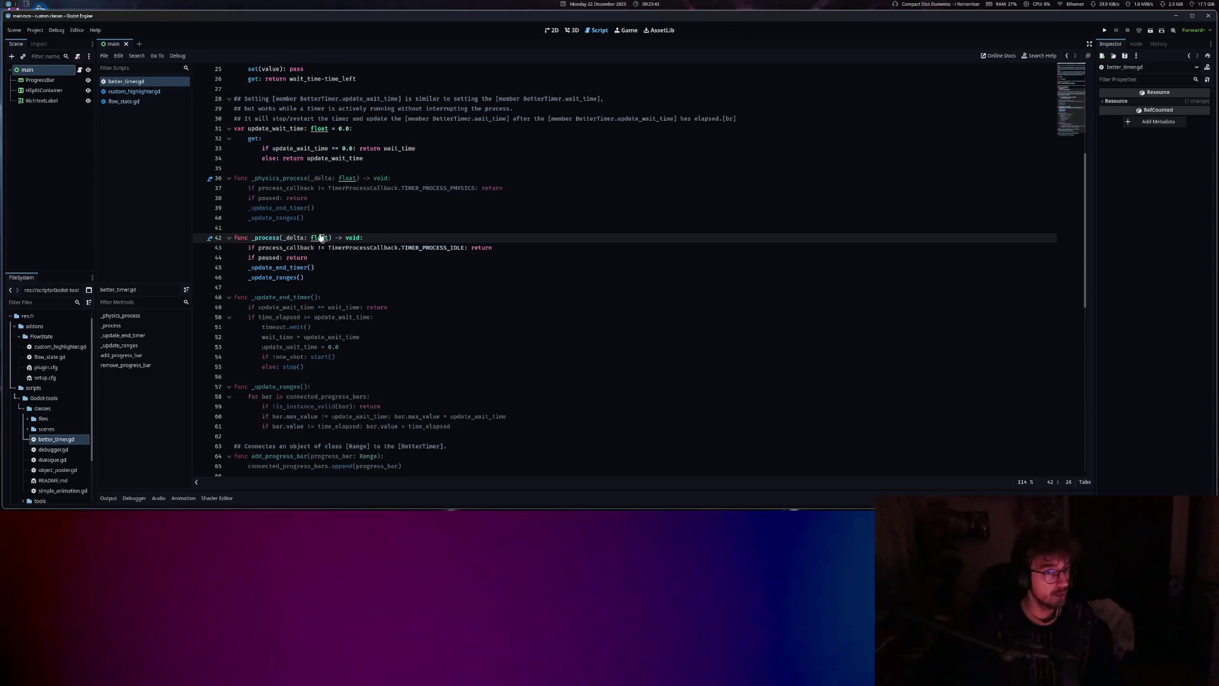
ctrl+click(322, 239)
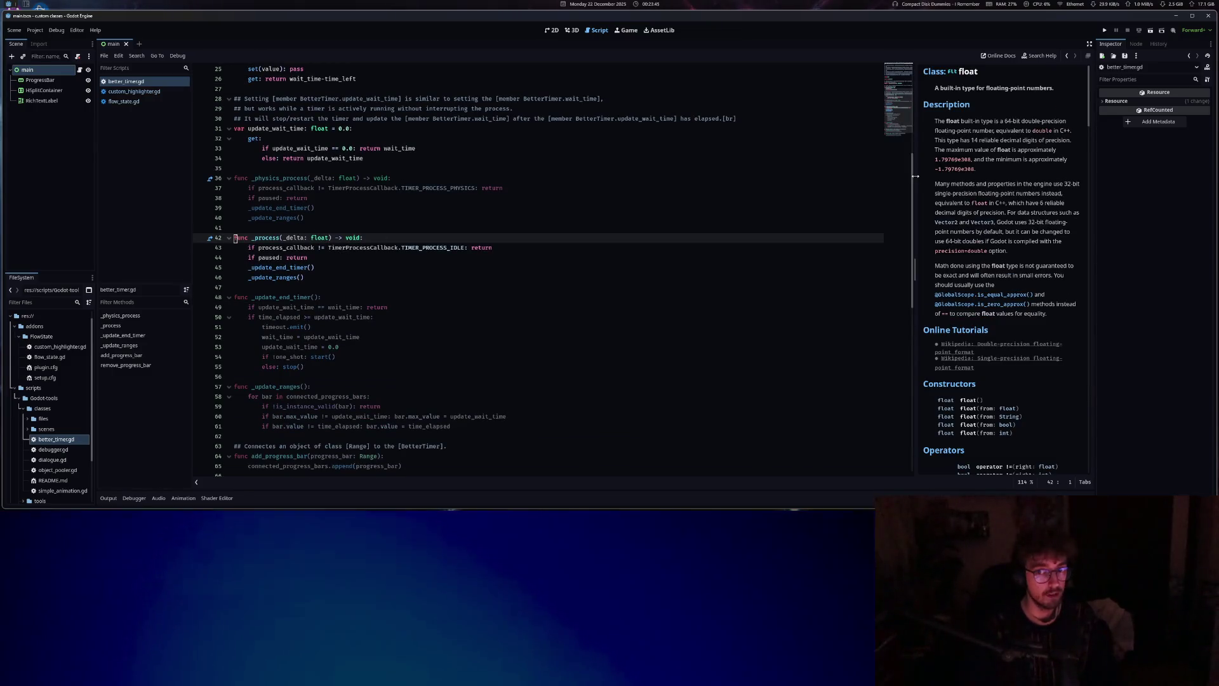
drag(911, 174, 718, 191)
scroll(523, 296, down, 7)
Read through the end of remove_progress_bar in better_timer.gd
click(522, 296)
scroll(522, 296, up, 7)
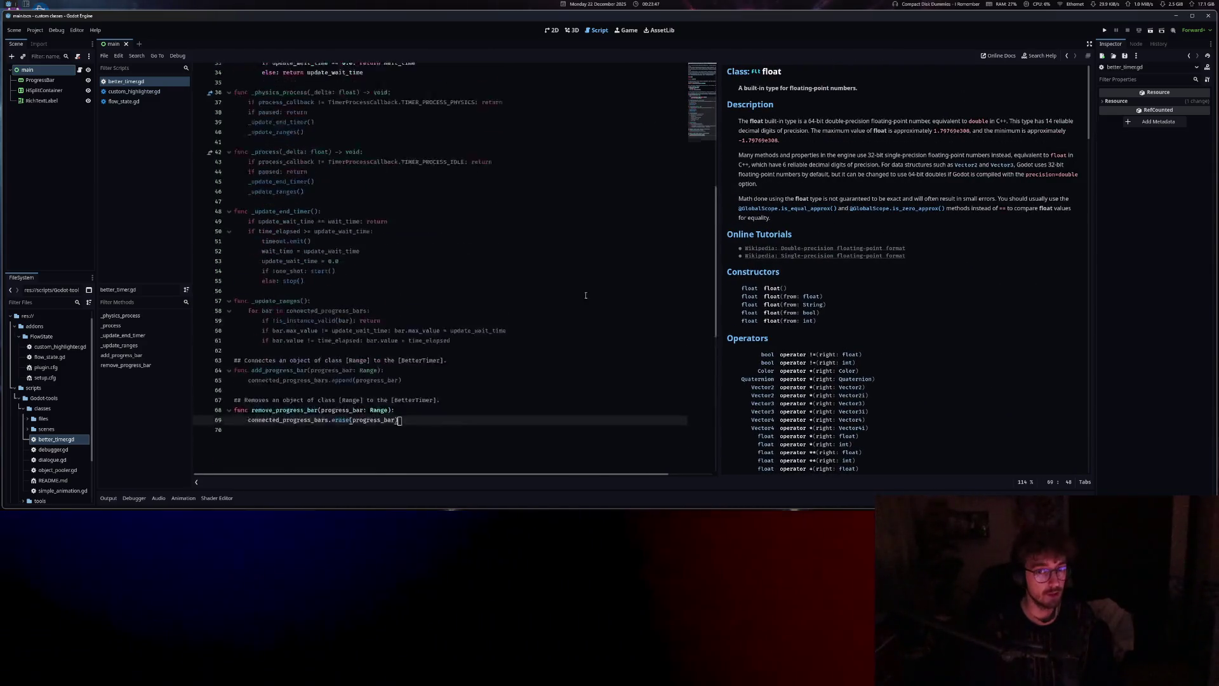
scroll(836, 323, down, 5)
scroll(836, 323, up, 5)
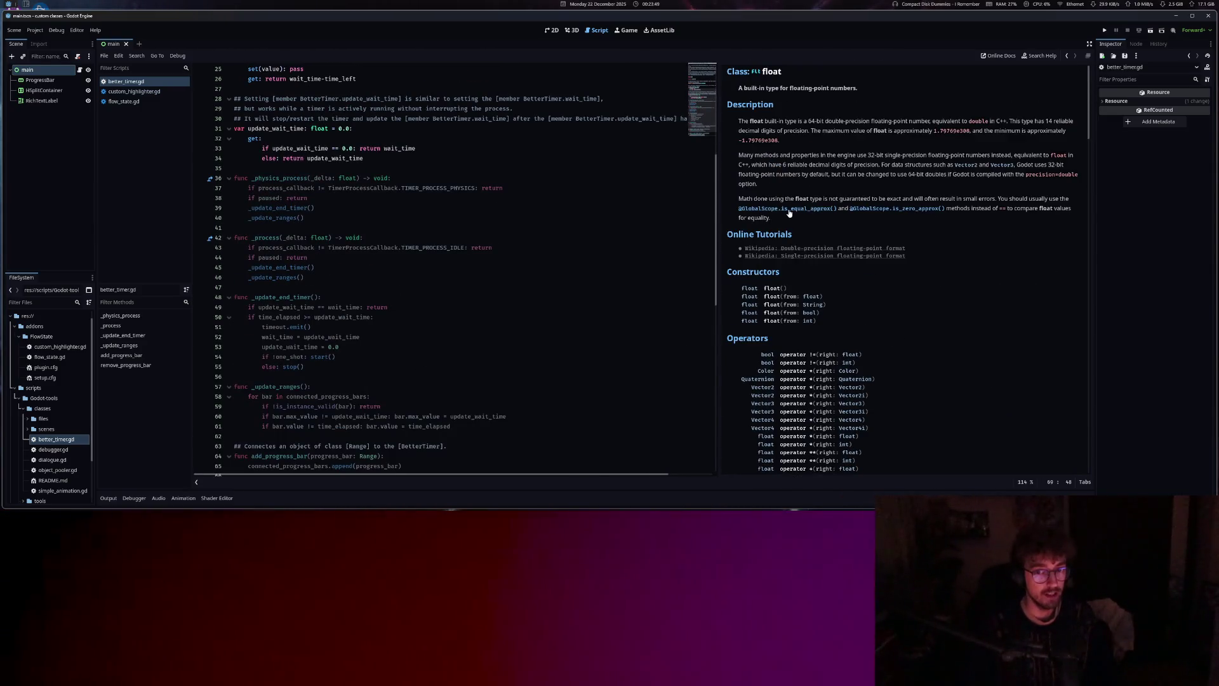
scroll(790, 213, down, 10)
scroll(790, 213, up, 10)
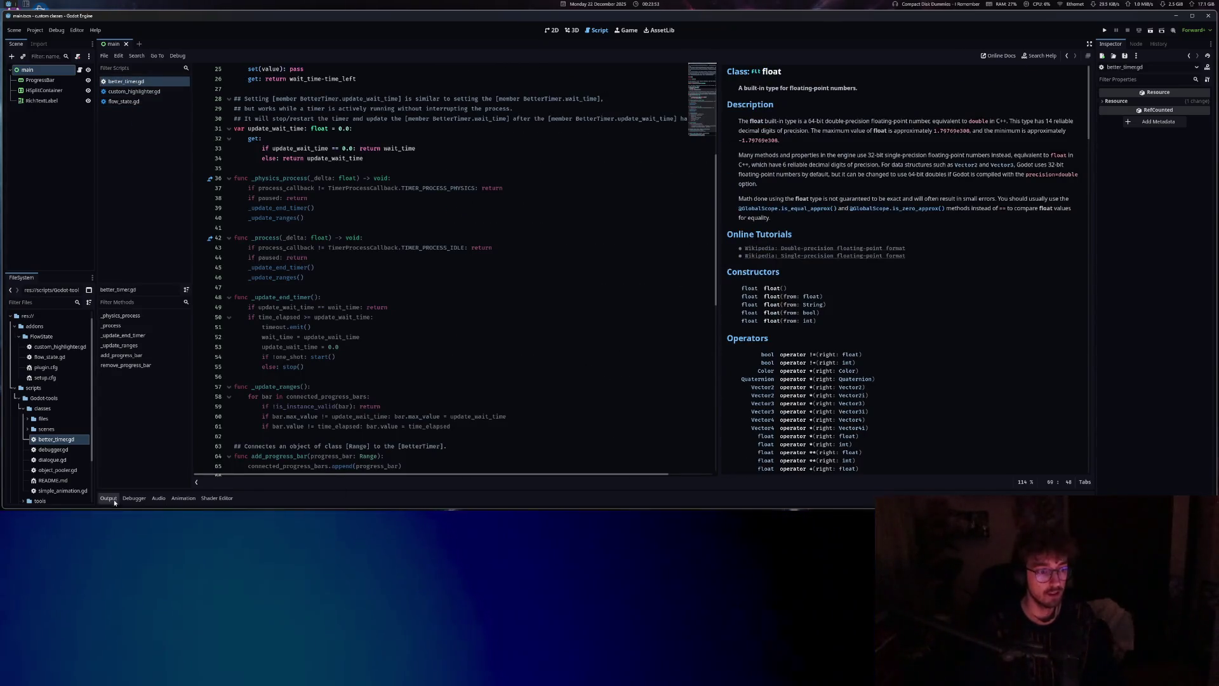
Show the output log and narrow the float help page beside the code
click(106, 499)
click(130, 92)
click(127, 81)
drag(728, 193, 1018, 199)
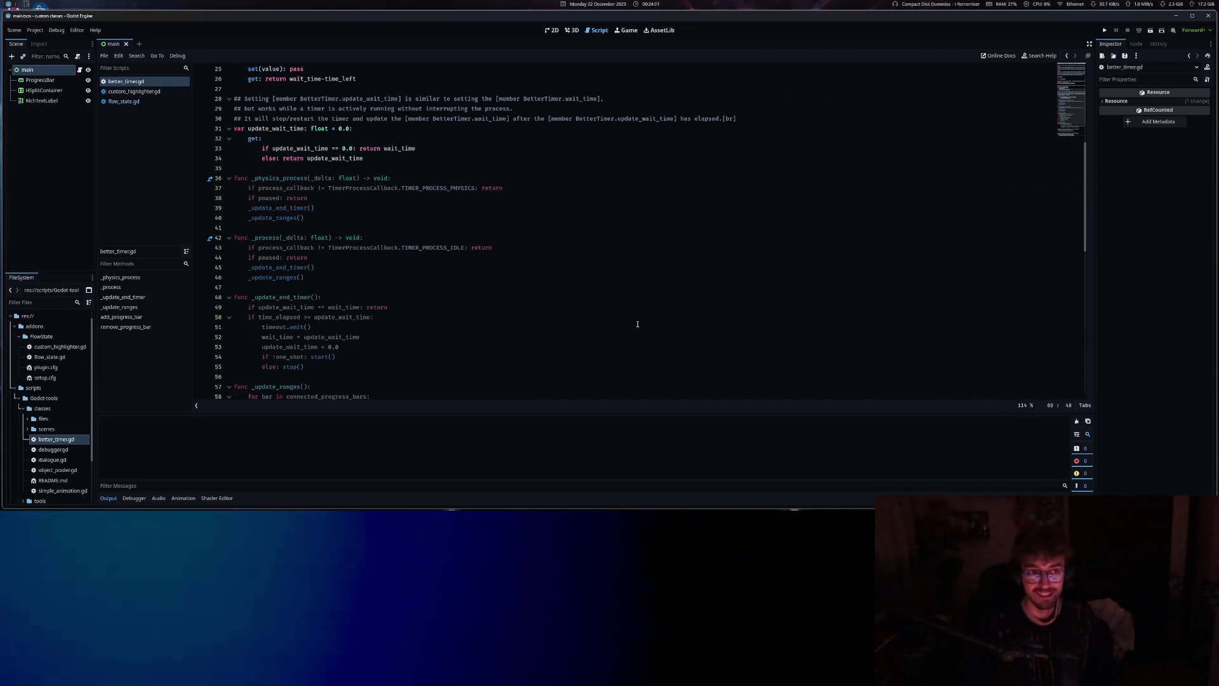
Switch back to flow_state.gd and hide the output log
click(514, 295)
click(135, 101)
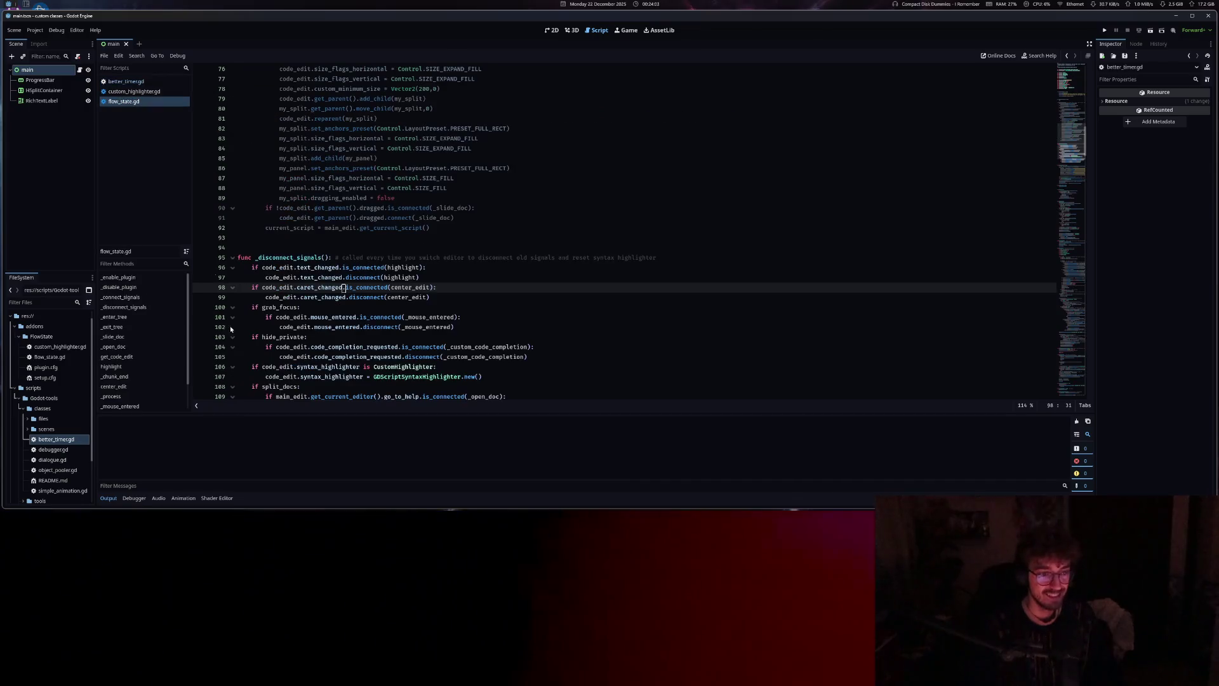
click(109, 499)
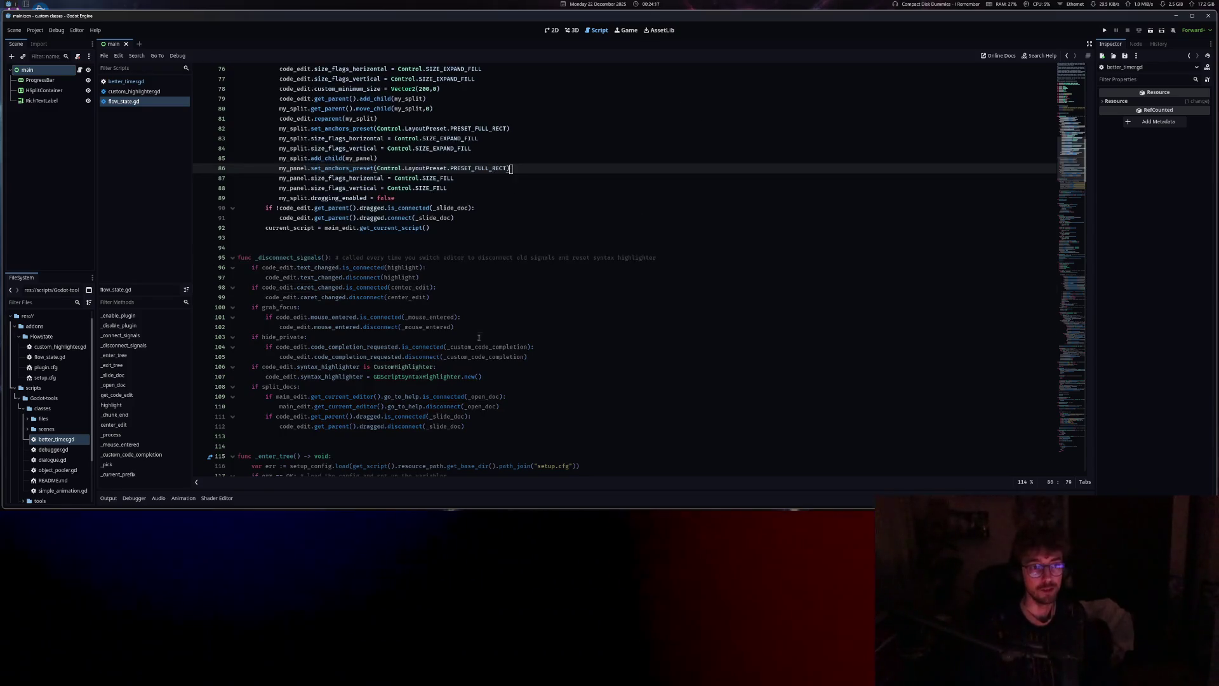
Select main_edit.get_current_editor() on line 109 and scroll down to _open_doc
click(444, 337)
scroll(455, 319, down, 6)
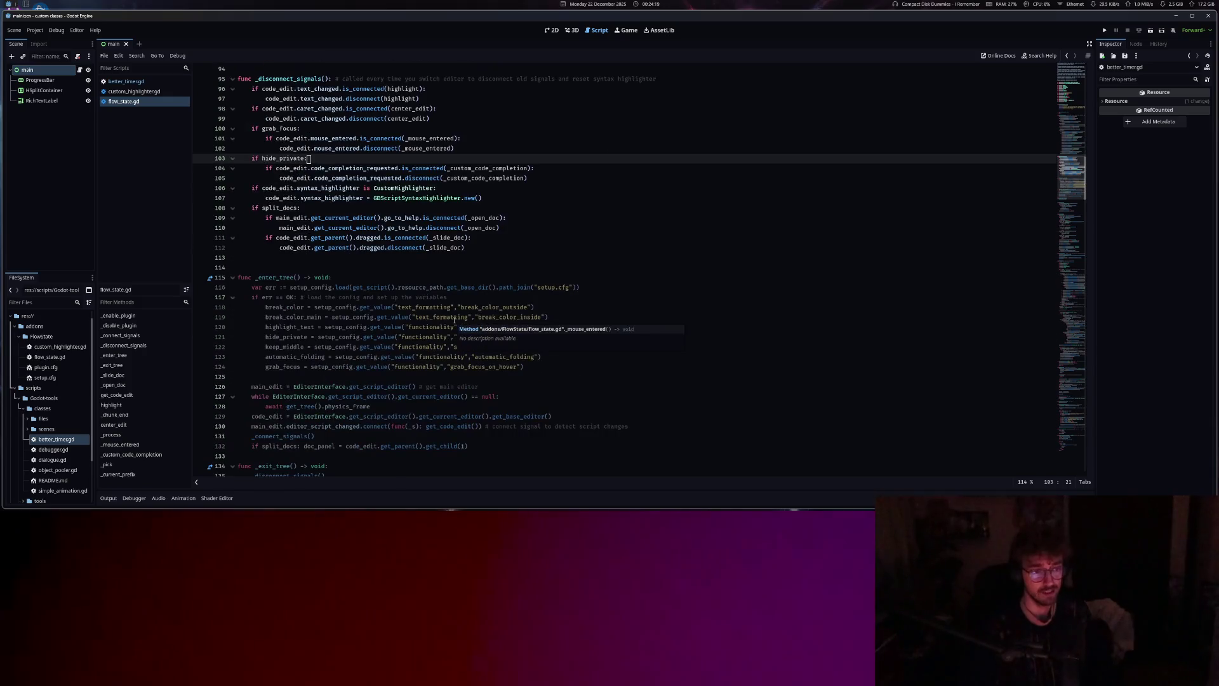
click(378, 317)
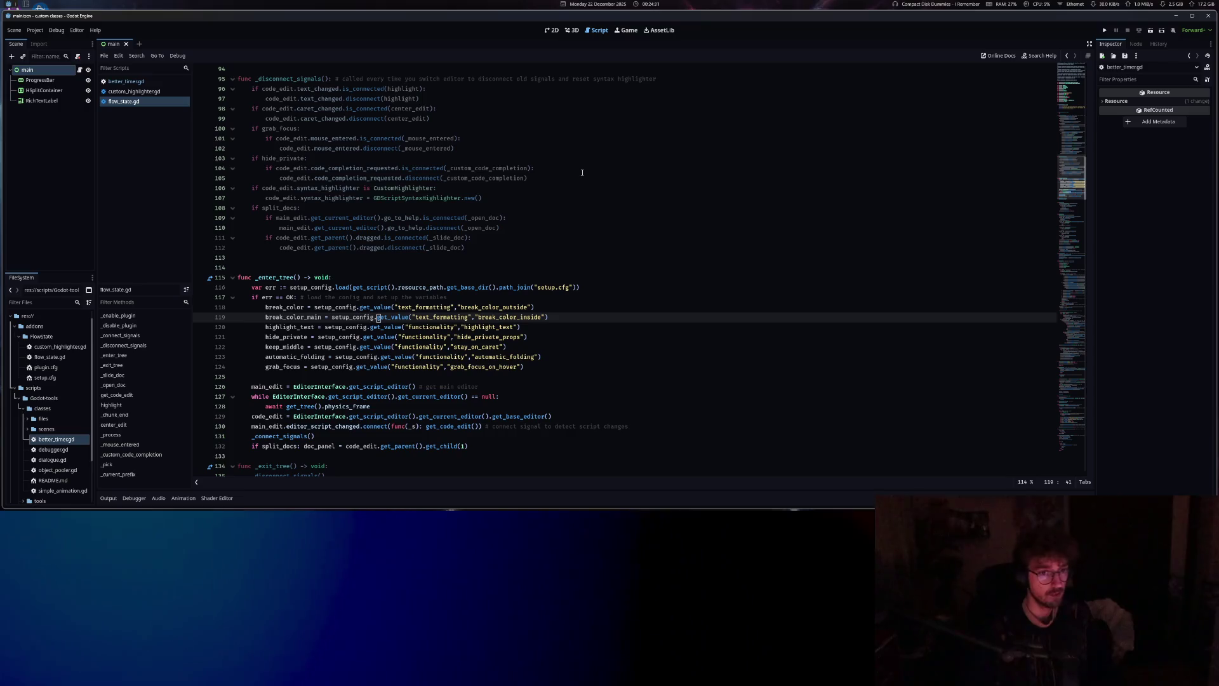
click(399, 218)
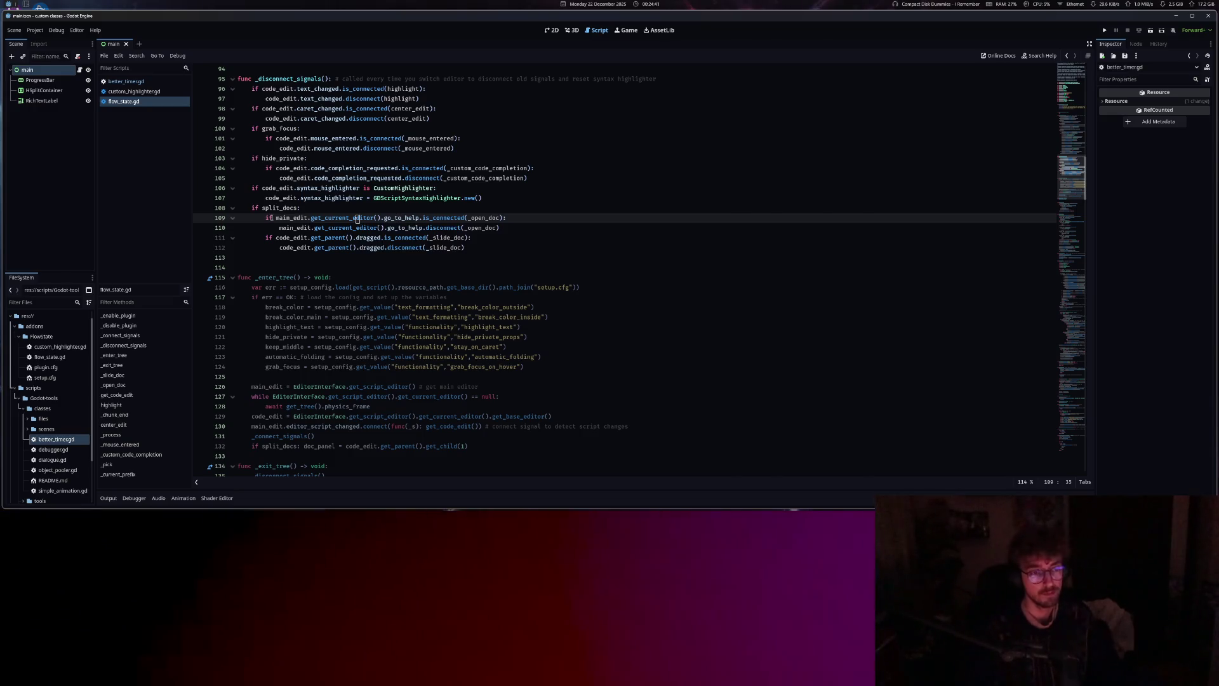
drag(314, 216, 383, 217)
scroll(315, 330, down, 13)
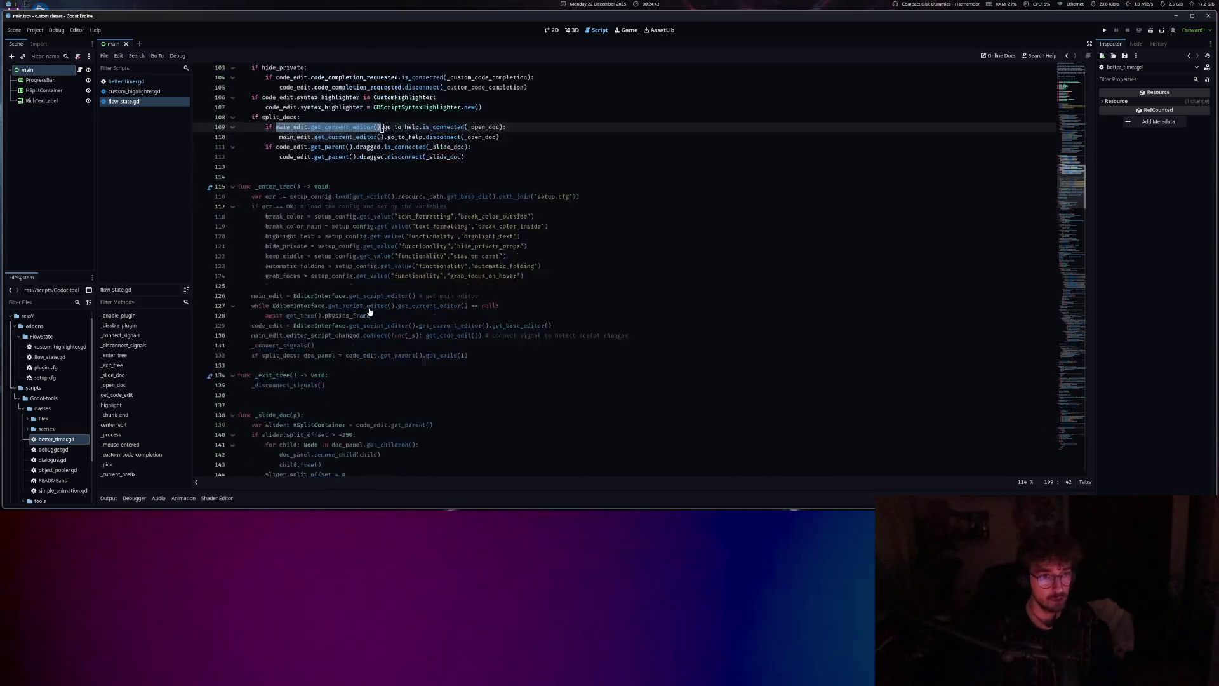
click(355, 297)
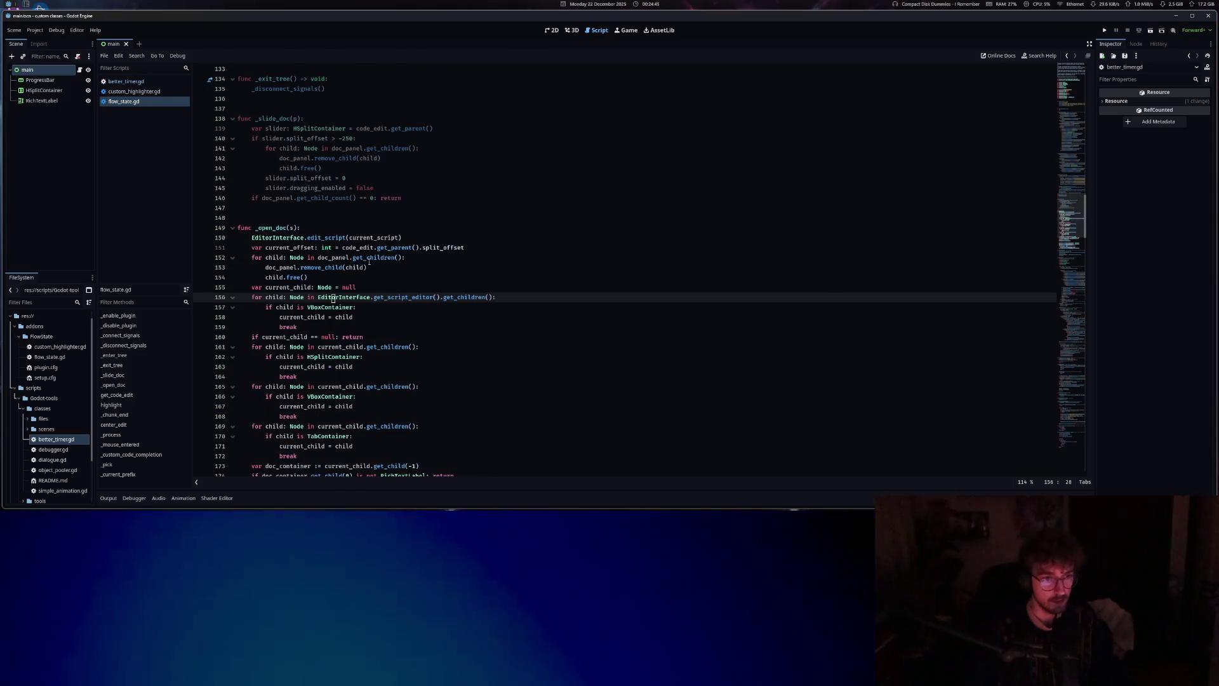
Add print(main_edit.get_current_editor()) in _open_doc and move it above edit_script
click(409, 238)
key(Return)
text(print(main_edit.get_current_editor()
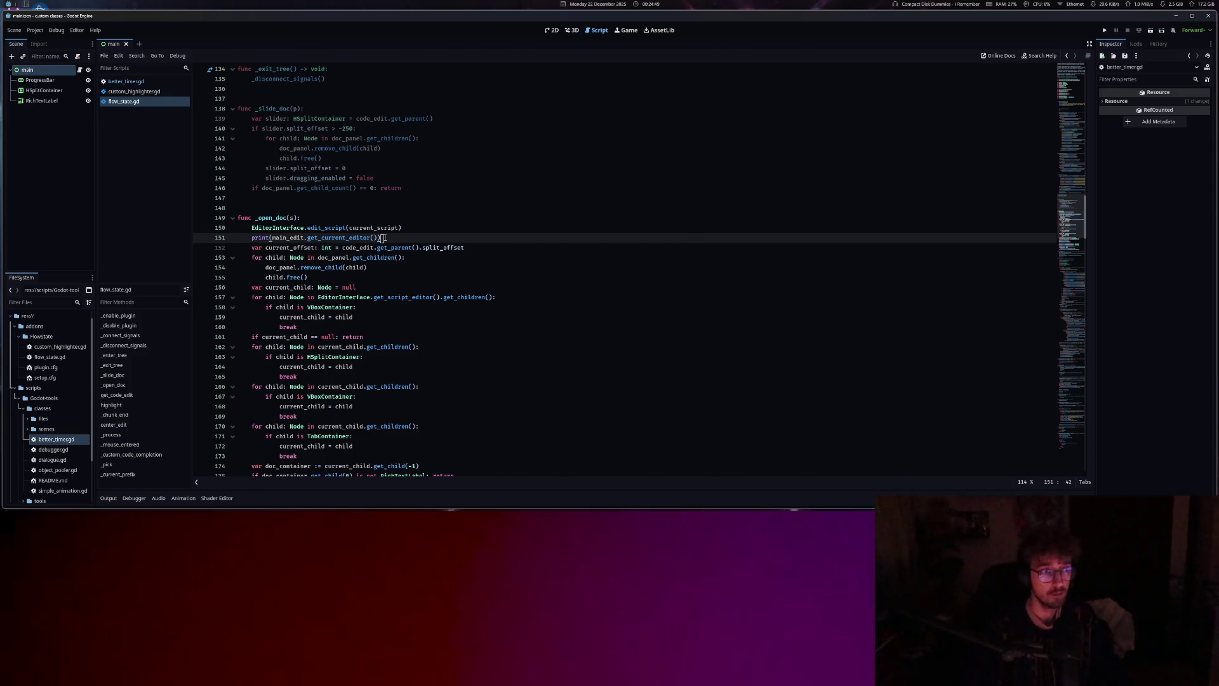
ctrl+click(335, 299)
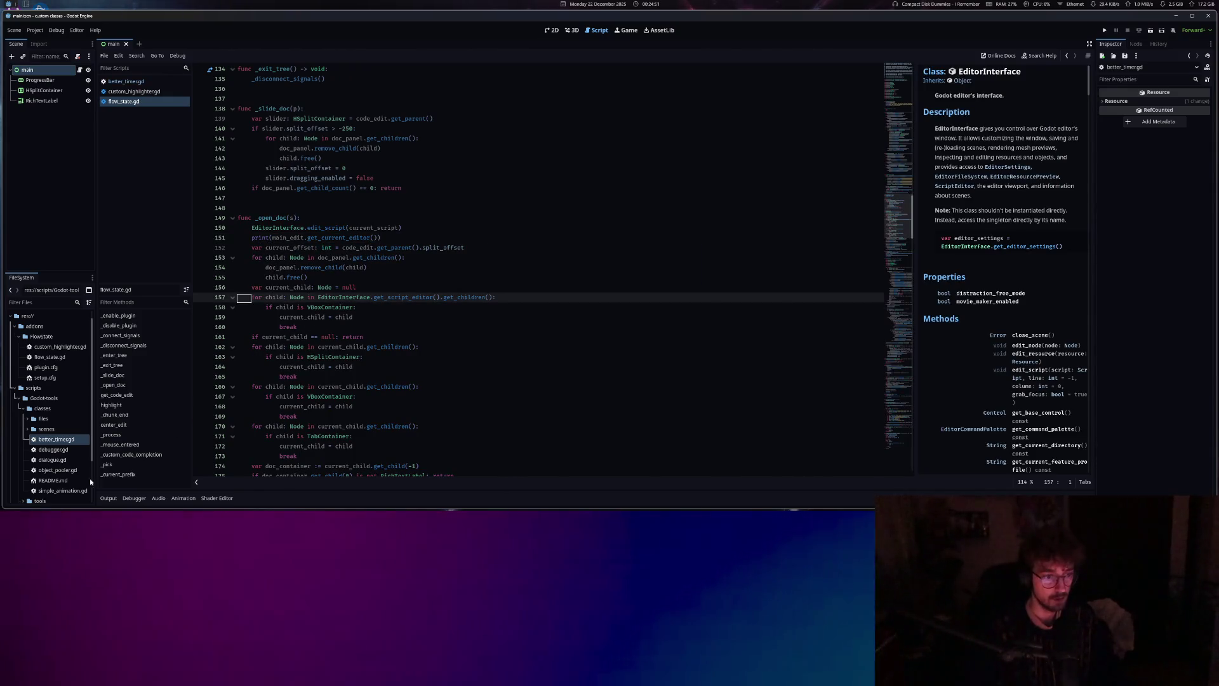
click(106, 498)
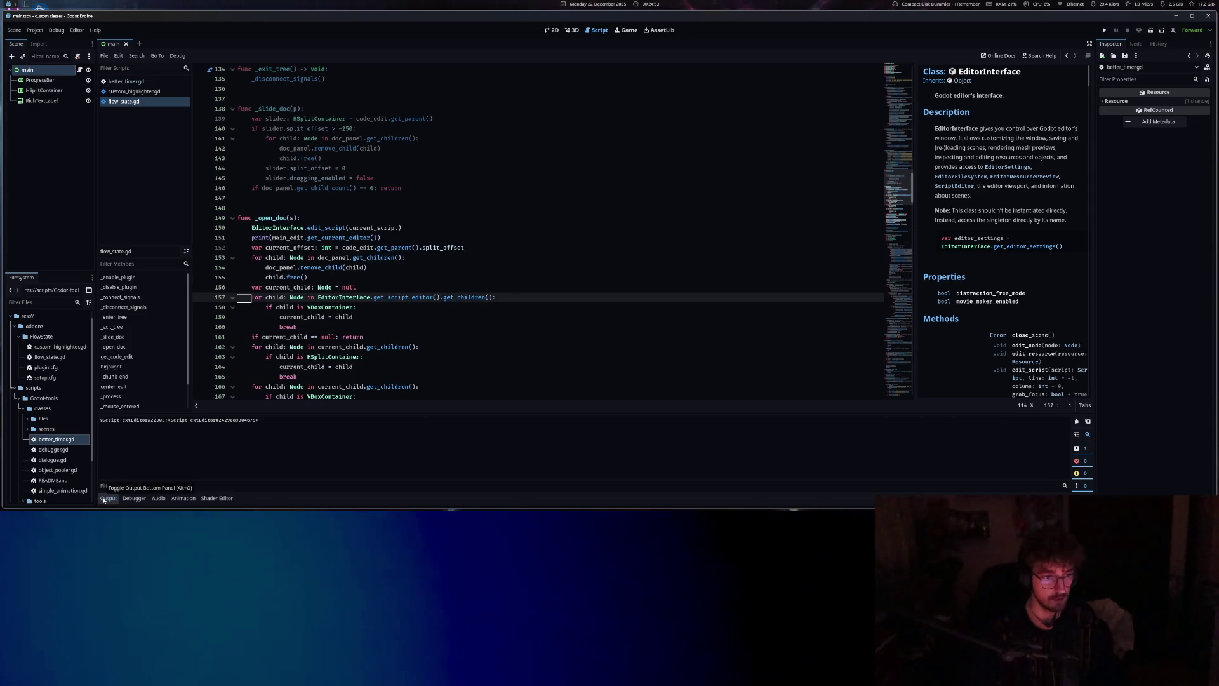
click(405, 357)
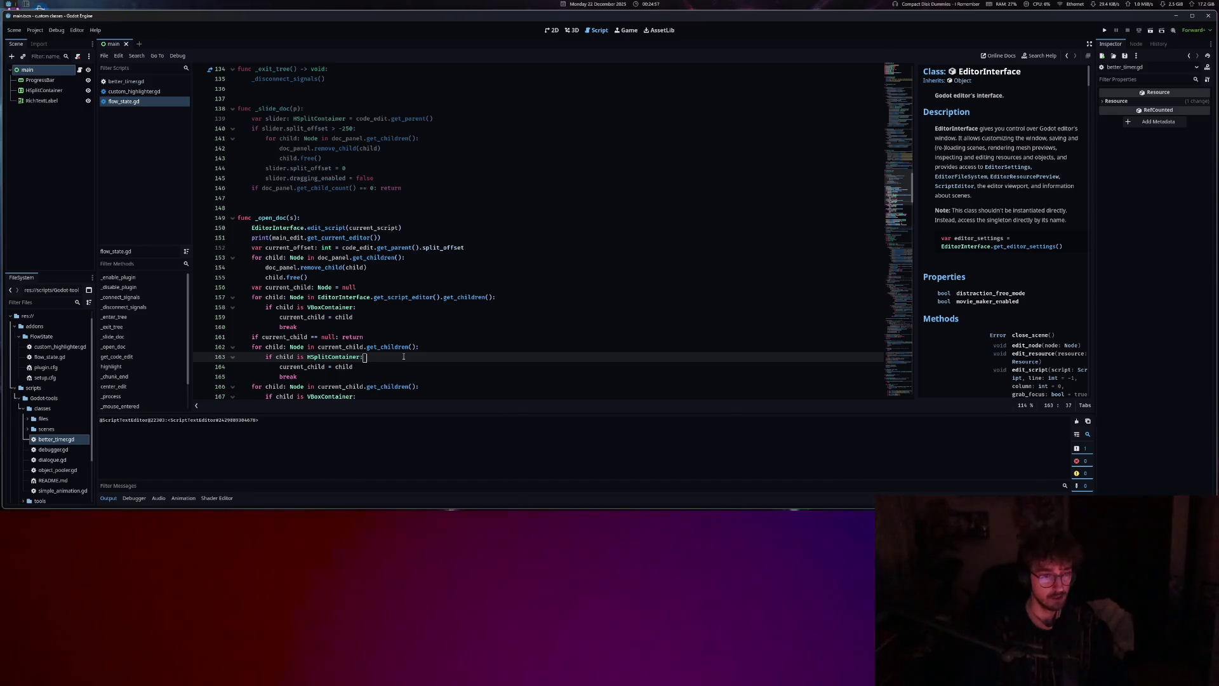
click(399, 238)
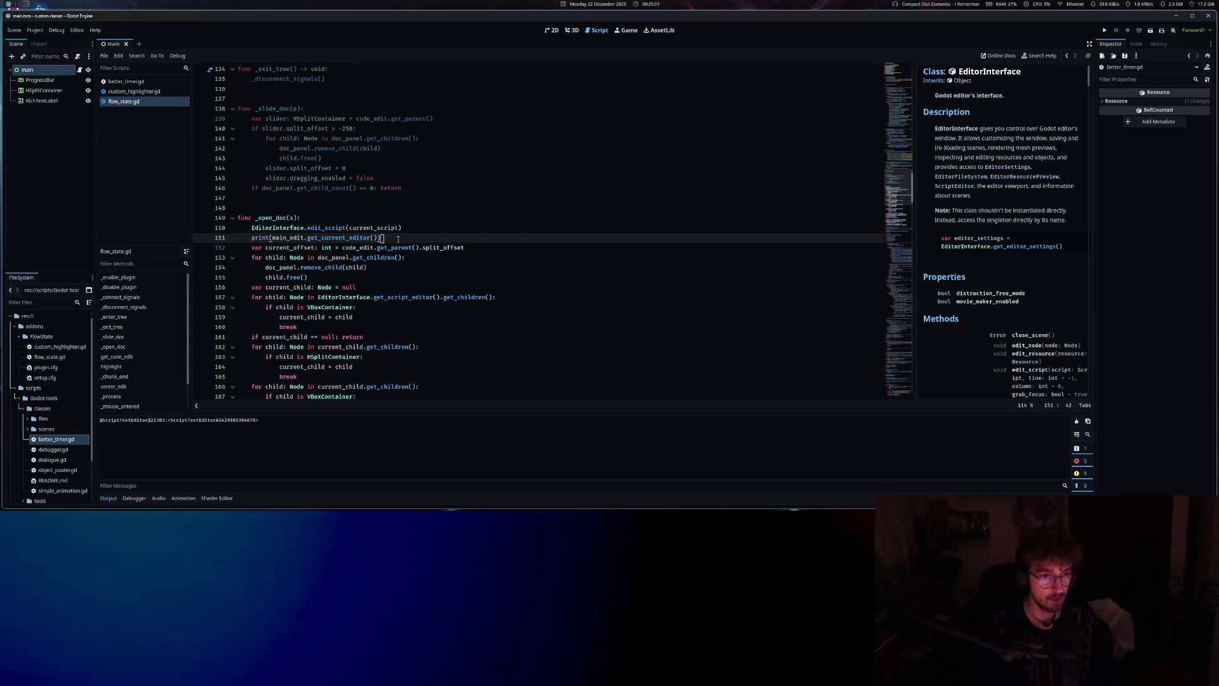
key(alt+Up)
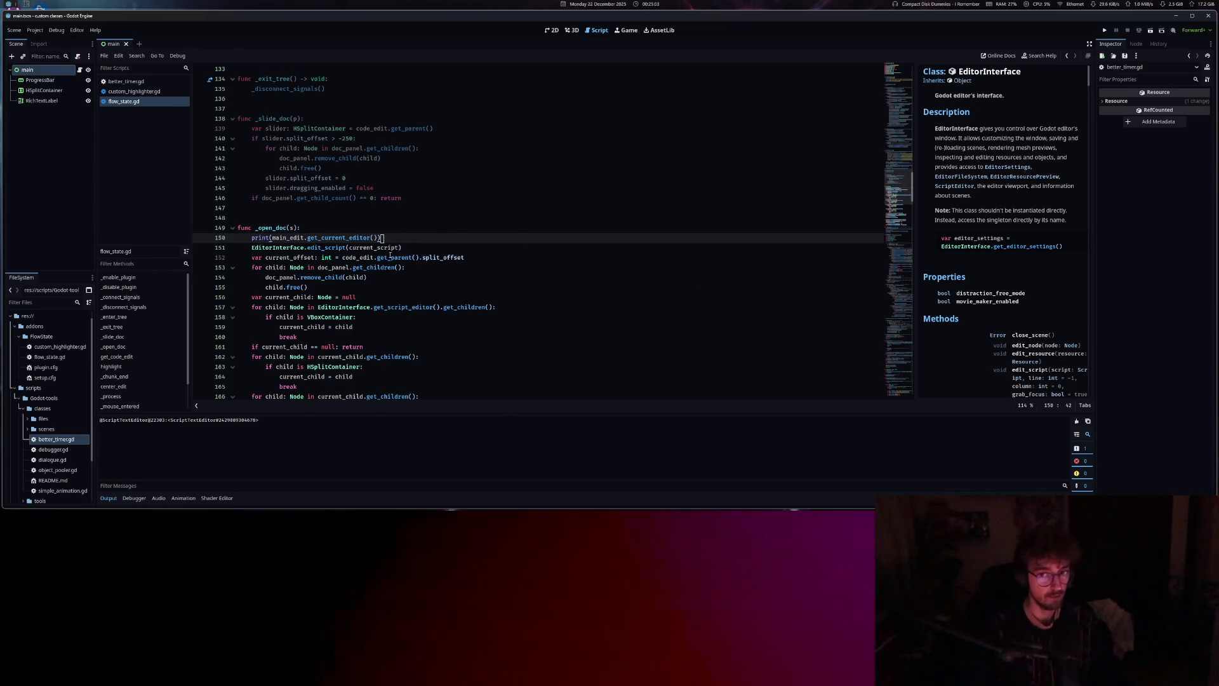
Open the Node class reference and delete the print line from _open_doc
click(391, 258)
ctrl+click(325, 298)
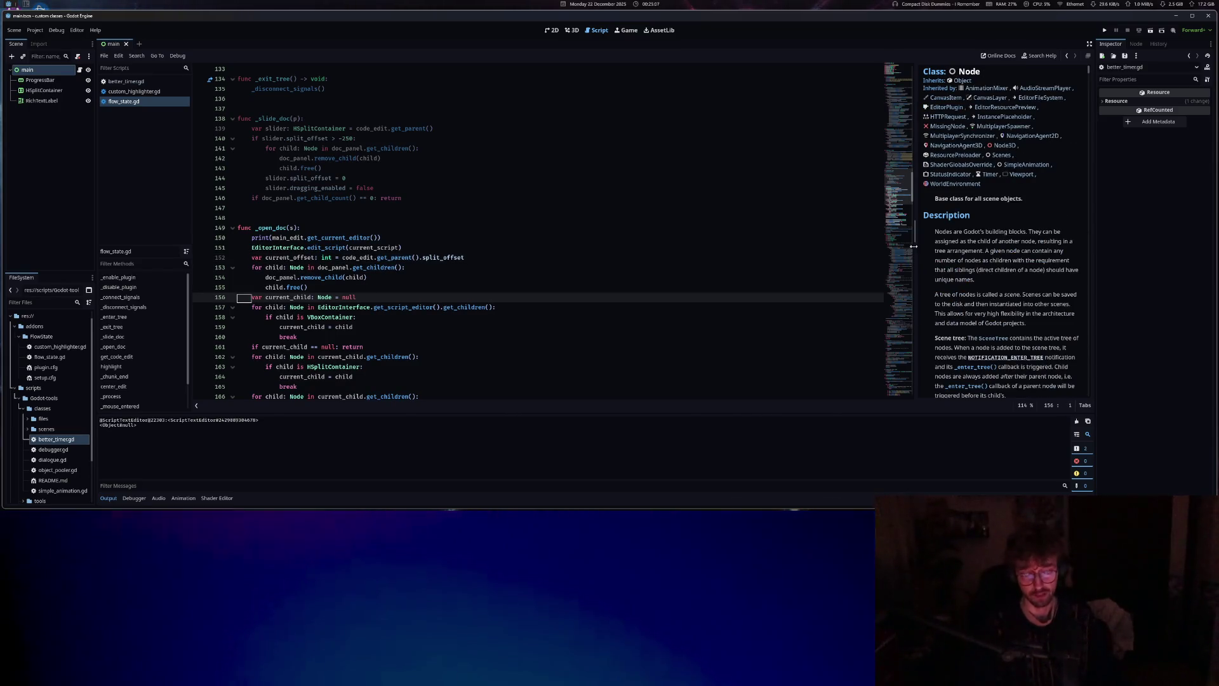
click(365, 238)
click(397, 238)
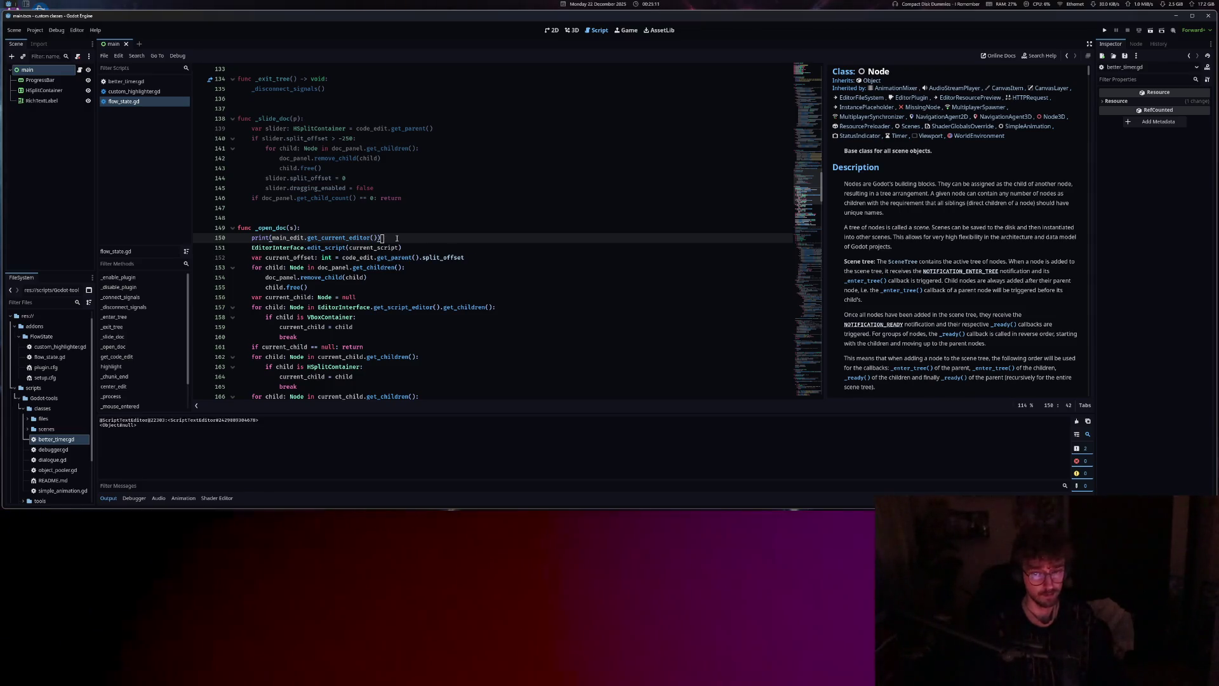
key(BackSpace)
key(BackSpace)
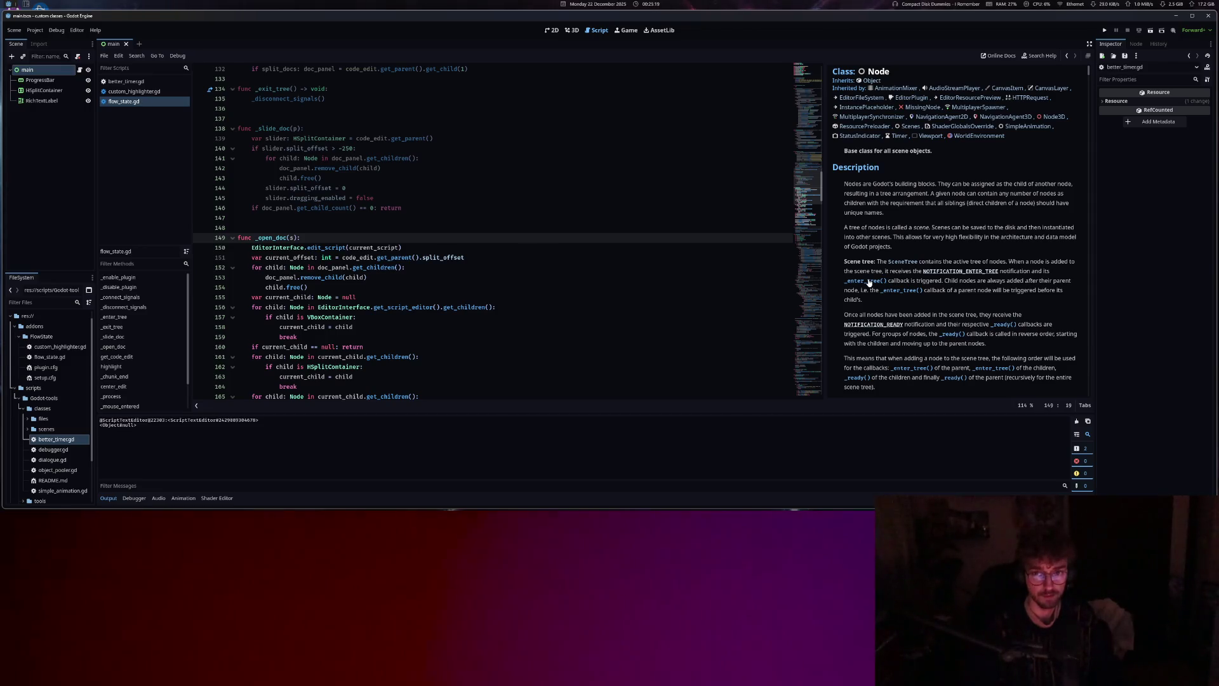
Copy Node doc text into the output message filter, then clear the filter
mouse_move(806, 325)
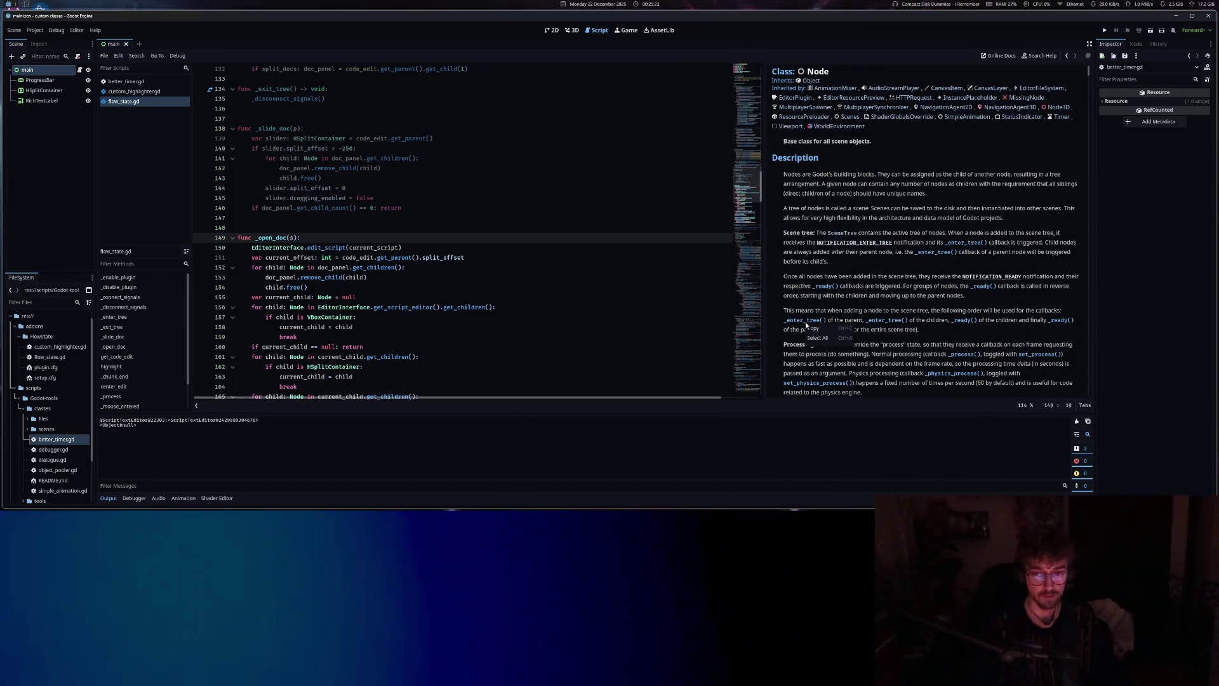
right_click(811, 330)
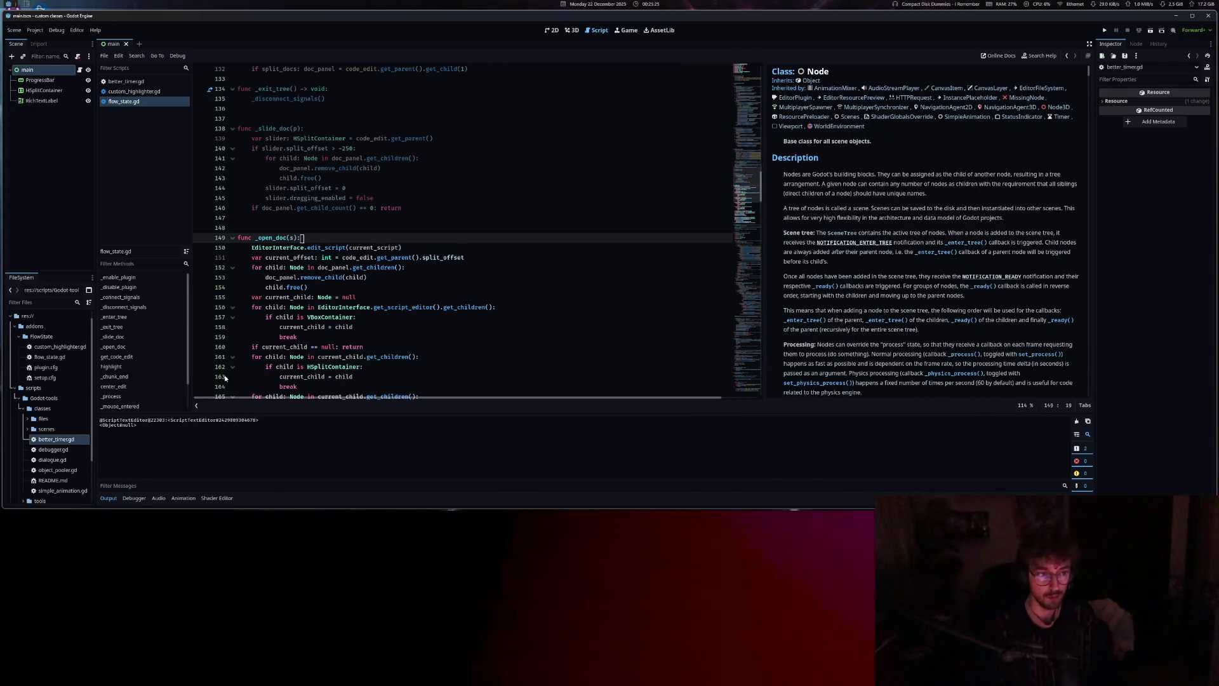
click(166, 486)
key(ctrl+v)
key(ctrl+a)
key(BackSpace)
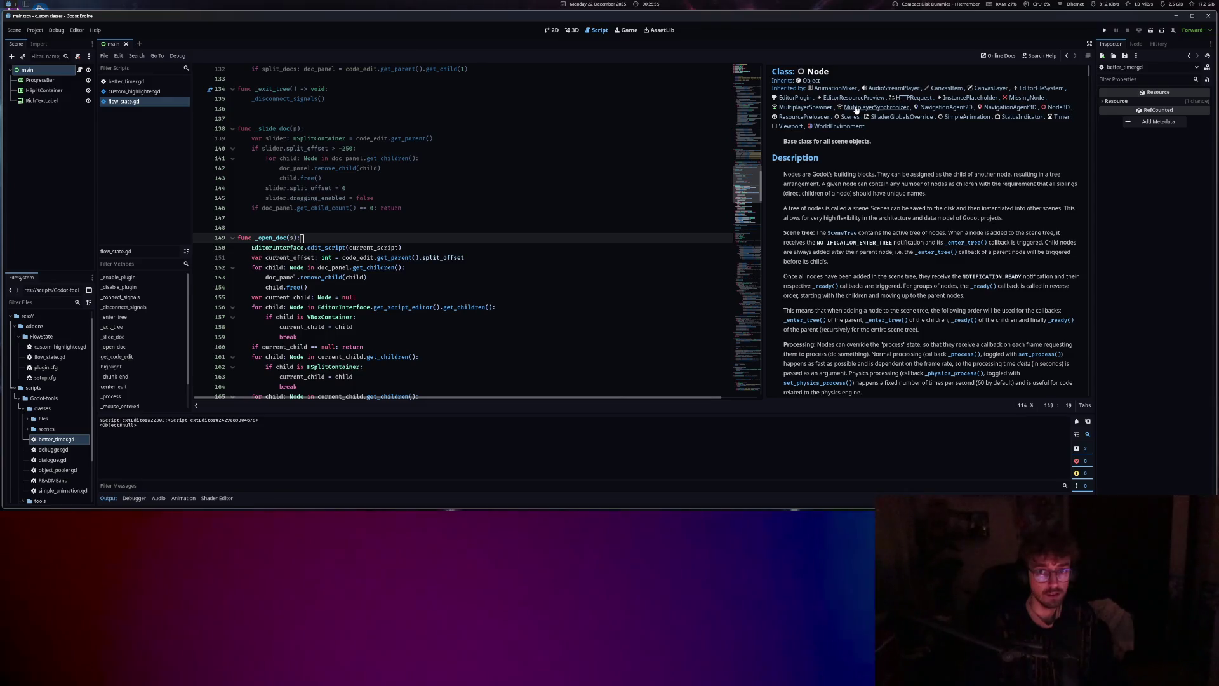
Close the MultiplayerSynchronizer help page and briefly open then close the SceneTree reference
click(856, 107)
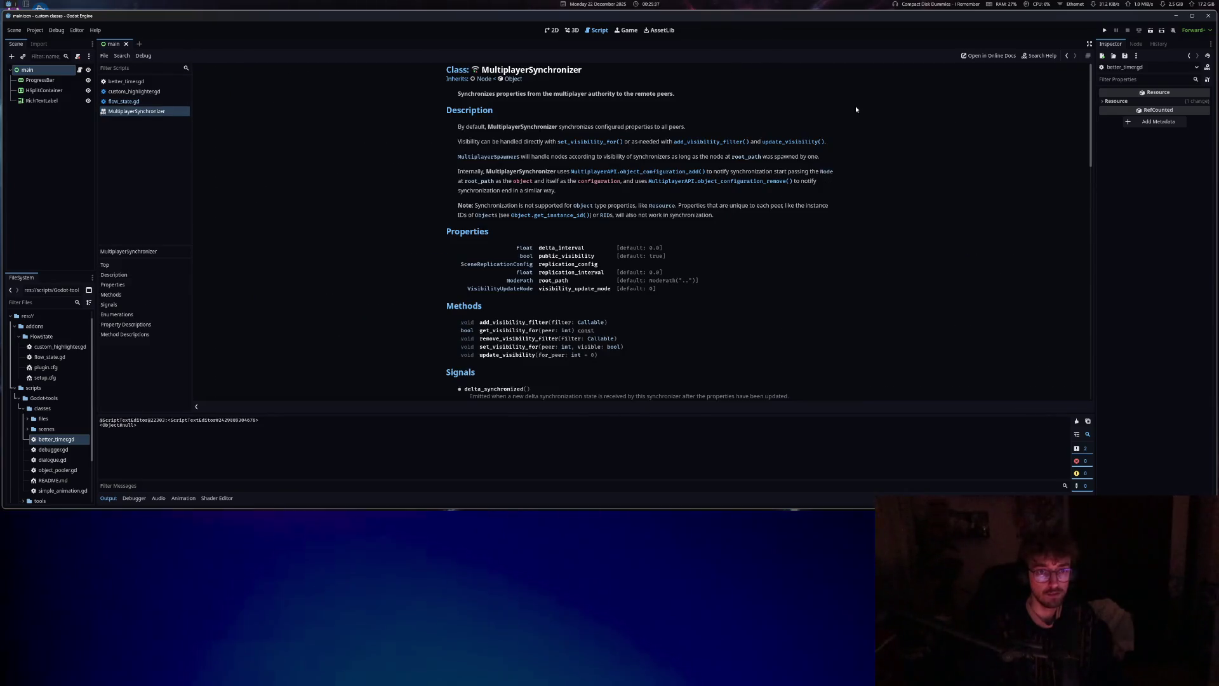
middle_click(136, 111)
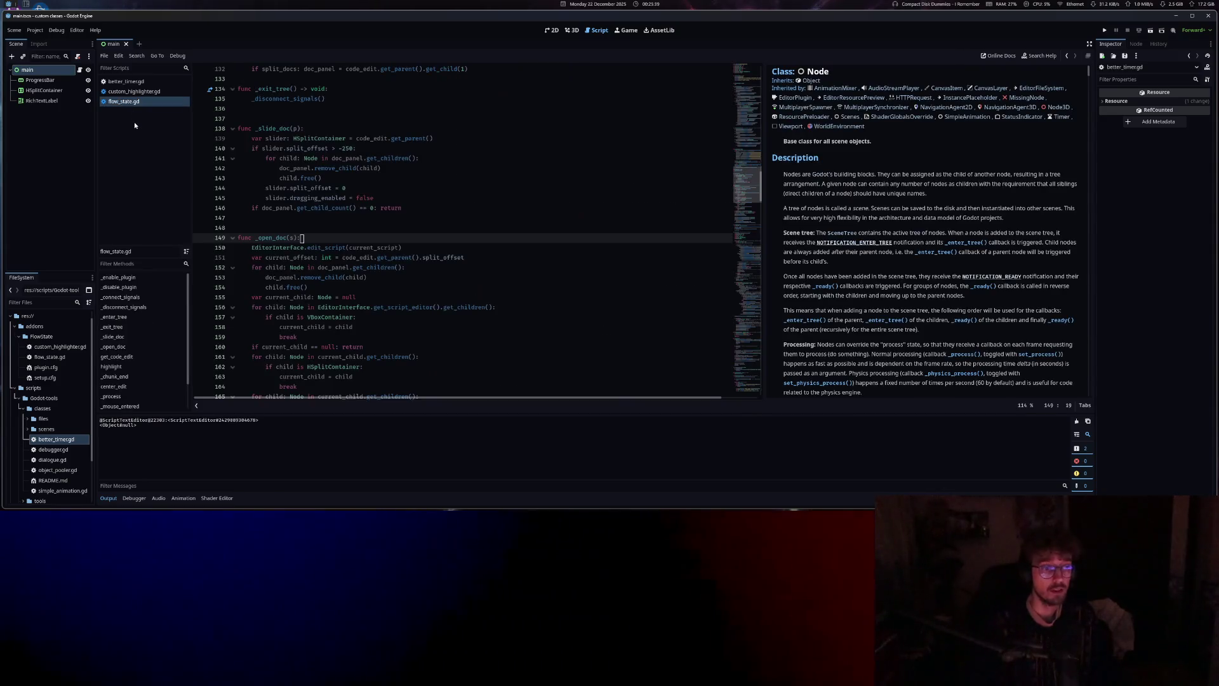
click(316, 248)
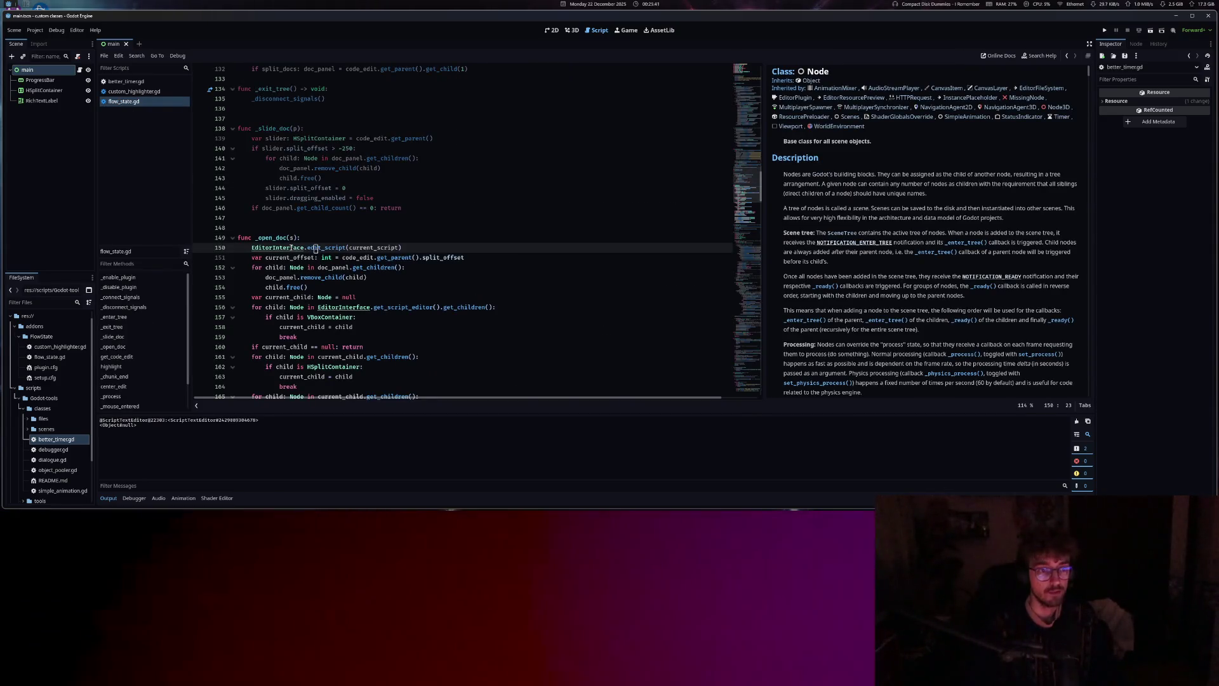
click(842, 234)
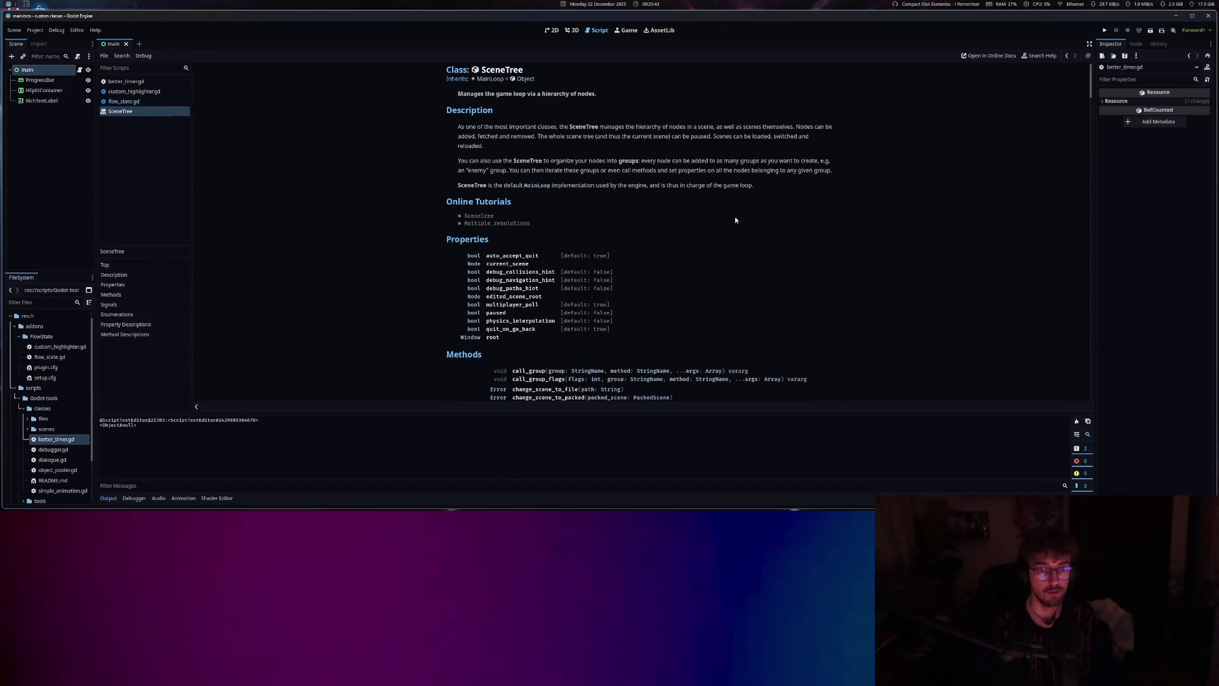
key(ctrl+w)
scroll(836, 227, down, 3)
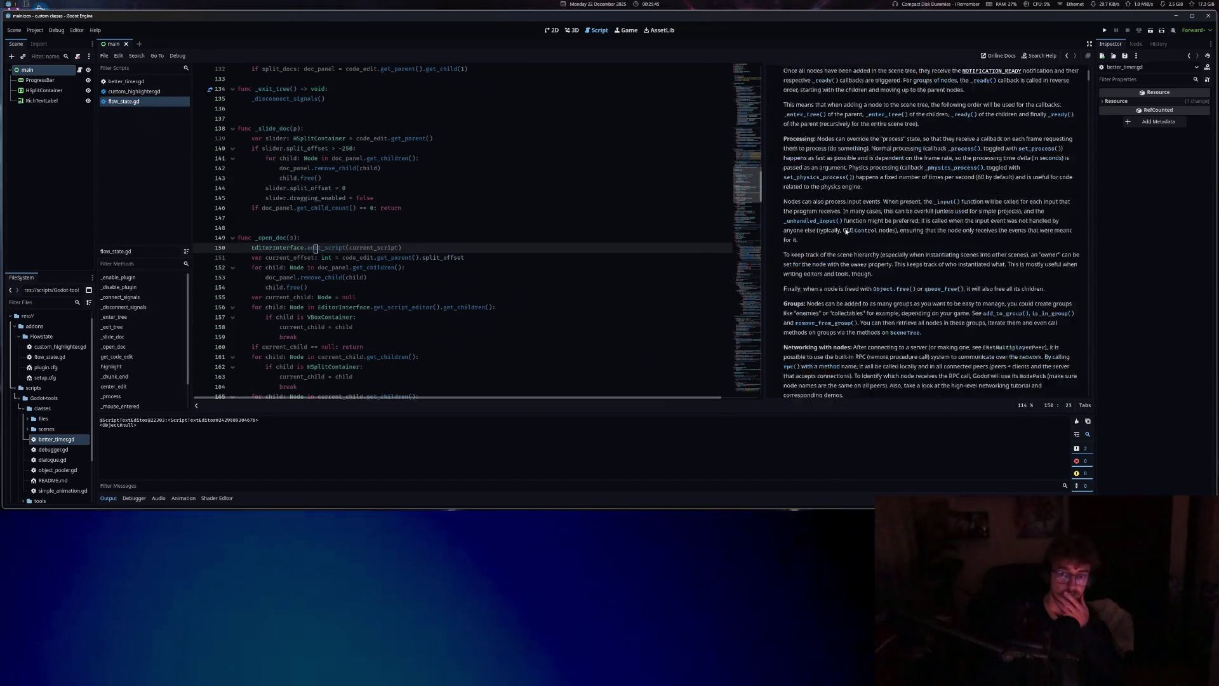
scroll(845, 191, up, 3)
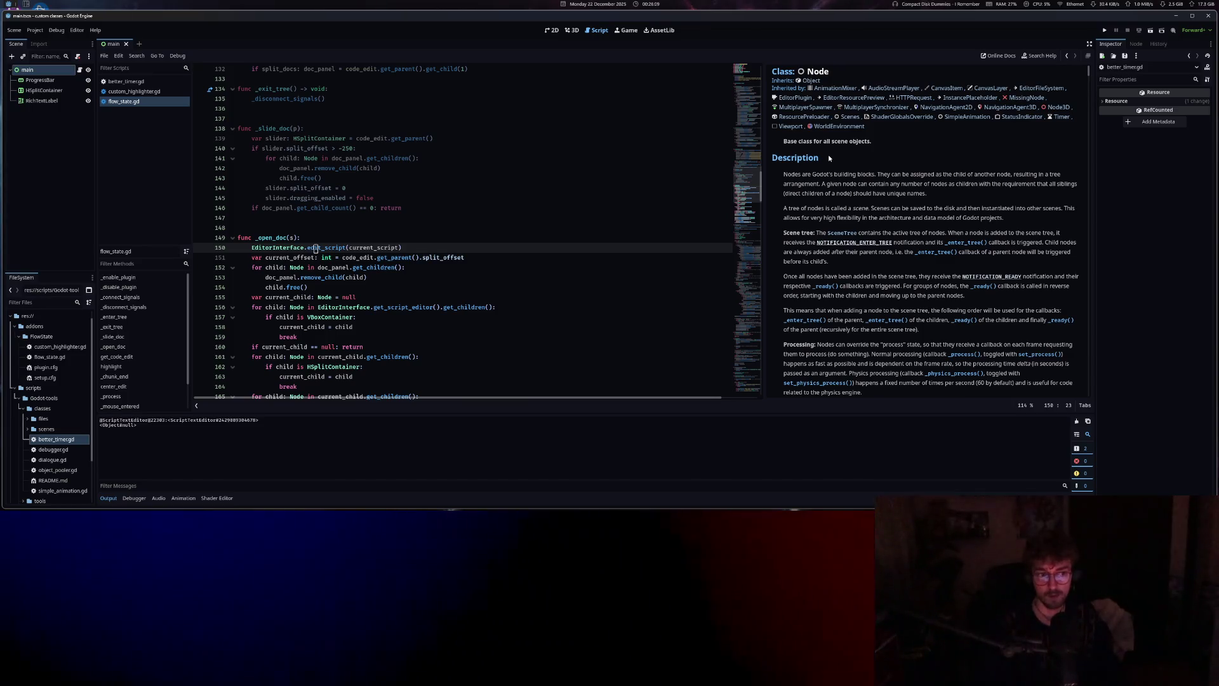
Review the disconnect lines and select the go_to_help connection check on line 109
click(346, 207)
scroll(346, 241, up, 12)
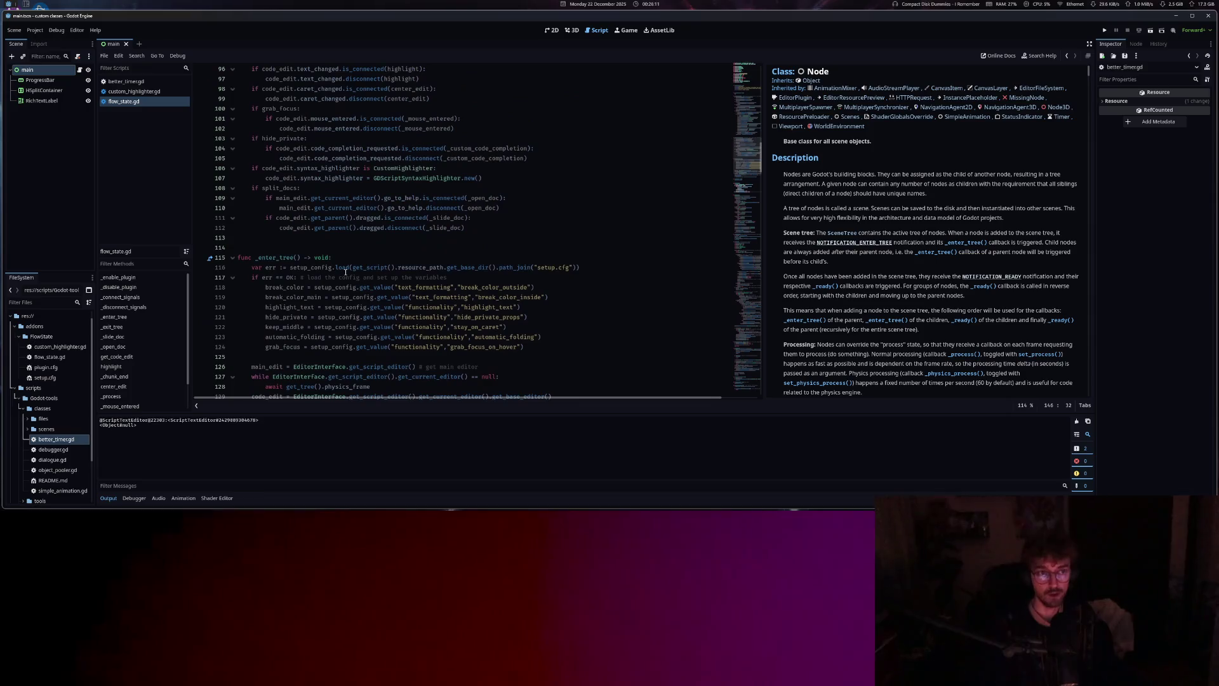
click(326, 228)
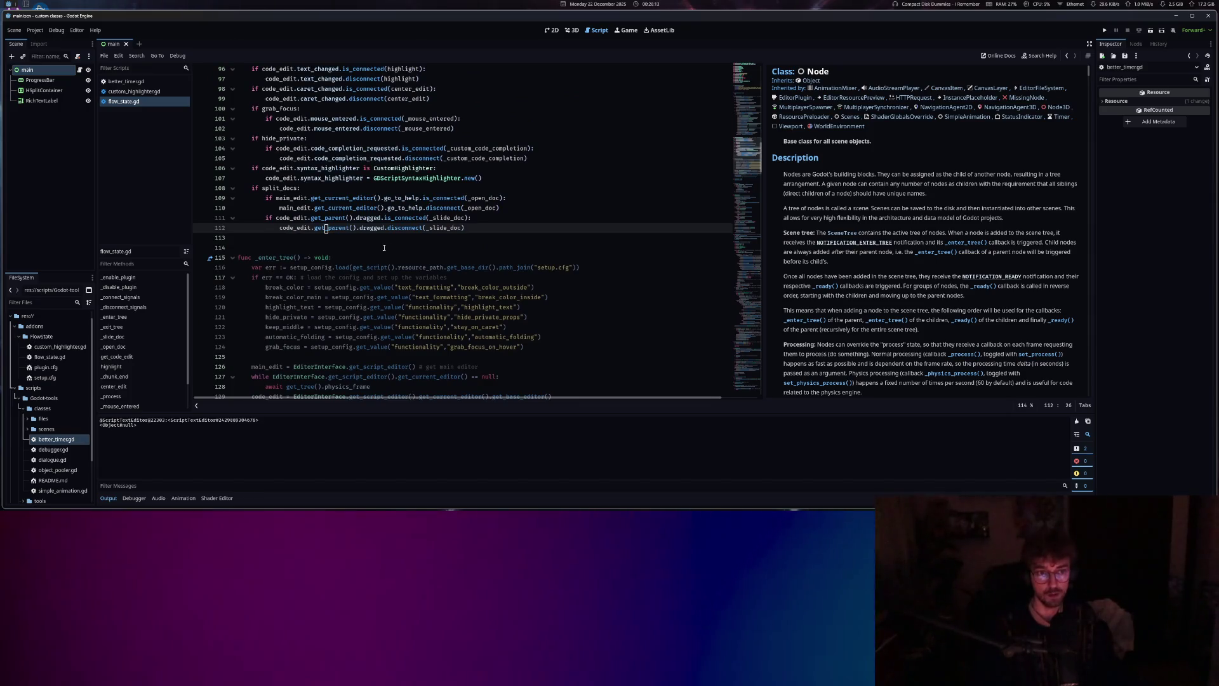
click(276, 198)
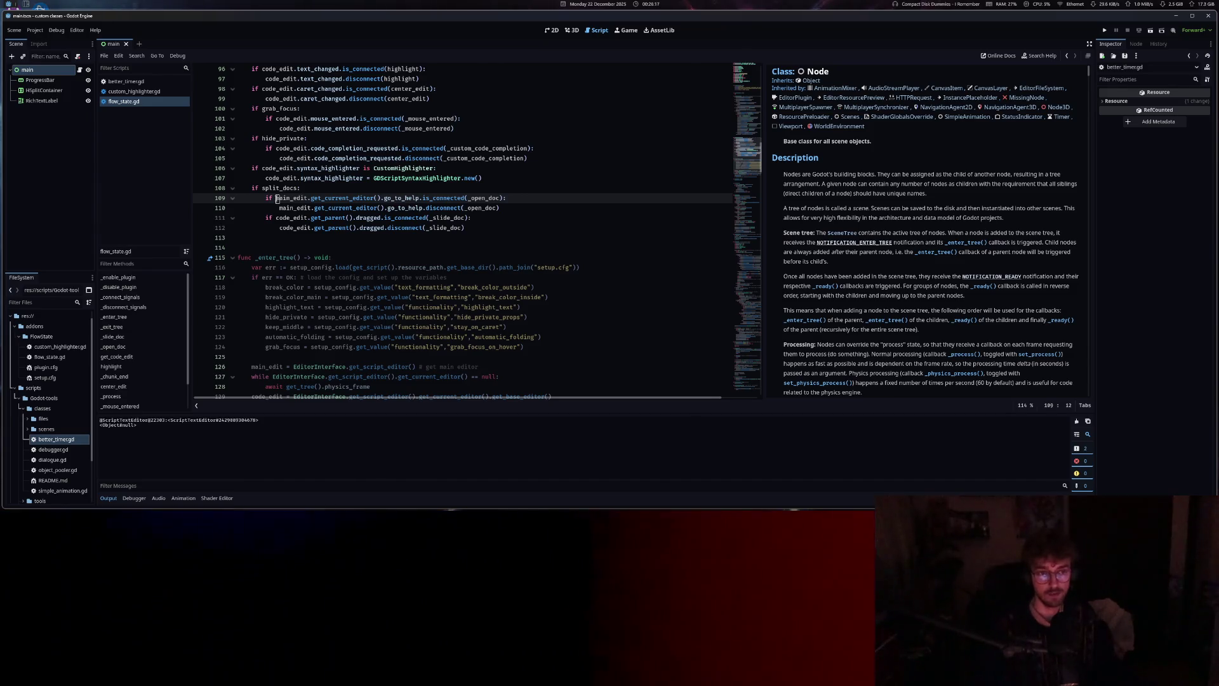
drag(386, 199, 441, 199)
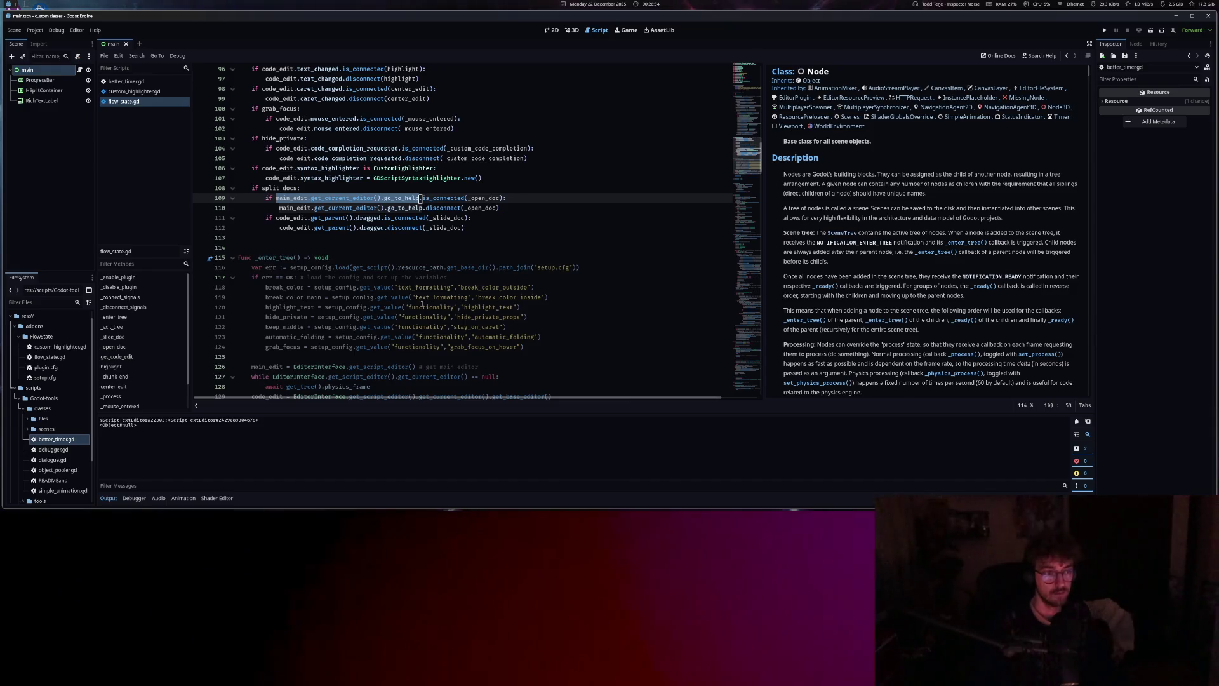
Read through _enter_tree's config loading and the physics_frame await on line 128
click(402, 326)
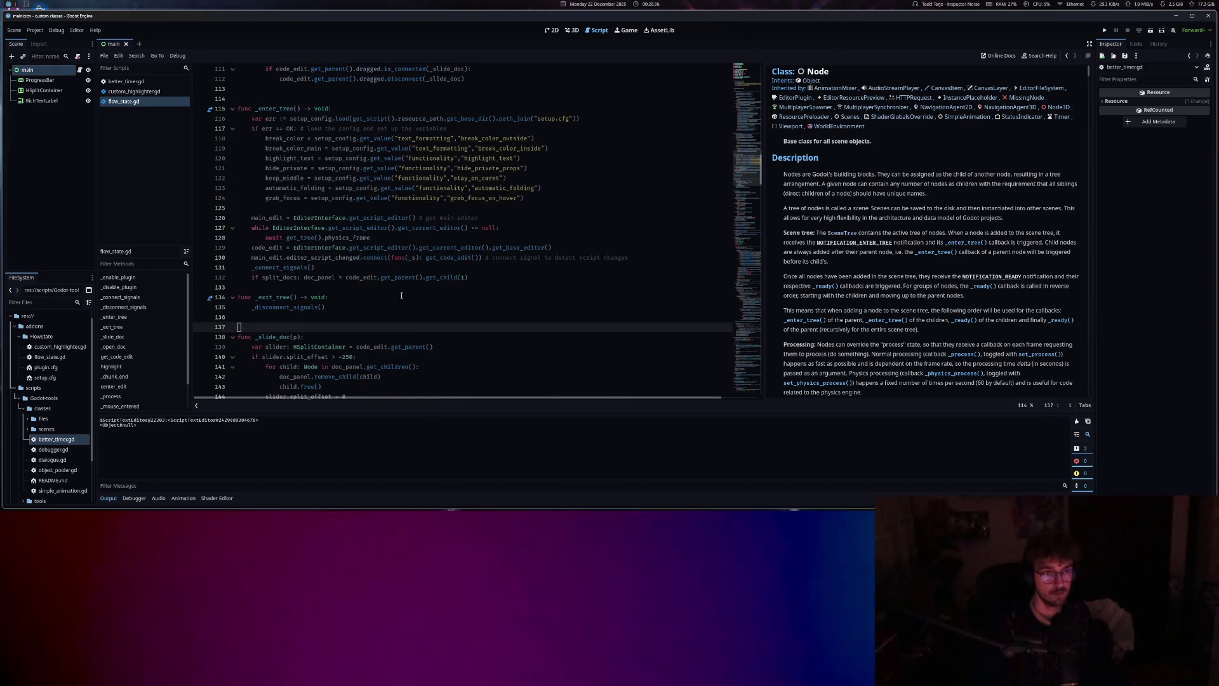
scroll(515, 379, down, 10)
scroll(516, 378, up, 12)
click(374, 207)
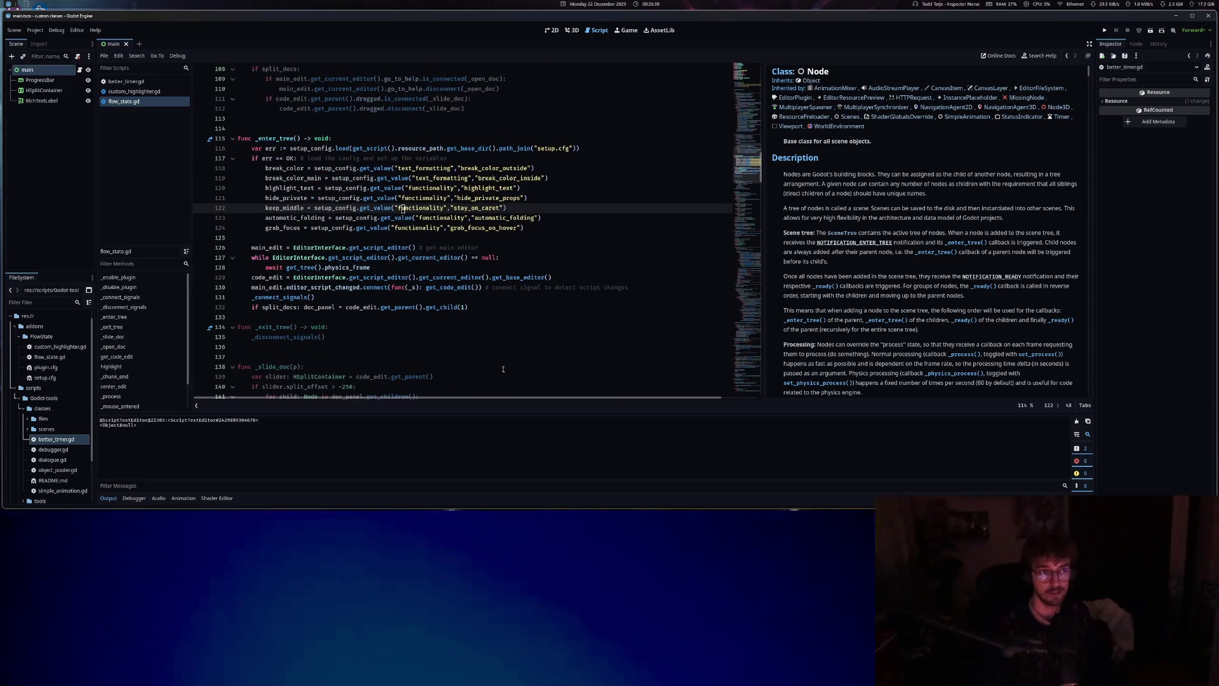
mouse_move(411, 398)
mouse_down()
mouse_move(447, 398)
mouse_move(414, 401)
mouse_up()
scroll(396, 254, down, 7)
click(396, 238)
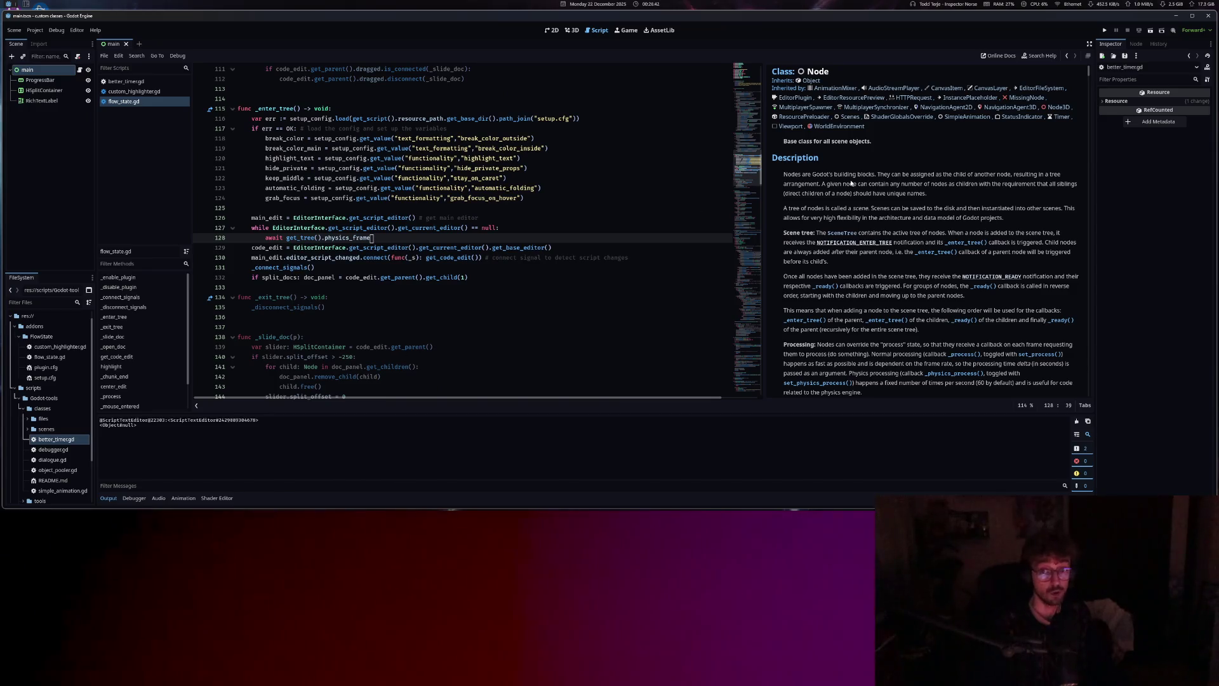
scroll(901, 302, down, 4)
Highlight passages in the Node docs, then drag the divider to close the docs pane
mouse_move(783, 221)
mouse_down()
mouse_move(924, 199)
mouse_move(909, 210)
mouse_move(798, 126)
mouse_up()
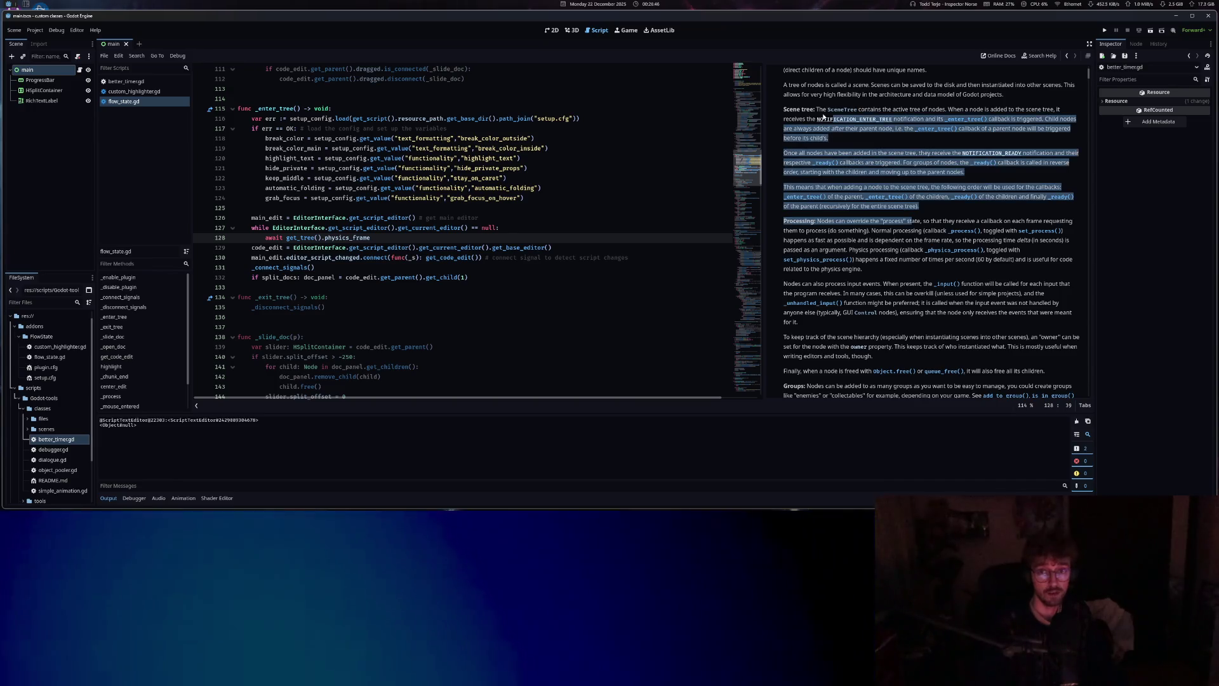
click(798, 119)
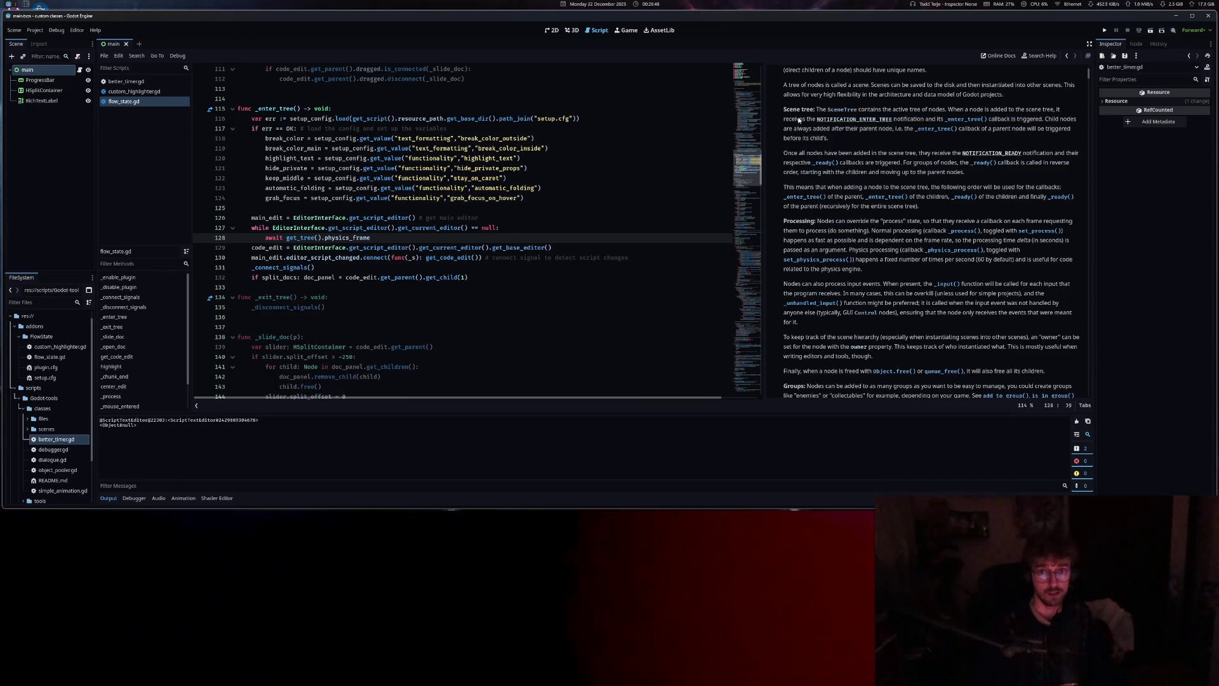
mouse_move(829, 87)
mouse_down()
mouse_move(889, 273)
mouse_move(893, 353)
mouse_up()
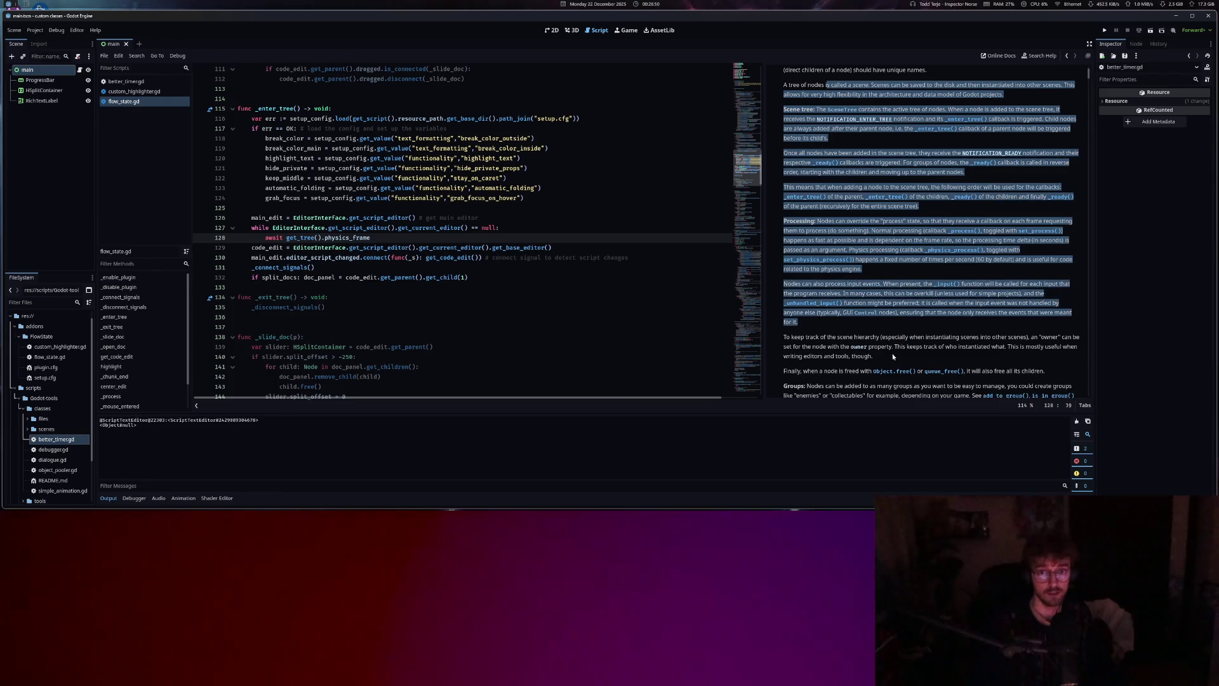
click(699, 277)
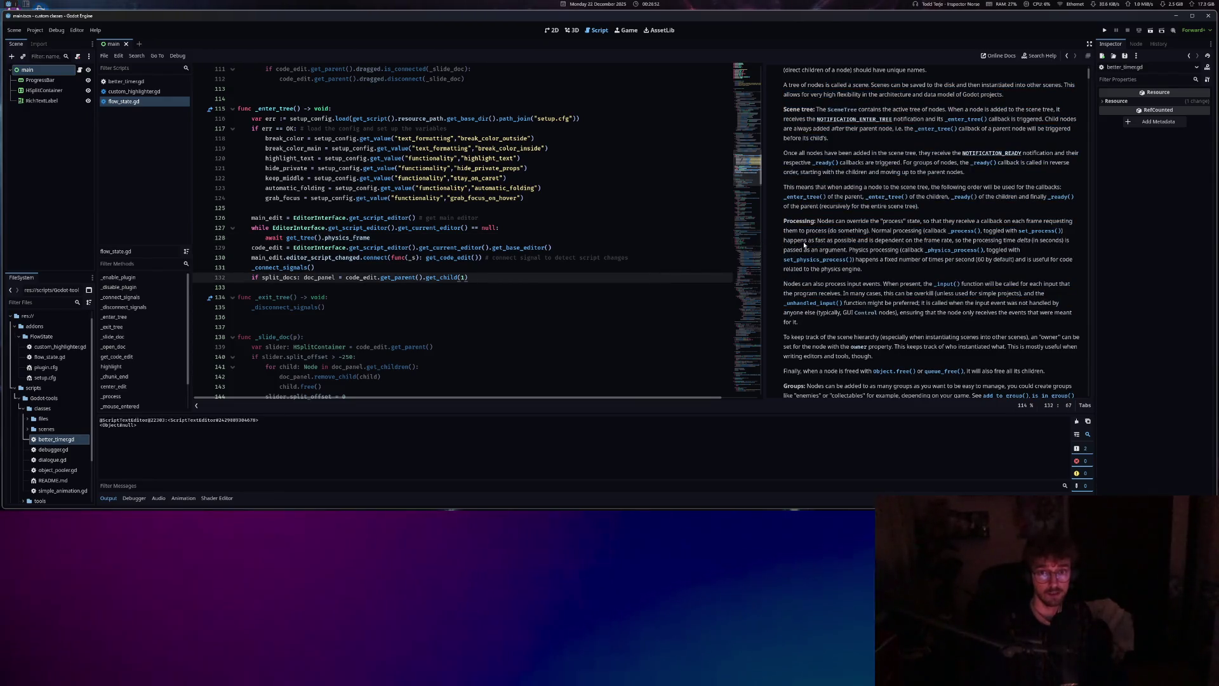
drag(765, 189, 1048, 189)
click(333, 257)
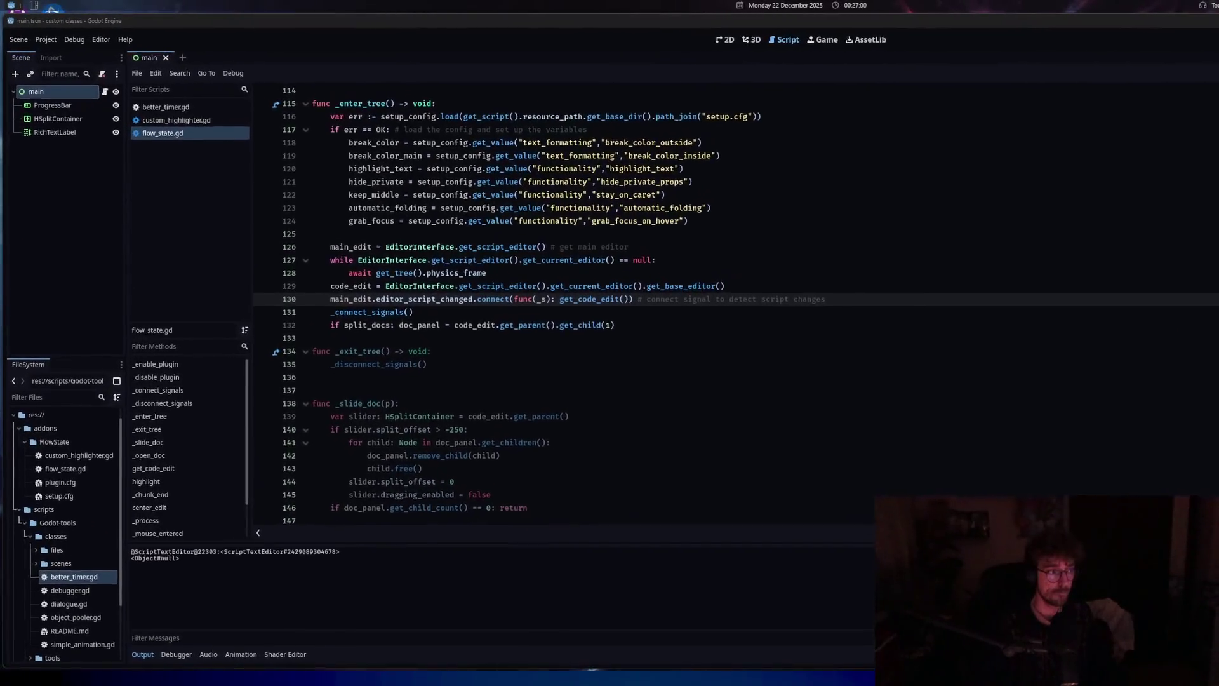
click(492, 286)
Delete the scroll_line float declaration from flow_state.gd
scroll(498, 323, up, 20)
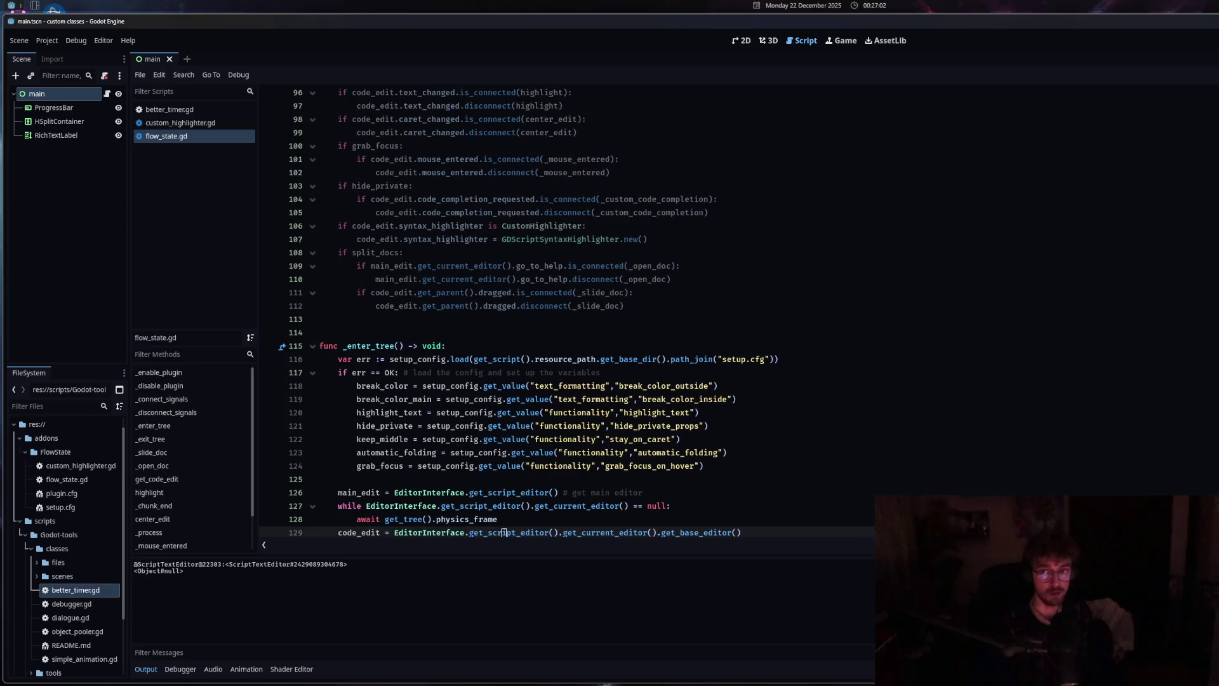
click(482, 358)
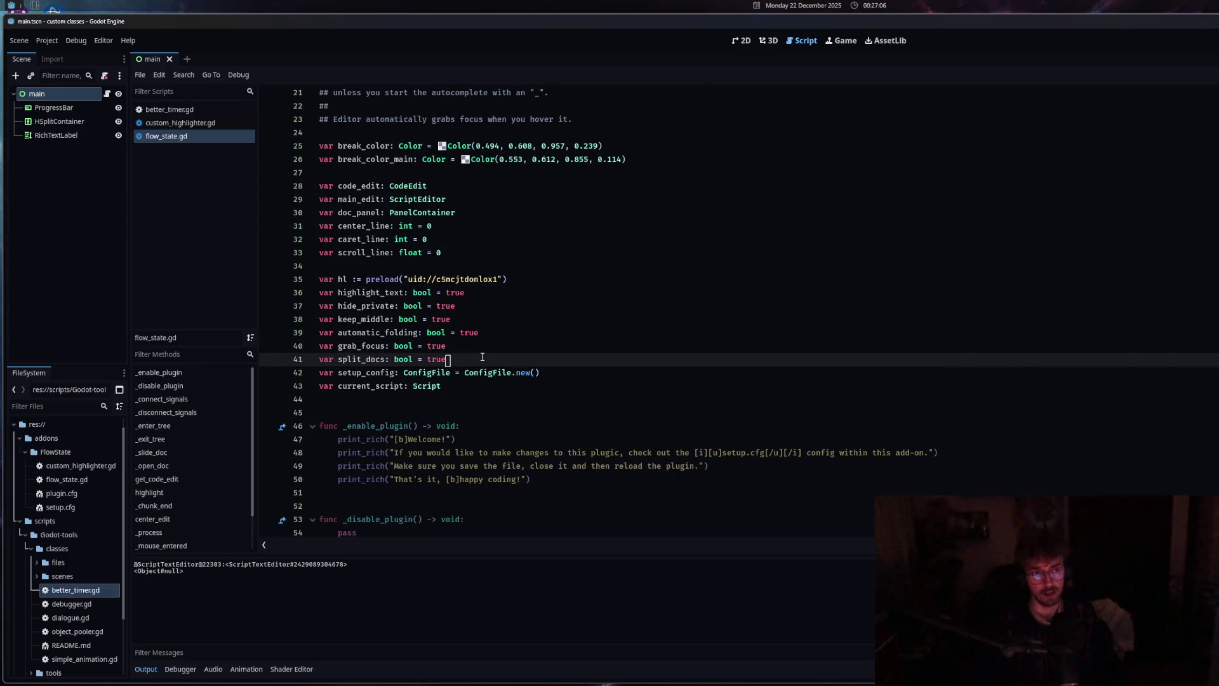
click(530, 253)
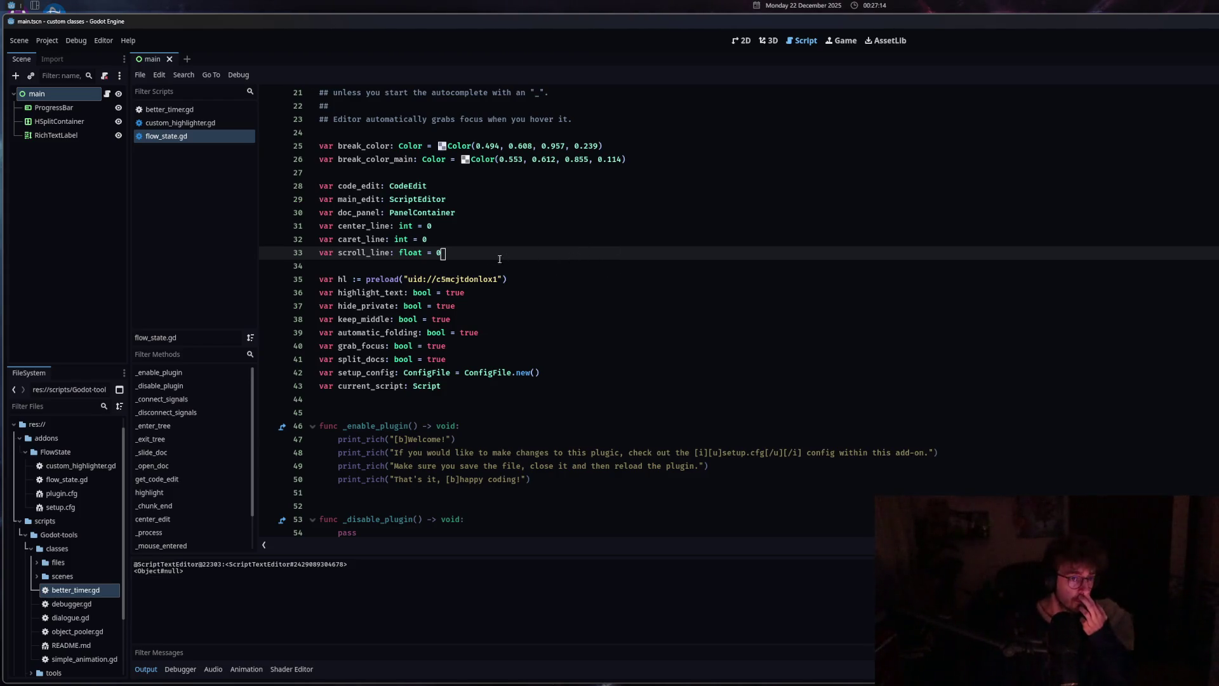
triple_click(451, 255)
key(BackSpace)
key(BackSpace)
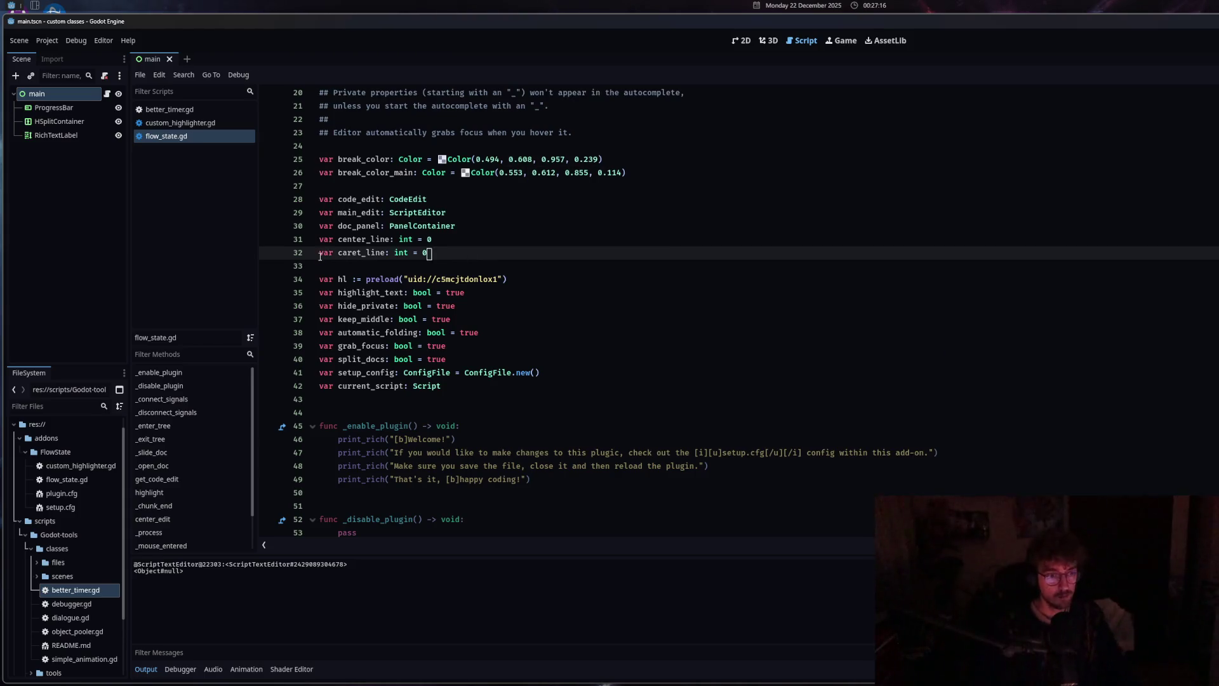
Clear the output log and hide the Output panel
key(ctrl+shift+k)
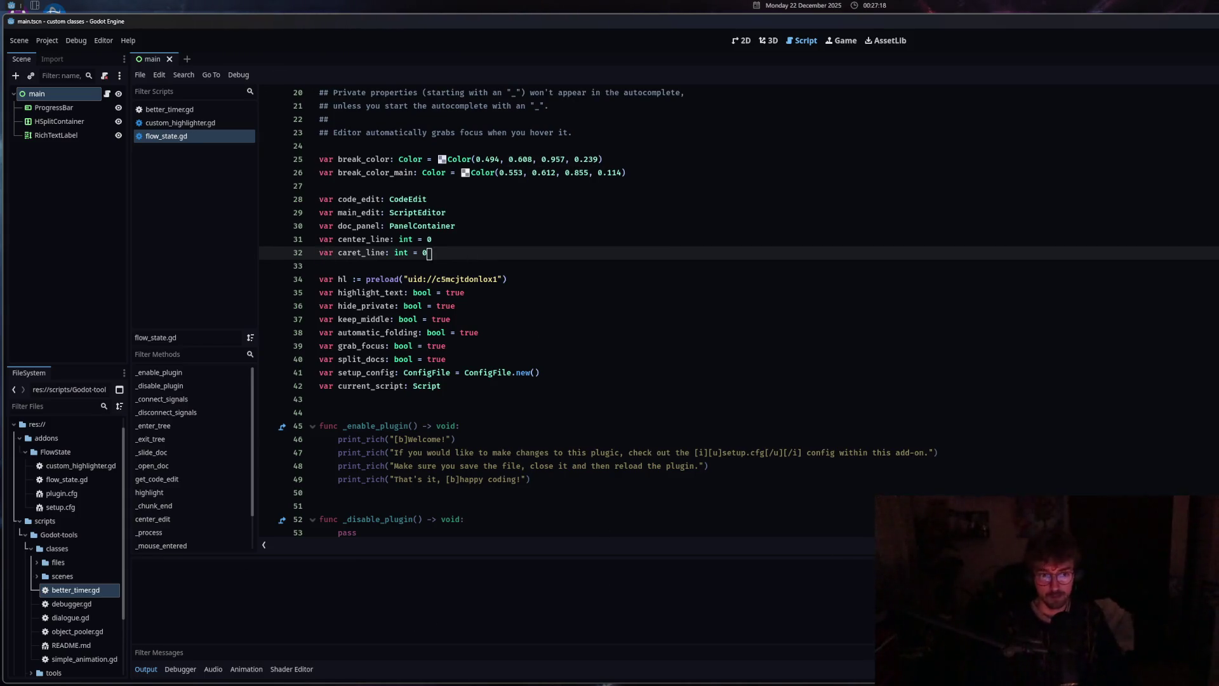
click(146, 669)
key(Down)
key(Down)
key(Down)
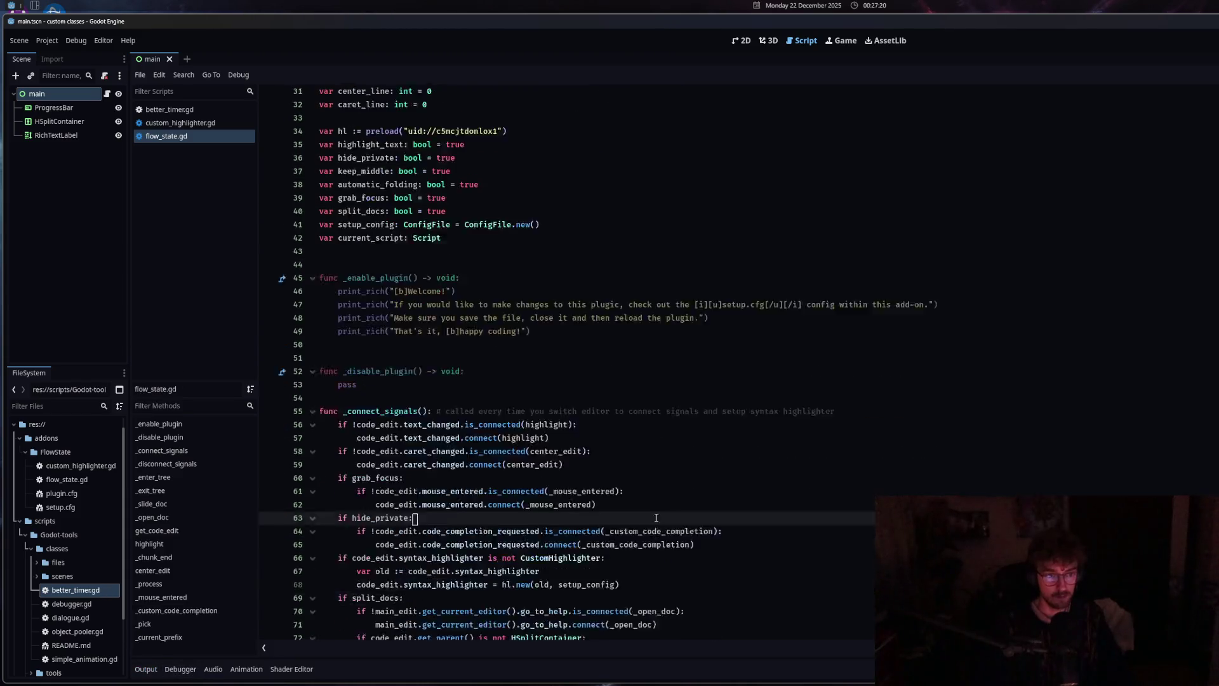
Inspect _open_doc's split-offset check: -500 when current_offset exceeds -200, else current_offset
scroll(635, 362, down, 20)
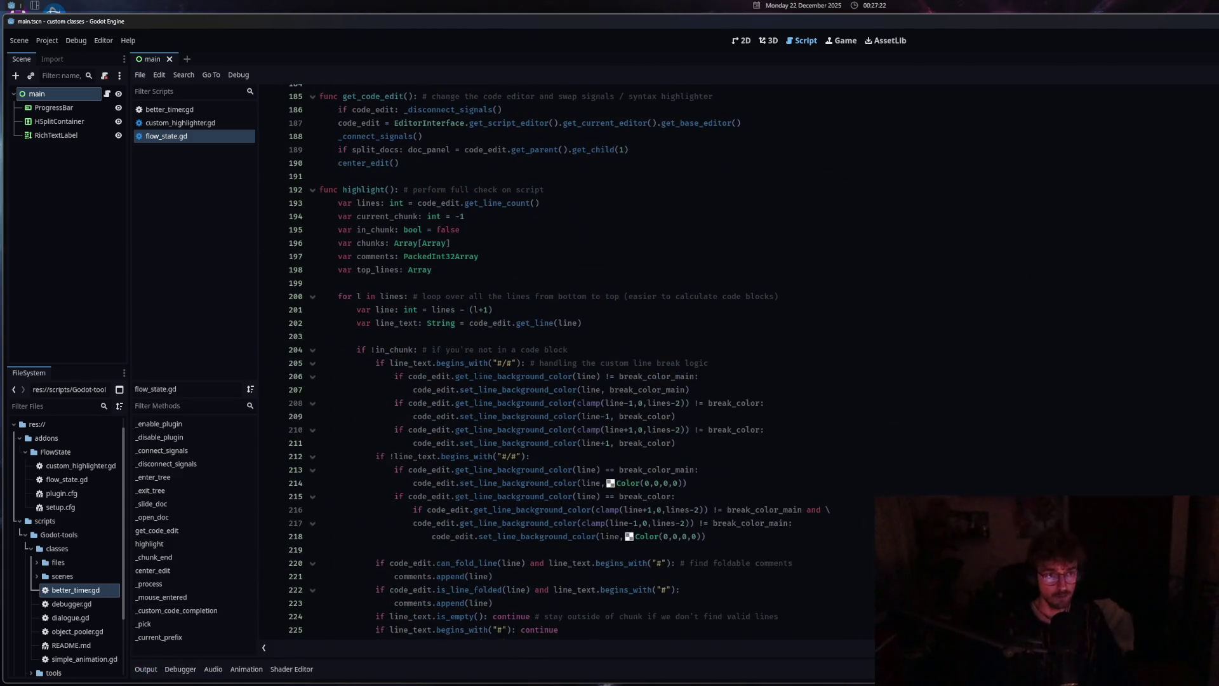
scroll(571, 362, up, 20)
scroll(571, 362, down, 12)
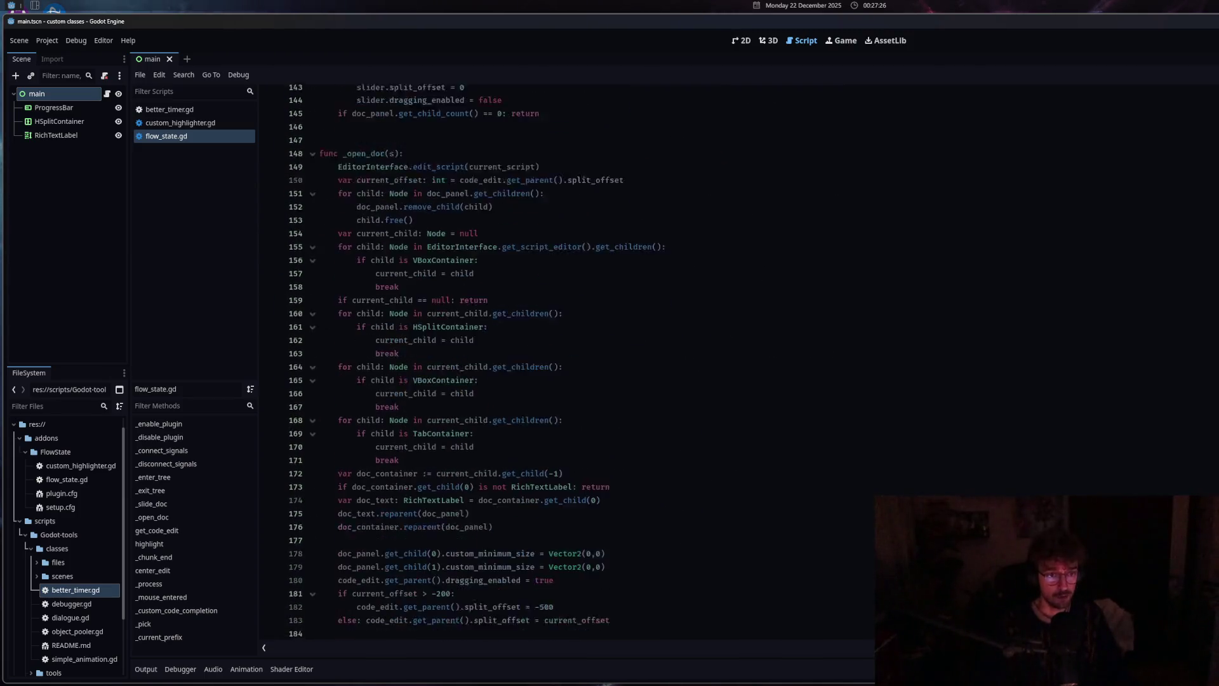
scroll(571, 362, down, 4)
click(604, 375)
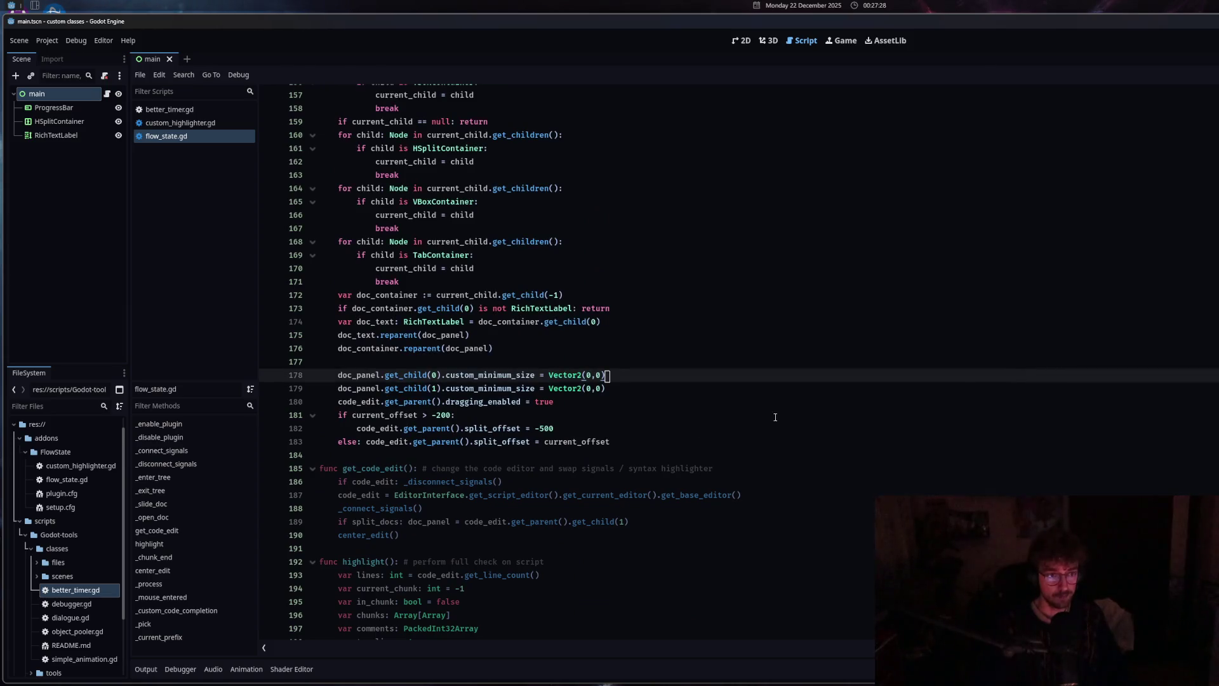
double_click(448, 415)
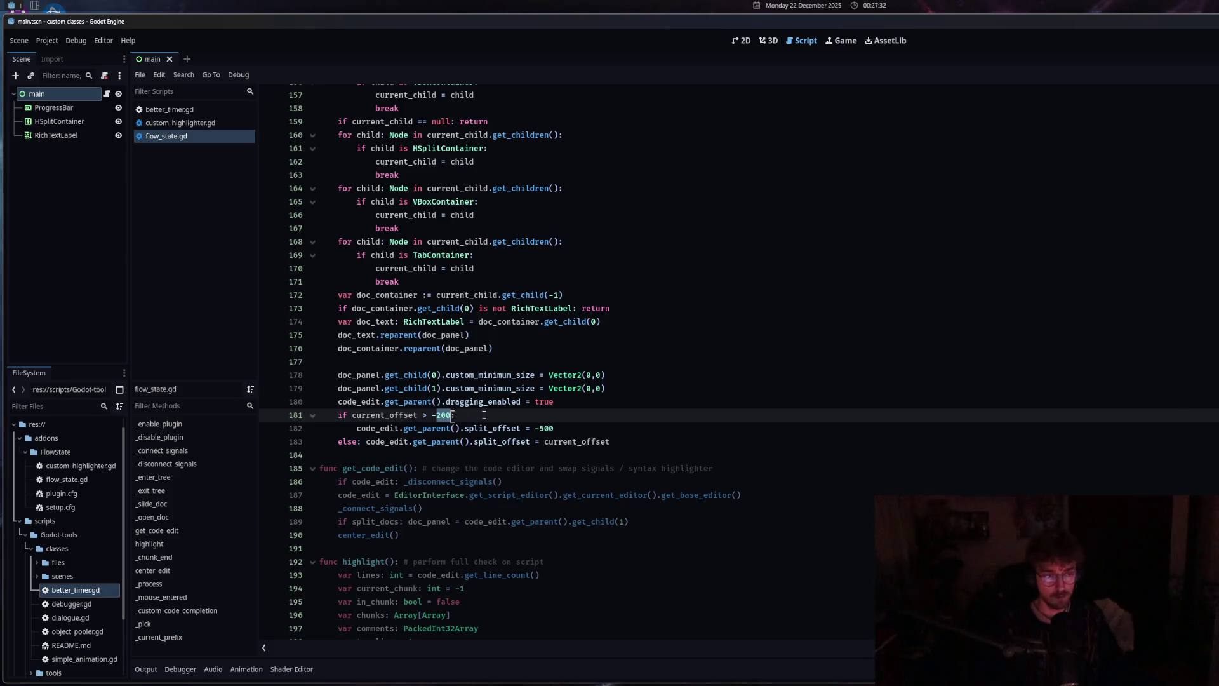
click(442, 415)
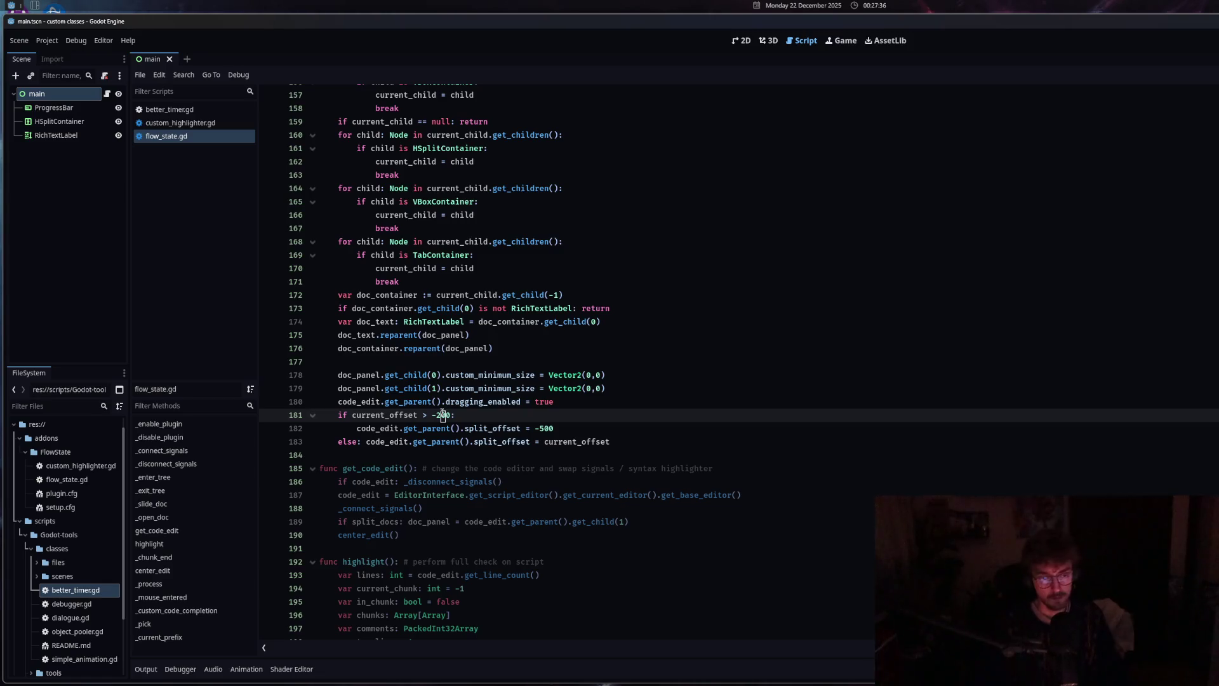
mouse_move(456, 415)
mouse_down()
mouse_move(322, 416)
mouse_move(332, 416)
mouse_up()
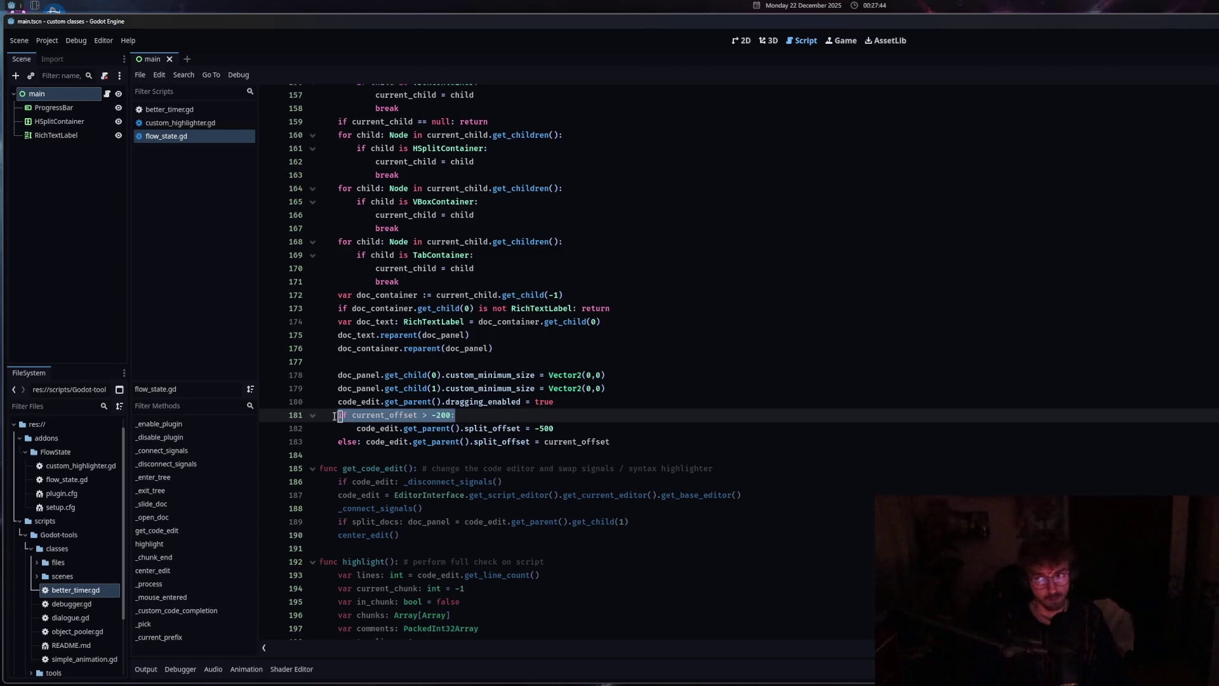
click(557, 429)
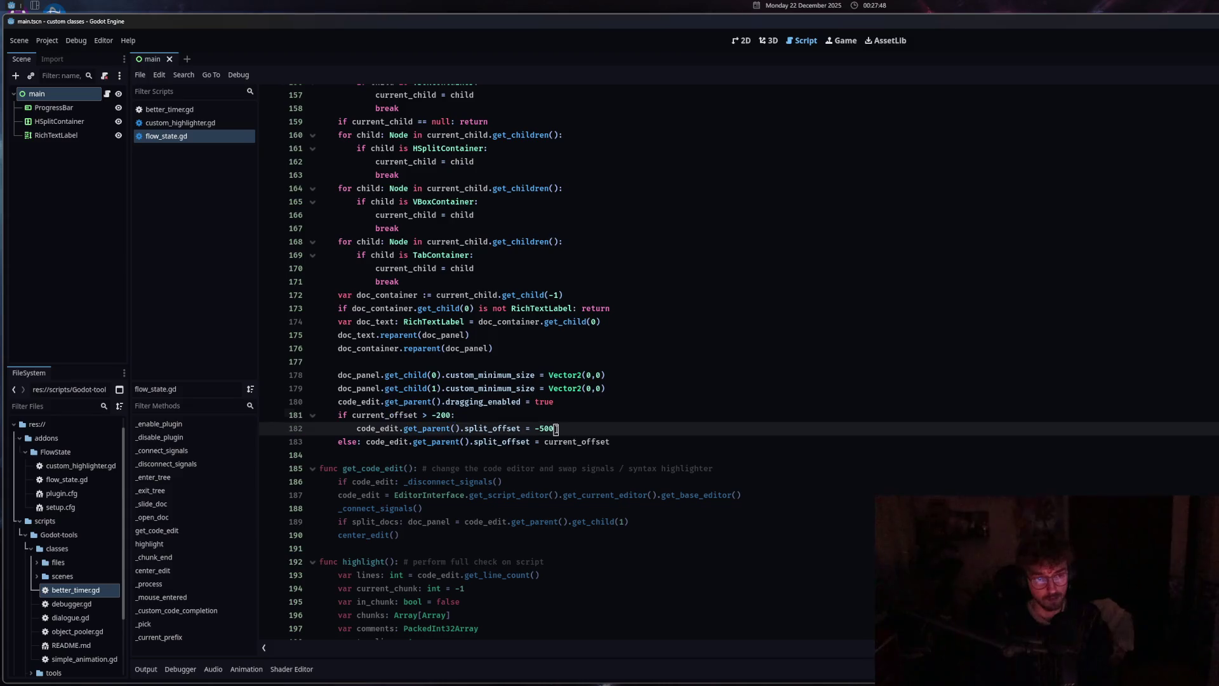
click(401, 441)
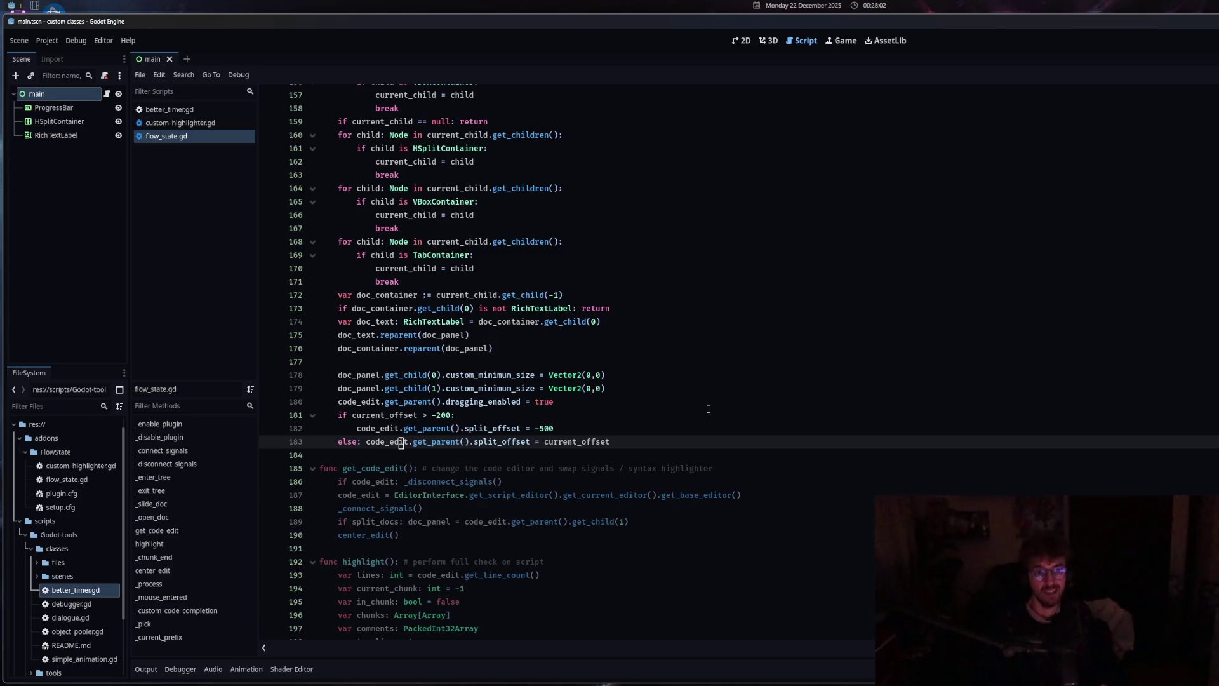
Open addons/FlowState/setup.cfg from the FileSystem dock and place the caret after its last setting
scroll(566, 419, up, 12)
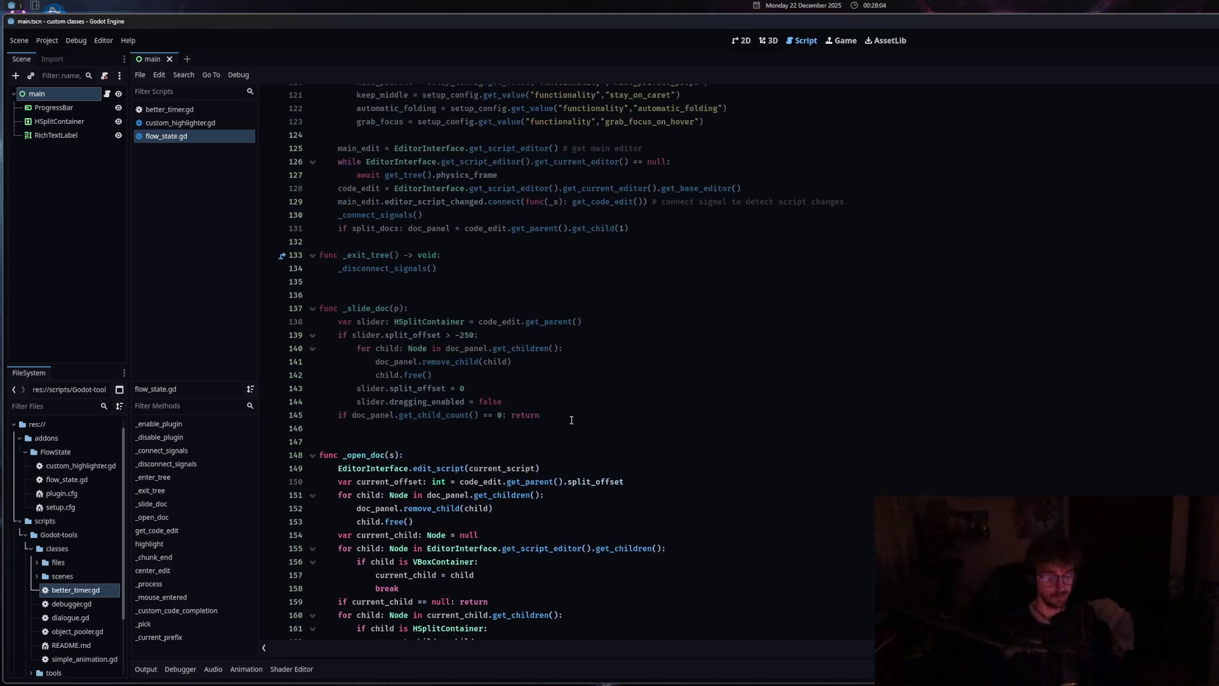
scroll(566, 419, up, 20)
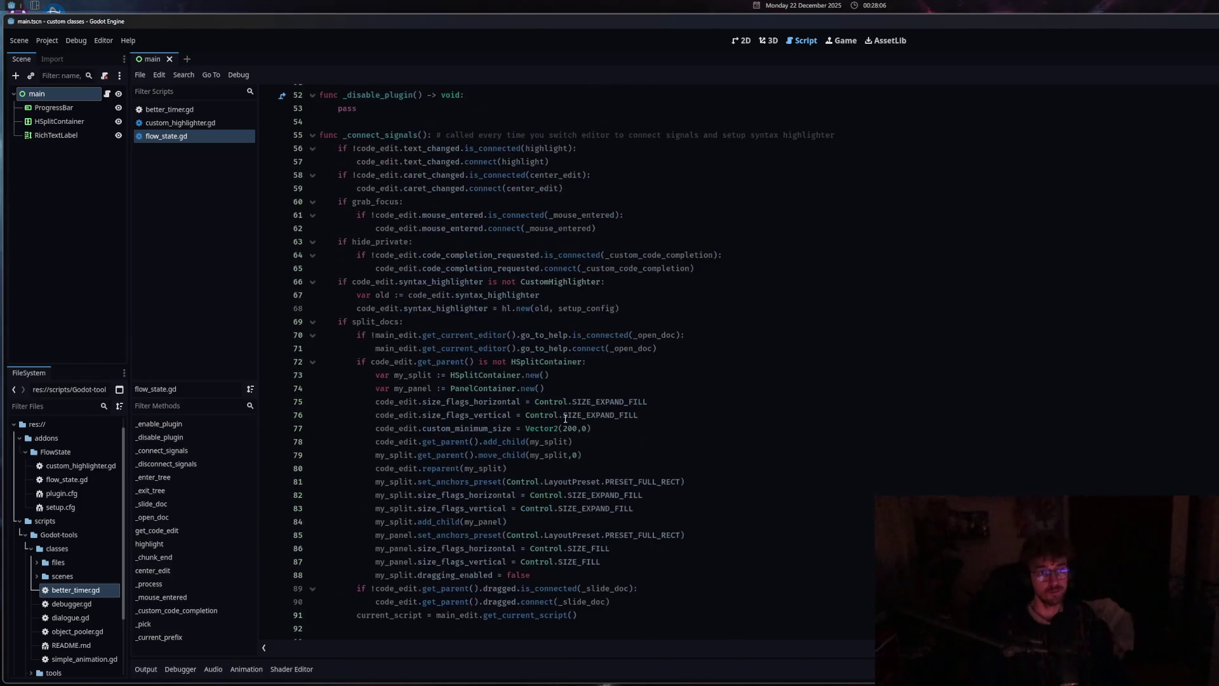
scroll(565, 420, down, 15)
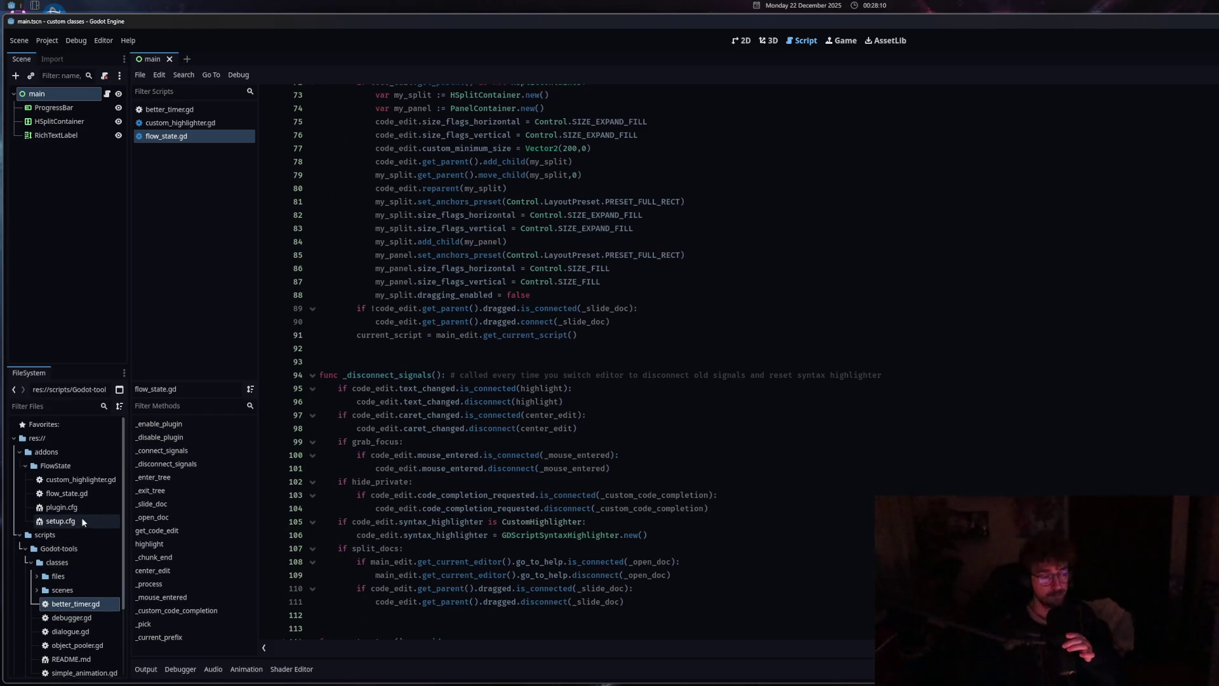
double_click(77, 522)
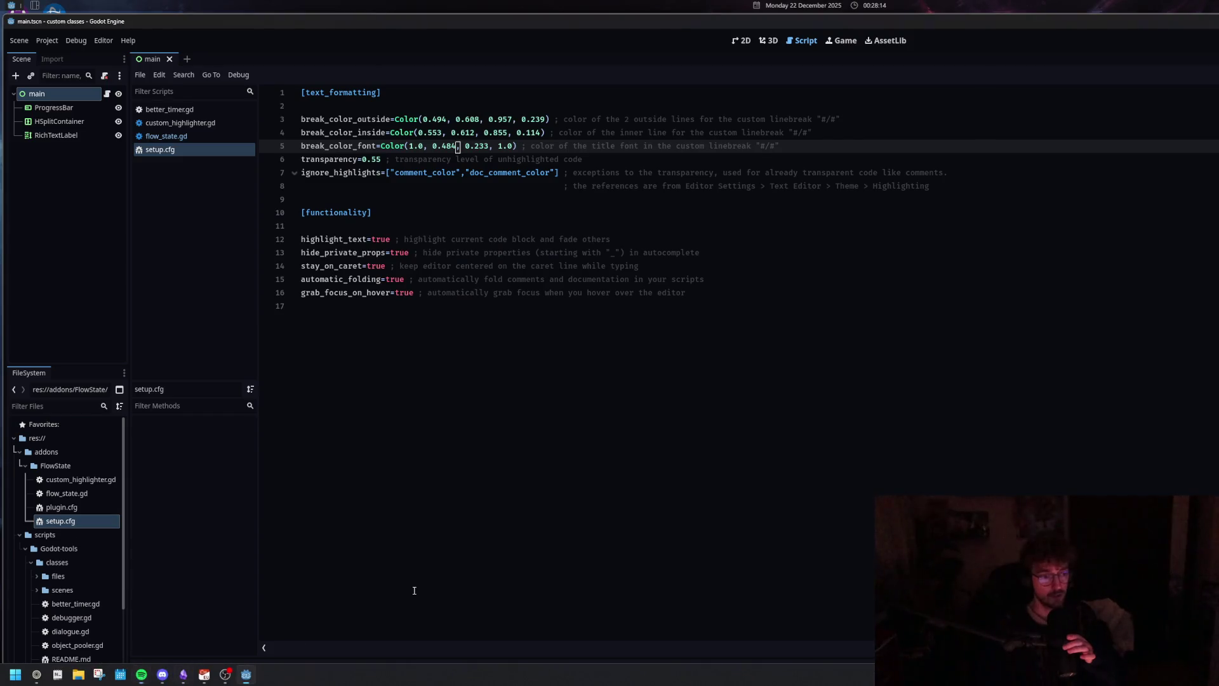
click(413, 588)
click(153, 677)
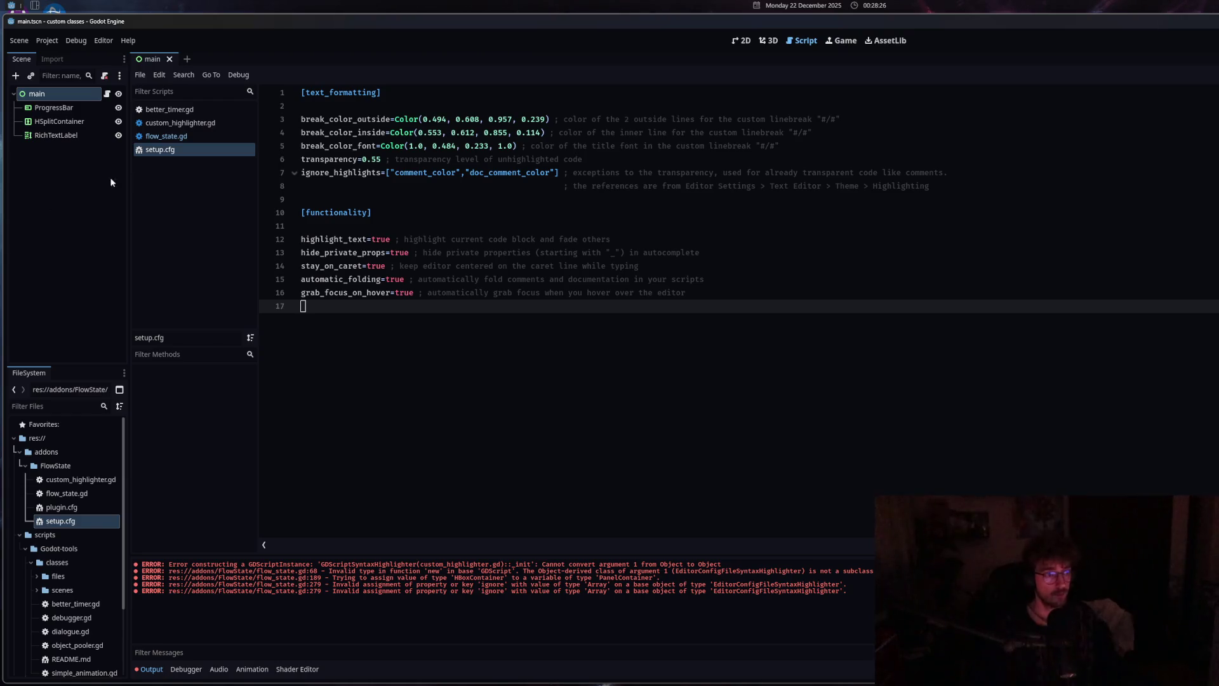
Return to flow_state.gd and place the caret on line 68's hl.new(old, setup_config) highlighter assignment
click(162, 136)
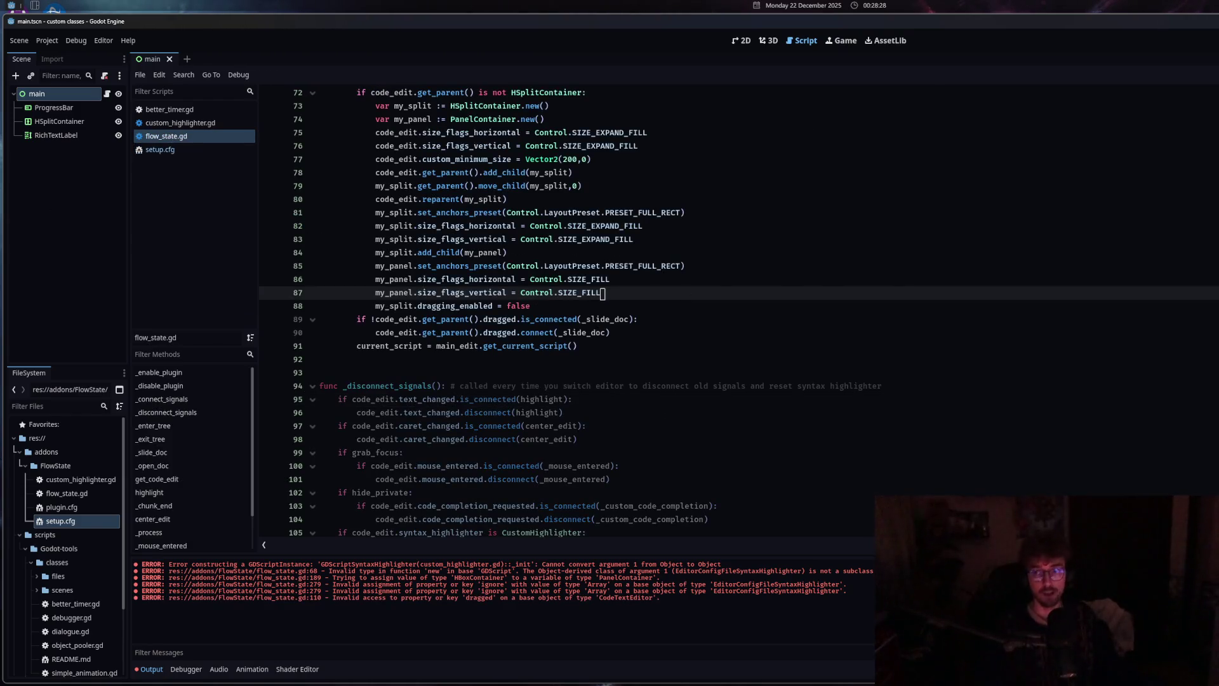
scroll(404, 284, up, 10)
scroll(488, 413, down, 5)
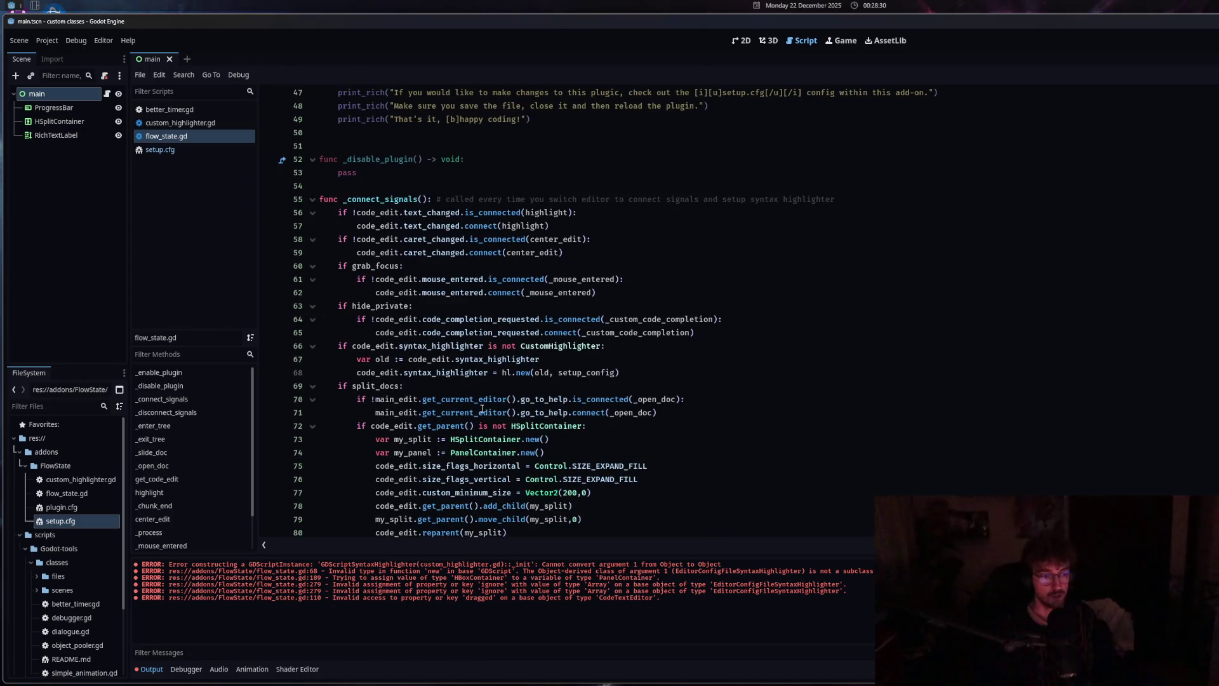
mouse_move(482, 409)
scroll(482, 409, down, 3)
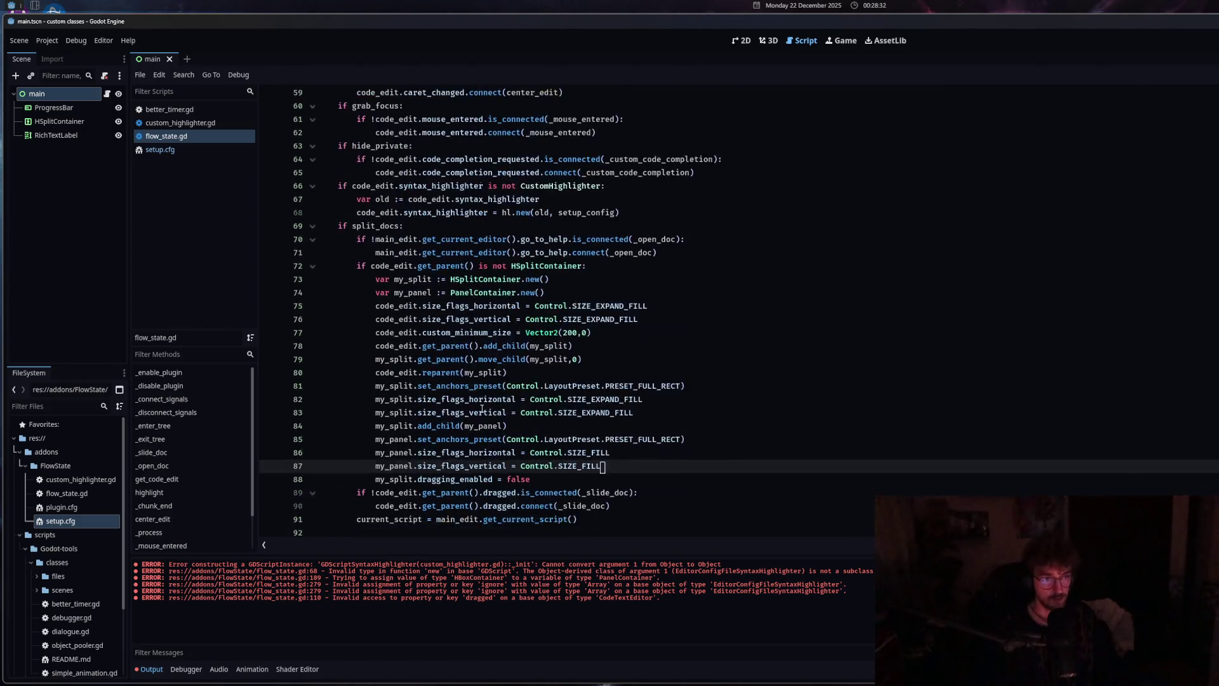
scroll(426, 394, up, 4)
click(368, 414)
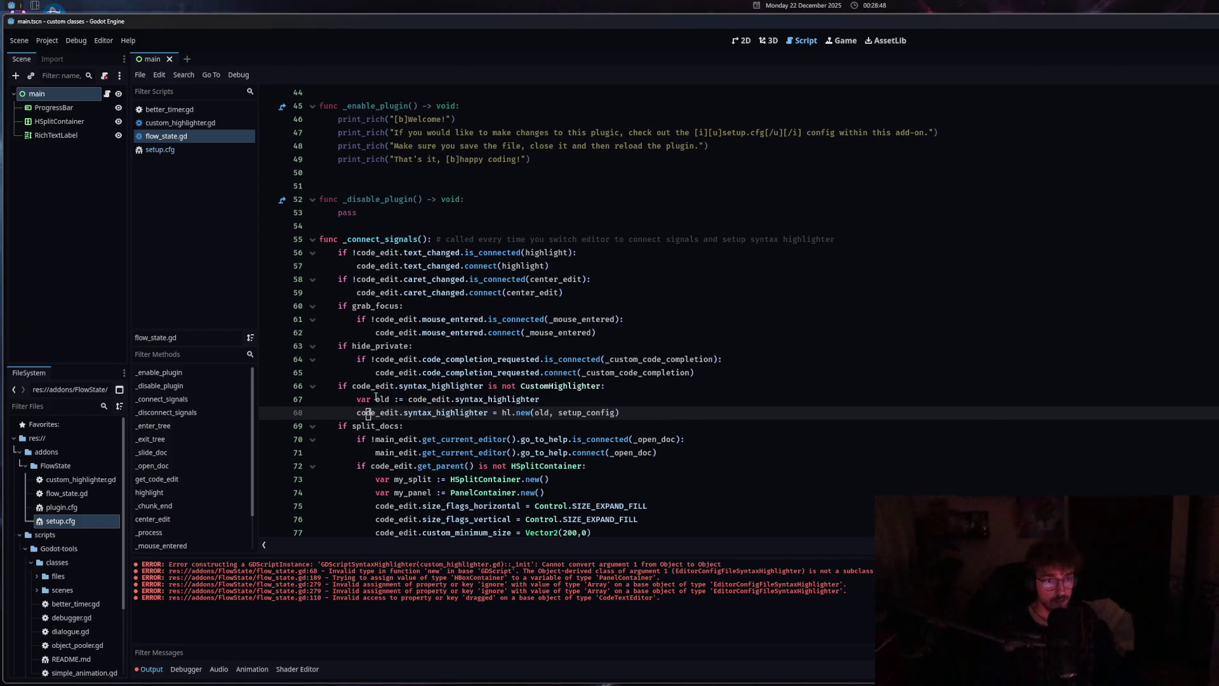
drag(361, 400, 451, 400)
click(425, 412)
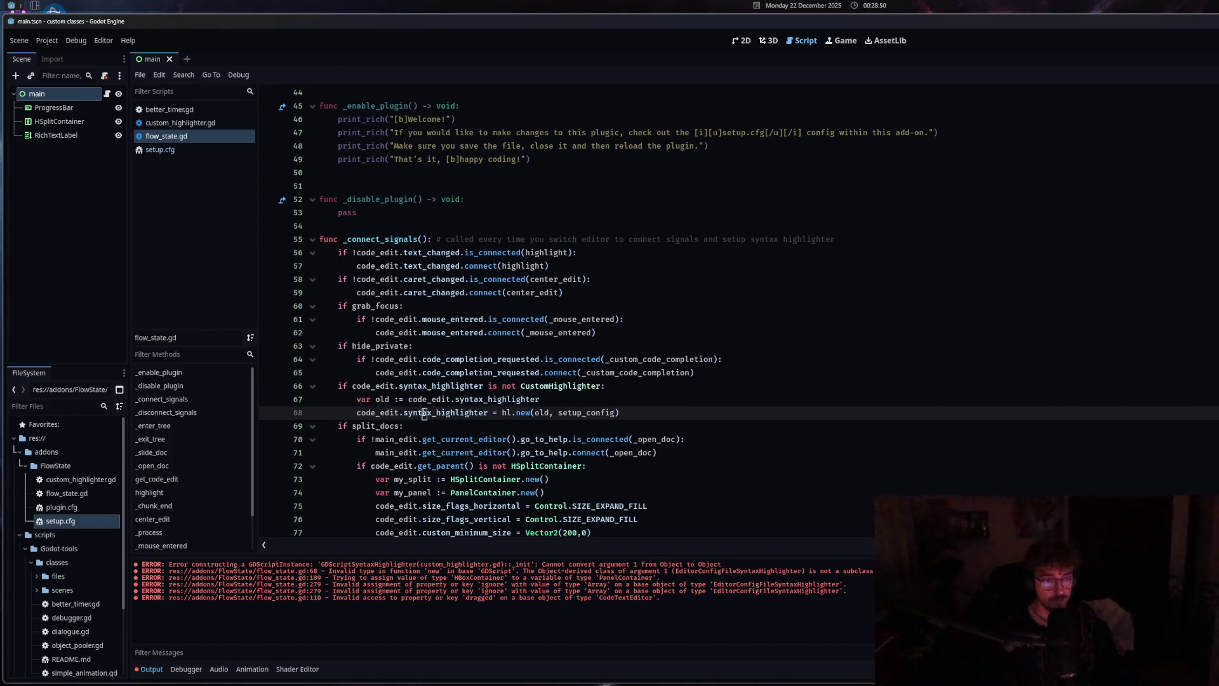
scroll(411, 455, down, 4)
mouse_move(412, 466)
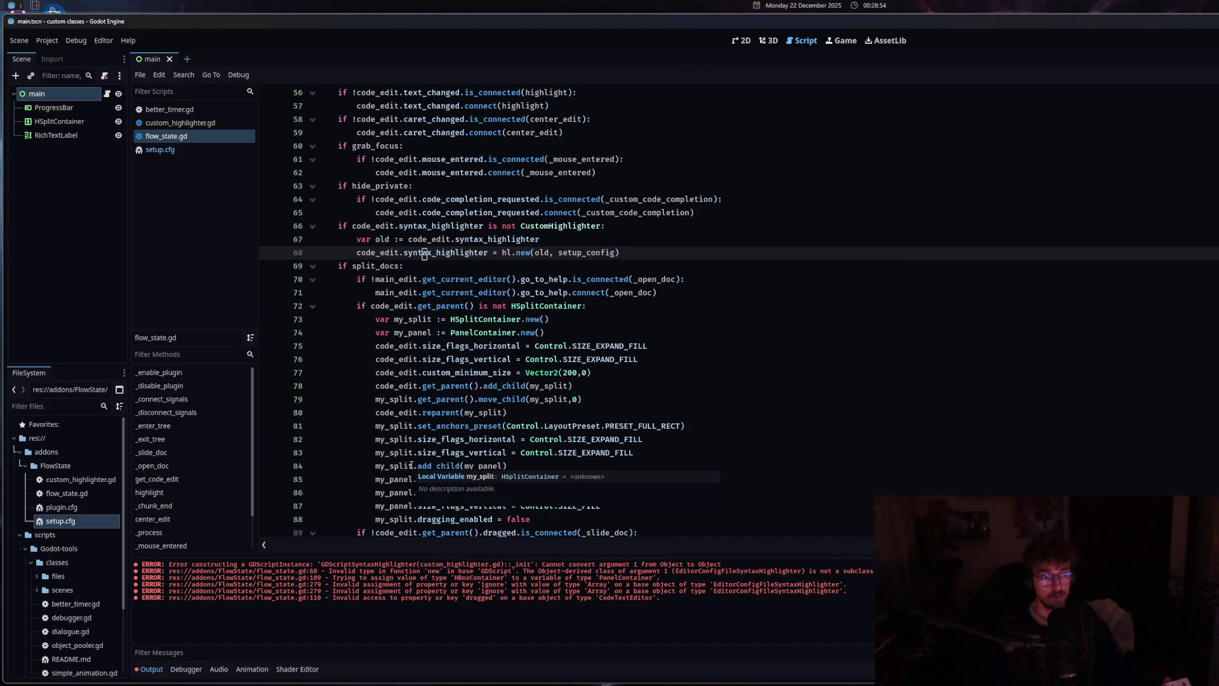
mouse_move(458, 426)
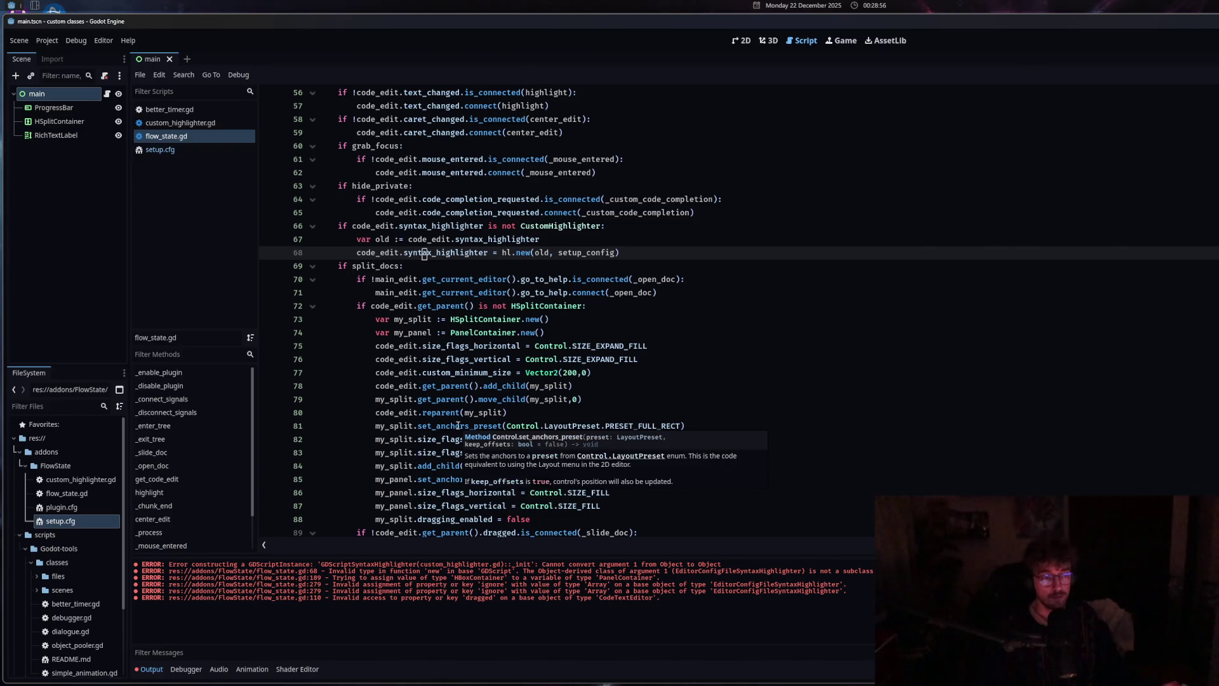
scroll(458, 426, up, 8)
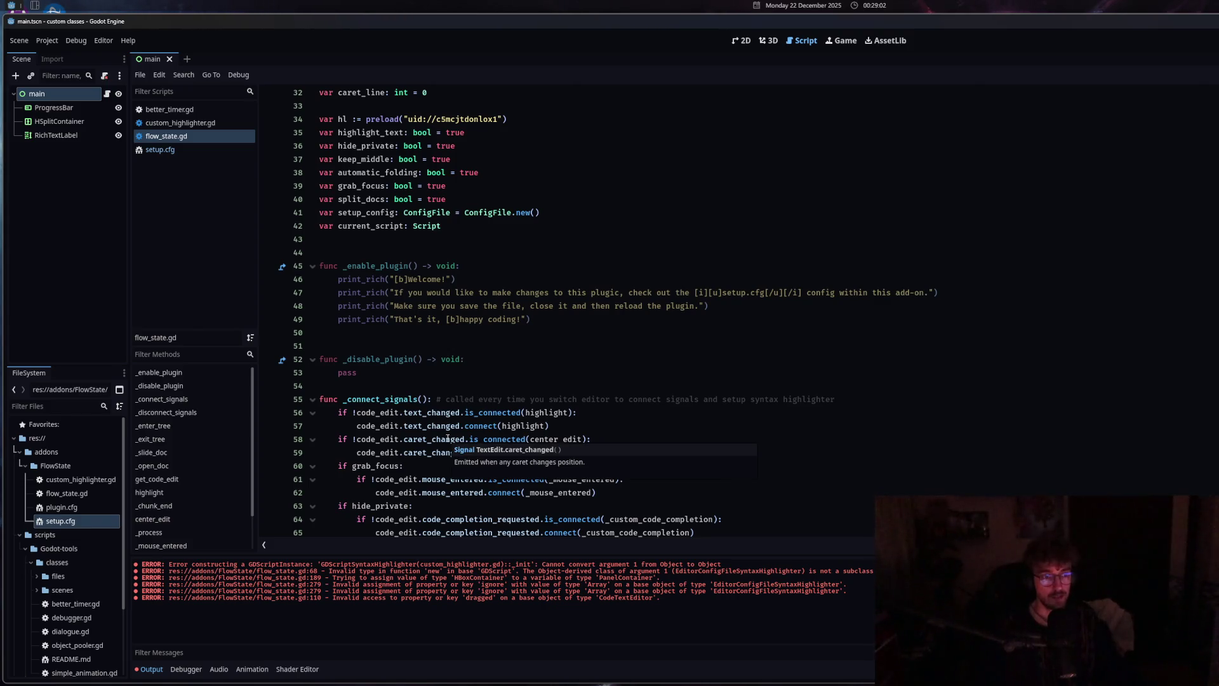
scroll(448, 438, down, 5)
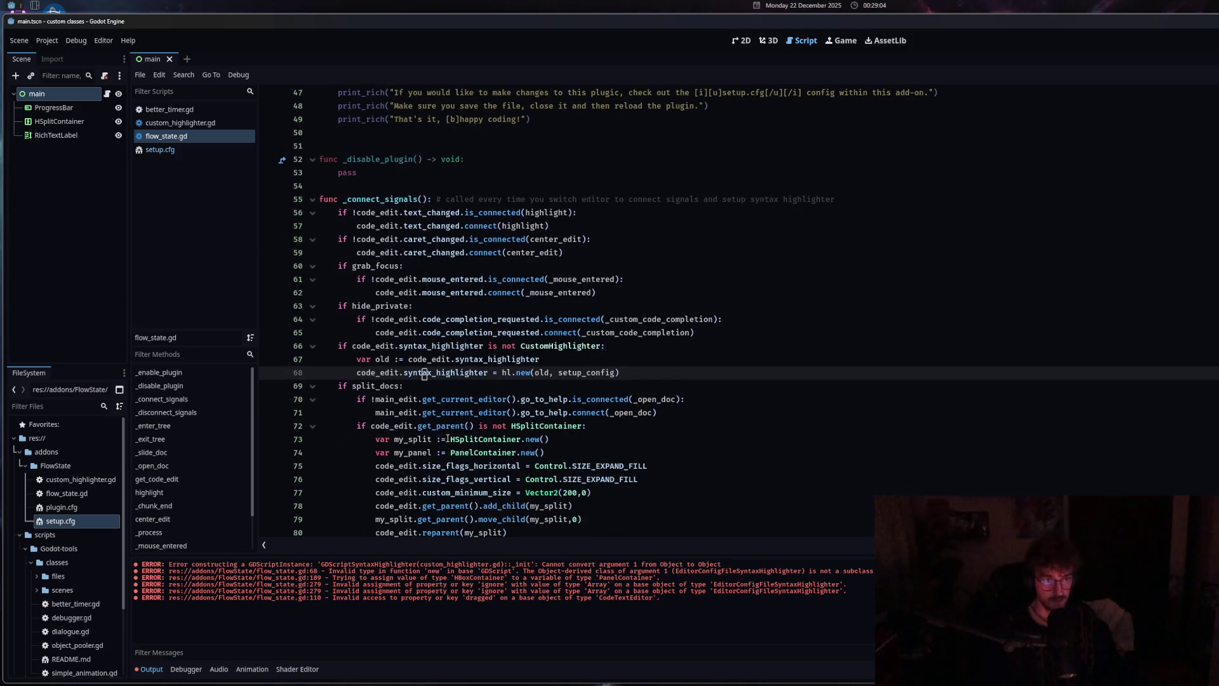
scroll(448, 439, down, 11)
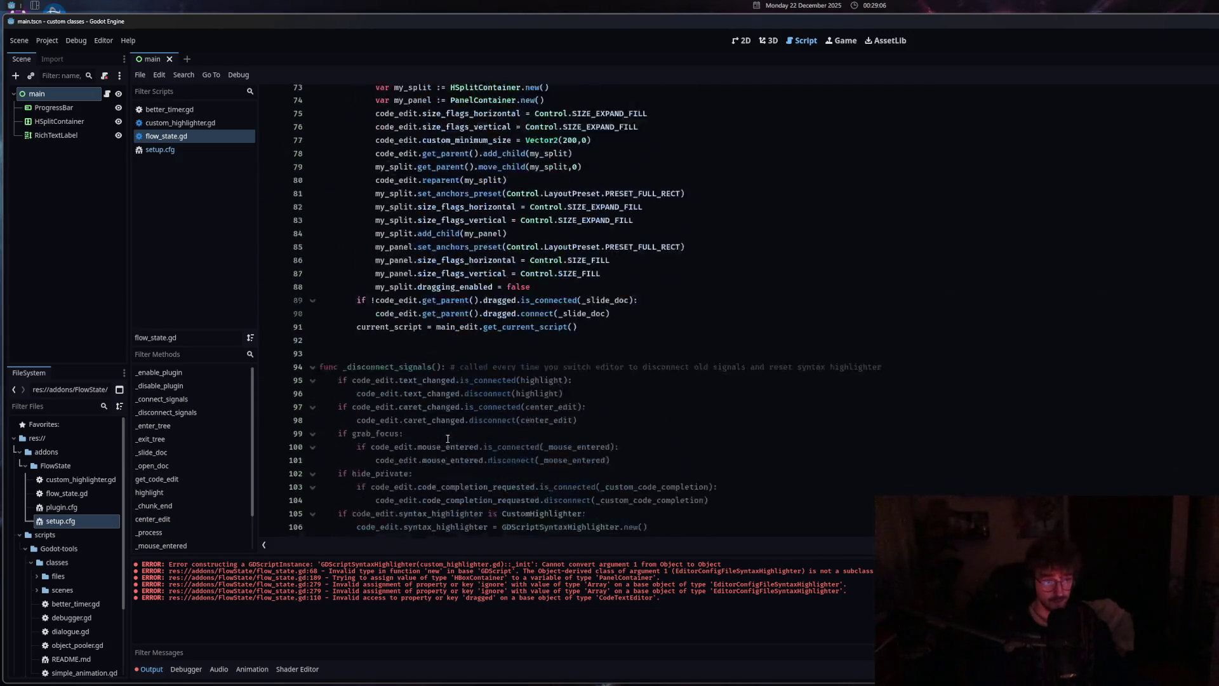
click(428, 437)
scroll(426, 481, up, 12)
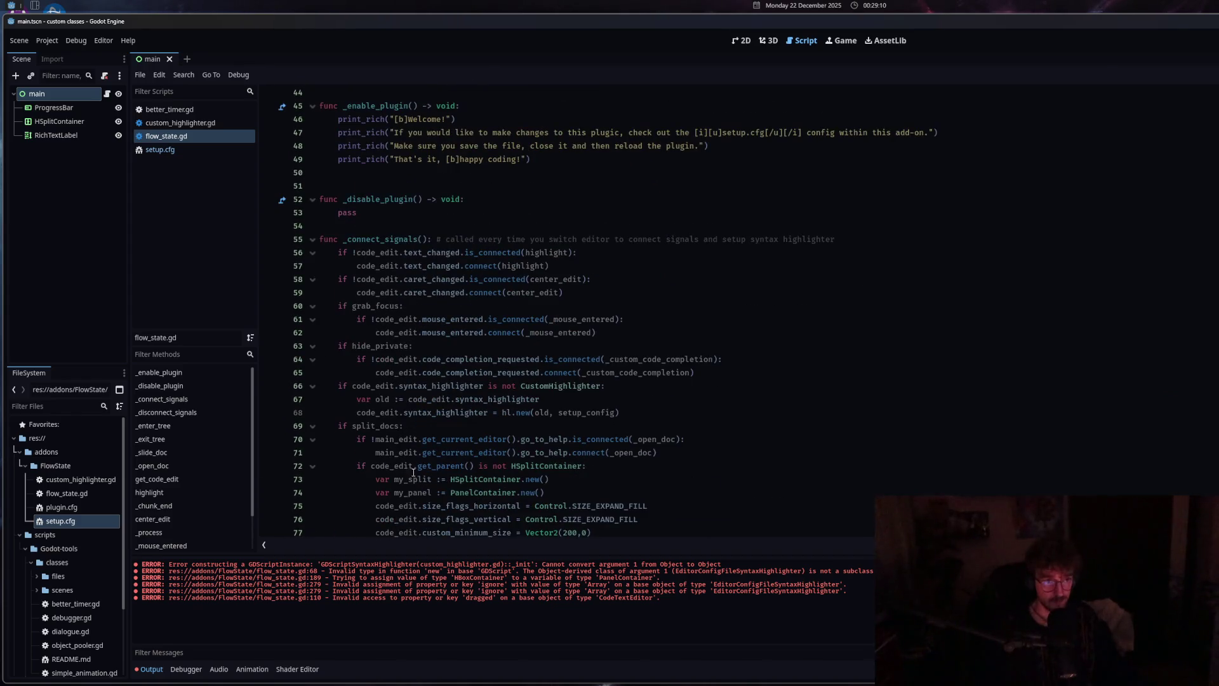
click(429, 292)
scroll(444, 459, down, 1)
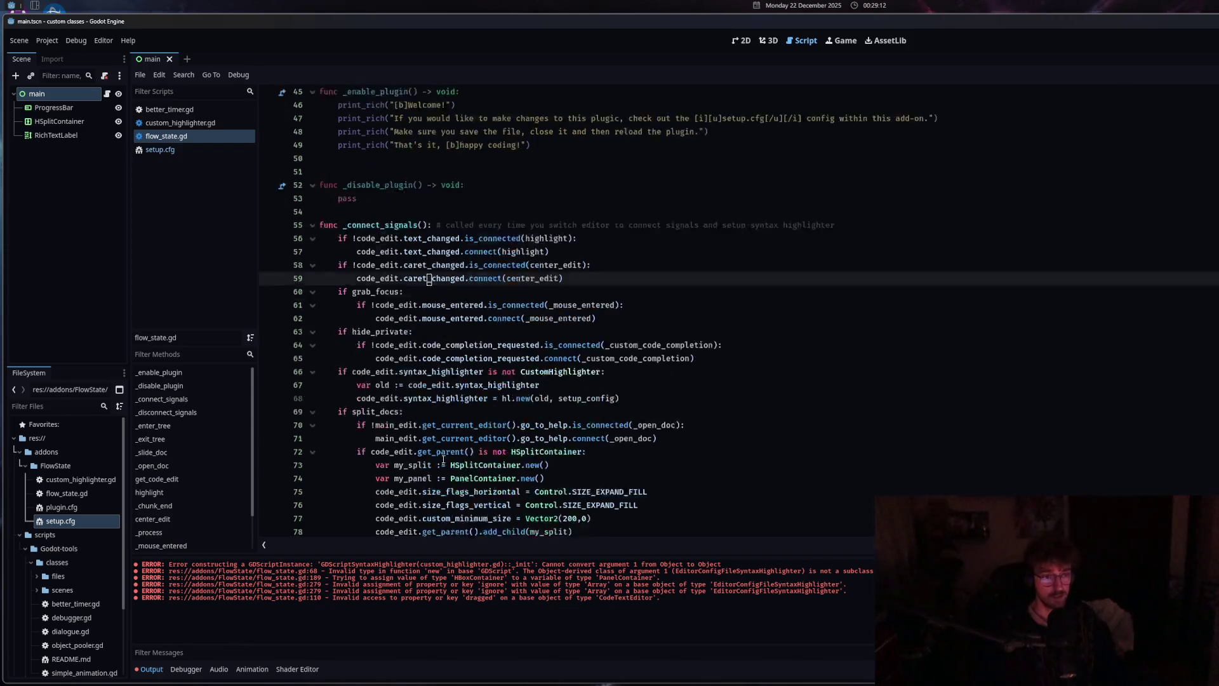
scroll(443, 459, down, 12)
click(440, 465)
scroll(440, 465, down, 6)
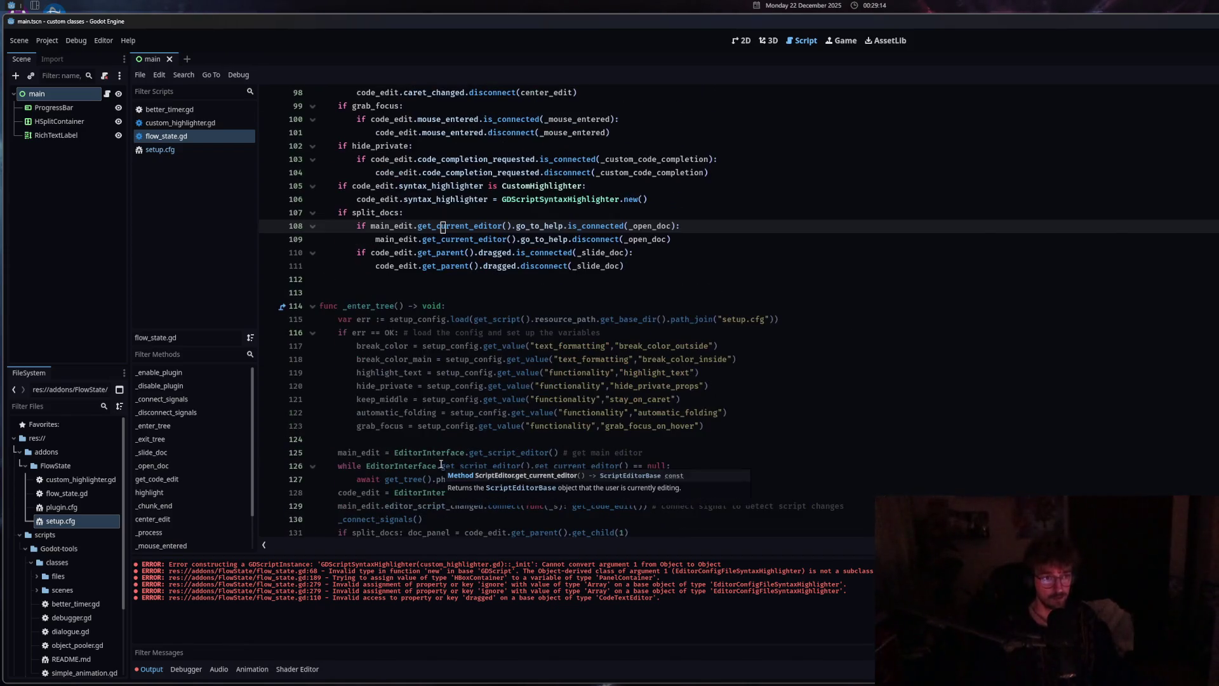
scroll(441, 465, up, 6)
scroll(442, 465, down, 5)
click(442, 465)
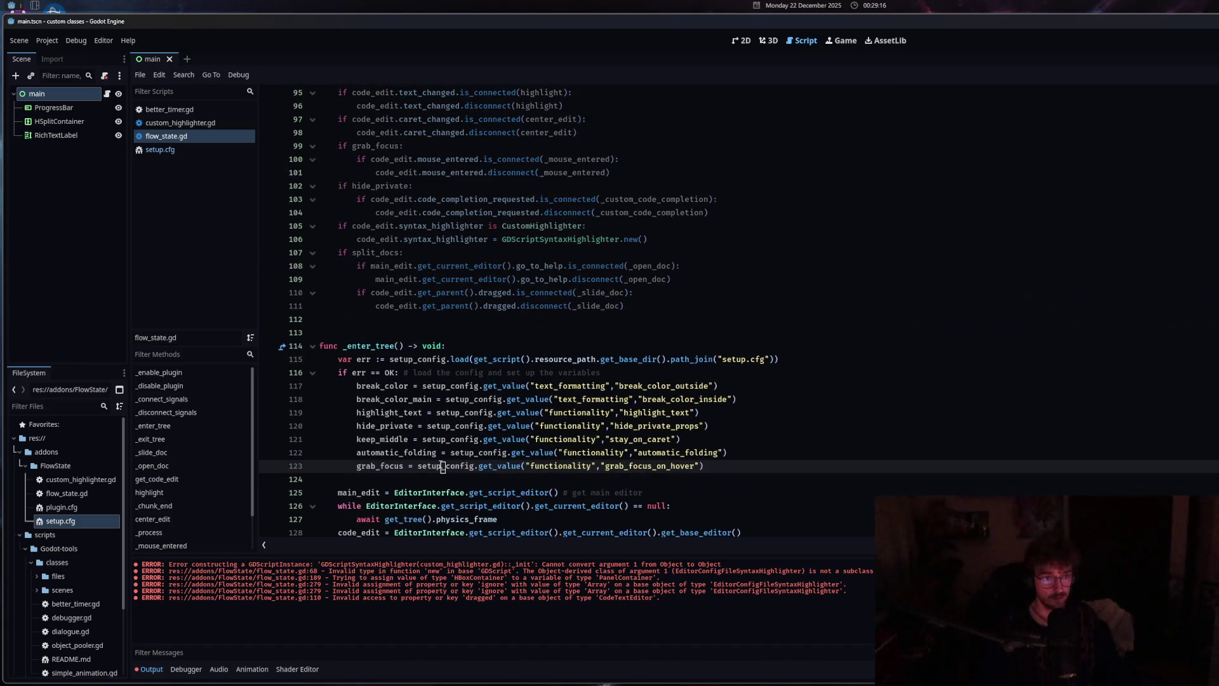
scroll(441, 465, down, 3)
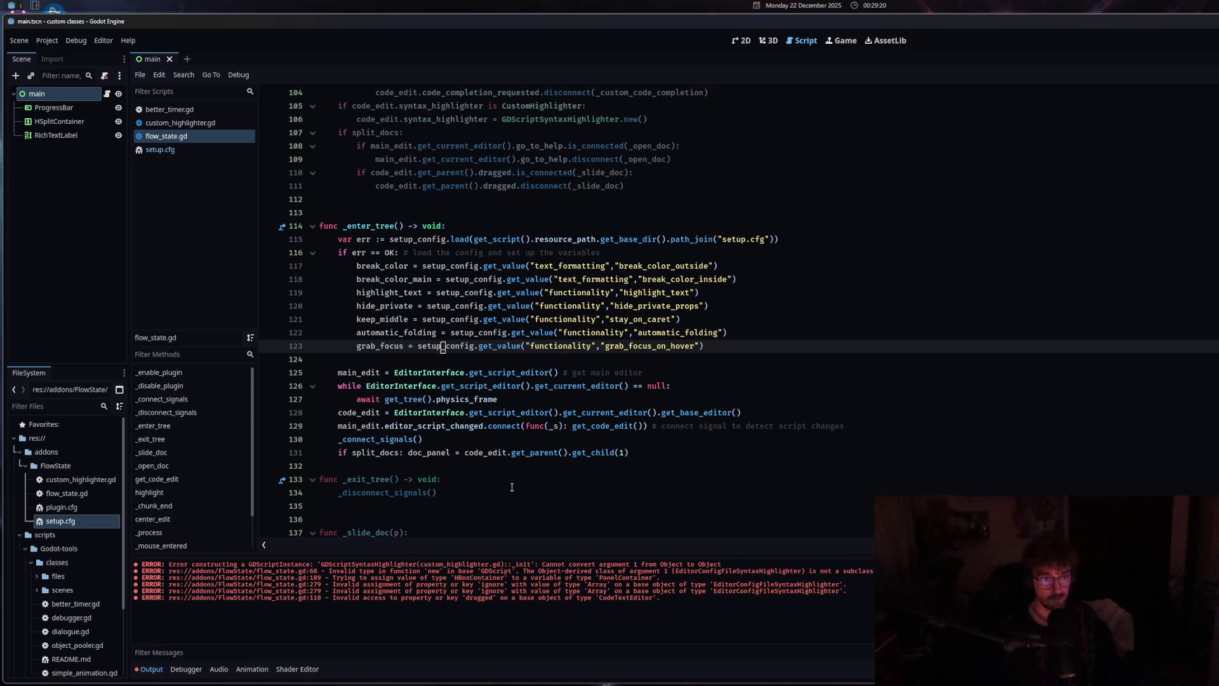
scroll(512, 487, up, 20)
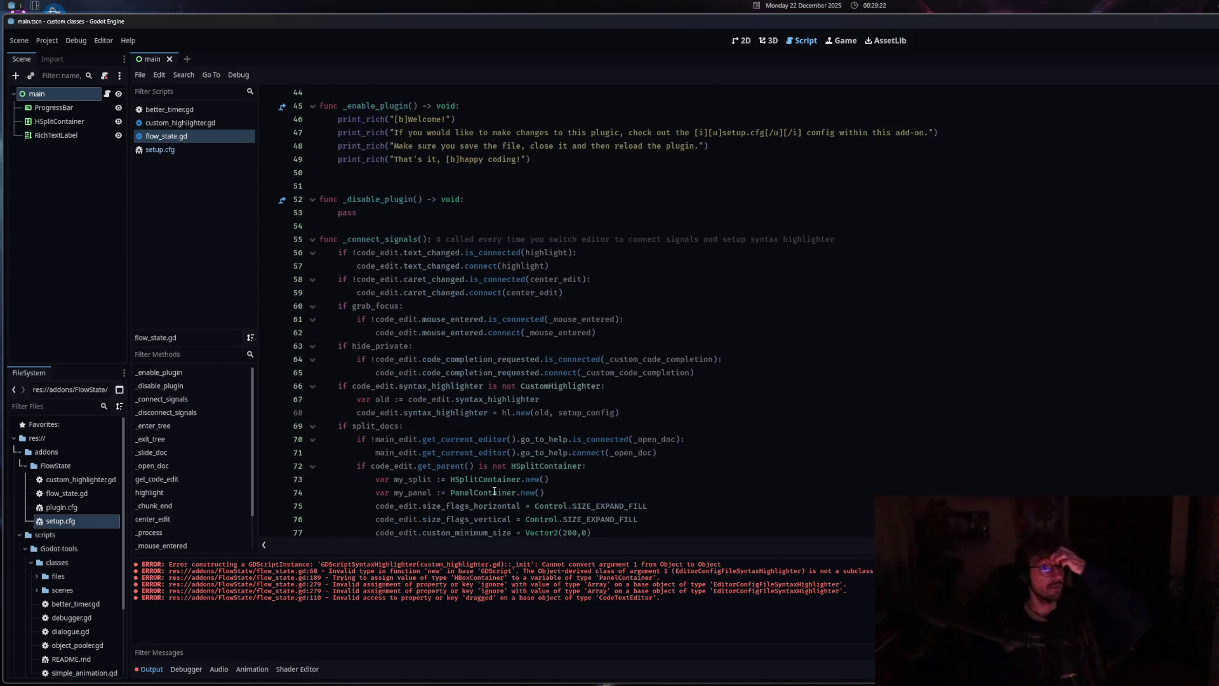
click(387, 319)
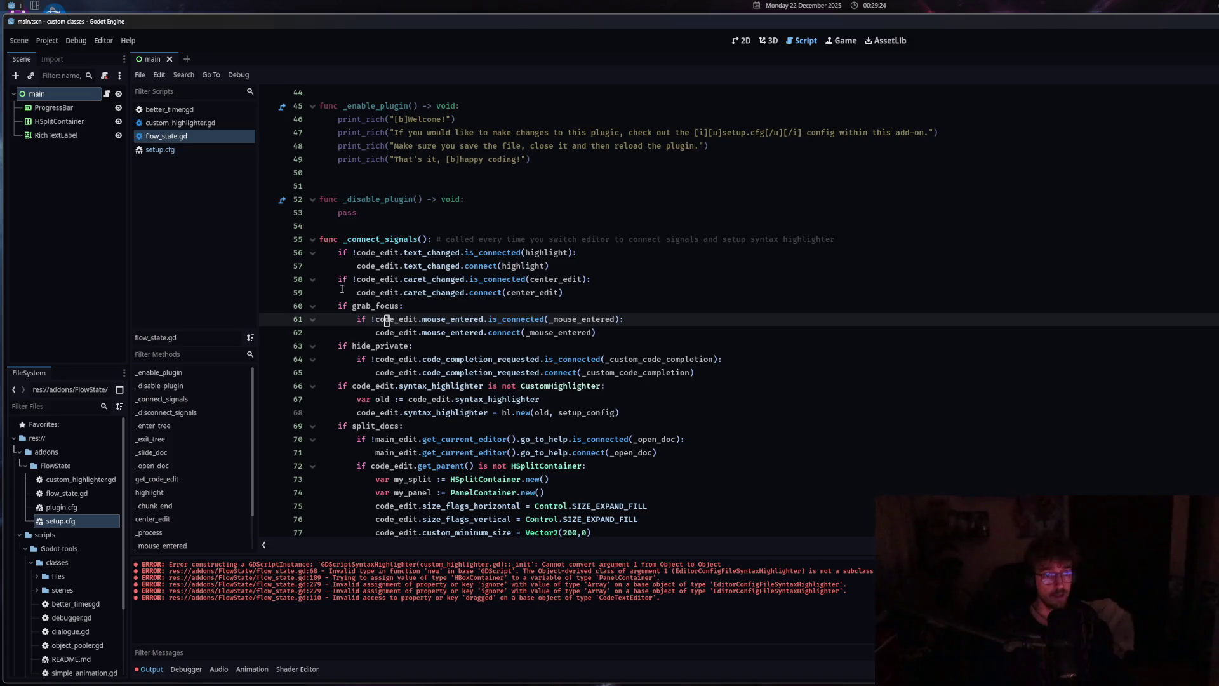
drag(354, 305, 409, 306)
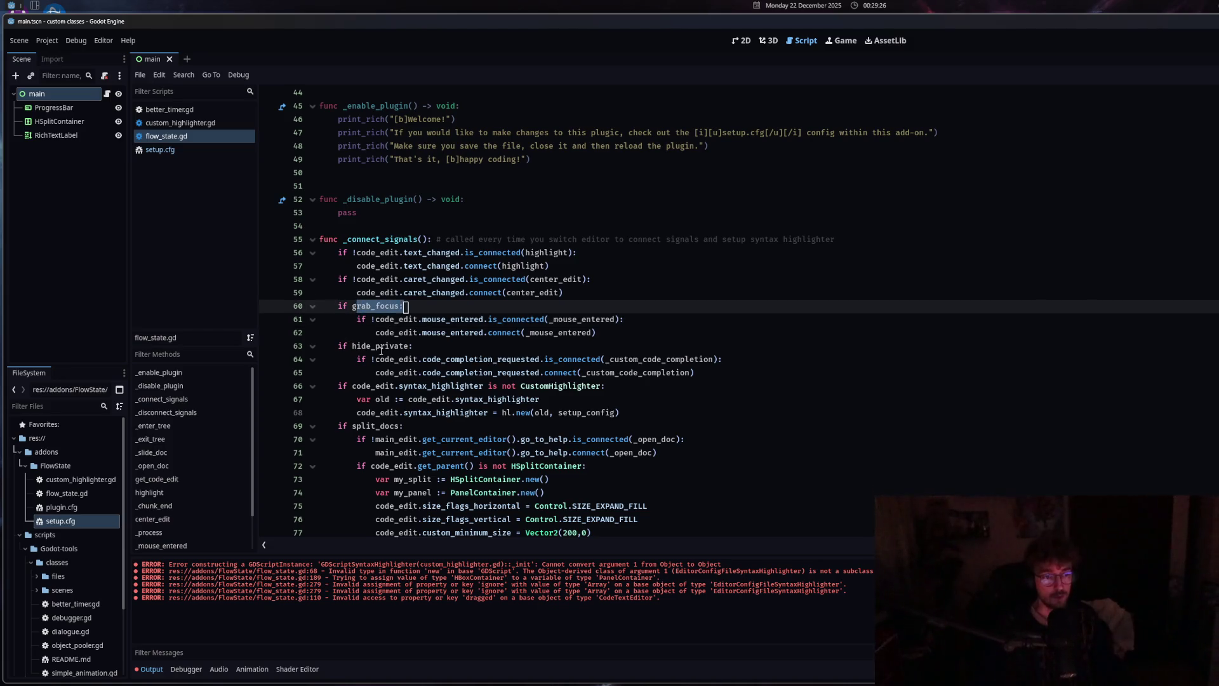
drag(356, 346, 407, 346)
click(711, 371)
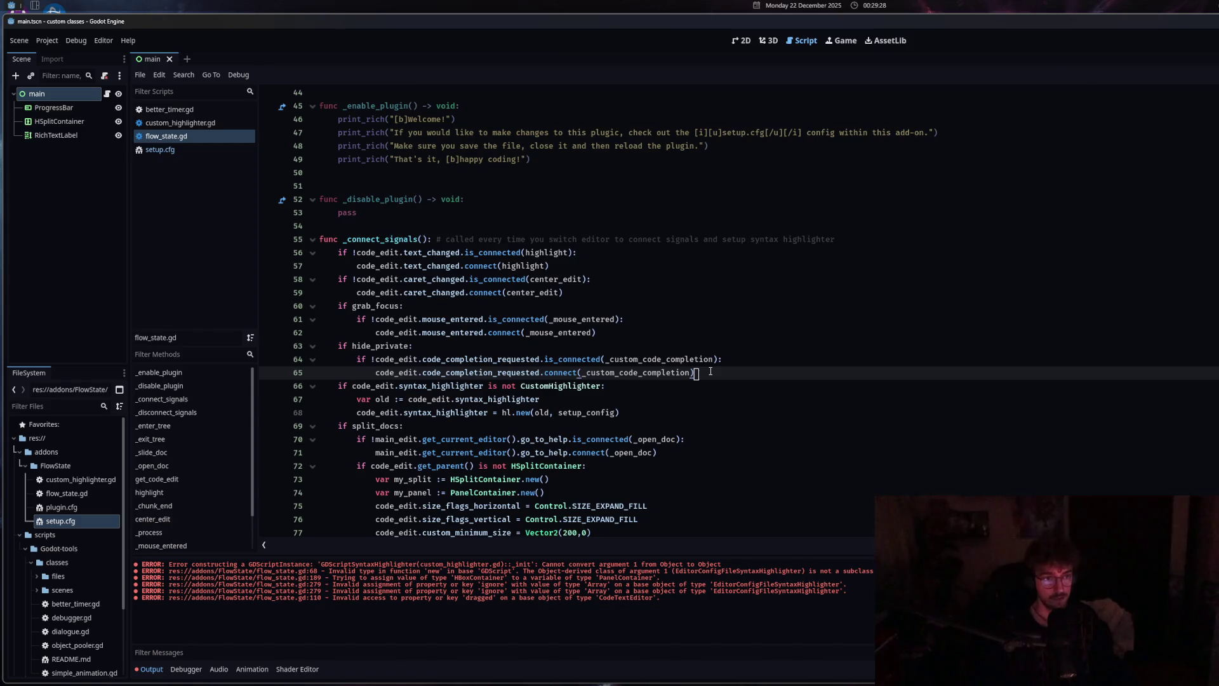
key(Return)
key(BackSpace)
key(ctrl+space)
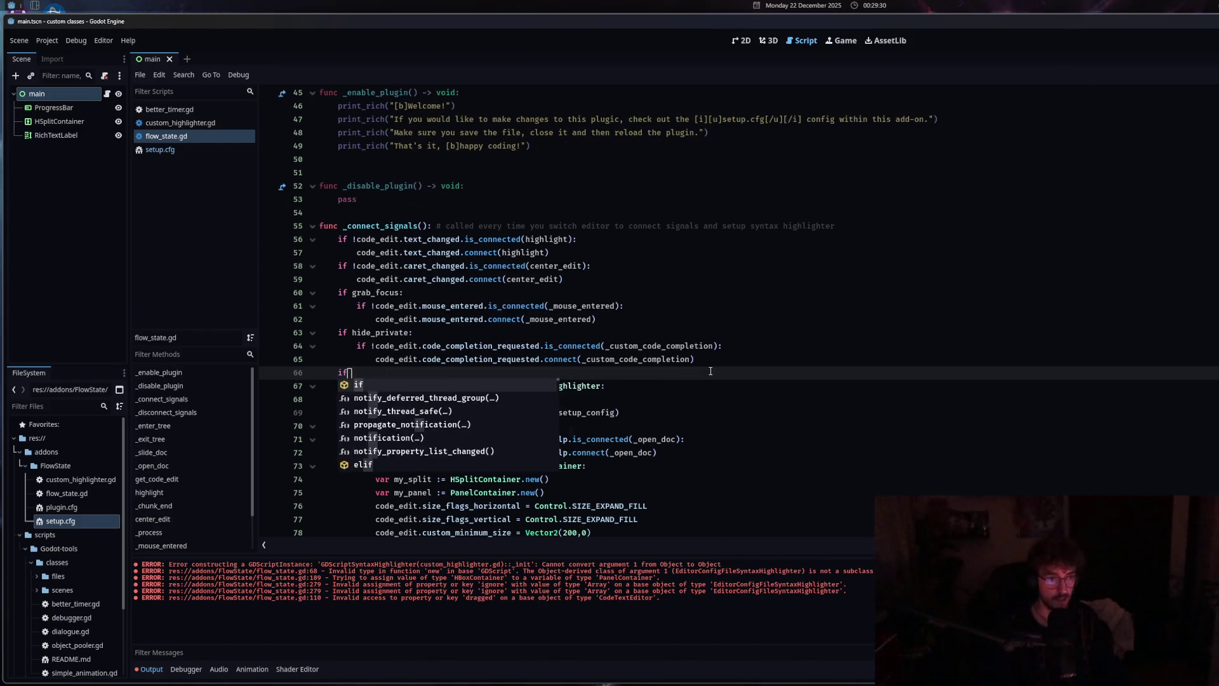
key(BackSpace)
key(BackSpace)
click(624, 385)
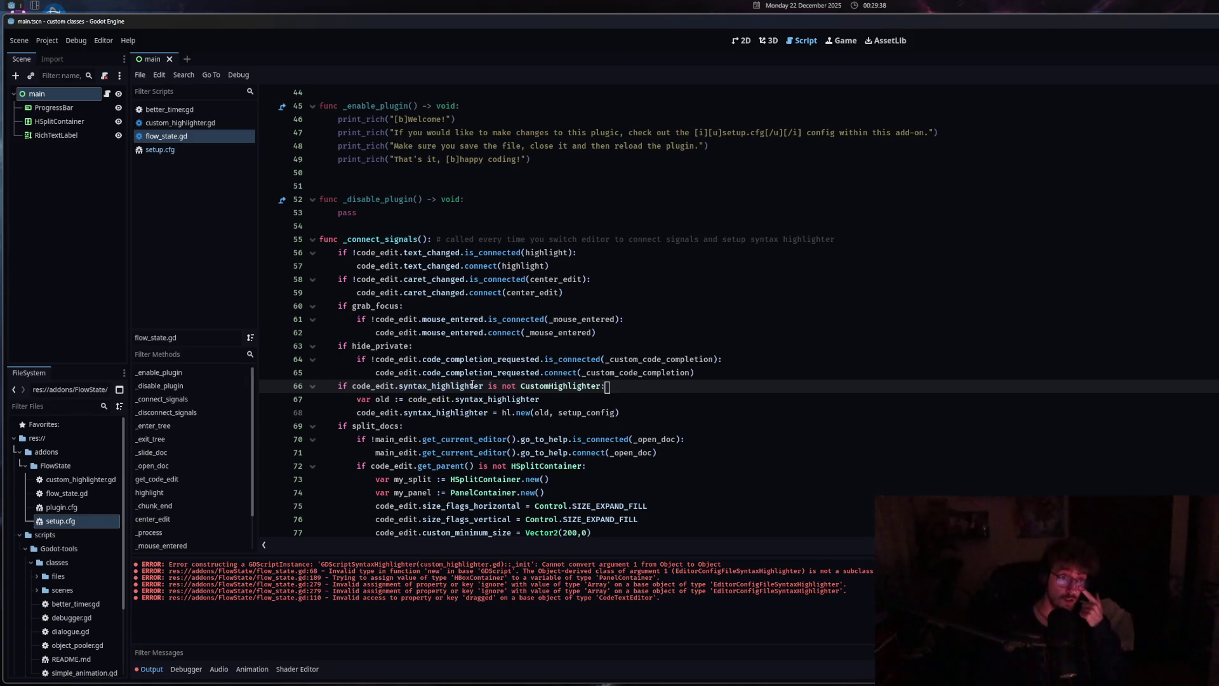
scroll(571, 478, up, 6)
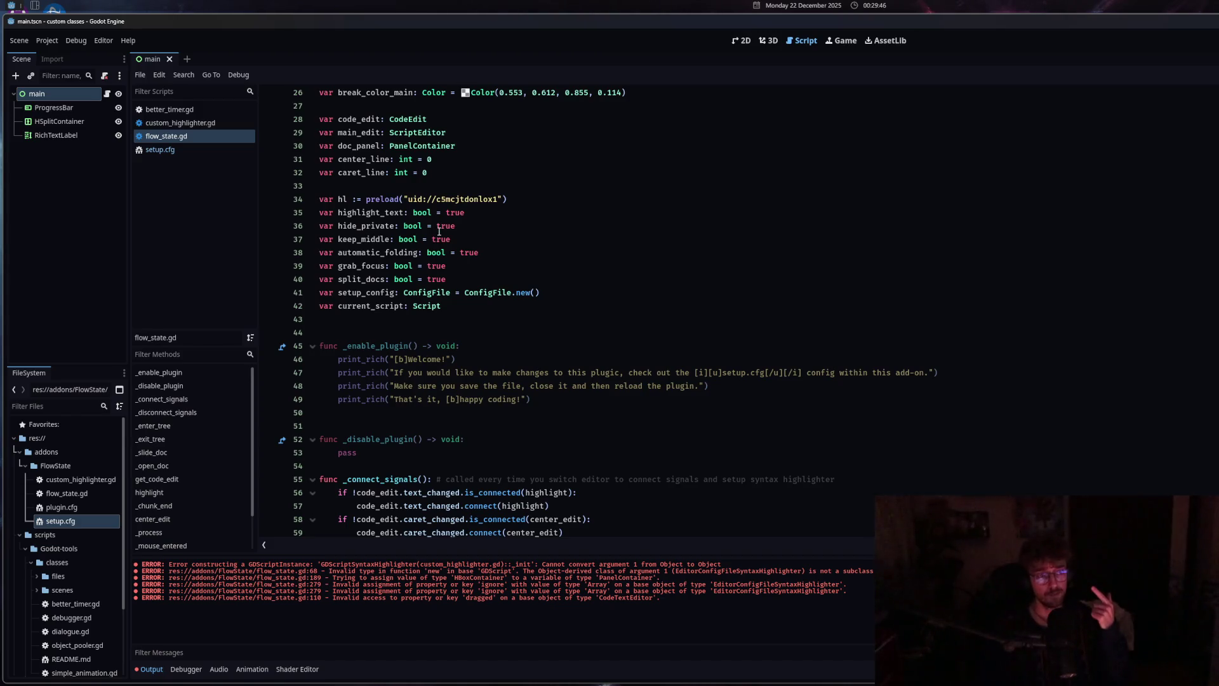
Look over custom_highlighter.gd's '#/#' begins_with check, then go to the end of line 65 in flow_state.gd
click(208, 123)
click(494, 481)
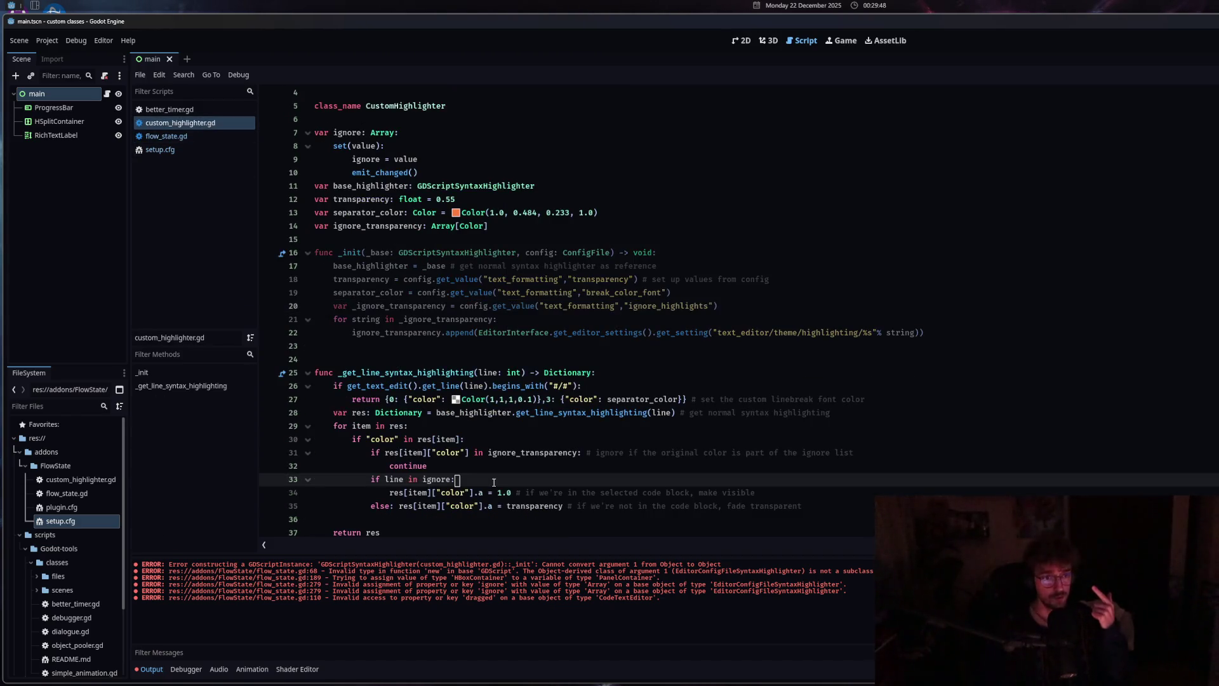
drag(553, 385, 569, 387)
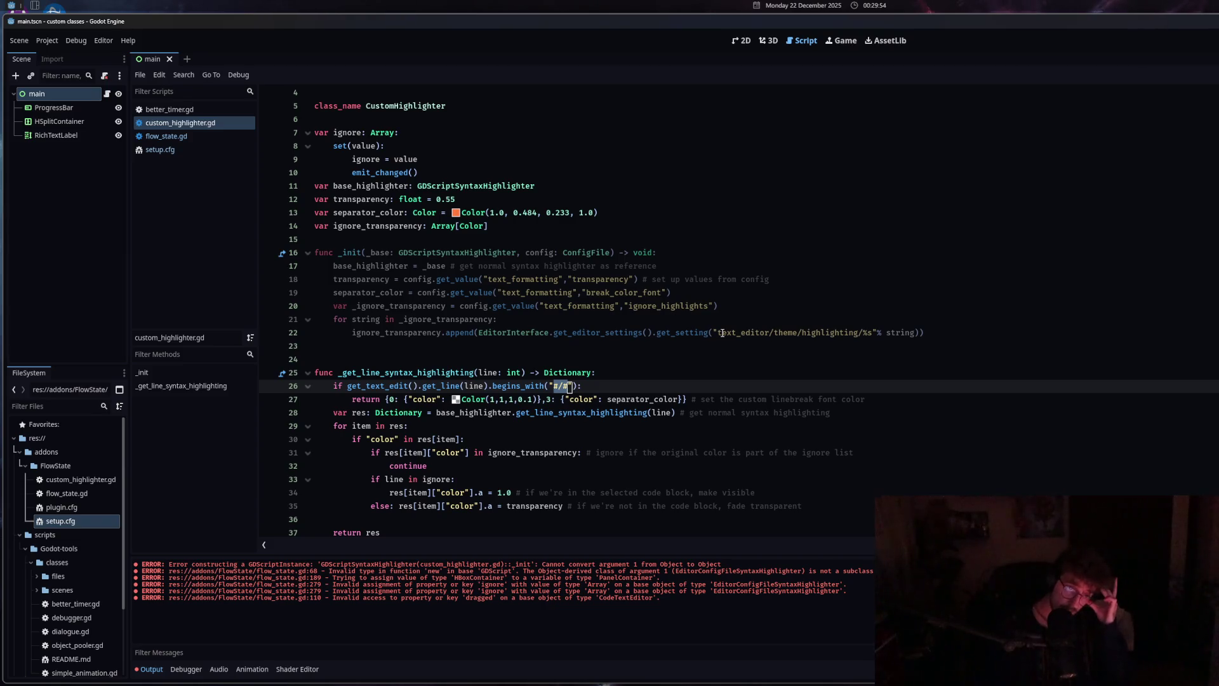
scroll(673, 402, down, 2)
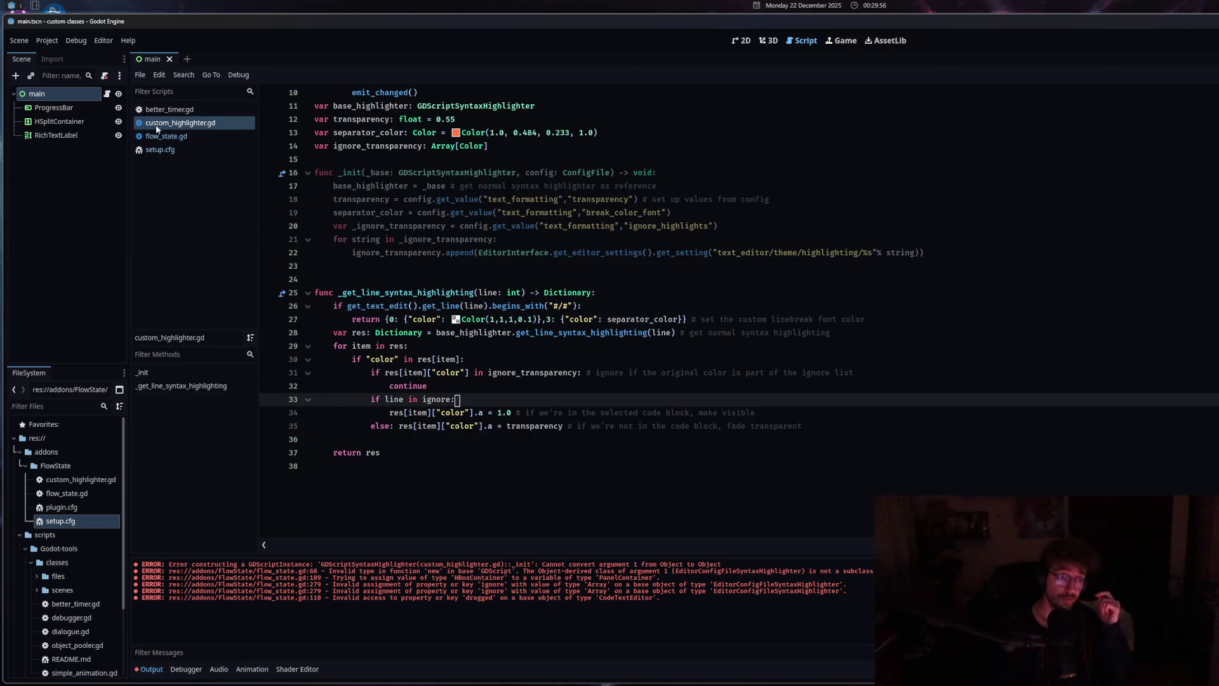
click(167, 138)
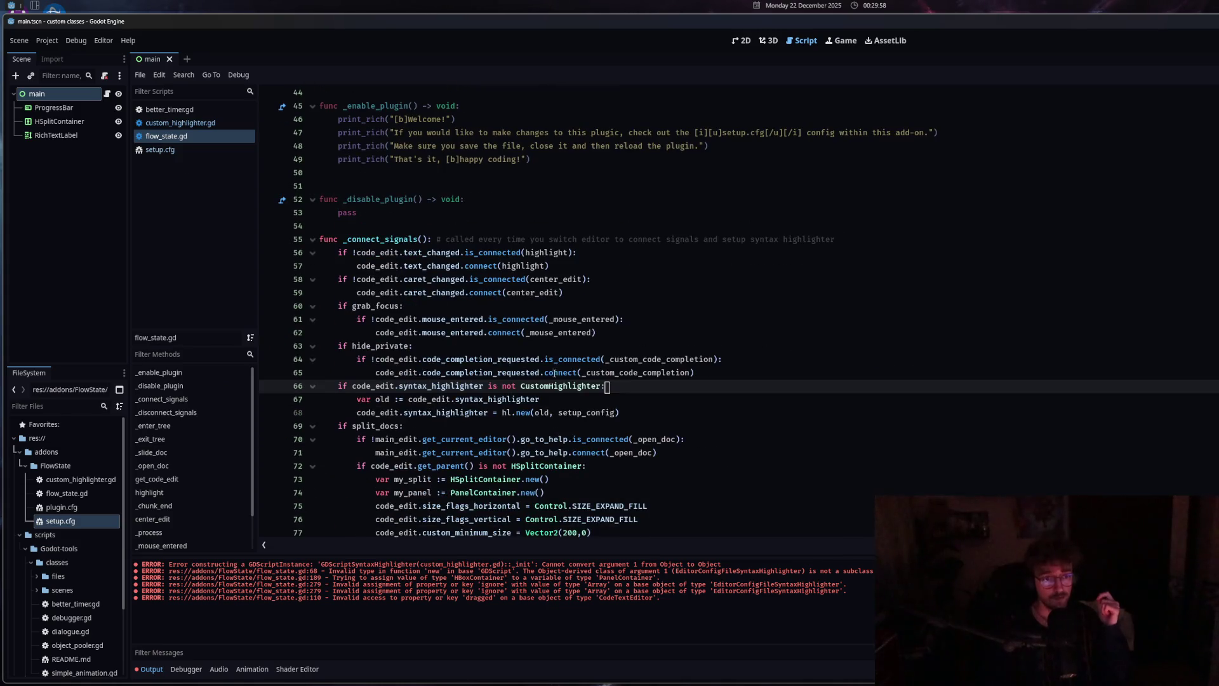
click(710, 376)
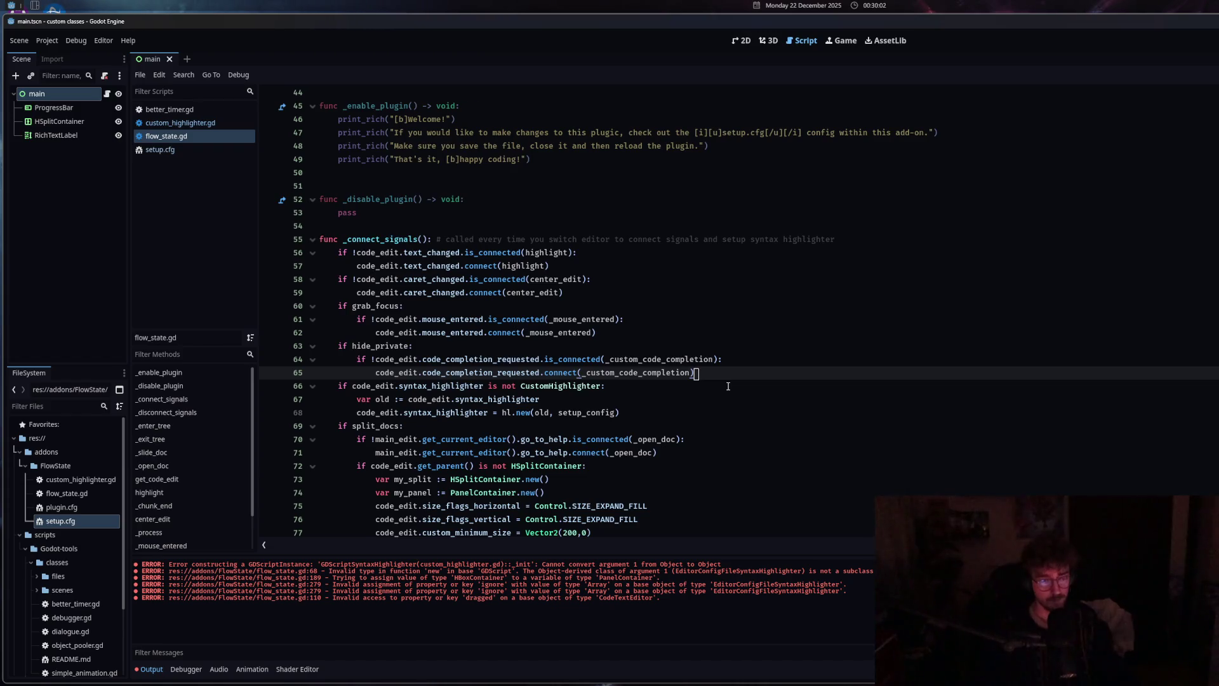
Add a new line 66 reading 'if code_edit' below line 65
key(Return)
text(if codez)
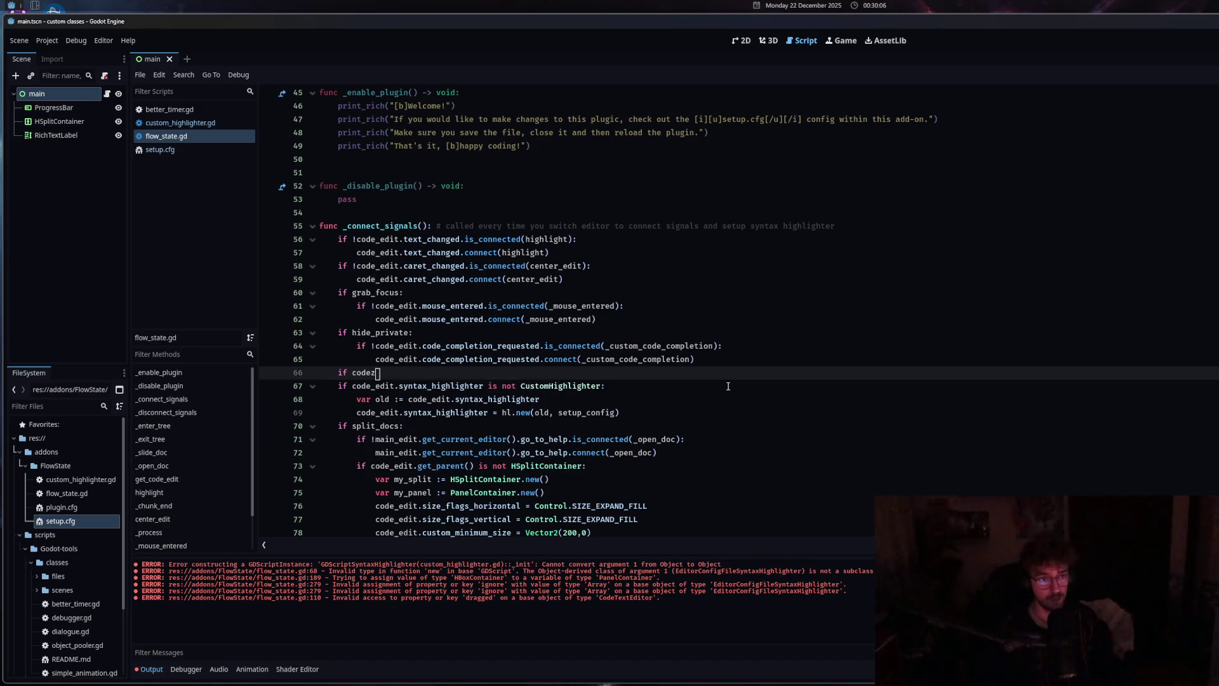
key(BackSpace)
key(BackSpace)
key(BackSpace)
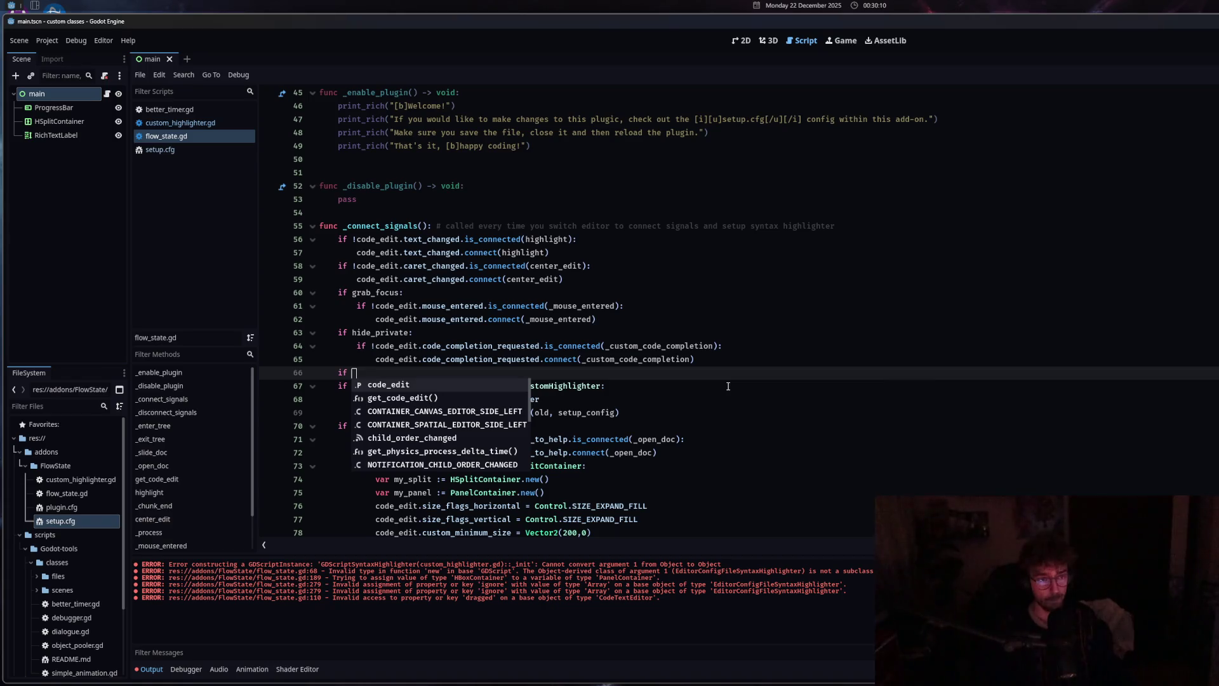
click(409, 385)
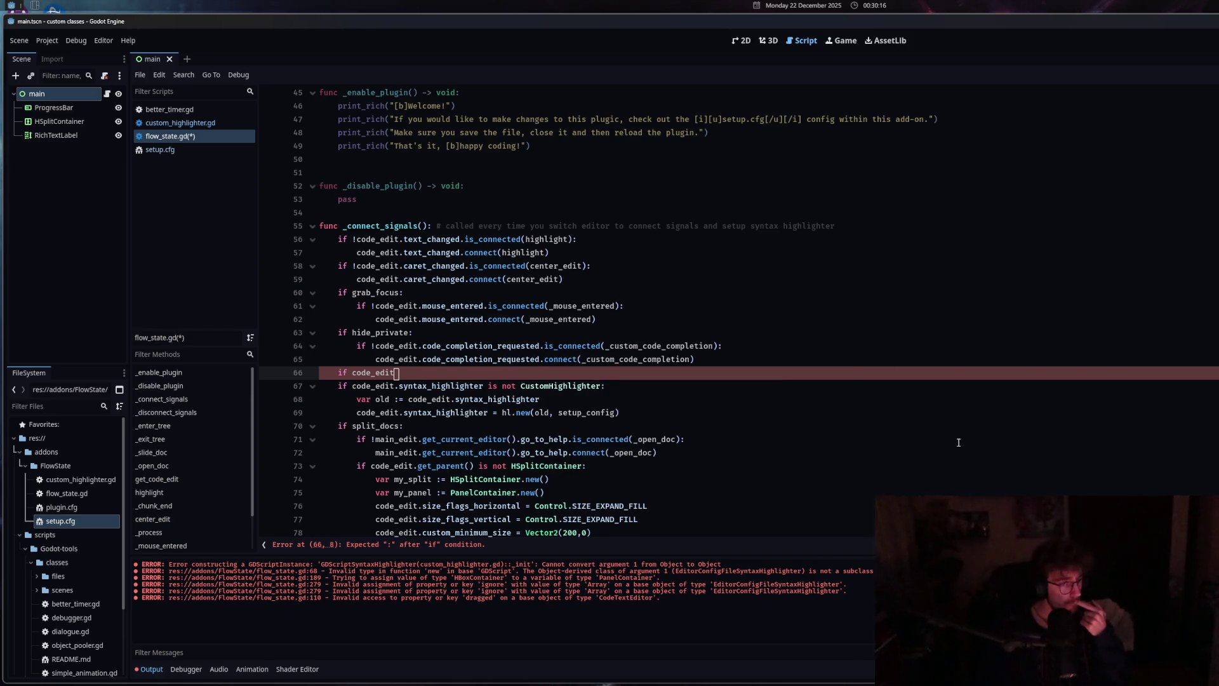
double_click(354, 373)
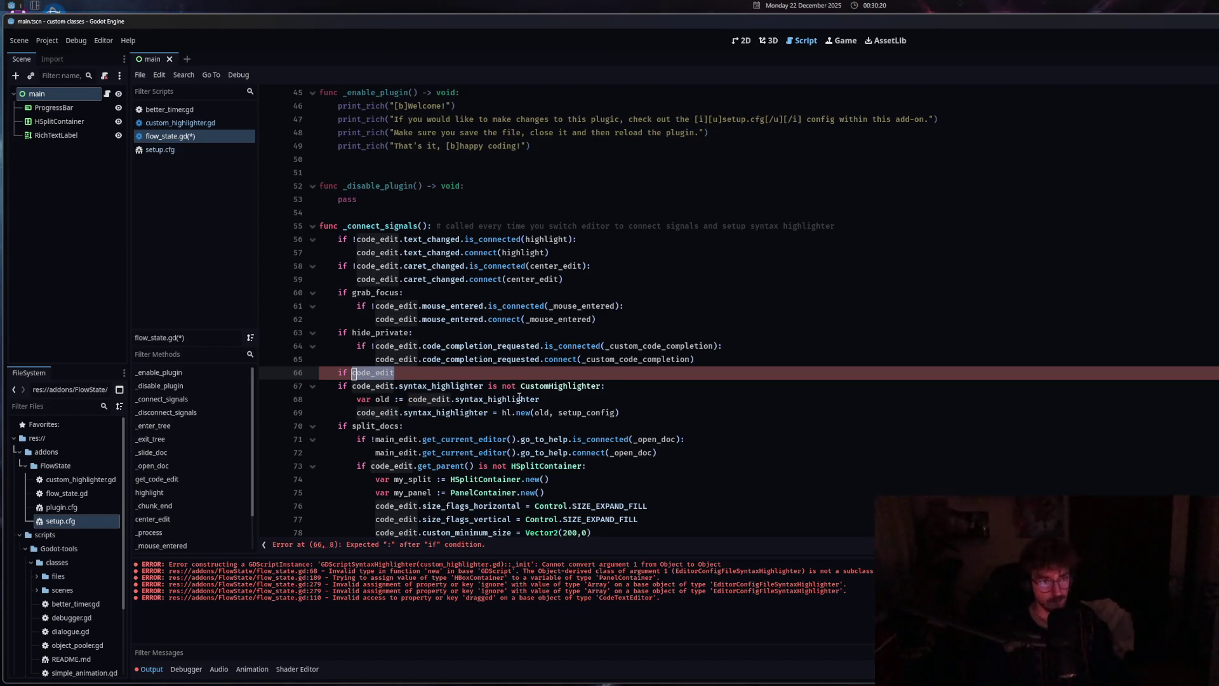
Cut the current_script assignment from line 92 at the end of _connect_signals
scroll(520, 397, up, 4)
scroll(516, 405, down, 18)
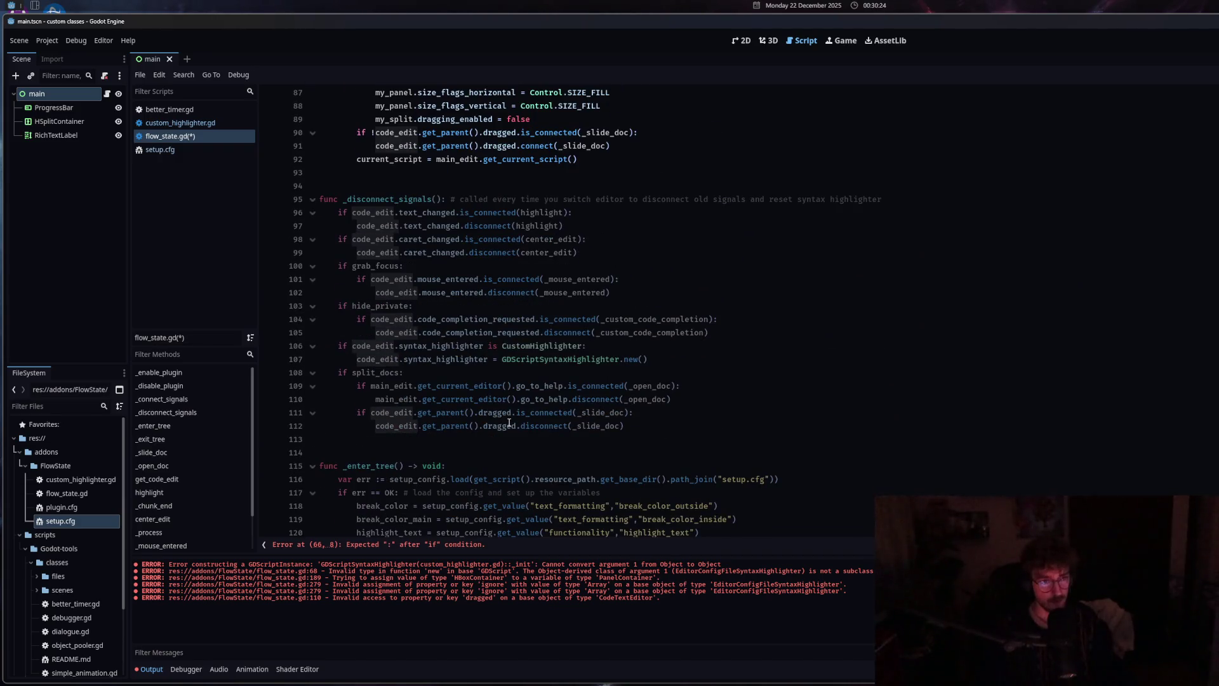
scroll(508, 423, up, 8)
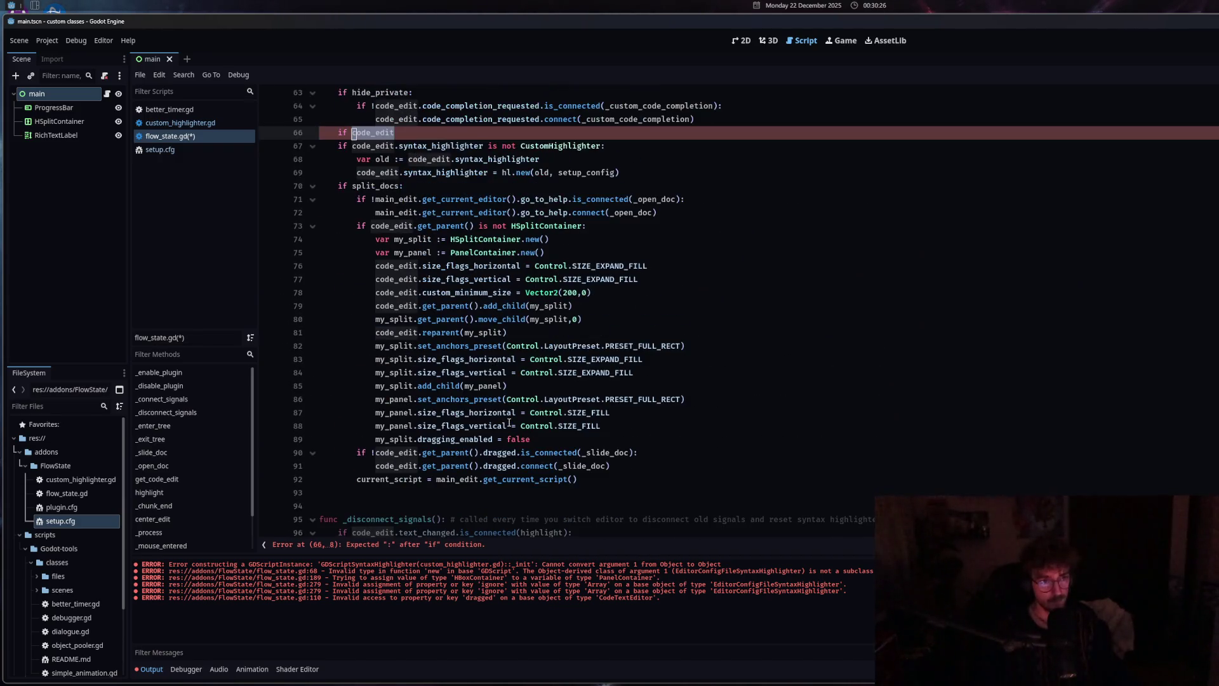
drag(578, 480, 356, 480)
key(ctrl+c)
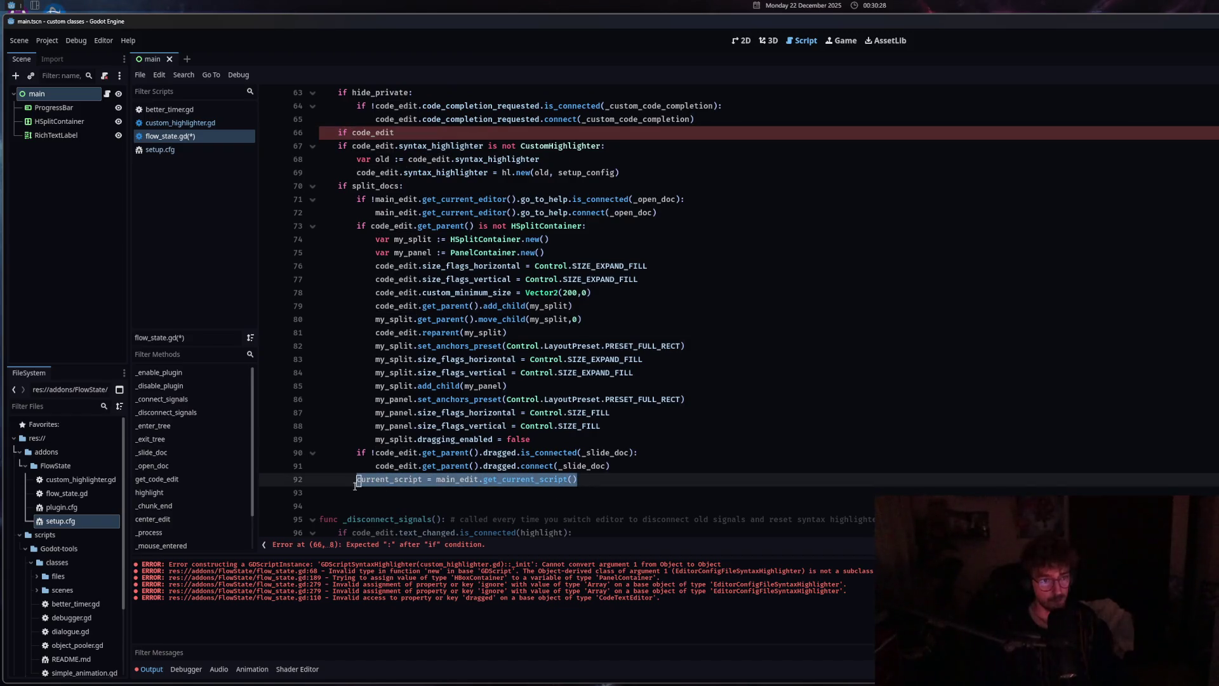
scroll(356, 486, up, 2)
scroll(481, 434, down, 3)
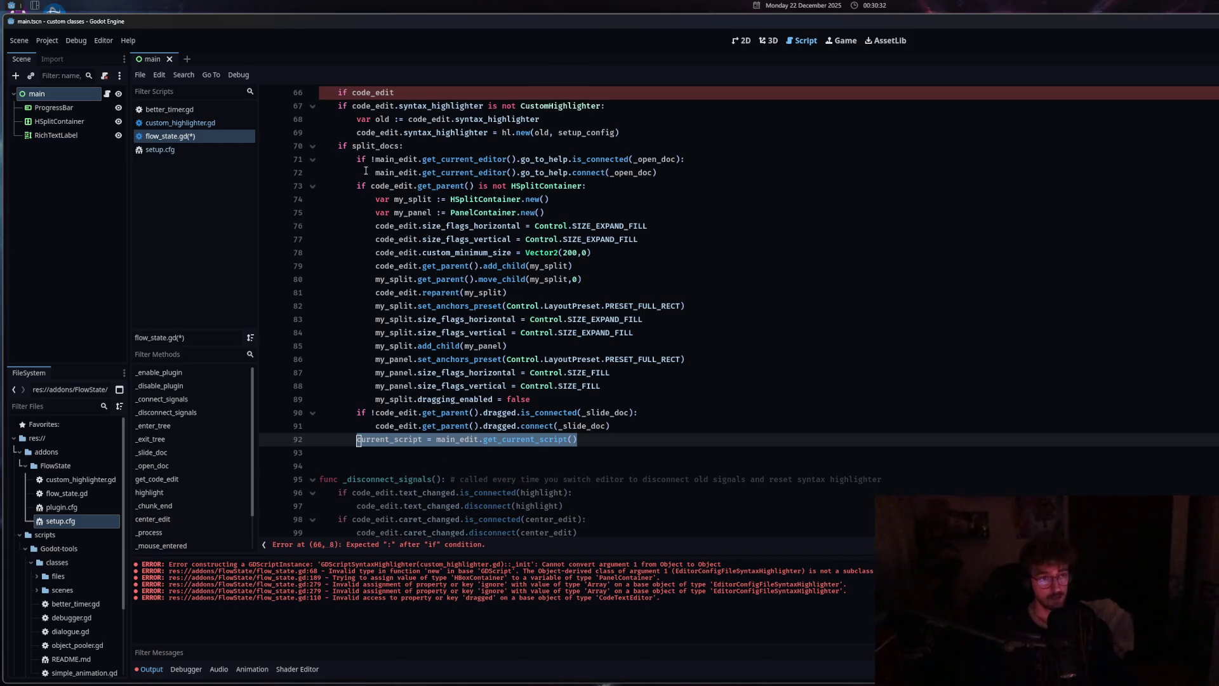
key(BackSpace)
key(BackSpace)
key(BackSpace)
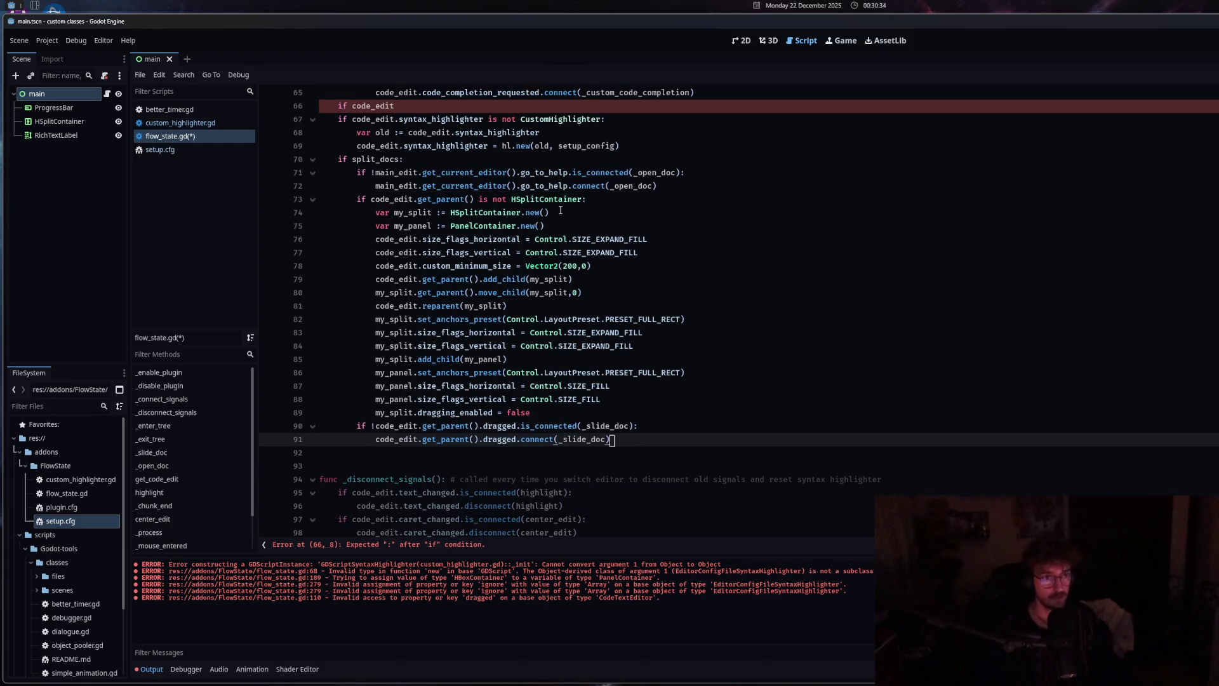
scroll(527, 297, up, 5)
click(832, 202)
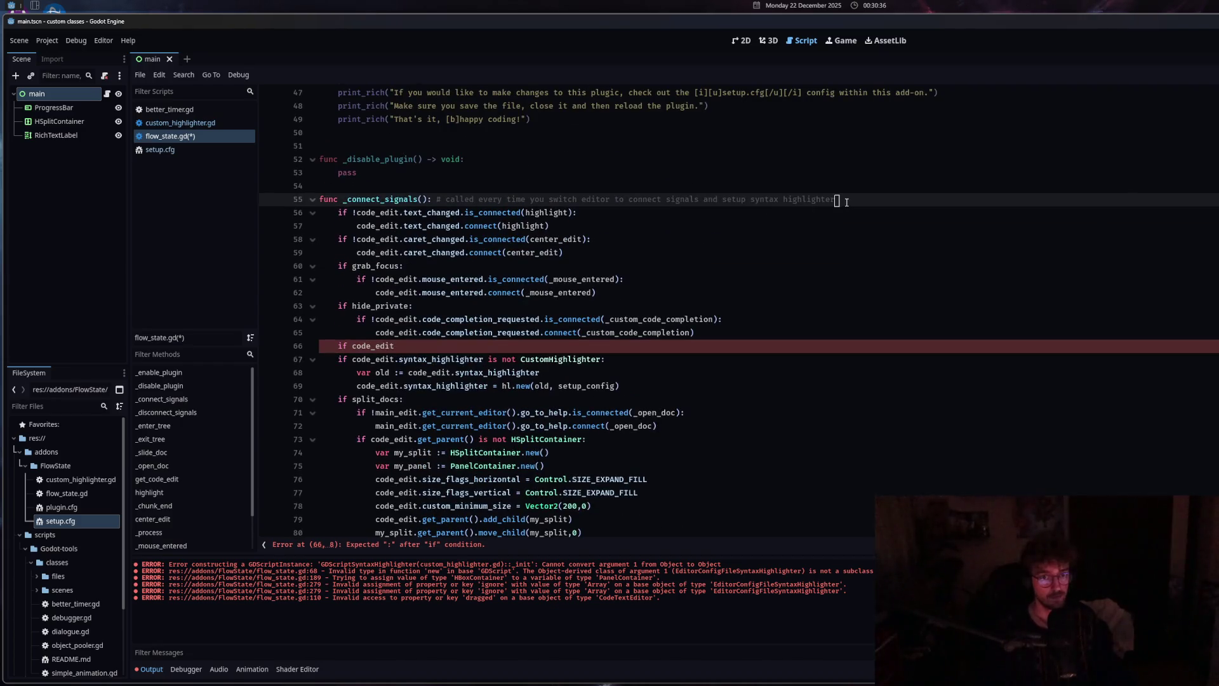
Paste the current_script assignment as line 56 and change line 67 to 'if current_script'
key(Return)
key(ctrl+v)
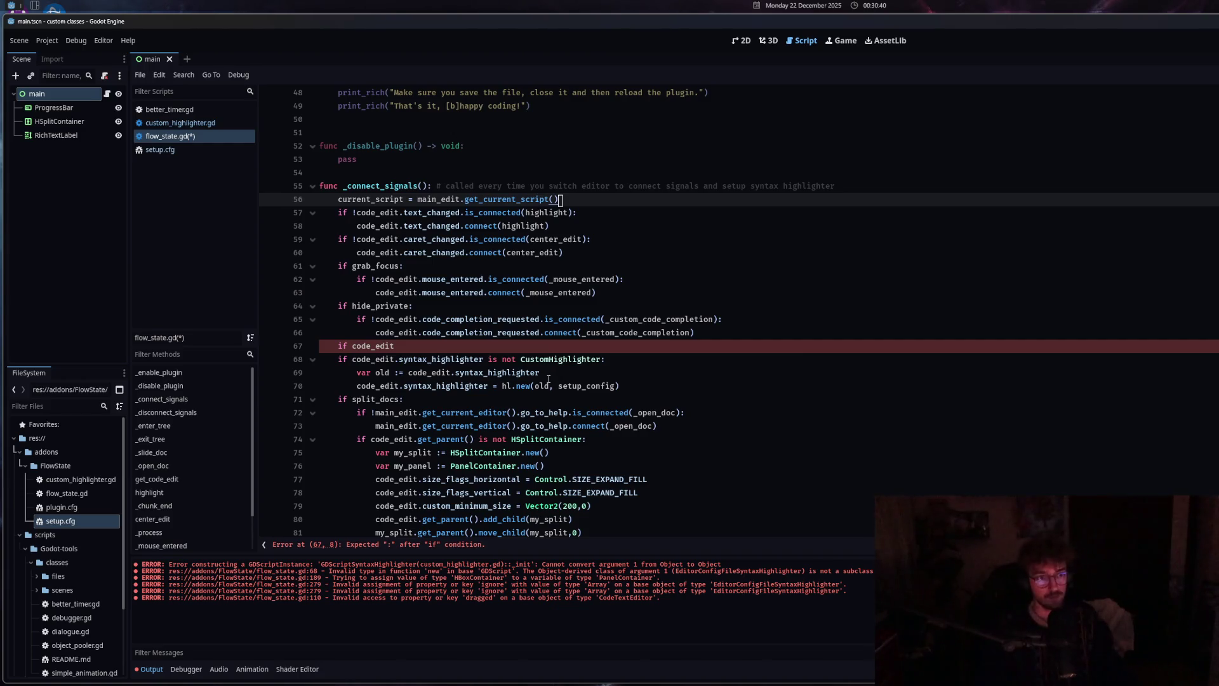
click(427, 345)
key(ctrl+shift+Left)
key(ctrl+shift+Left)
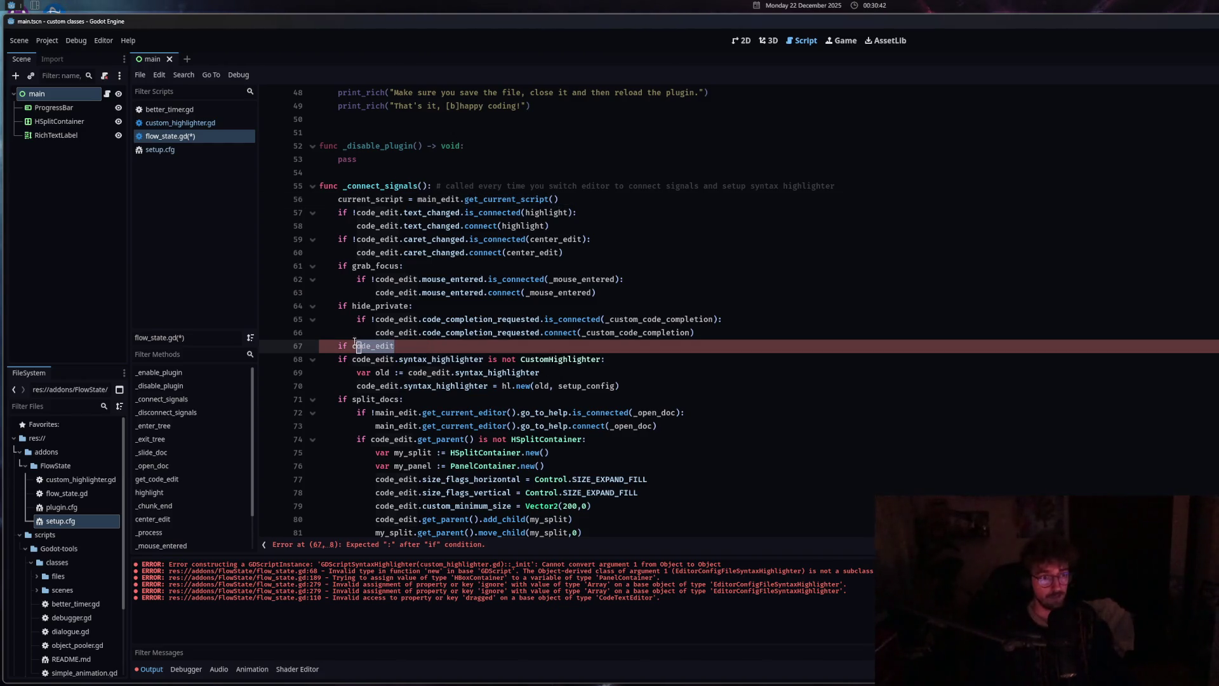
text(cu)
key(Return)
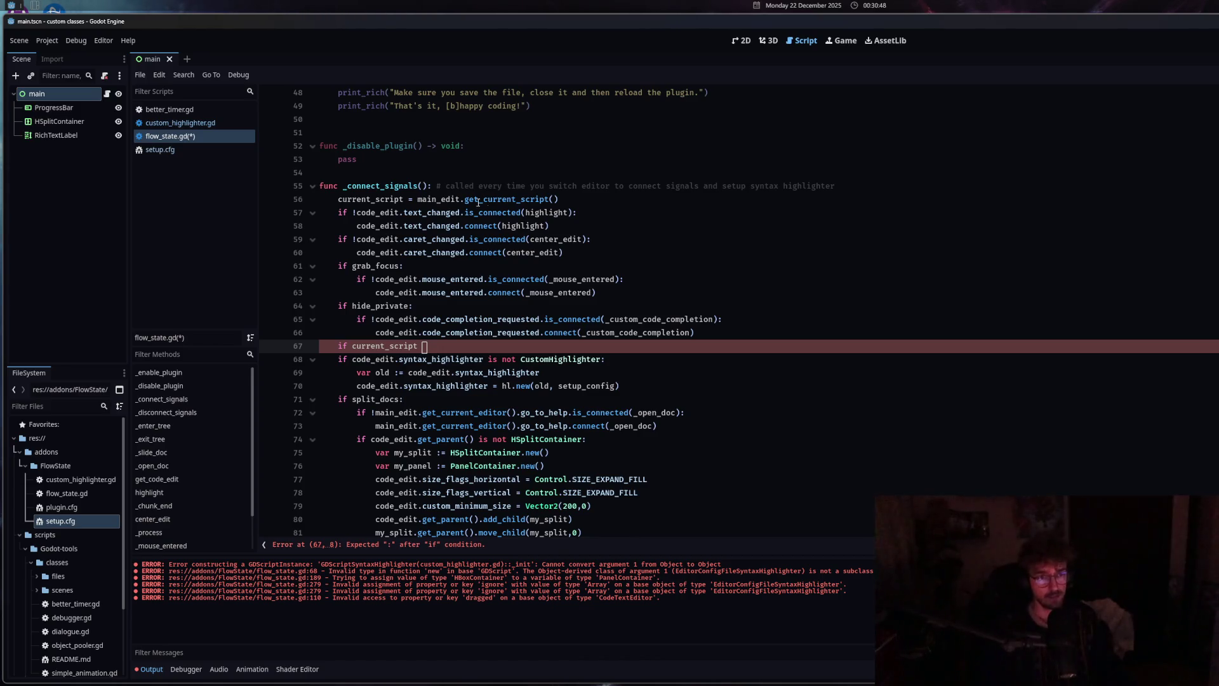
mouse_move(501, 199)
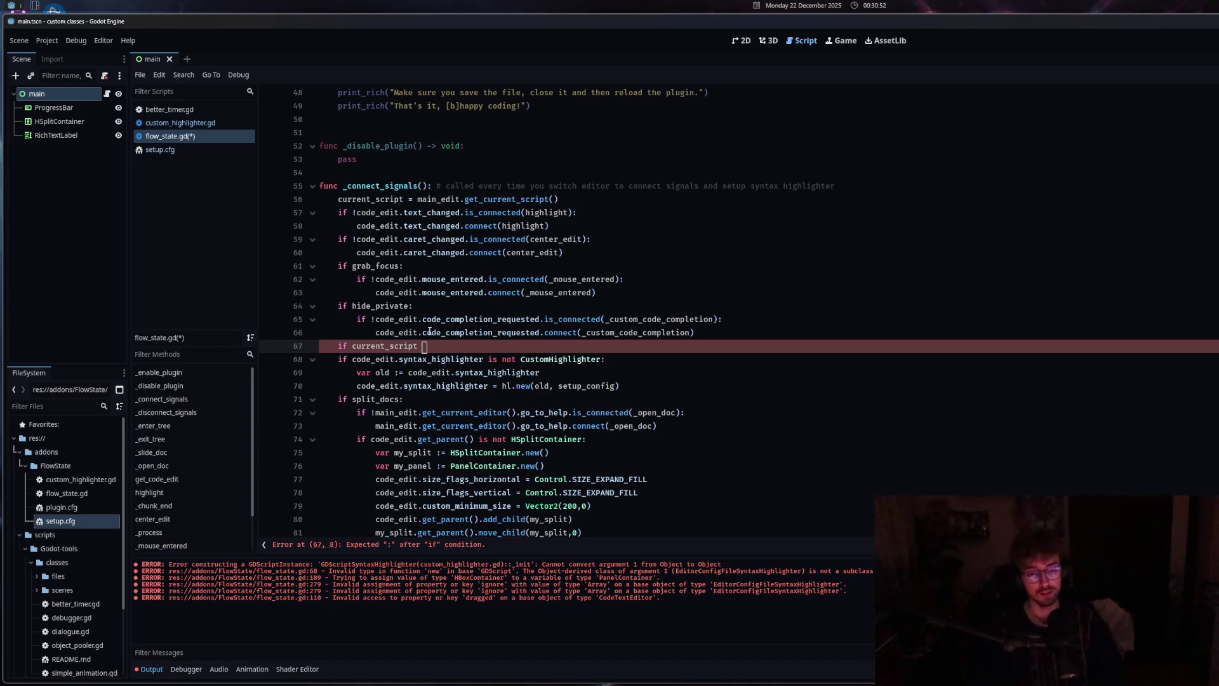
mouse_move(430, 331)
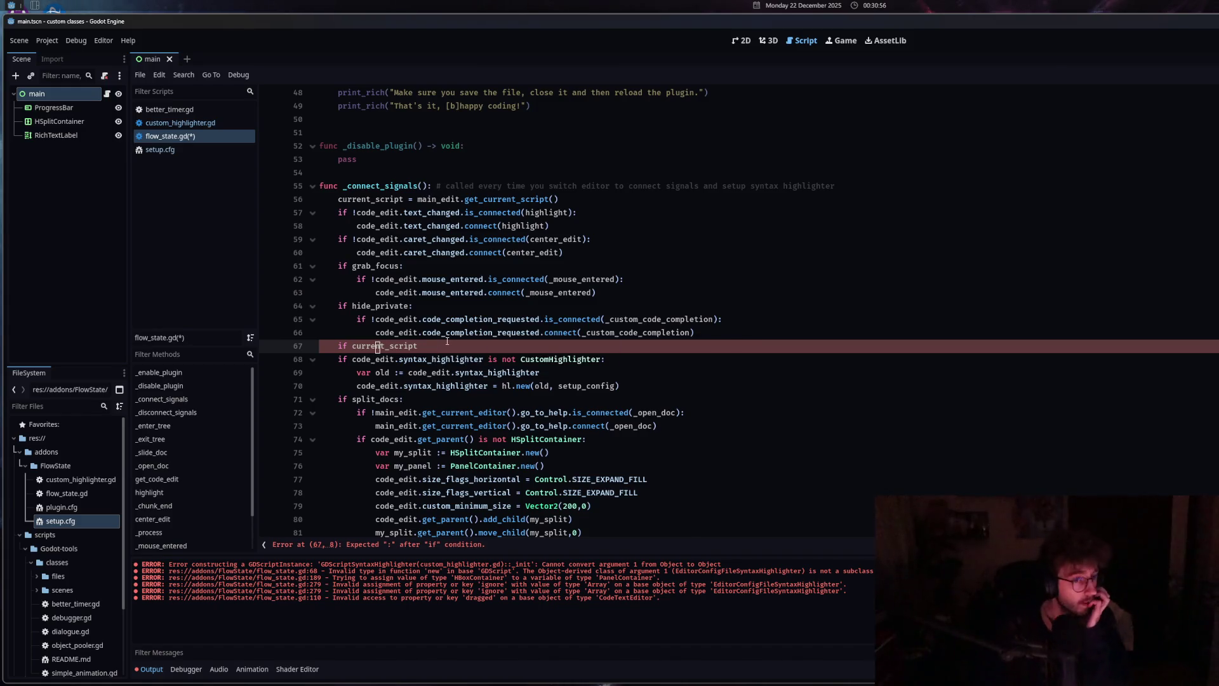
mouse_move(384, 359)
text([])
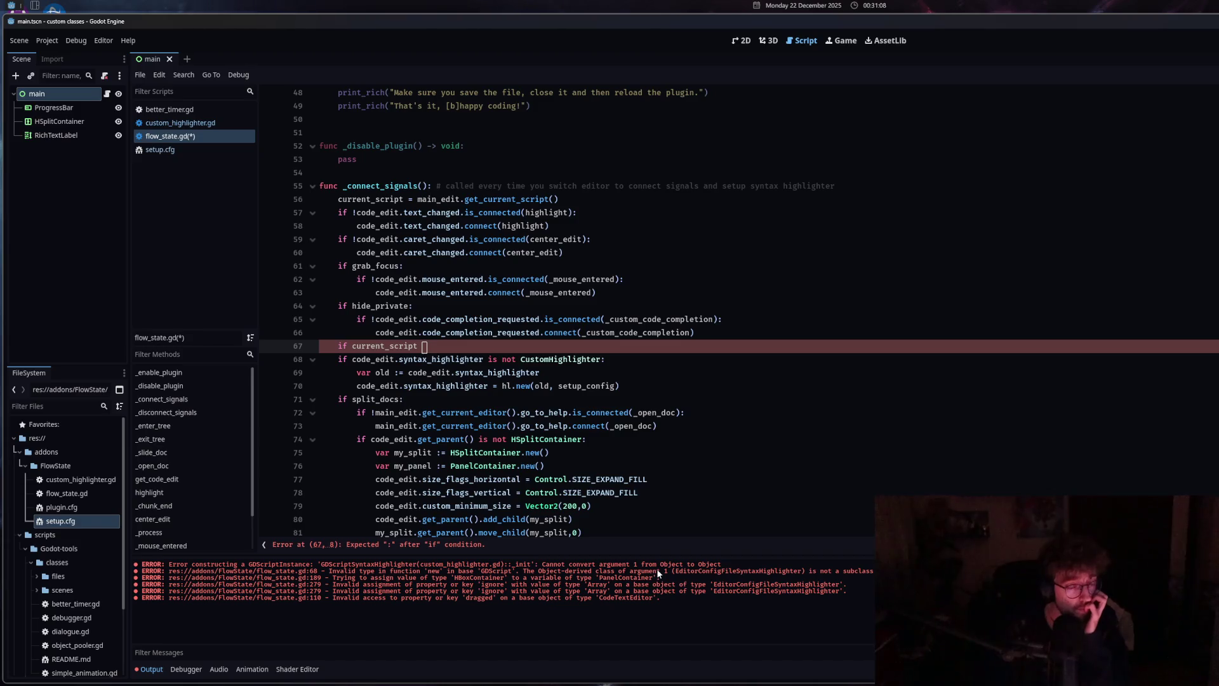
drag(430, 346, 340, 346)
Delete the unfinished if line and append 'and code_edit.syntax_highlighter == GDScriptSyntaxHighlighter' to the highlighter check
key(BackSpace)
key(BackSpace)
key(BackSpace)
click(604, 360)
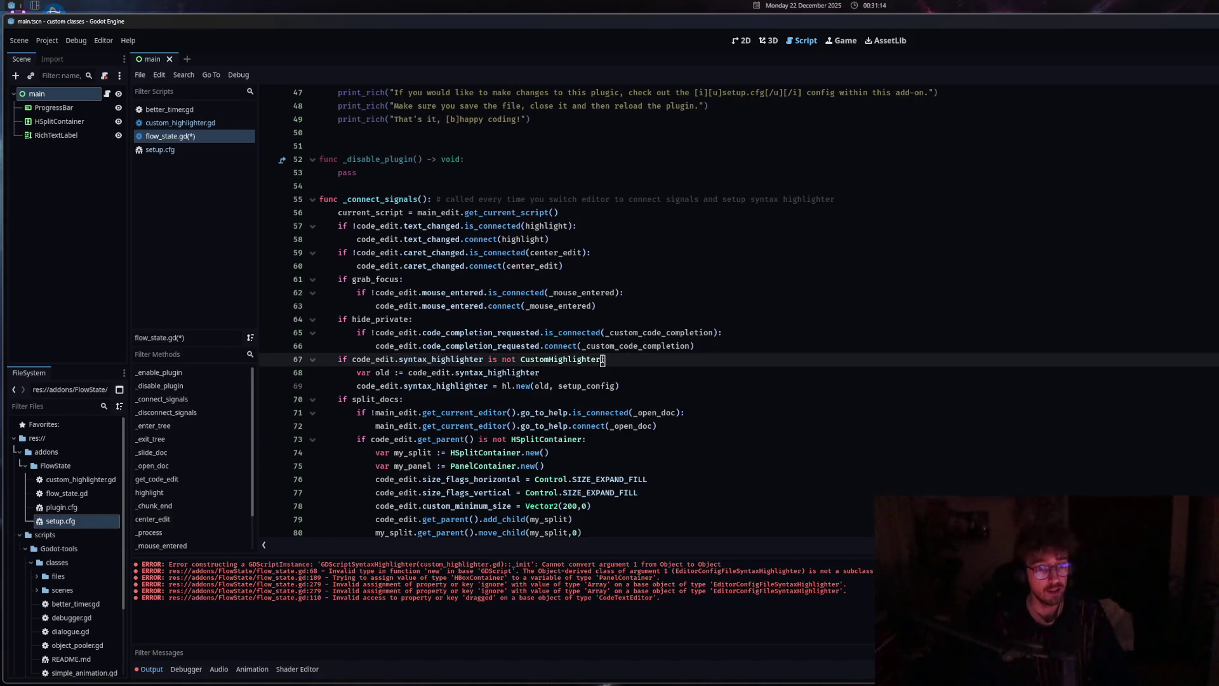
text(and )
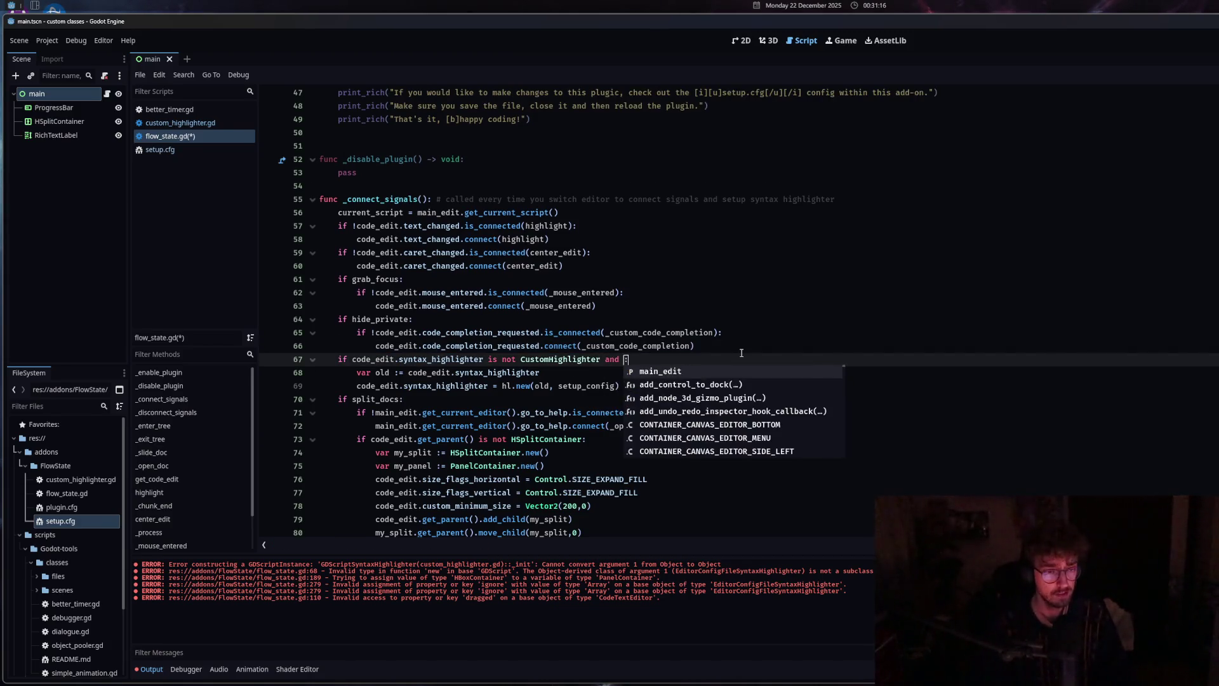
text(co)
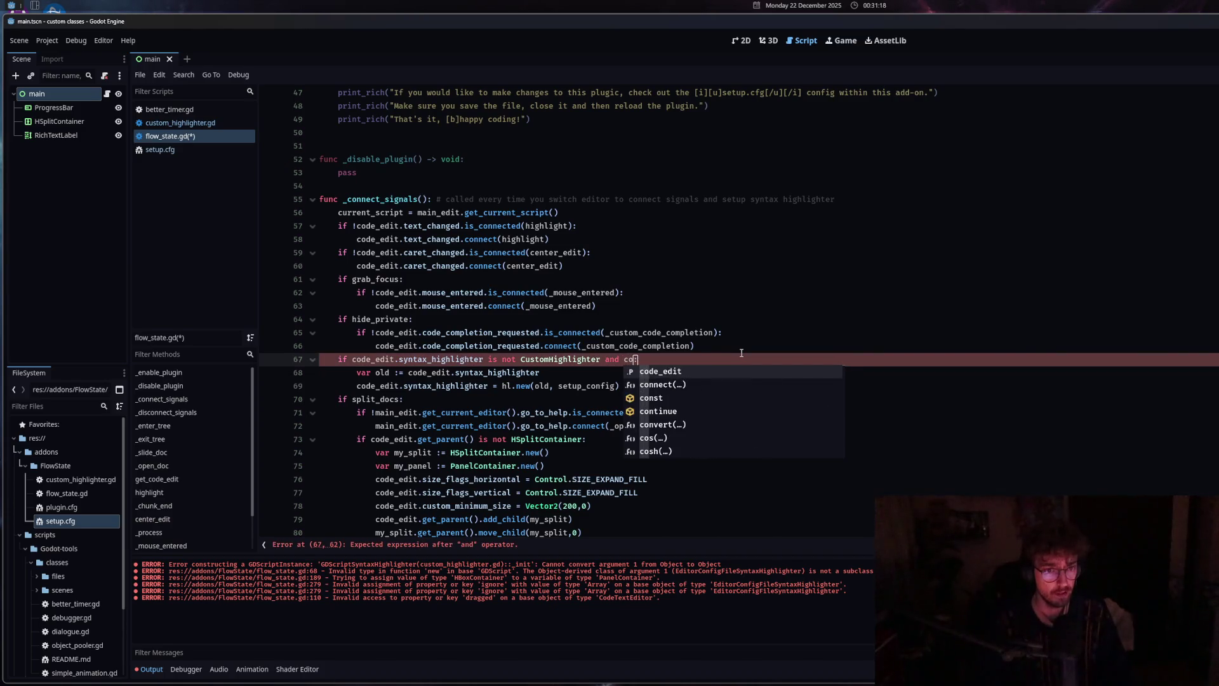
click(354, 360)
drag(354, 360, 485, 360)
key(ctrl+c)
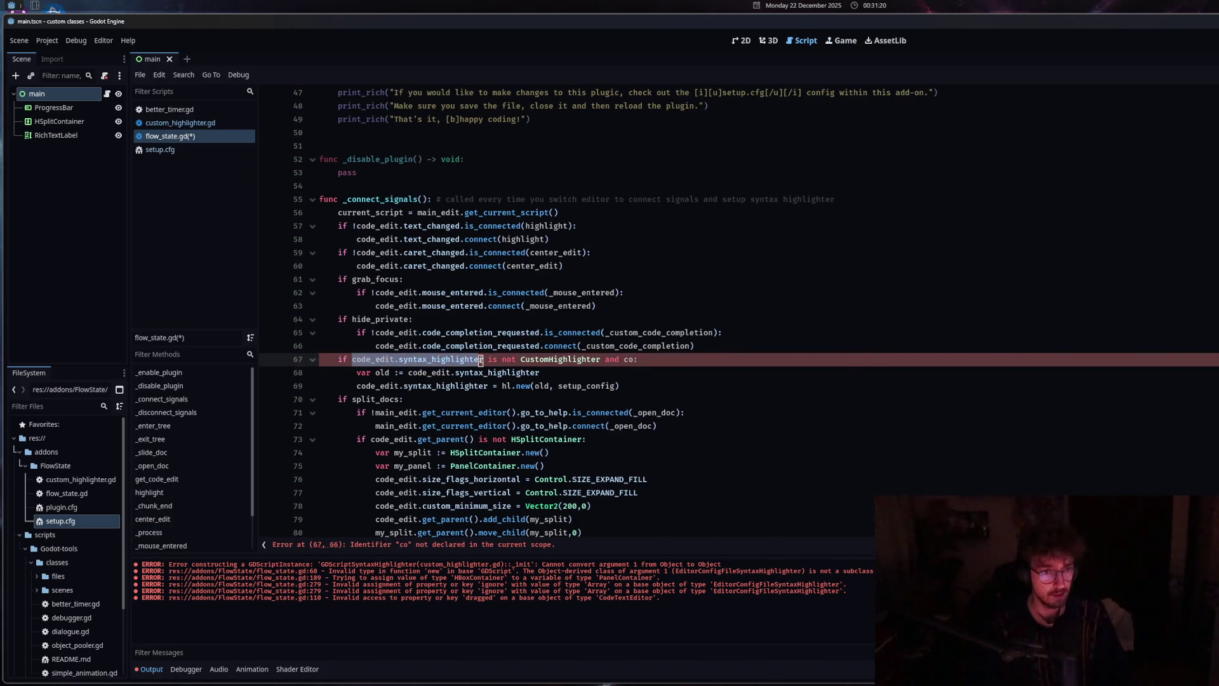
text(C)
click(629, 359)
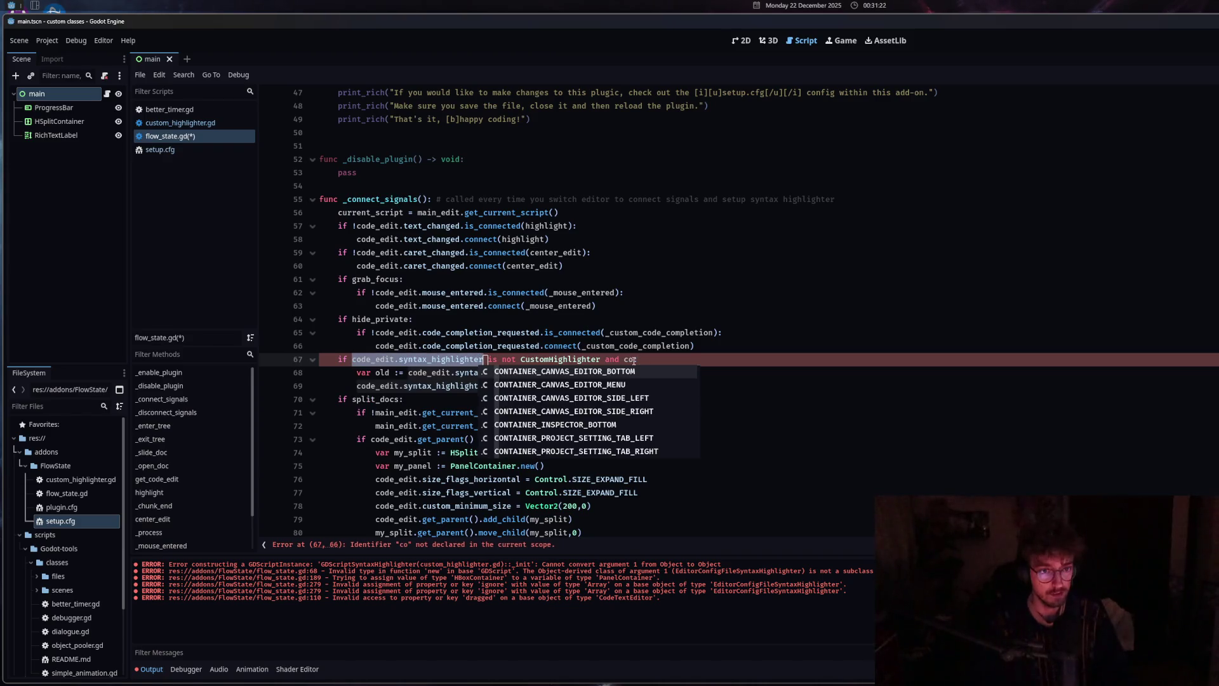
key(BackSpace)
key(BackSpace)
key(ctrl+v)
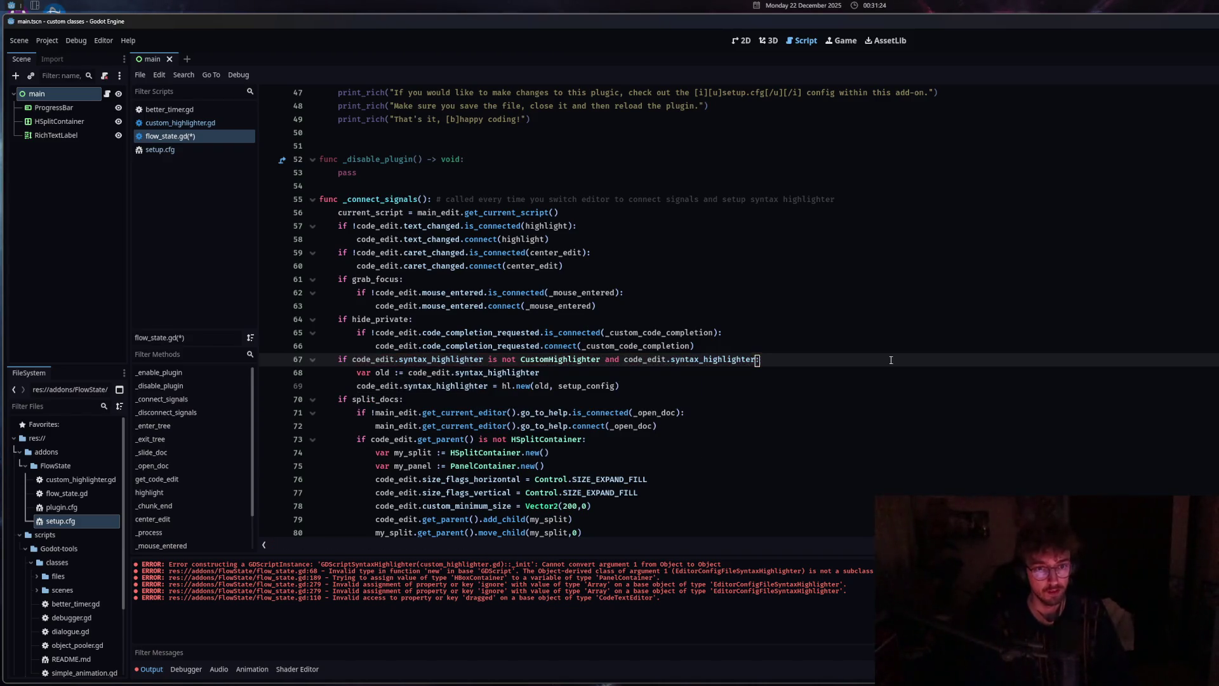
text(== GD)
text(Script)
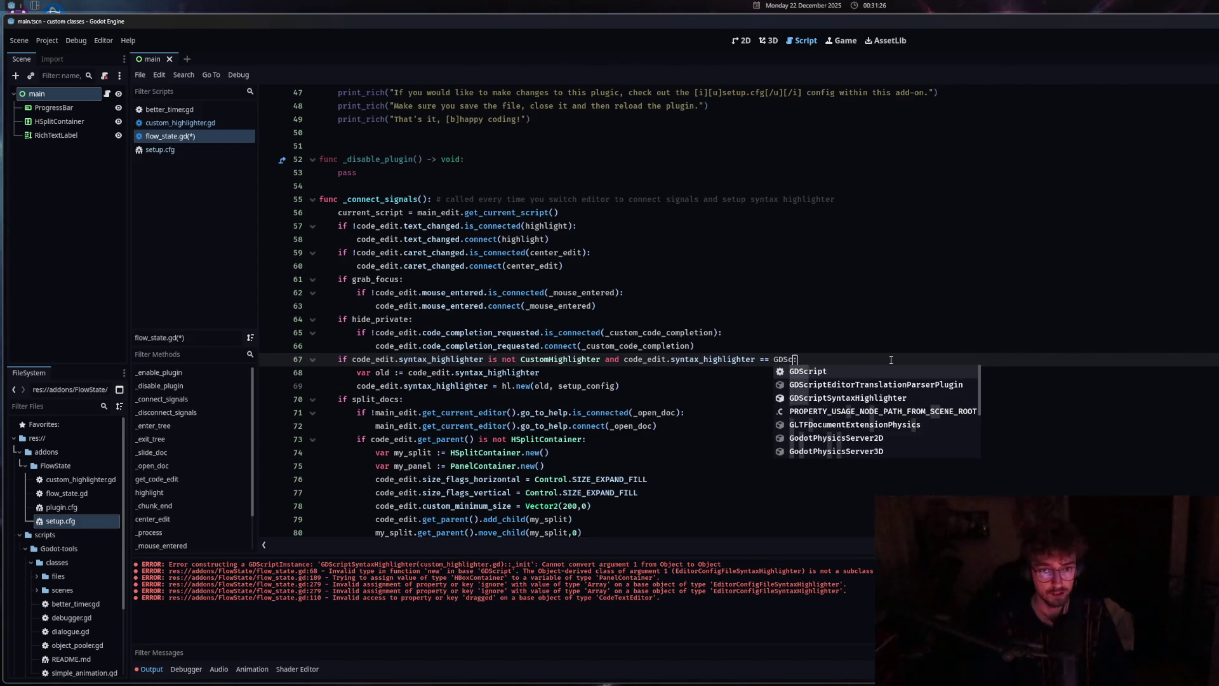
click(826, 399)
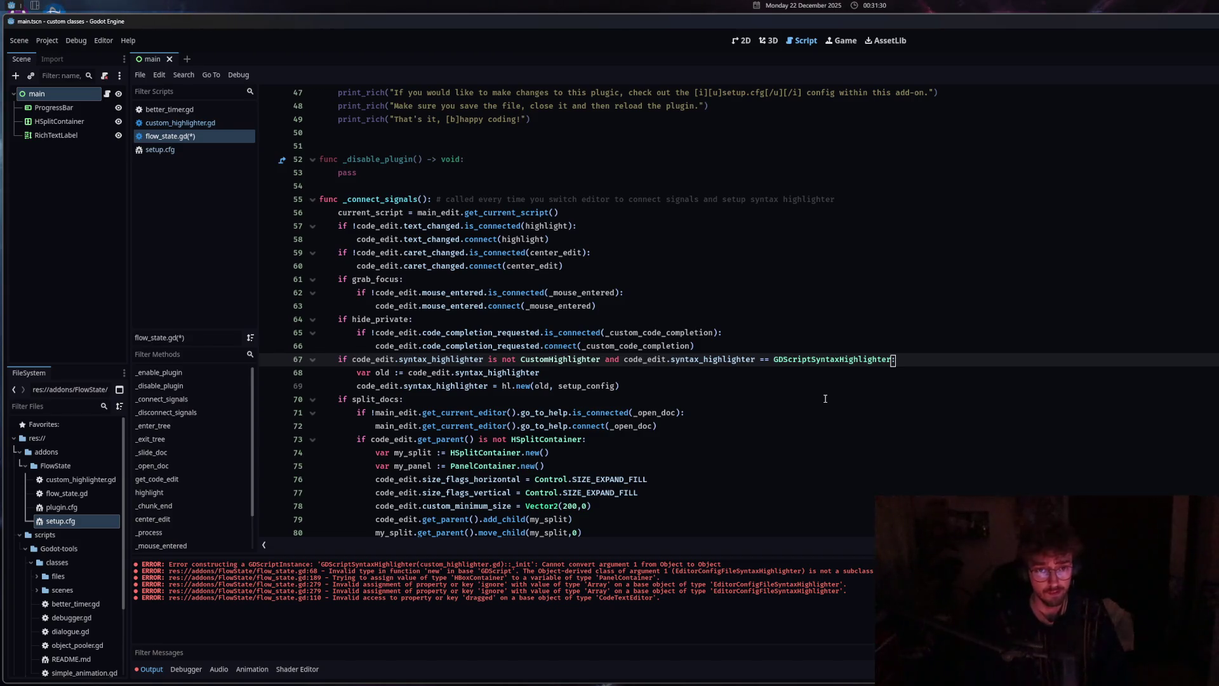
Change the comparison to 'is GDScriptSyntaxHighlighter' and save flow_state.gd
click(773, 360)
key(BackSpace)
key(BackSpace)
text(is)
click(729, 360)
key(ctrl+s)
click(552, 373)
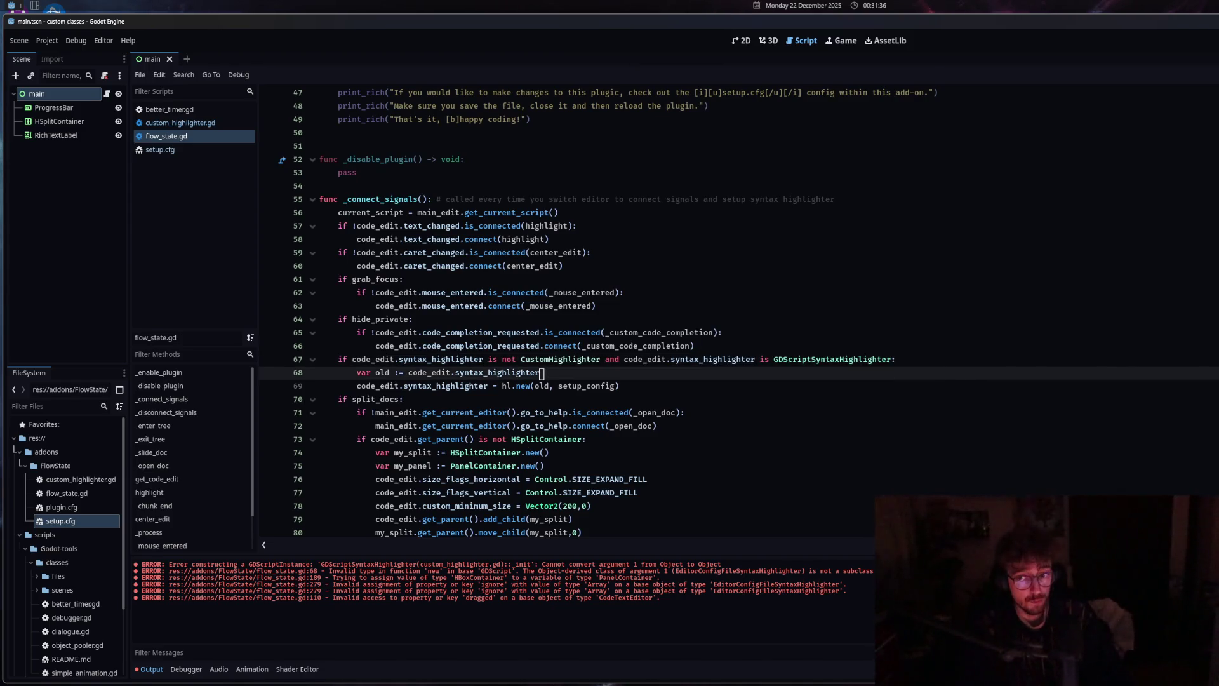
click(622, 386)
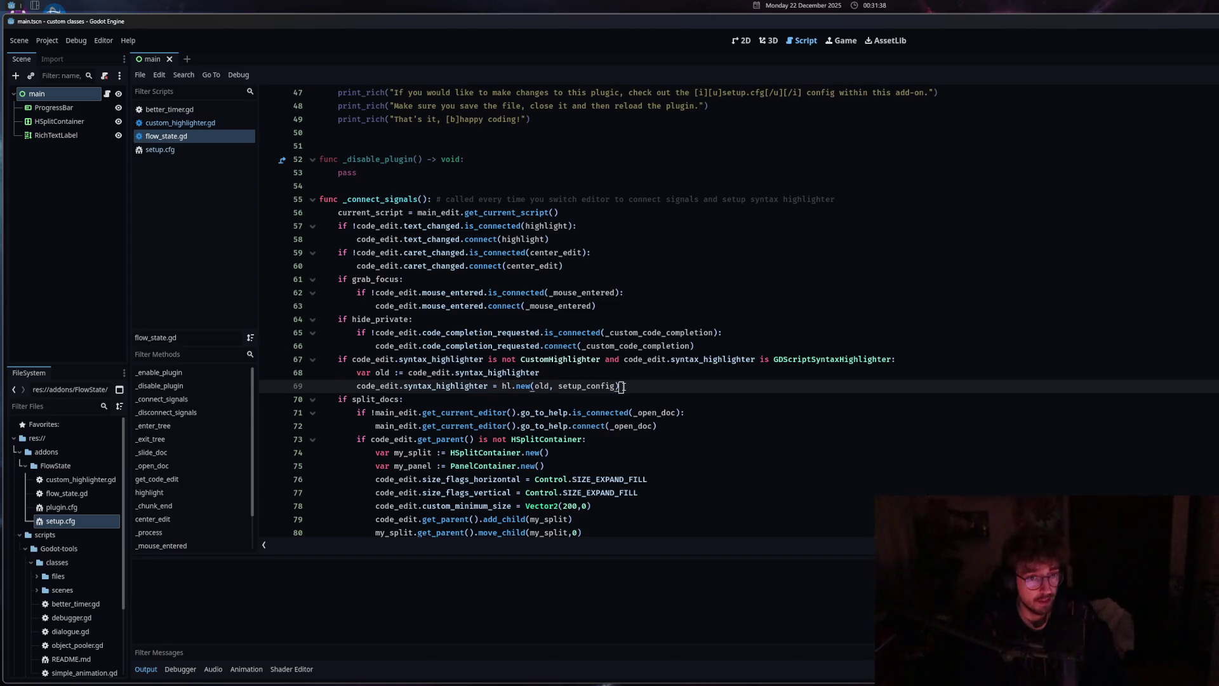
Browse between custom_highlighter.gd, setup.cfg and flow_state.gd in the Script list
scroll(637, 397, down, 2)
scroll(642, 425, up, 2)
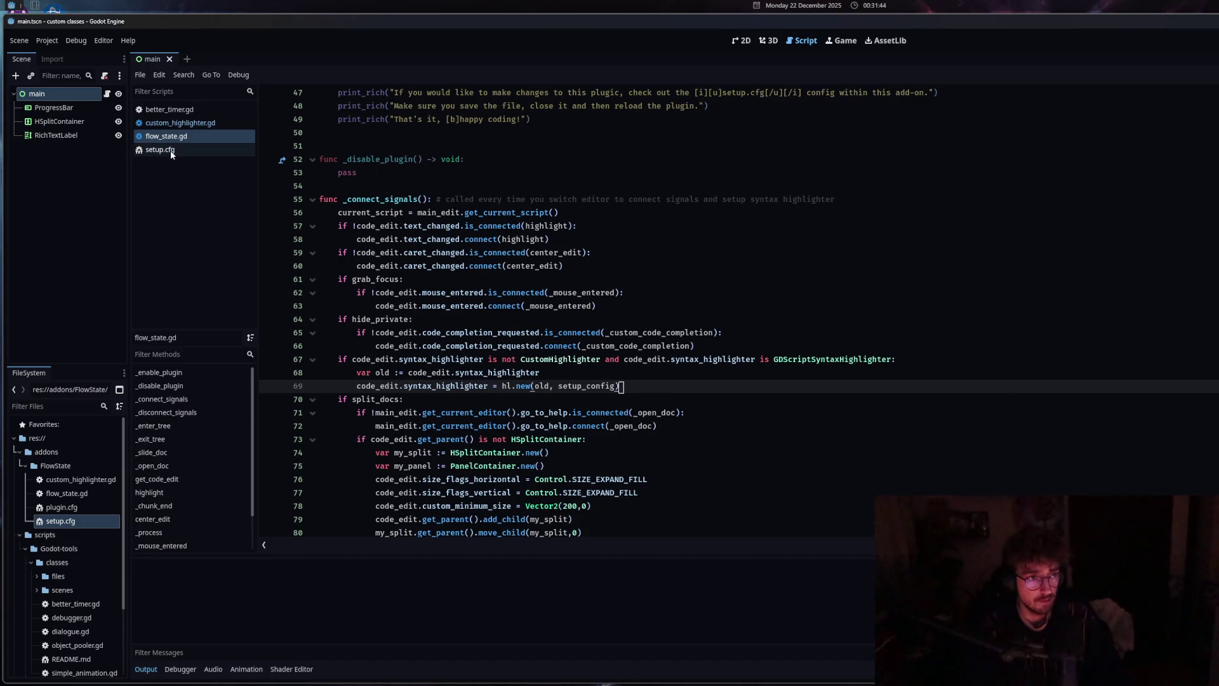
click(184, 123)
click(183, 138)
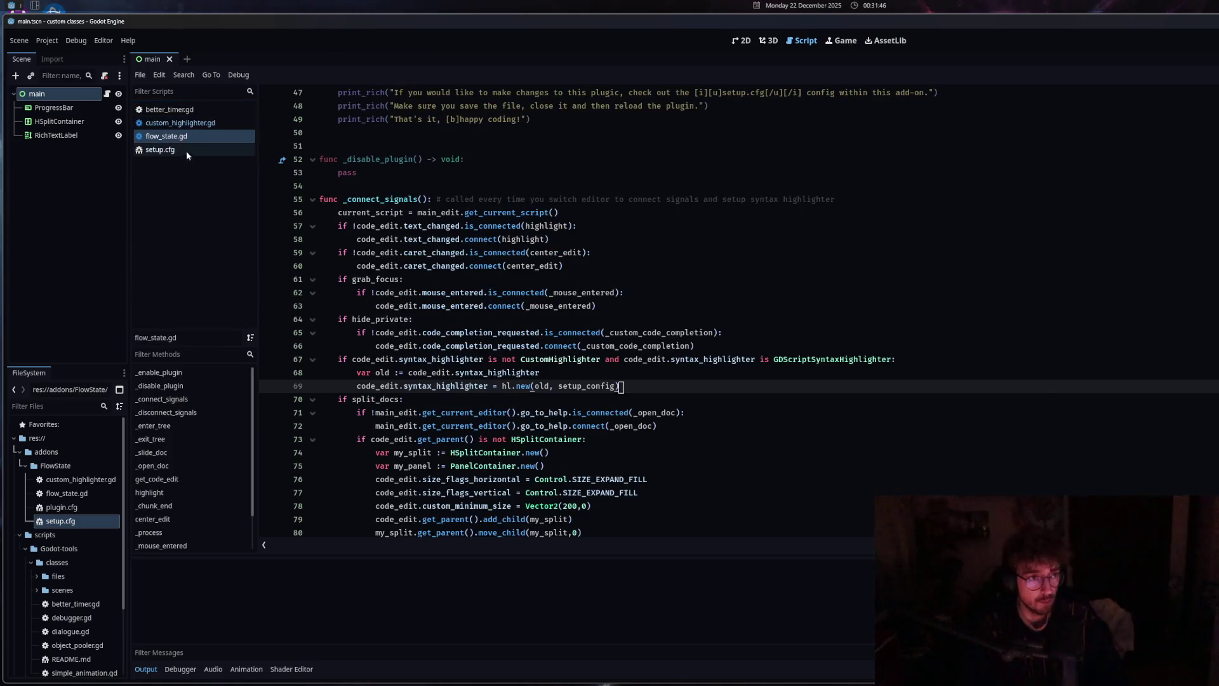
click(186, 150)
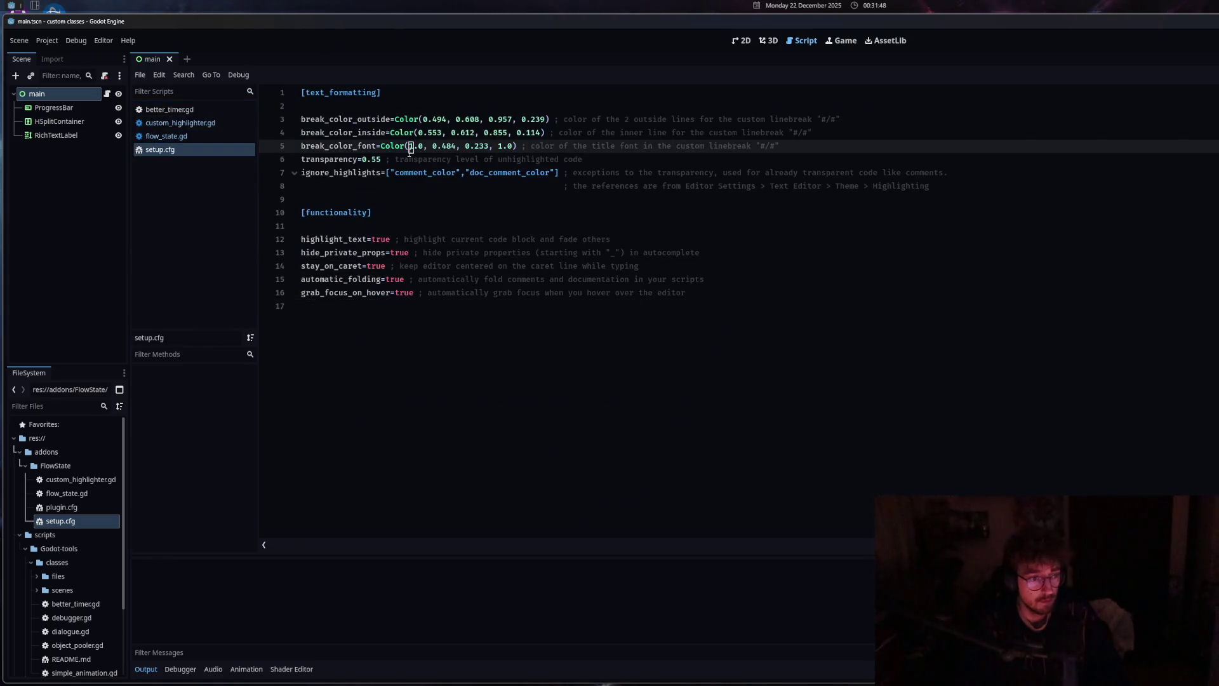
click(176, 137)
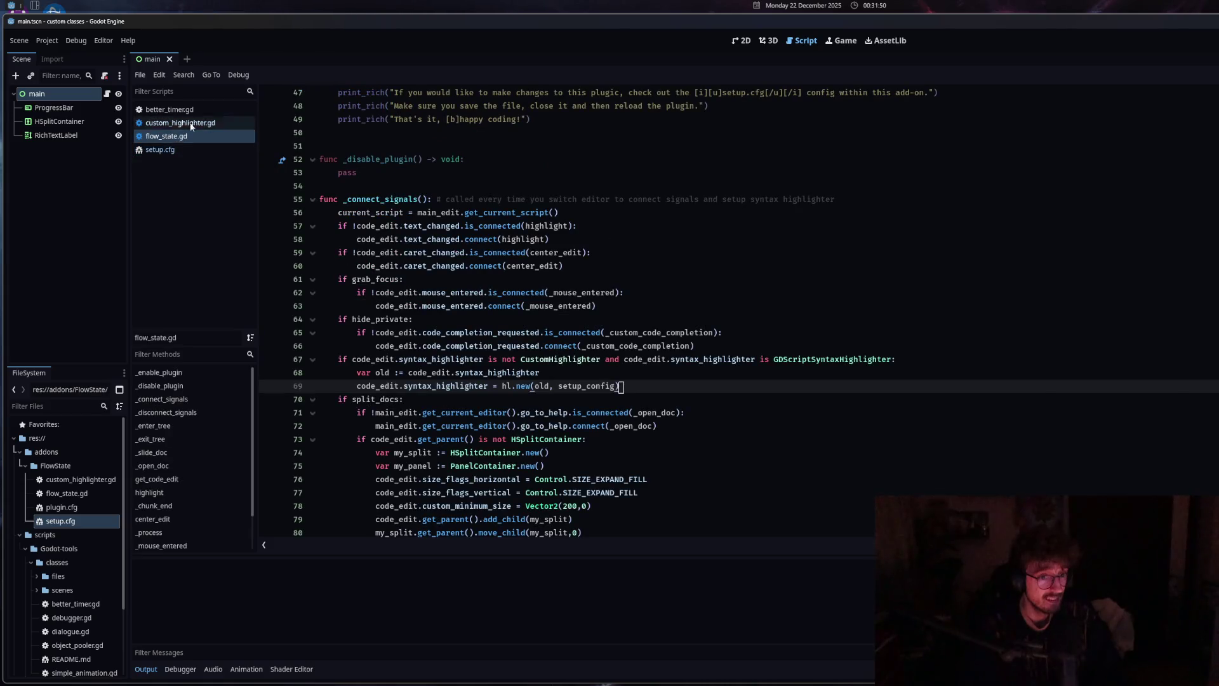
scroll(572, 312, down, 7)
click(537, 413)
click(177, 149)
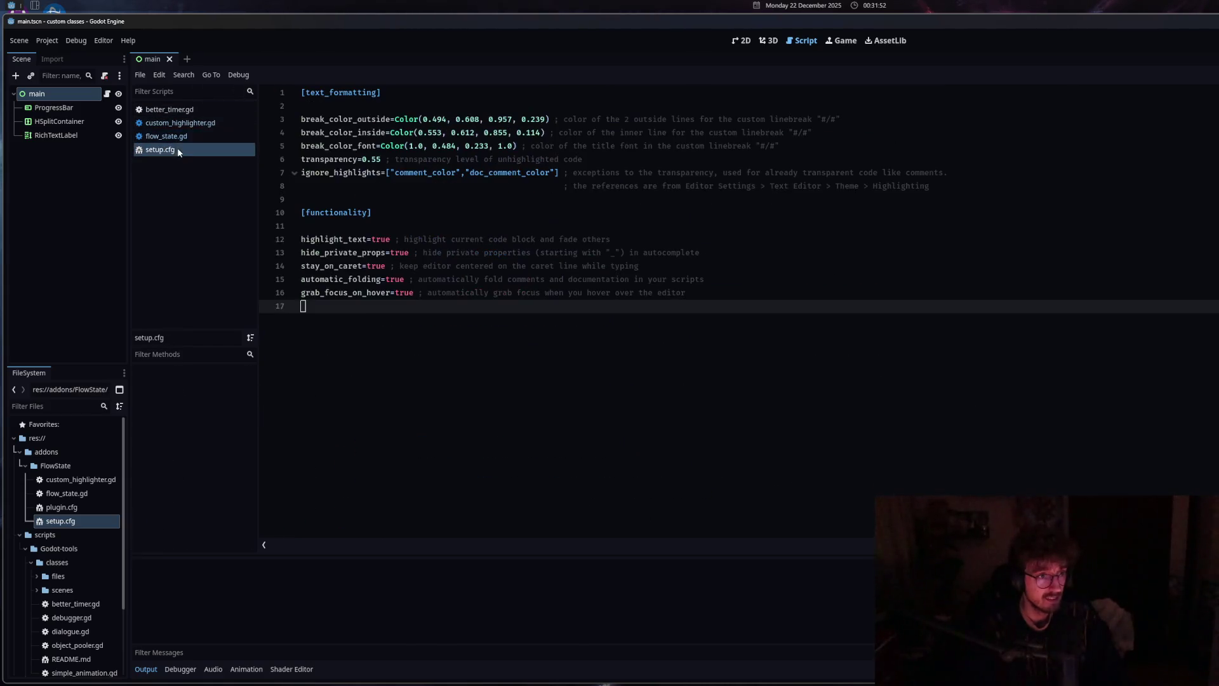
click(181, 123)
scroll(495, 227, up, 1)
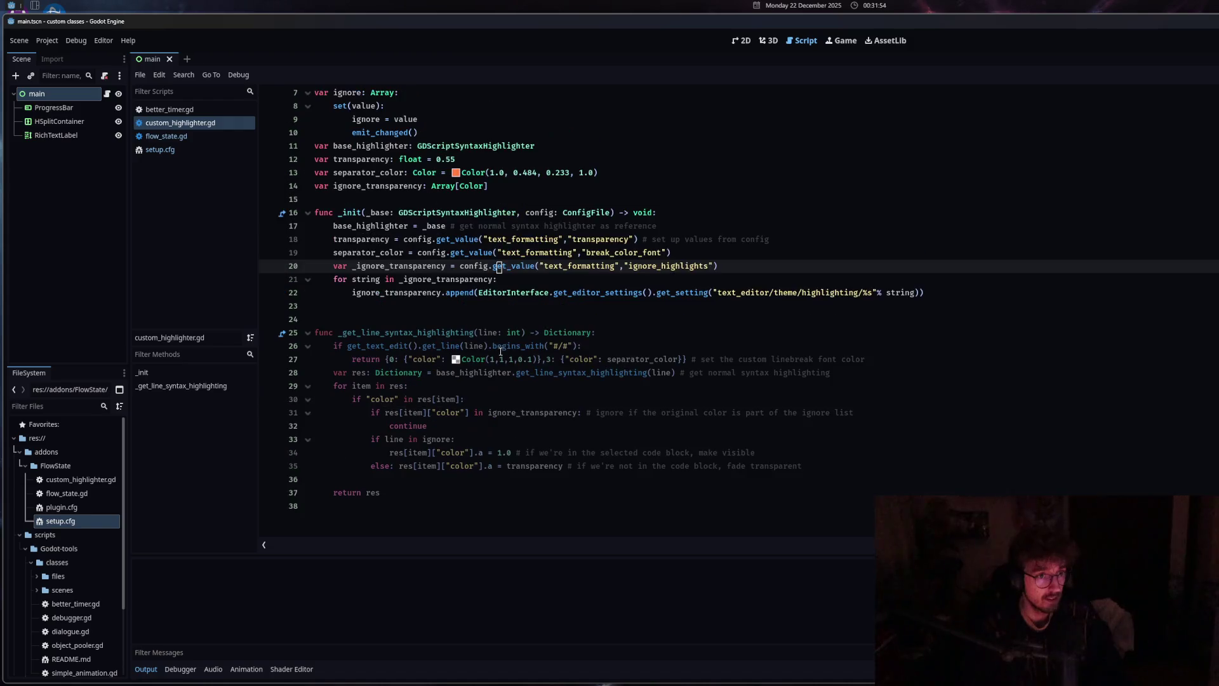
click(176, 137)
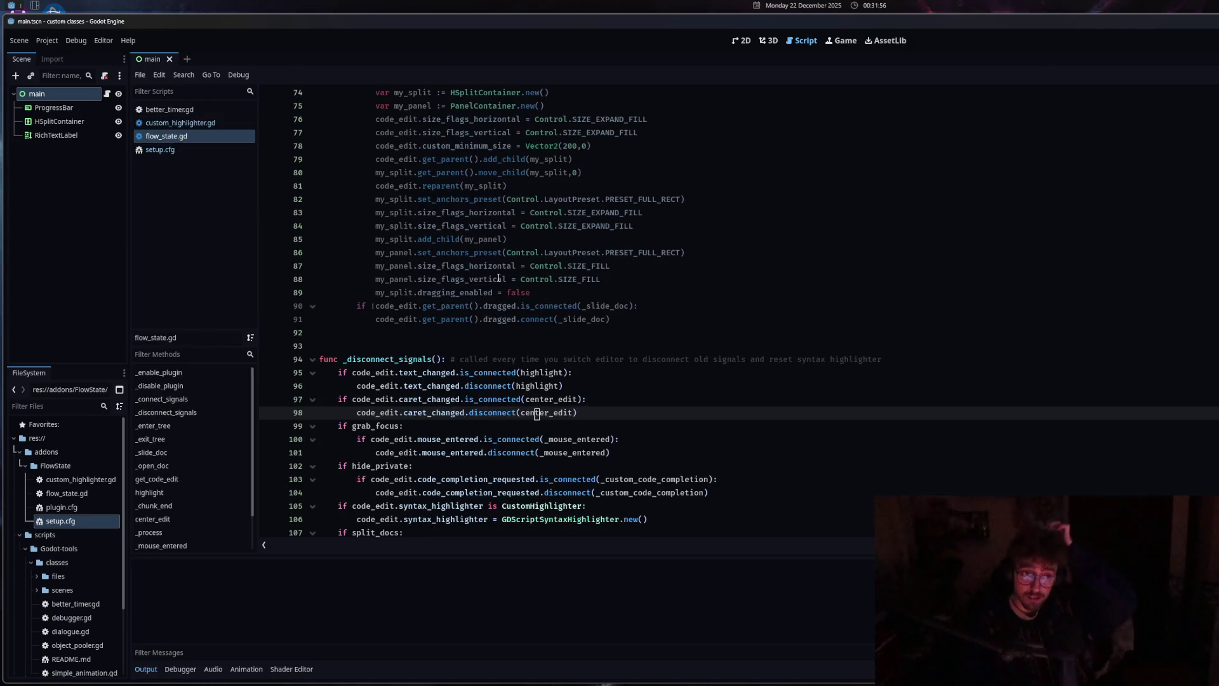
scroll(292, 235, down, 7)
click(160, 149)
click(225, 124)
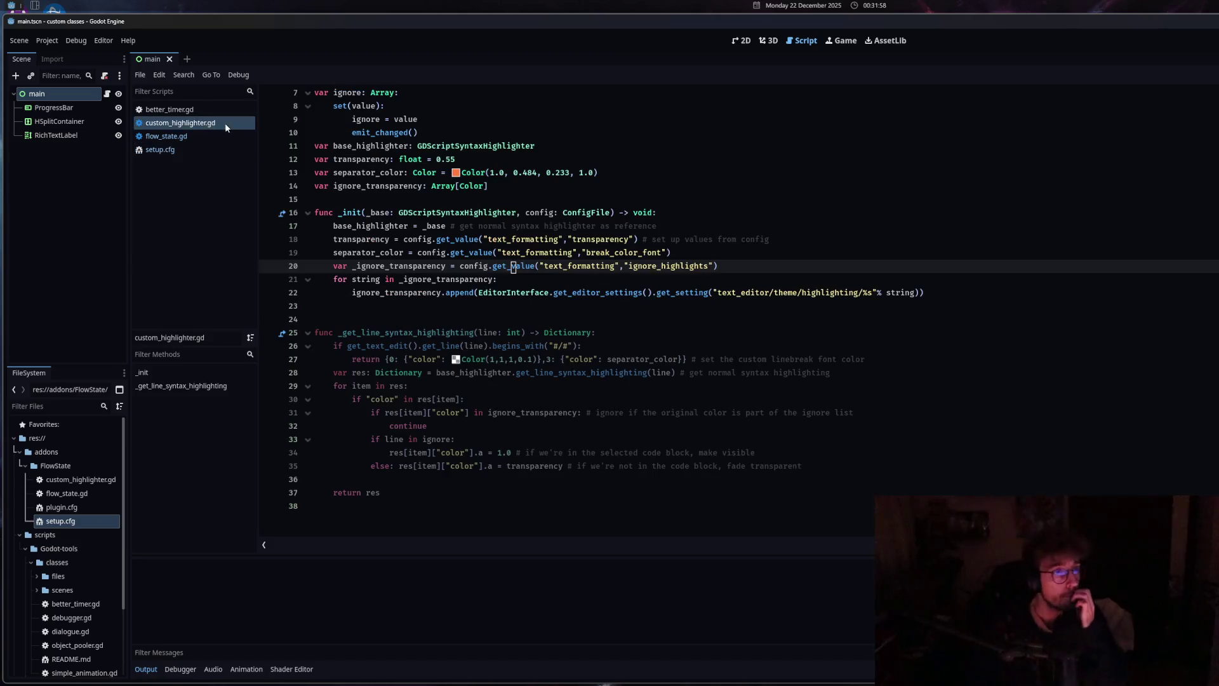
click(209, 134)
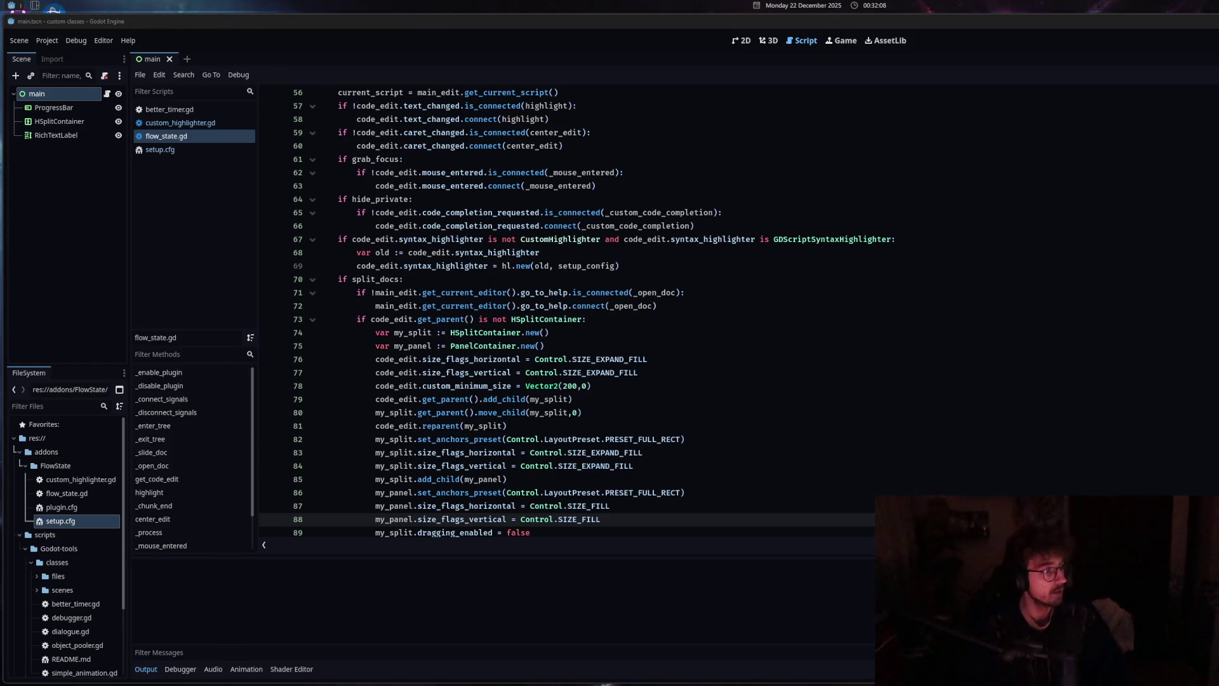
Fold the long doc comment block under line 4 of flow_state.gd
click(560, 373)
scroll(560, 375, up, 15)
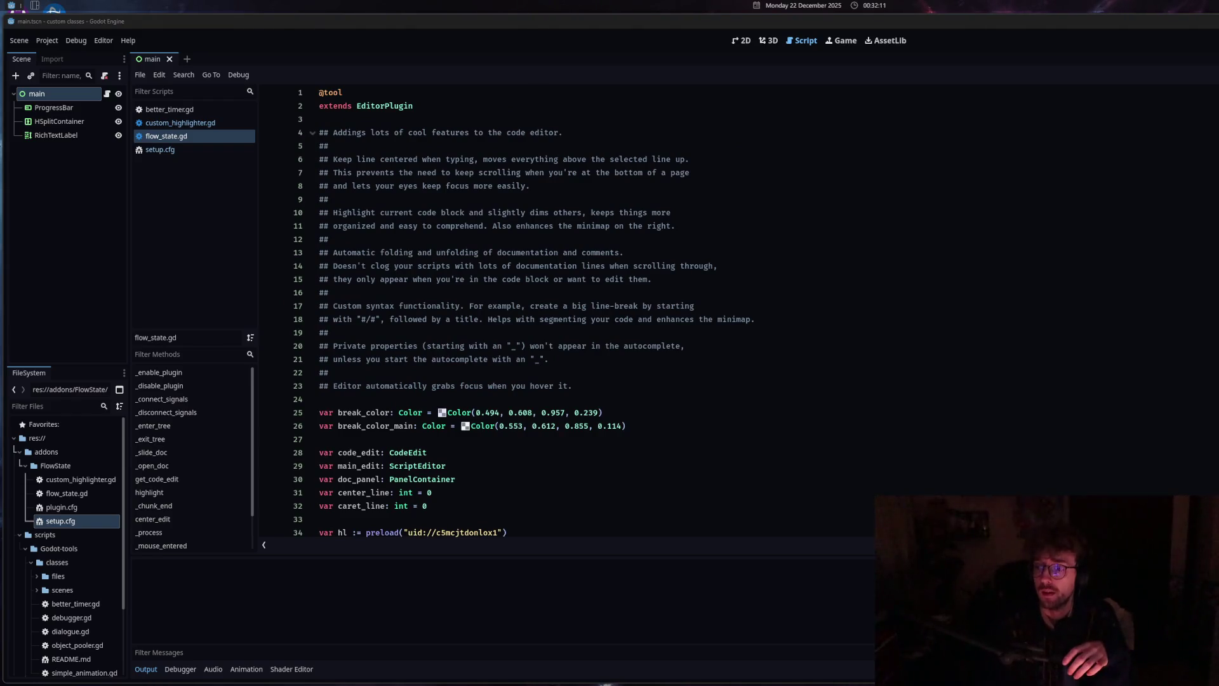
click(467, 212)
scroll(357, 346, down, 3)
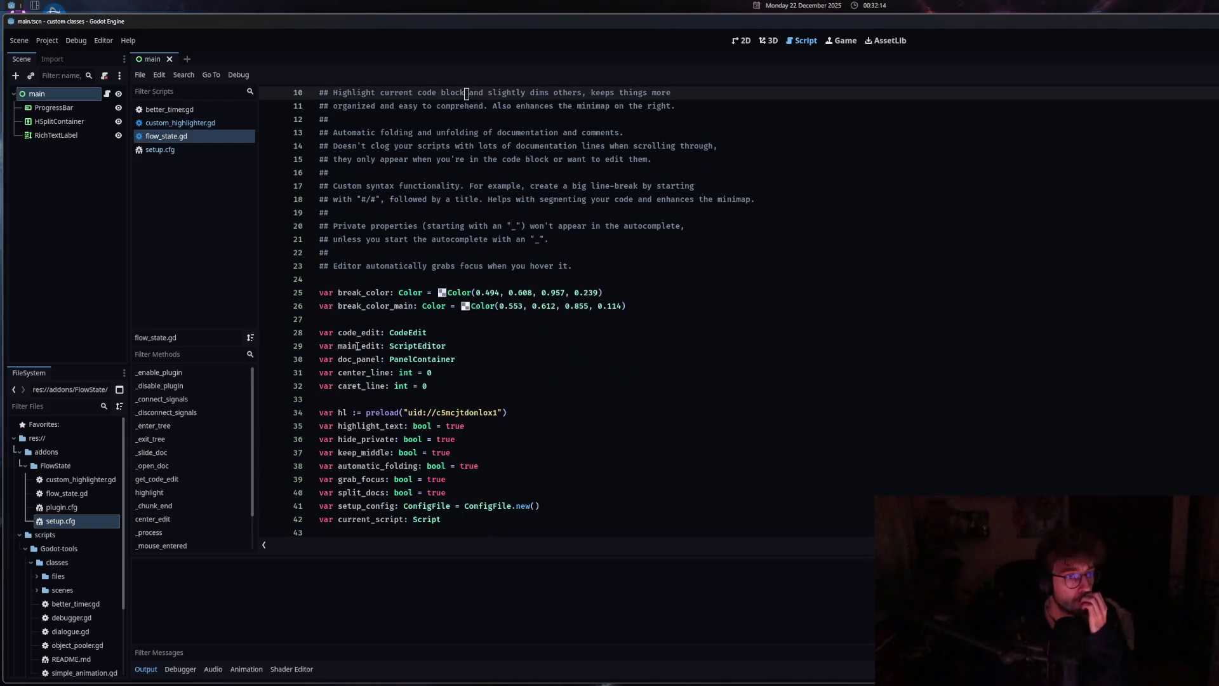
scroll(369, 362, up, 3)
click(368, 319)
click(311, 134)
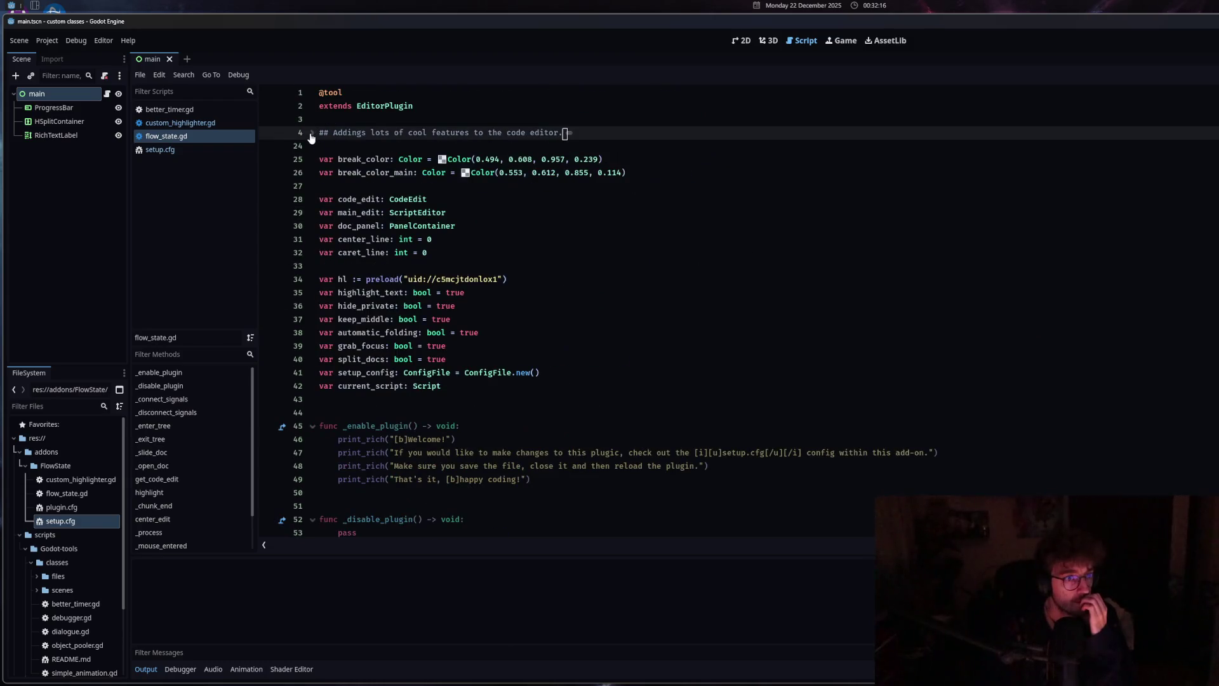
click(376, 280)
scroll(376, 279, down, 4)
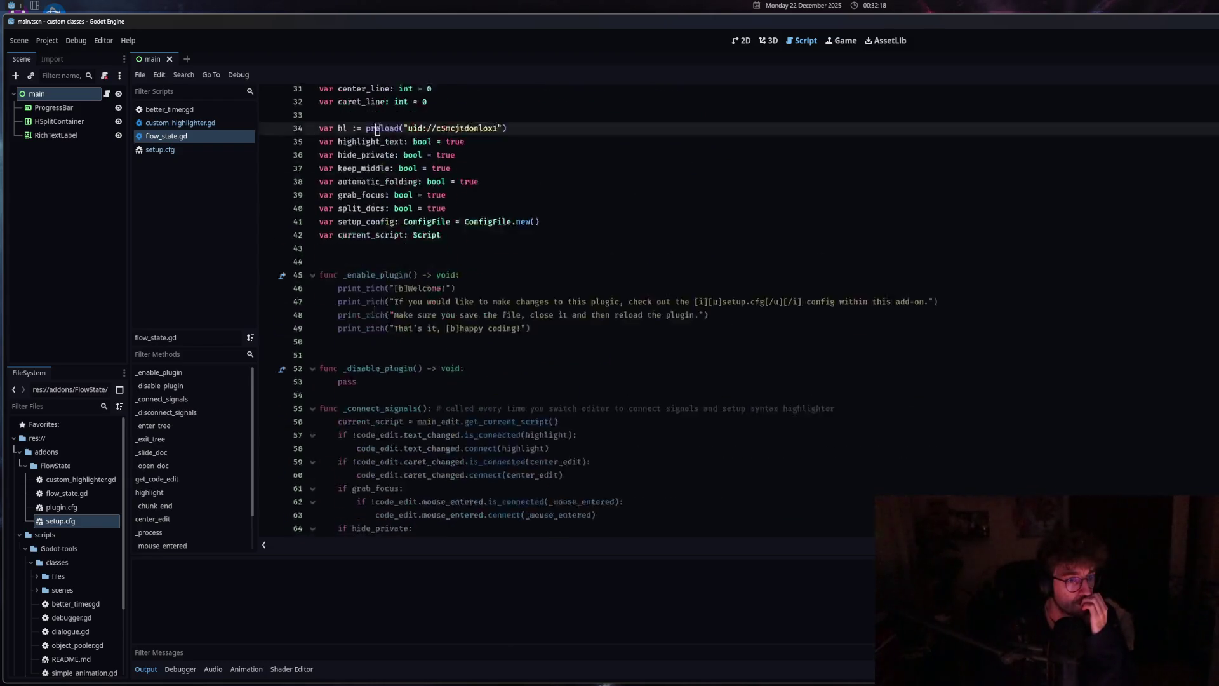
scroll(376, 254, up, 3)
Close custom_highlighter.gd and bring up setup.cfg
click(191, 122)
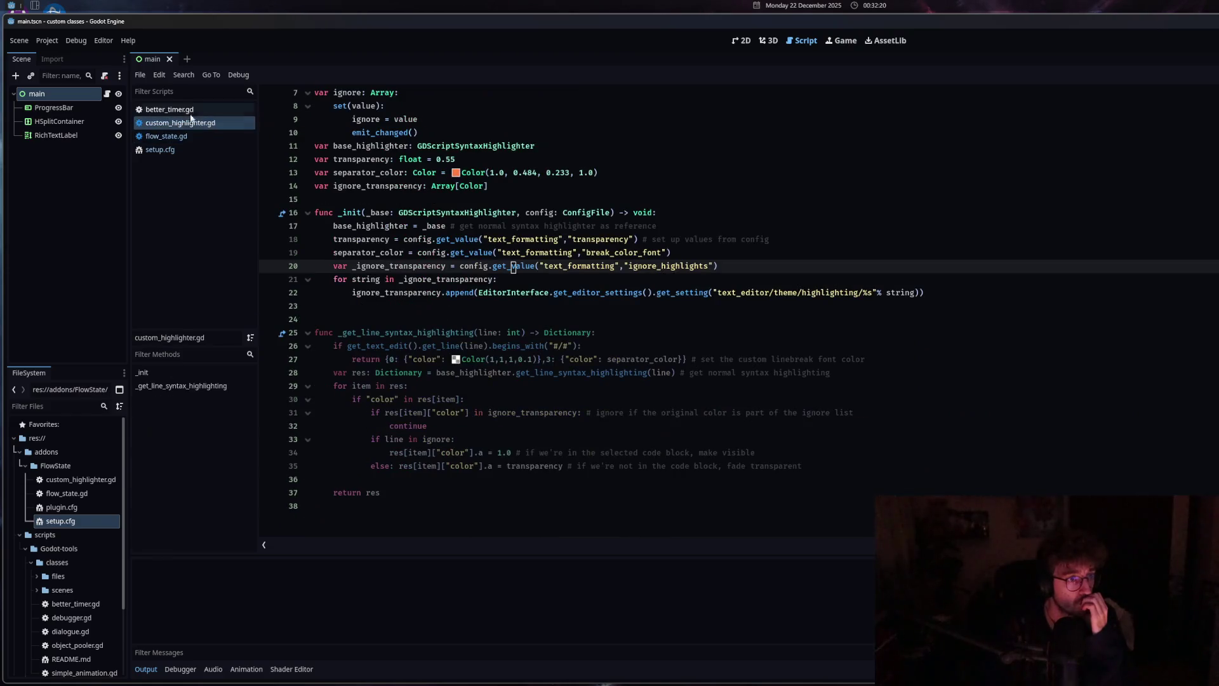
middle_click(189, 123)
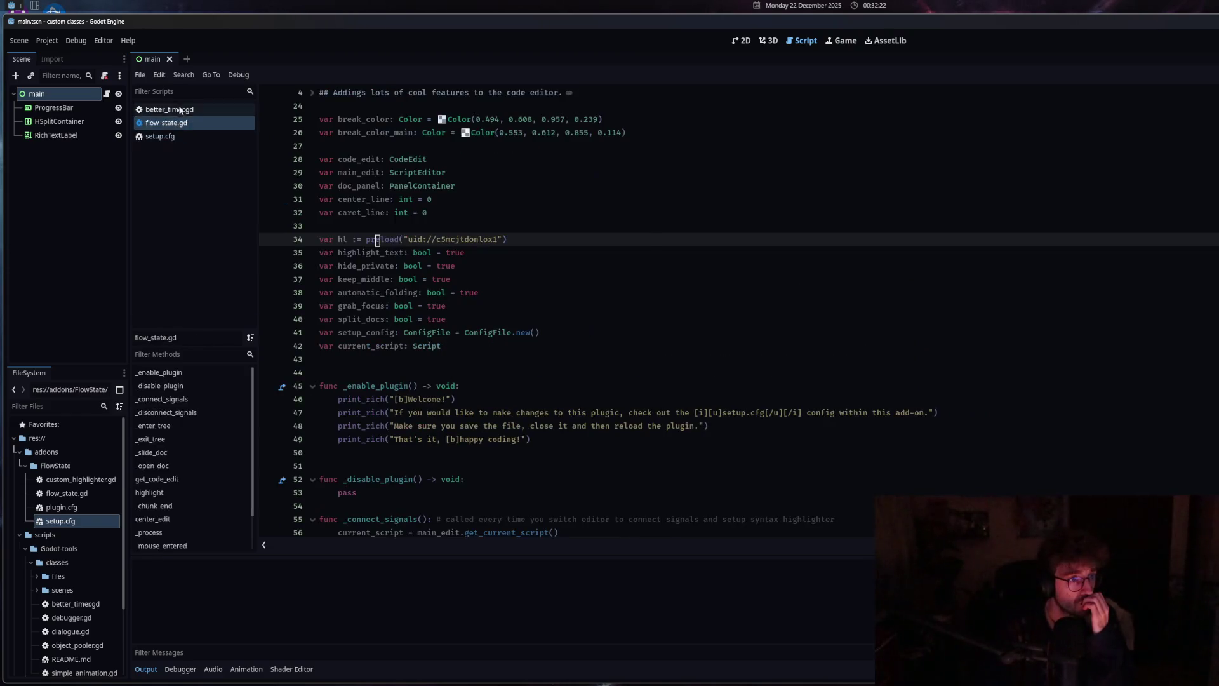
click(172, 140)
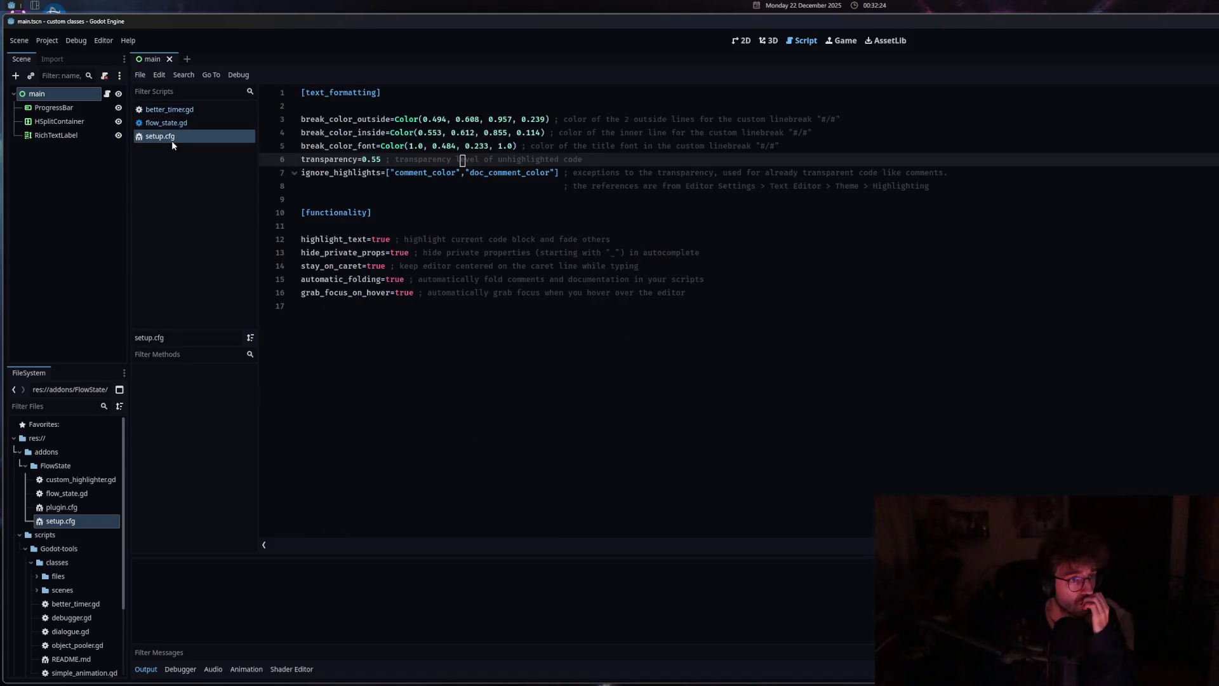
Add split_docs=true on setup.cfg line 17 with a comment about docs in a split window, and save
click(311, 304)
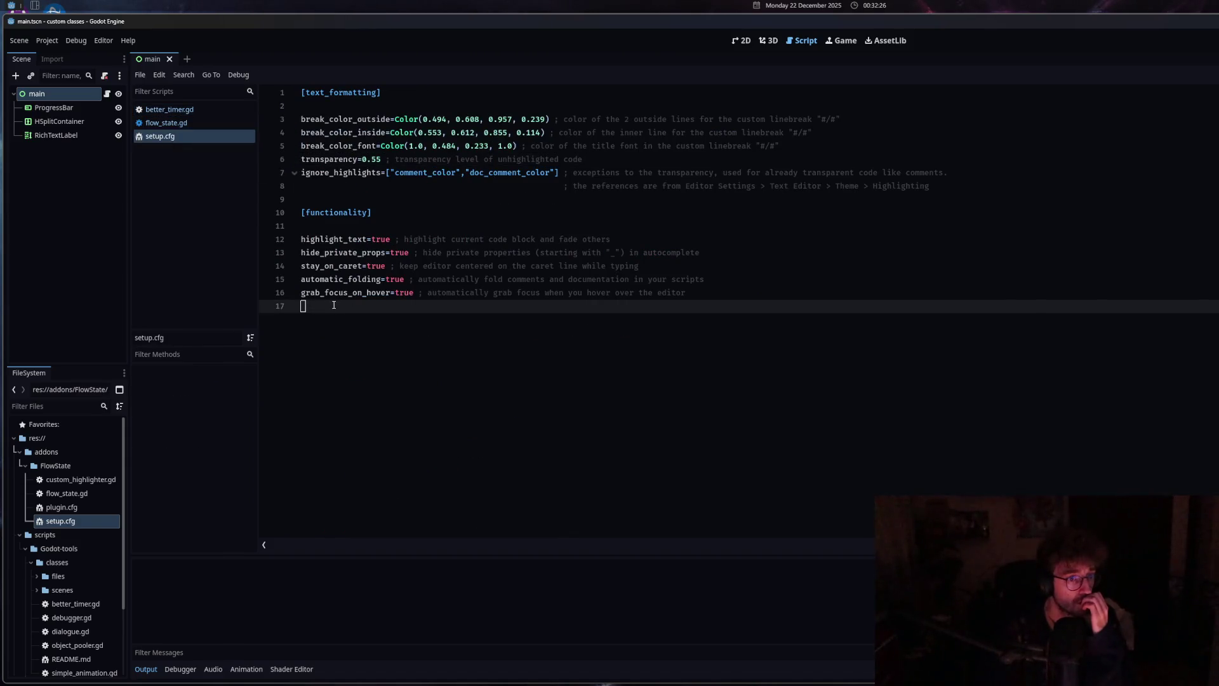
click(201, 124)
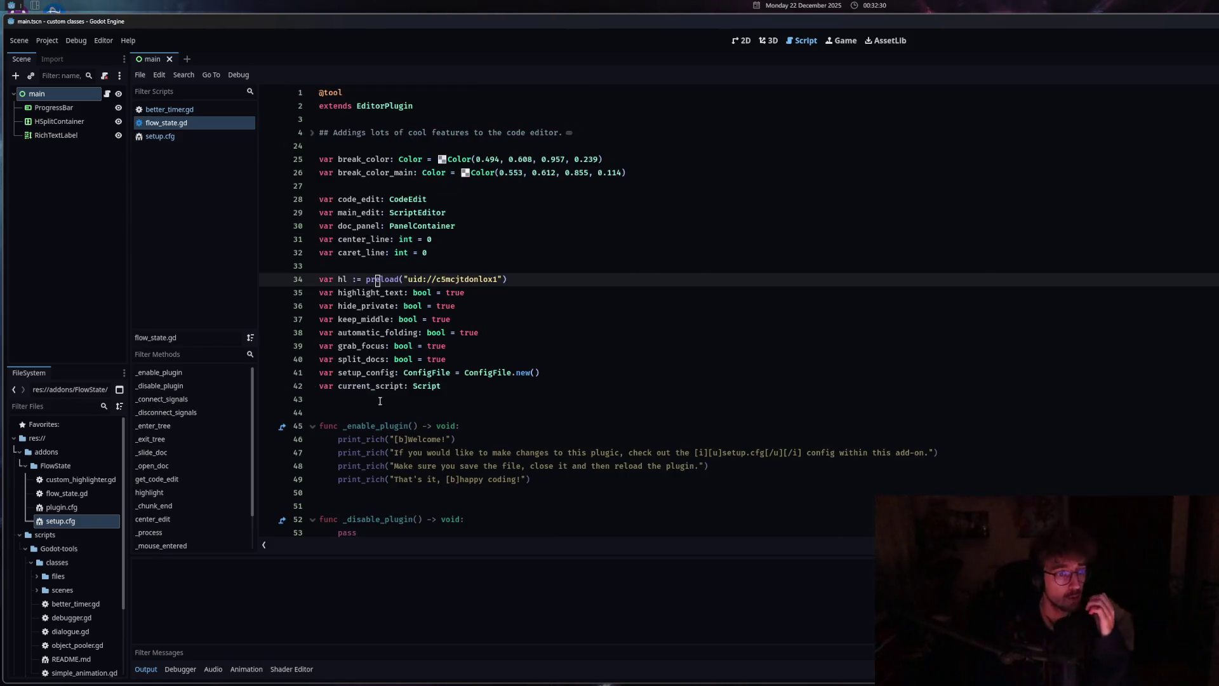
drag(338, 360, 386, 360)
key(ctrl+c)
click(159, 137)
key(ctrl+v)
text(true )
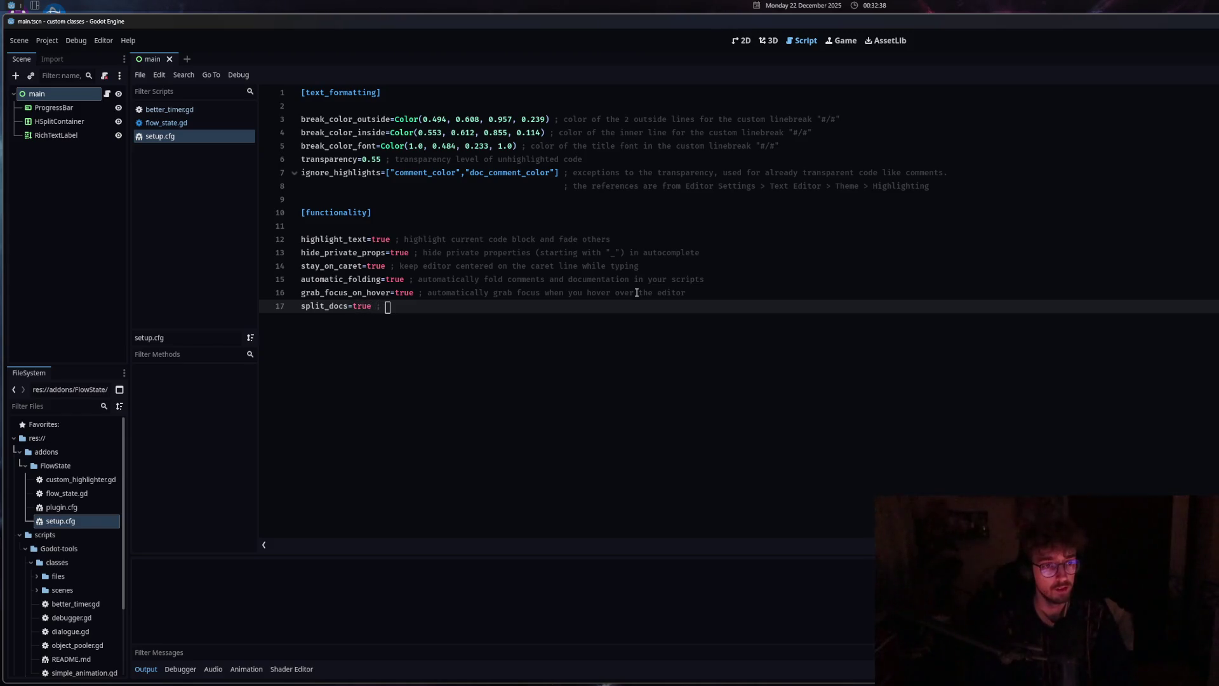
text(shows )
text(cu)
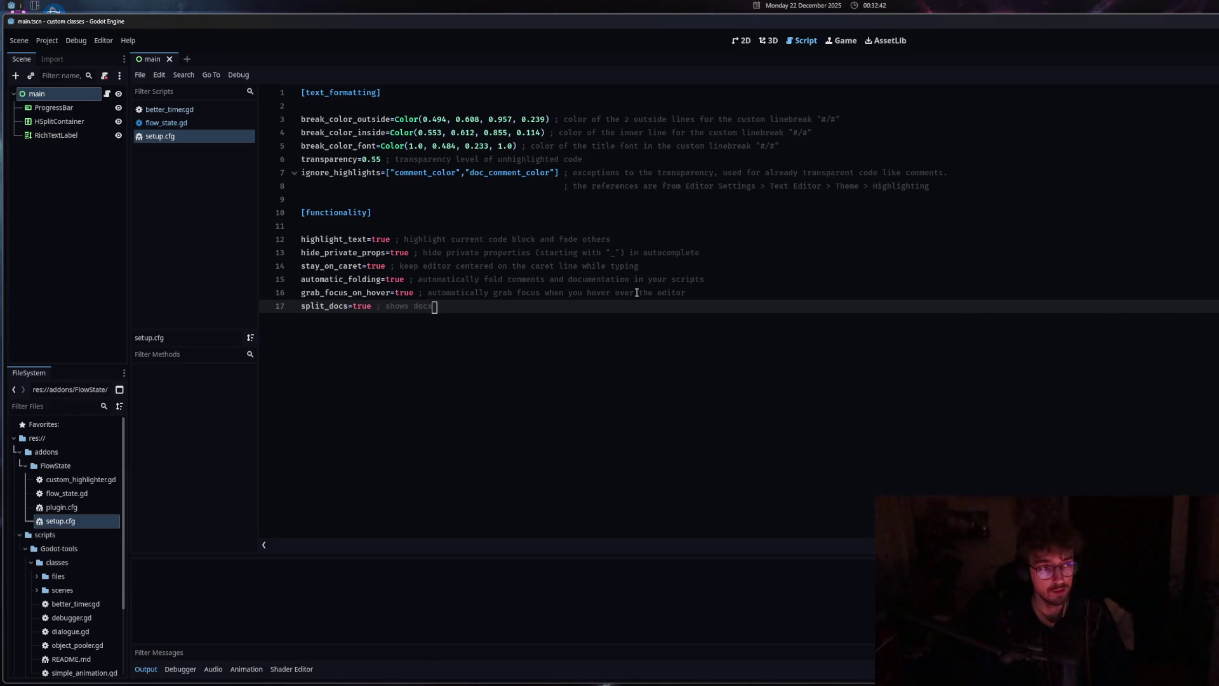
text( in a split window)
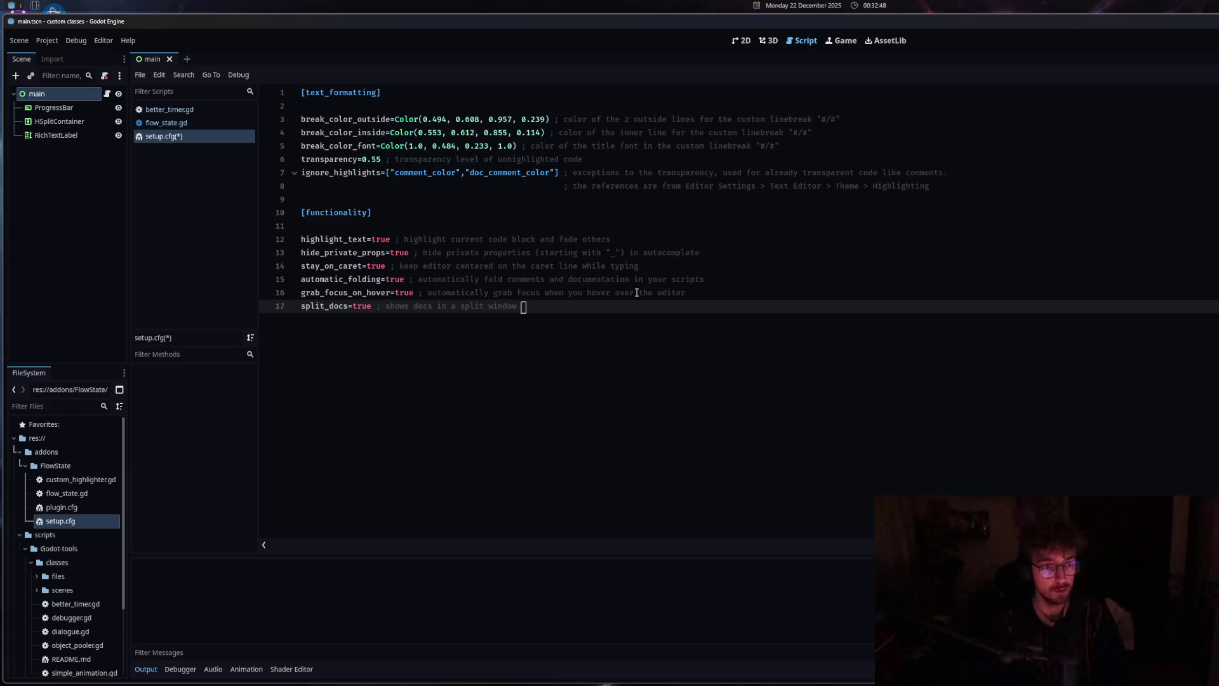
text( your code editor)
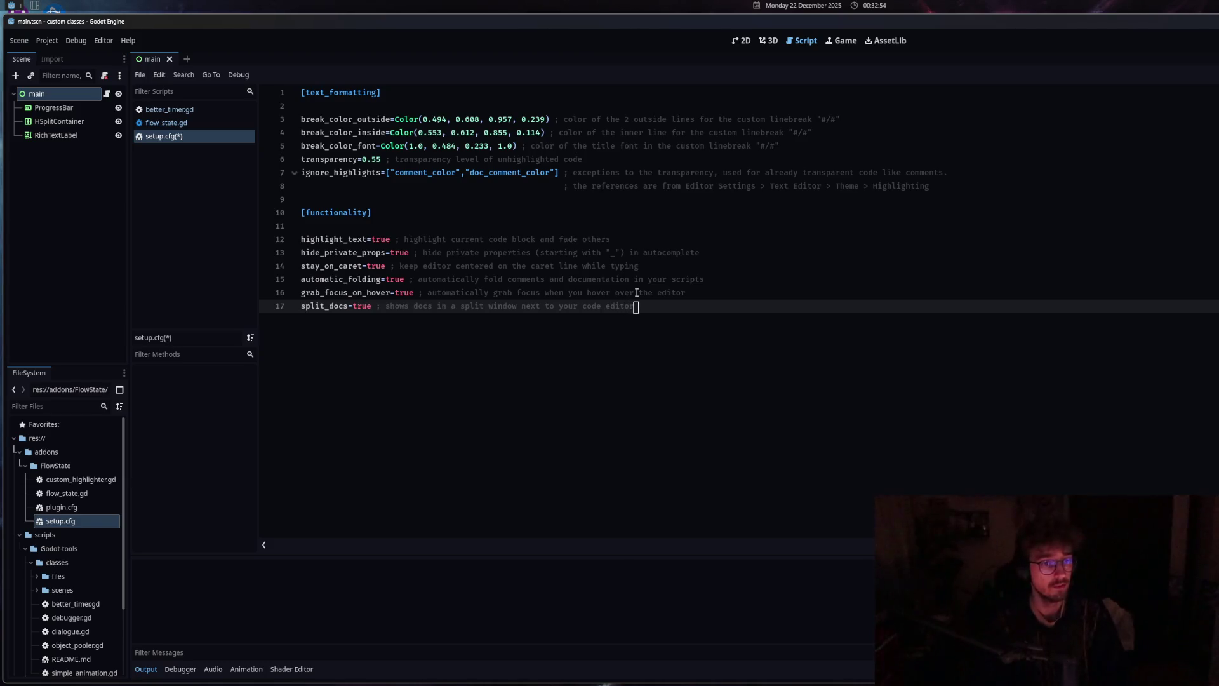
key(ctrl+s)
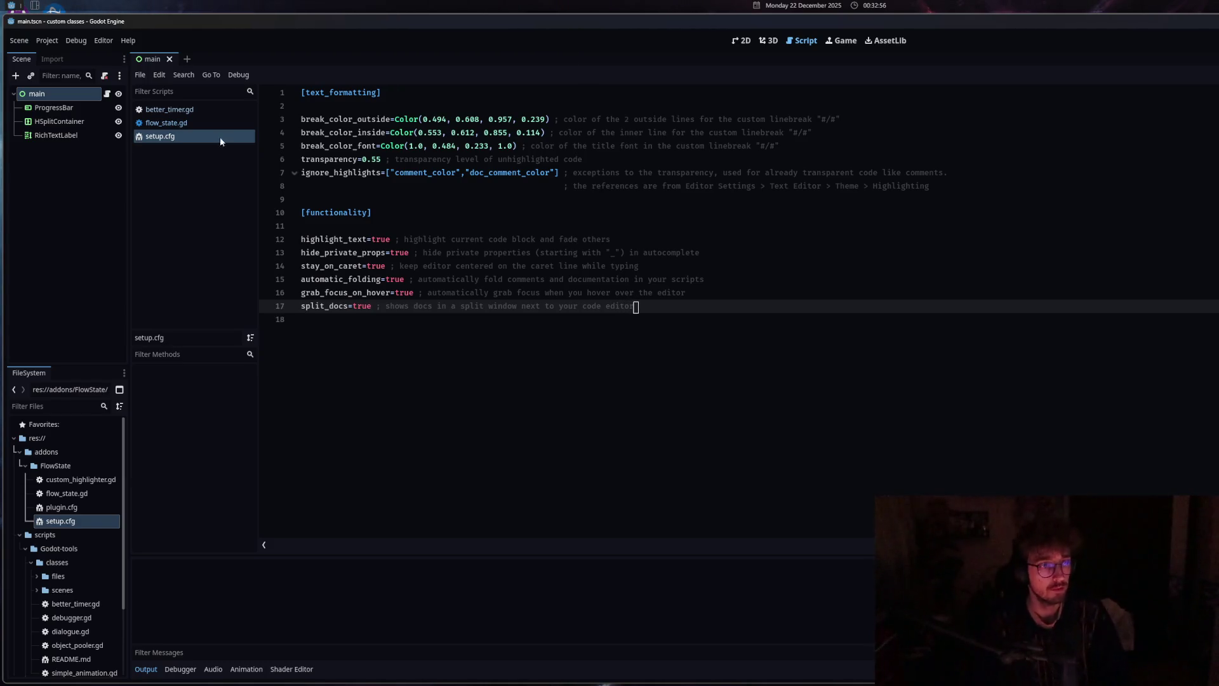
Add line 124 split_docs = setup_config.get_value("functionality","split_docs") to _enter_tree and save flow_state.gd
click(187, 122)
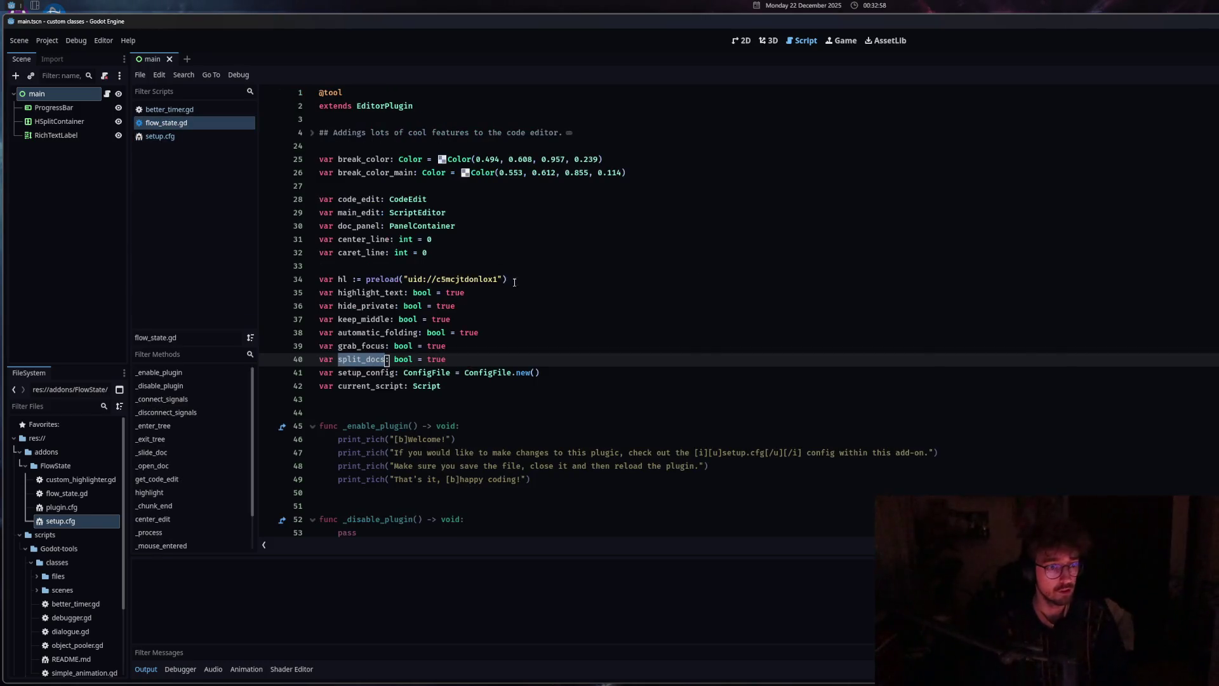
scroll(522, 315, down, 10)
scroll(522, 315, down, 15)
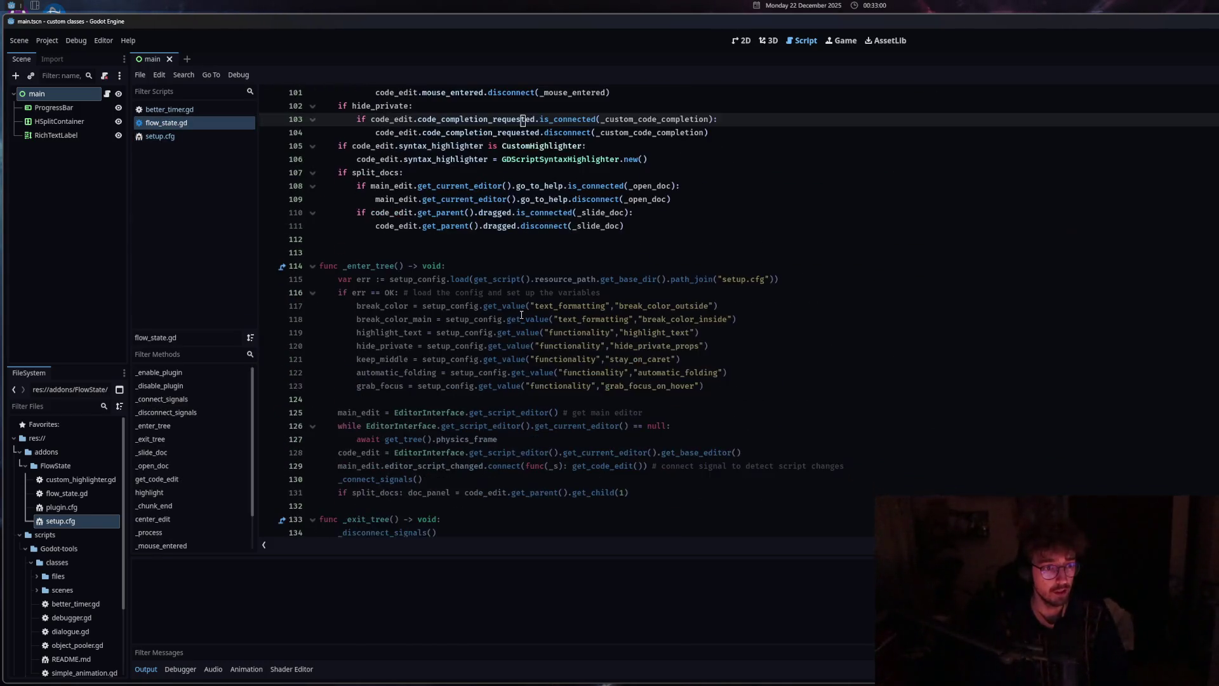
click(738, 345)
key(Return)
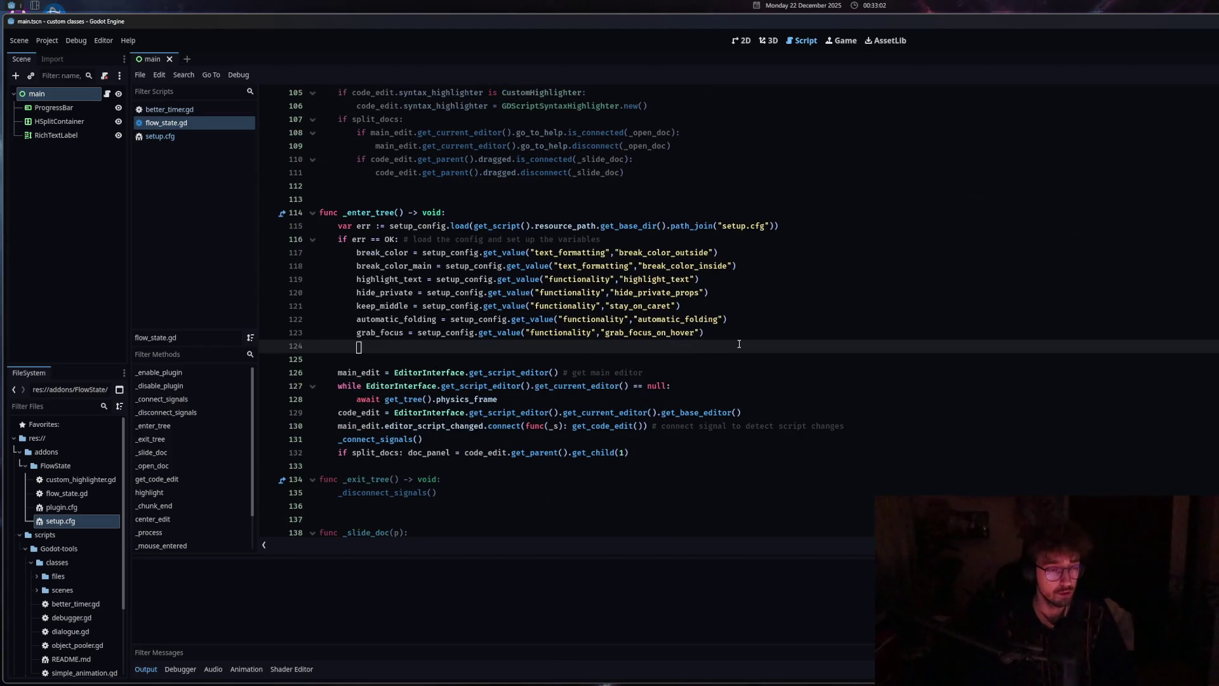
text(sp)
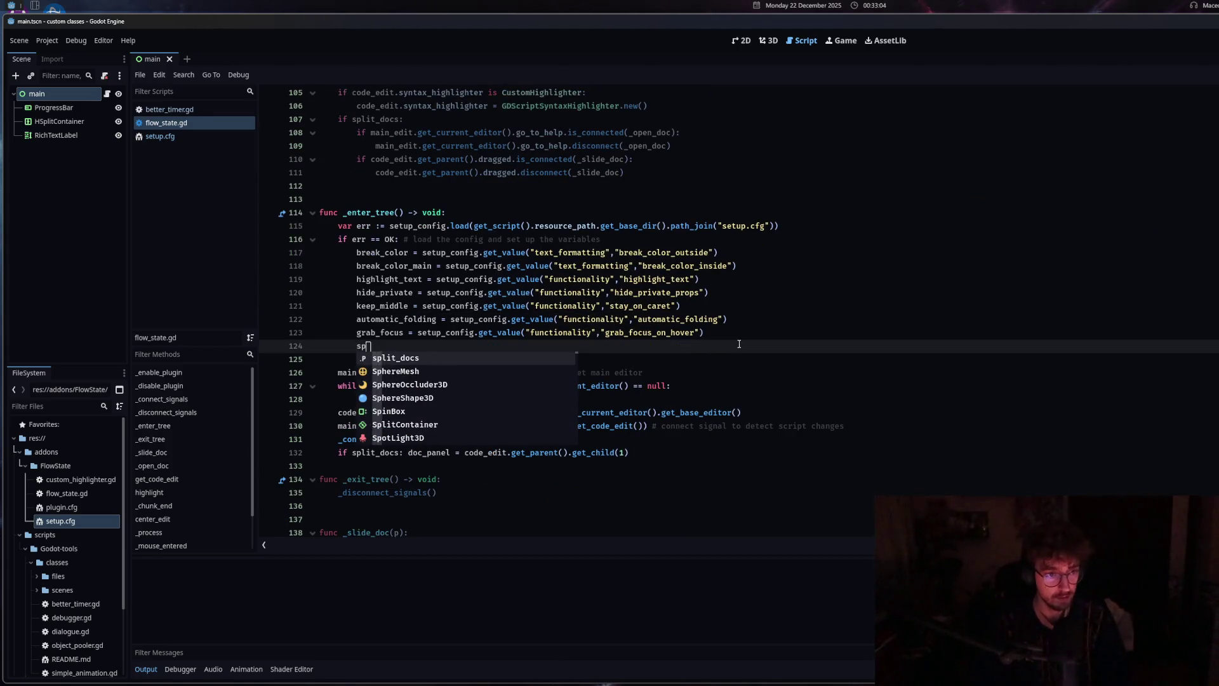
text(lit_docs =)
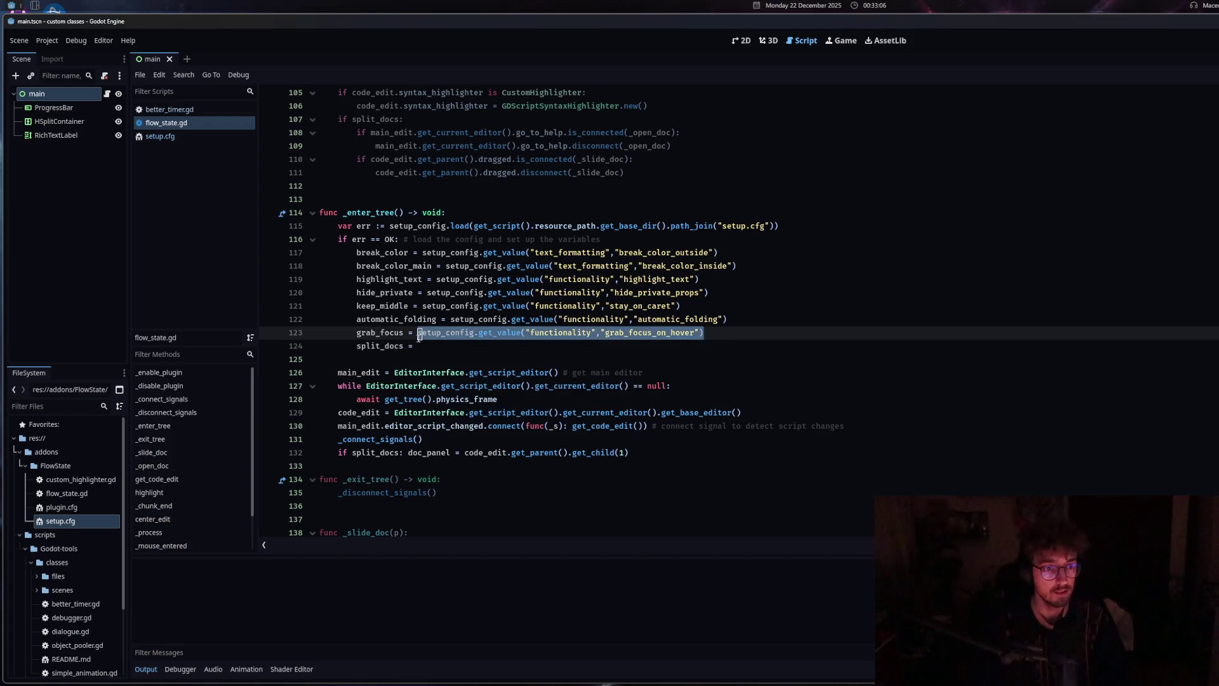
key(ctrl+v)
drag(608, 346, 697, 346)
text(split_doc)
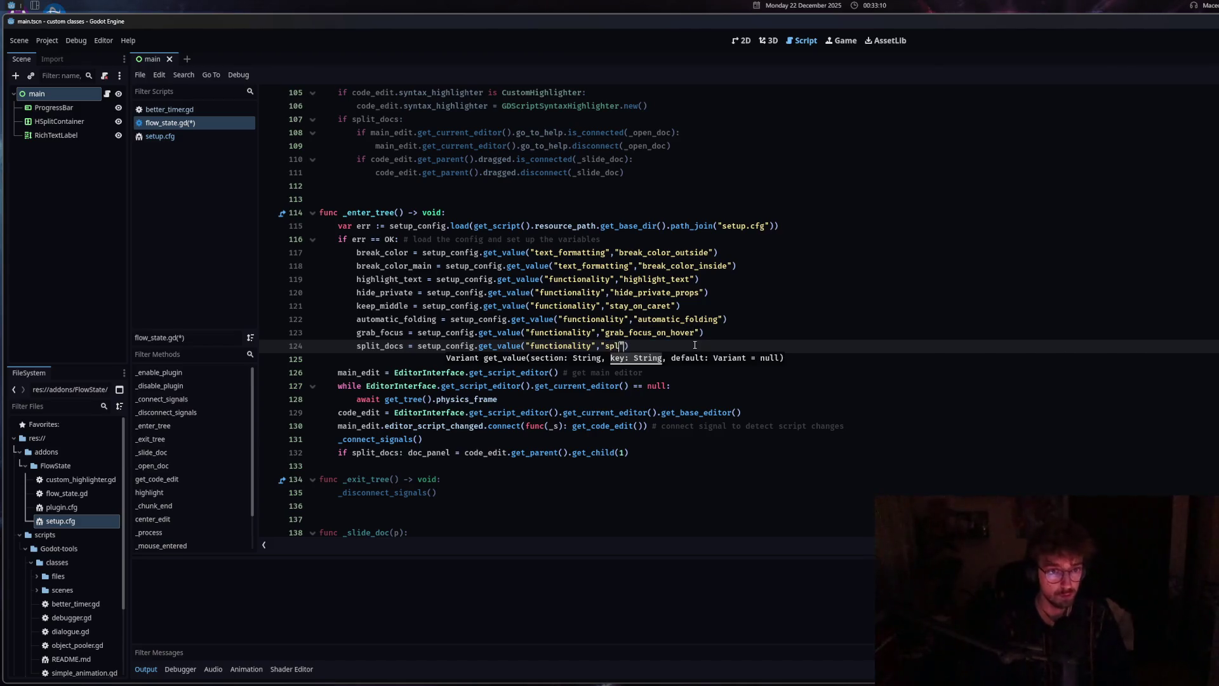
click(691, 346)
key(ctrl+s)
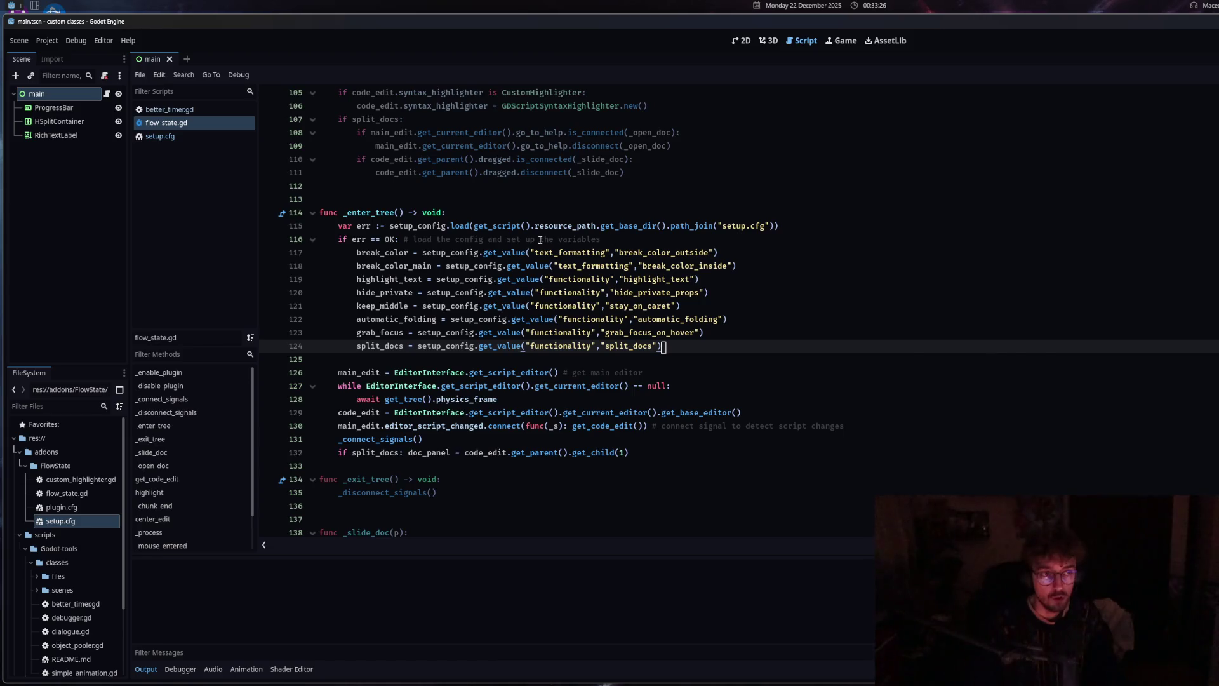
click(181, 139)
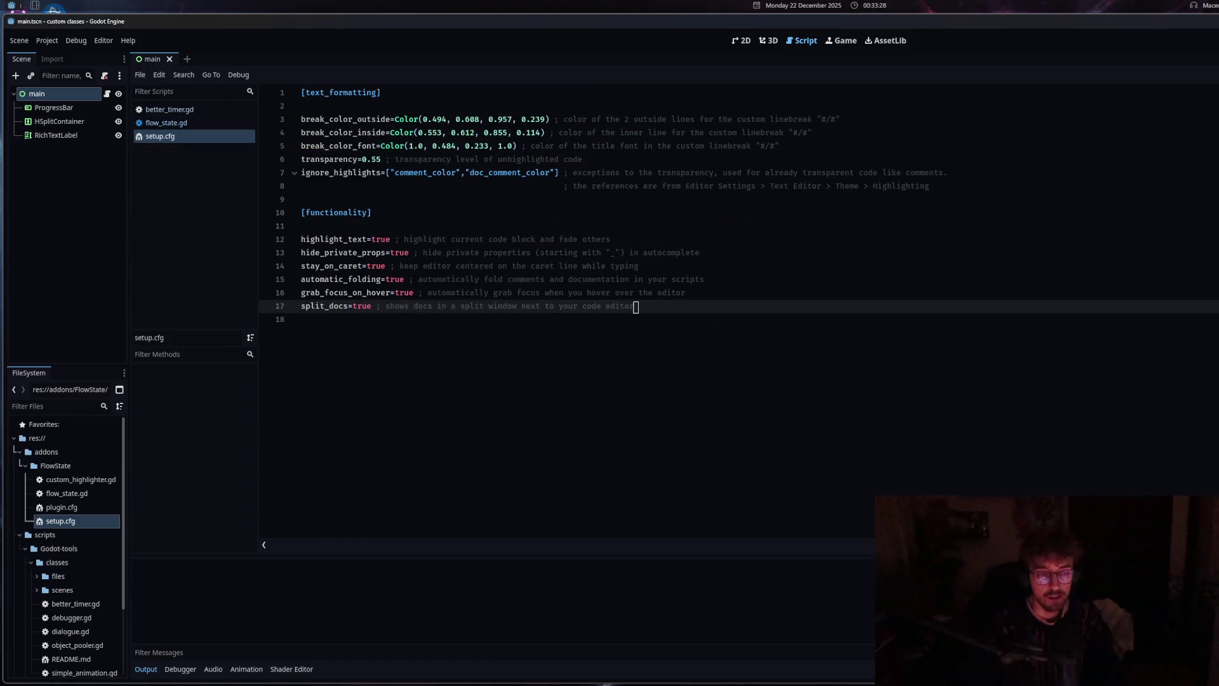
Check the break_color_font and grab_focus_on_hover settings in setup.cfg, then go back to flow_state.gd
click(504, 145)
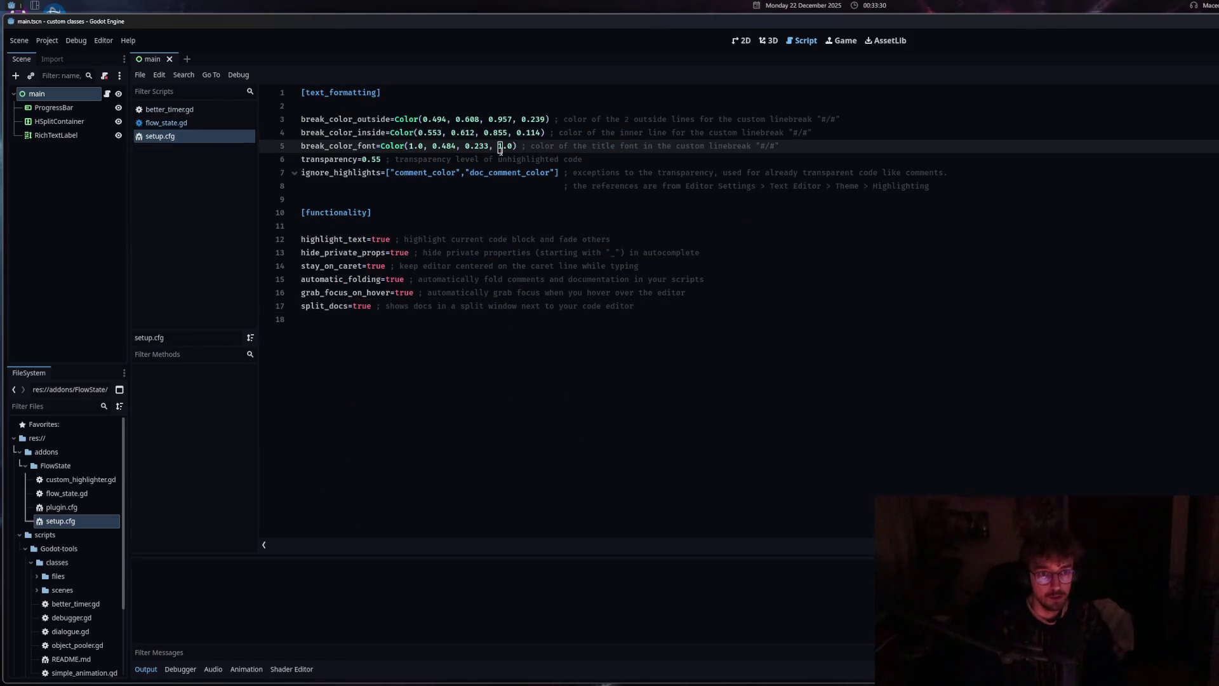
click(419, 293)
key(alt+Left)
key(alt+Right)
key(alt+Left)
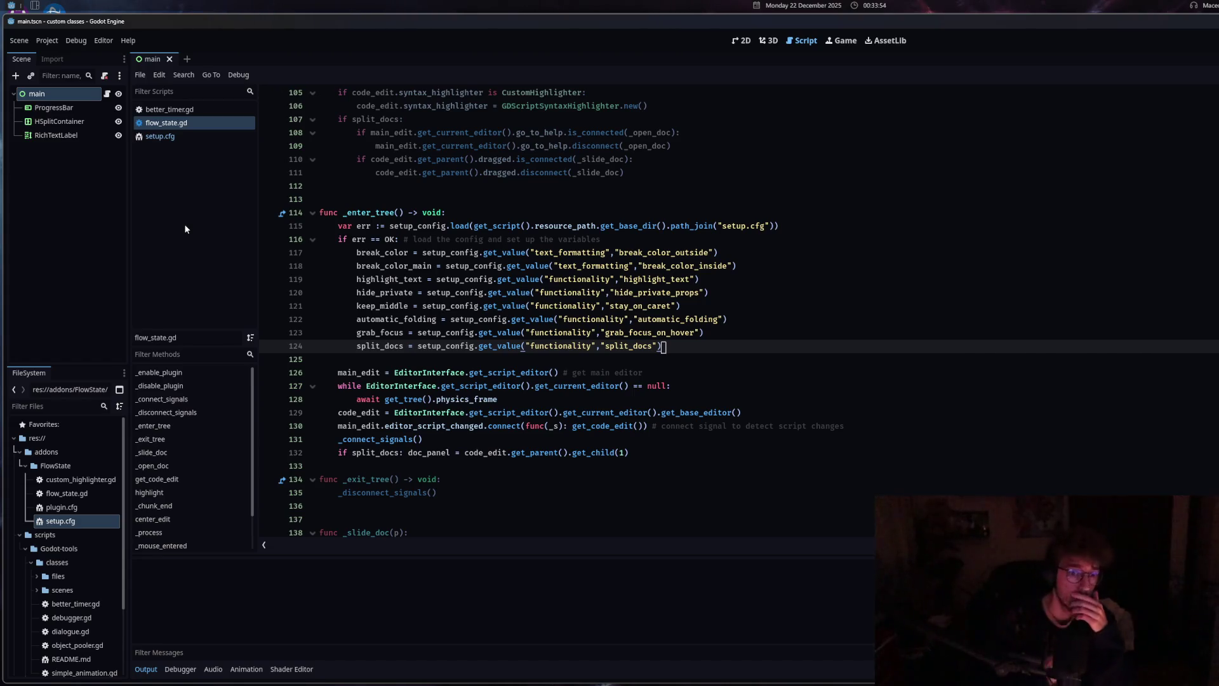
Review _enter_tree lines 109–126 of flow_state.gd, from the signal disconnects to the config lookups
click(518, 306)
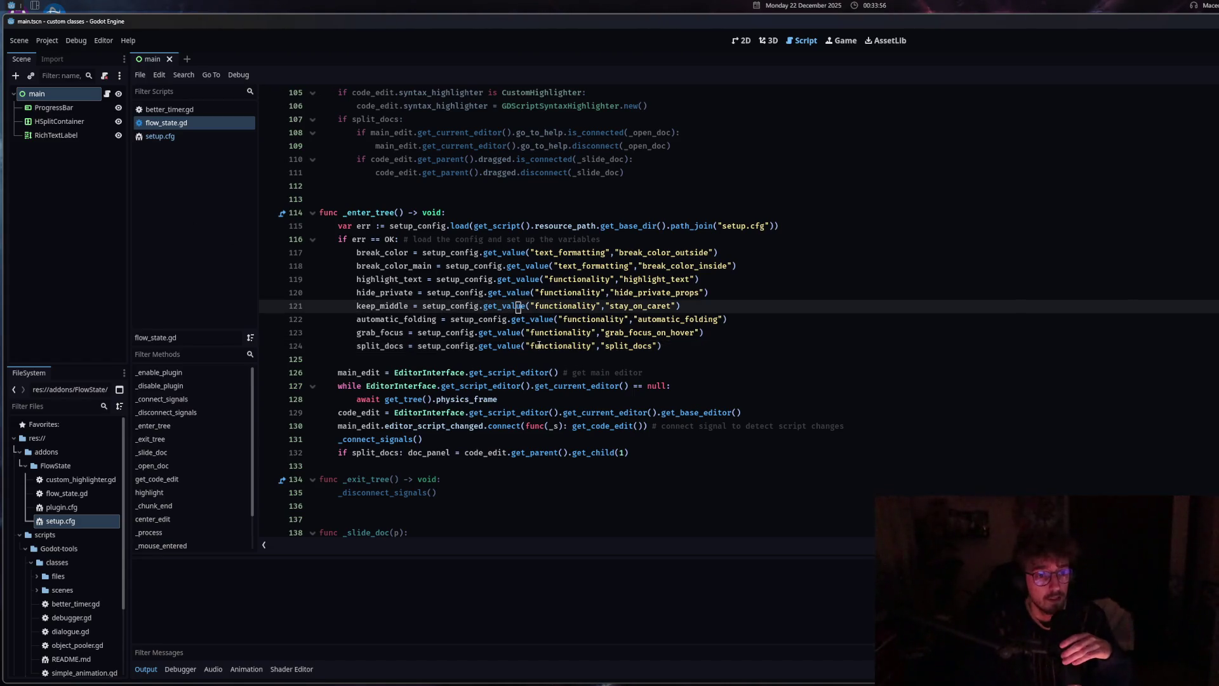
click(535, 348)
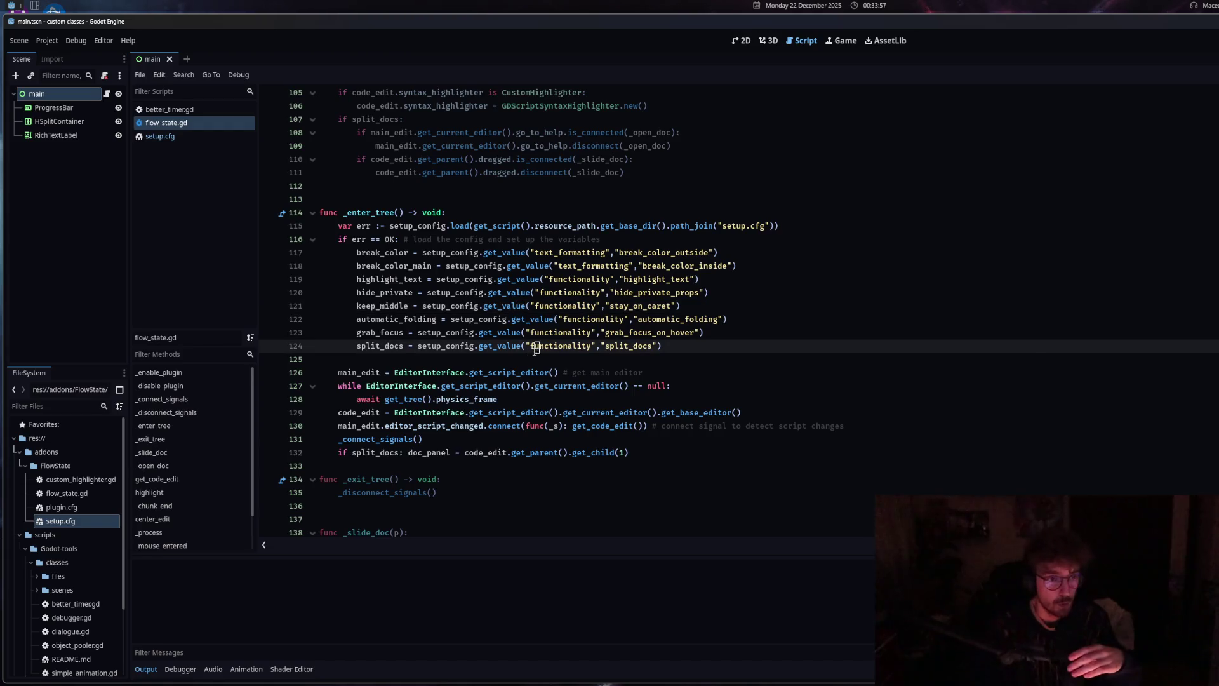
click(481, 373)
mouse_move(481, 374)
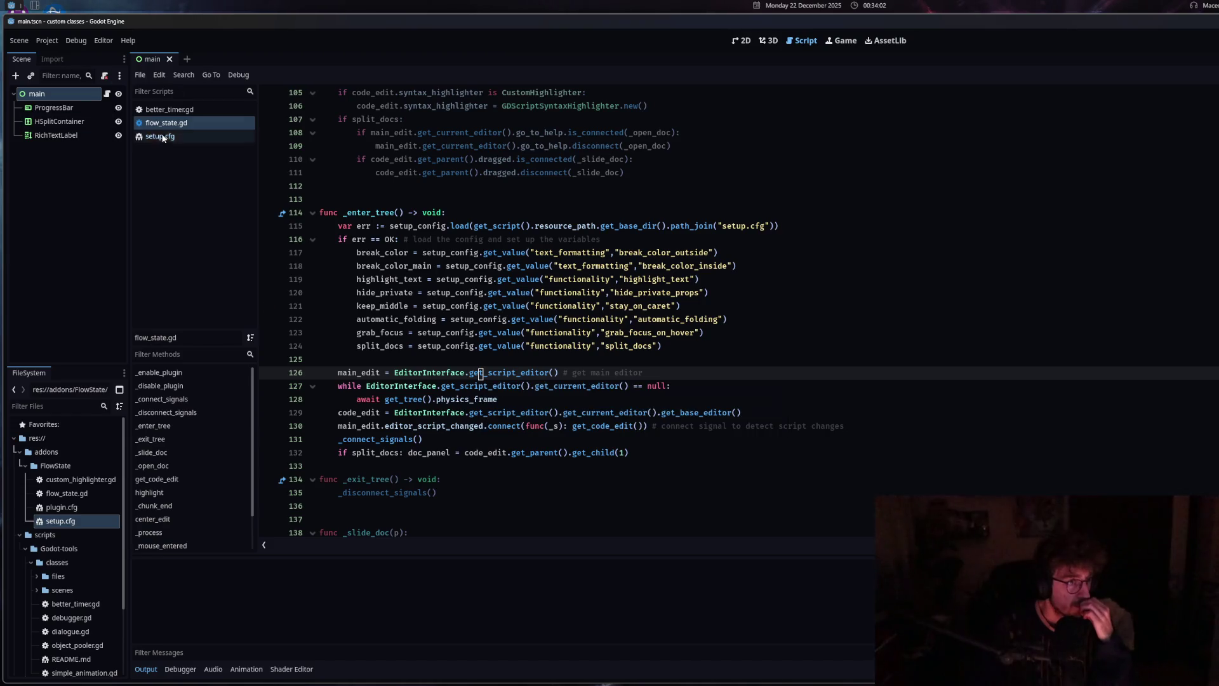
click(434, 292)
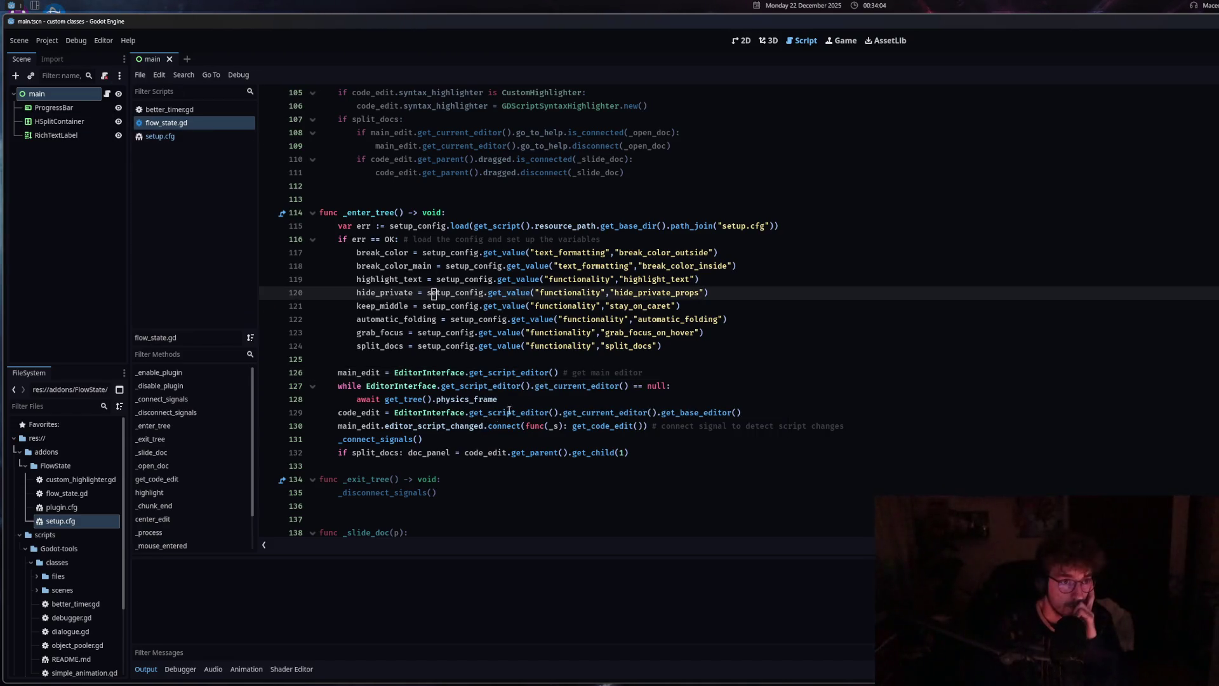
mouse_move(485, 418)
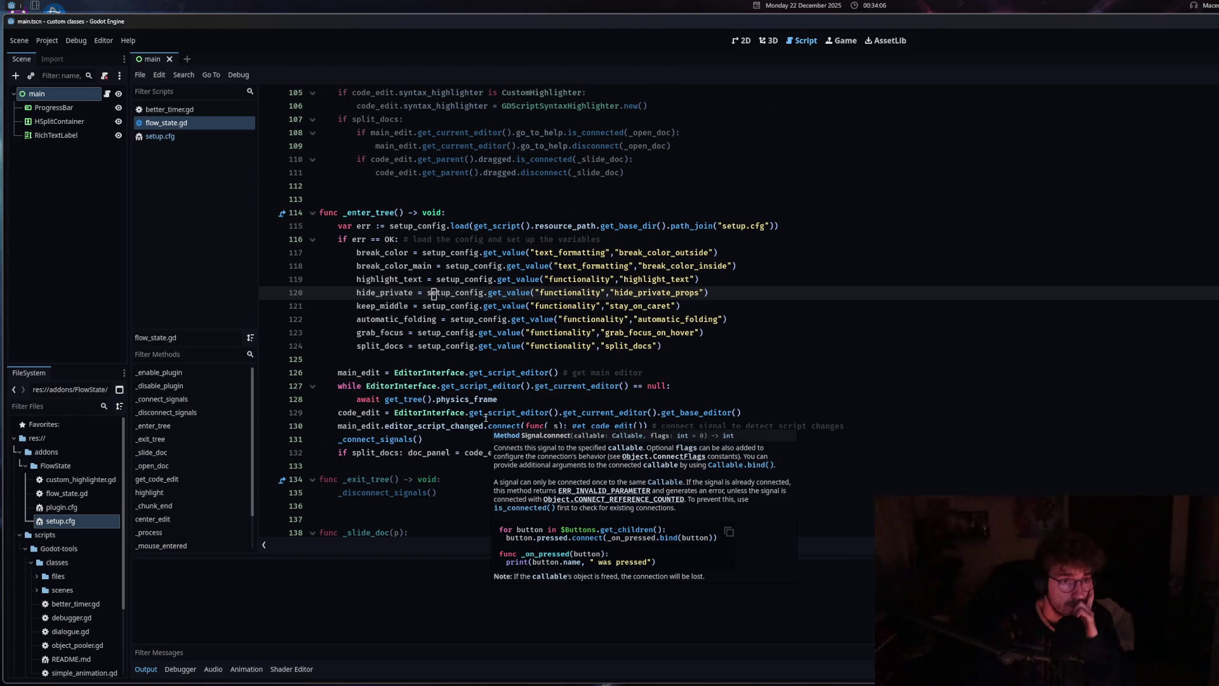
scroll(485, 418, up, 2)
click(483, 252)
click(476, 385)
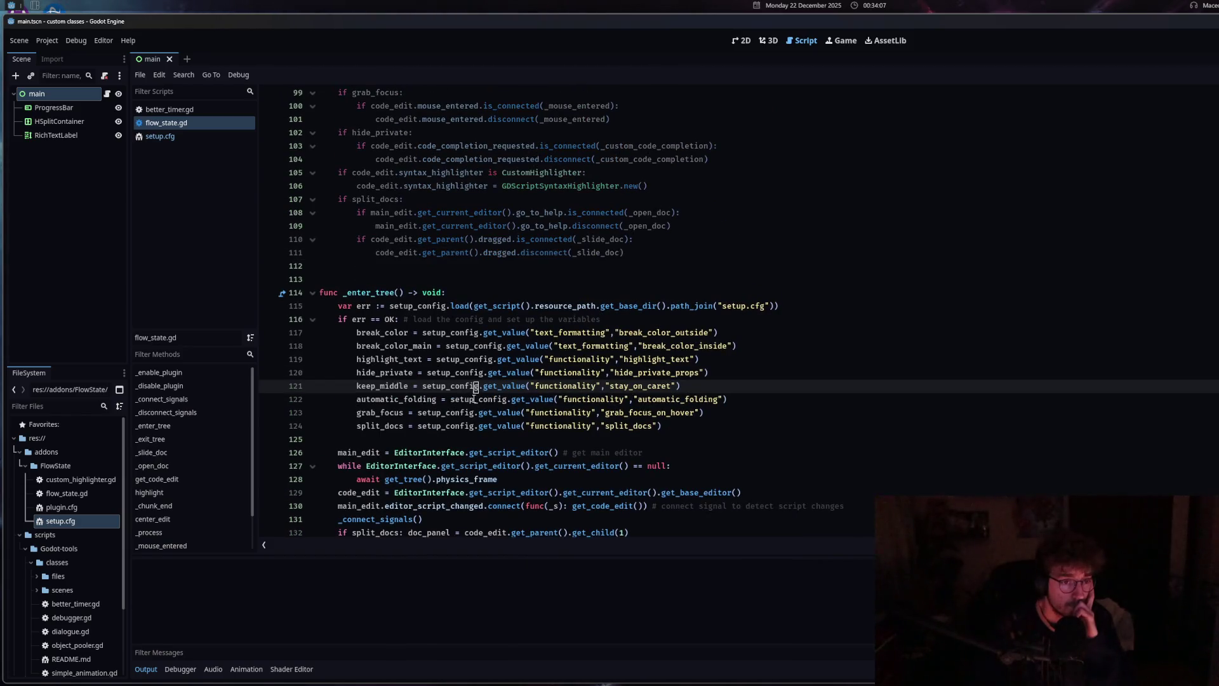
click(481, 239)
click(481, 289)
click(489, 226)
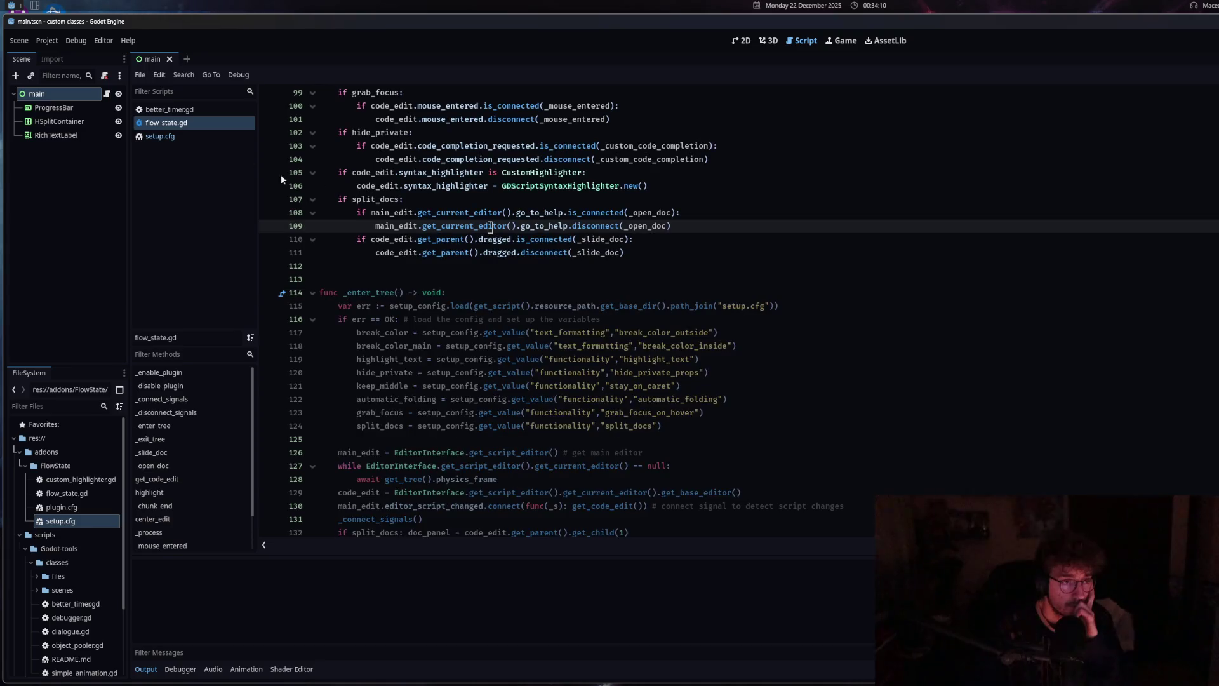
Close setup.cfg and review the config loading, HSplitContainer and _connect_signals code in _enter_tree
click(170, 137)
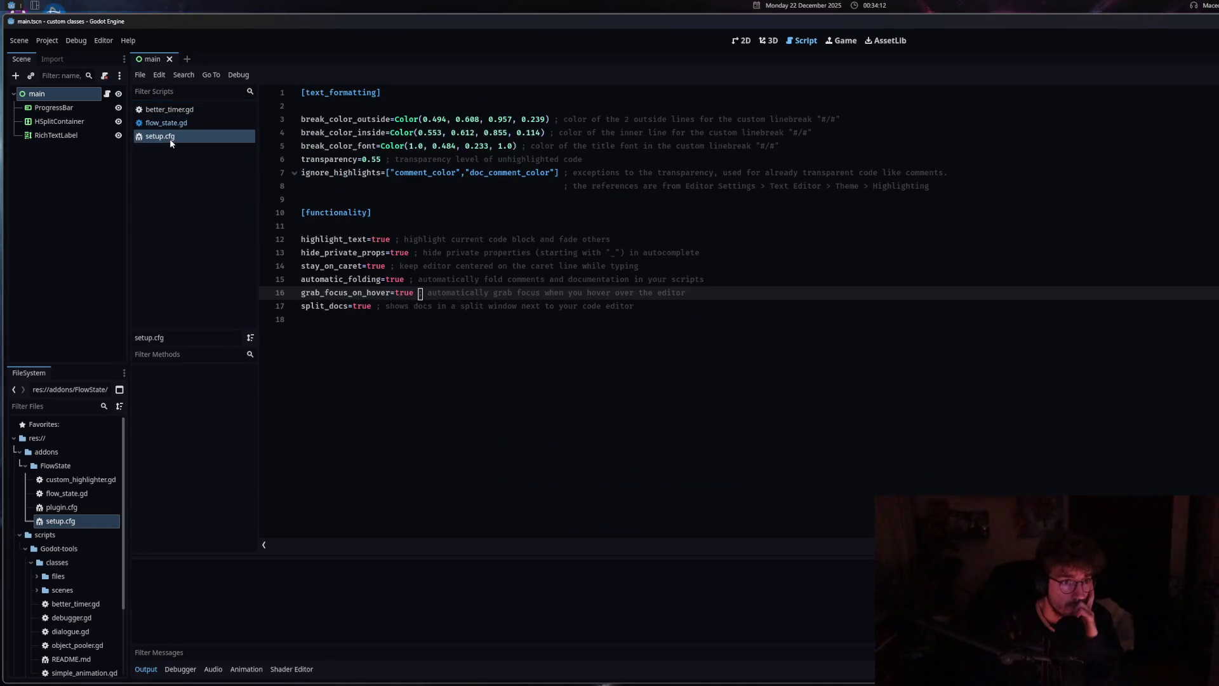
middle_click(170, 138)
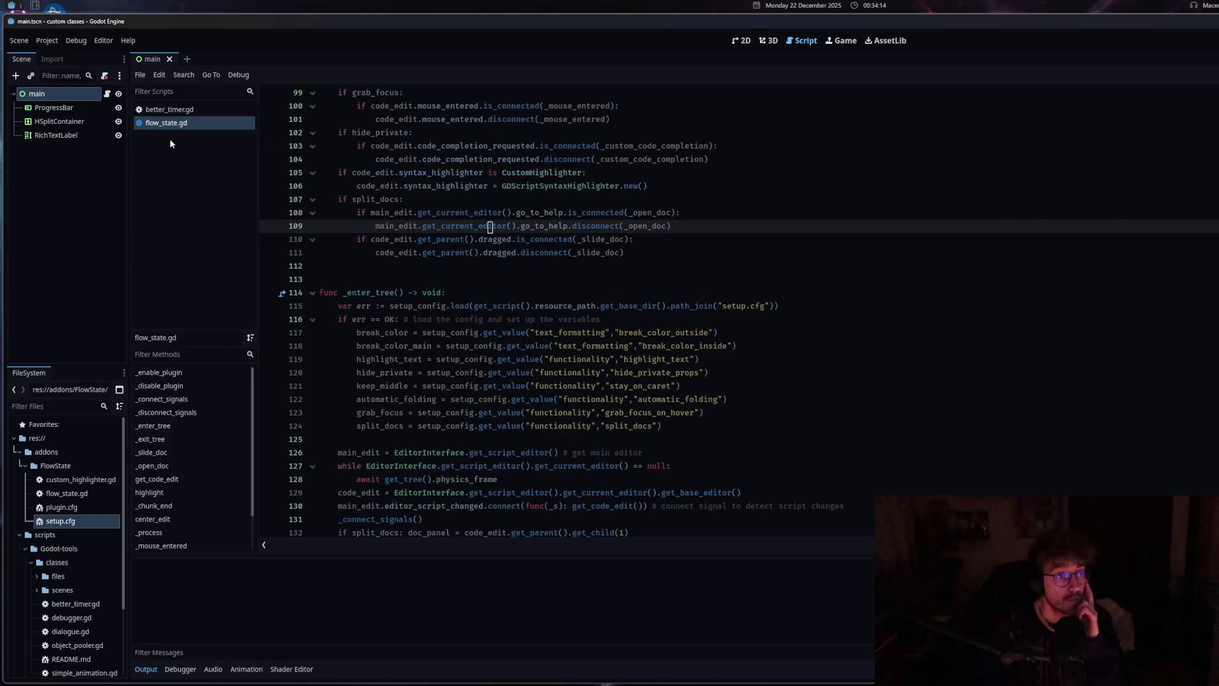
click(495, 345)
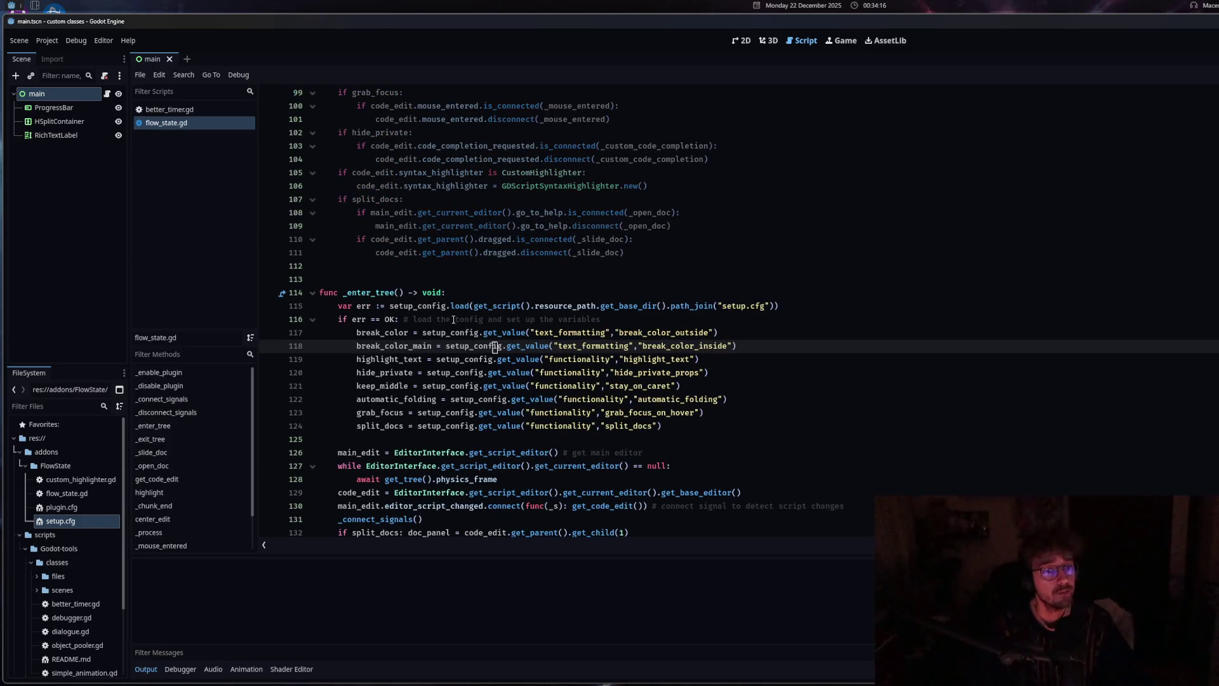
click(503, 306)
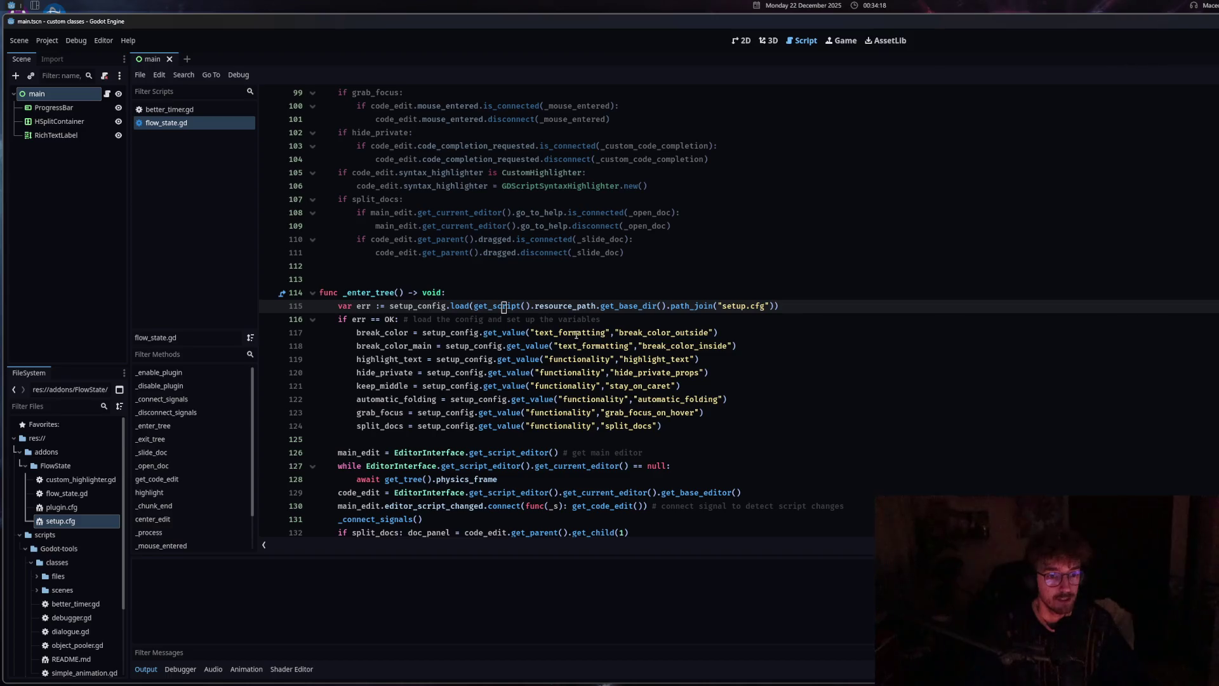
scroll(454, 356, down, 6)
click(462, 384)
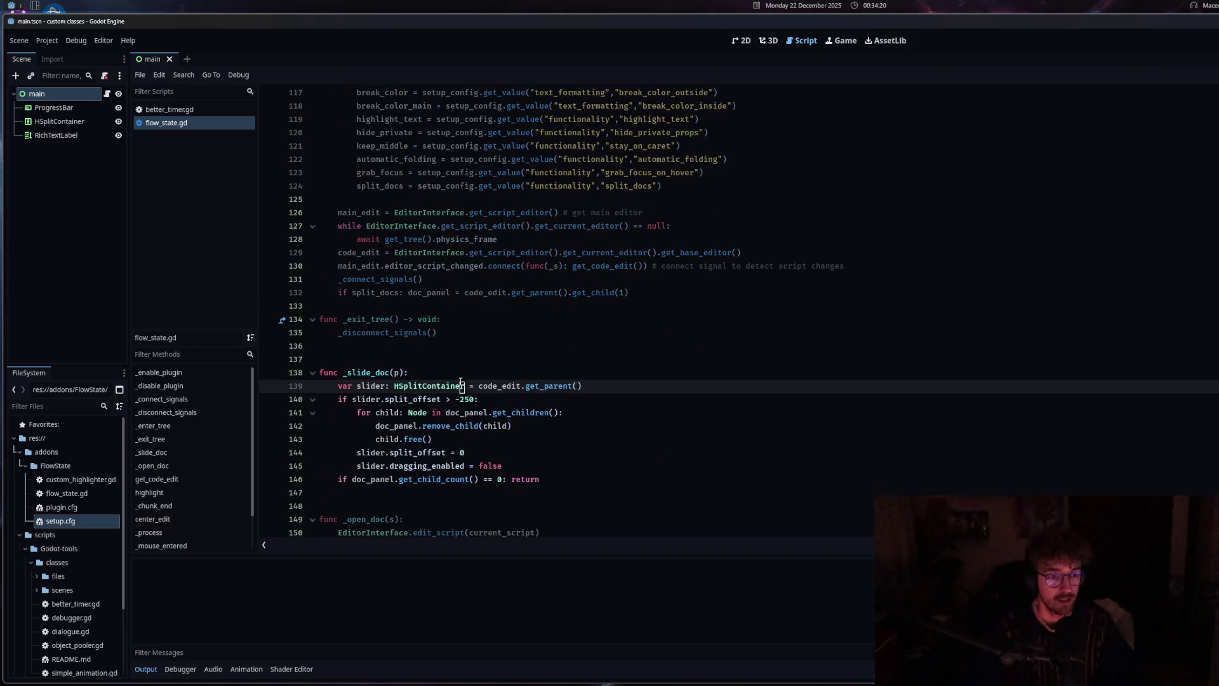
double_click(394, 386)
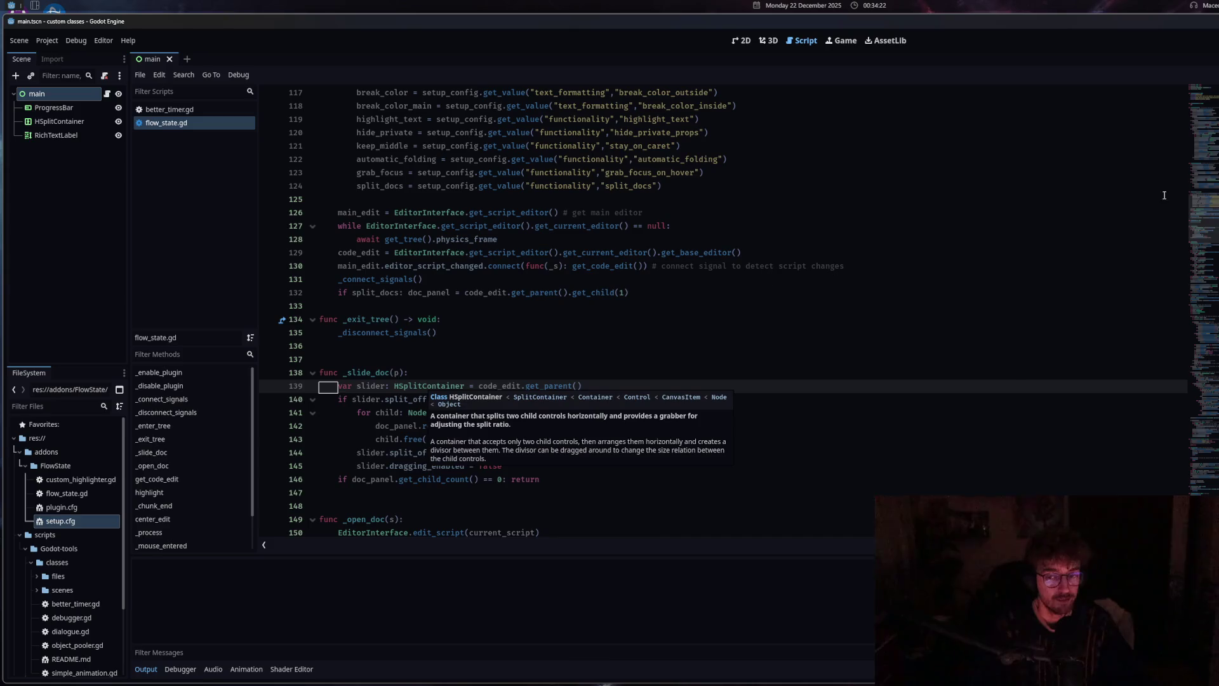
key(Home)
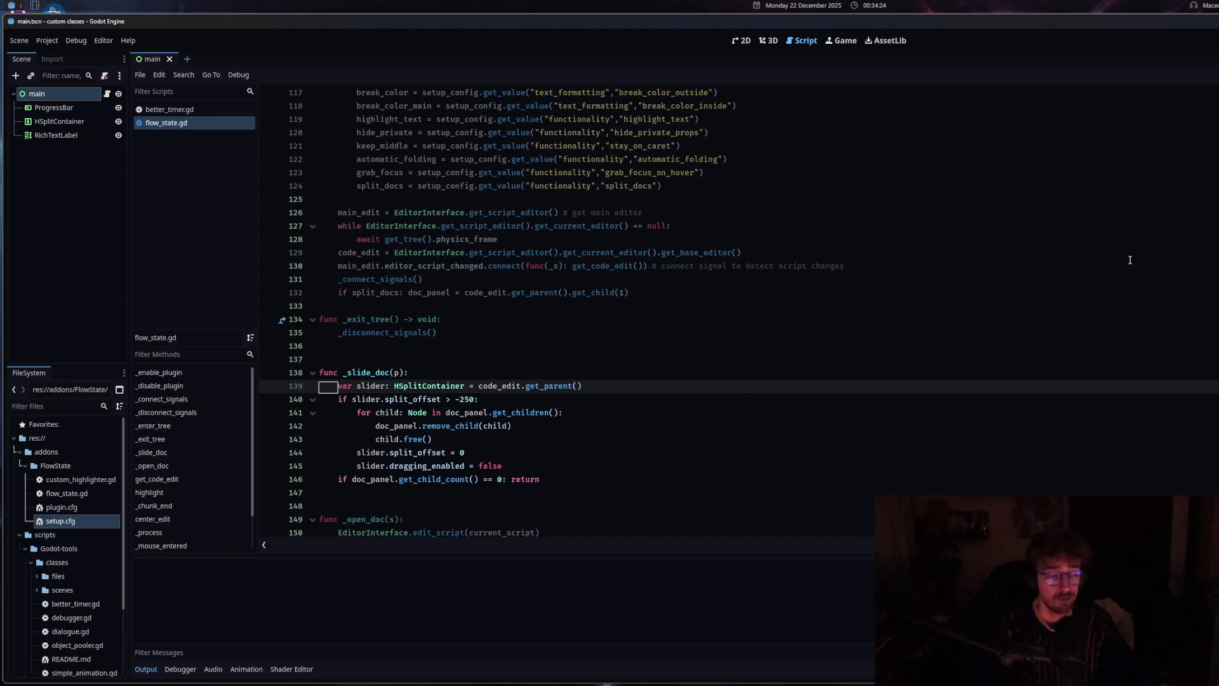
key(Up)
key(Up)
key(Up)
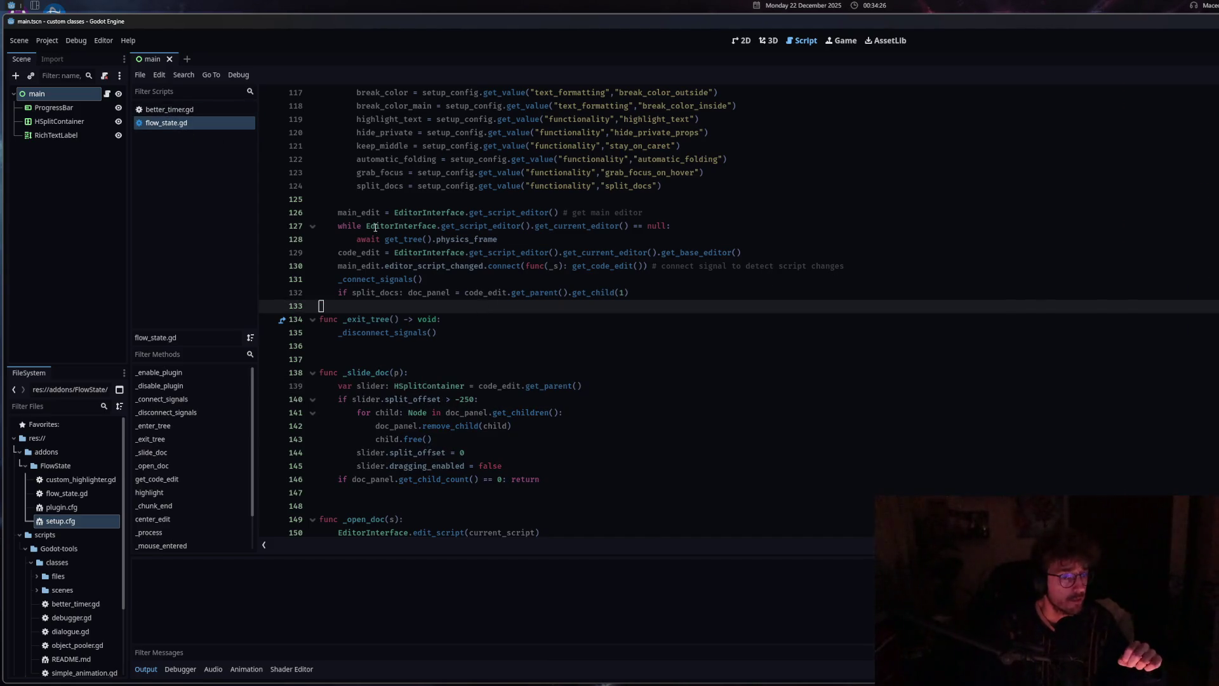
click(431, 279)
Jump to the highlight function from the methods list
scroll(381, 356, down, 3)
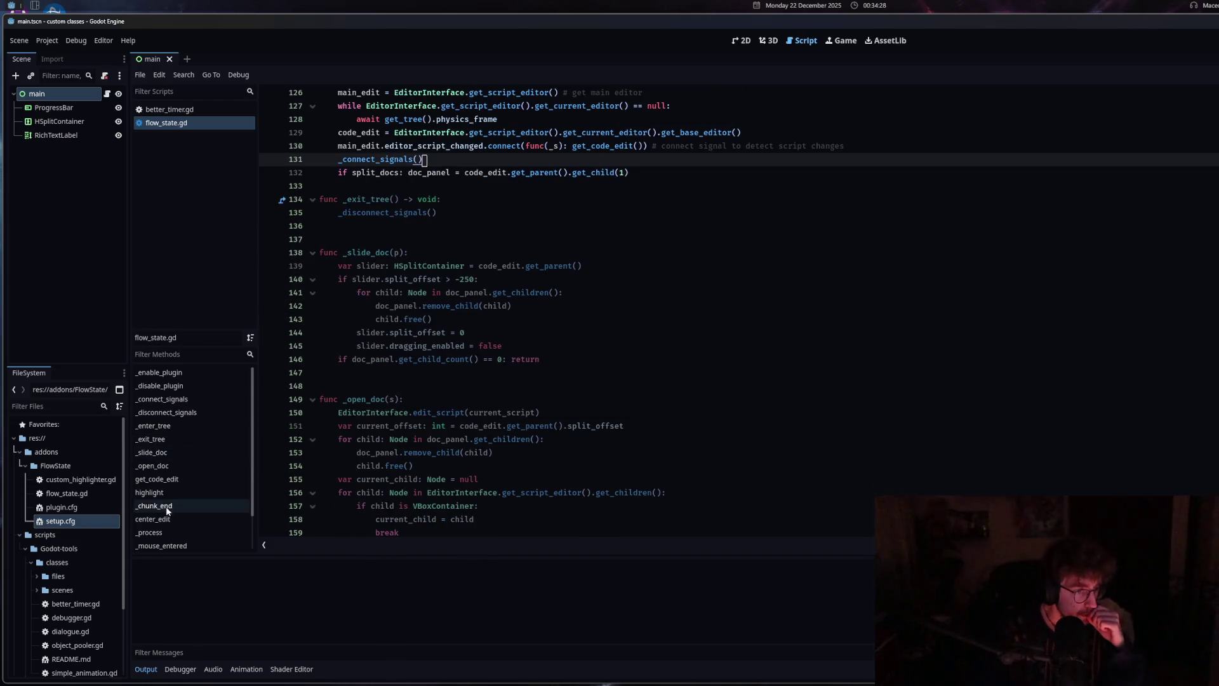
click(153, 492)
scroll(222, 488, down, 2)
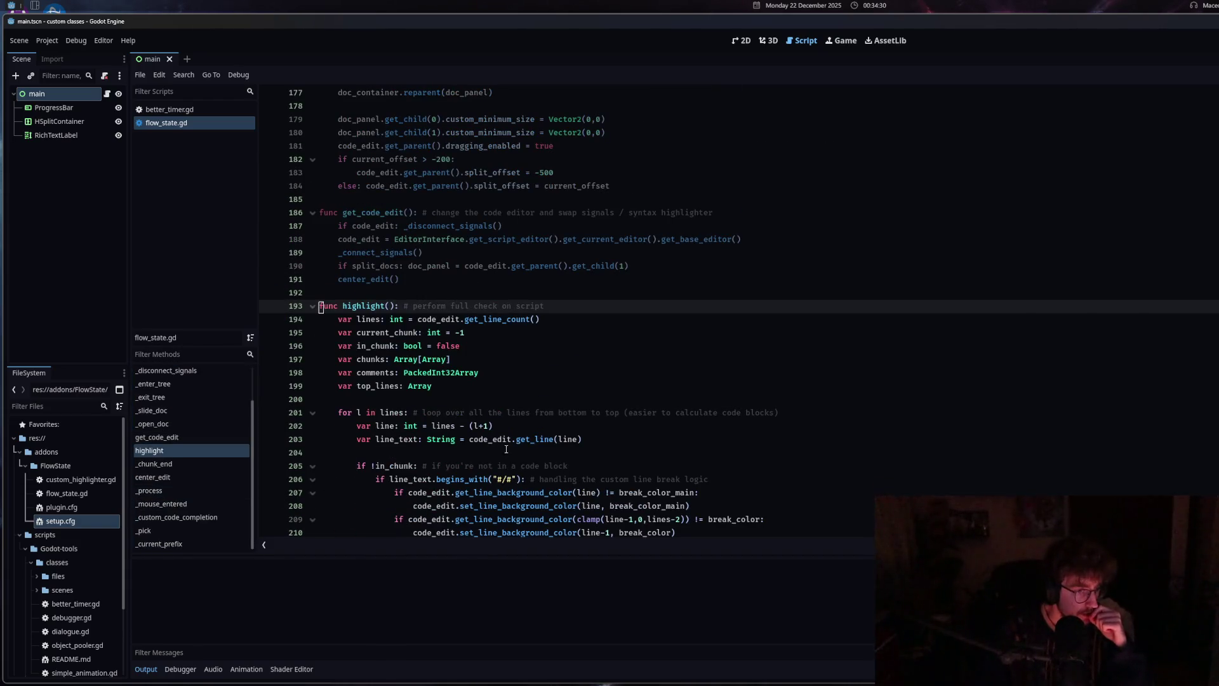
Select lines 221–224 of highlight(), the can_fold_line and is_line_folded comment checks
scroll(551, 449, down, 5)
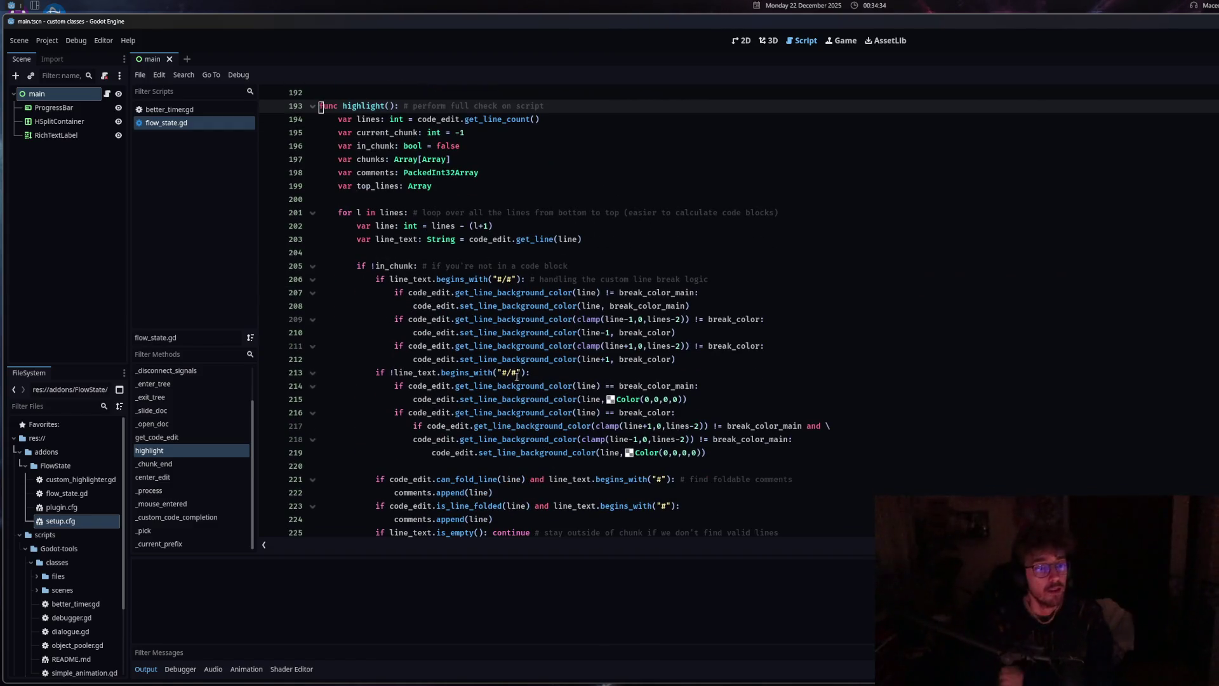
scroll(513, 402, down, 5)
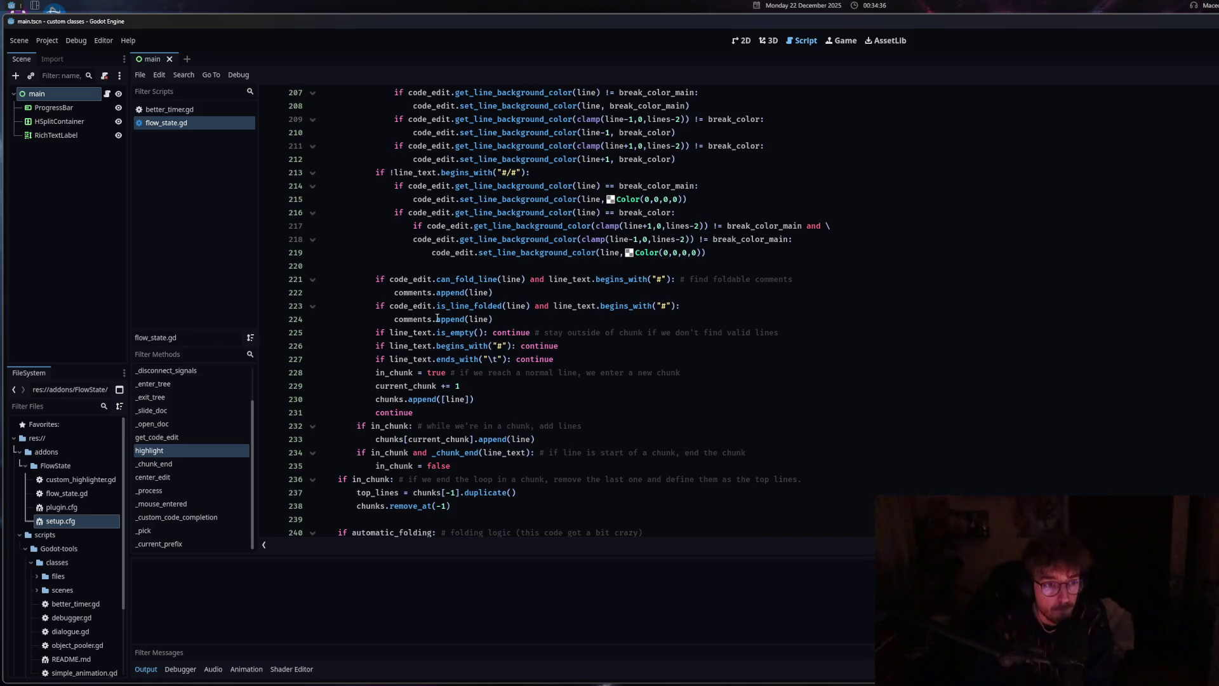
drag(390, 279, 496, 279)
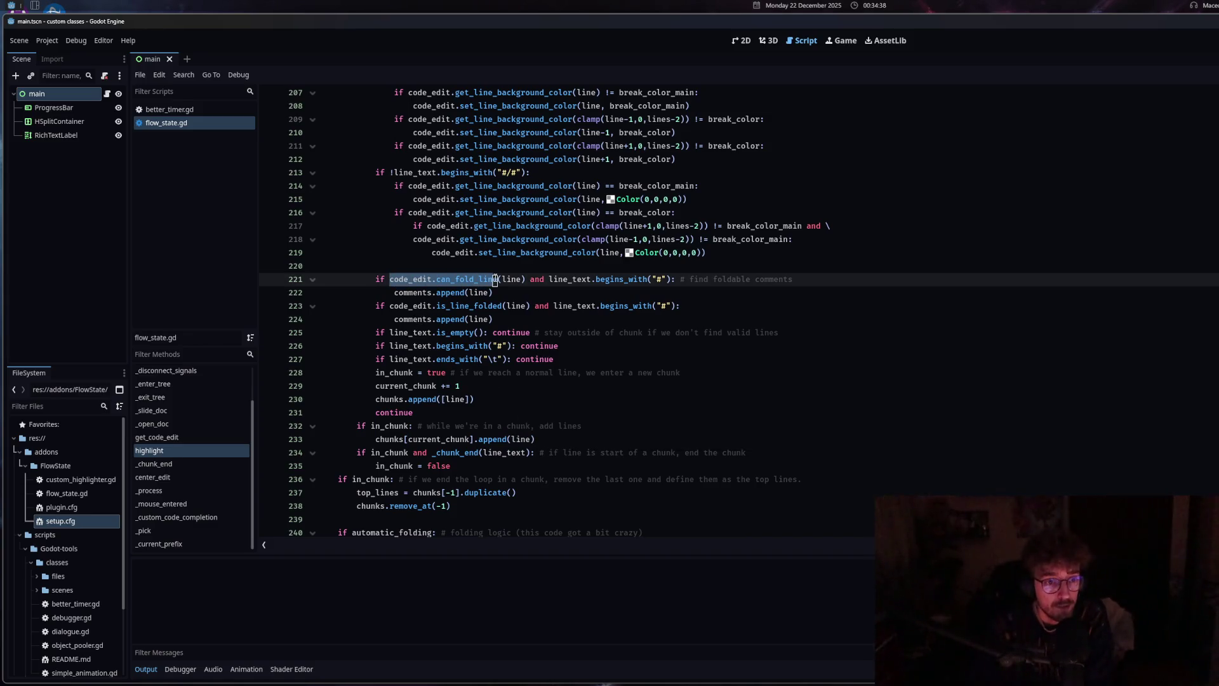
scroll(440, 421, up, 5)
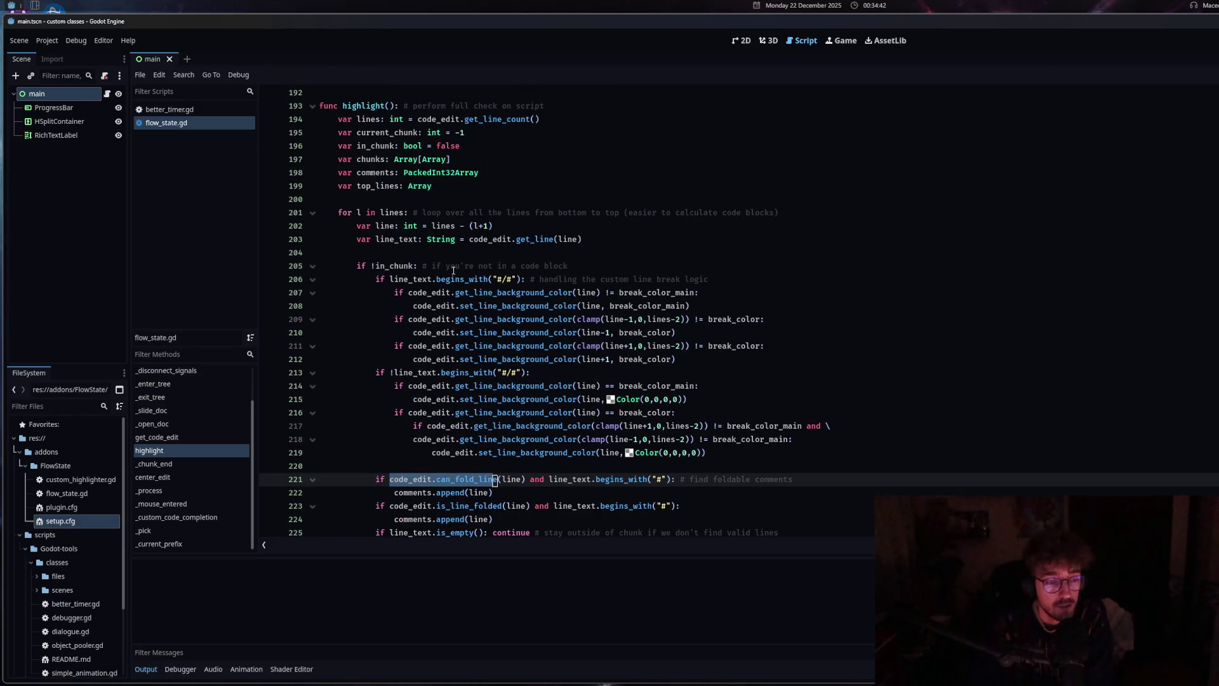
scroll(568, 451, down, 2)
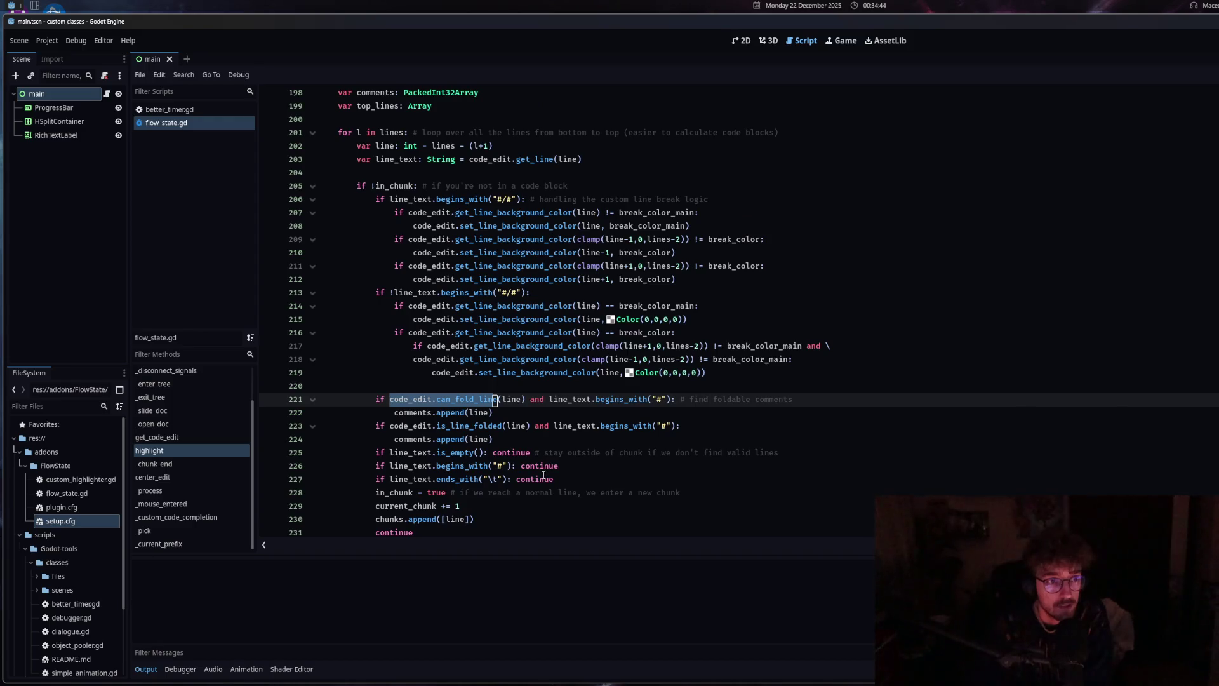
scroll(543, 475, down, 2)
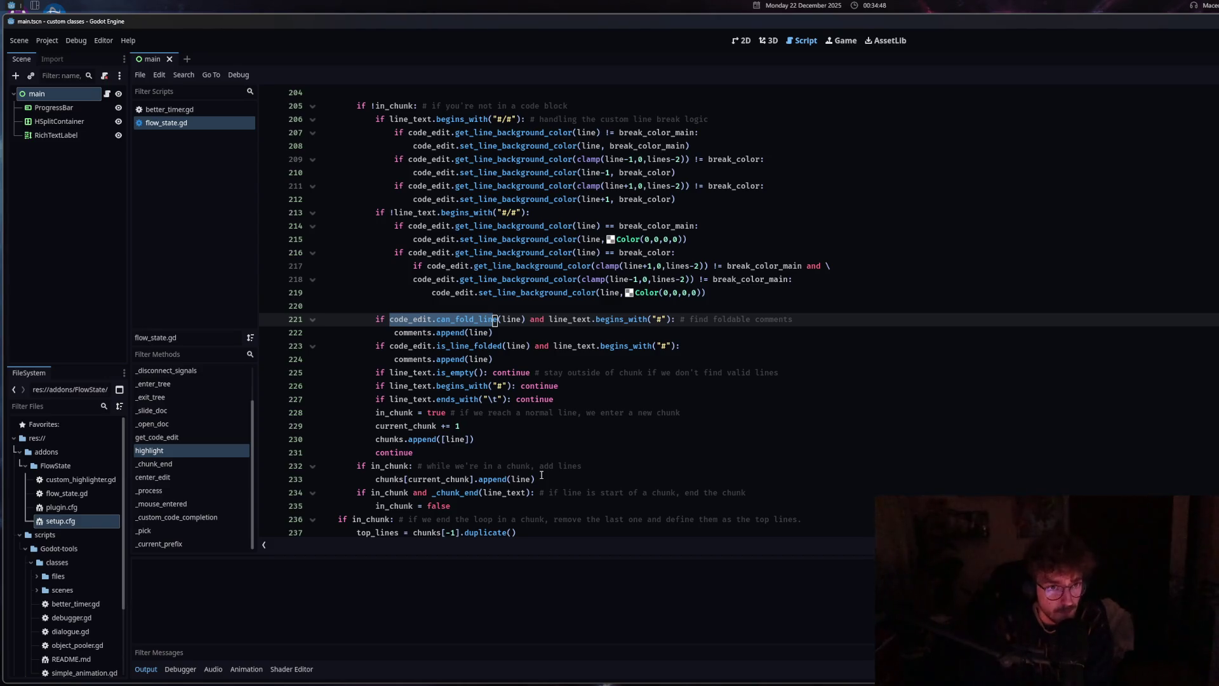
click(378, 320)
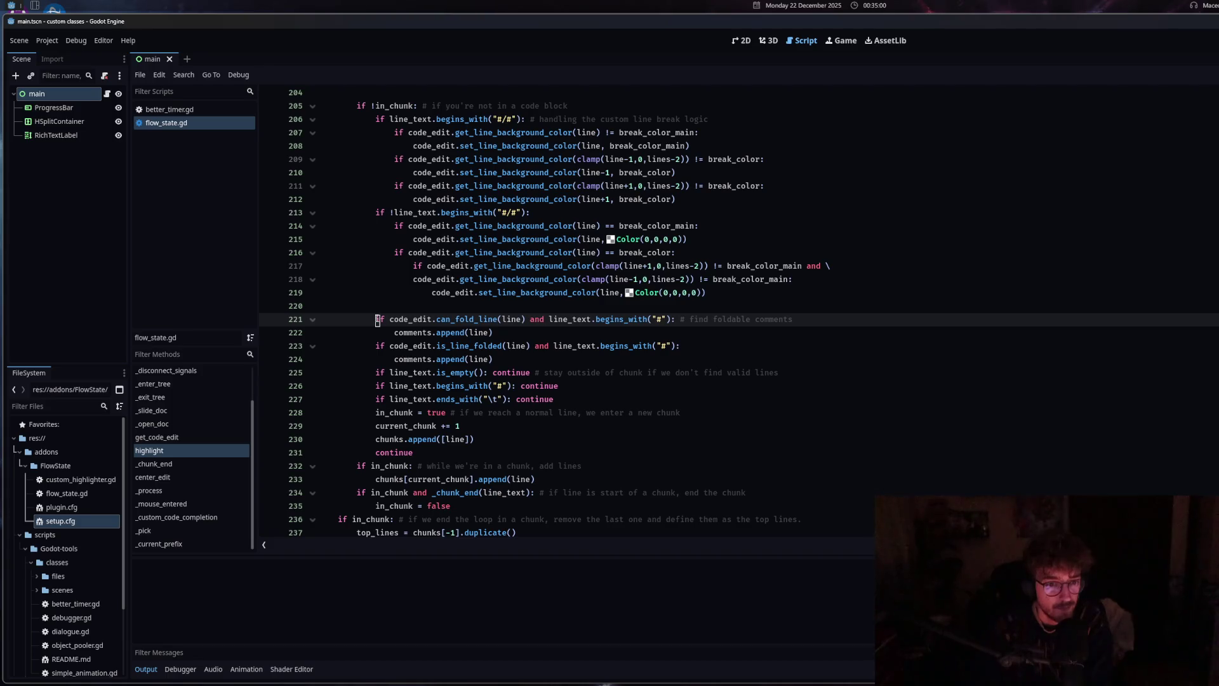
drag(376, 320, 502, 356)
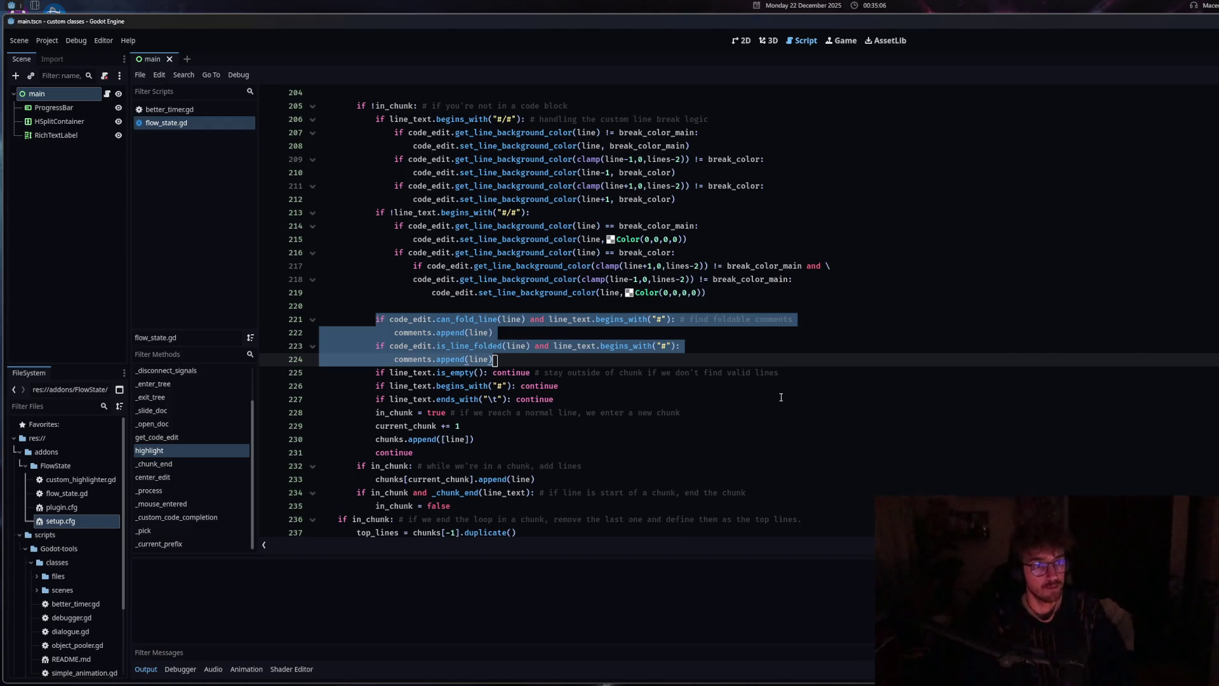
Move the four foldable-comment checks to line 205, just before the in_chunk block
key(BackSpace)
key(BackSpace)
key(BackSpace)
key(BackSpace)
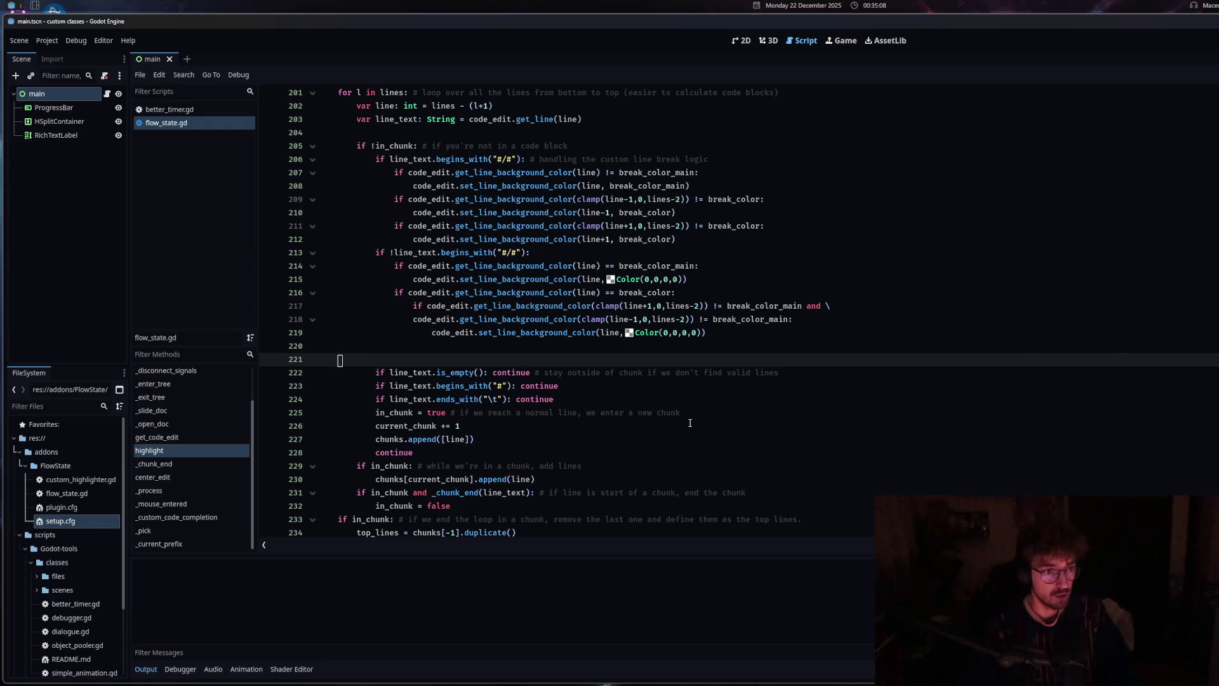
click(406, 146)
key(Return)
key(Return)
click(404, 137)
text(if code_edit.can_fold_line(line) and line_text.begins_with("#"): # find foldable comments 				comments.append(line) 			if code_edit.is_line_folded(line) and line_text.begins_with("#"): 				comments.append(line))
scroll(400, 280, up, 3)
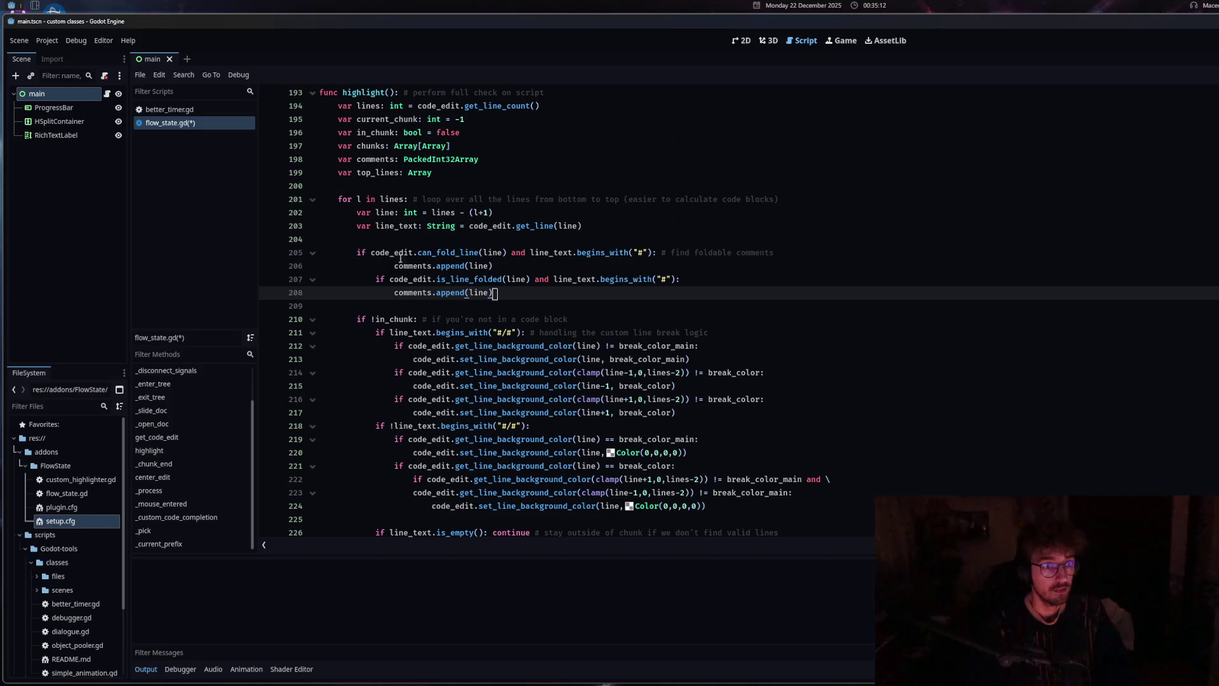
Dedent the if on line 207 and comments.append(line) on line 206 to fix indentation
click(400, 280)
key(shift+Tab)
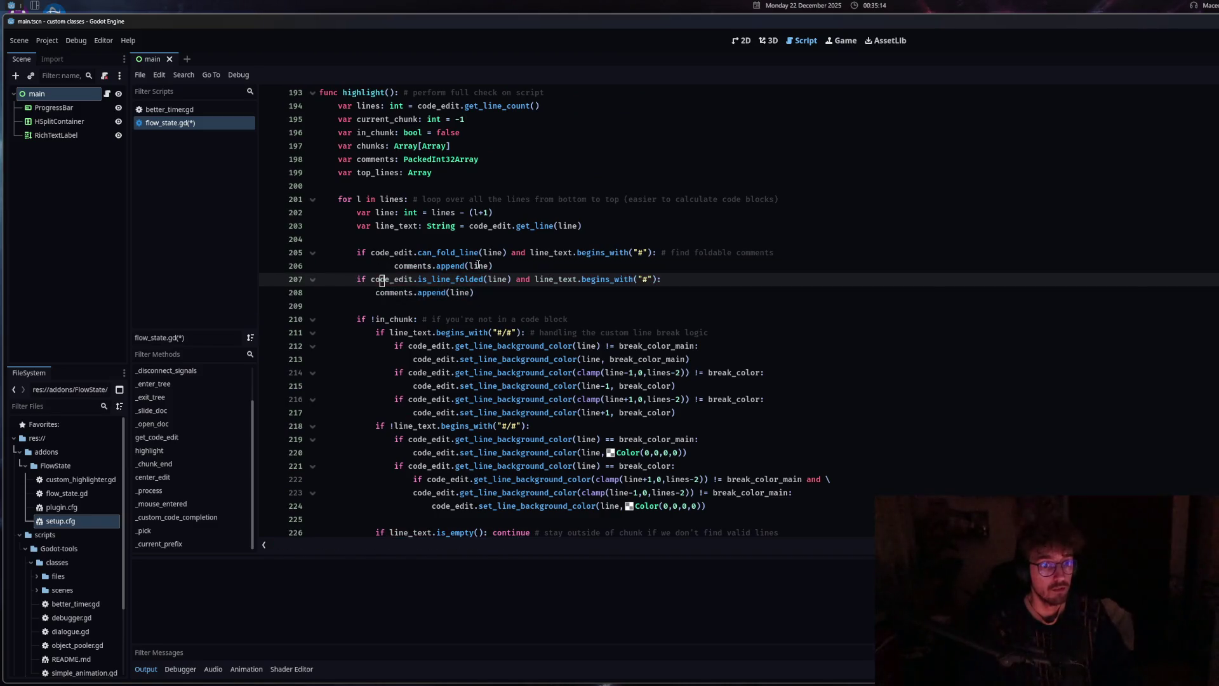
click(479, 266)
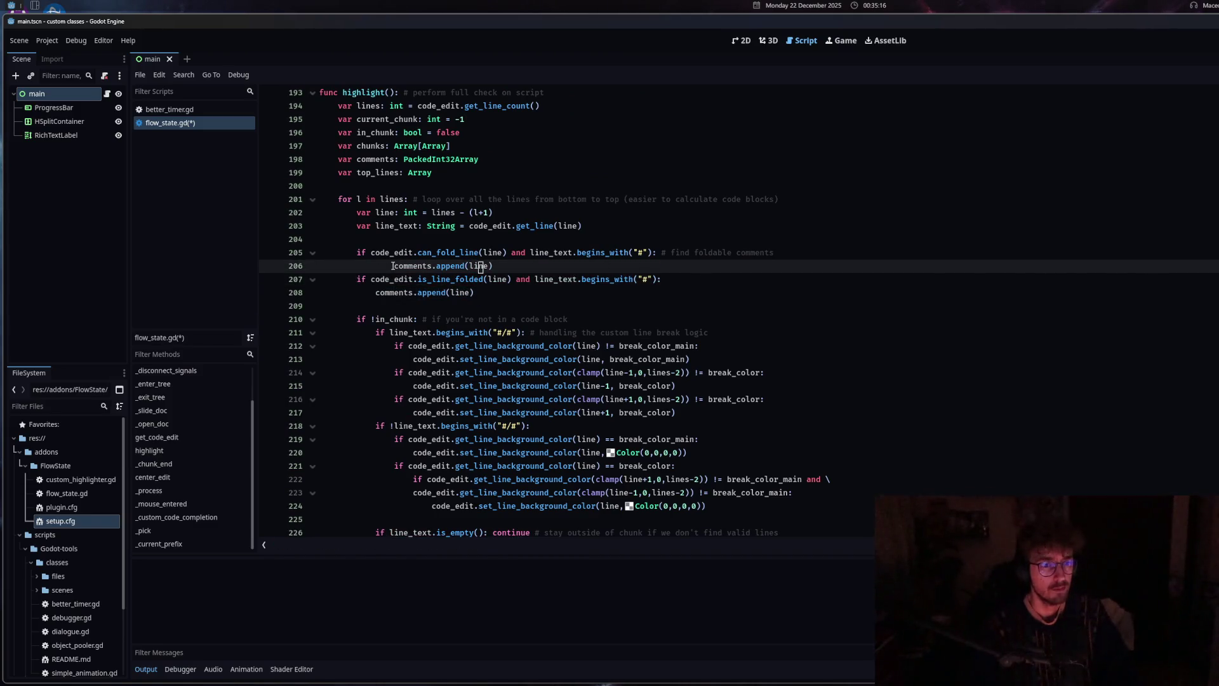
key(shift+Tab)
click(462, 253)
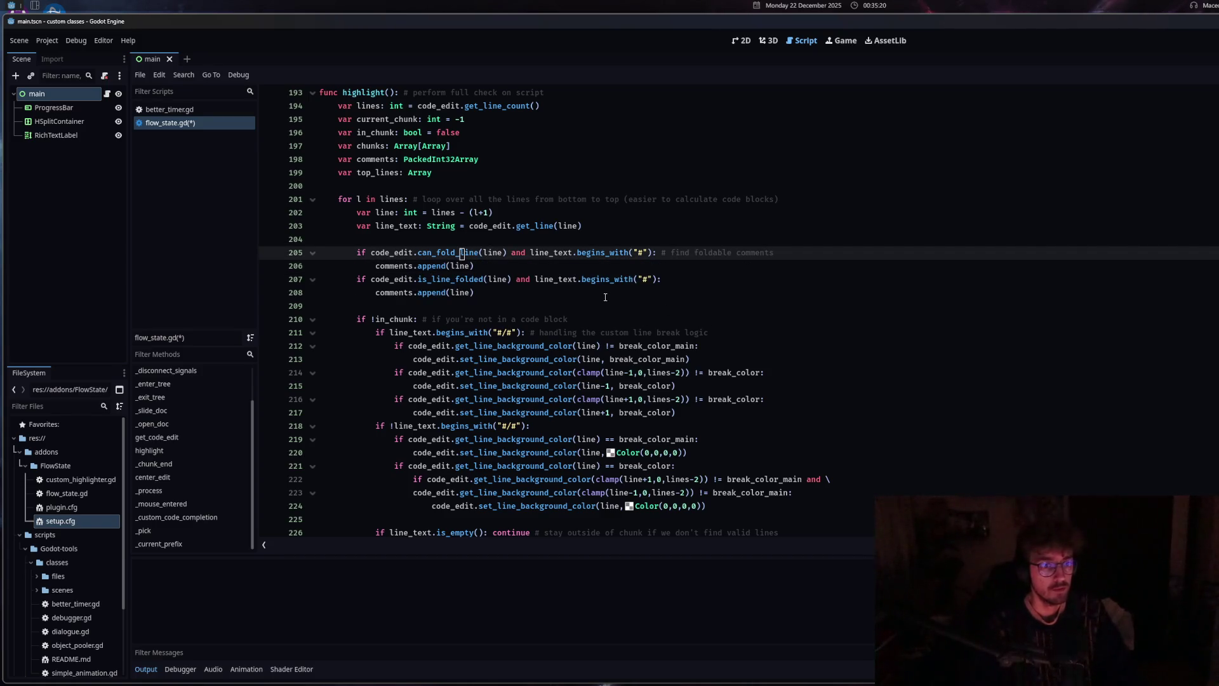
Save flow_state.gd and scroll back up through the edited code
click(635, 293)
key(ctrl+s)
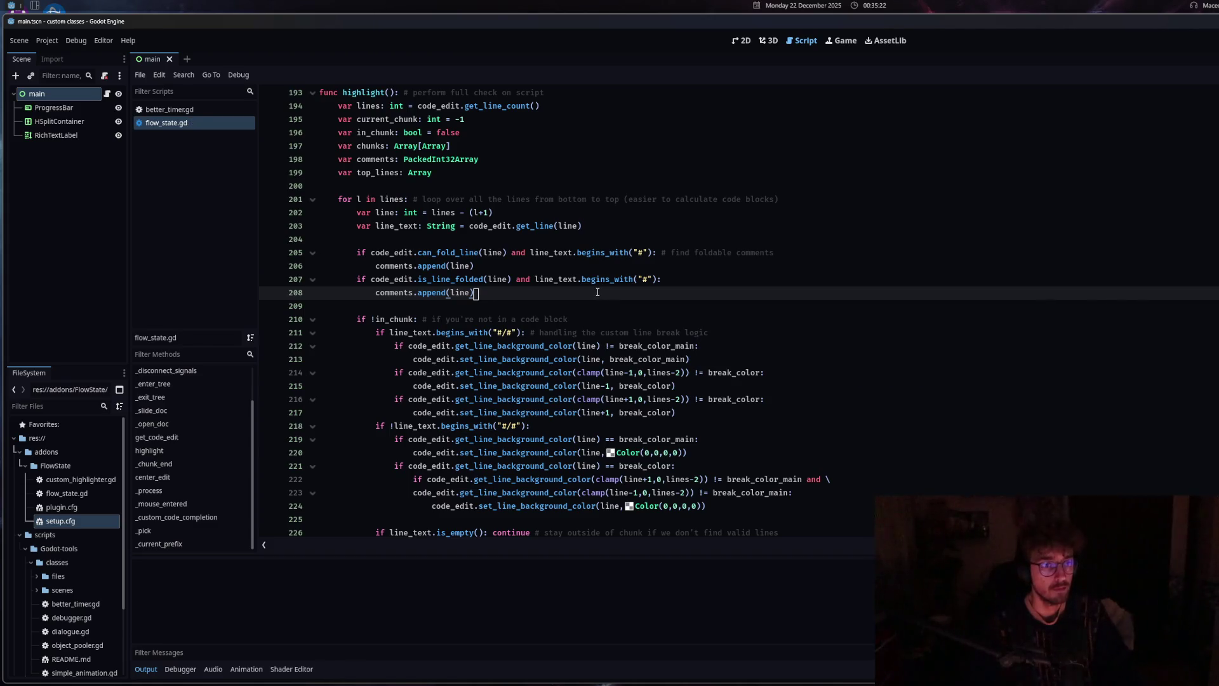
scroll(591, 305, down, 5)
scroll(571, 337, up, 6)
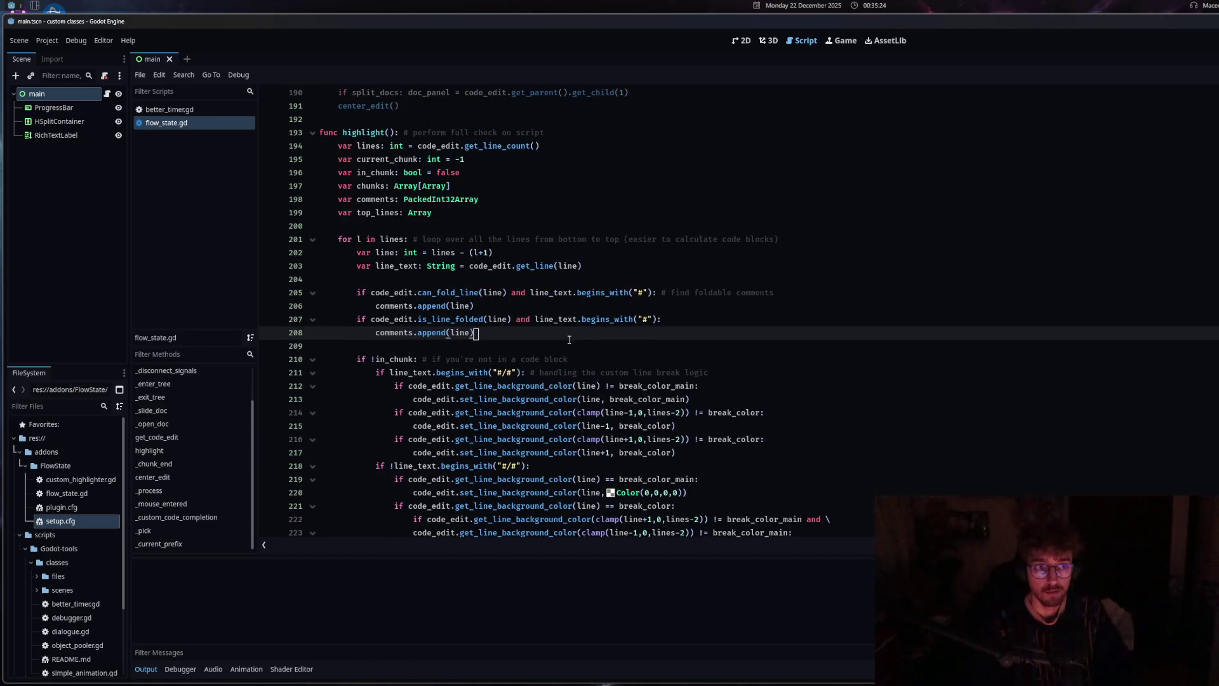
scroll(569, 340, up, 20)
scroll(554, 289, up, 20)
Expand flow_state.gd's plugin description comment and read the main_edit declaration and welcome message lines
scroll(530, 388, up, 15)
click(425, 214)
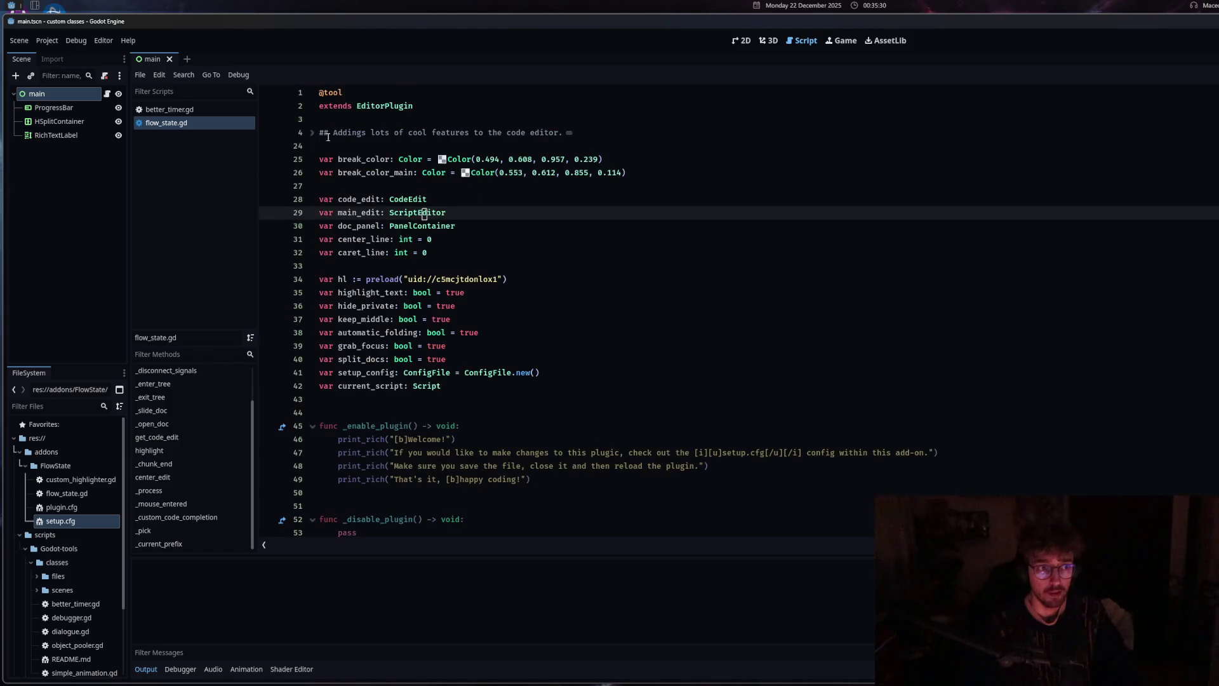
click(313, 132)
click(389, 186)
click(382, 465)
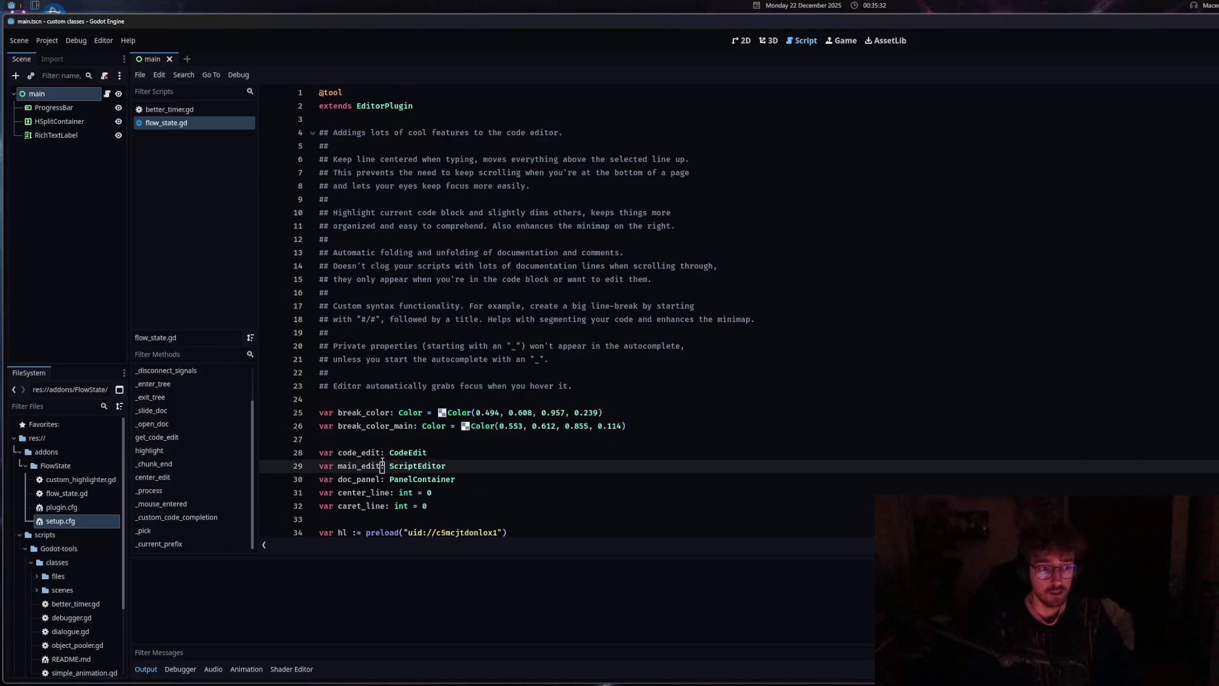
scroll(391, 451, down, 9)
click(425, 372)
scroll(370, 410, up, 7)
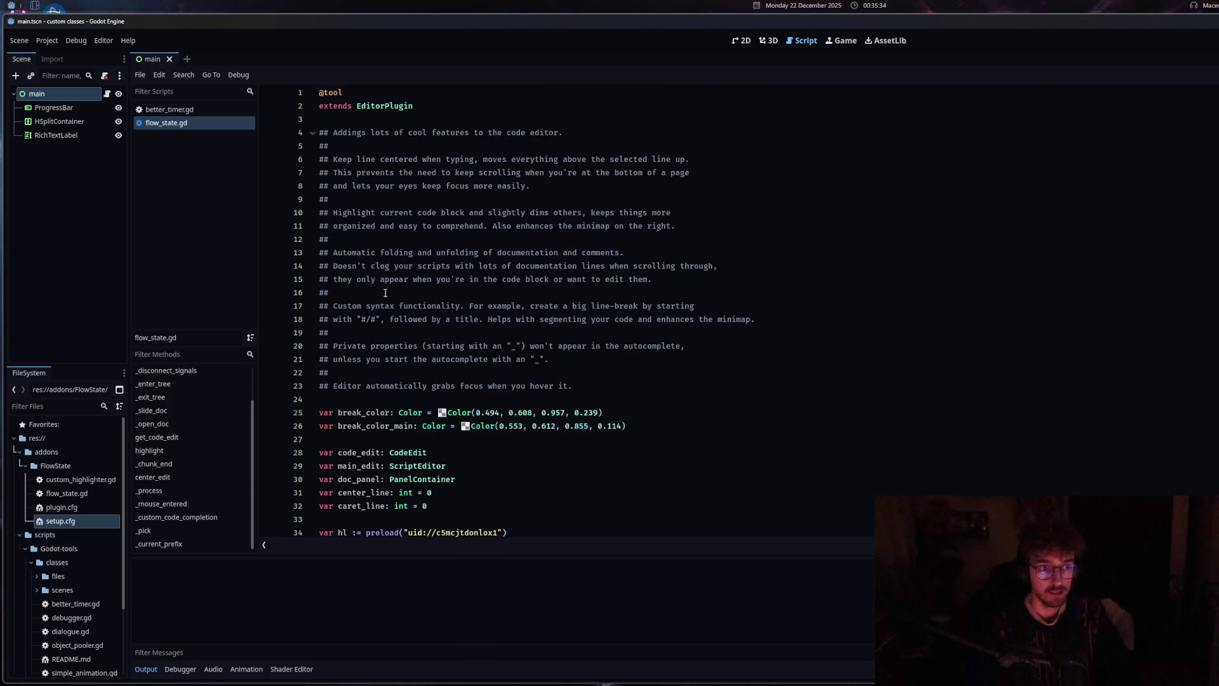
scroll(370, 410, down, 6)
scroll(370, 410, down, 4)
scroll(391, 407, up, 6)
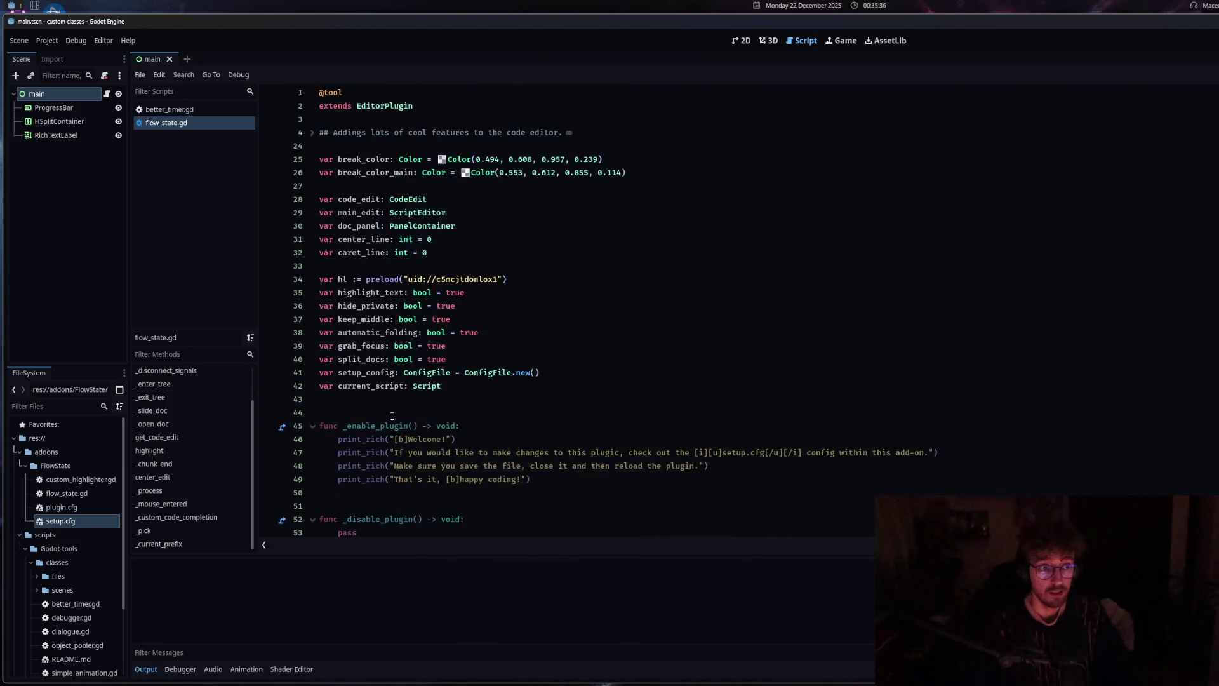
Refold the line 4 description comment, check the split_docs config line, then open better_timer.gd
click(335, 134)
click(313, 133)
click(313, 133)
scroll(418, 372, down, 6)
scroll(419, 372, down, 20)
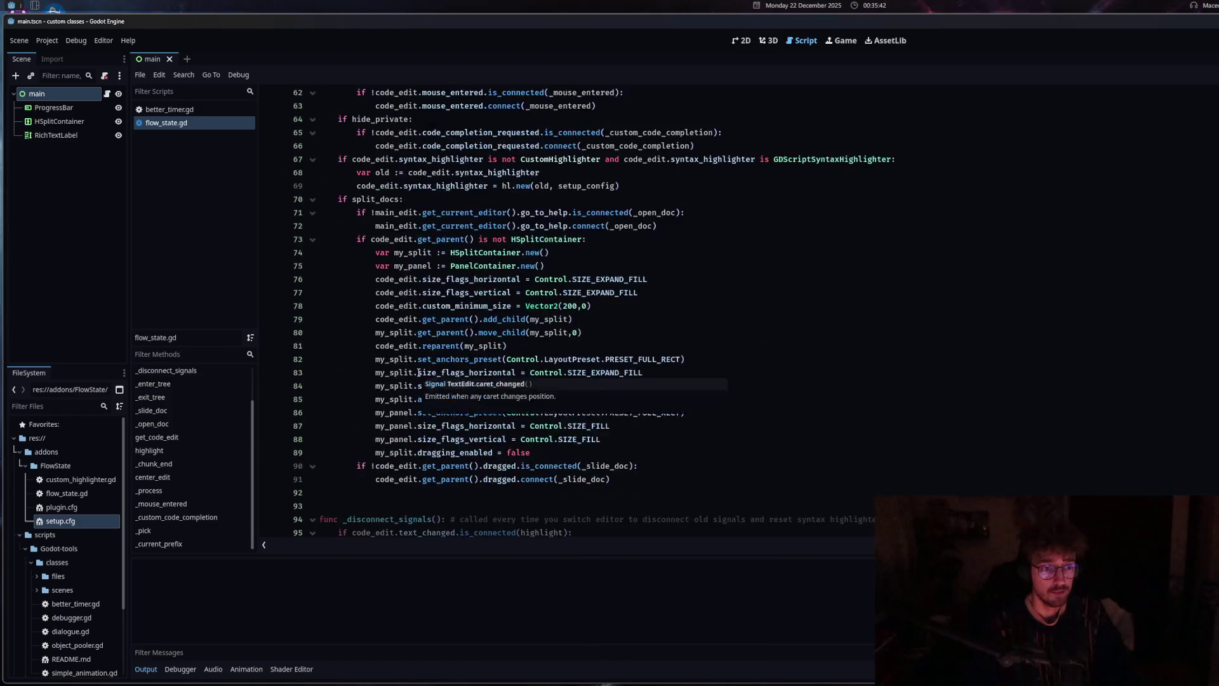
click(419, 360)
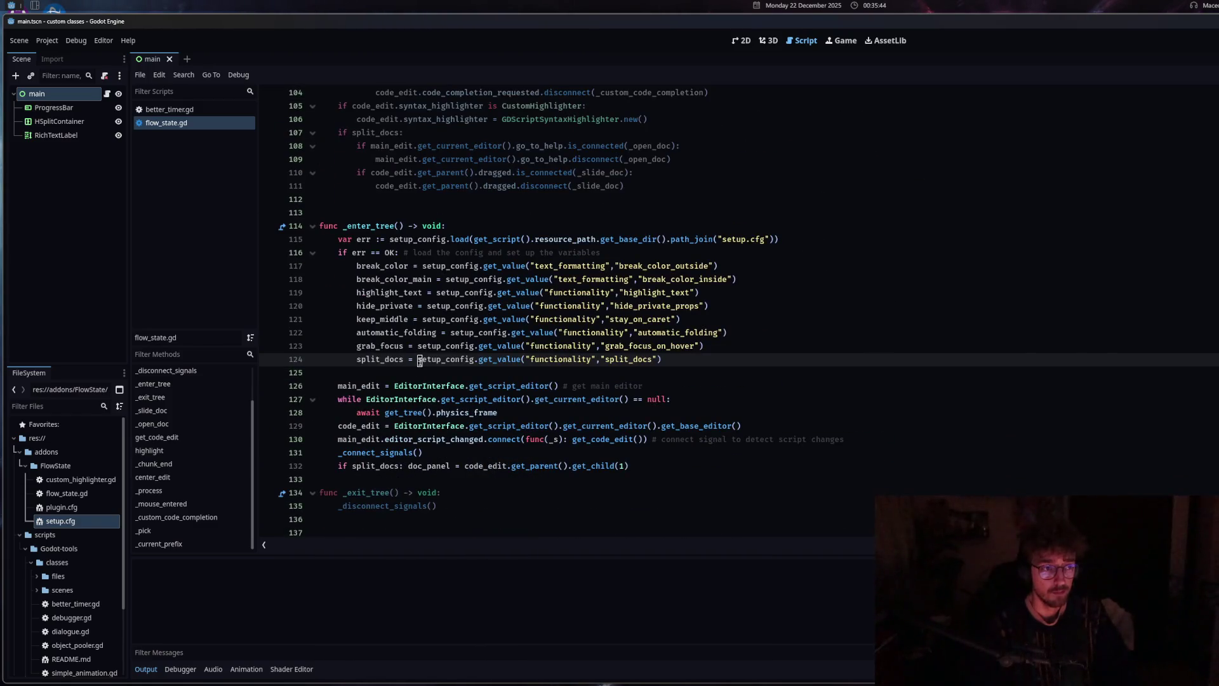
click(190, 110)
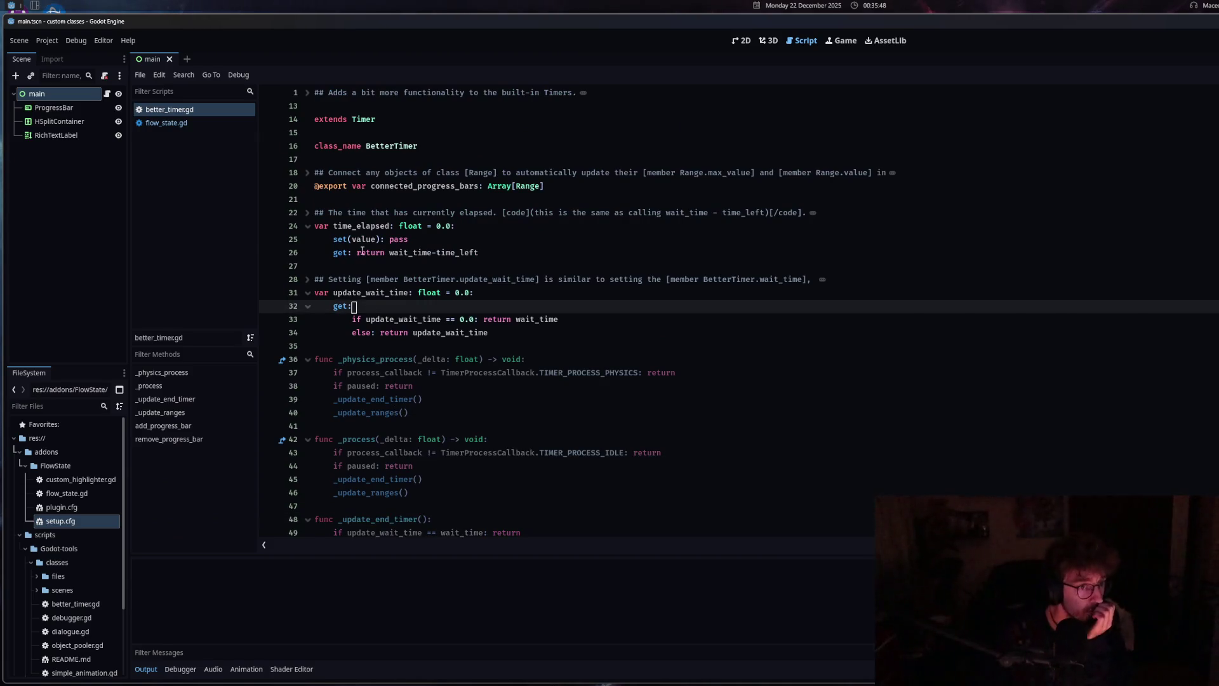
Expand and refold the connected_progress_bars, time_elapsed and update_wait_time doc comments in better_timer.gd
click(367, 173)
click(307, 173)
click(307, 172)
click(308, 226)
click(308, 227)
click(308, 214)
click(308, 213)
click(308, 280)
click(308, 280)
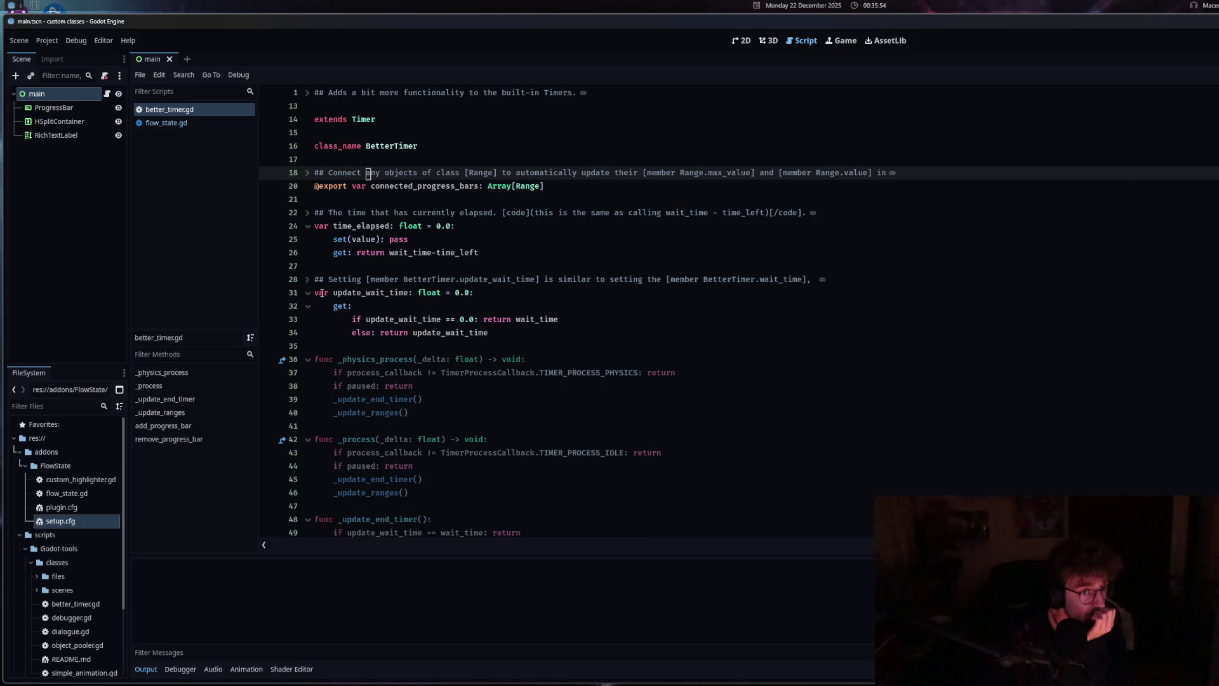
Inspect update_wait_time inside the time_elapsed getter
scroll(397, 394, down, 5)
scroll(398, 394, up, 5)
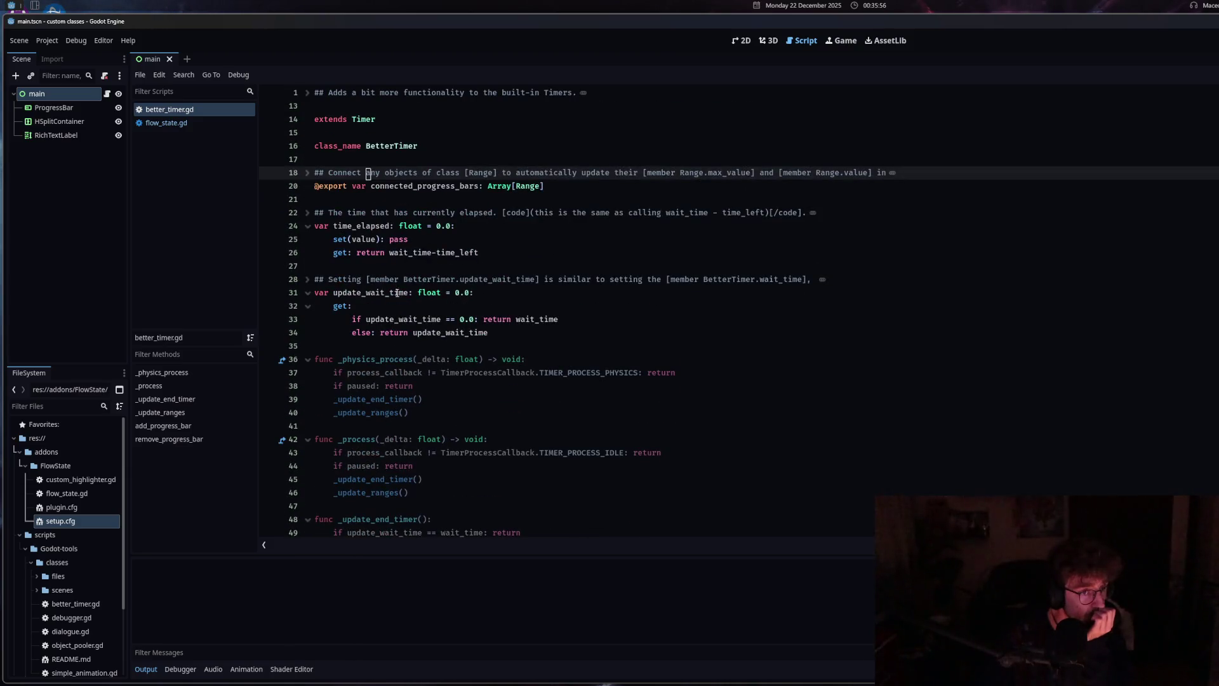
click(395, 239)
click(397, 319)
mouse_move(397, 319)
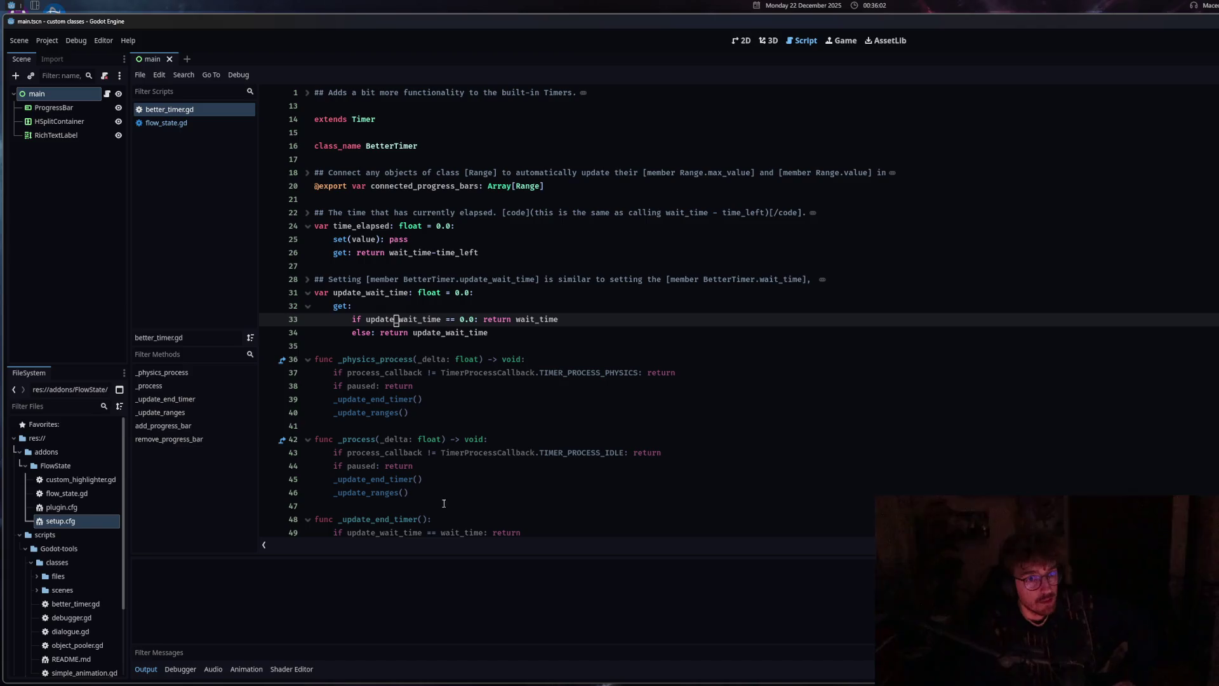
Review the _update_ranges loop, add_progress_bar and max_value check, then return to flow_state.gd
scroll(446, 381, down, 7)
scroll(417, 498, down, 7)
scroll(420, 457, up, 5)
click(423, 439)
click(428, 372)
click(440, 318)
click(166, 123)
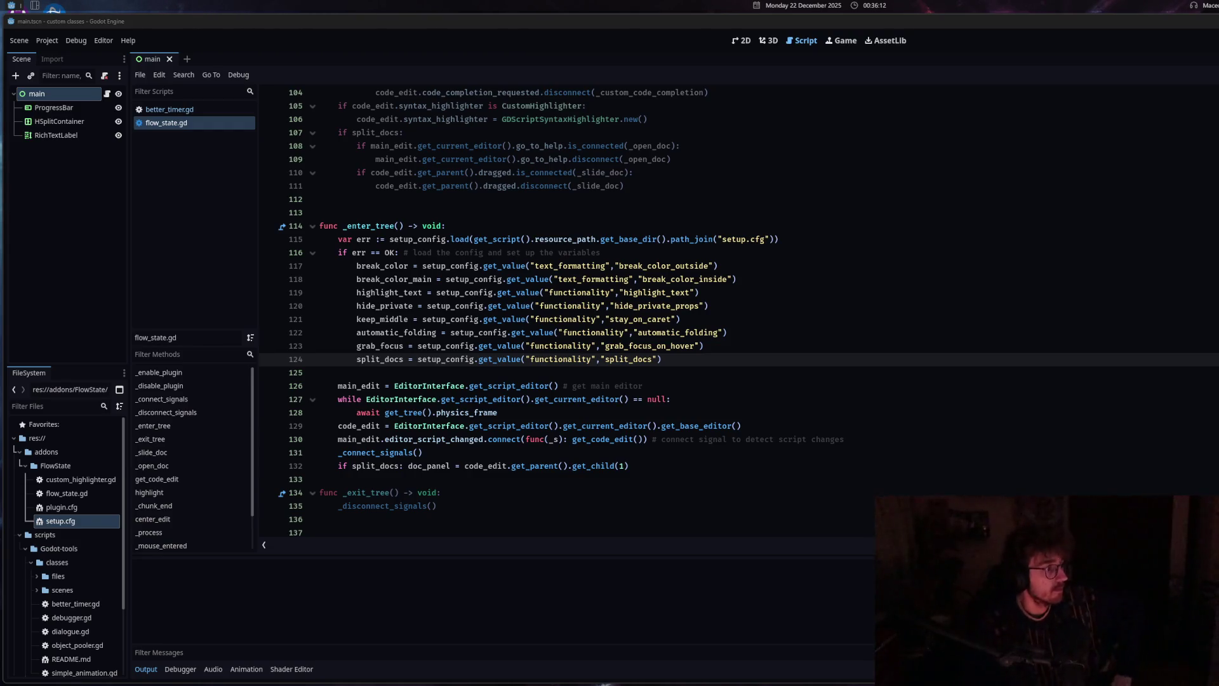
click(439, 452)
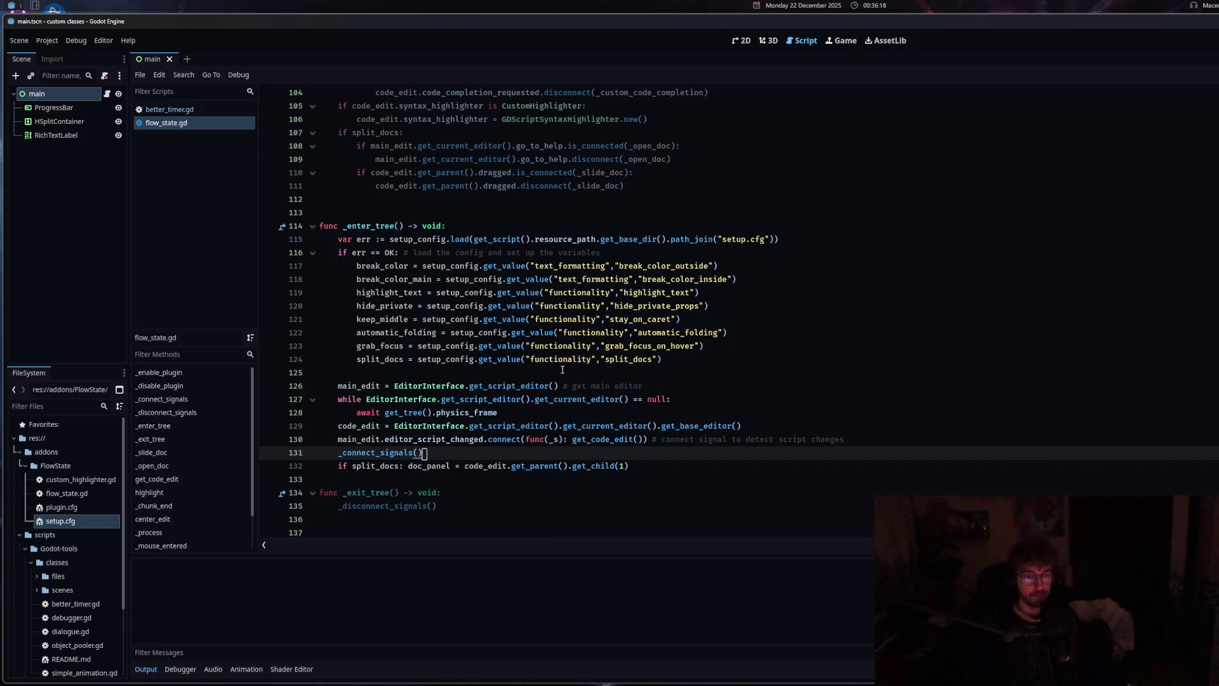
click(527, 332)
scroll(519, 357, down, 4)
scroll(518, 357, up, 7)
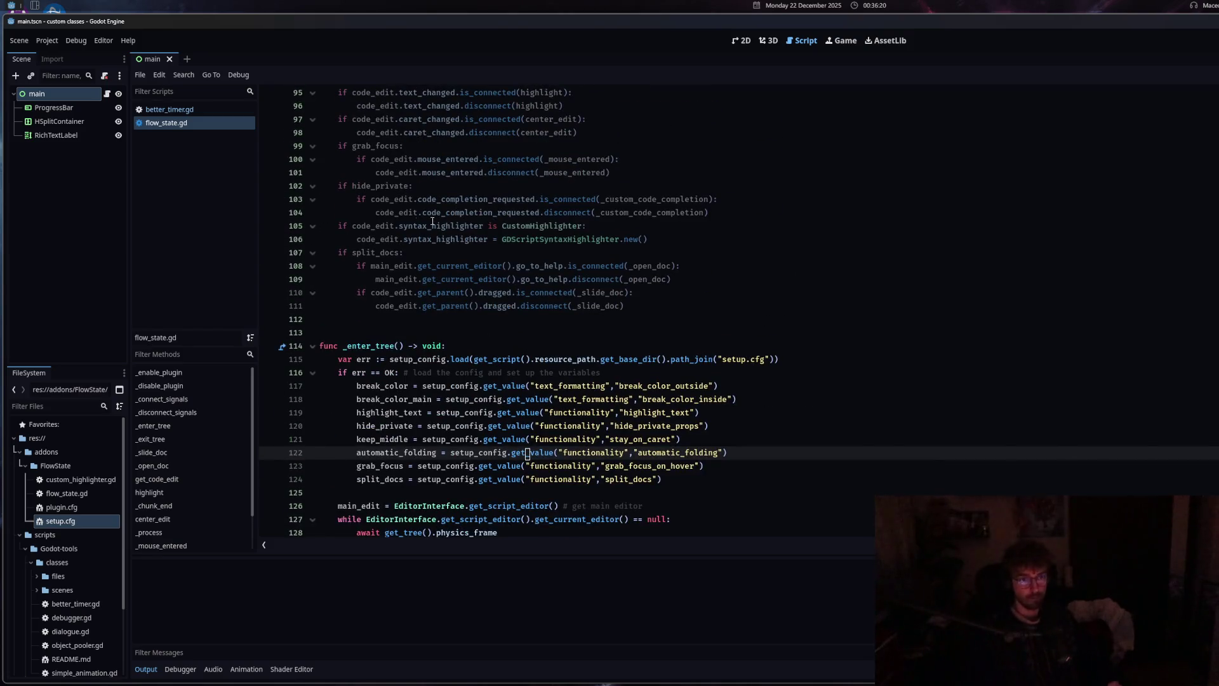
click(536, 279)
click(582, 238)
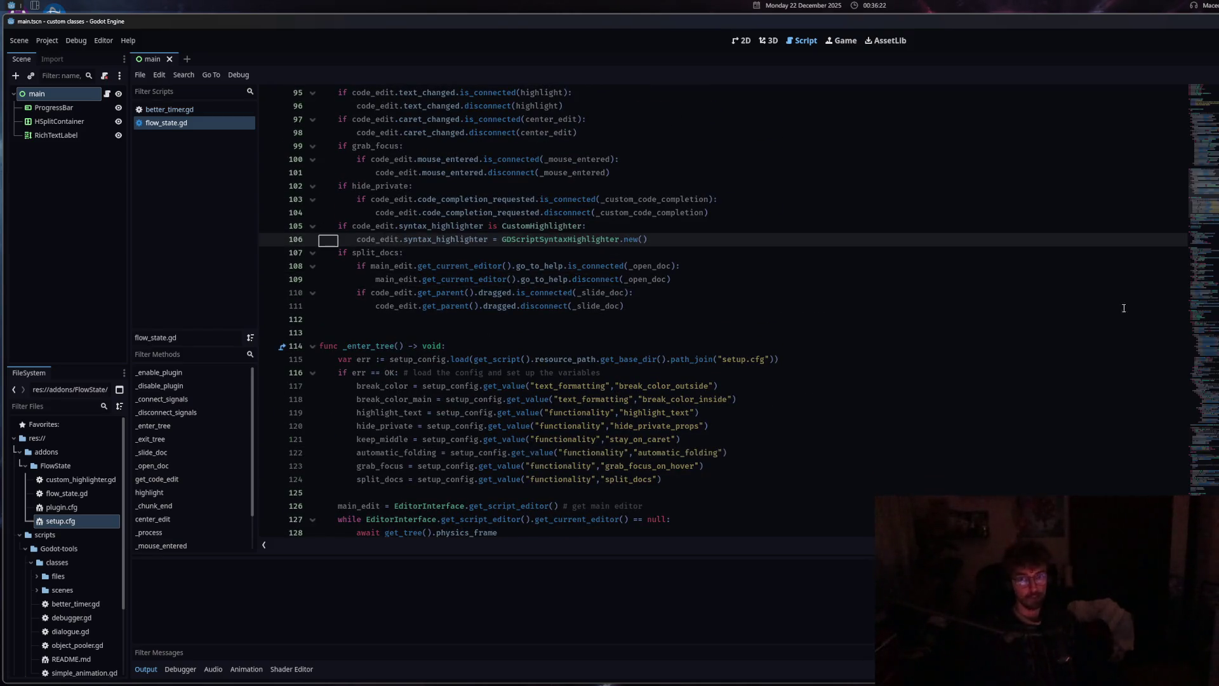
key(Left)
scroll(606, 428, up, 7)
click(168, 109)
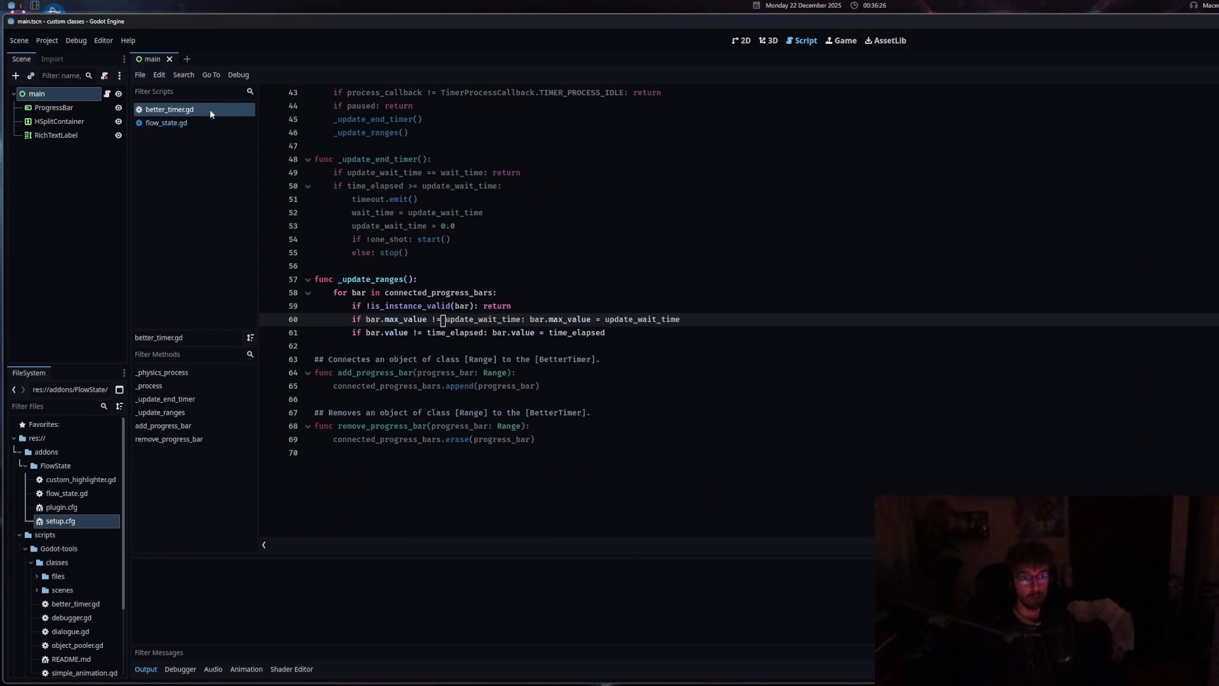
click(207, 118)
scroll(625, 346, up, 14)
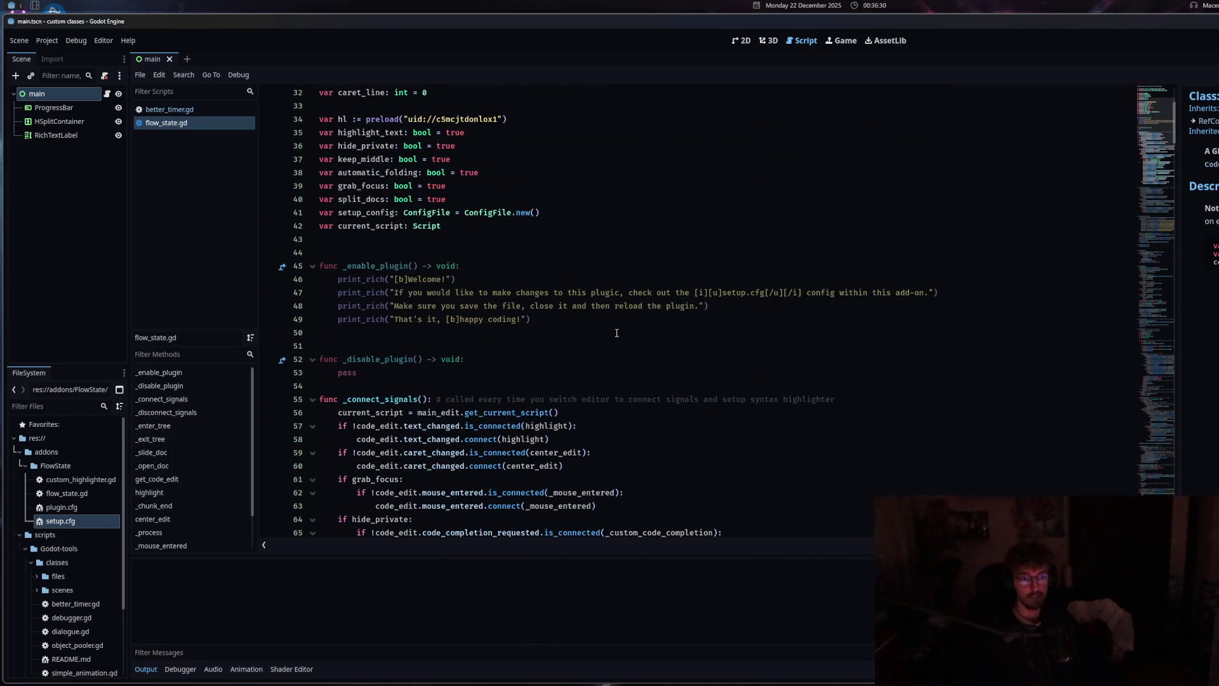
click(190, 110)
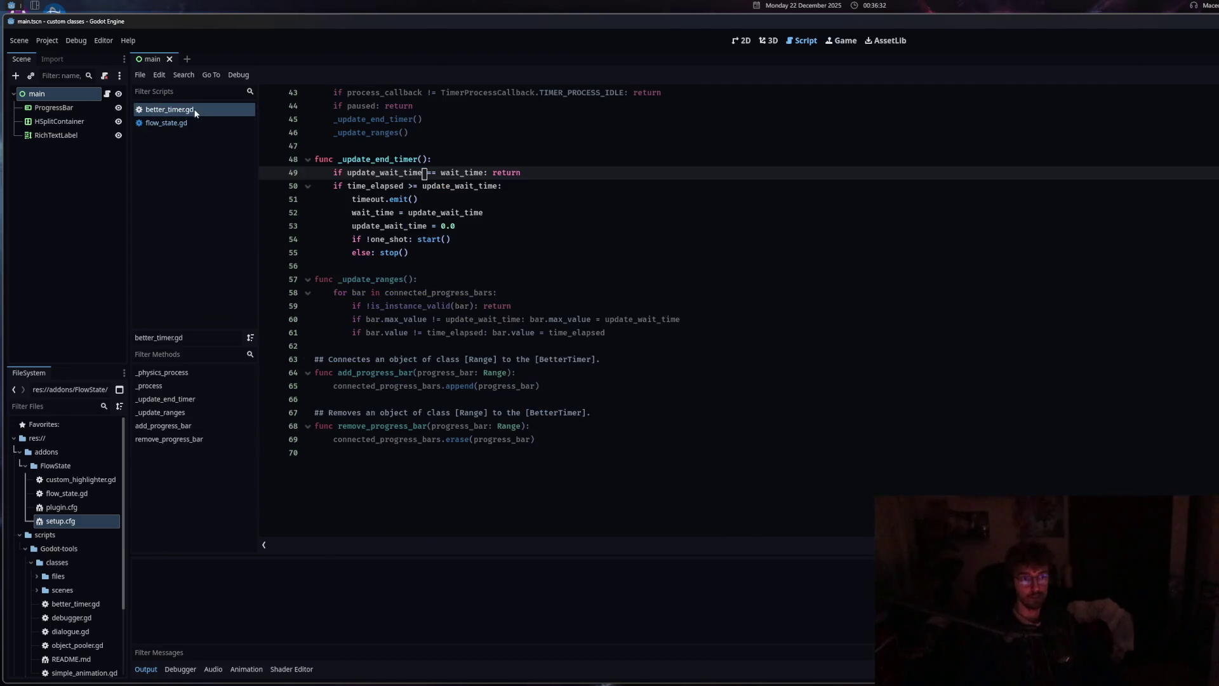
scroll(465, 423, up, 3)
click(196, 124)
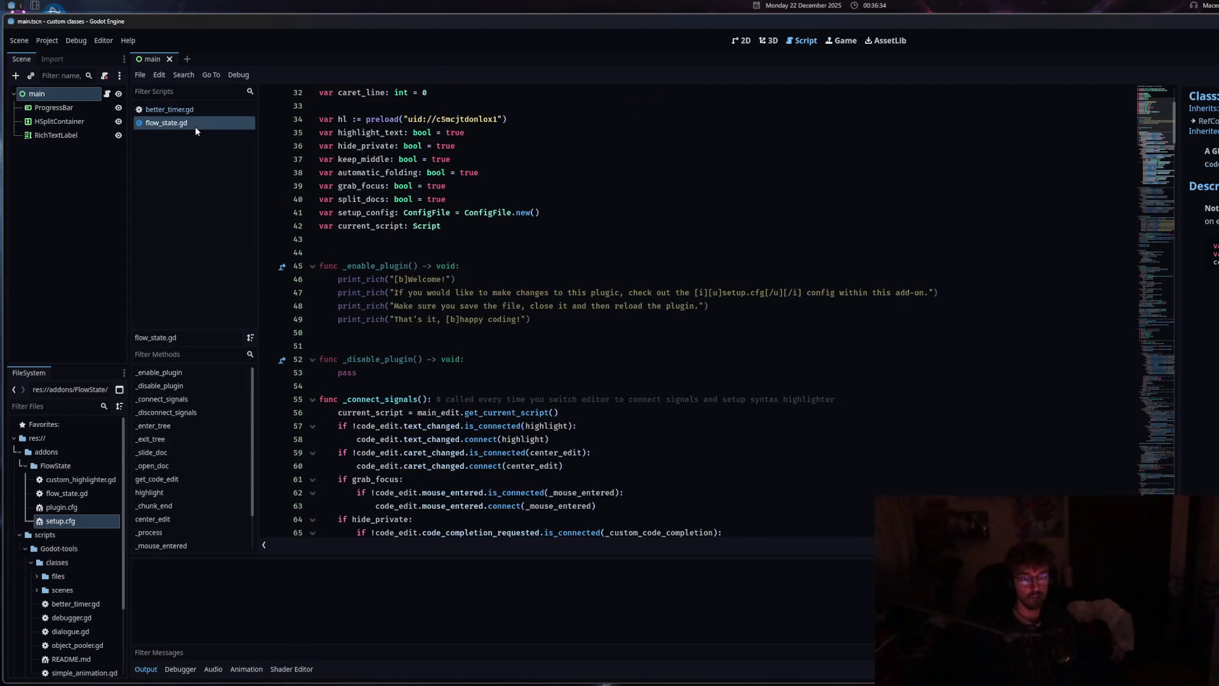
scroll(416, 462, down, 20)
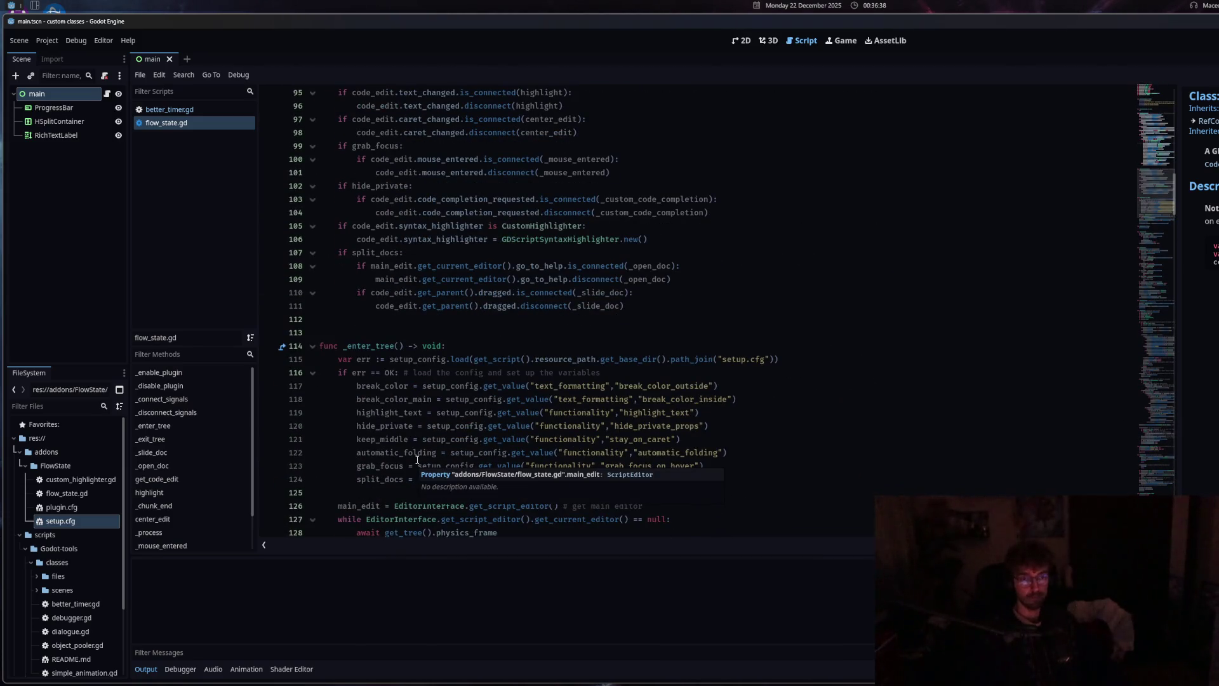
click(419, 453)
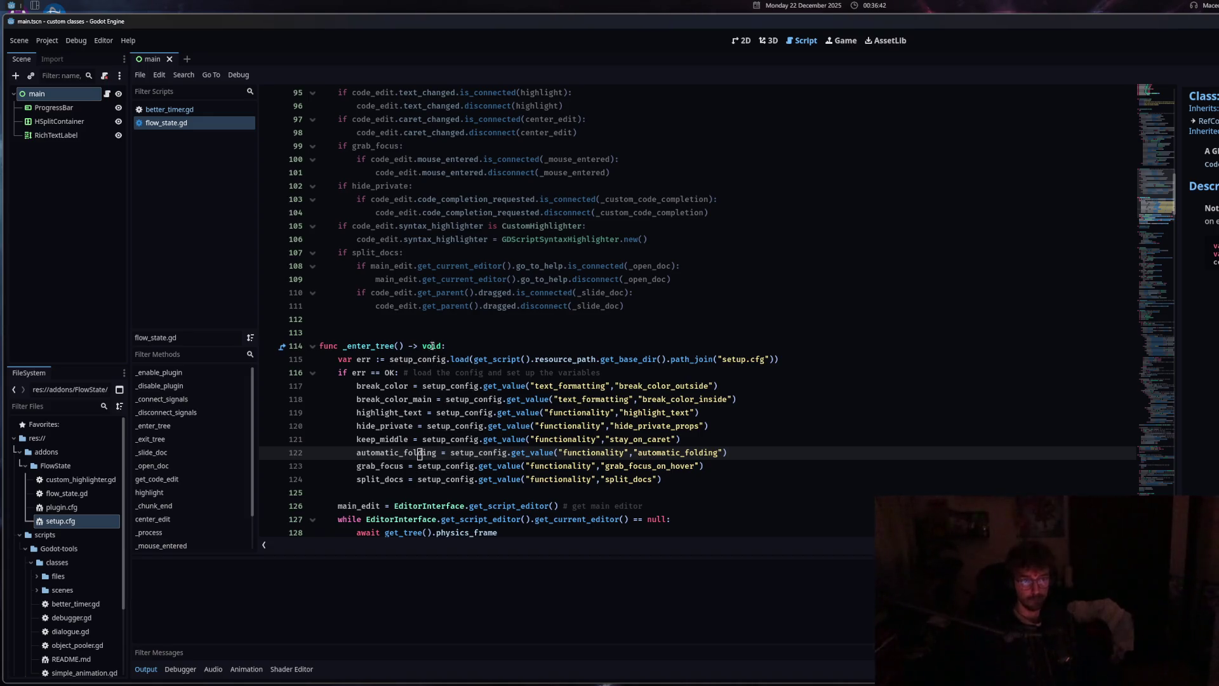
scroll(432, 430, down, 3)
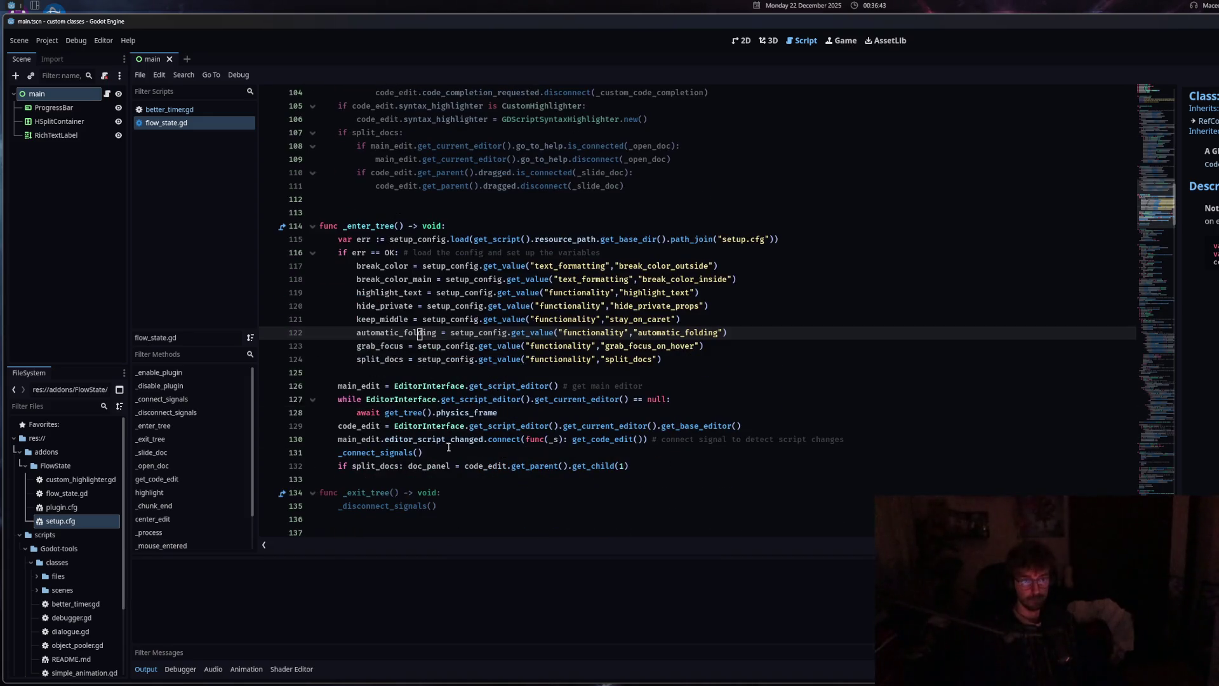
ctrl+click(443, 387)
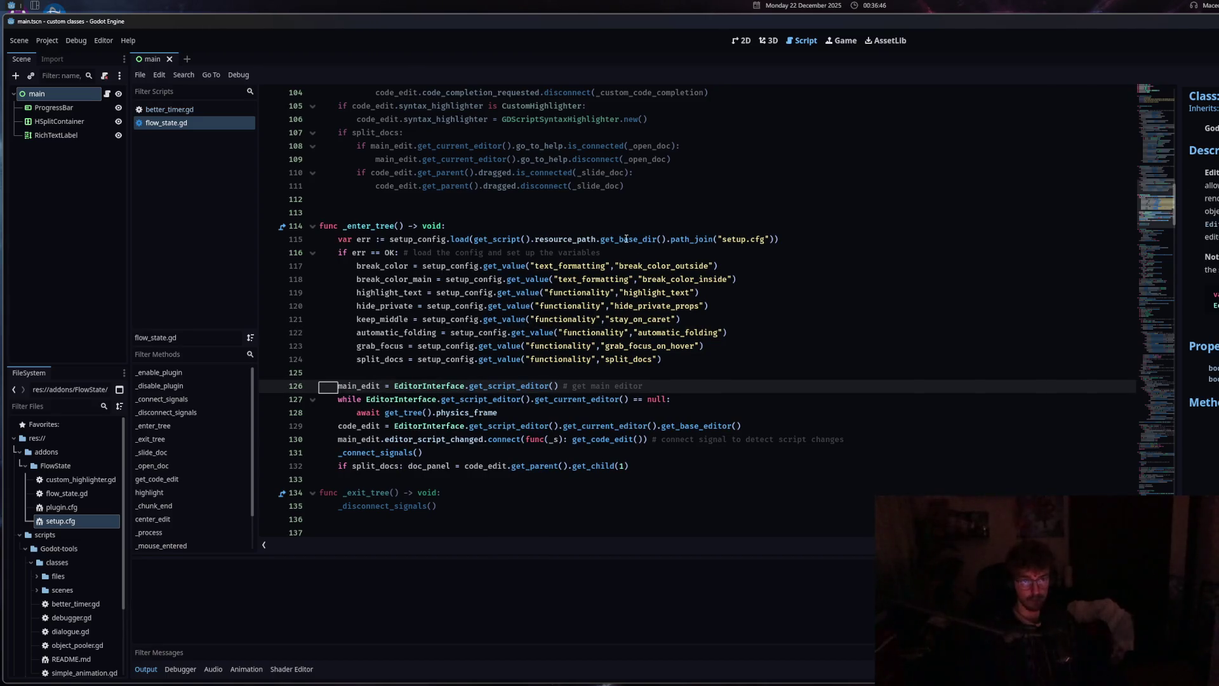
click(416, 212)
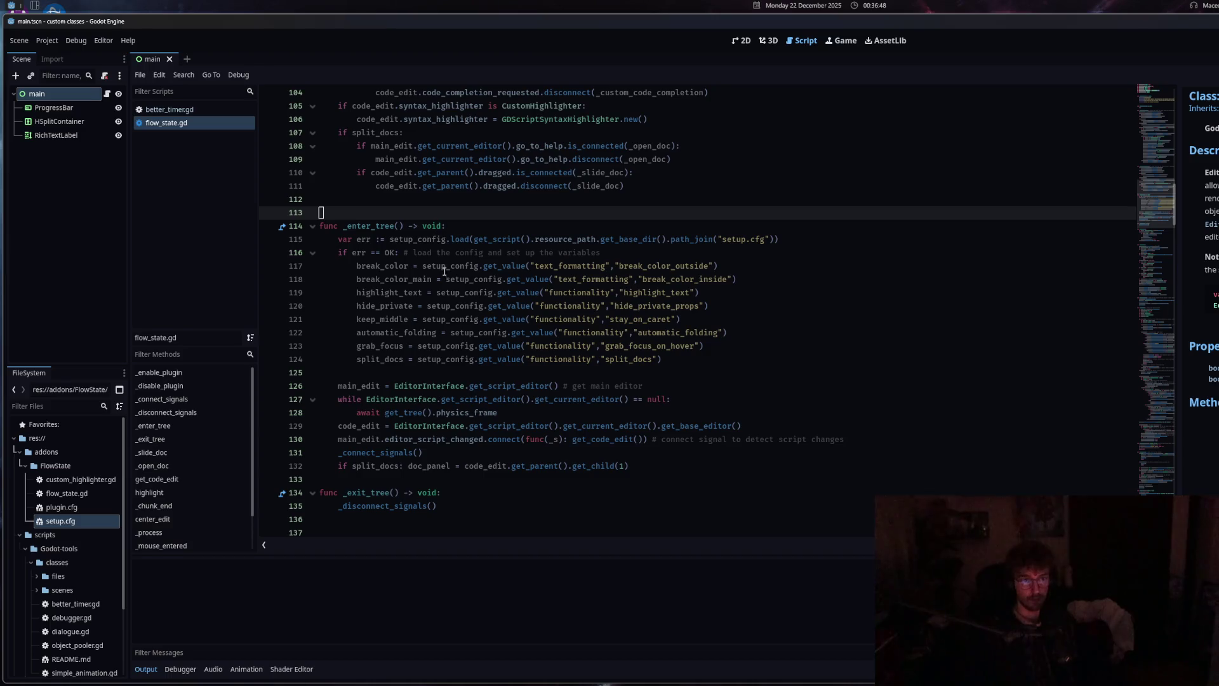
key(Down)
key(Down)
key(Down)
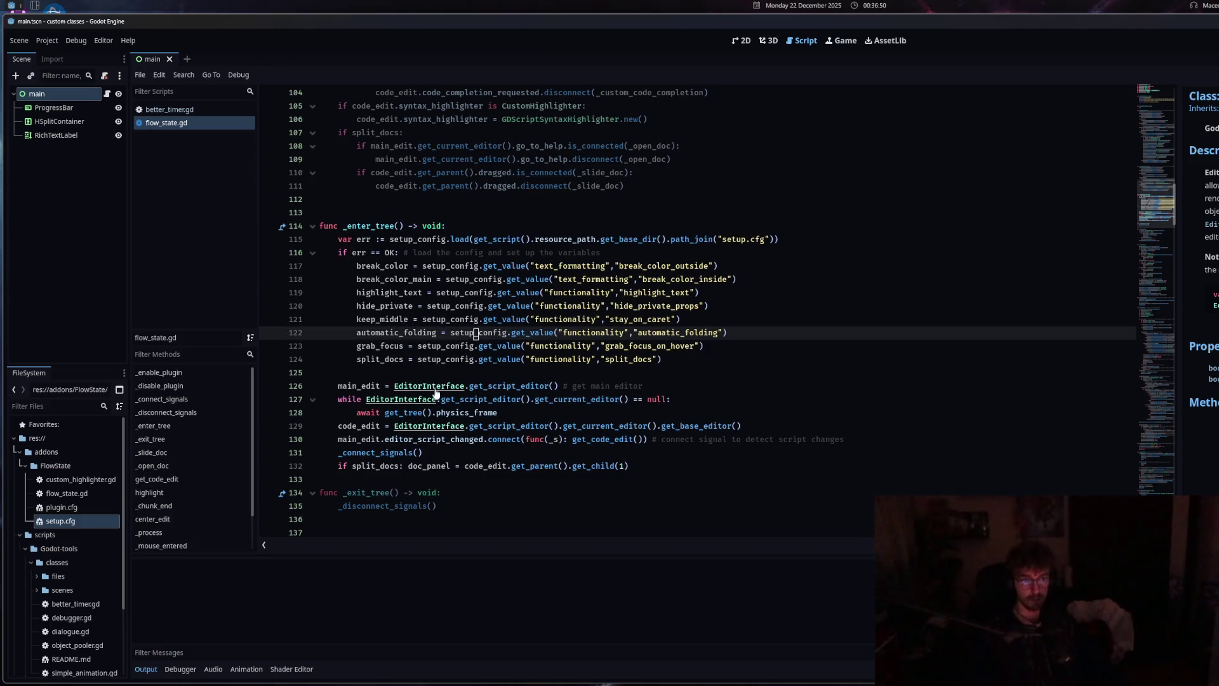
key(Down)
key(Down)
key(Down)
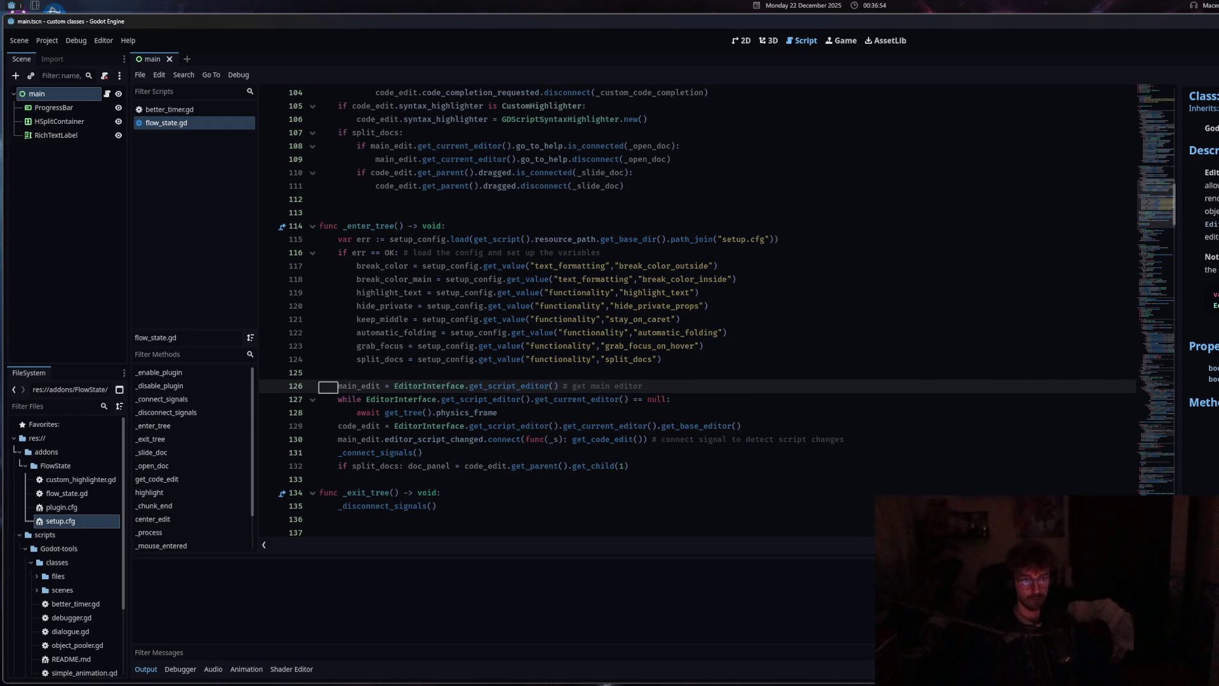
click(708, 305)
scroll(709, 399, up, 5)
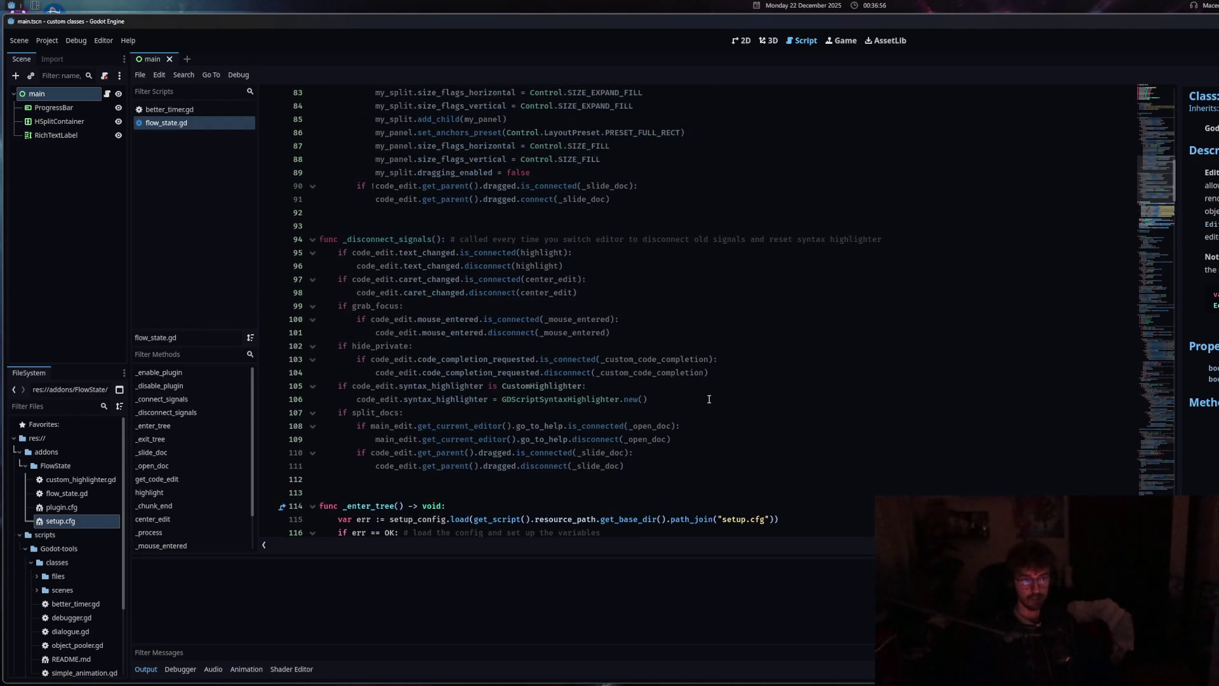
scroll(708, 399, down, 6)
scroll(708, 399, up, 7)
click(712, 397)
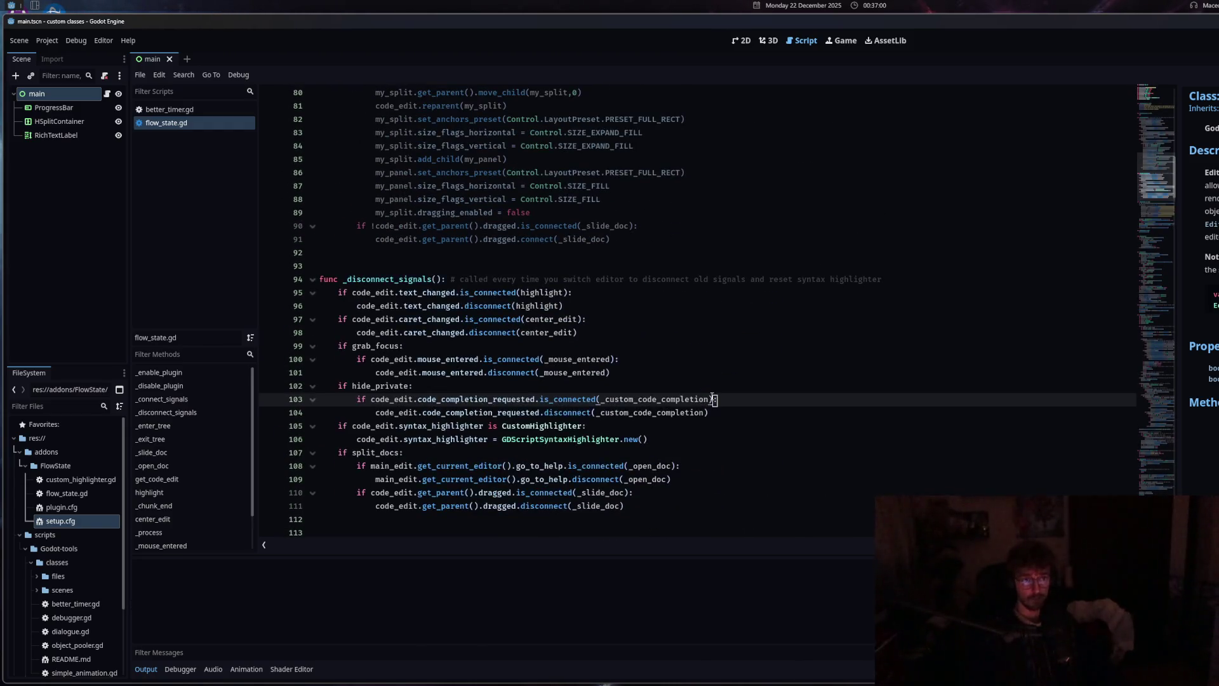
scroll(709, 399, down, 7)
scroll(709, 398, up, 20)
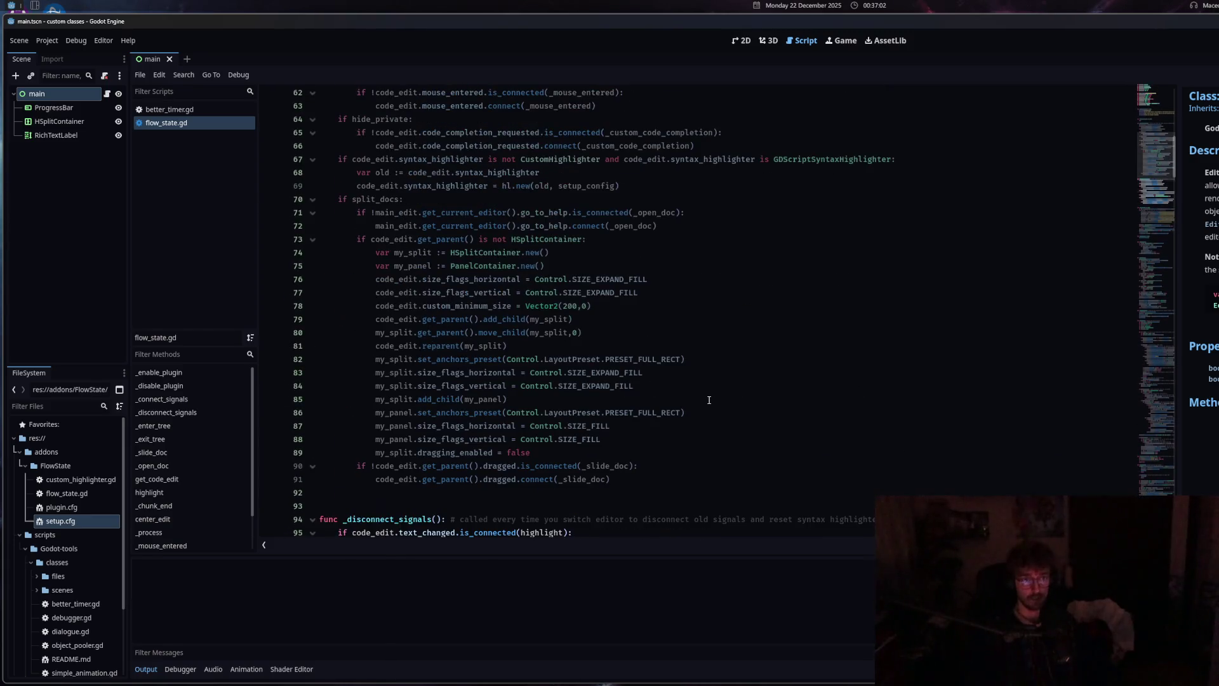
scroll(709, 399, down, 20)
scroll(705, 403, down, 4)
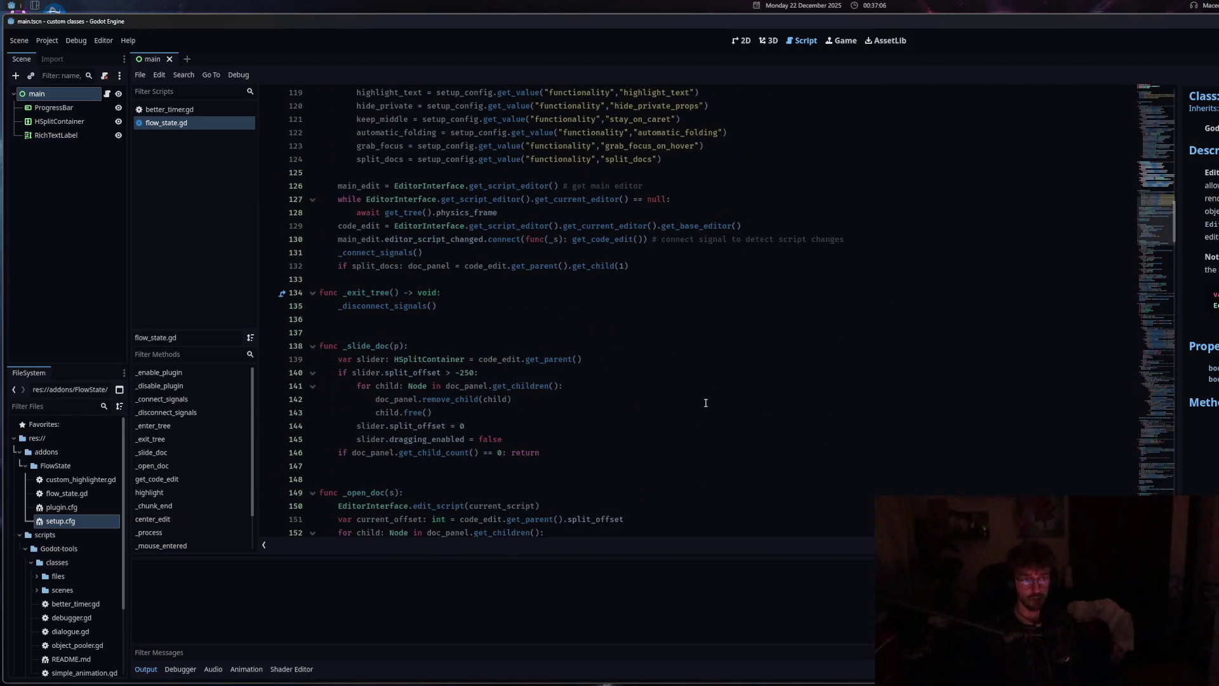
click(705, 403)
scroll(703, 404, up, 3)
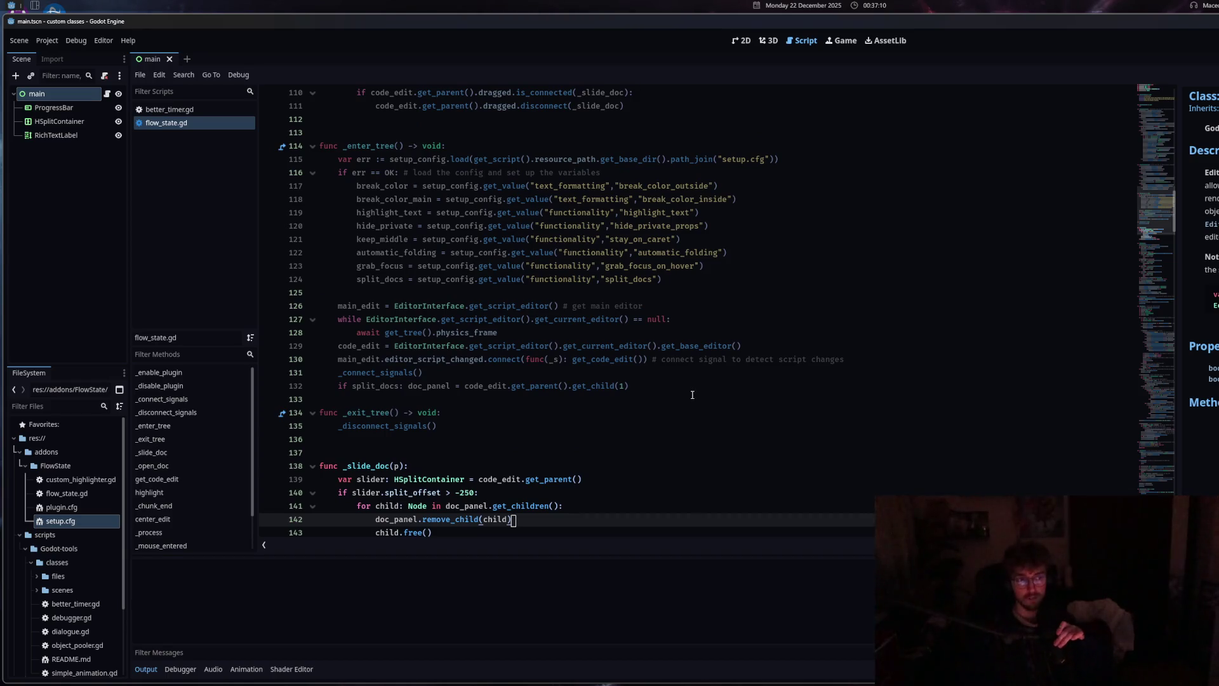
scroll(686, 393, down, 5)
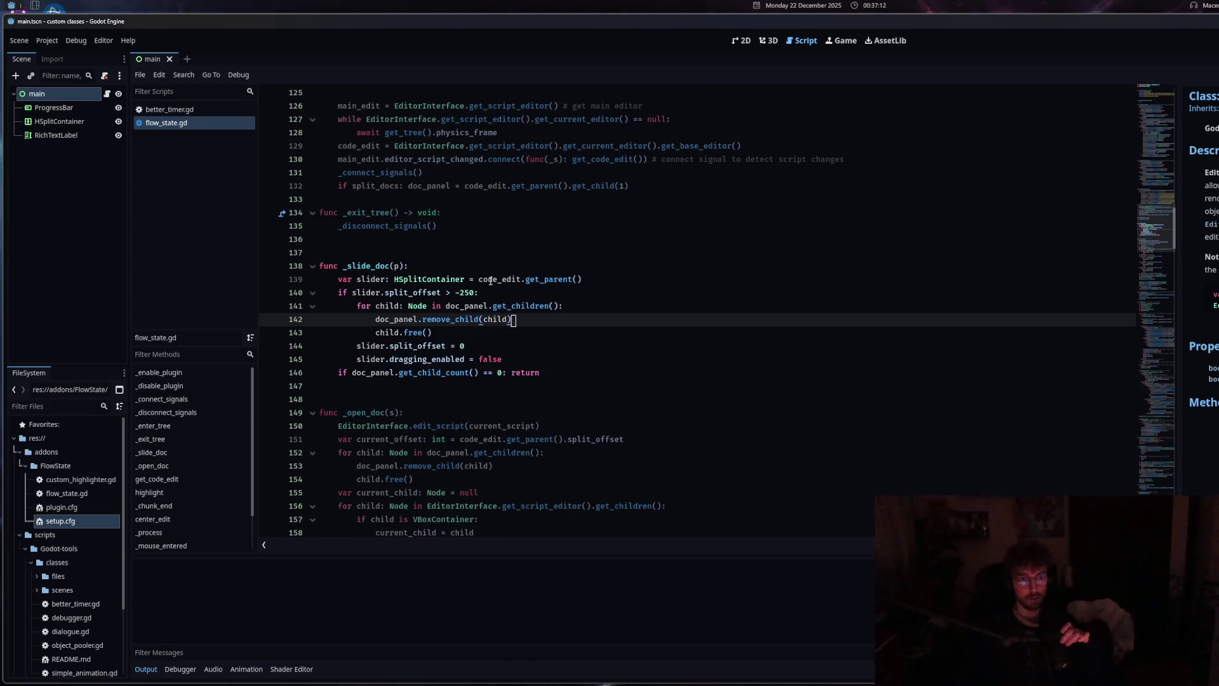
mouse_move(490, 280)
click(428, 426)
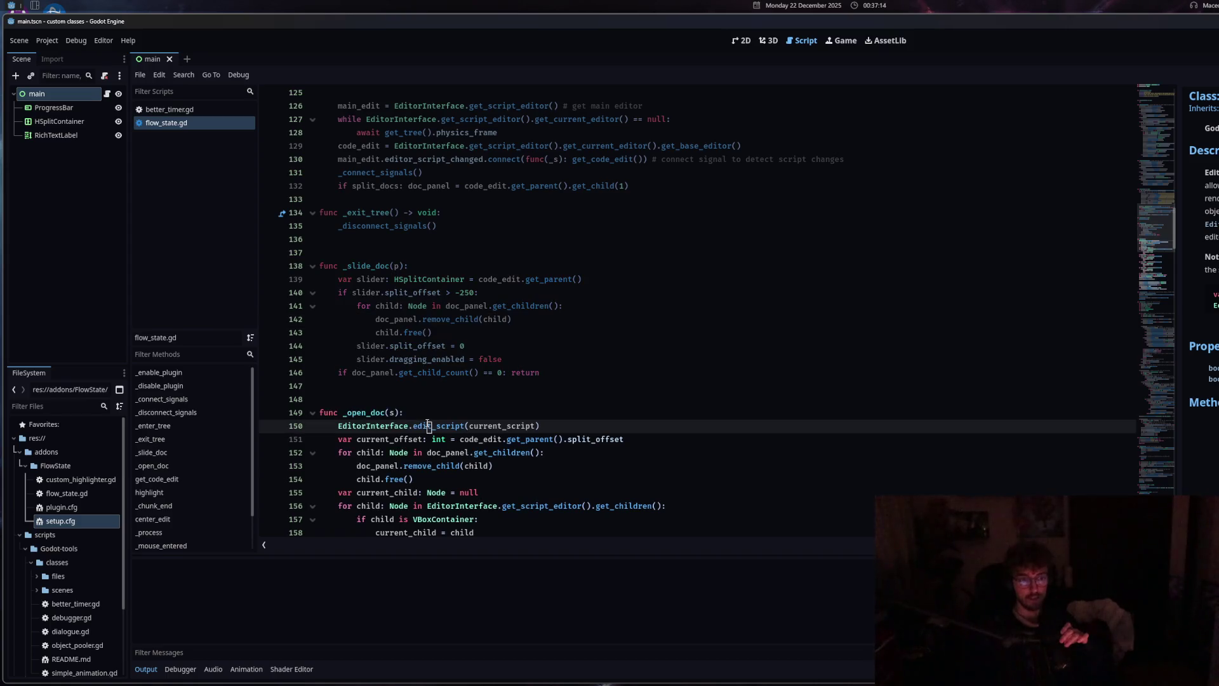
mouse_move(429, 426)
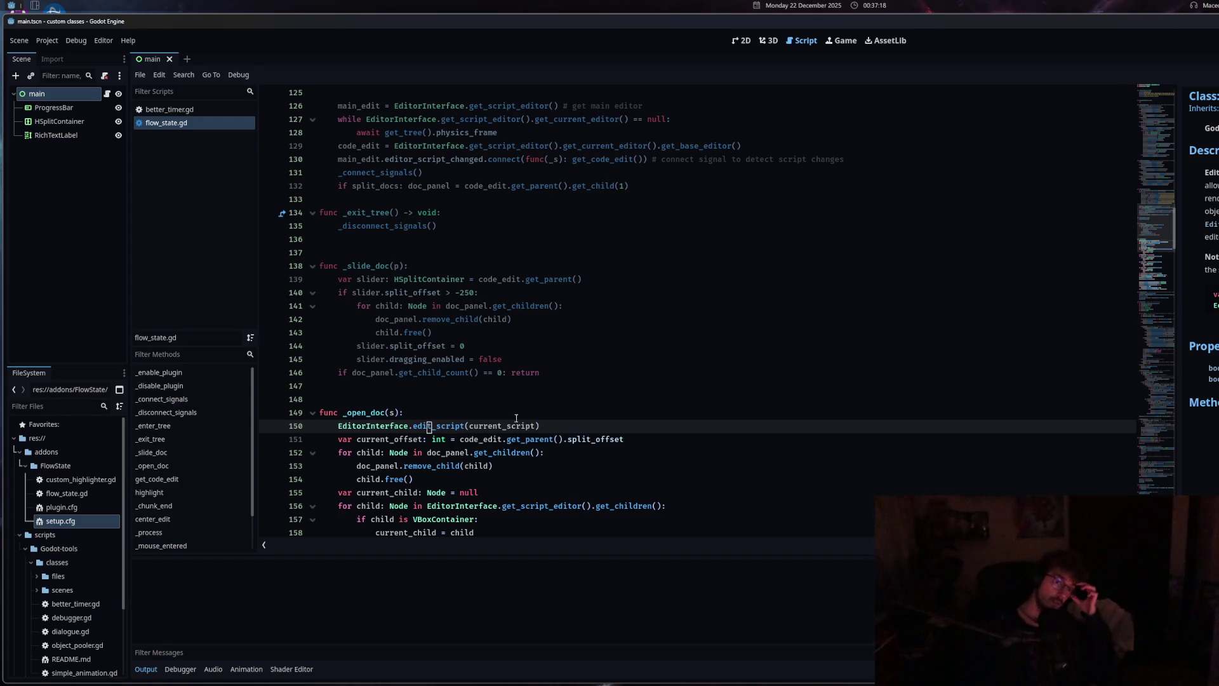
scroll(684, 415, up, 2)
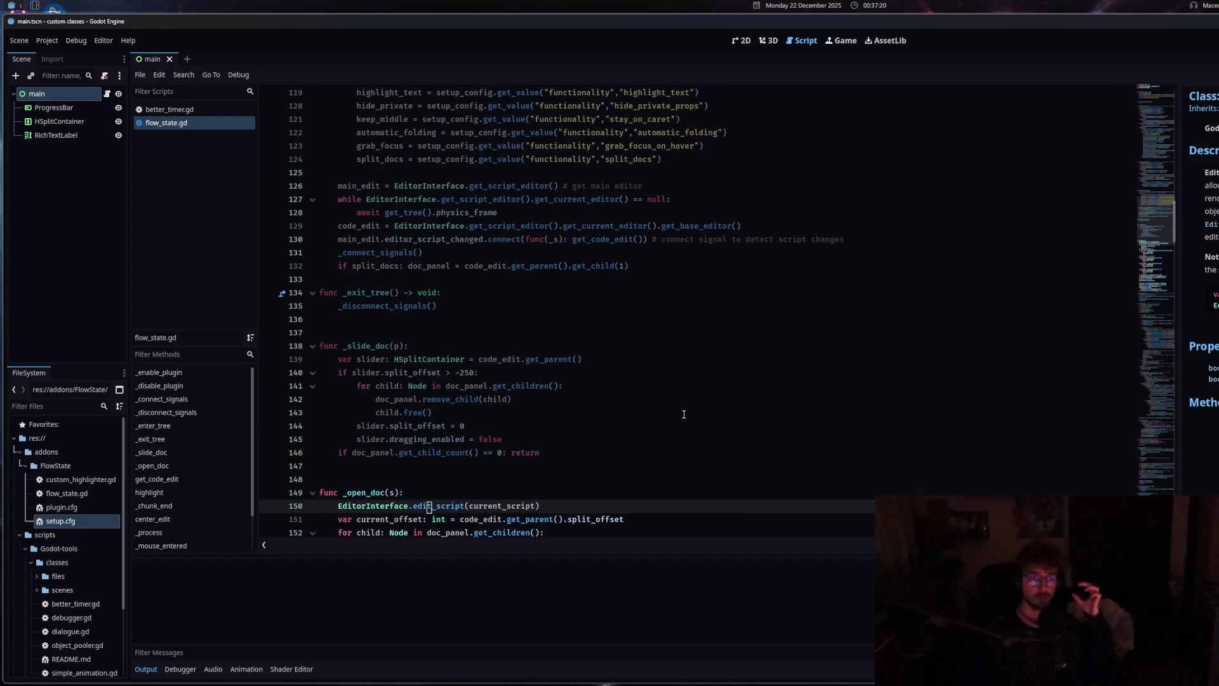
click(684, 414)
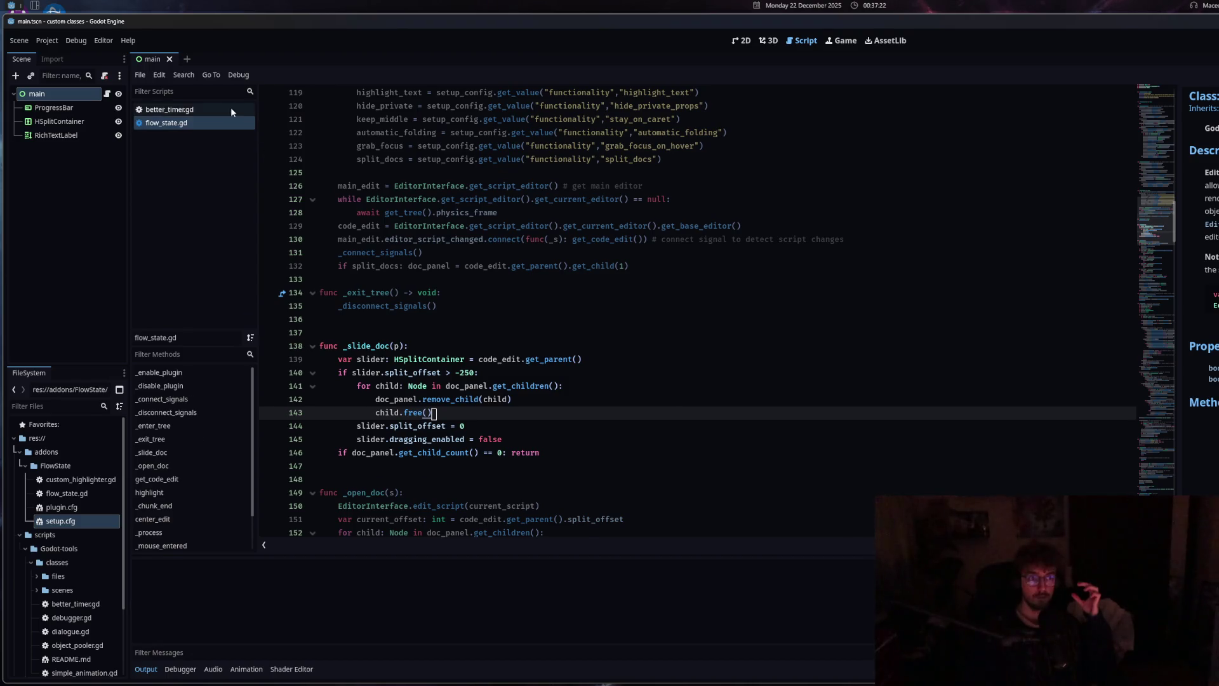
click(230, 108)
click(195, 125)
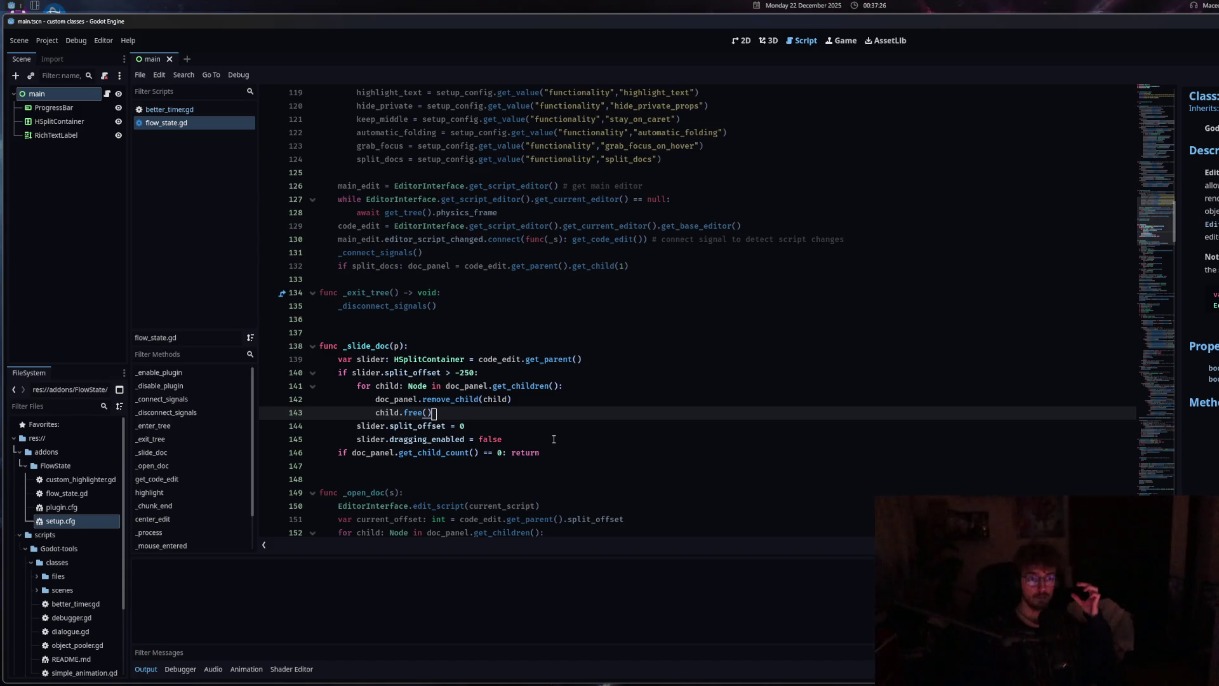
scroll(553, 439, up, 3)
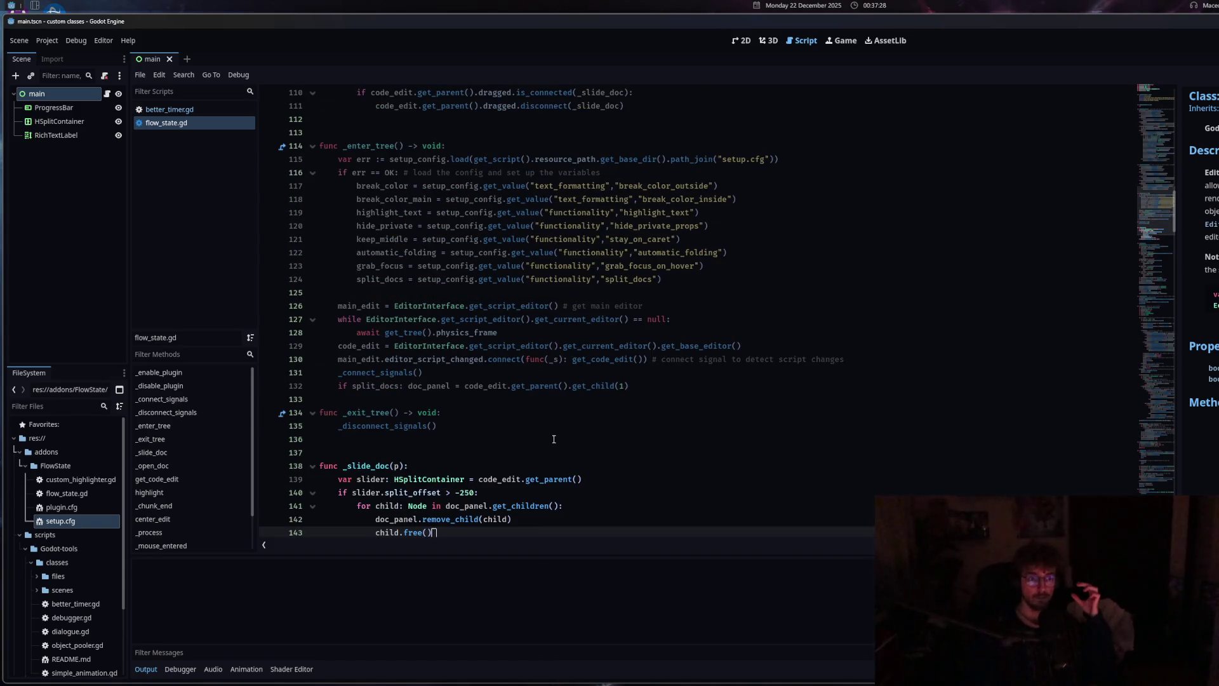
scroll(554, 439, down, 20)
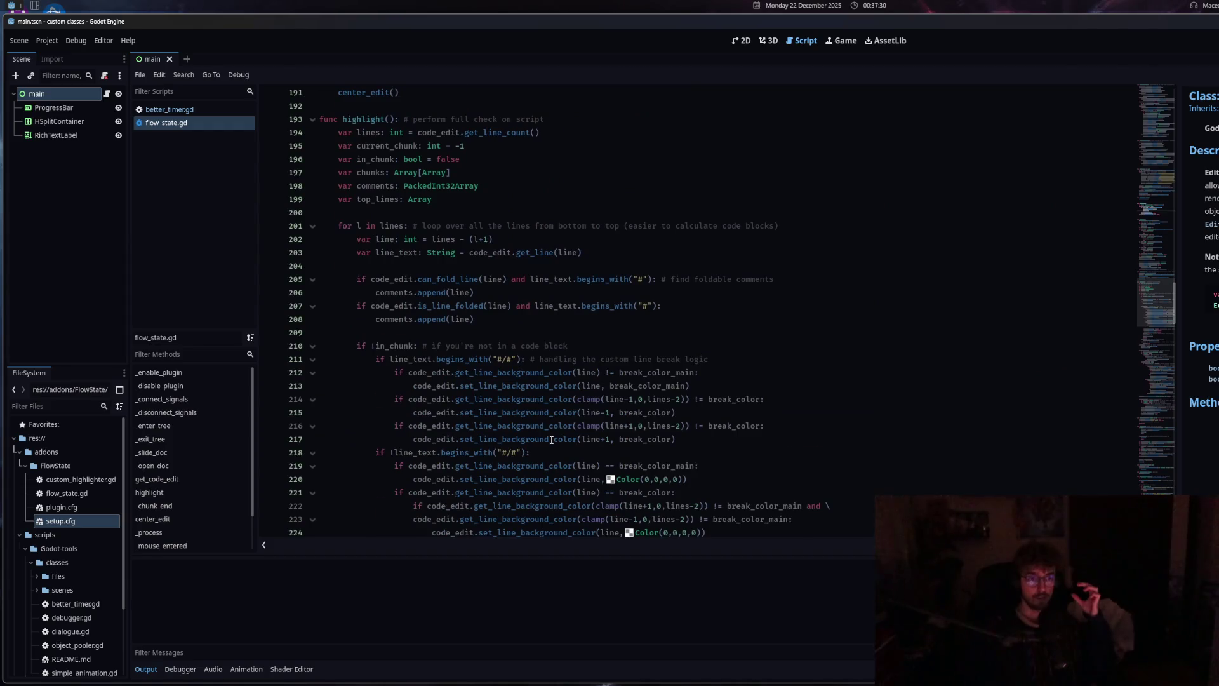
scroll(551, 439, down, 20)
scroll(551, 439, up, 4)
click(372, 335)
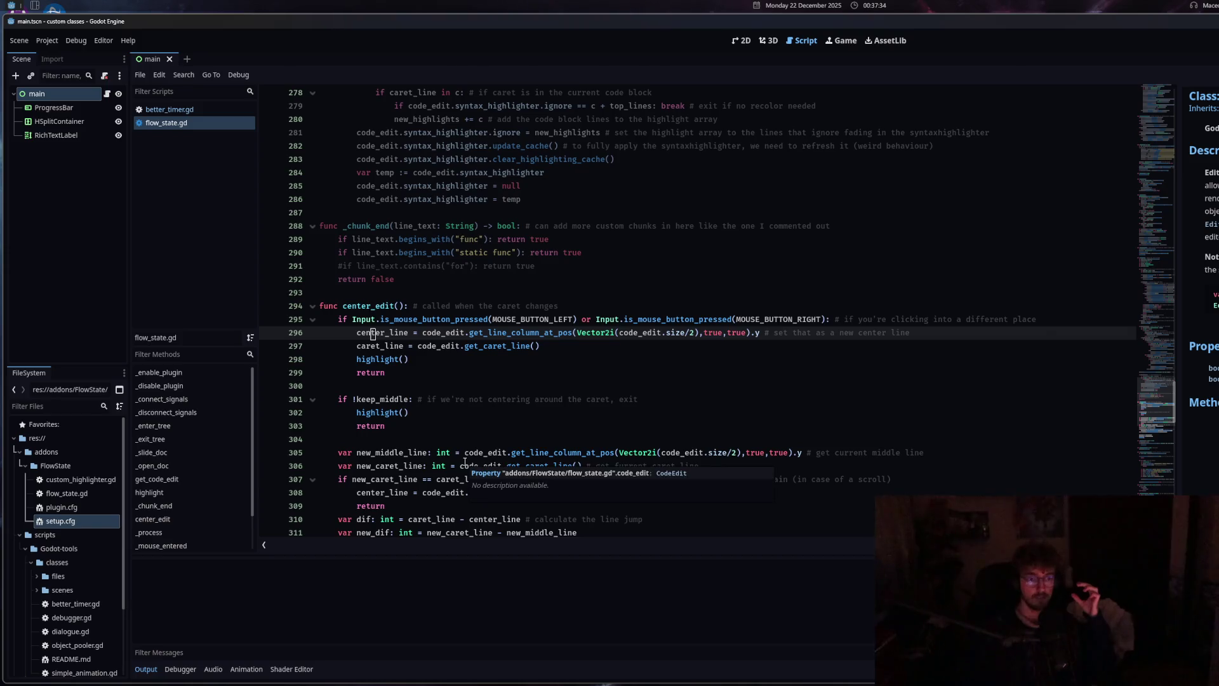
click(419, 398)
scroll(432, 410, down, 6)
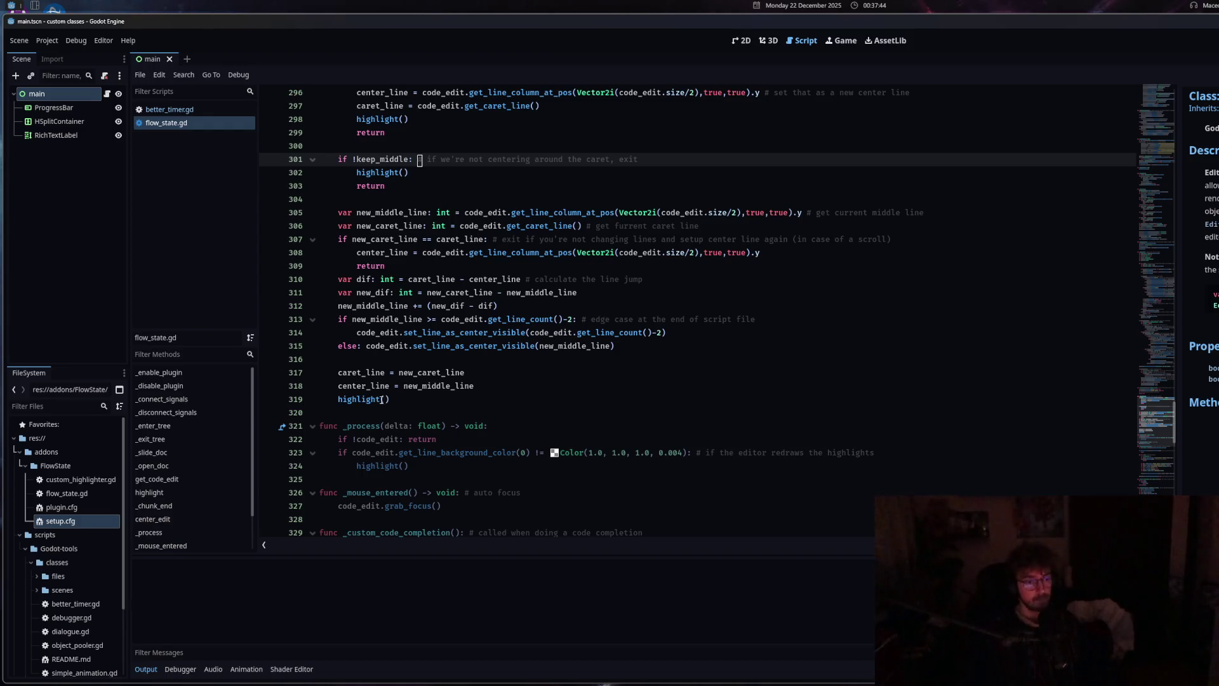
click(468, 373)
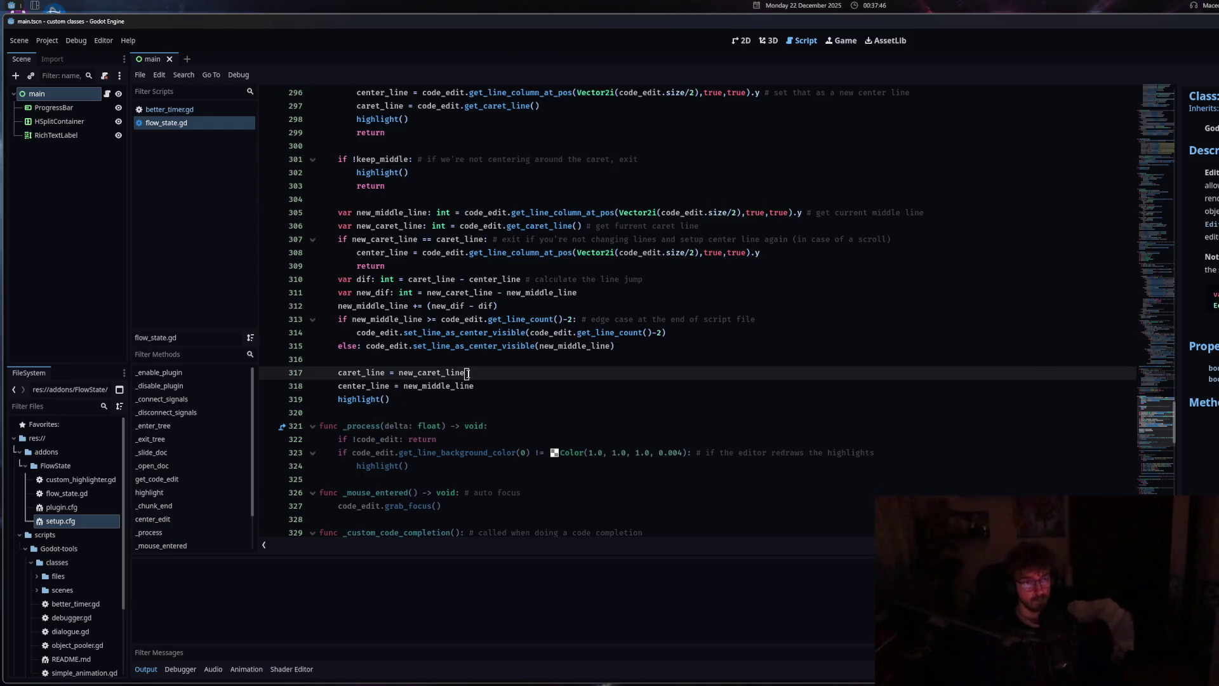
scroll(467, 373, up, 5)
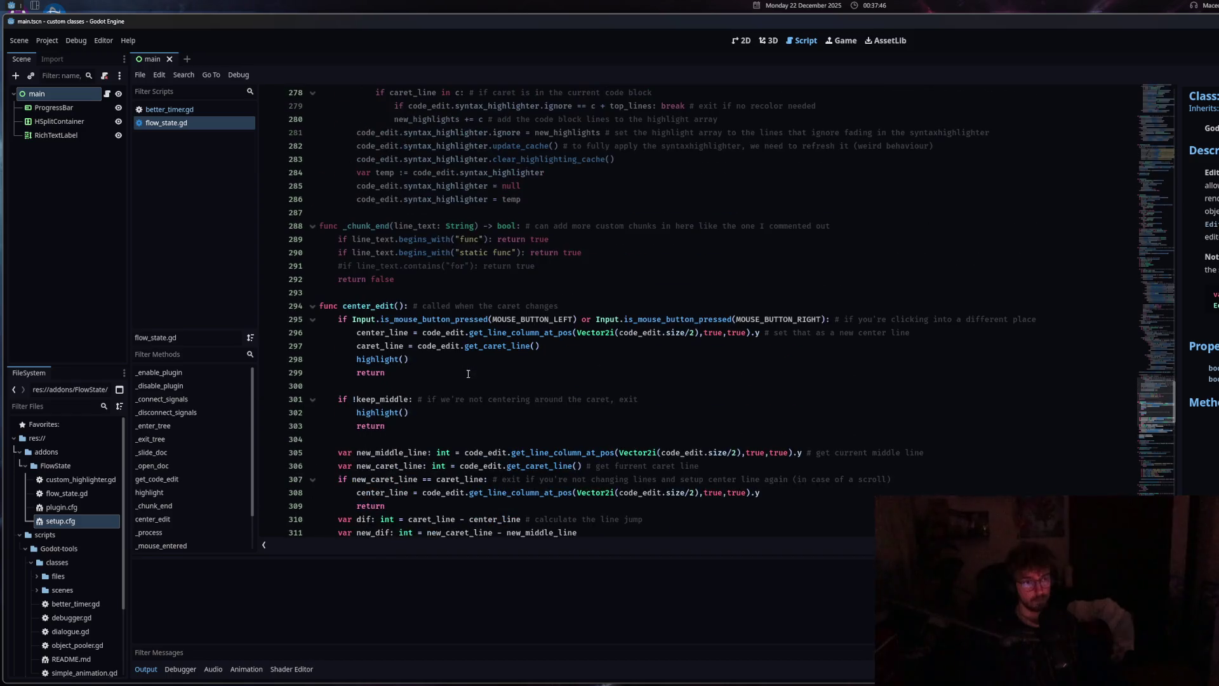
click(1154, 154)
scroll(676, 351, up, 8)
scroll(675, 351, up, 4)
click(675, 350)
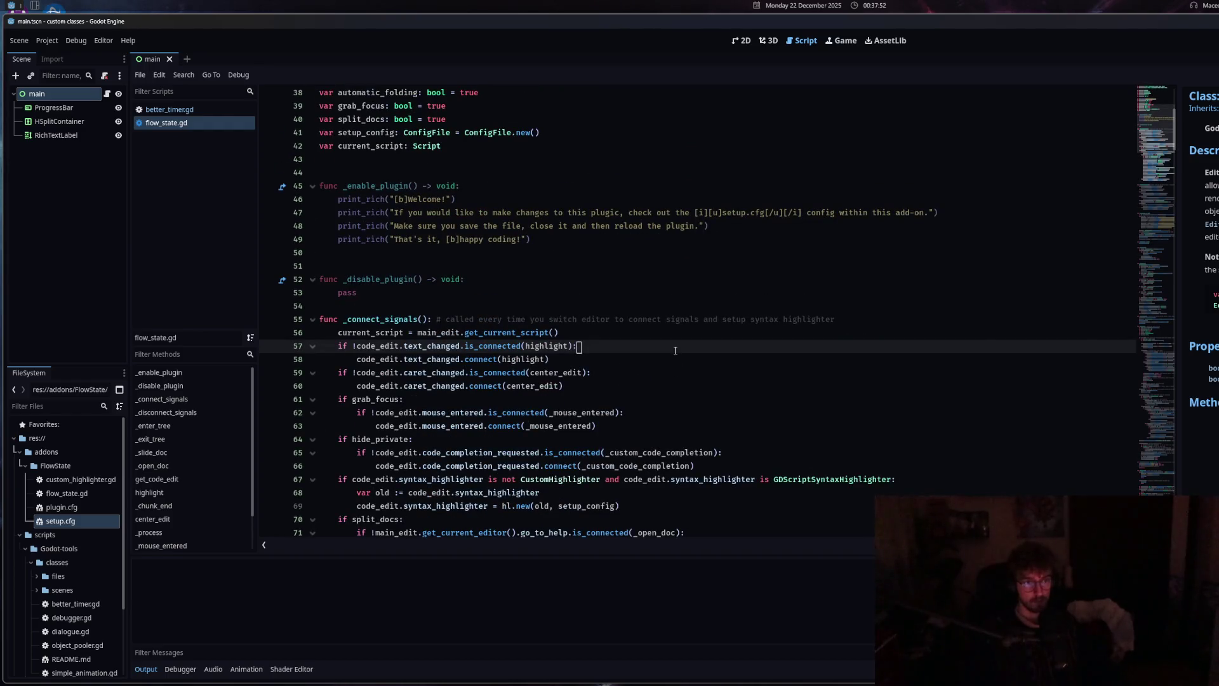
scroll(675, 350, down, 8)
scroll(677, 351, up, 4)
scroll(677, 350, up, 2)
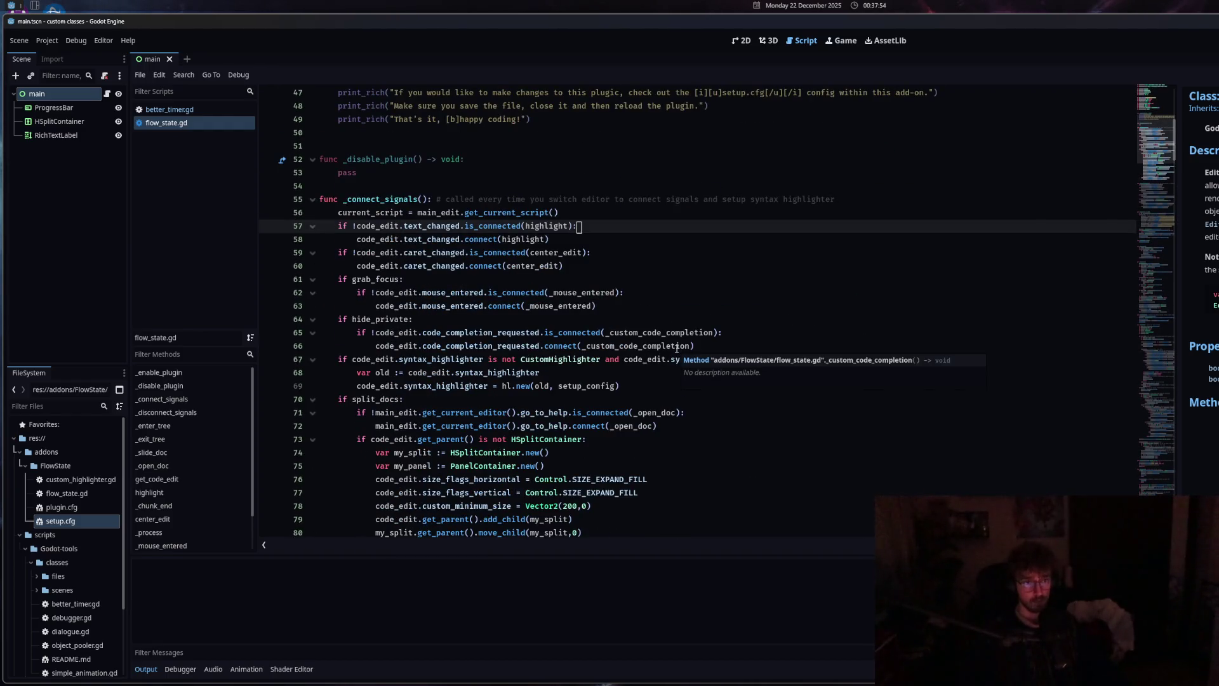
scroll(677, 349, down, 15)
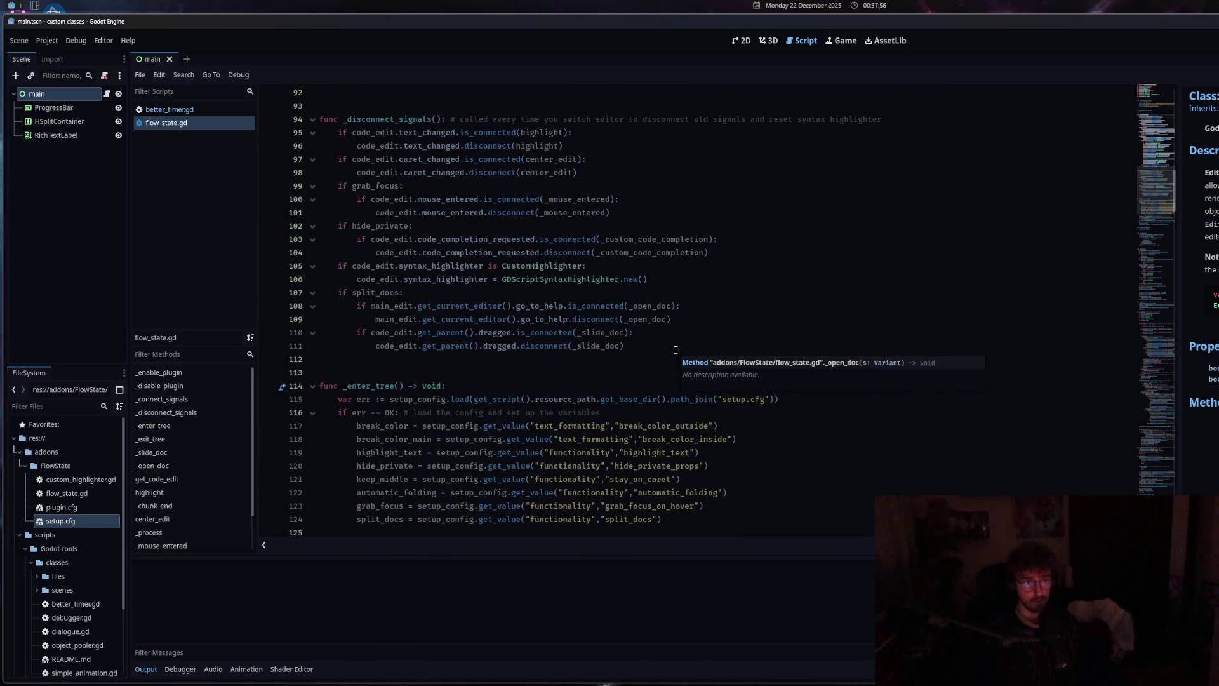
scroll(676, 350, down, 9)
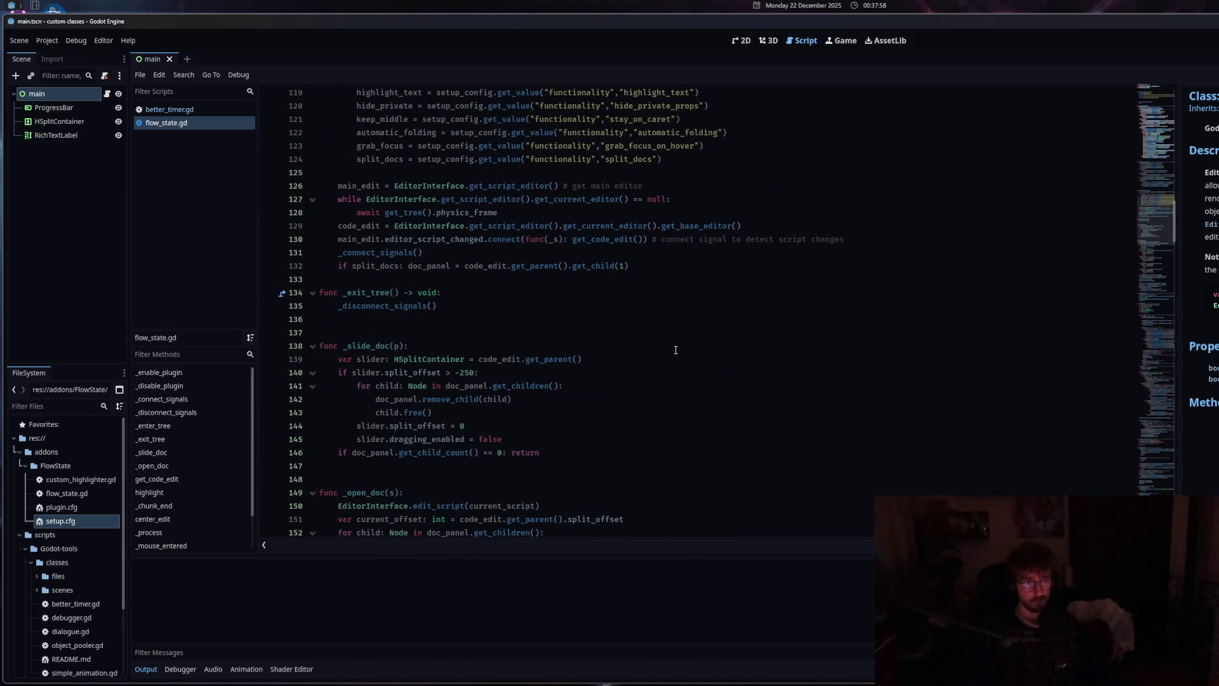
scroll(675, 350, down, 20)
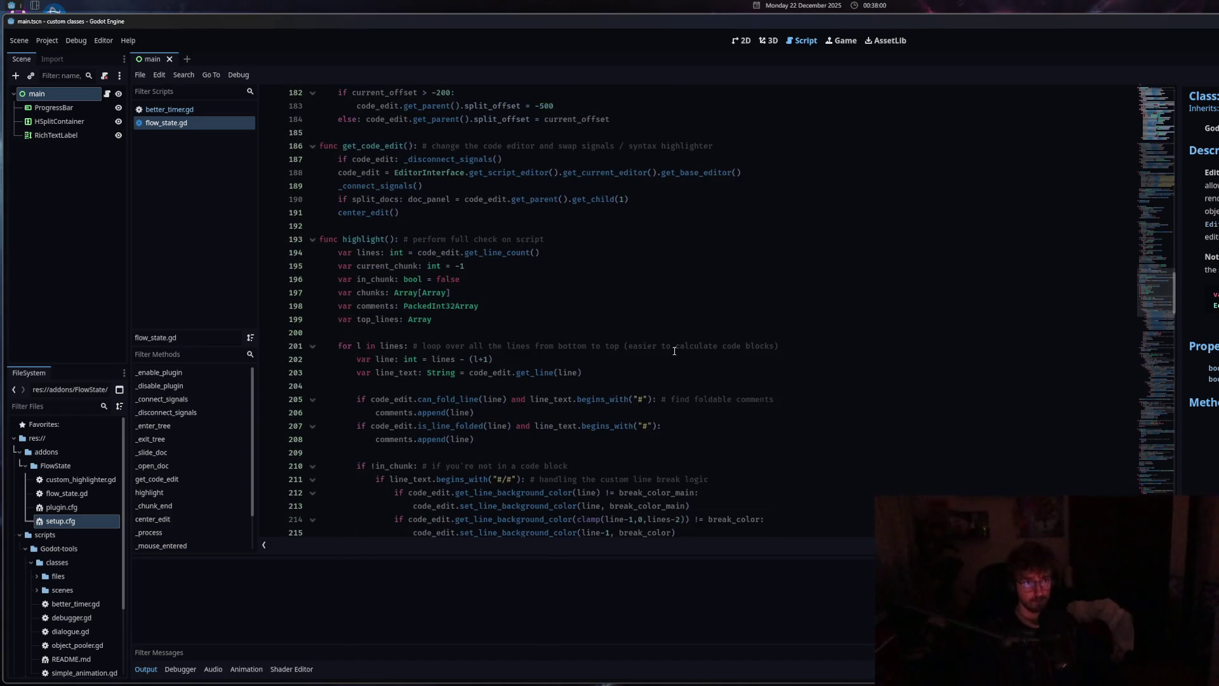
click(619, 186)
scroll(610, 307, up, 4)
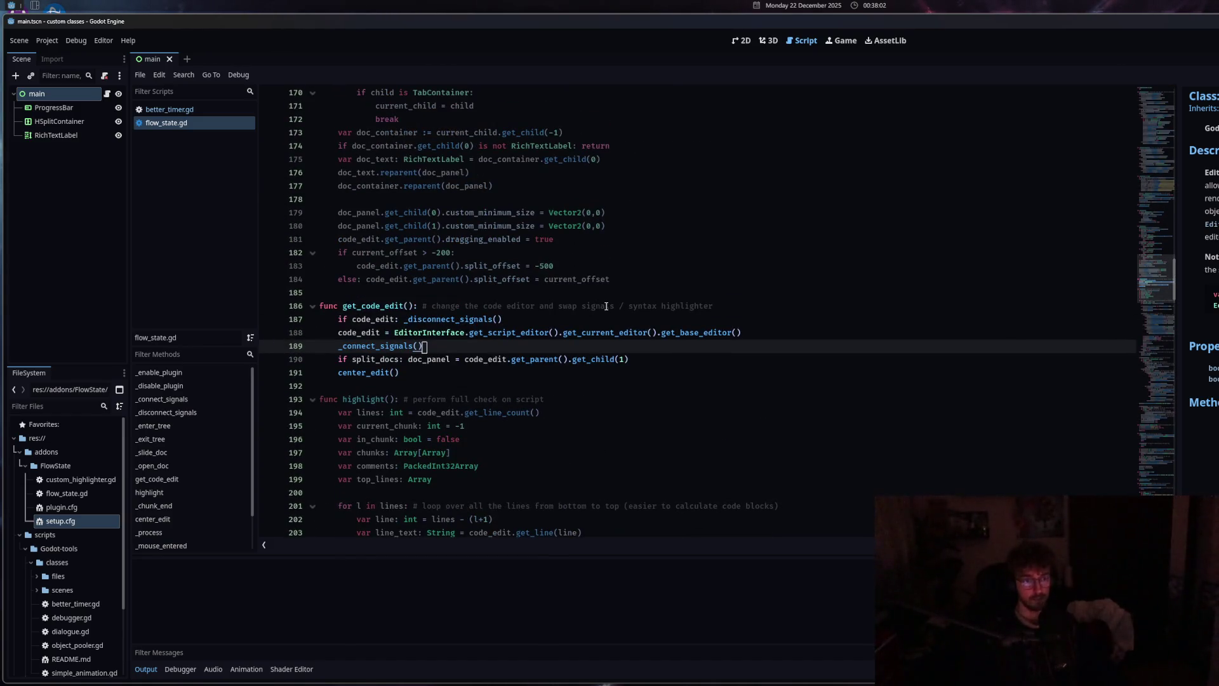
key(Down)
key(Down)
key(shift+Home)
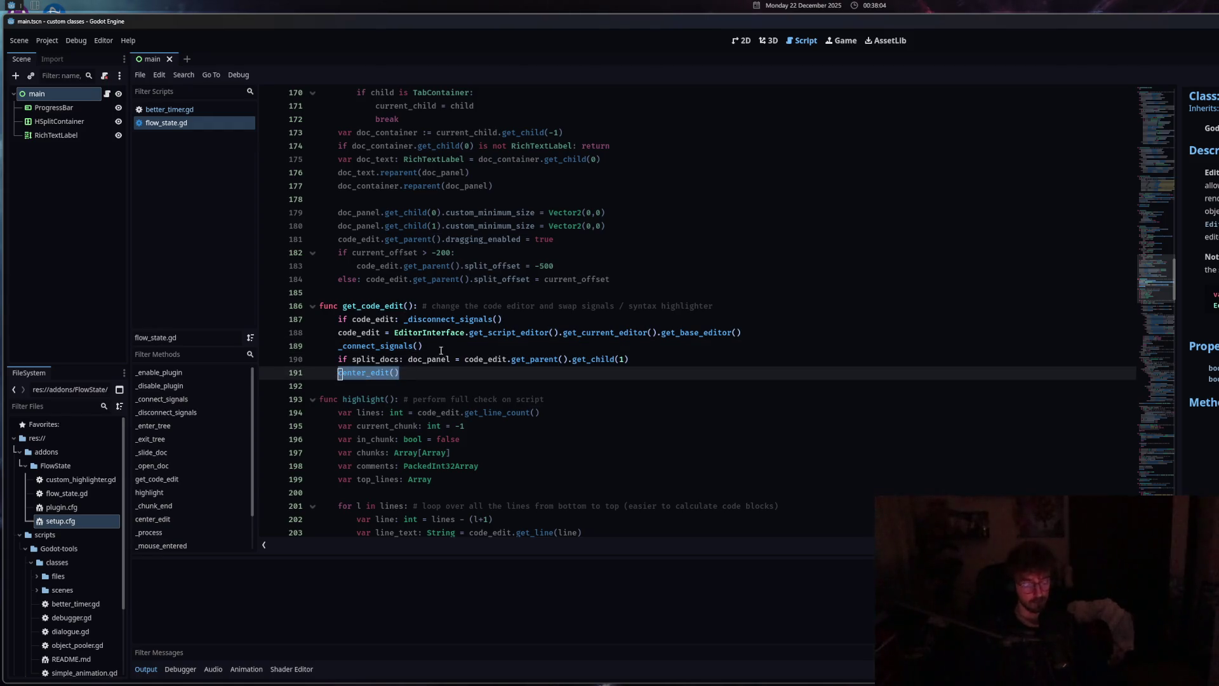
scroll(444, 362, down, 20)
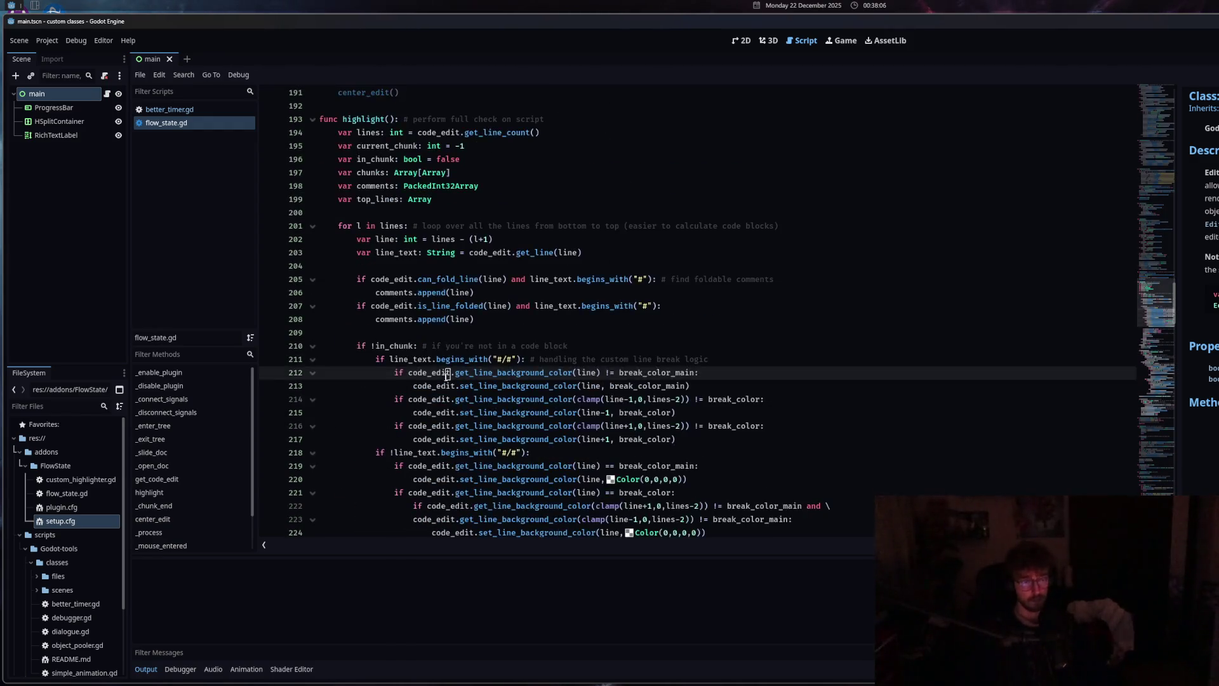
scroll(438, 381, down, 7)
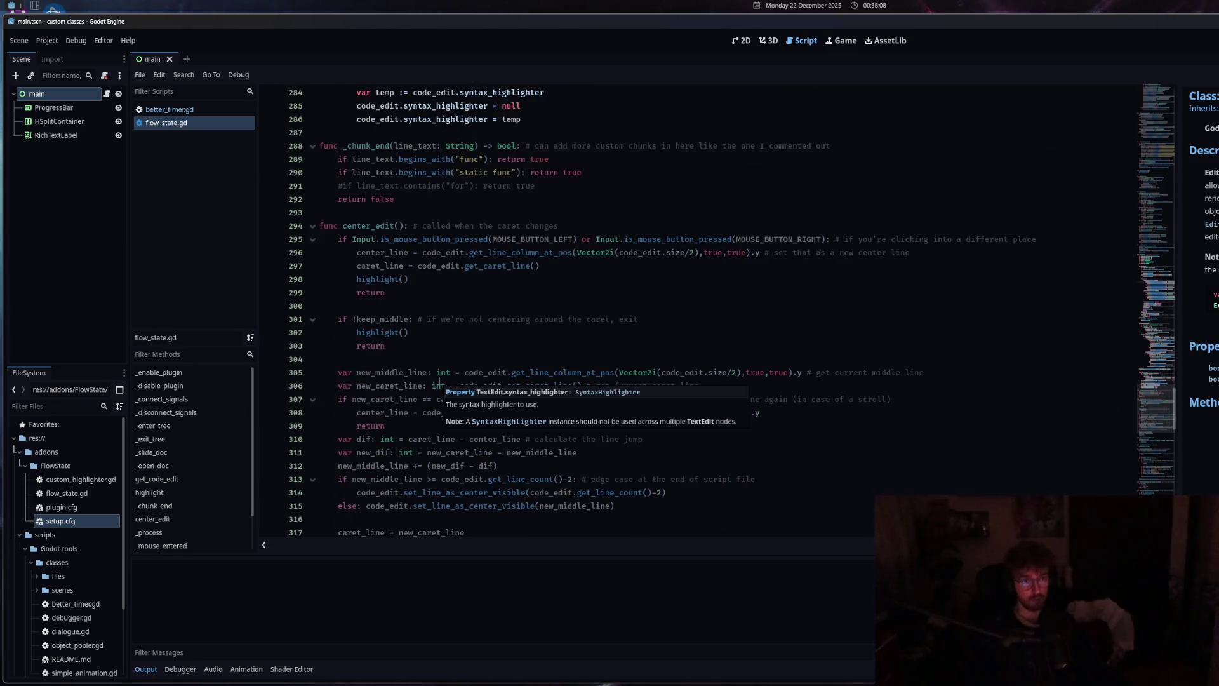
click(439, 381)
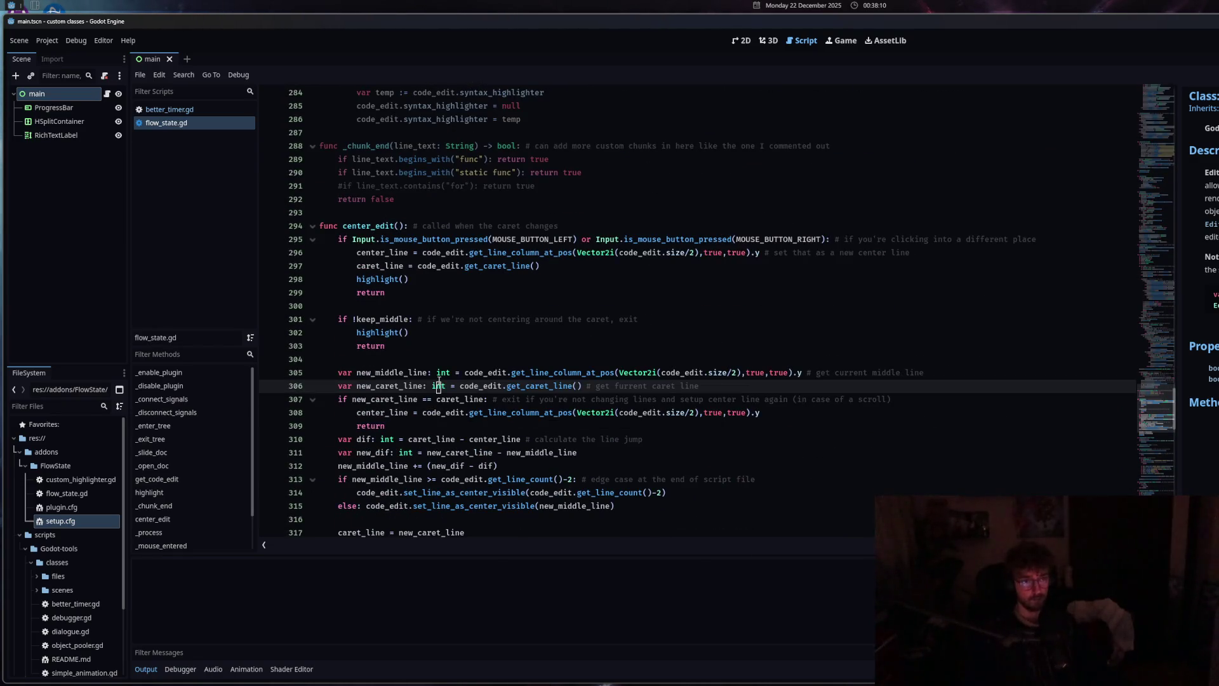
mouse_move(439, 381)
scroll(439, 382, down, 7)
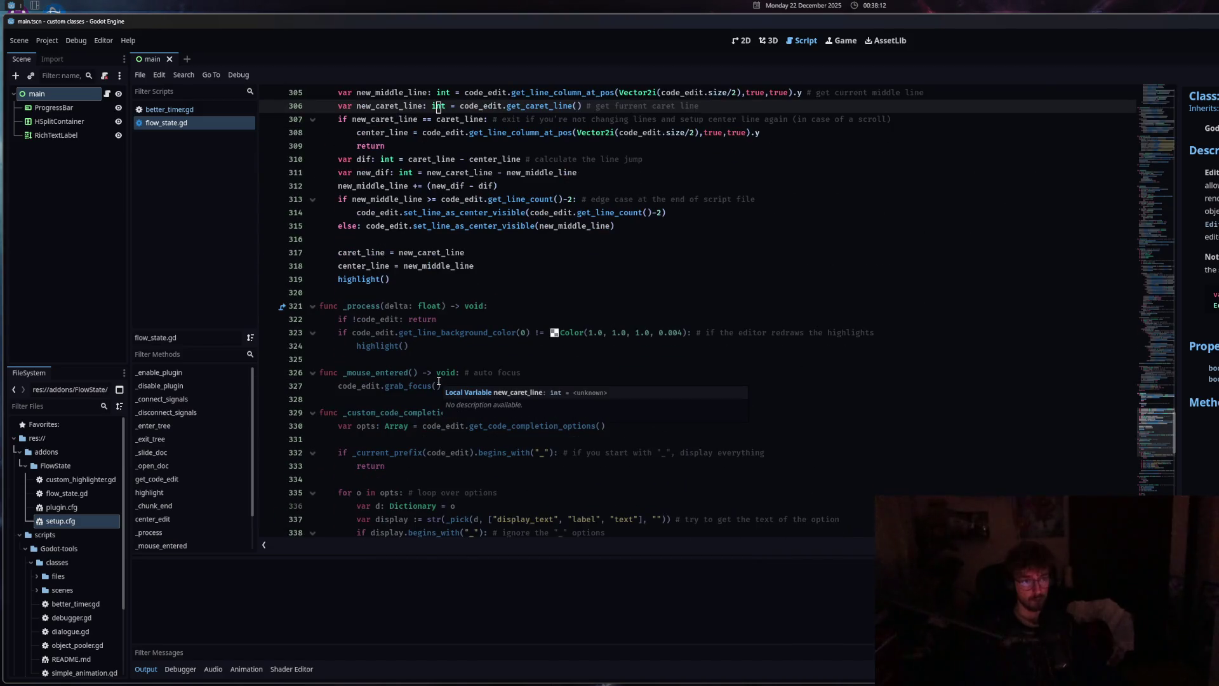
scroll(439, 381, up, 20)
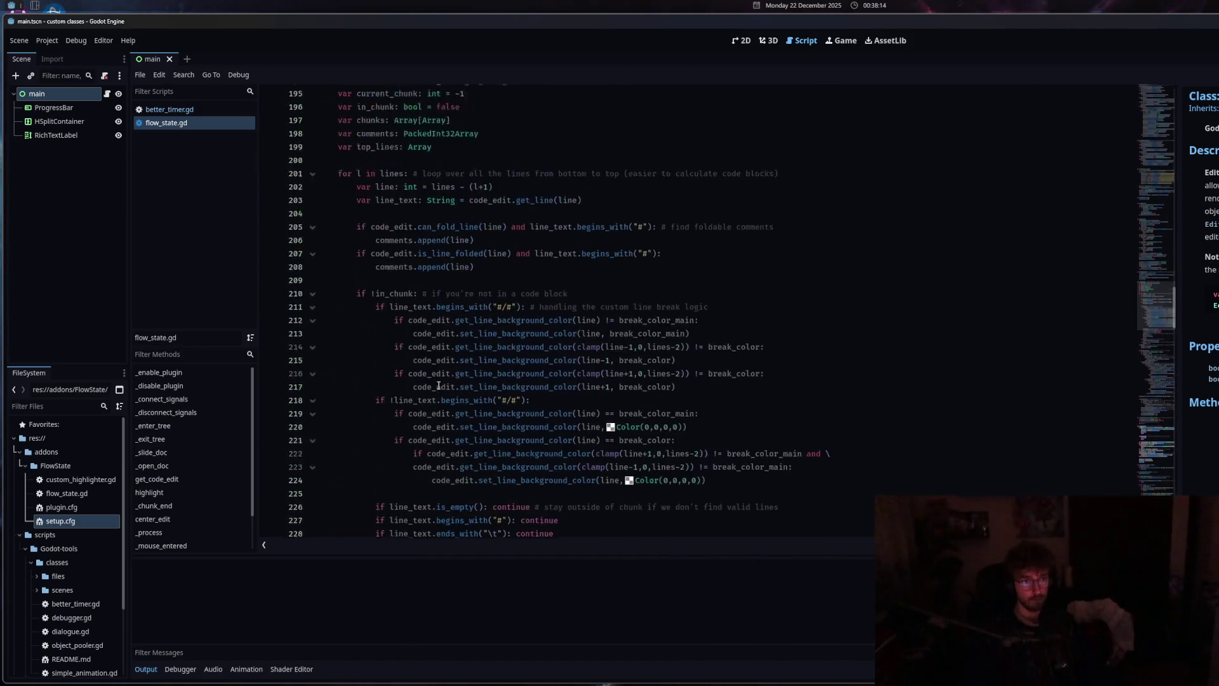
scroll(439, 385, up, 6)
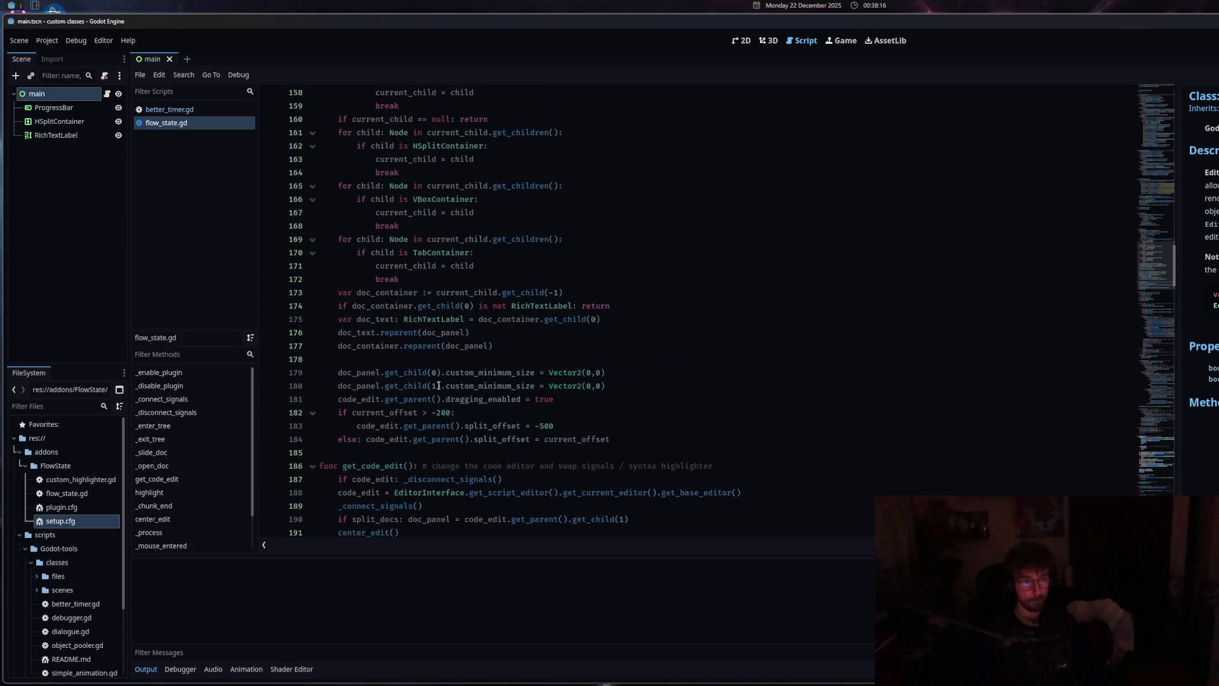
click(438, 386)
scroll(448, 380, up, 5)
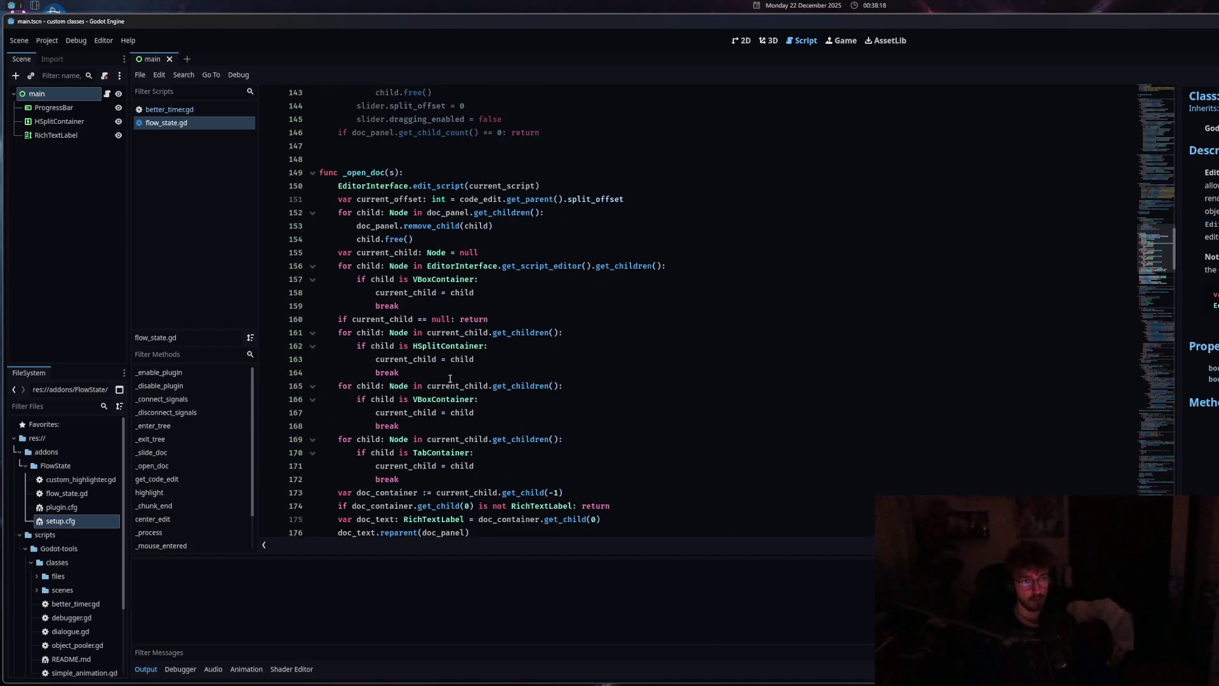
scroll(449, 379, down, 7)
click(633, 359)
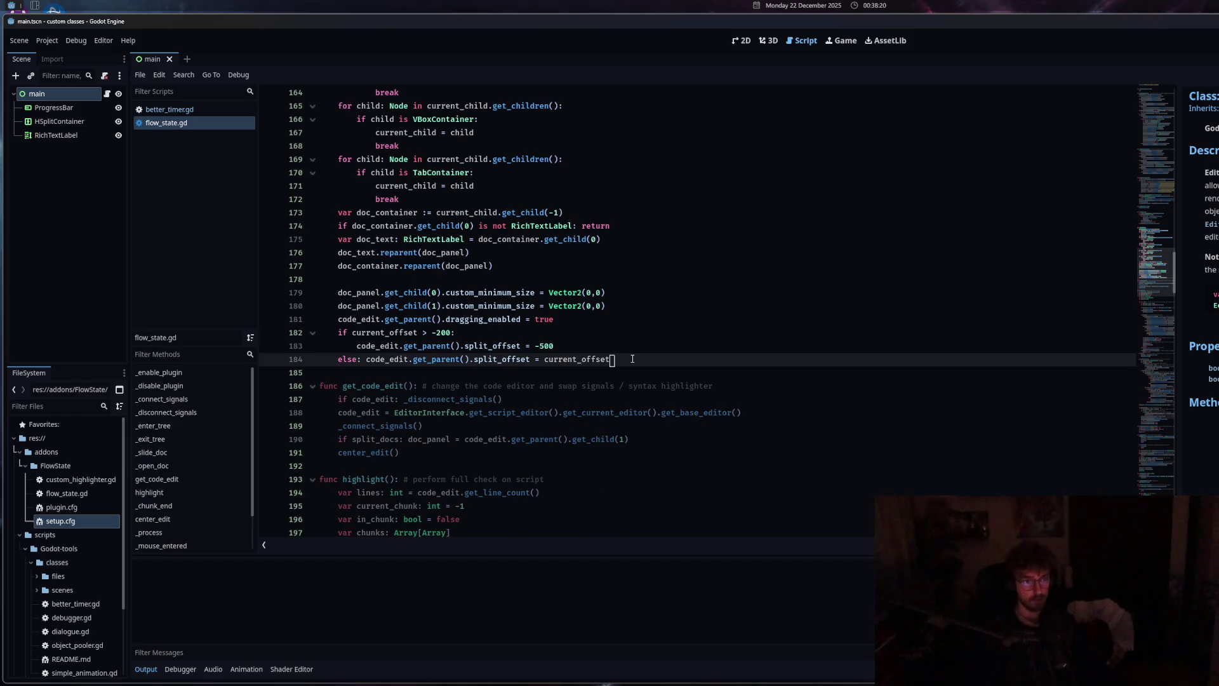
Add a center_edit() call on a new line after the else branch
key(Return)
text(center_edit())
click(437, 225)
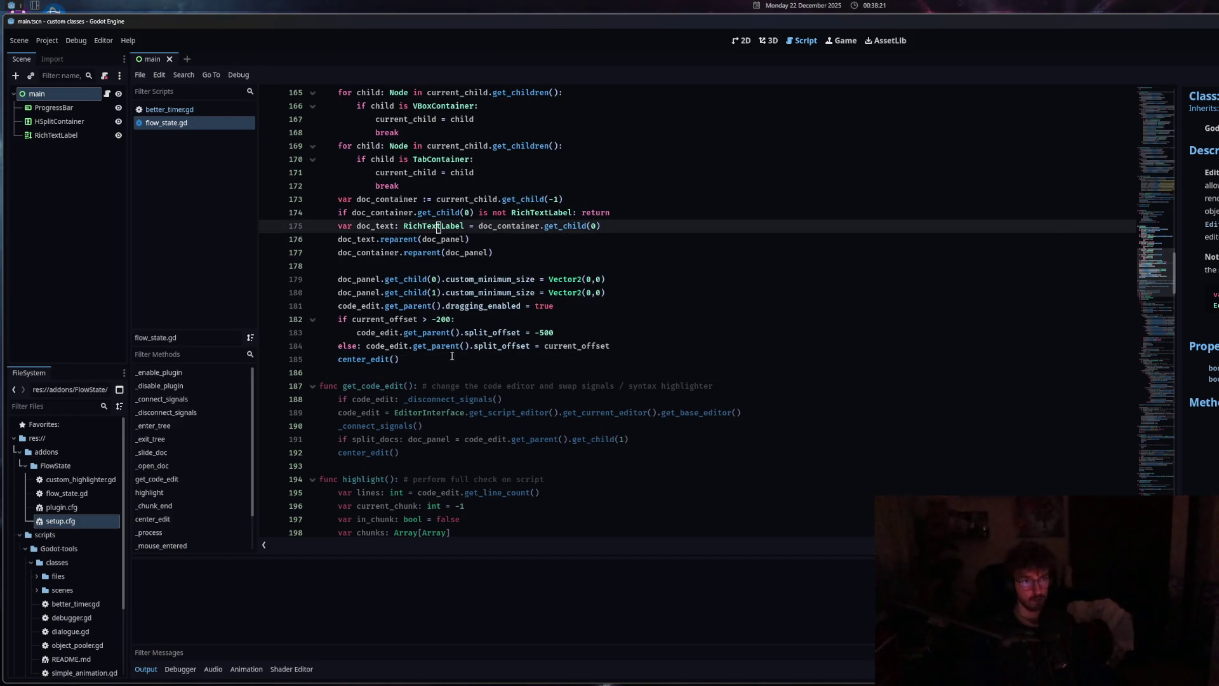
click(435, 160)
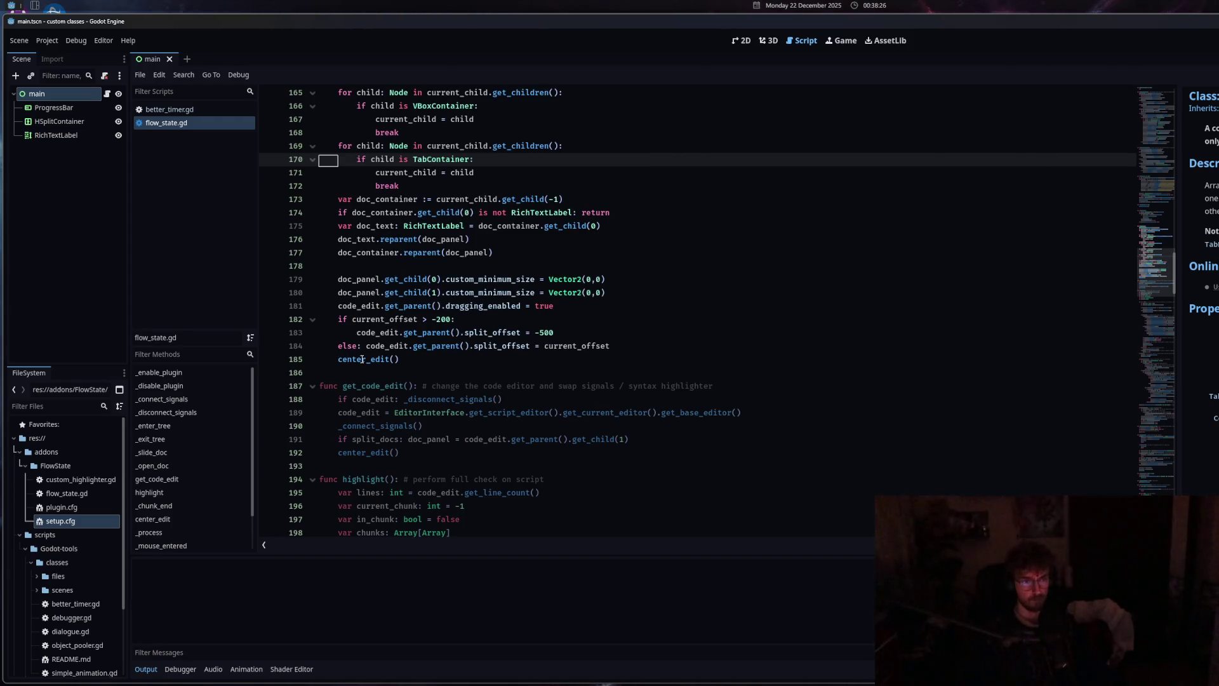
mouse_move(362, 359)
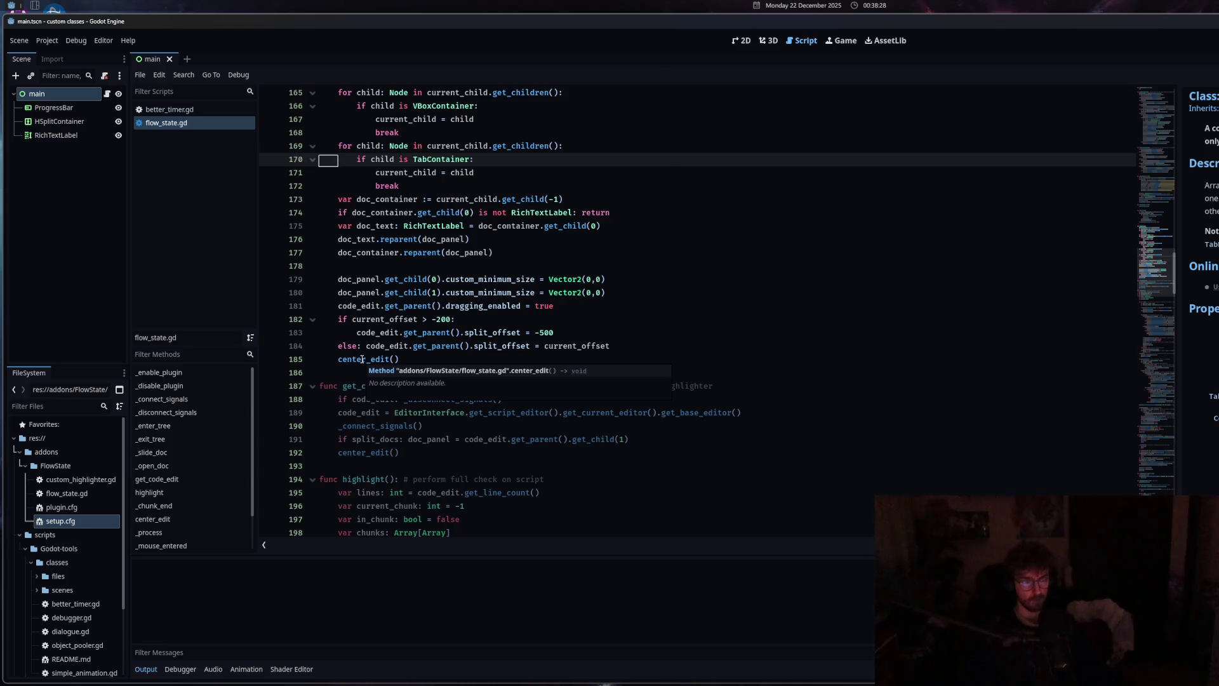
click(363, 359)
Turn the call into call_deferred("center_edit") and save flow_state.gd
key(Home)
text(call_de)
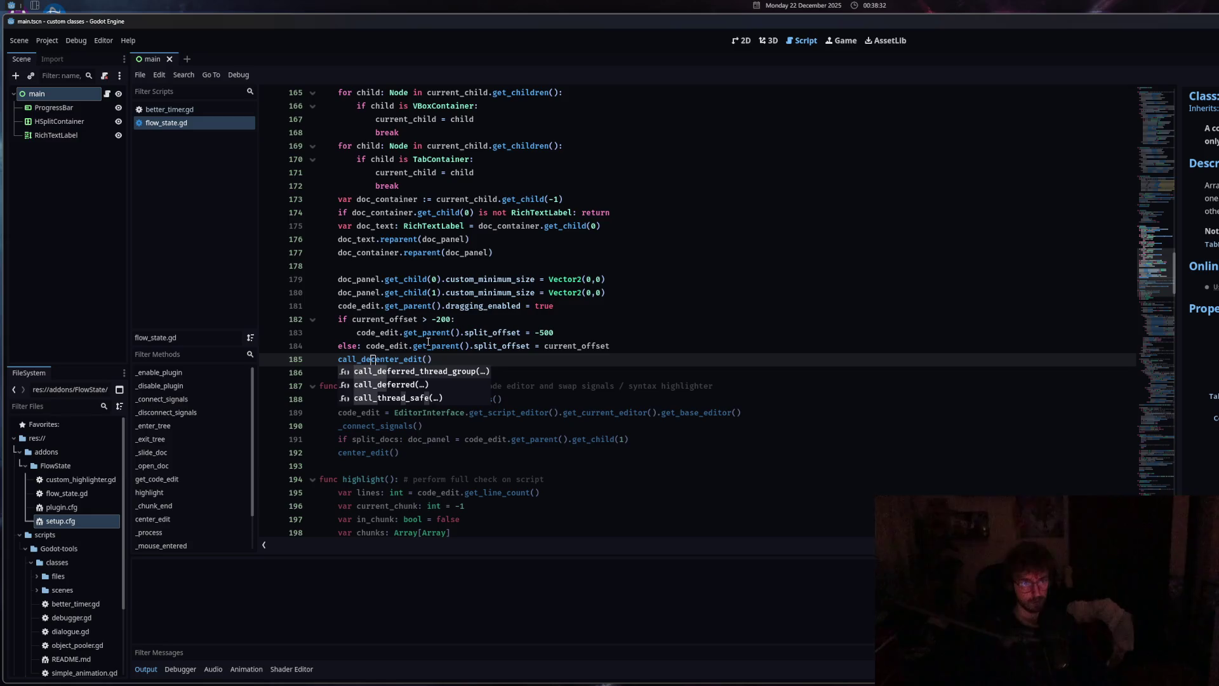
key(Down)
key(Return)
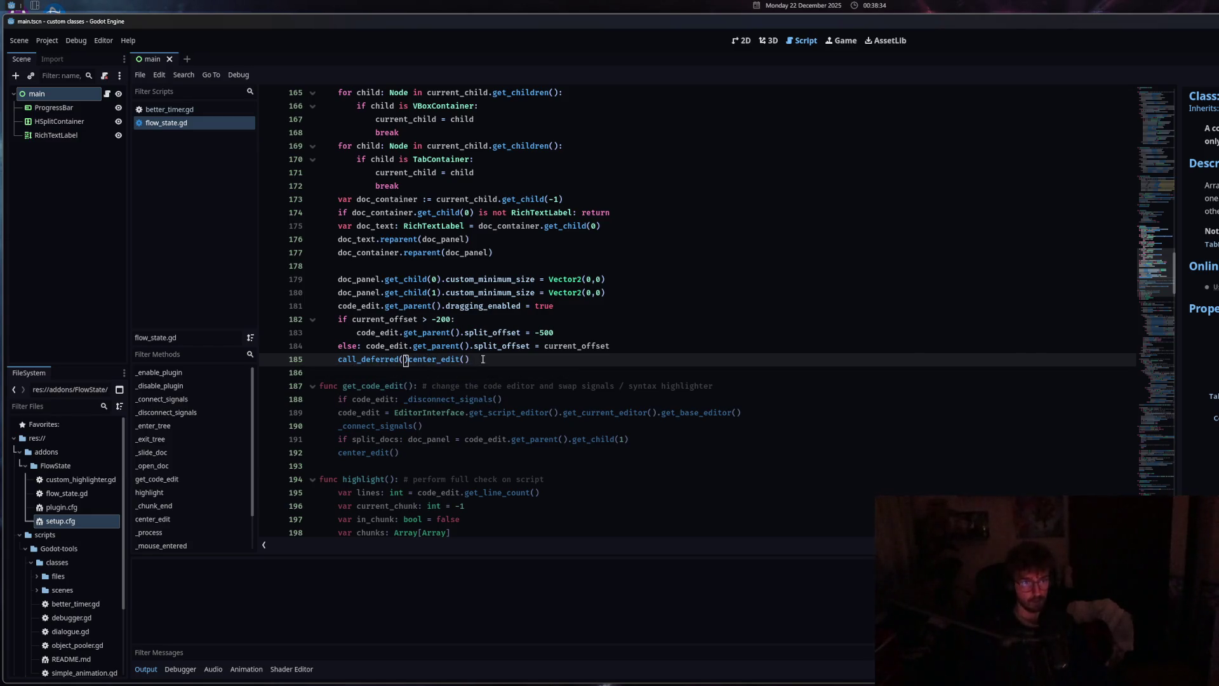
key(Delete)
key(End)
key(BackSpace)
key(BackSpace)
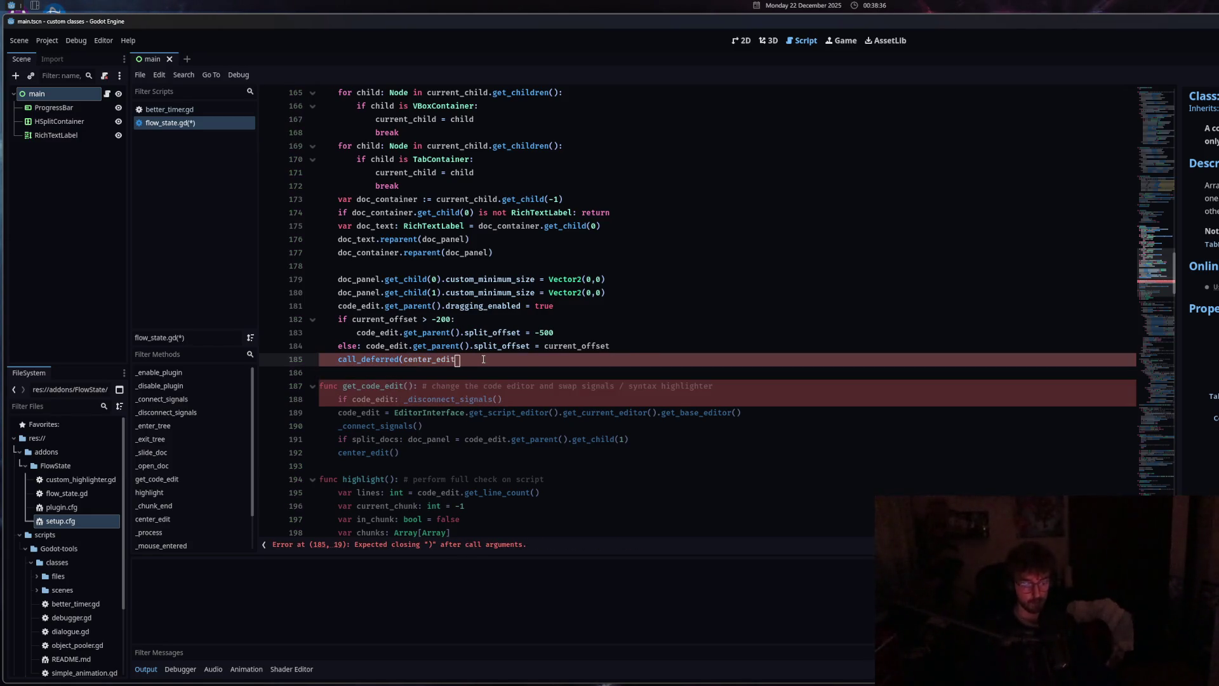
text())
drag(403, 361, 455, 361)
text(")
click(500, 348)
key(ctrl+s)
Replace the call_deferred statement with highlight() and save the script
click(499, 272)
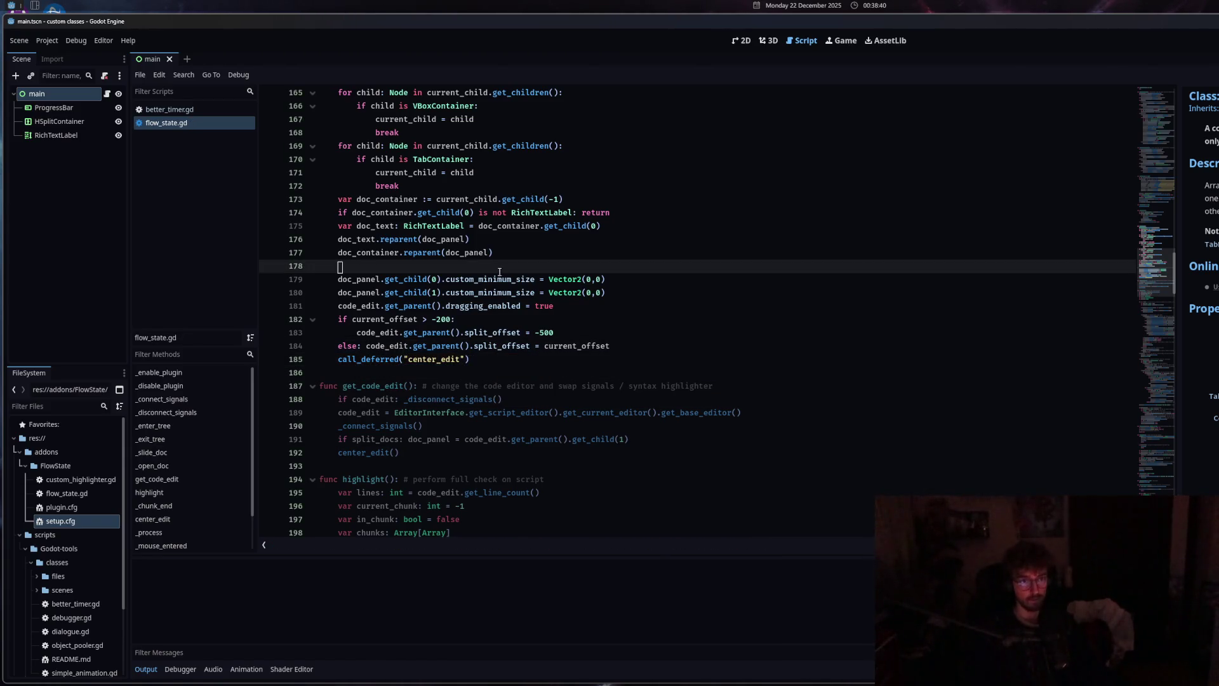
ctrl+click(541, 214)
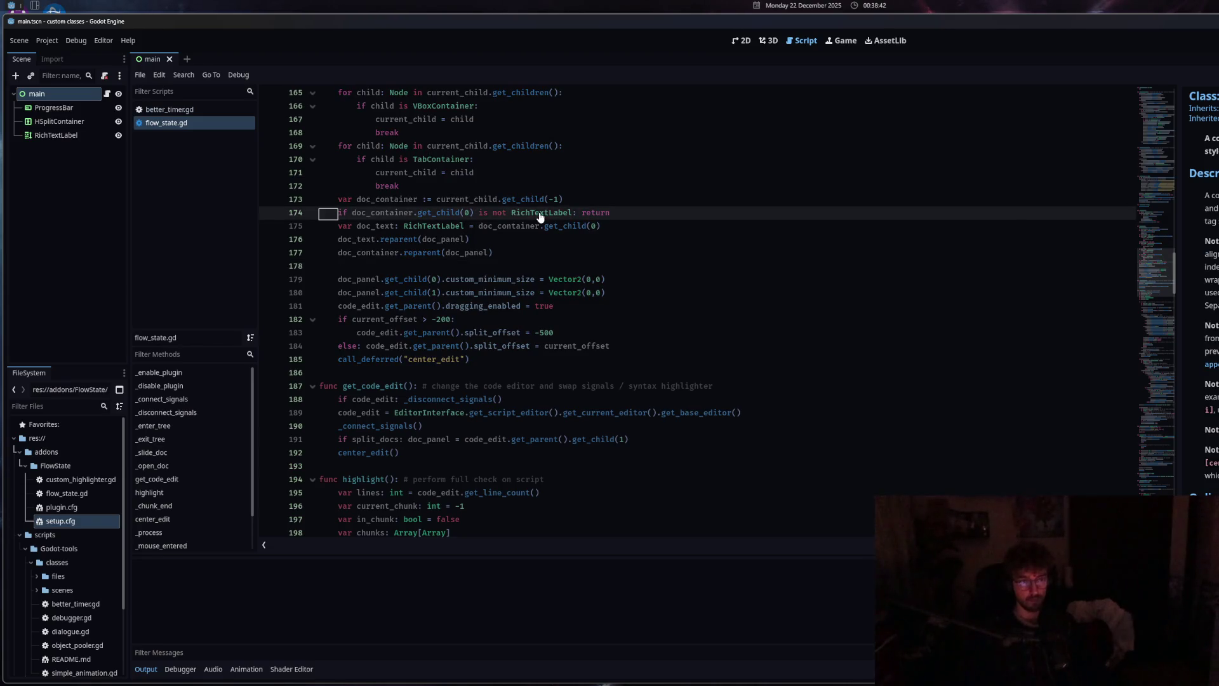
scroll(505, 379, up, 1)
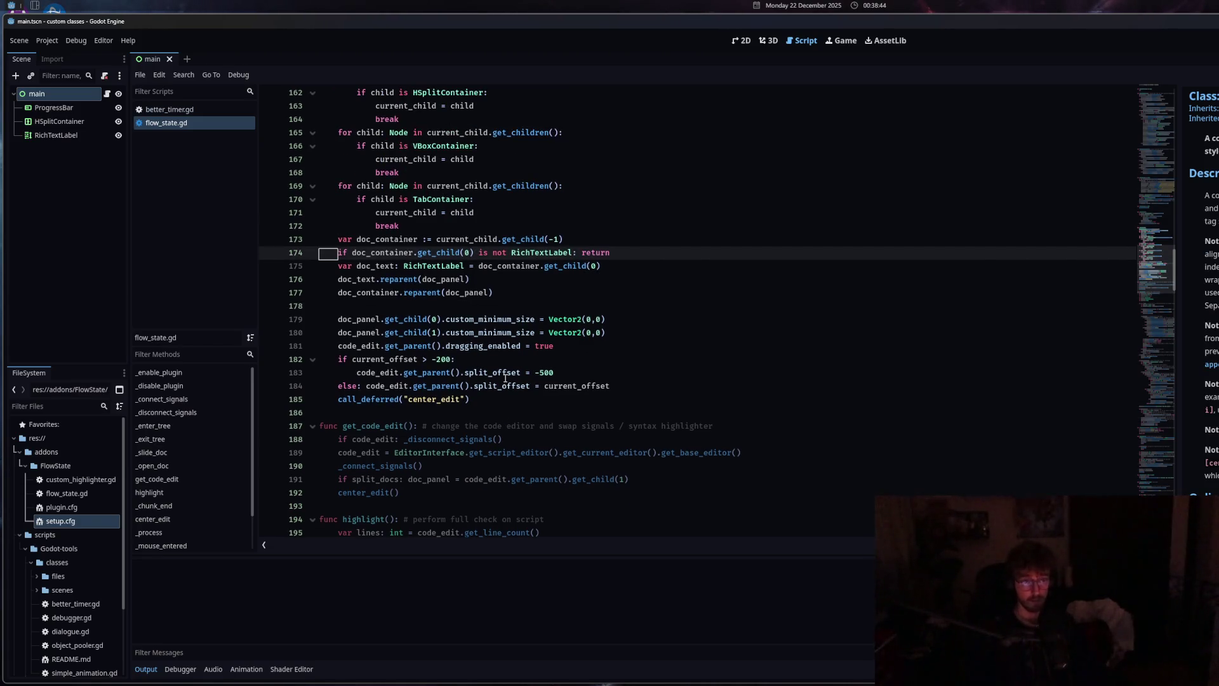
drag(492, 399, 338, 400)
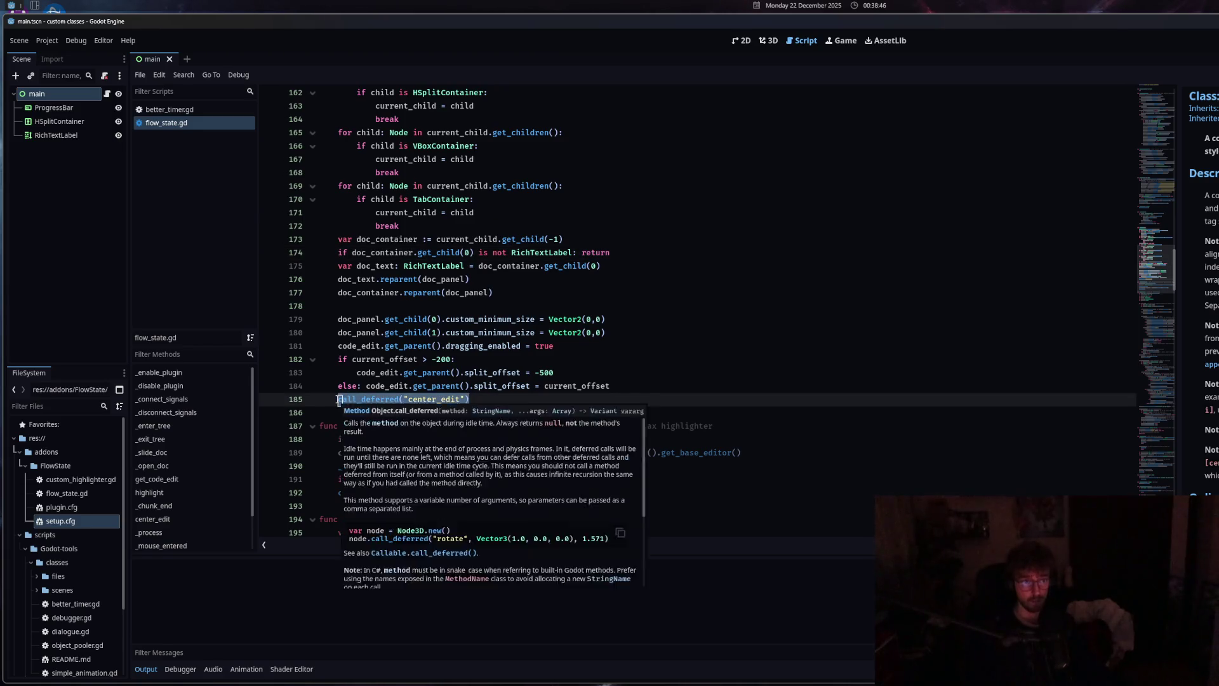
key(BackSpace)
text(high)
key(Return)
key(ctrl+s)
Review the dragging_enabled line, RichTextLabel check, panel sizing lines and comments array declaration
click(439, 347)
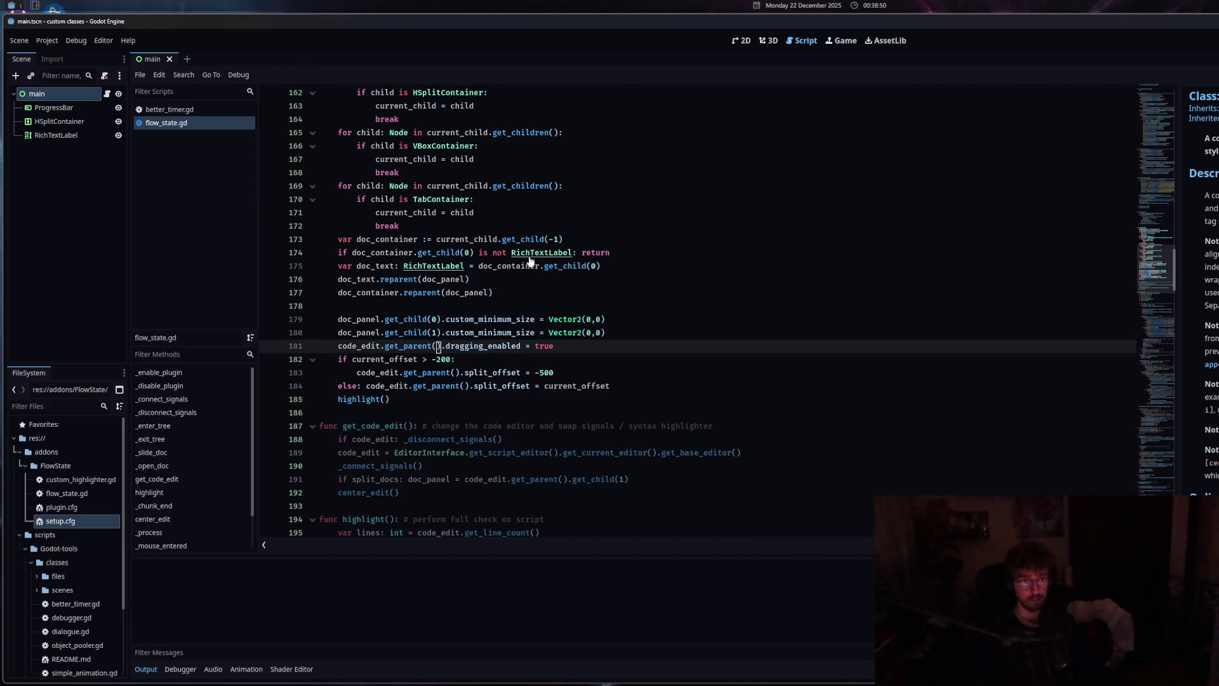
click(338, 253)
click(522, 308)
scroll(522, 308, down, 4)
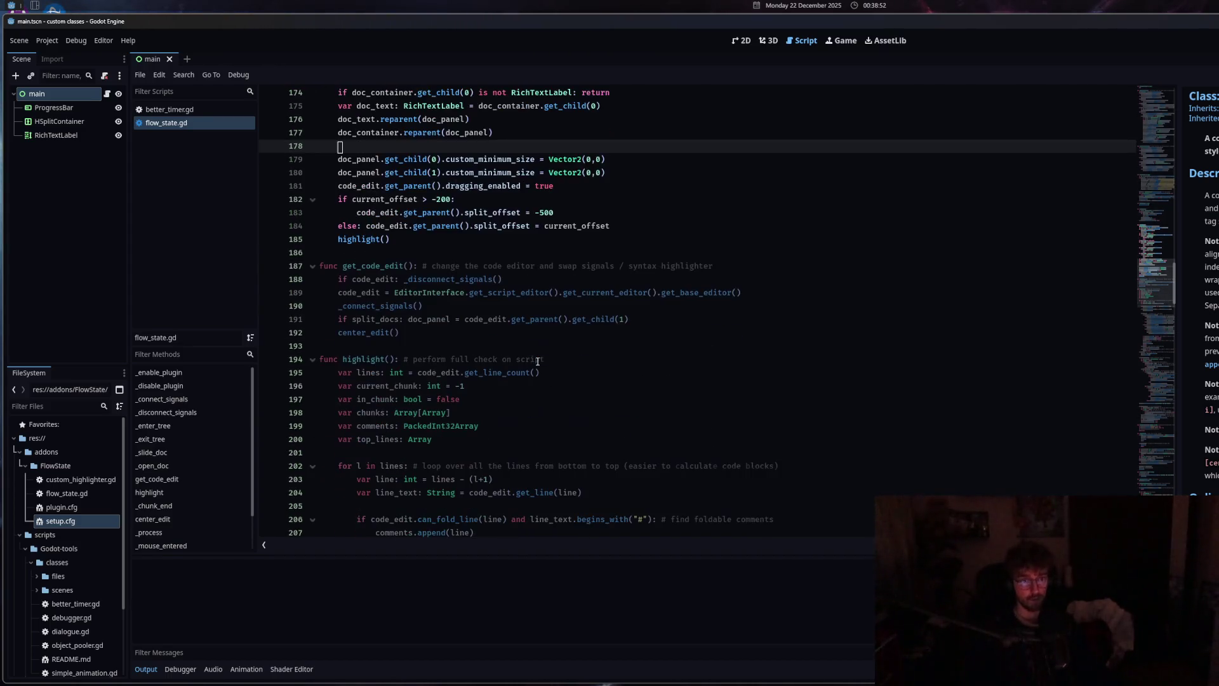
click(547, 172)
scroll(509, 360, down, 1)
scroll(508, 360, down, 2)
click(438, 306)
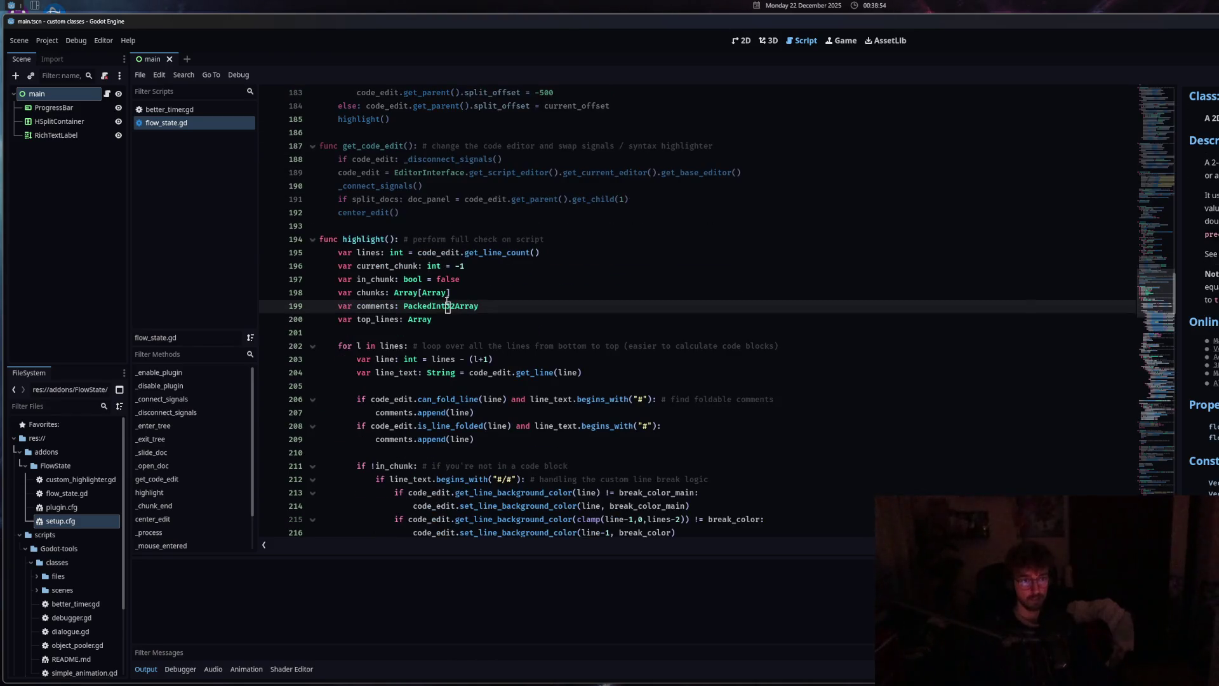
scroll(423, 328, up, 4)
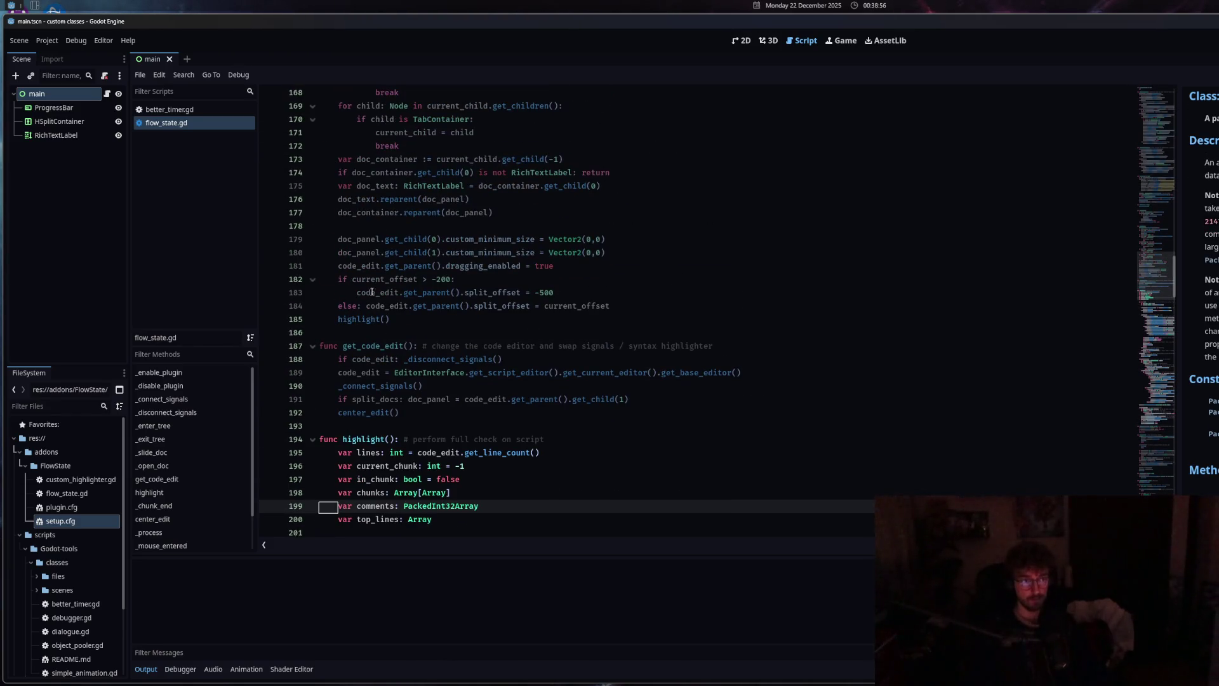
Glance at better_timer.gd, then review flow_state.gd's doc container lookup, VBoxContainer check and split panel setup
click(200, 107)
click(191, 122)
scroll(322, 263, up, 4)
click(413, 346)
click(440, 230)
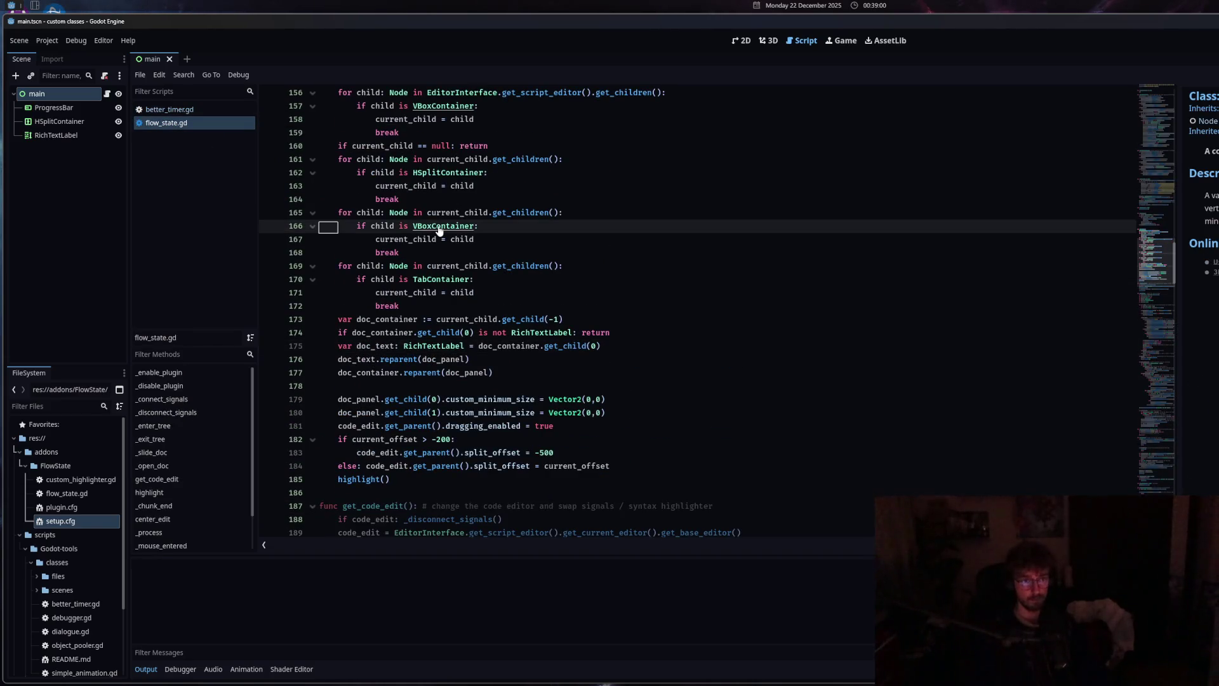
click(434, 399)
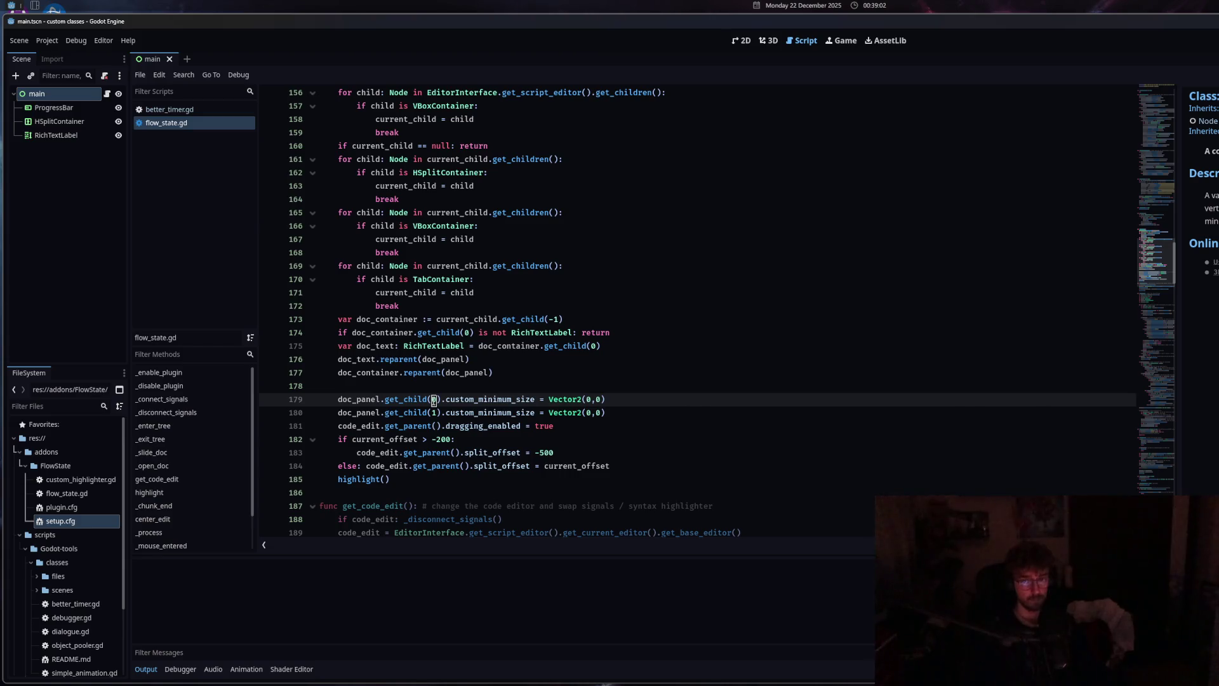
scroll(458, 355, up, 20)
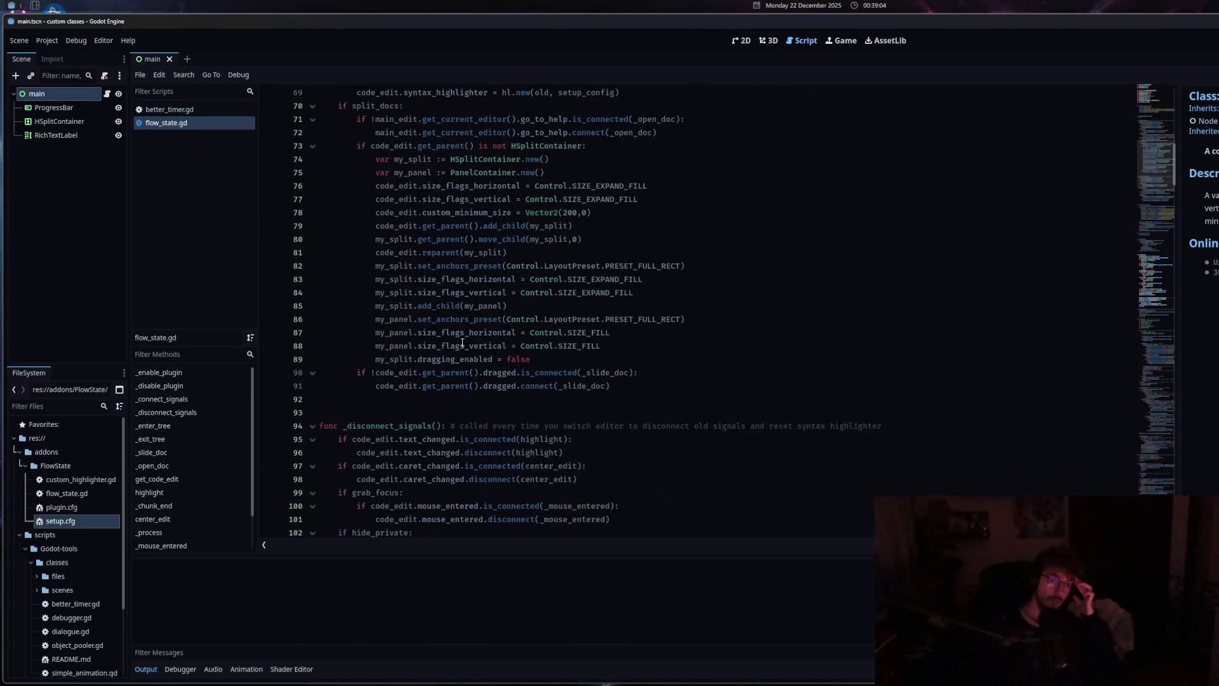
click(462, 344)
scroll(471, 388, up, 5)
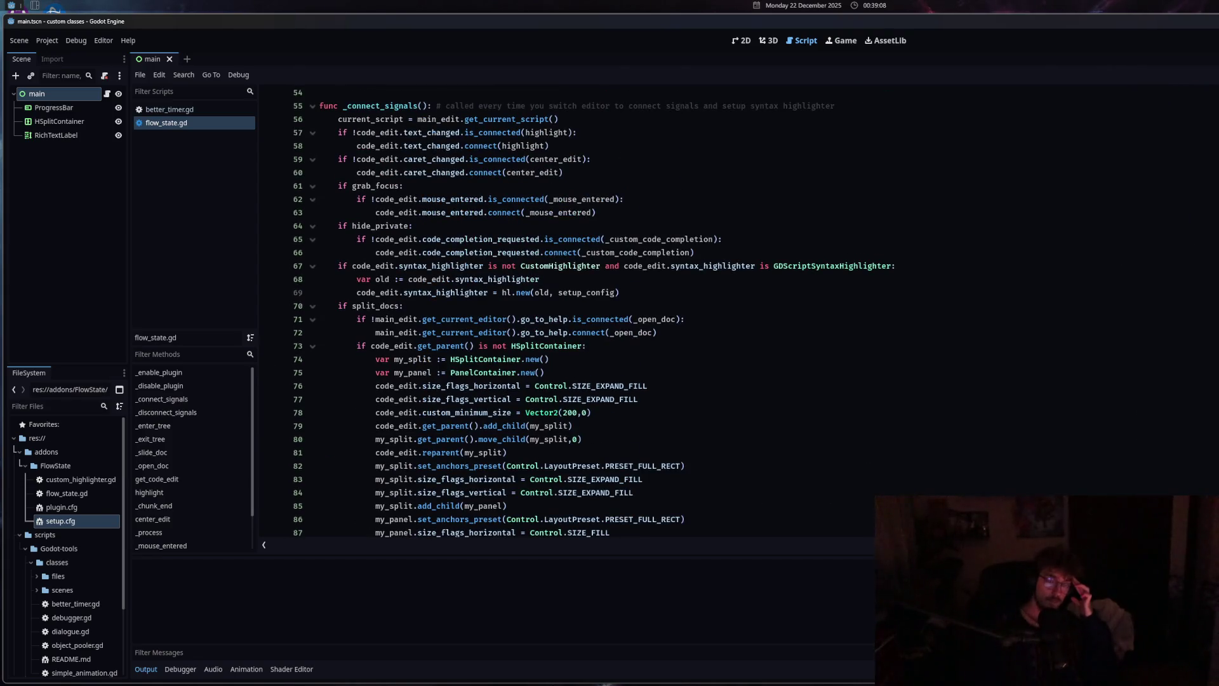
Review the add_child and panel anchors lines, open the Control class reference, and inspect highlight's variables
click(634, 426)
scroll(633, 426, down, 5)
click(328, 319)
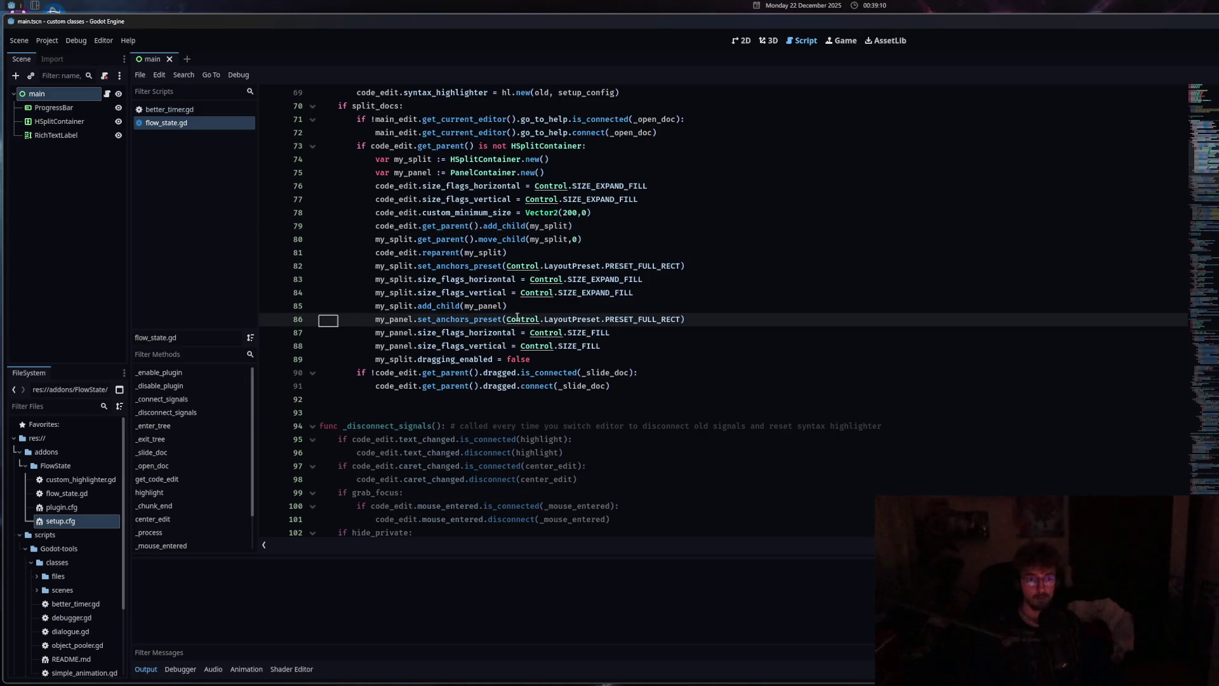
scroll(538, 381, down, 6)
click(540, 386)
scroll(539, 394, down, 4)
scroll(539, 394, down, 11)
click(524, 358)
click(530, 263)
scroll(531, 263, down, 14)
click(519, 403)
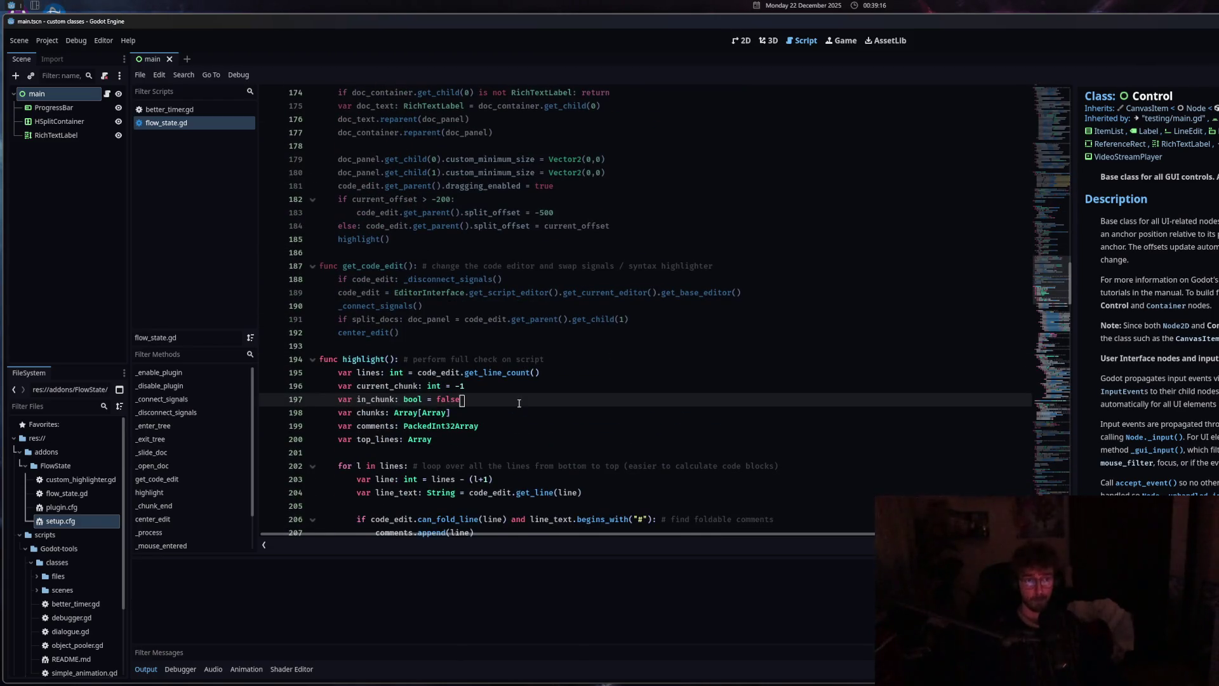
drag(1069, 283, 1069, 483)
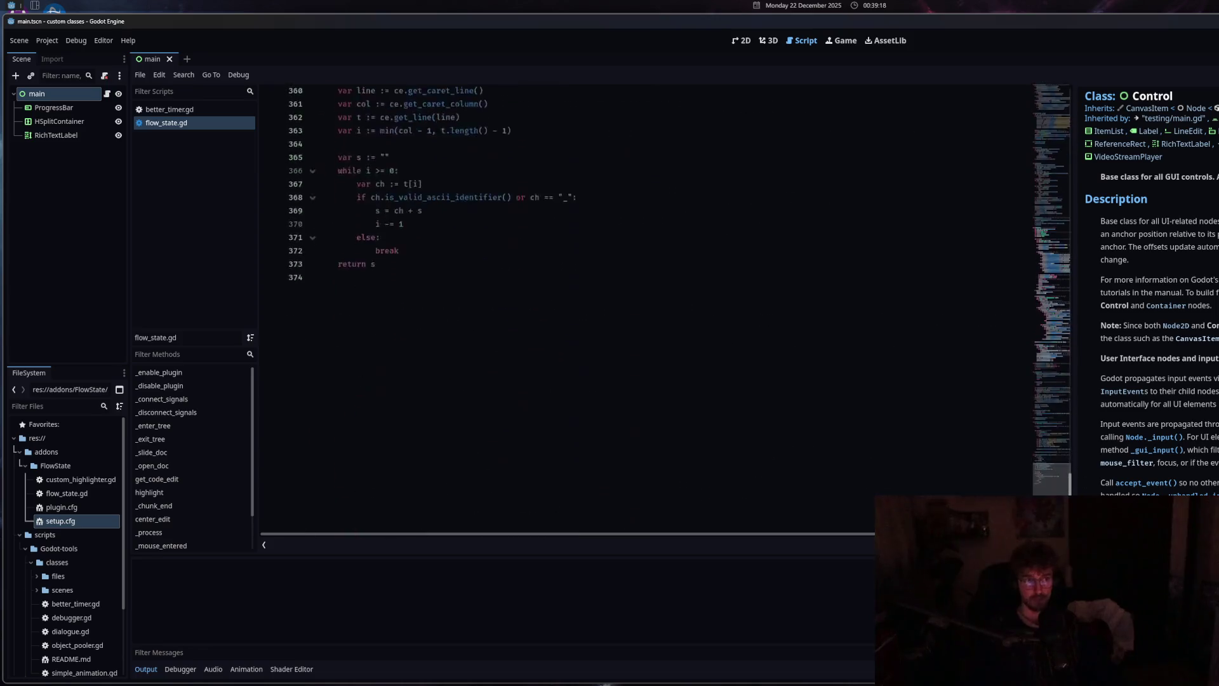
scroll(1069, 445, up, 3)
click(413, 377)
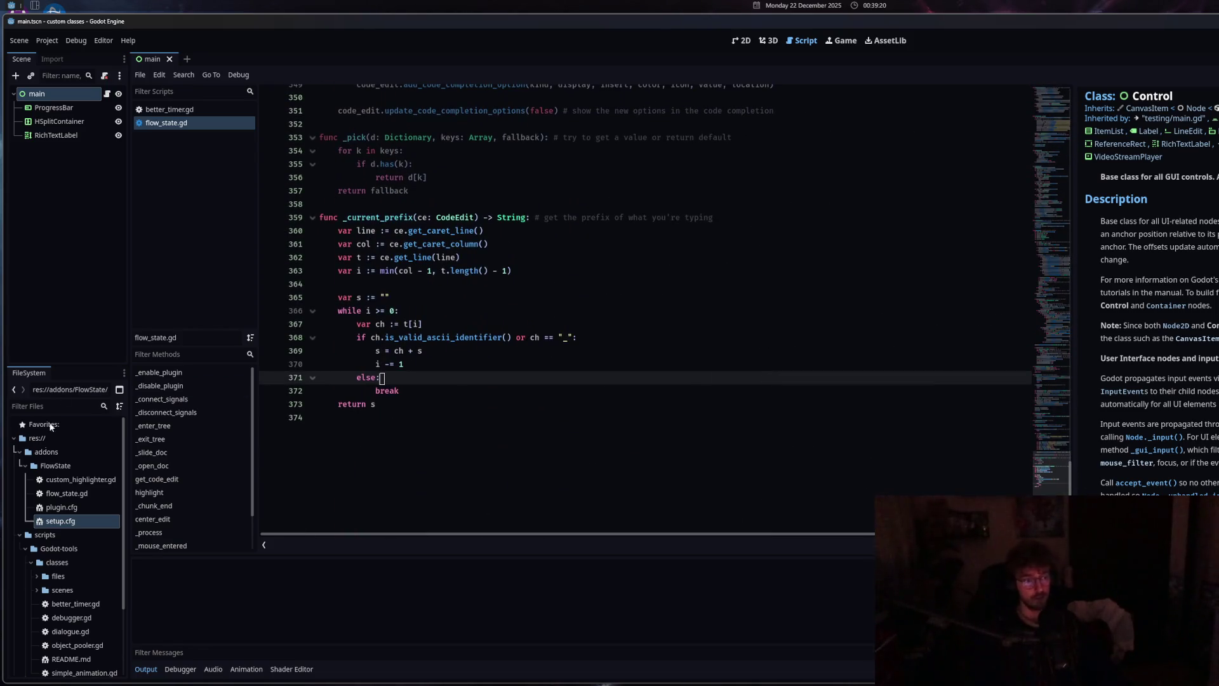
click(63, 508)
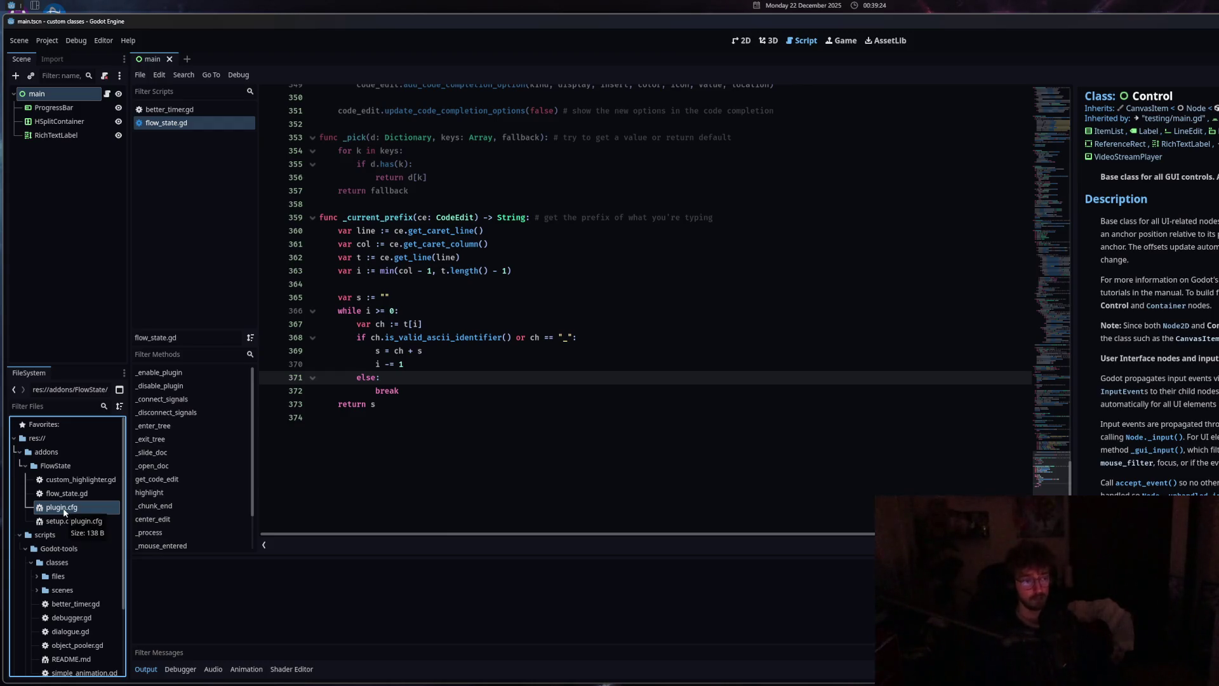
click(64, 521)
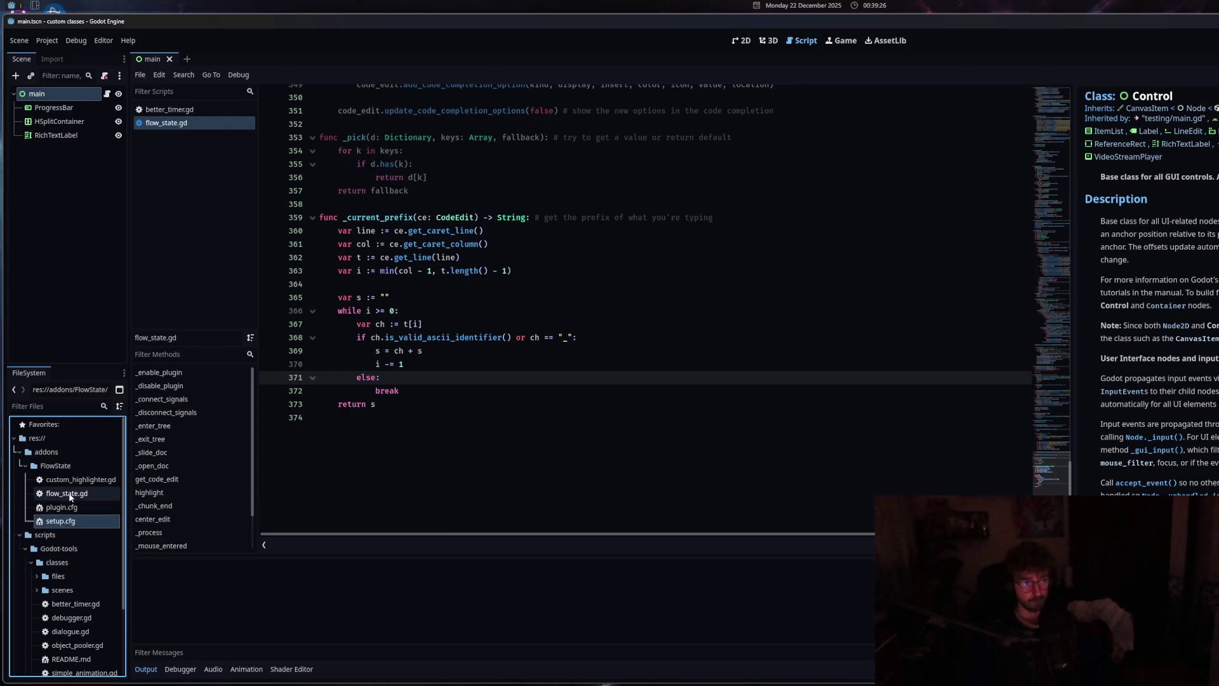
double_click(70, 497)
click(399, 407)
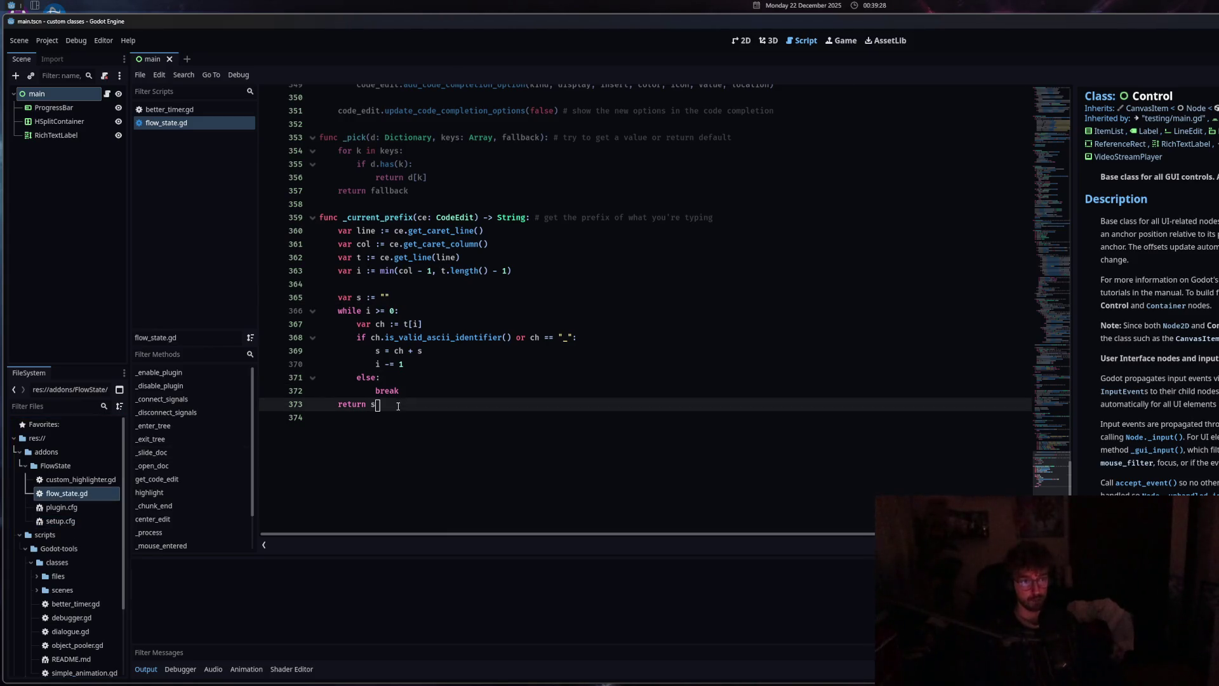
drag(1072, 477, 1072, 103)
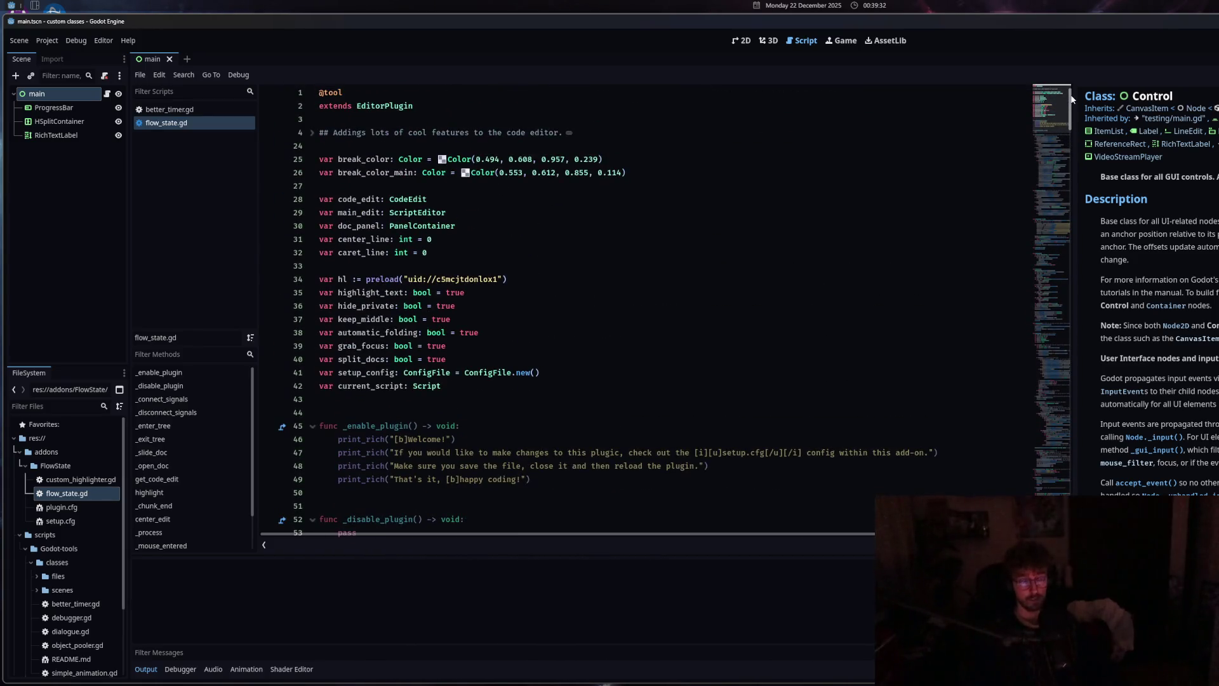
Inspect flow_state.gd's folded doc comment, the preloaded highlighter uid and the welcome message lines
click(312, 134)
click(312, 133)
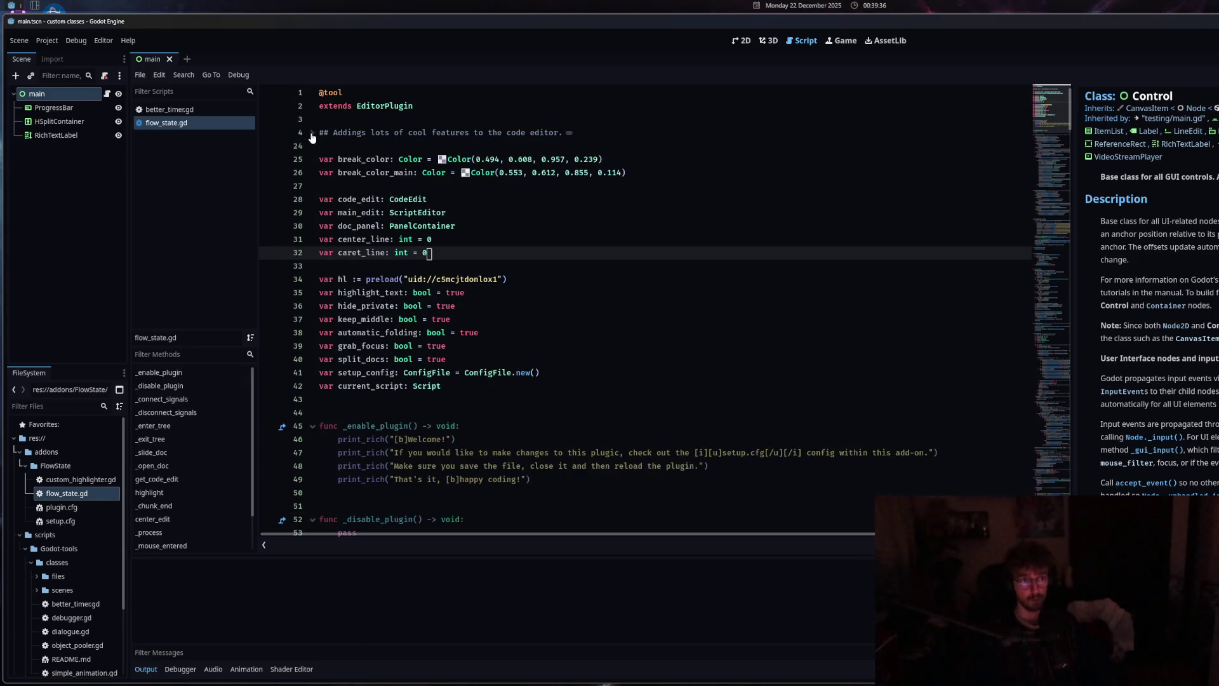
click(480, 280)
click(480, 452)
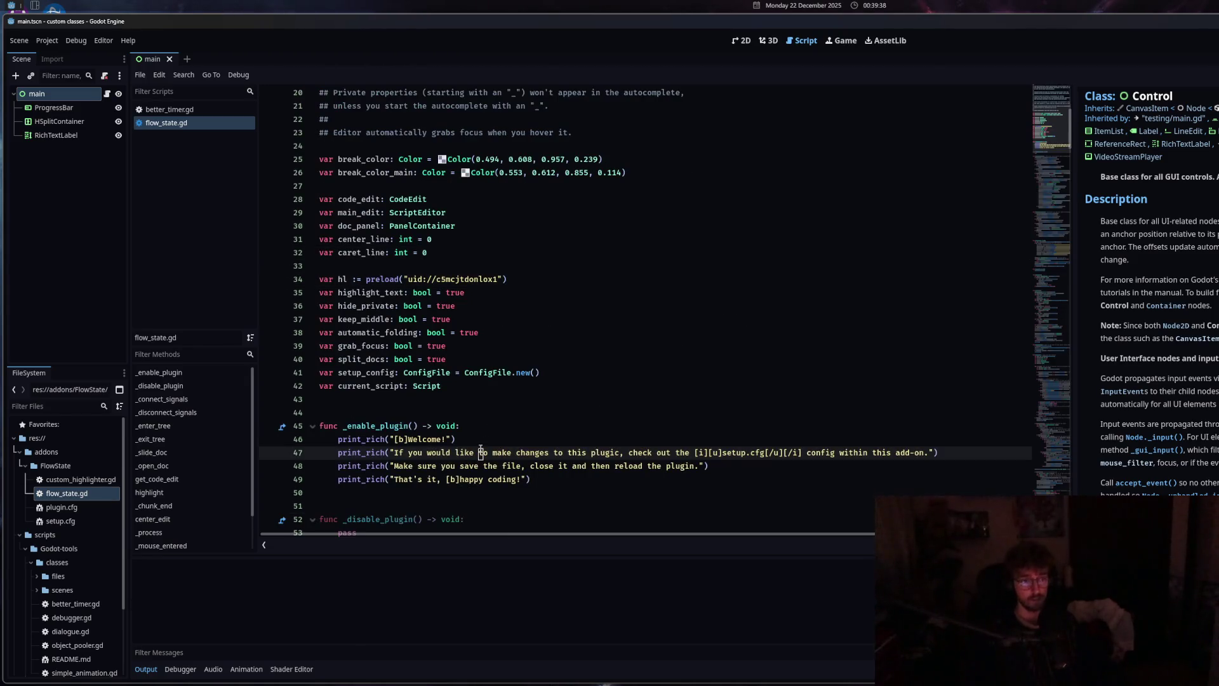
mouse_move(76, 483)
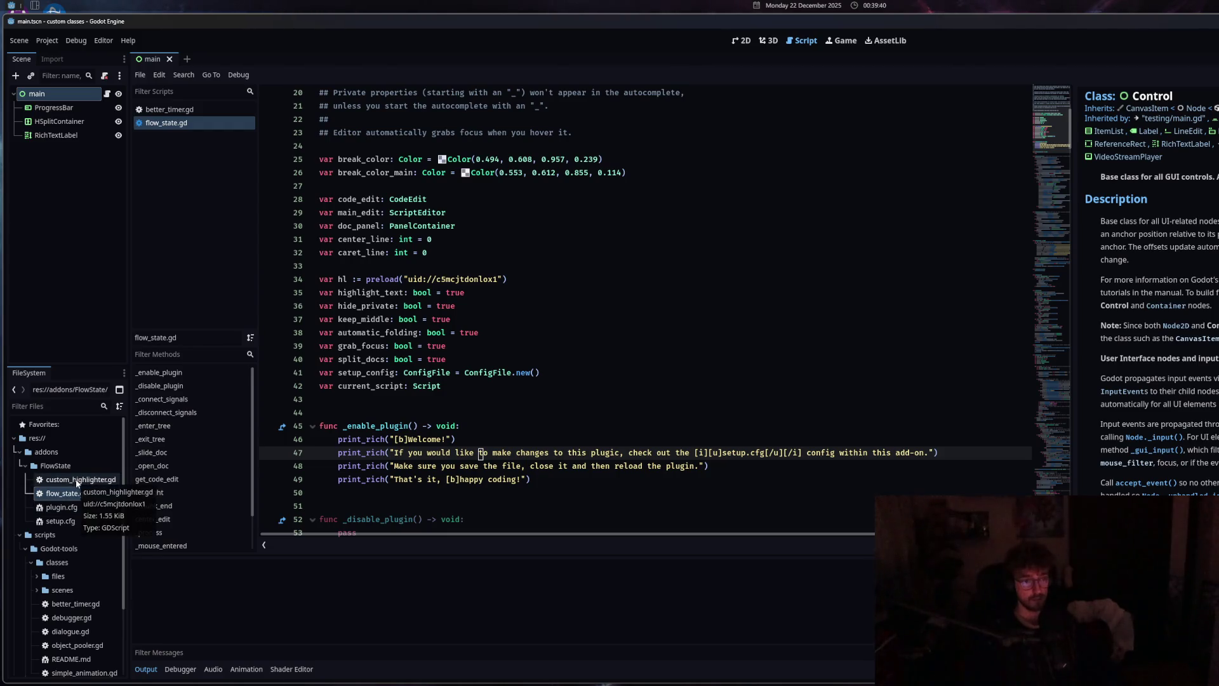
scroll(395, 431, down, 1)
scroll(380, 497, up, 3)
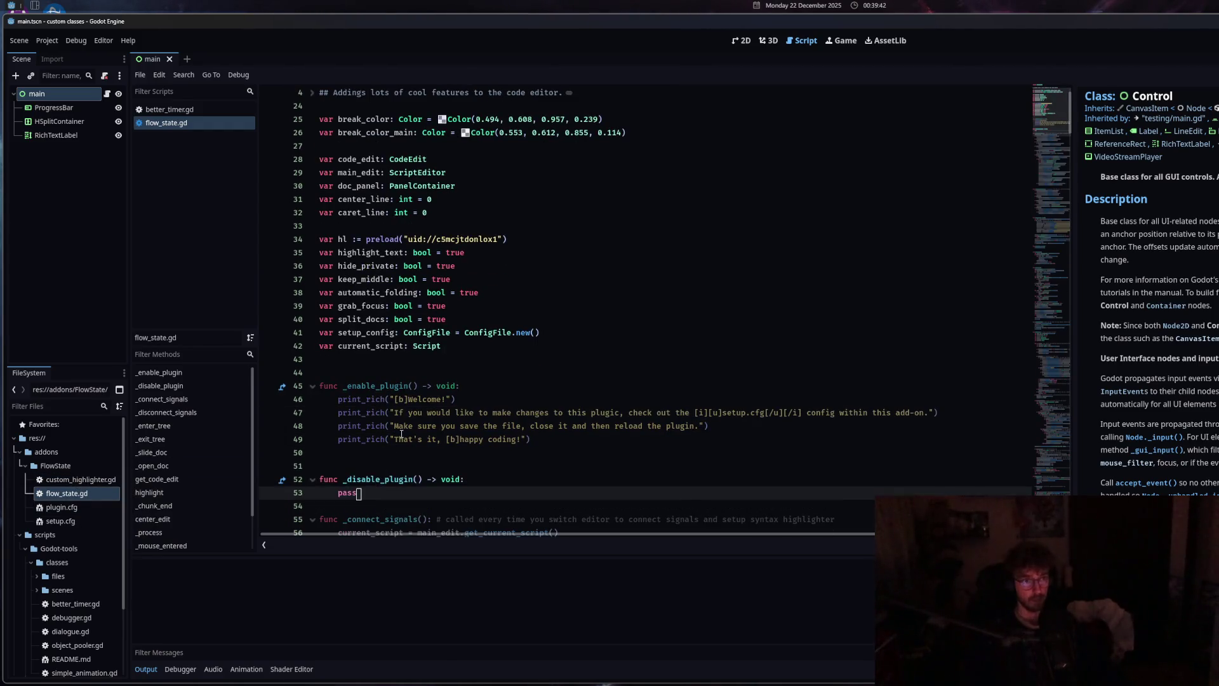
scroll(436, 440, down, 3)
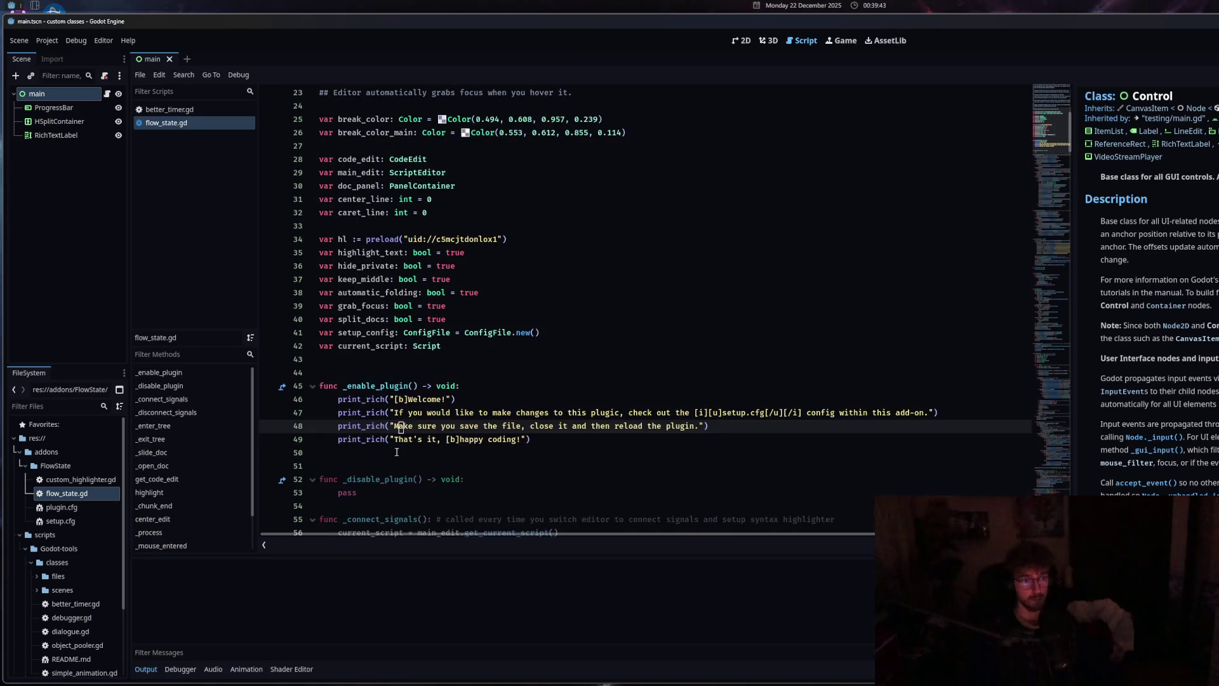
Examine the _disable_plugin function, the line 48 save-and-reload message and the pass on line 53
click(383, 488)
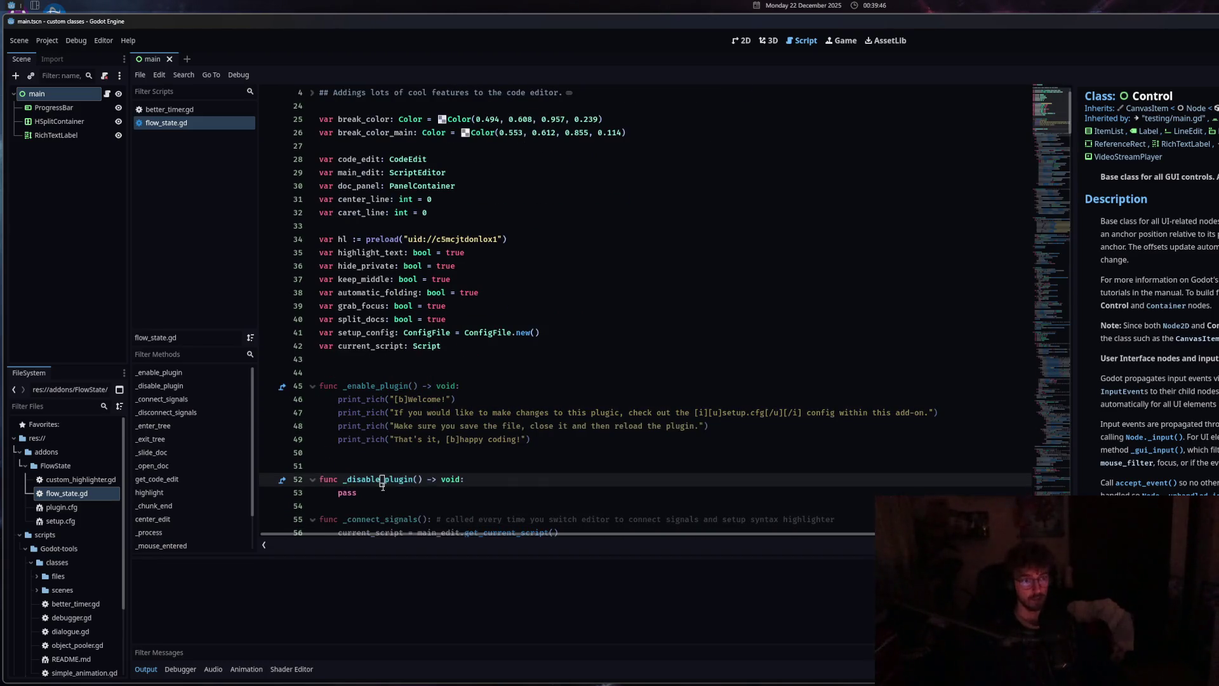
click(415, 427)
scroll(414, 426, up, 3)
scroll(413, 381, down, 6)
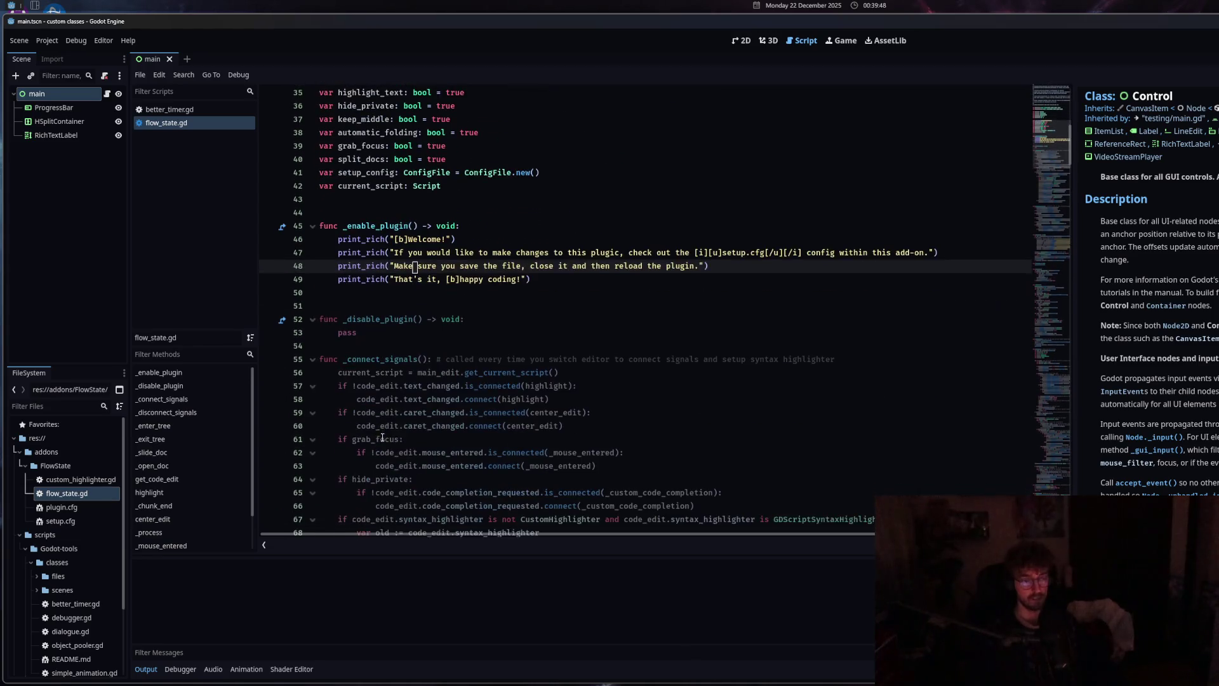
click(410, 319)
click(424, 266)
scroll(385, 431, up, 5)
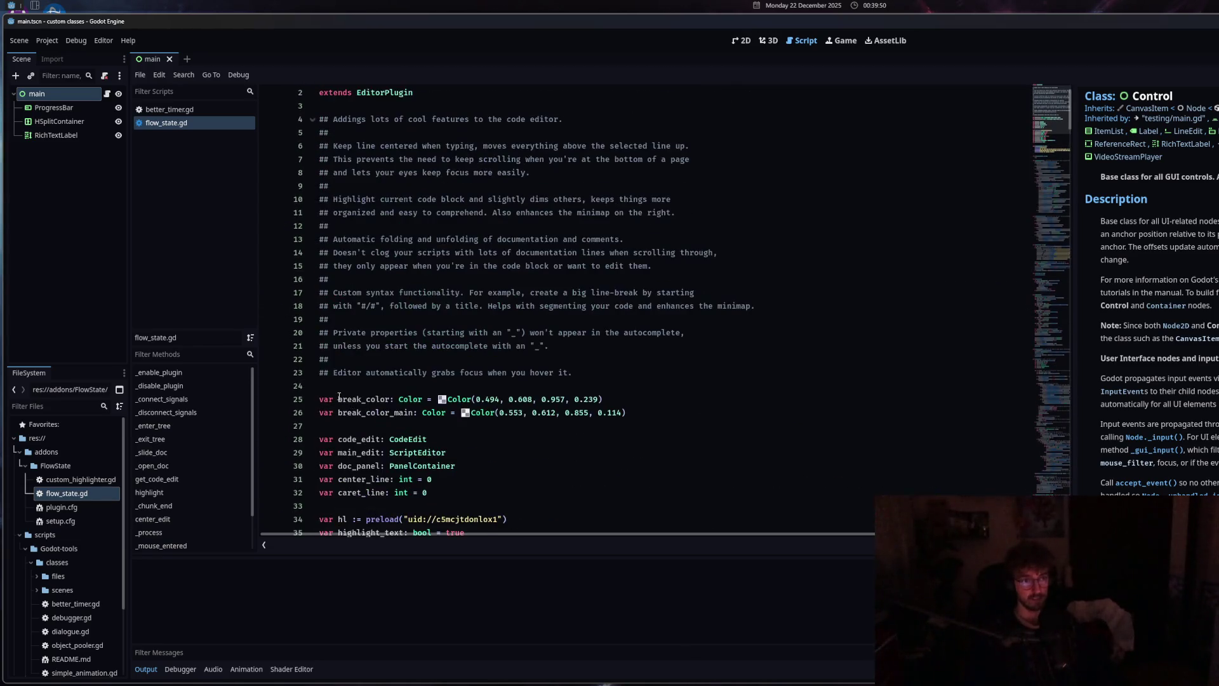
scroll(388, 459, down, 4)
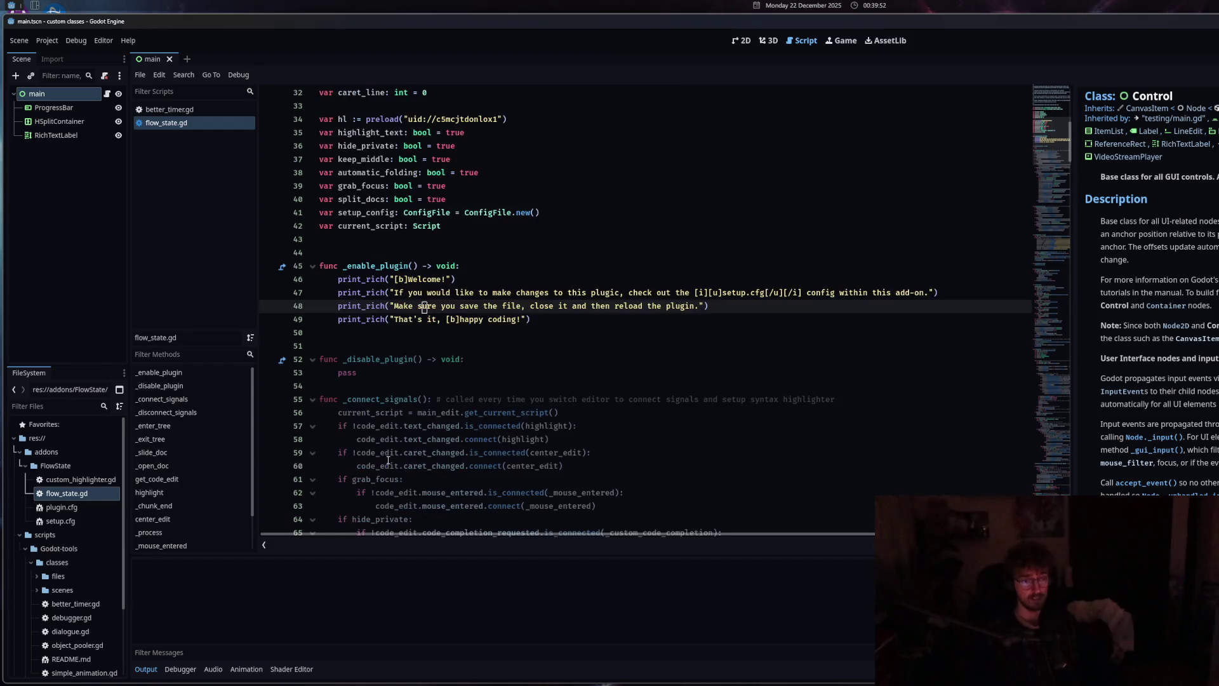
click(379, 375)
scroll(380, 377, up, 6)
click(384, 506)
scroll(387, 445, down, 7)
click(386, 332)
click(387, 385)
click(386, 331)
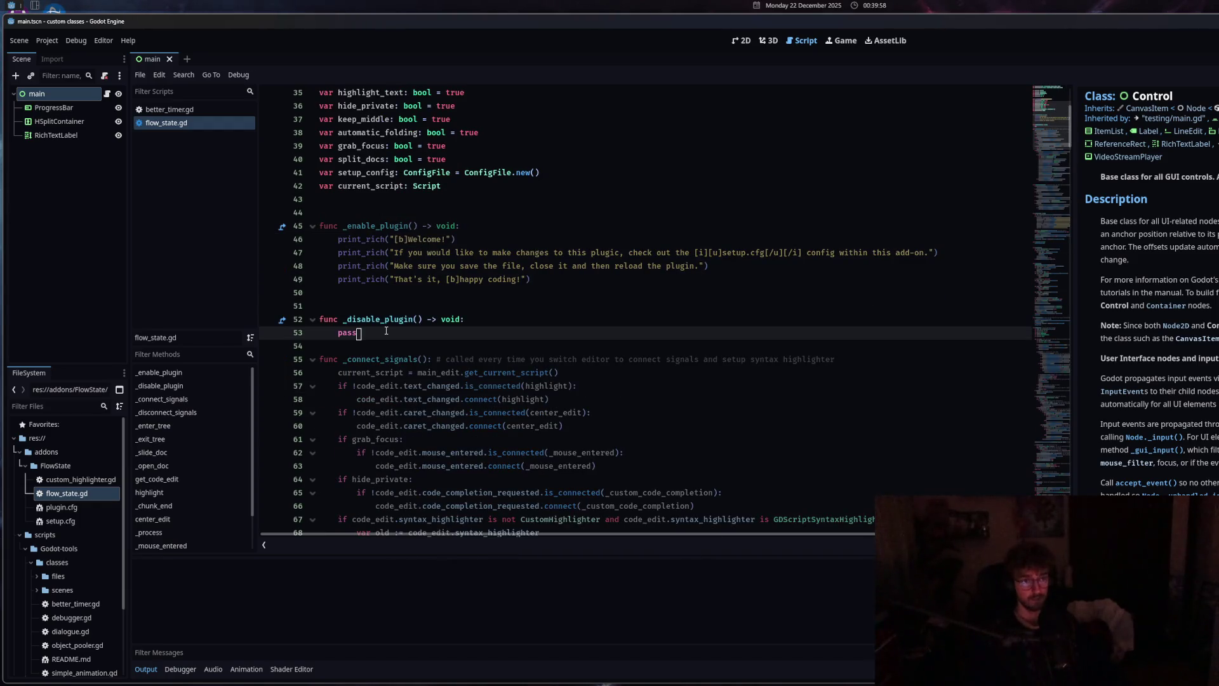
Check the line 48 string, the grab_focus check and the line 49 happy coding message
click(395, 265)
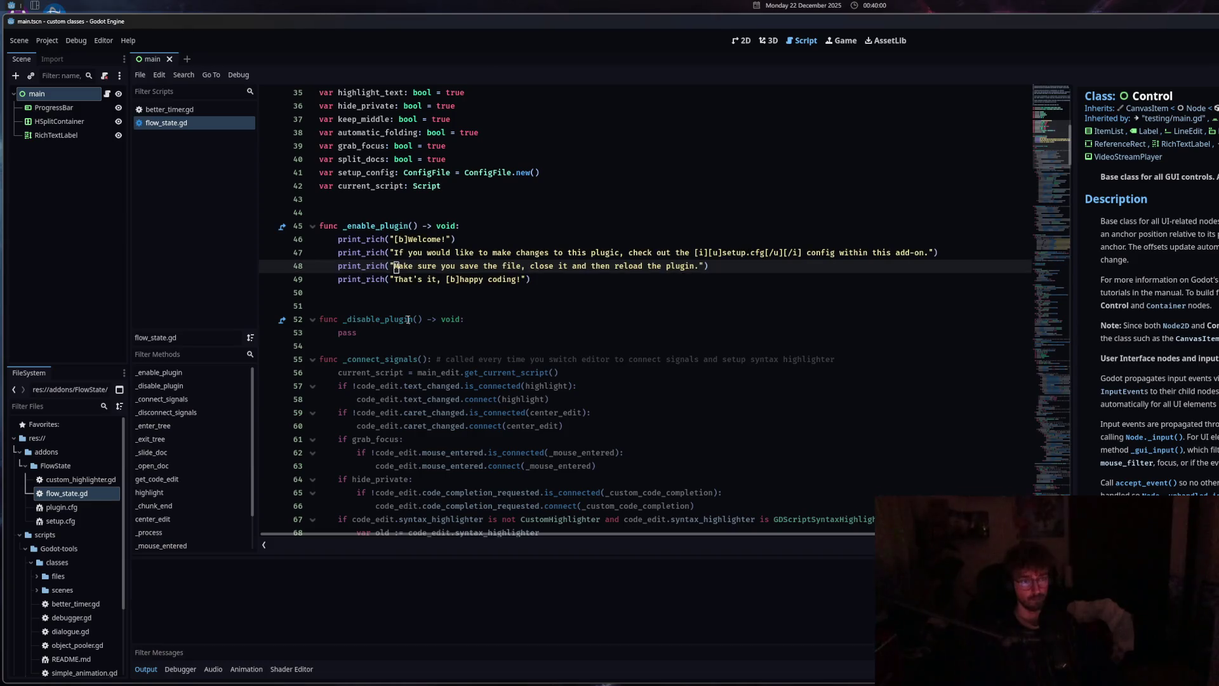
mouse_move(425, 431)
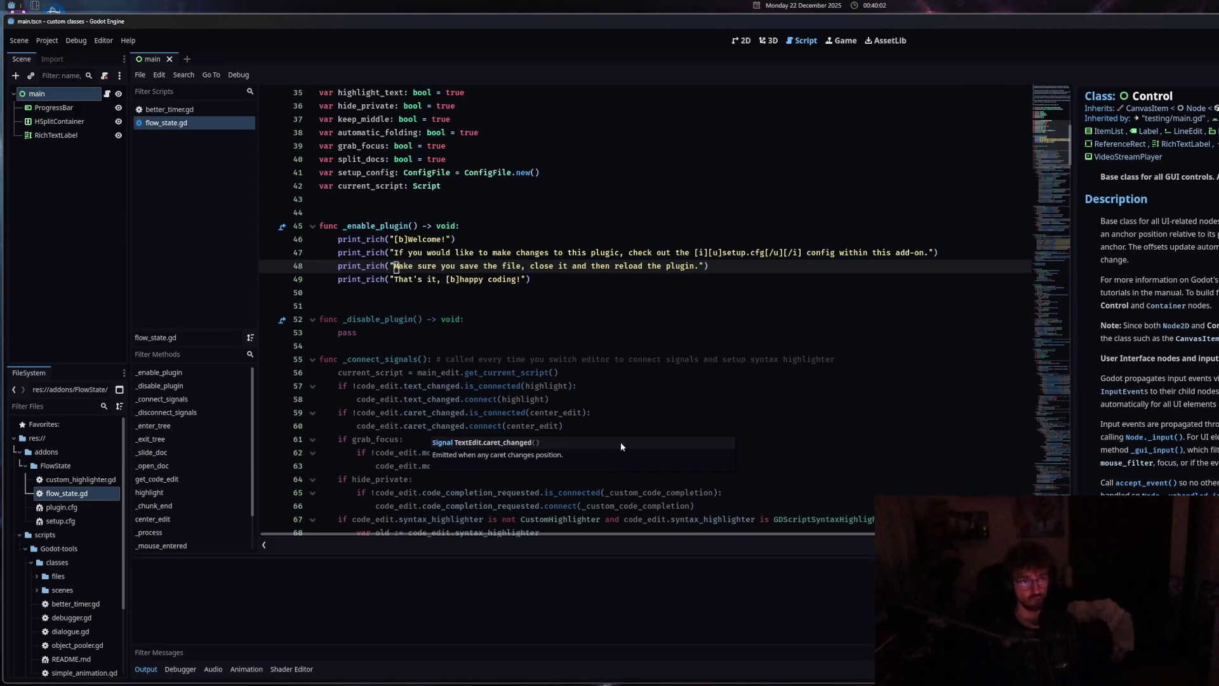
scroll(407, 434, down, 6)
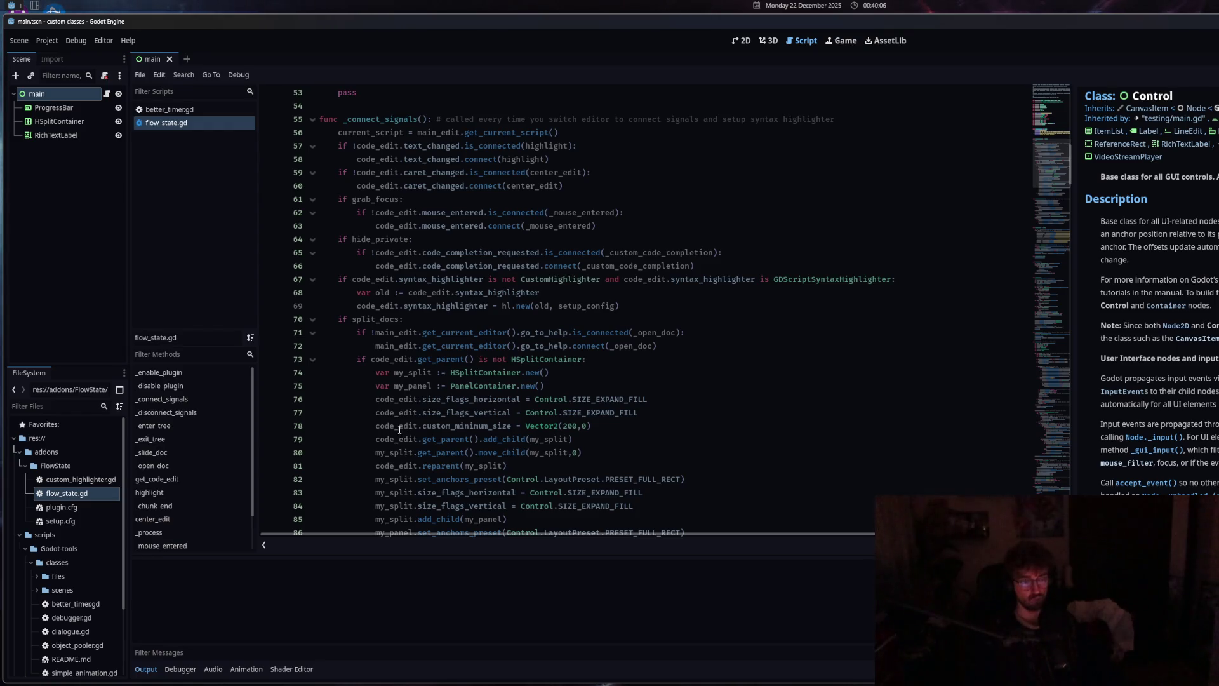
scroll(398, 428, up, 17)
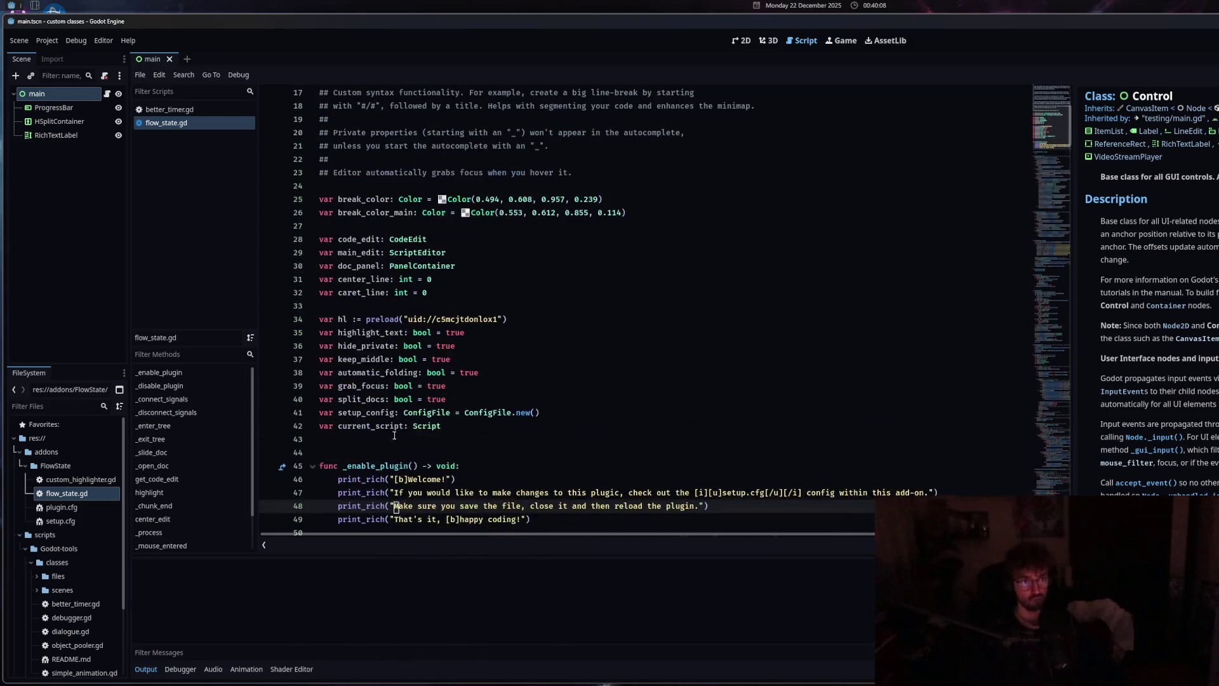
scroll(392, 428, down, 6)
scroll(391, 429, up, 6)
scroll(445, 451, down, 12)
click(474, 405)
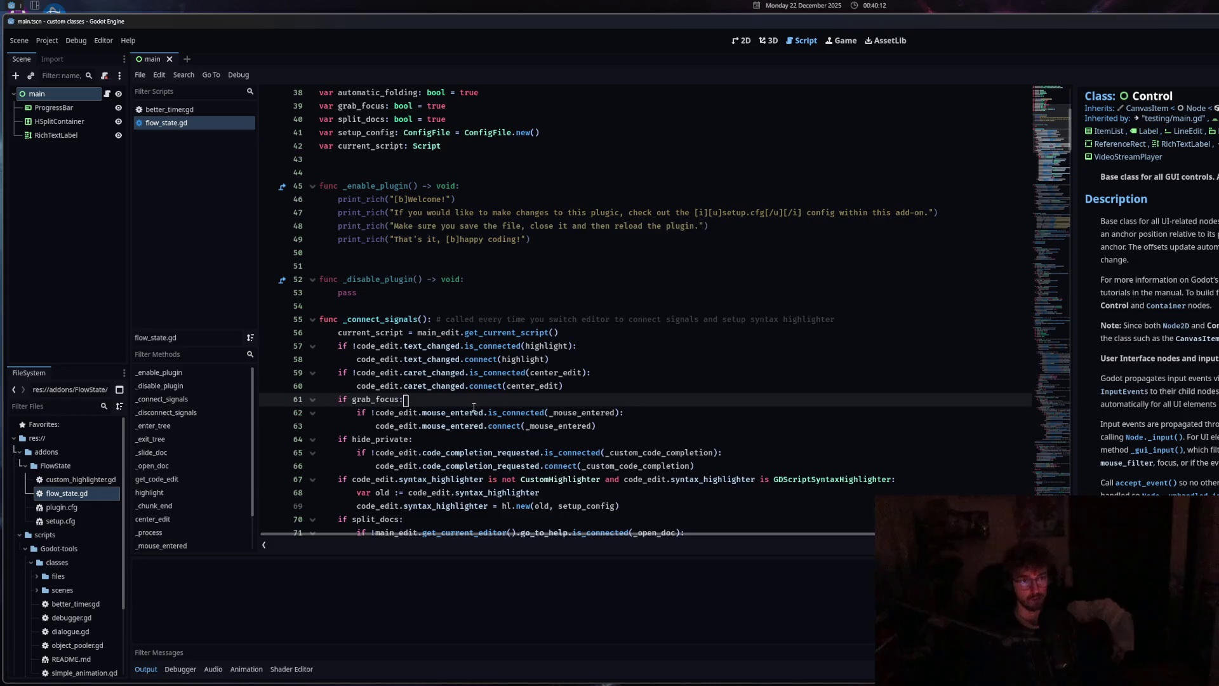
click(386, 292)
click(414, 239)
scroll(441, 424, up, 4)
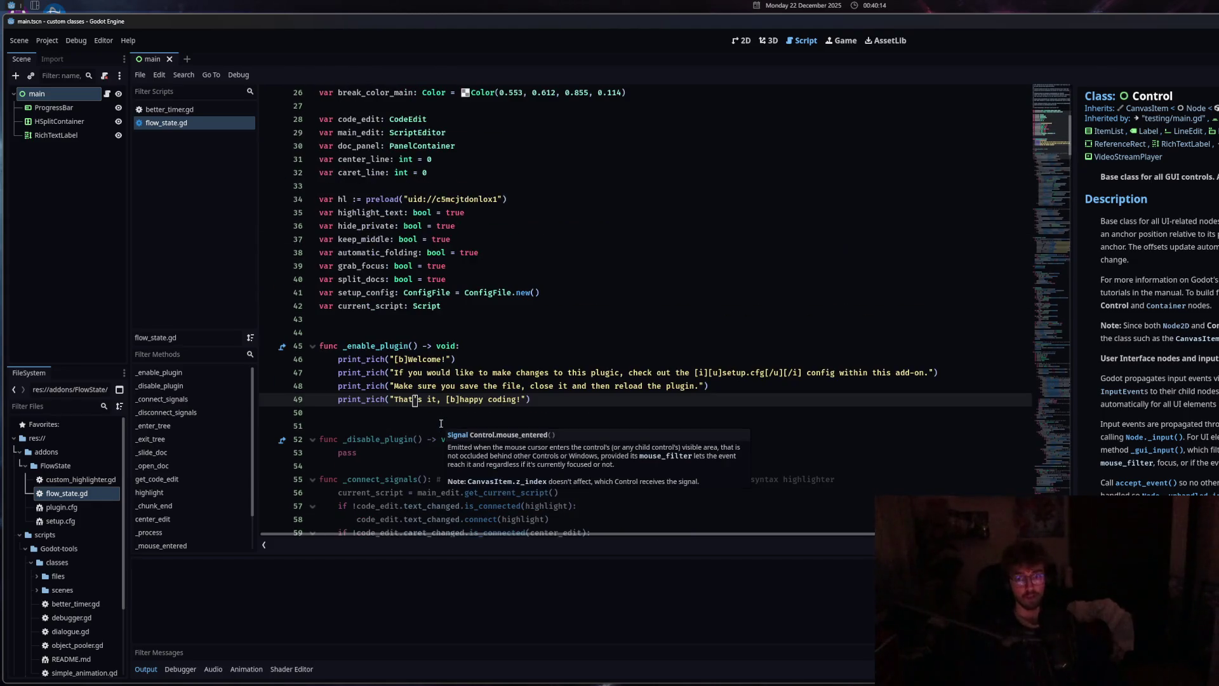
scroll(441, 424, down, 6)
Open custom_highlighter.gd from addons/FlowState in the script editor
click(108, 479)
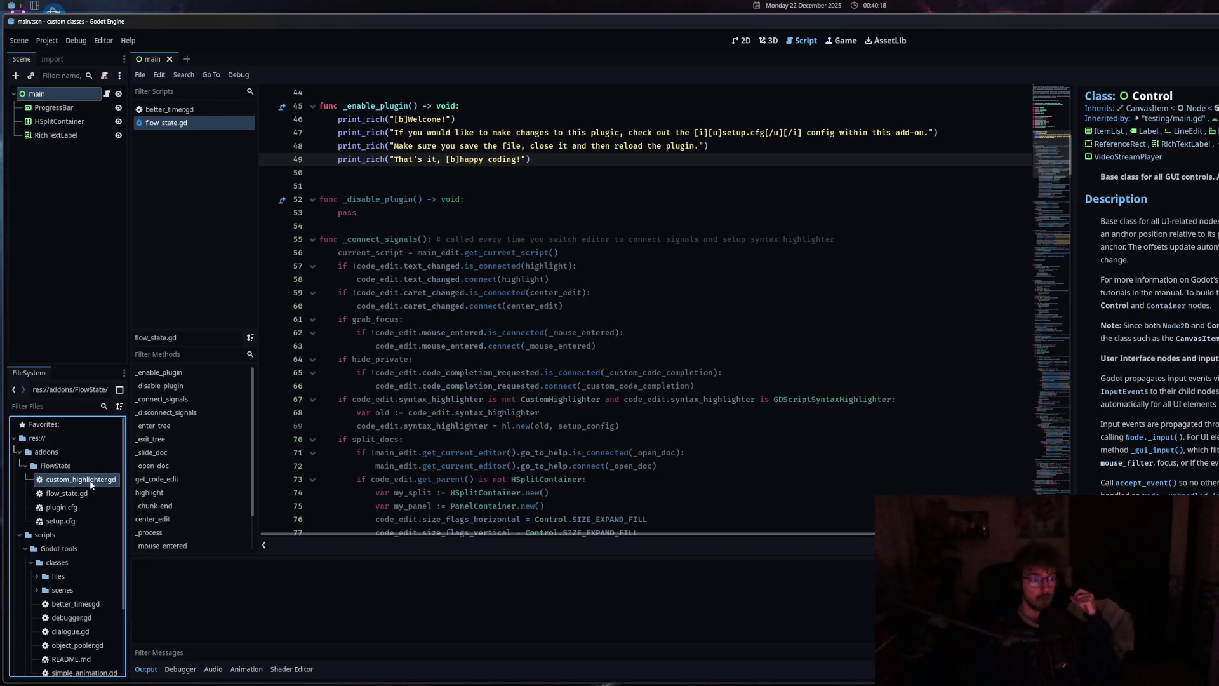
click(564, 441)
scroll(563, 446, down, 8)
scroll(564, 446, up, 7)
click(564, 441)
Look over custom_highlighter.gd's _init function and its separator_color and transparency config lines
click(518, 292)
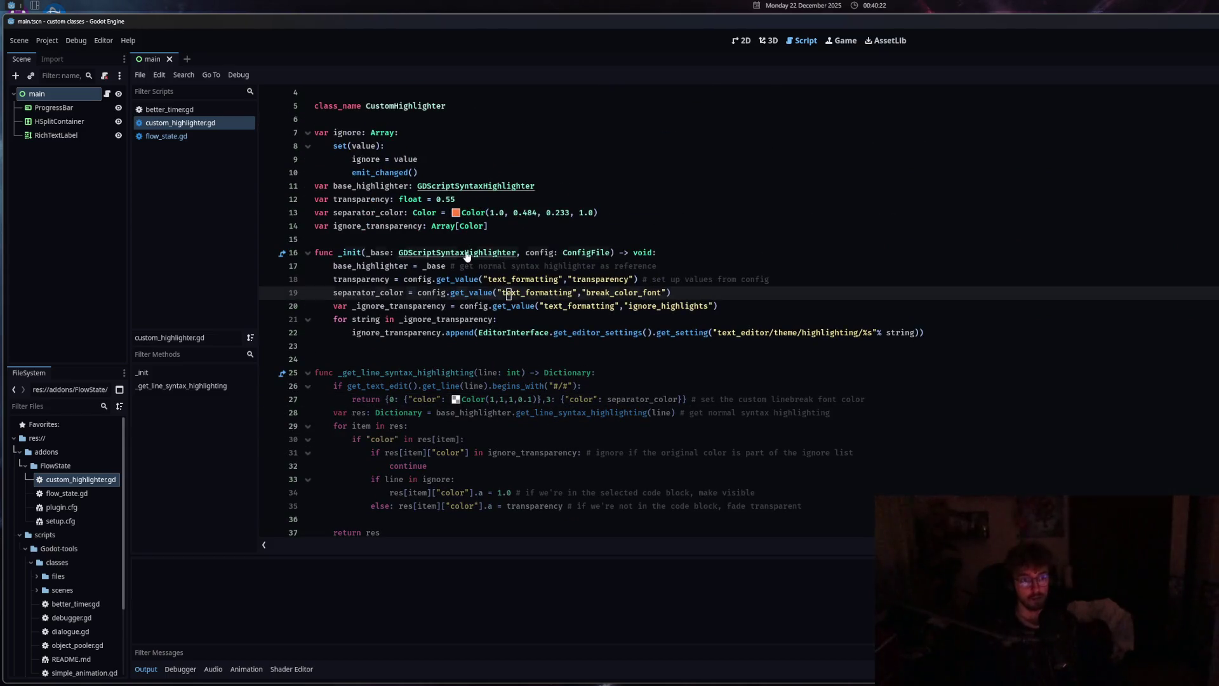
click(317, 253)
mouse_move(1215, 259)
mouse_down()
mouse_move(976, 259)
mouse_move(1216, 260)
mouse_up()
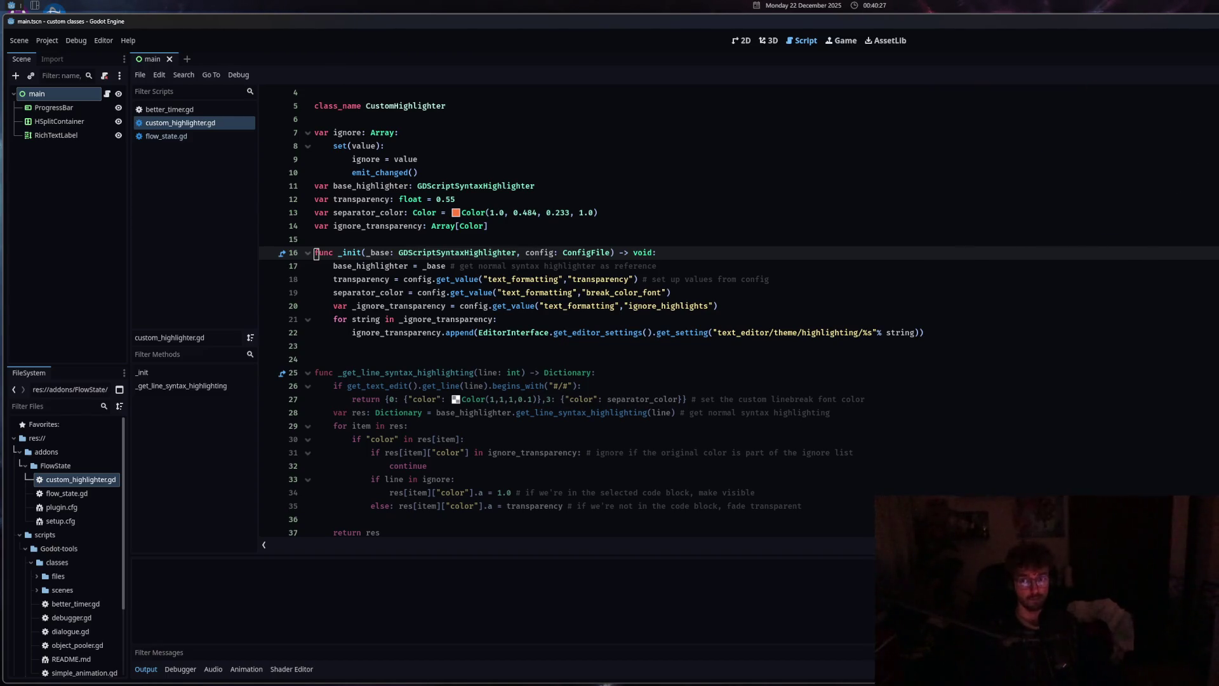
click(551, 357)
scroll(551, 357, down, 10)
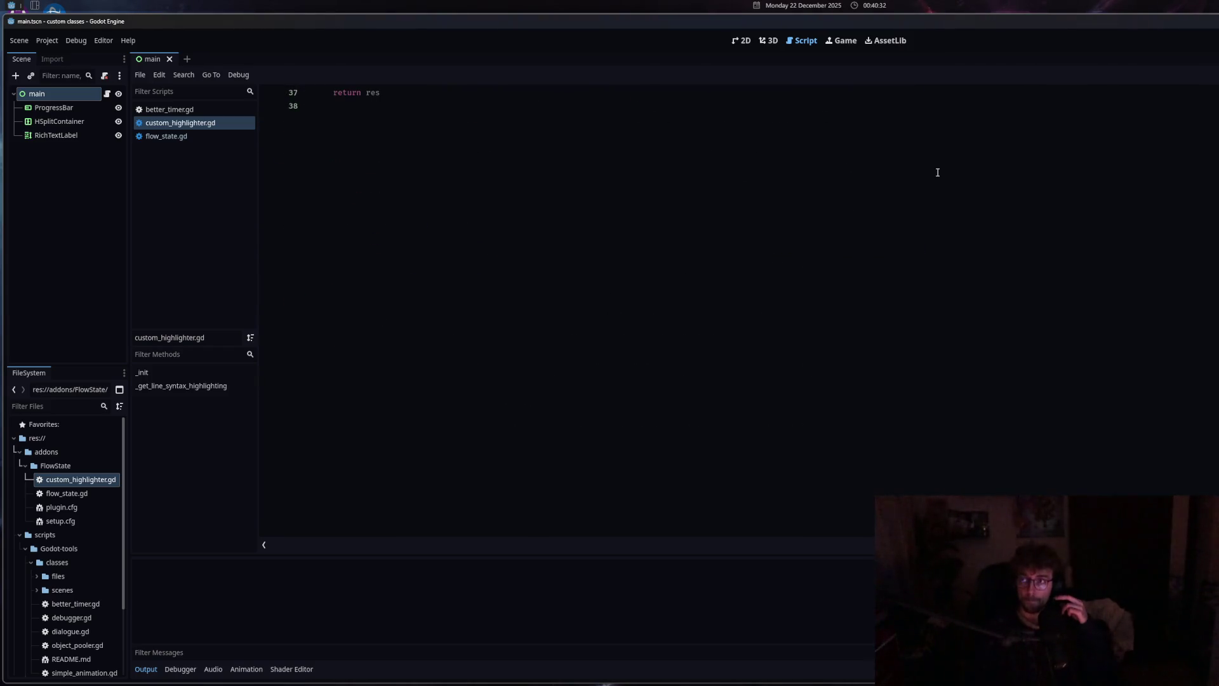
click(482, 170)
scroll(481, 169, up, 12)
click(448, 318)
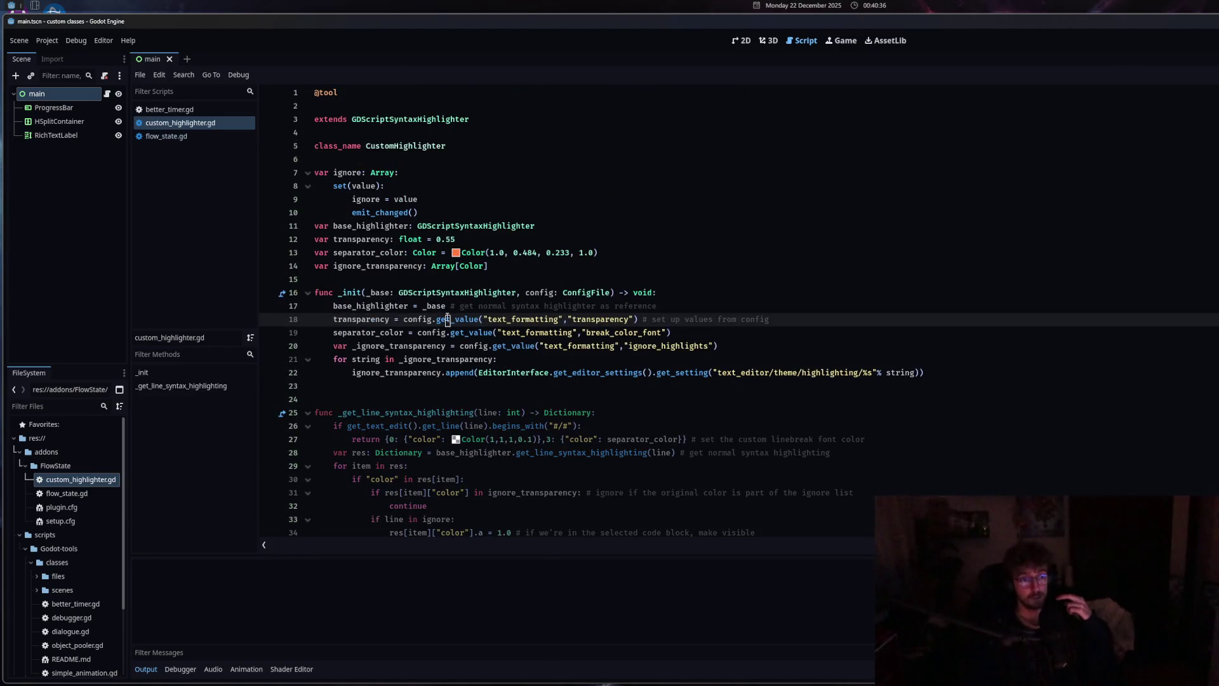
Return to flow_state.gd with the class documentation panel hidden, then switch to better_timer.gd
click(166, 136)
scroll(1055, 238, down, 20)
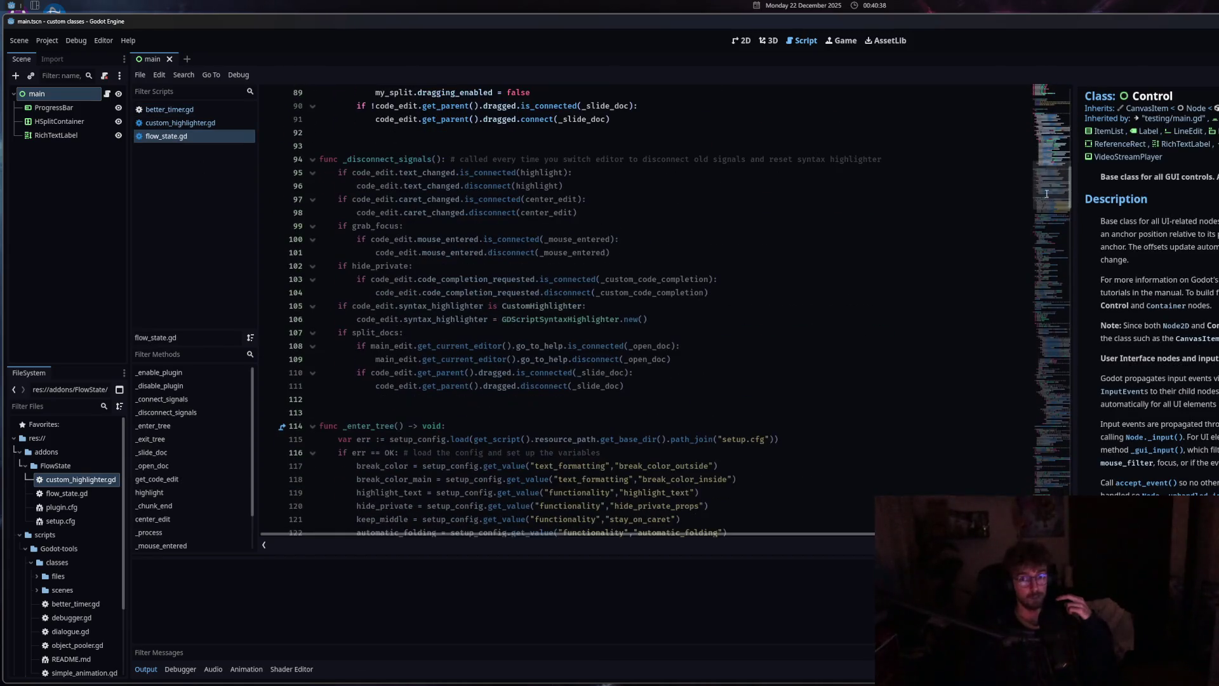
click(1074, 238)
scroll(1016, 283, down, 2)
scroll(1016, 284, down, 2)
click(1016, 281)
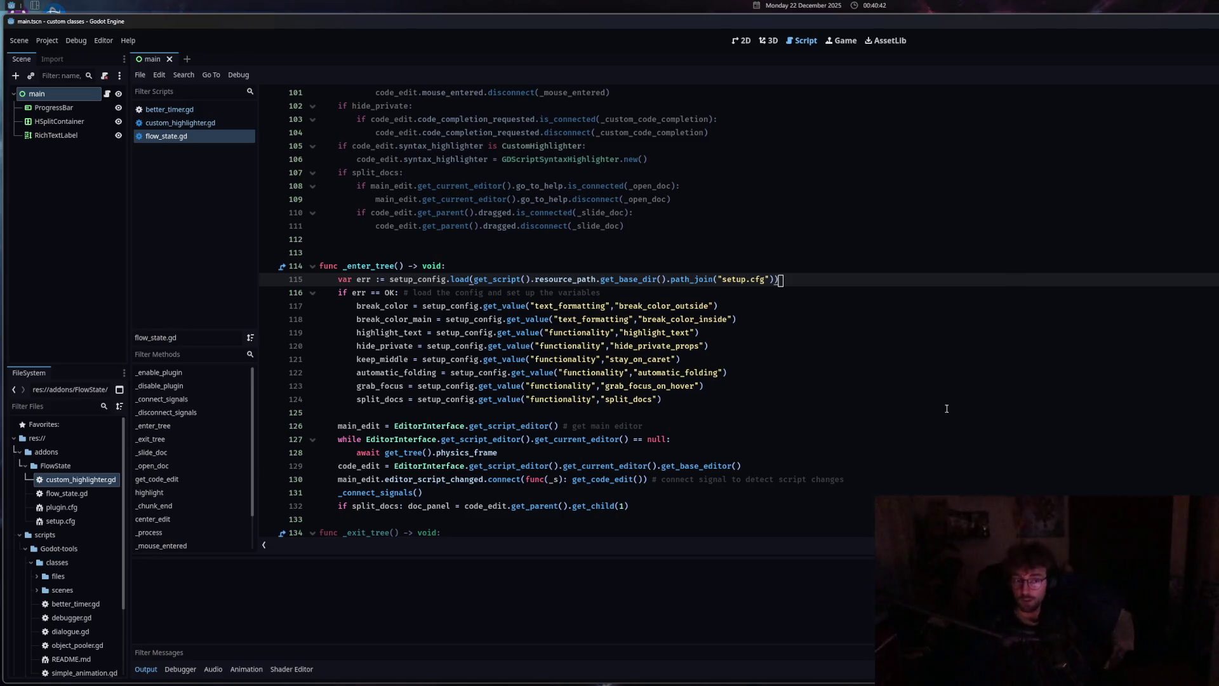
scroll(572, 381, up, 12)
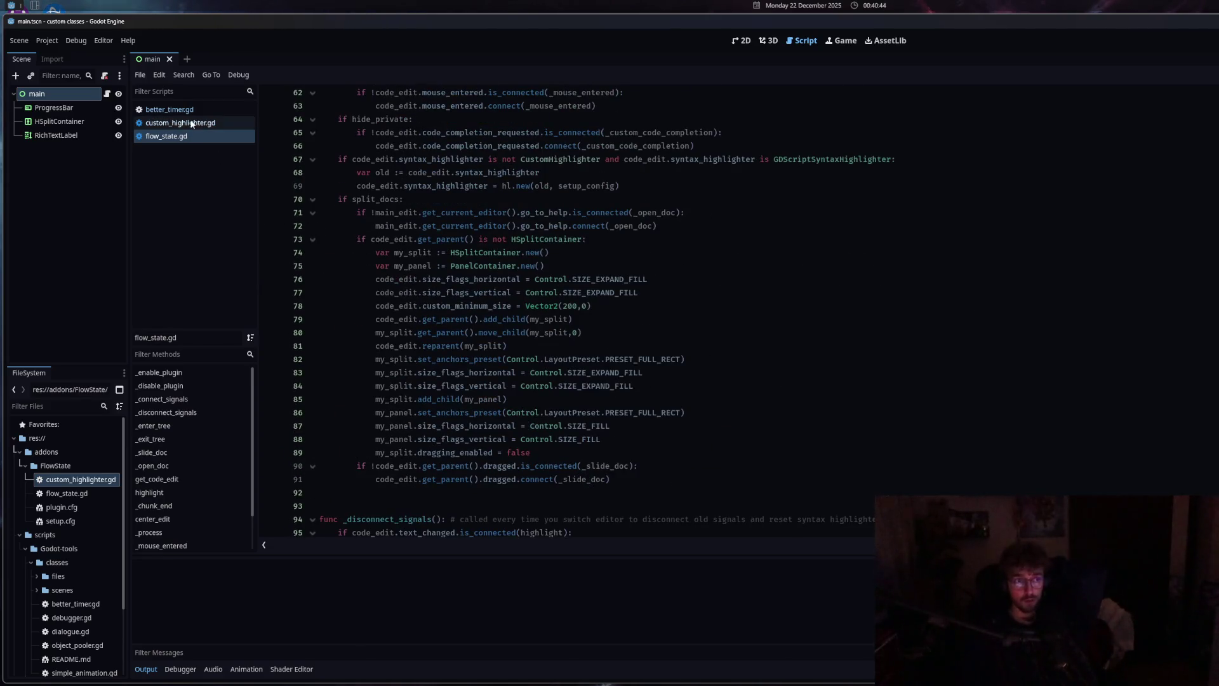
click(170, 109)
scroll(442, 287, up, 11)
Inspect better_timer.gd's time_elapsed setter, the BetterTimer class name and connected_progress_bars on line 20
click(400, 239)
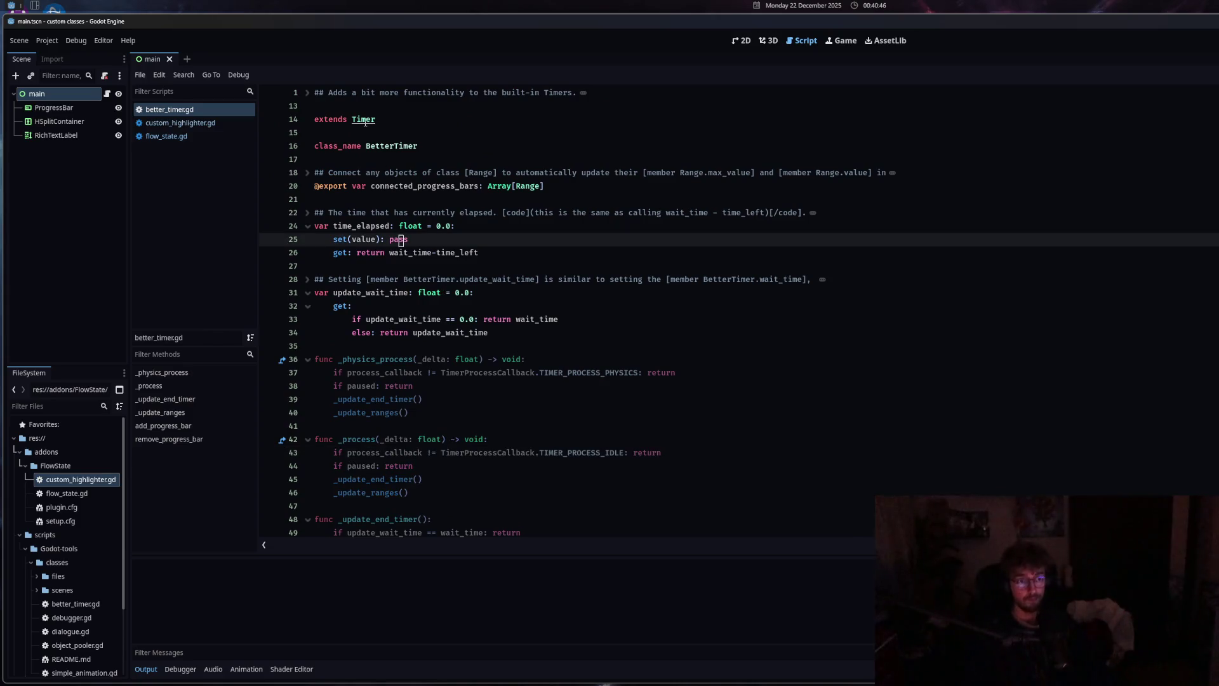
click(390, 147)
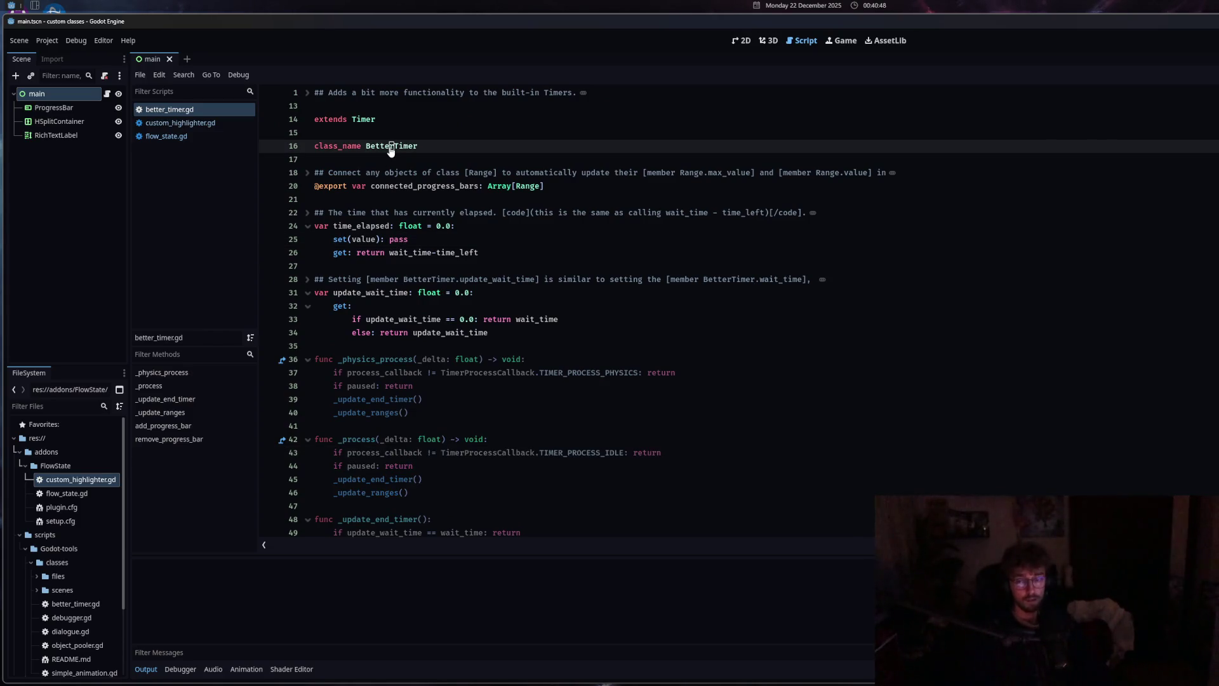
click(396, 186)
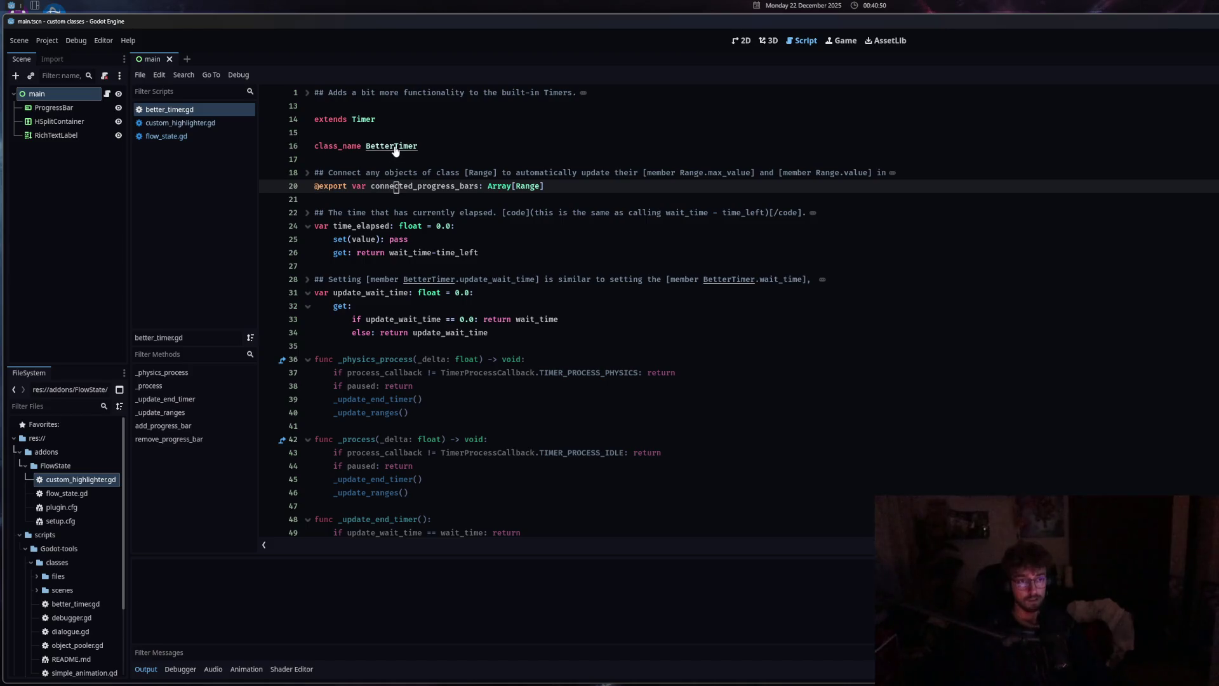
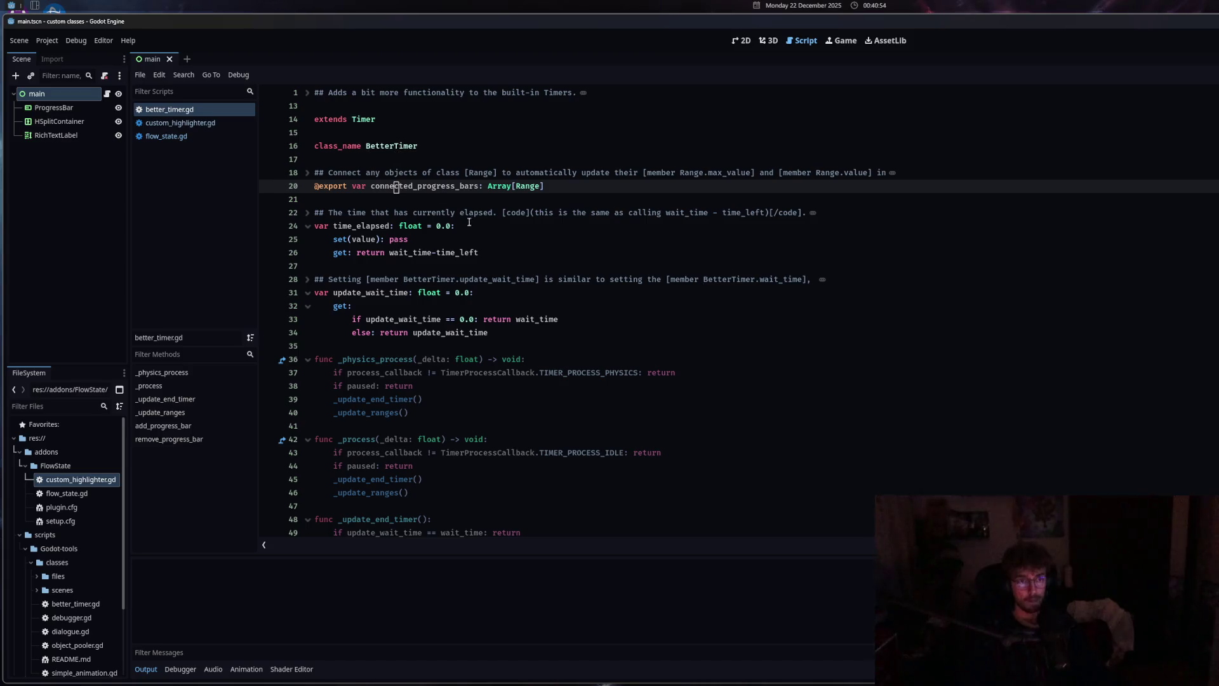
From better_timer.gd, select the main node in the scene tree and open the Create New Node dialog
click(407, 239)
click(558, 133)
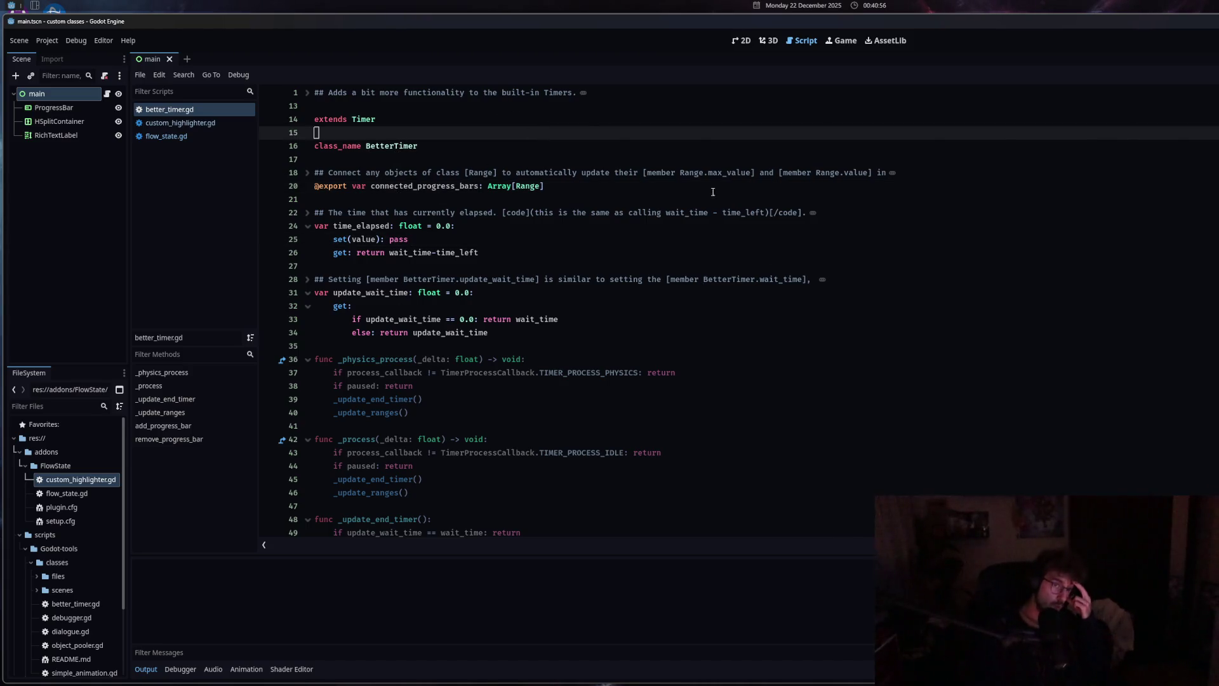
click(572, 351)
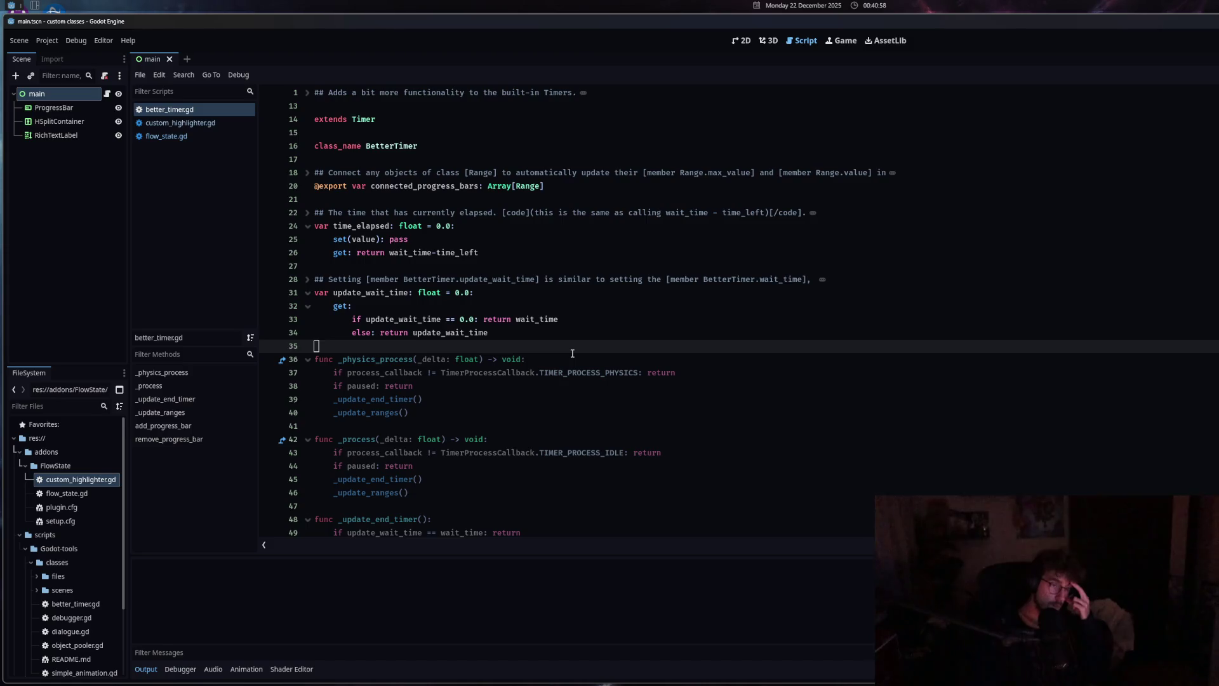
click(59, 100)
key(ctrl+a)
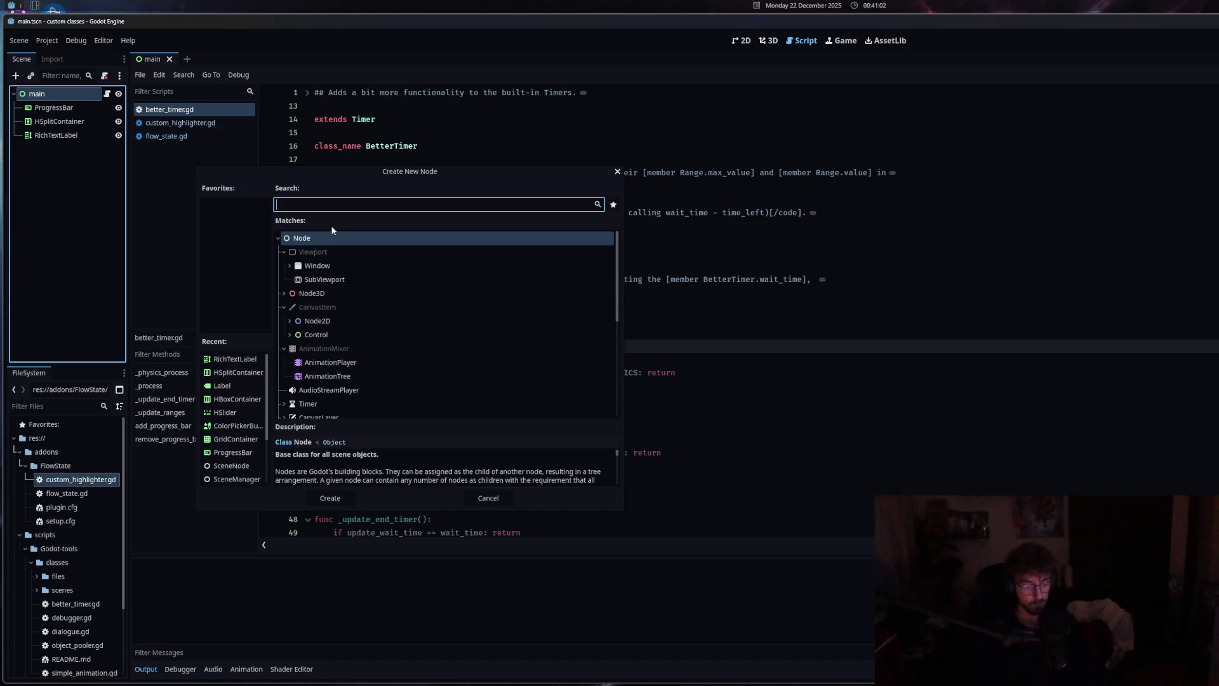
Search 'better', select BetterTimer and open its class documentation page
text(better)
click(344, 264)
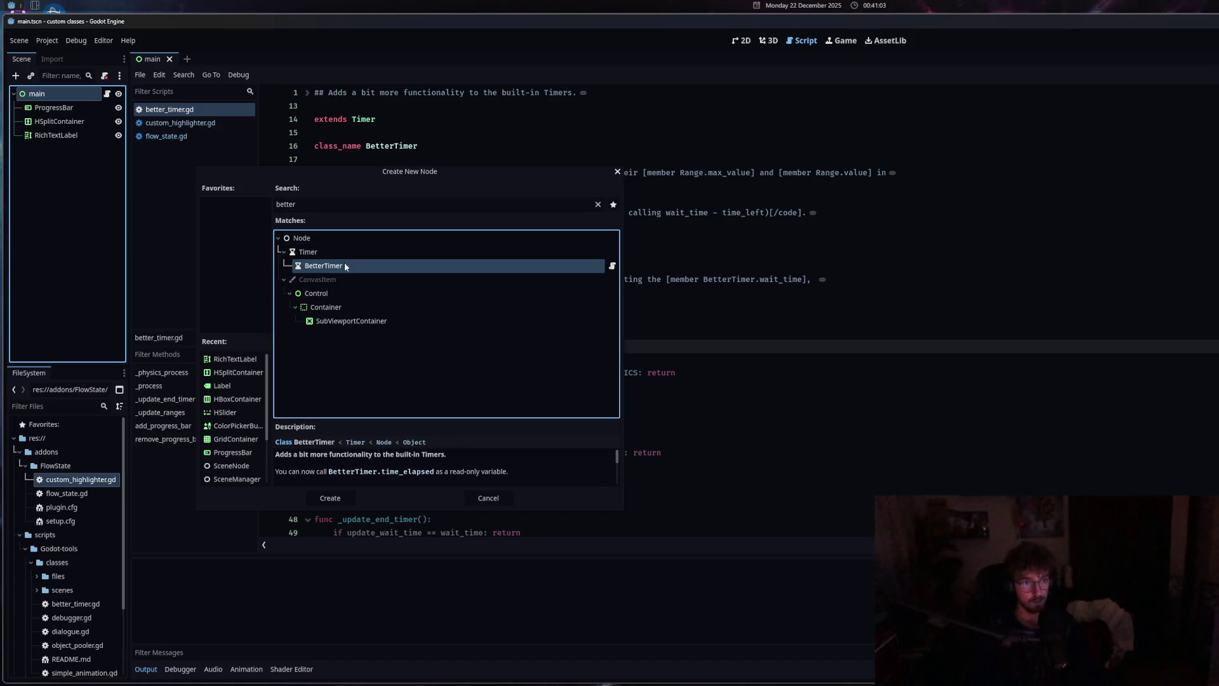
click(301, 442)
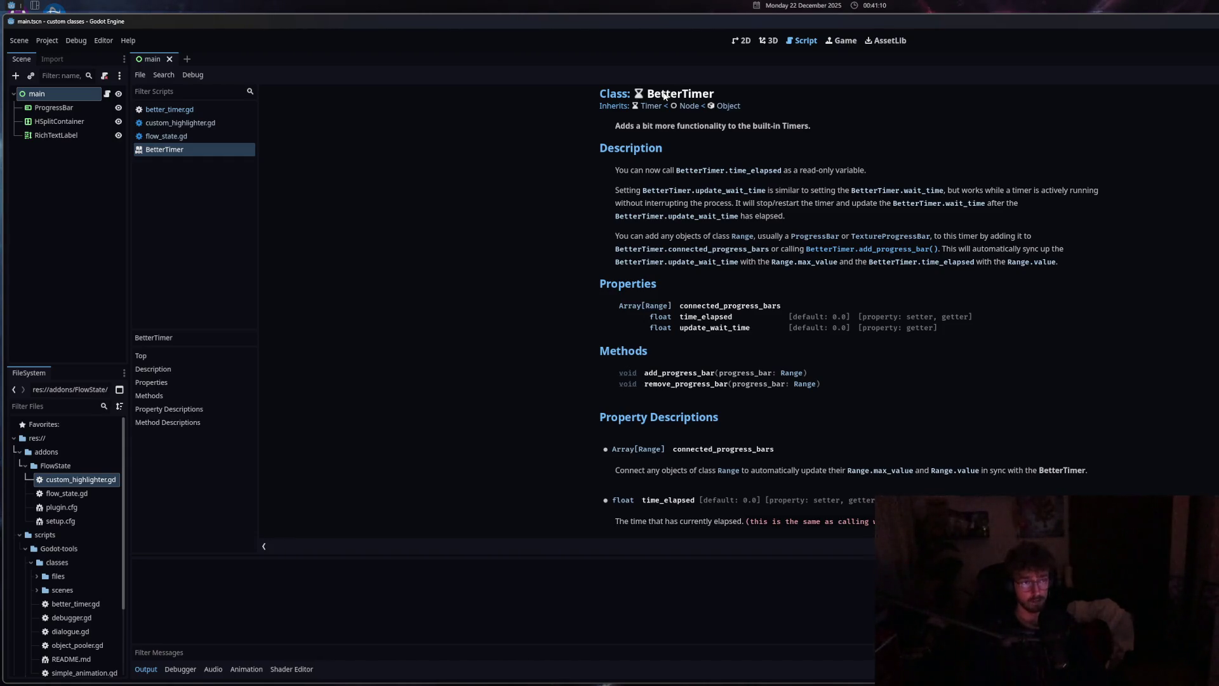
Look over the BetterTimer help page title, then close the help page
mouse_move(643, 94)
mouse_down()
mouse_move(728, 96)
mouse_move(648, 94)
mouse_up()
click(729, 100)
middle_click(203, 152)
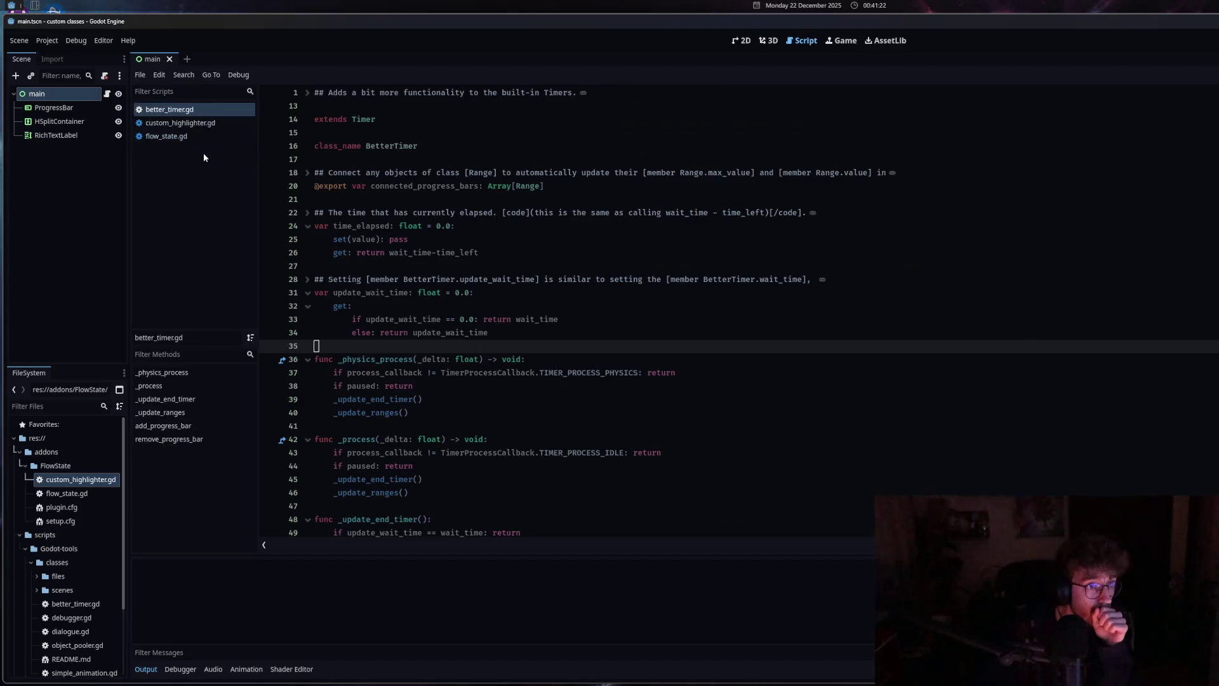
Switch from better_timer.gd through flow_state.gd to custom_highlighter.gd
click(447, 333)
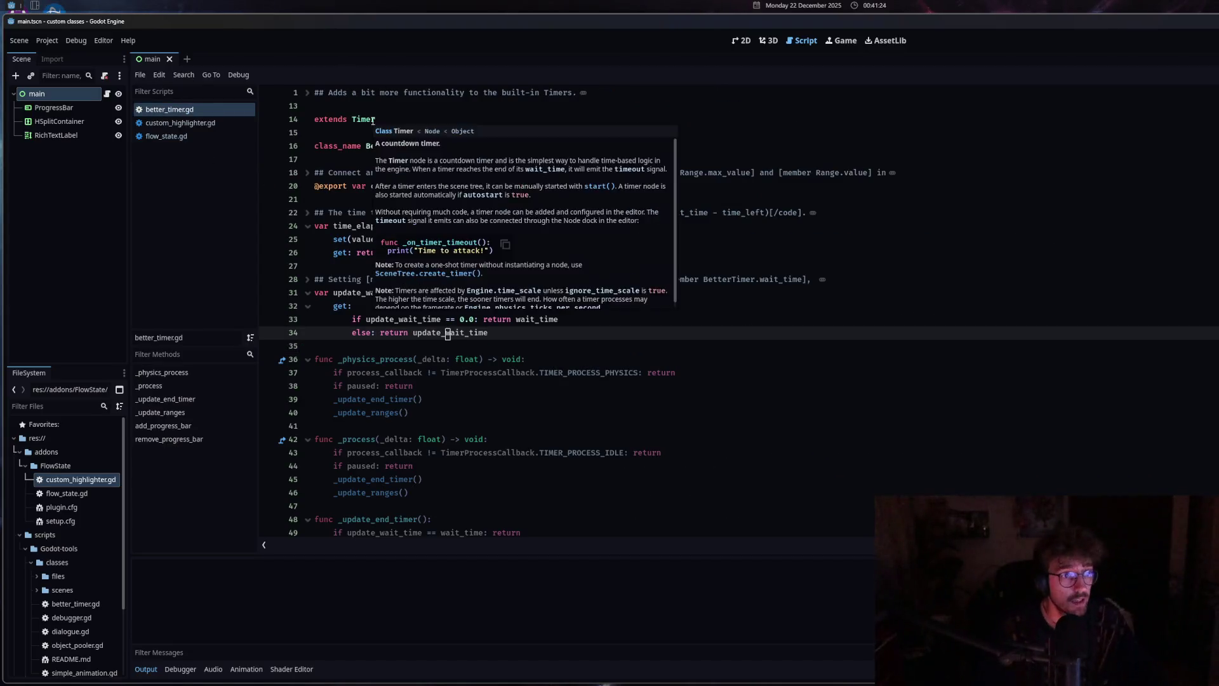
click(315, 119)
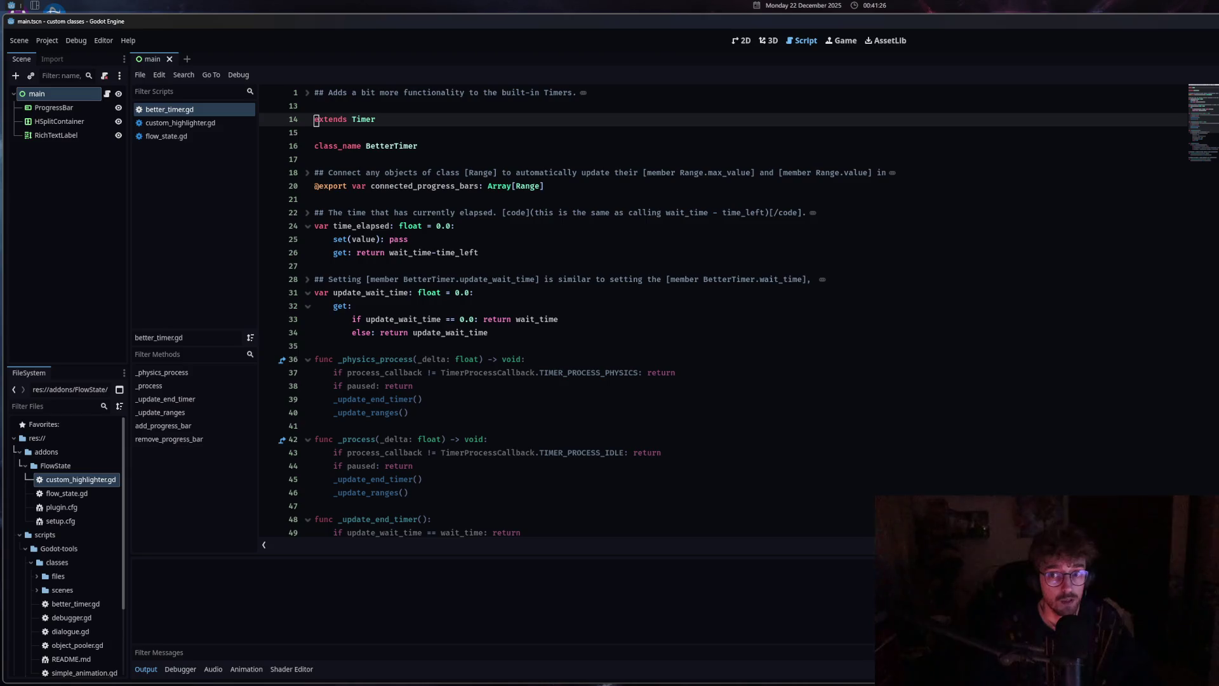
click(395, 146)
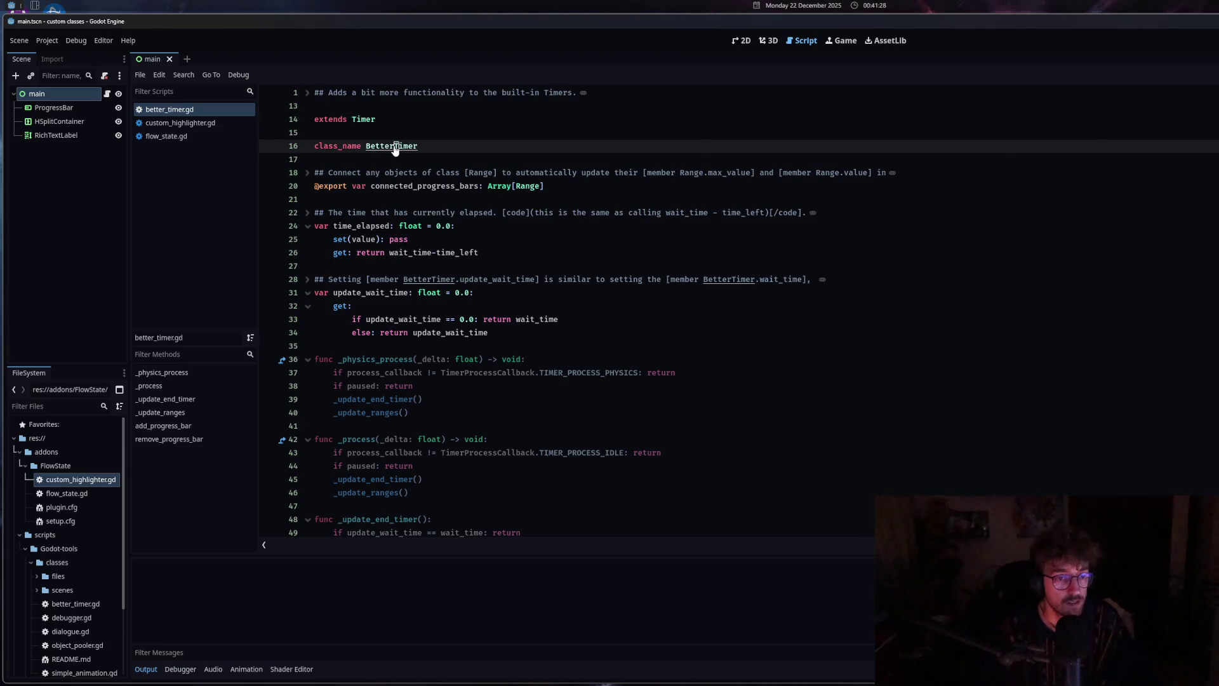
click(226, 133)
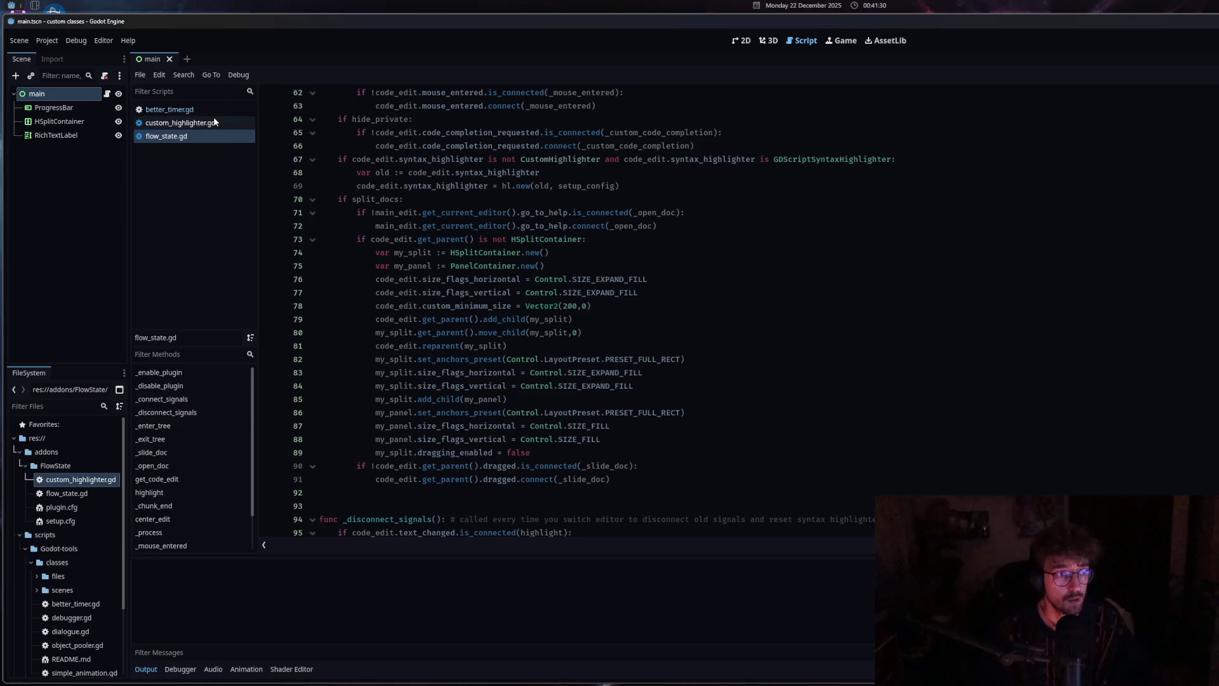
click(216, 123)
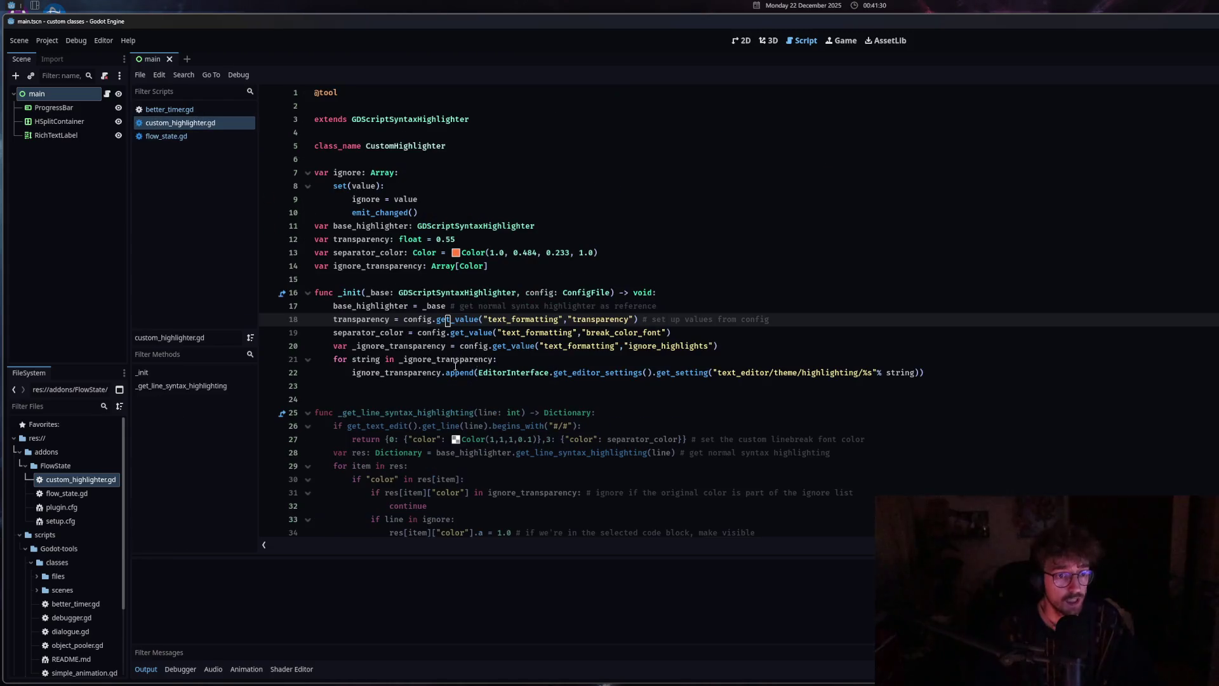
Add a temporary BetterTimer line after line 22, jump to its definition, and return
click(943, 374)
key(Return)
text(BetterTimer)
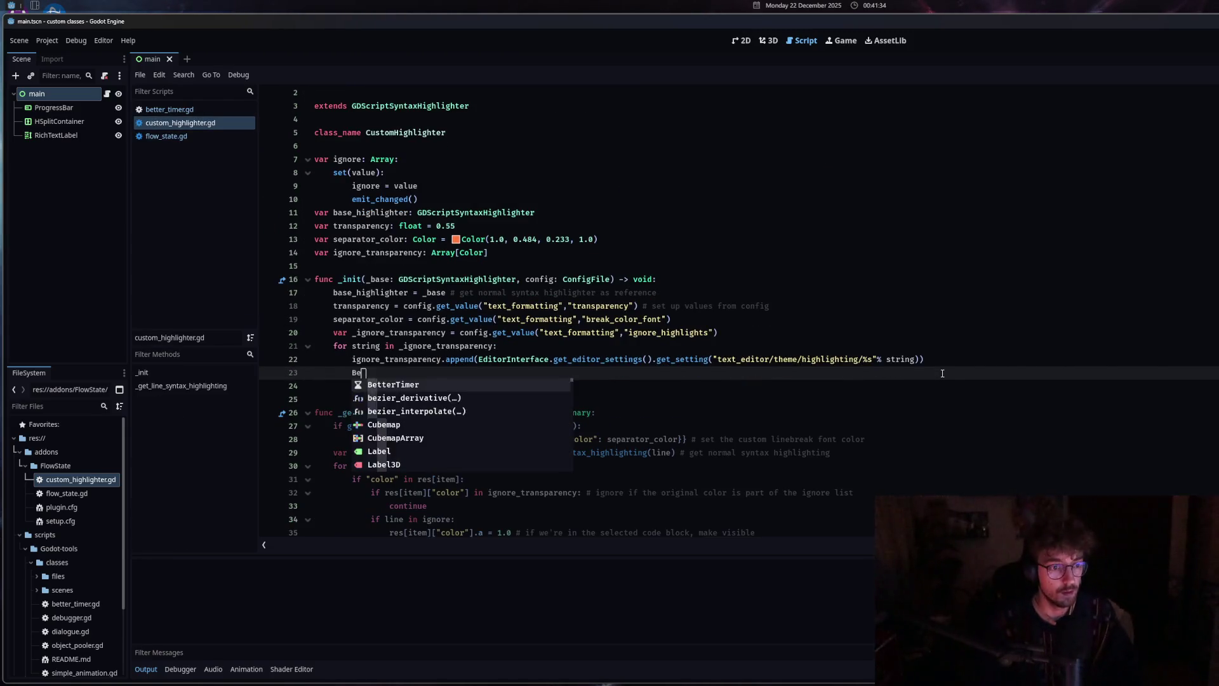
ctrl+click(390, 372)
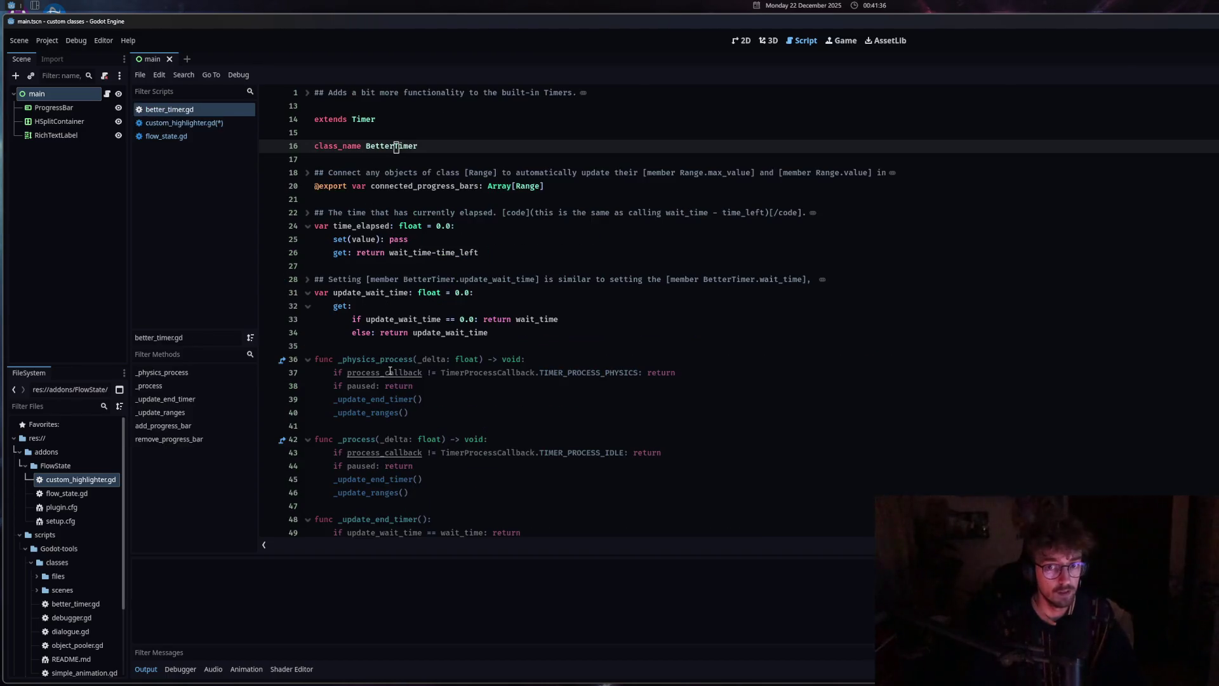
click(205, 135)
click(205, 123)
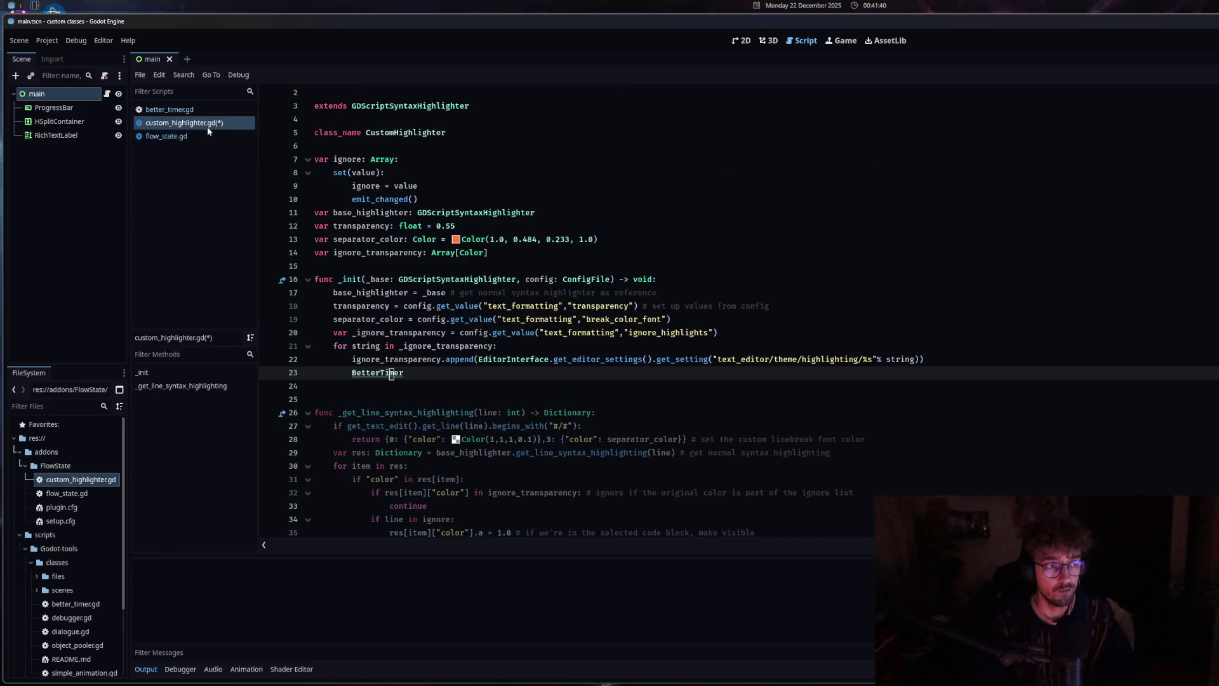
Delete the temporary BetterTimer line, save custom_highlighter.gd, and bring up the app launcher
drag(405, 373, 296, 373)
key(BackSpace)
key(BackSpace)
key(ctrl+s)
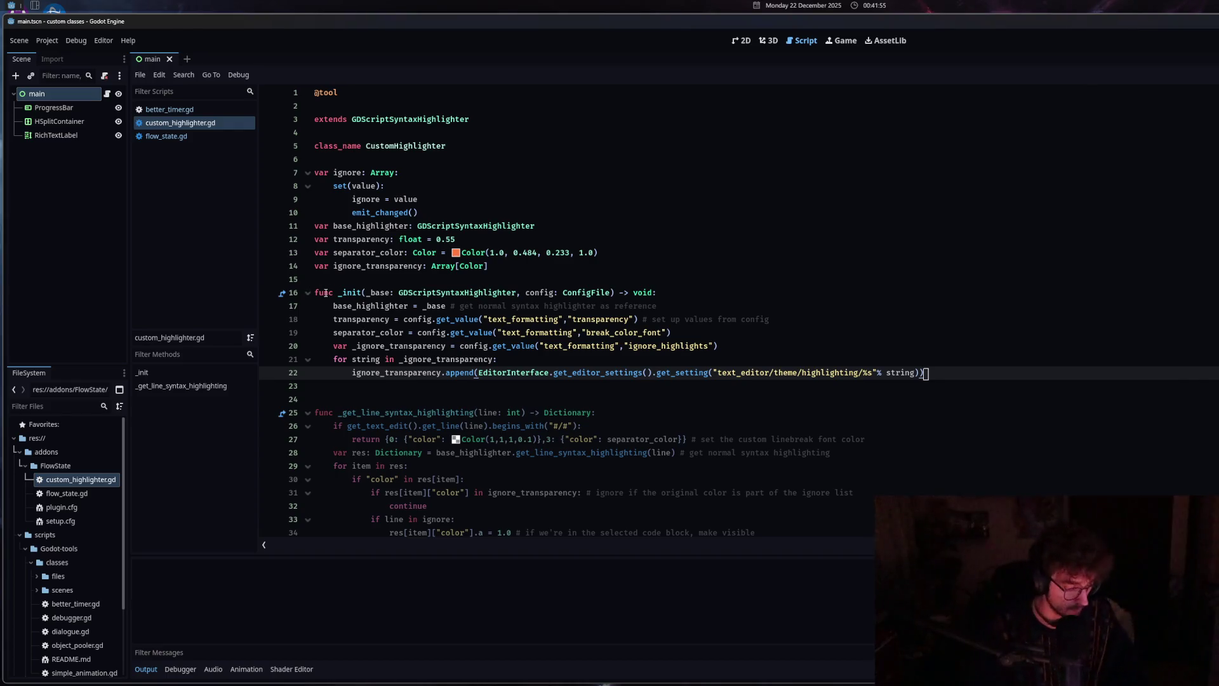
key(alt+space)
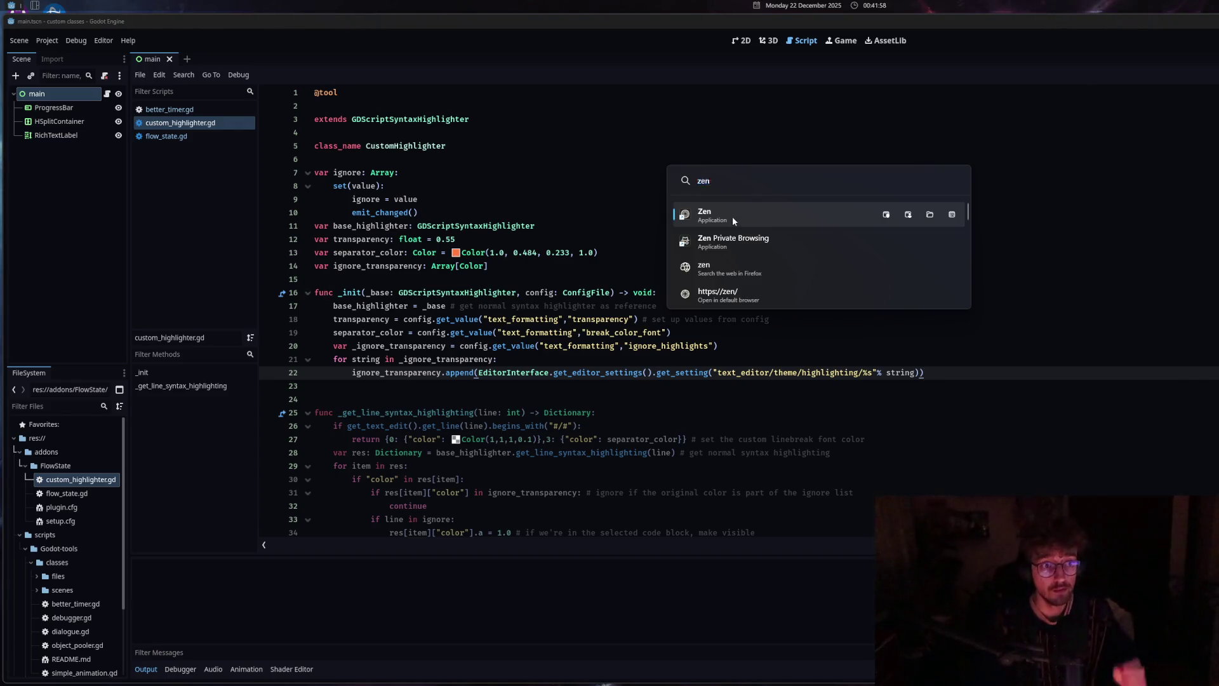
Launch Zen, switch to the ChatGPT tab, and dismiss the new-model announcement
click(733, 216)
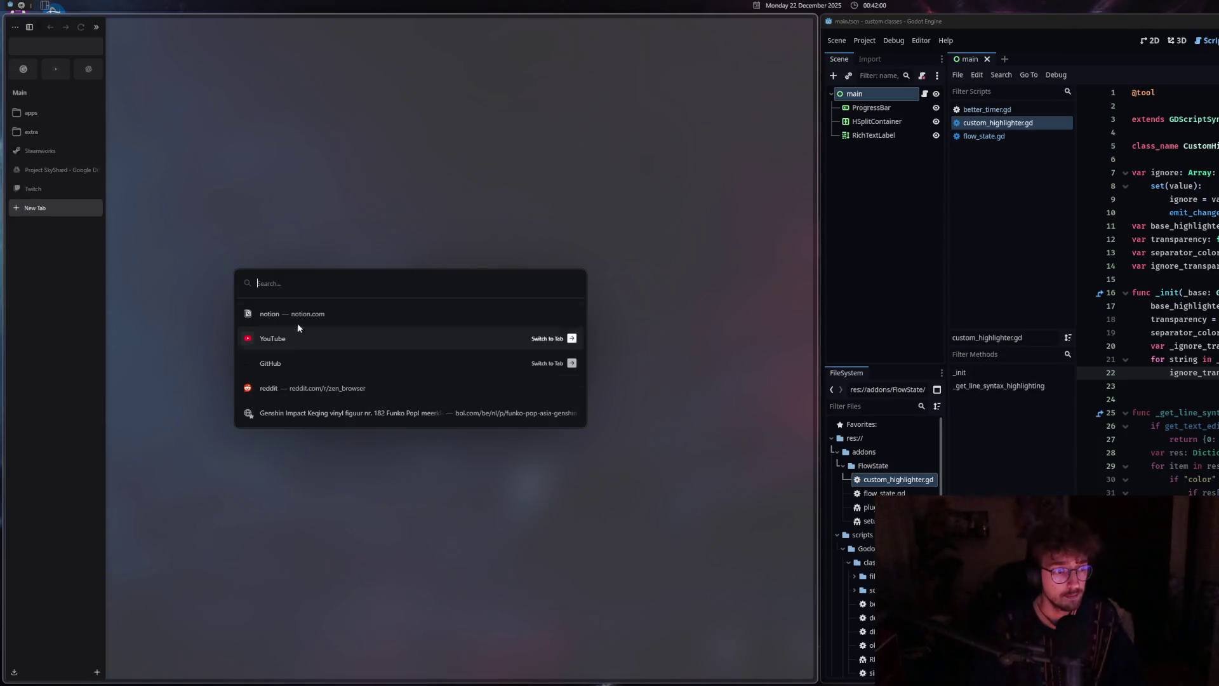
click(89, 71)
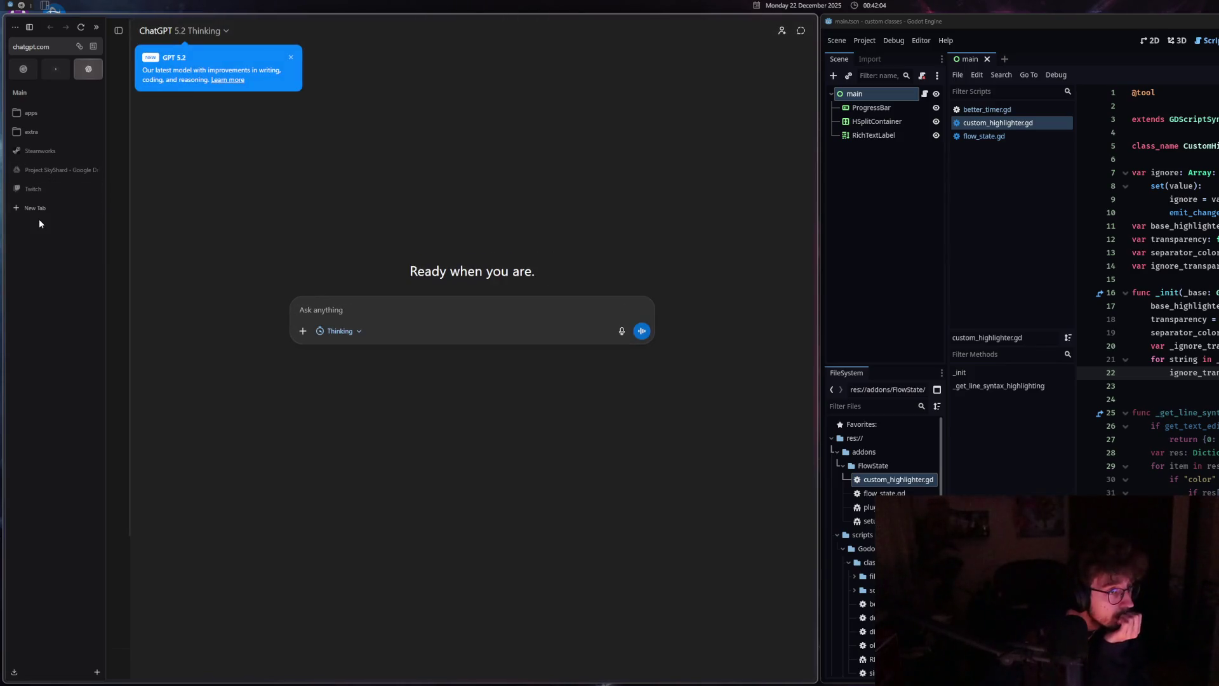
click(289, 58)
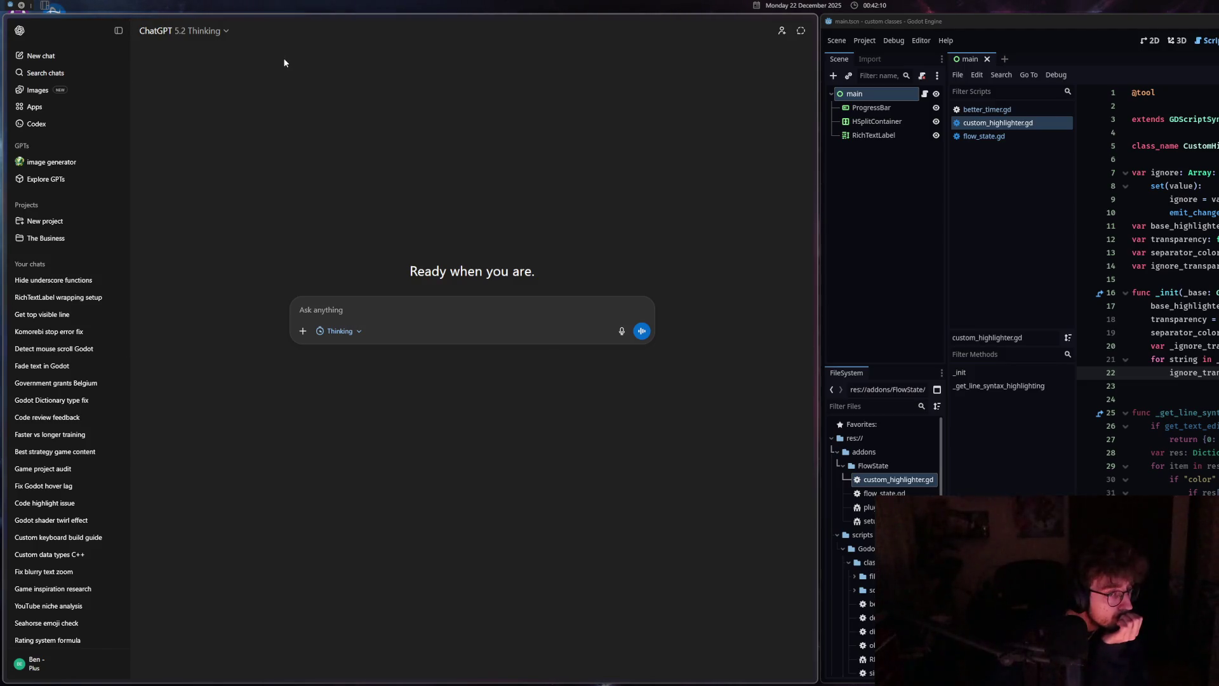
key(alt+Tab)
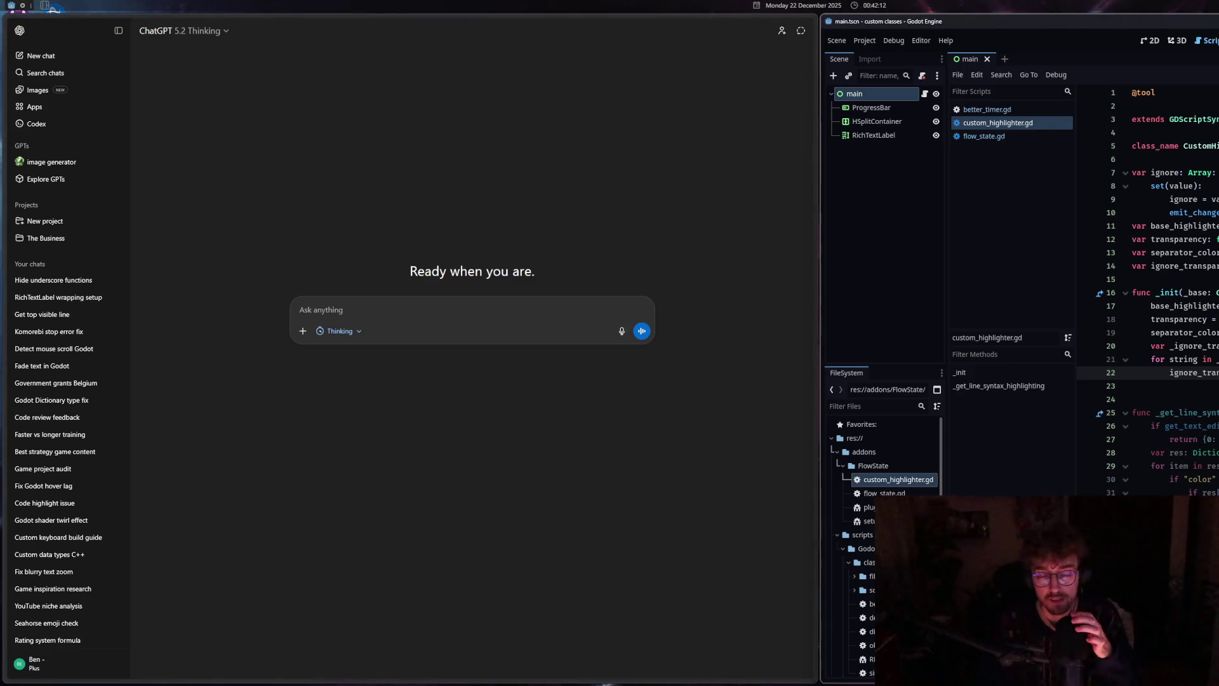
click(173, 246)
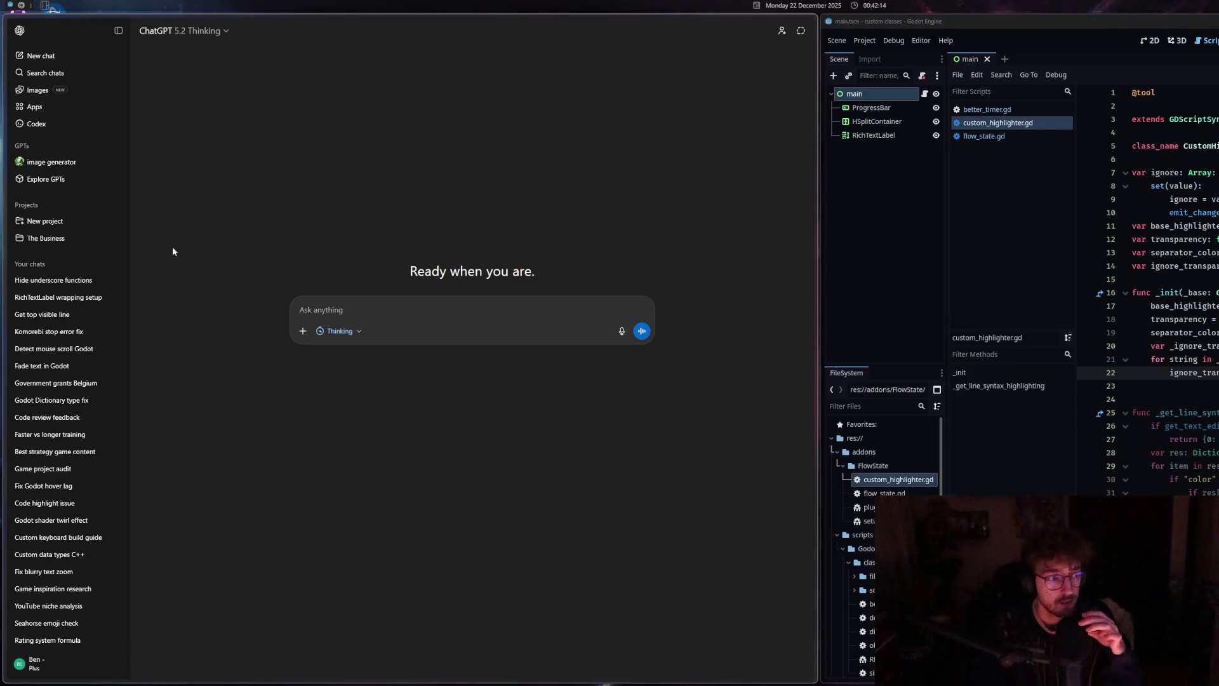
Browse the 'RichTextLabel wrapping setup' and 'Get top visible line' chats
click(62, 303)
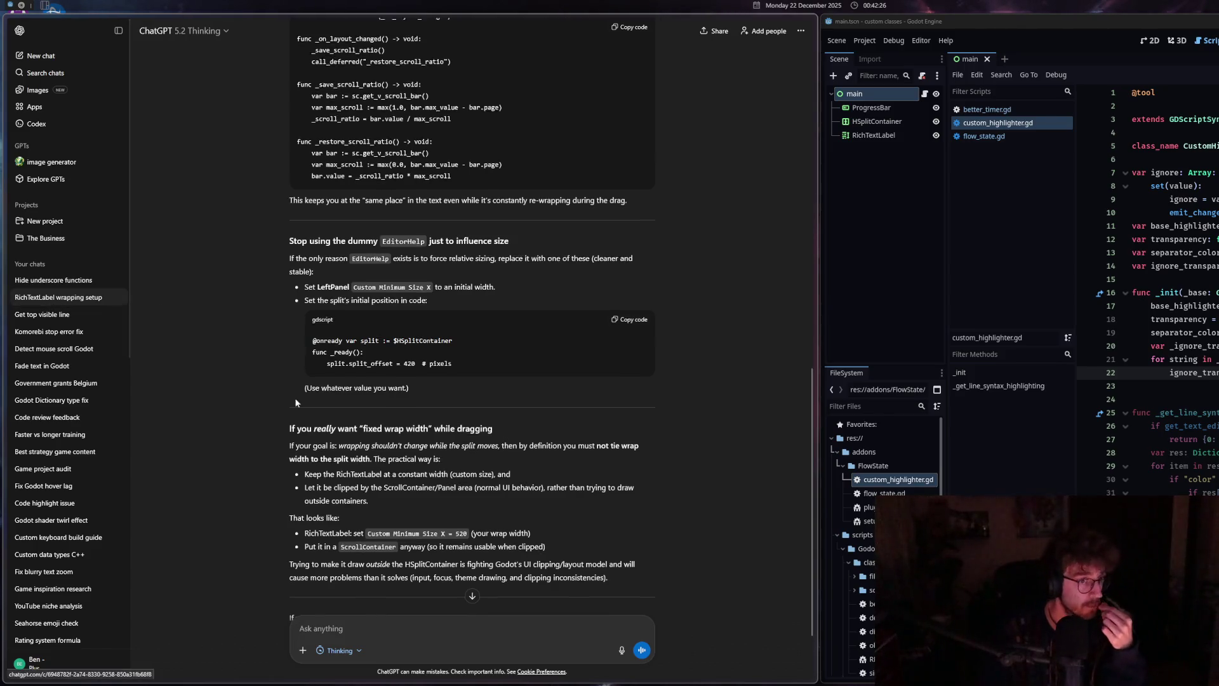
scroll(295, 398, up, 10)
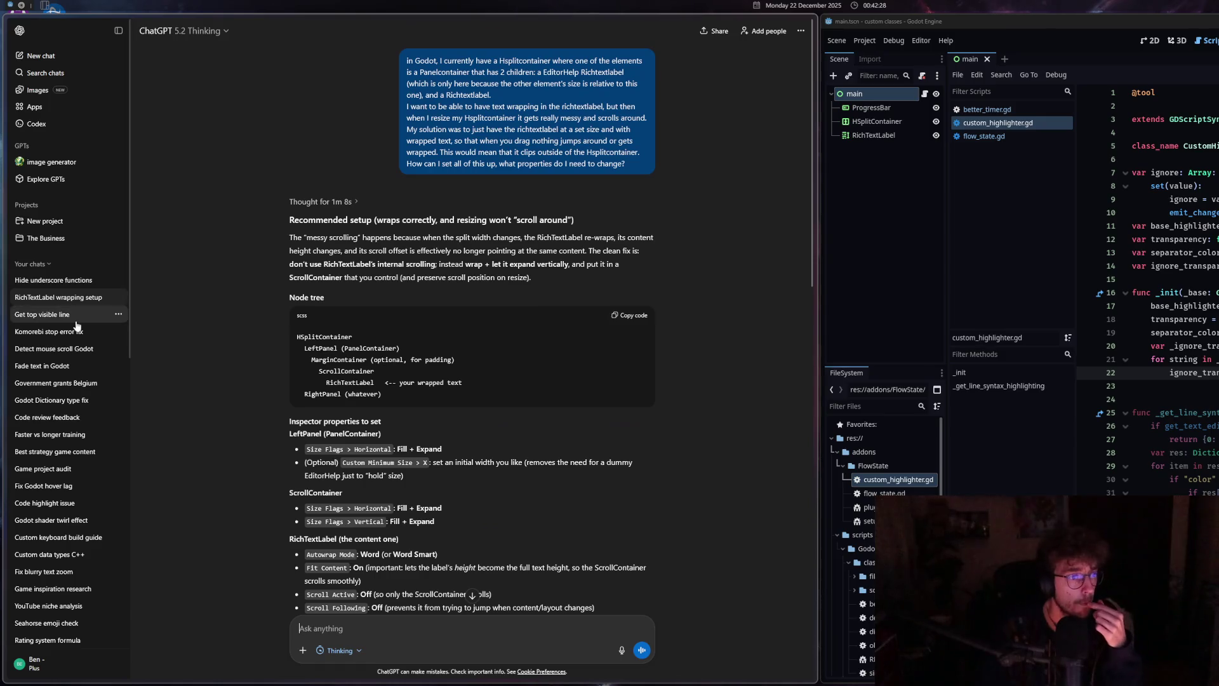
click(73, 314)
scroll(291, 445, up, 15)
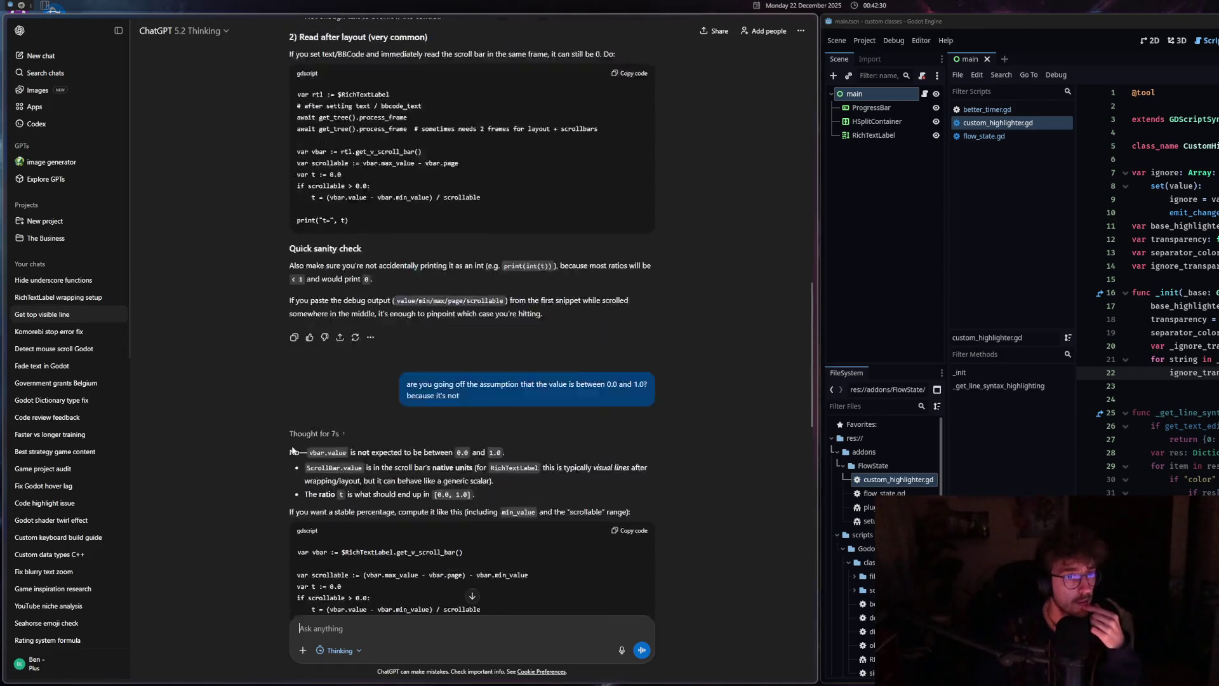
scroll(295, 451, up, 3)
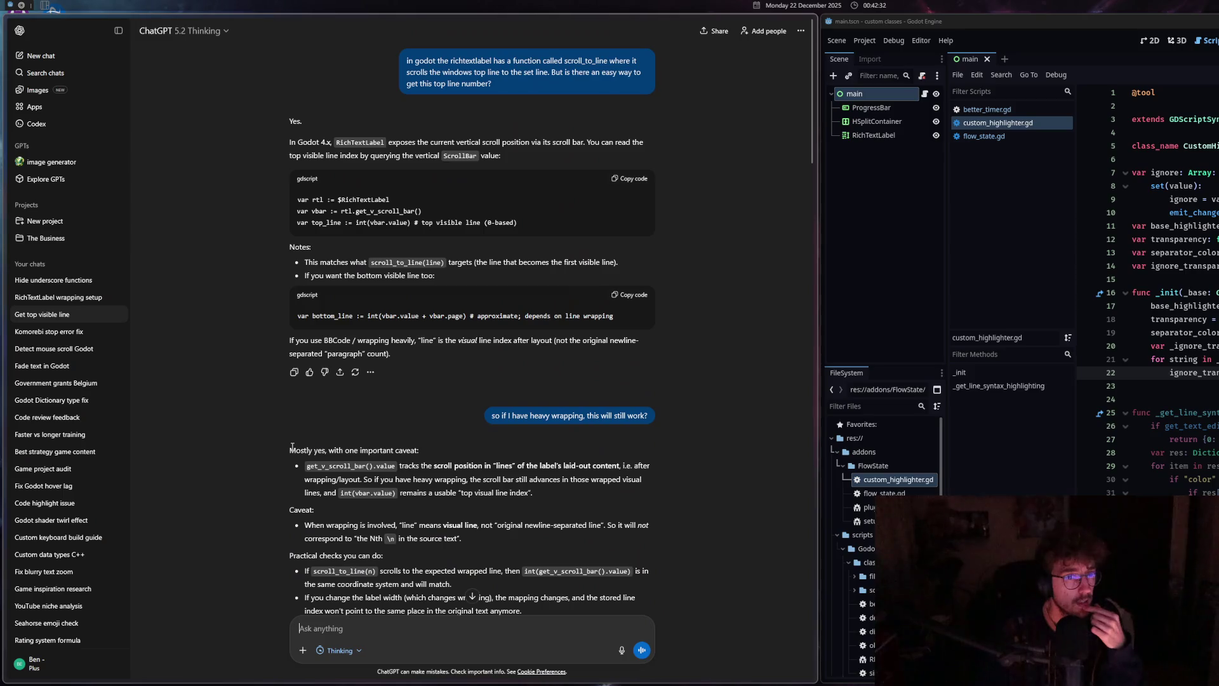
scroll(289, 448, down, 20)
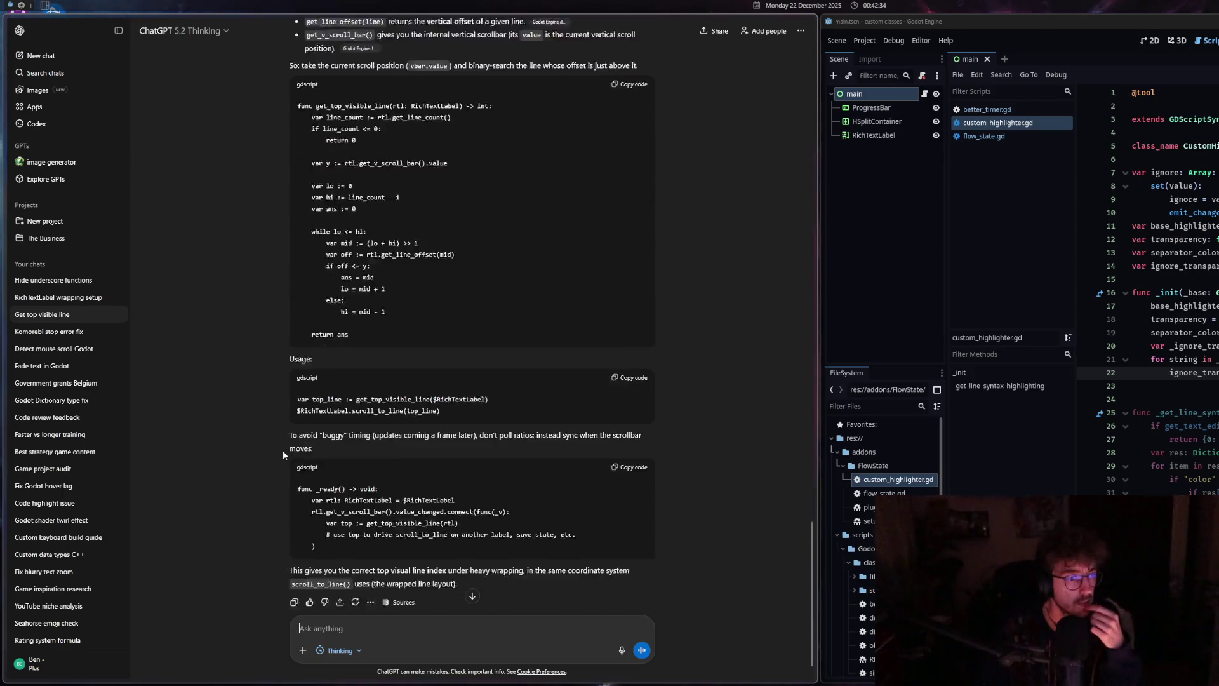
scroll(283, 451, down, 1)
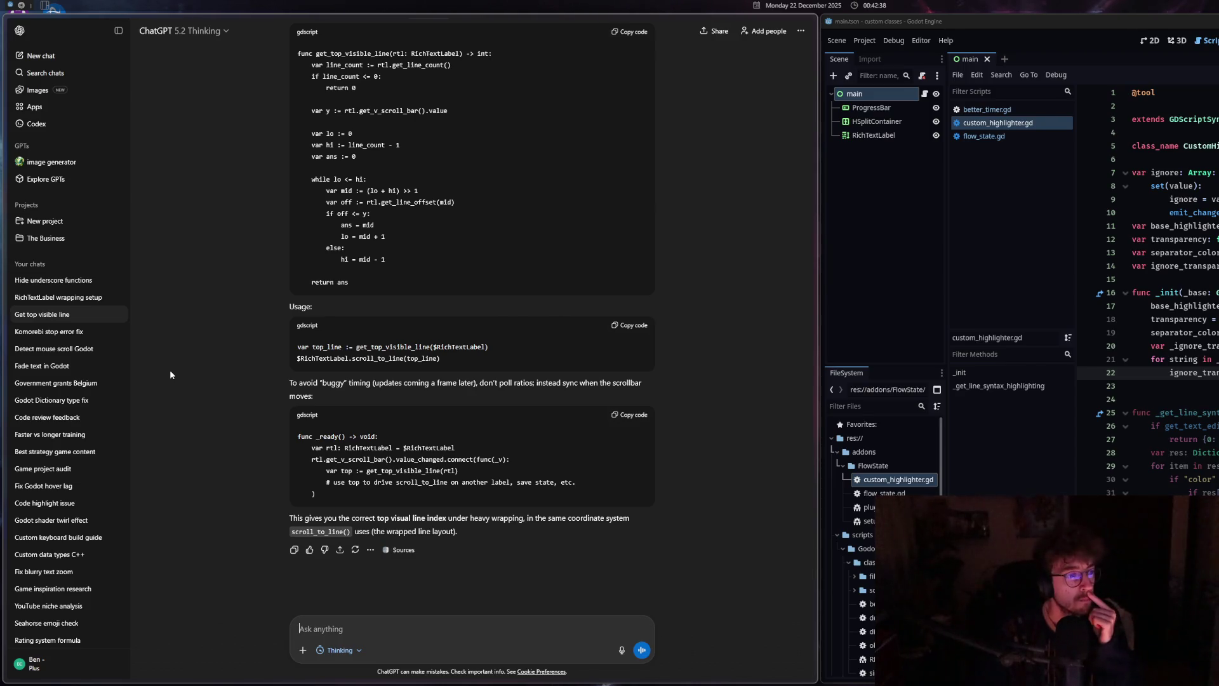
Open the 'Hide underscore functions' chat, read down to the compared answers, and prefer the open_docs one
click(90, 283)
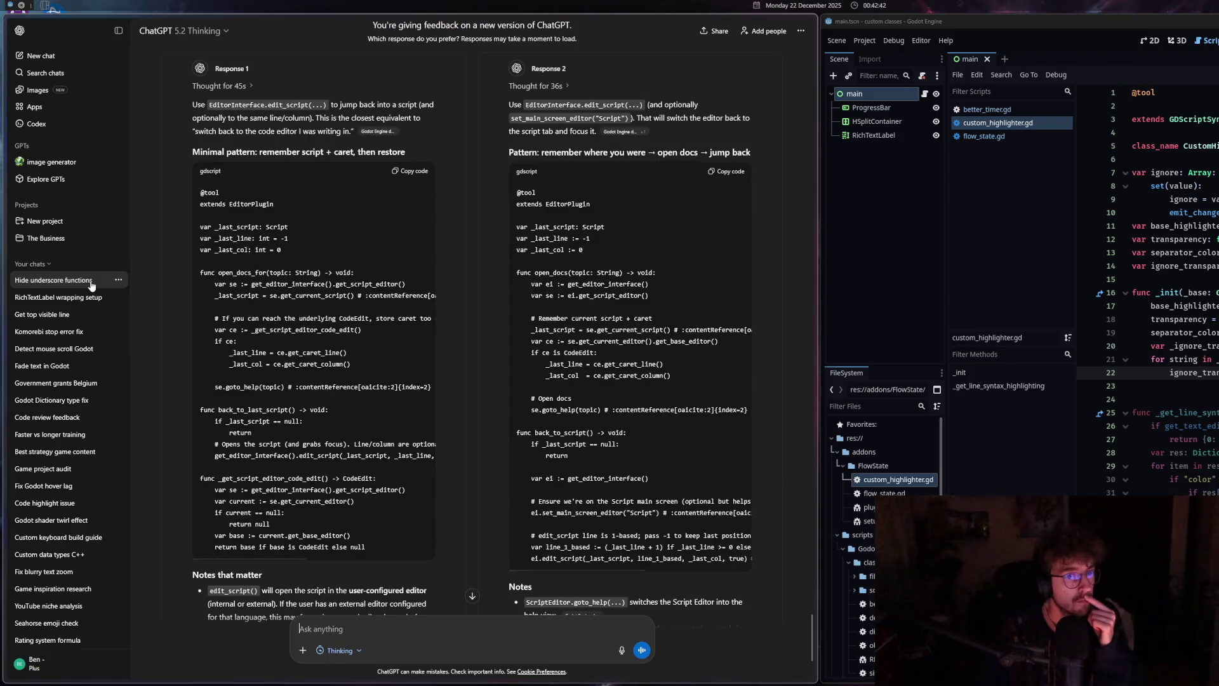
scroll(804, 516, up, 5)
mouse_move(813, 519)
mouse_down()
mouse_move(822, 148)
mouse_move(802, 110)
mouse_up()
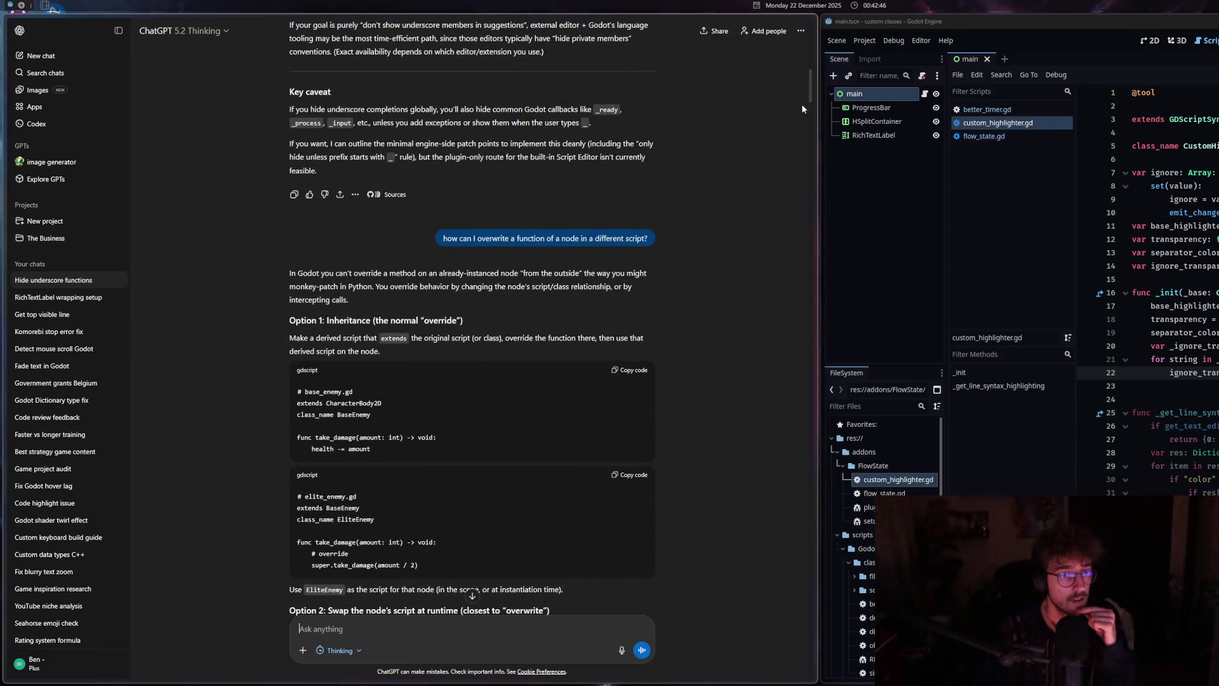
scroll(802, 104, up, 5)
scroll(796, 308, down, 10)
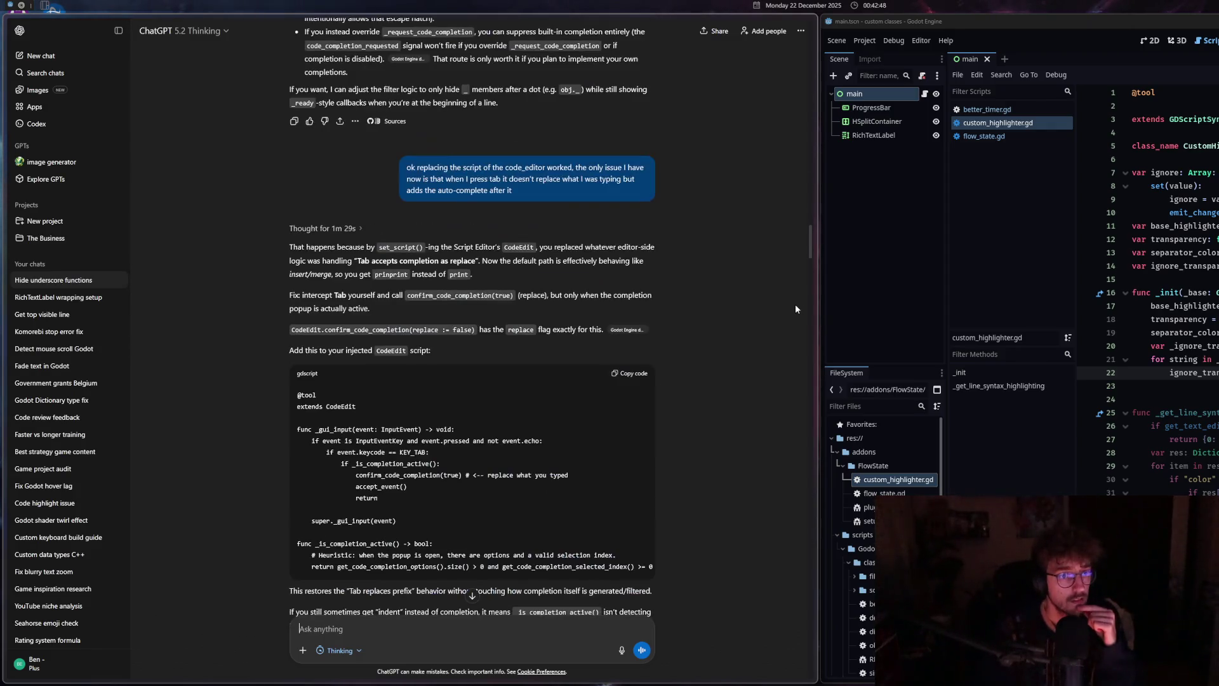
scroll(795, 304, down, 10)
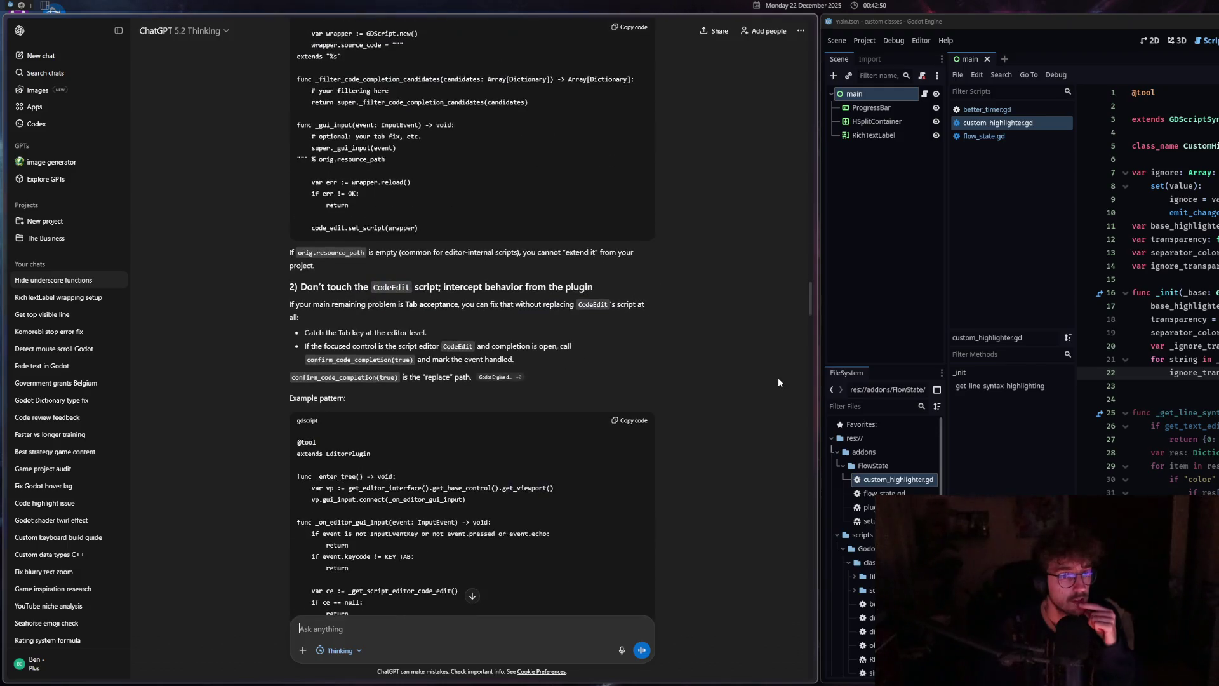
scroll(775, 407, down, 5)
scroll(768, 480, down, 10)
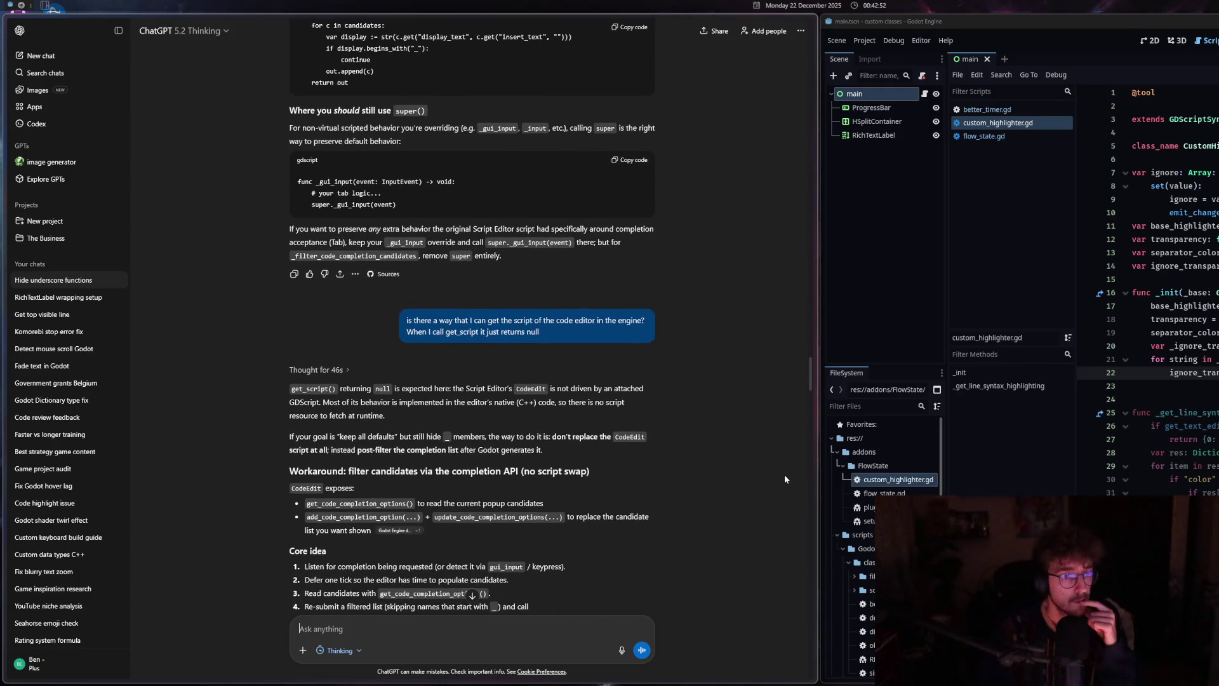
scroll(784, 476, down, 20)
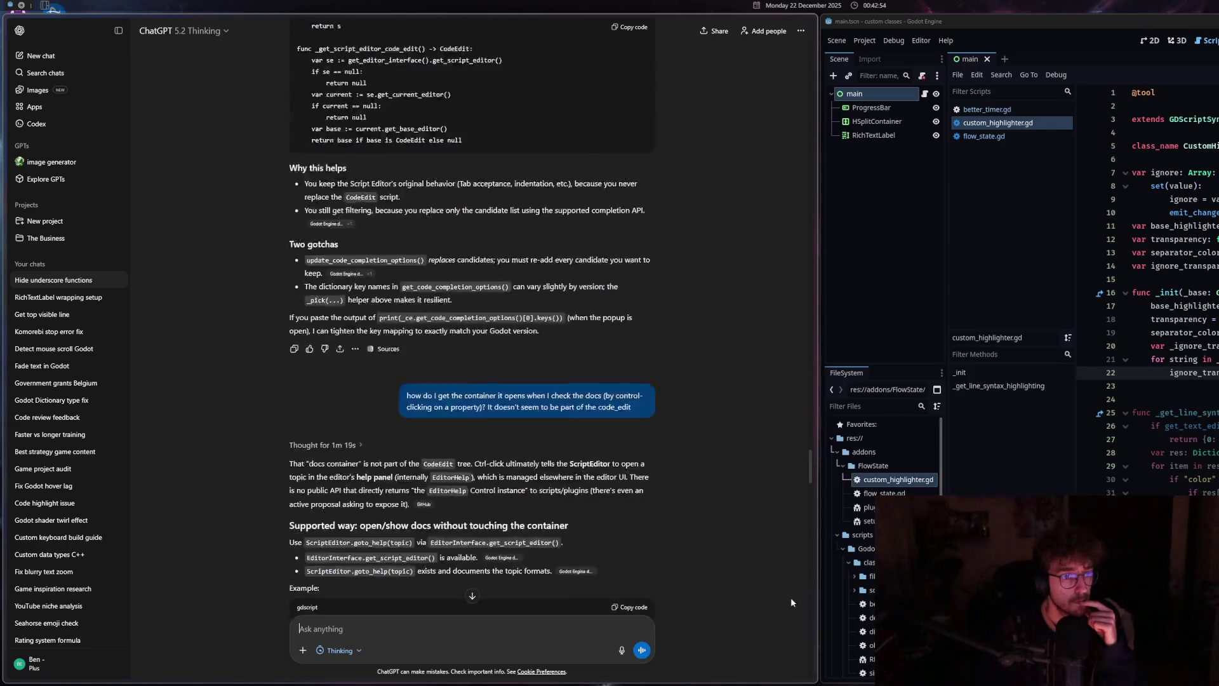
drag(810, 508, 812, 665)
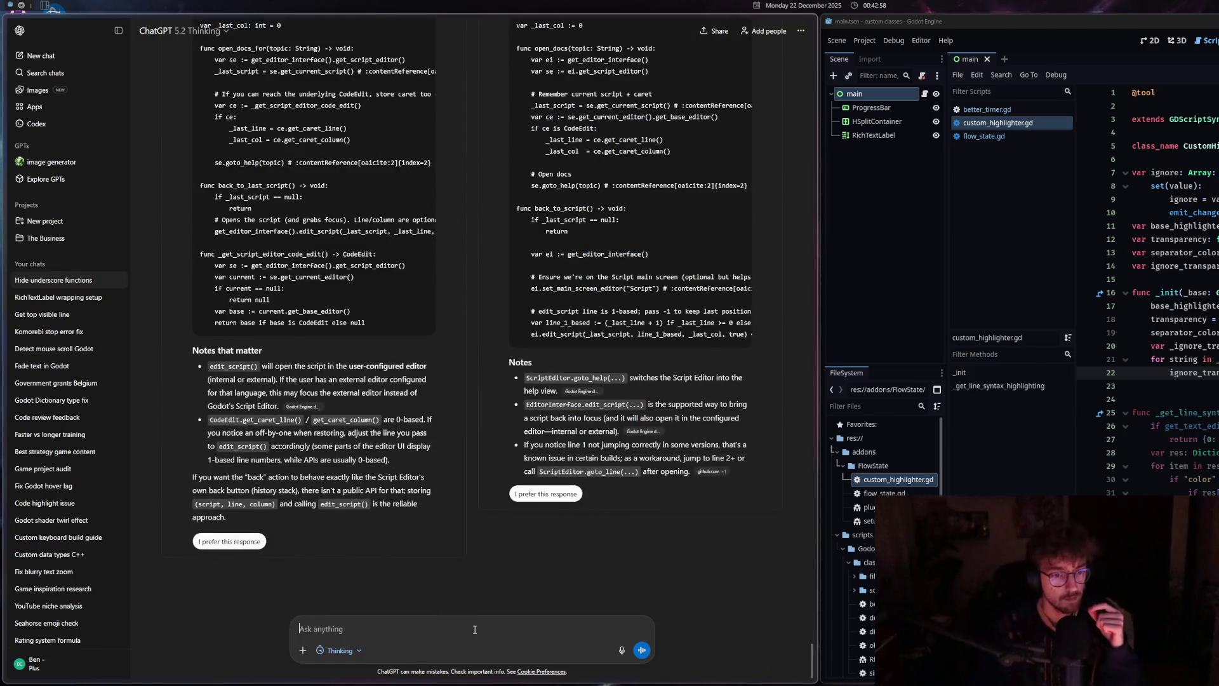
click(546, 494)
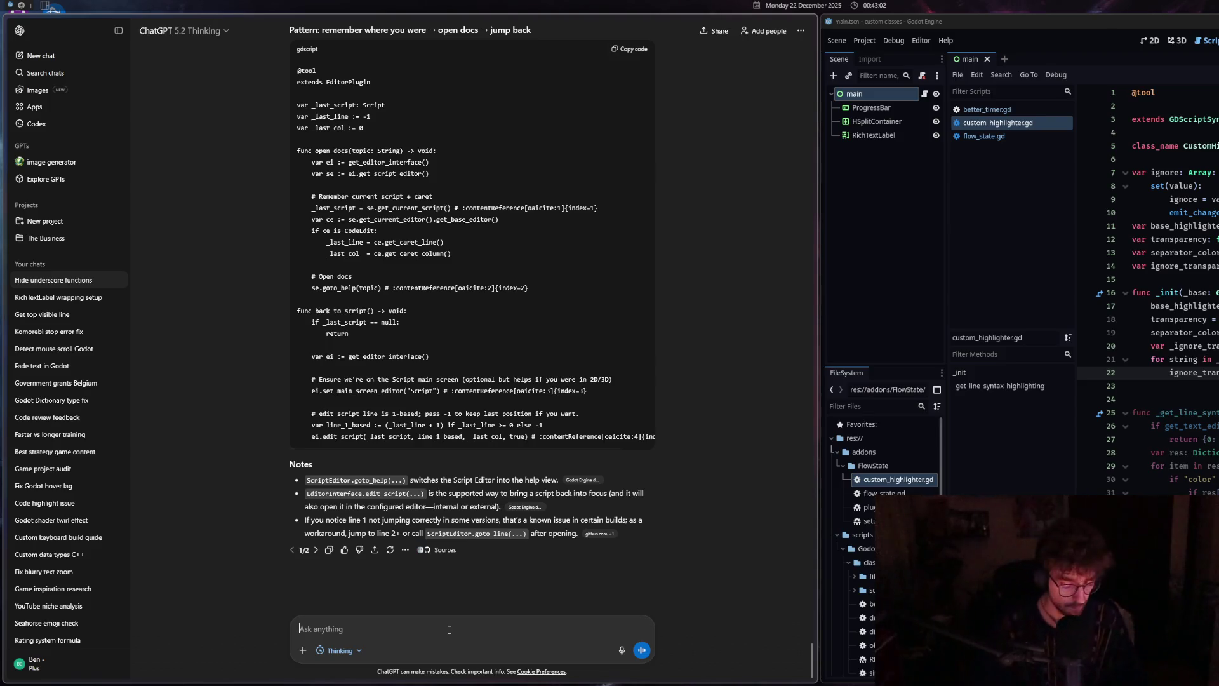
Ask ChatGPT why a custom class's docs only open when clicked in the inspector, not in a script
text(when I want to show a custom doc)
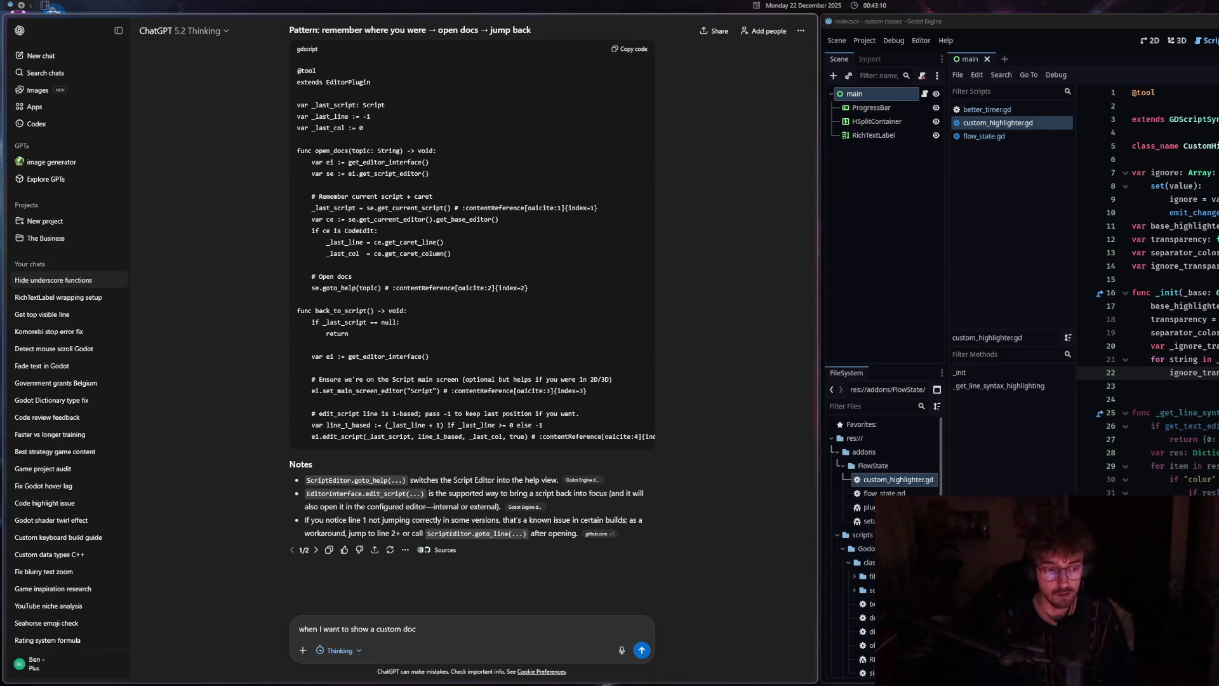
key(BackSpace)
key(BackSpace)
key(BackSpace)
key(BackSpace)
text(the docs for a custom clas)
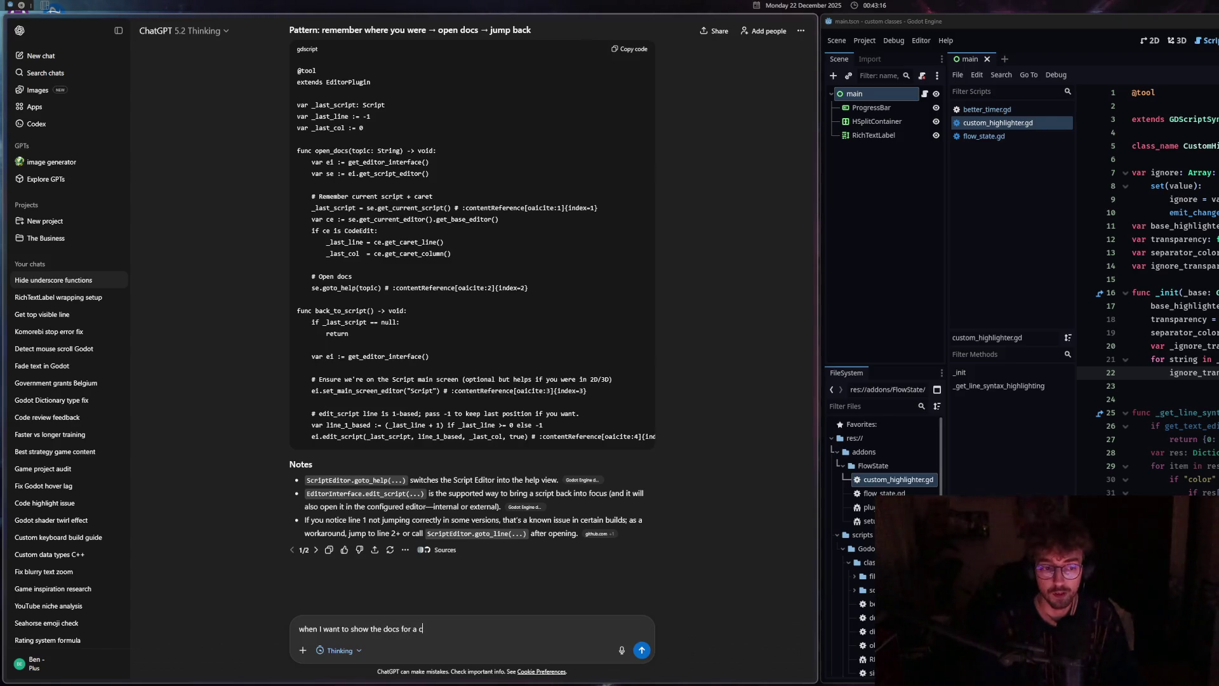
text(s, I can)
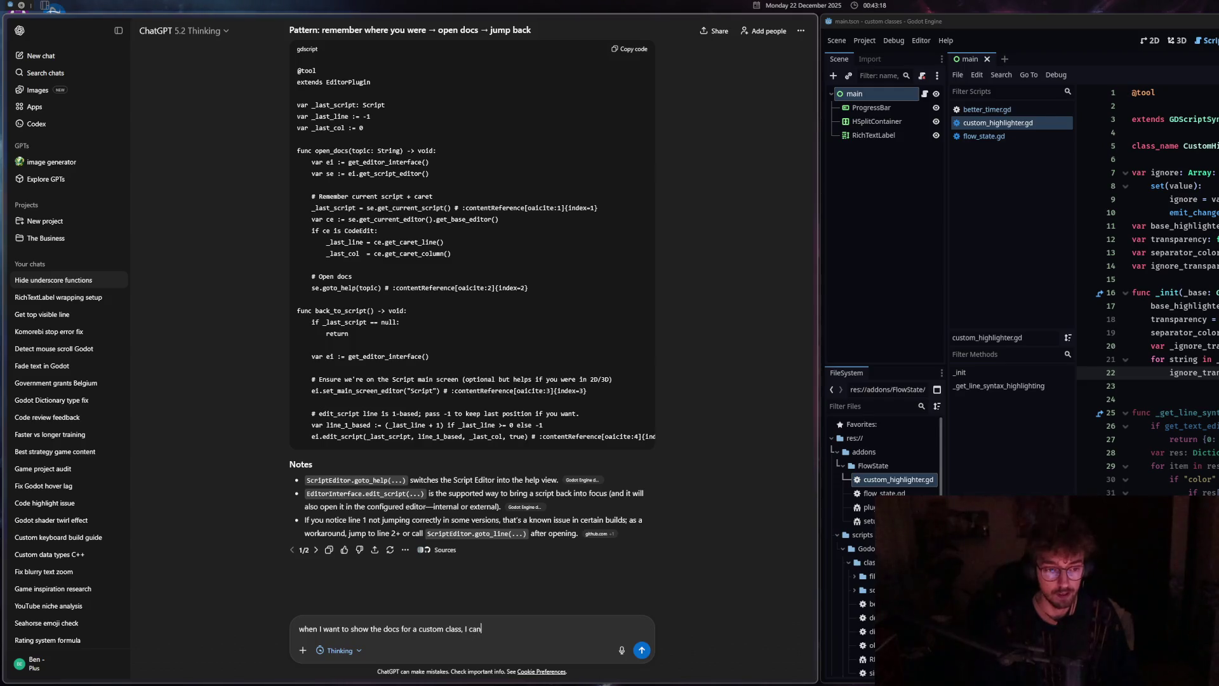
text( only access it if I )
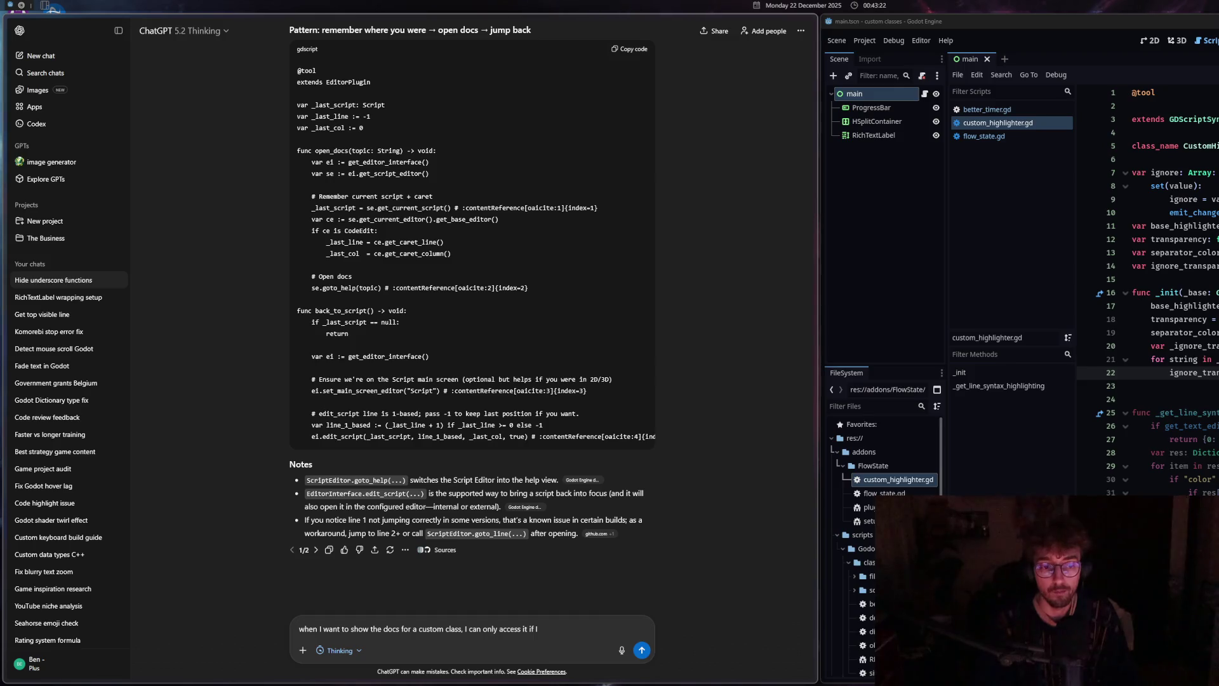
text(click it)
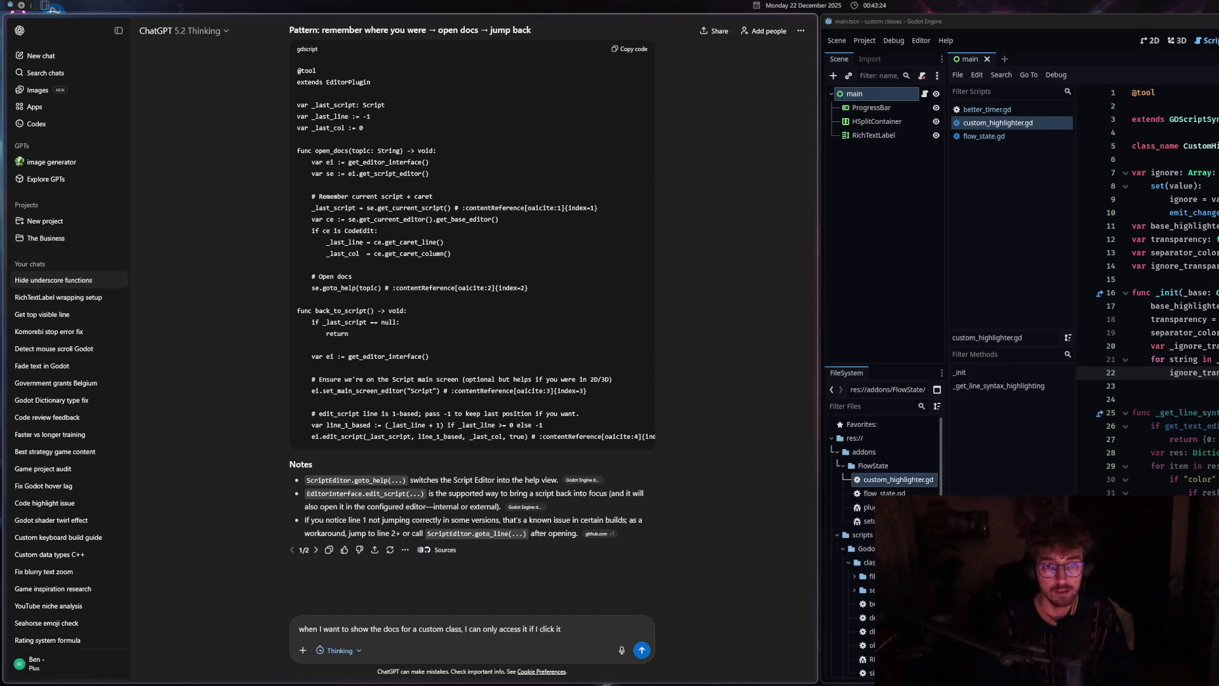
text( while tr)
key(BackSpace)
key(BackSpace)
key(BackSpace)
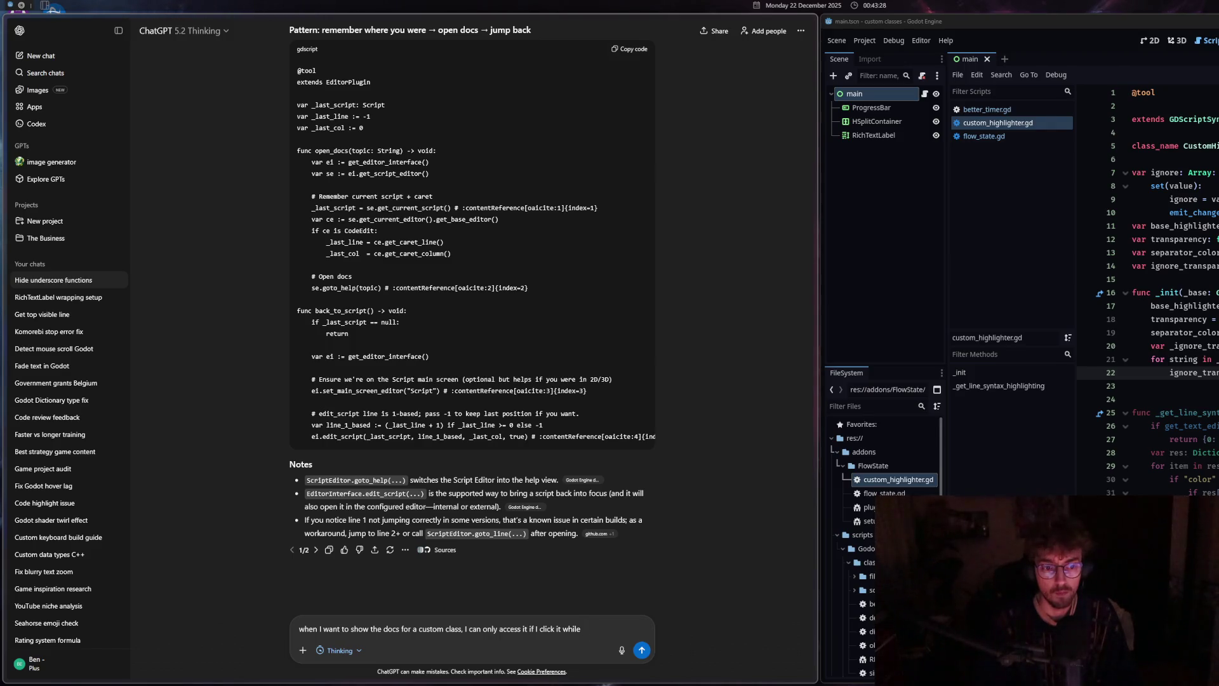
text( in the inspector,)
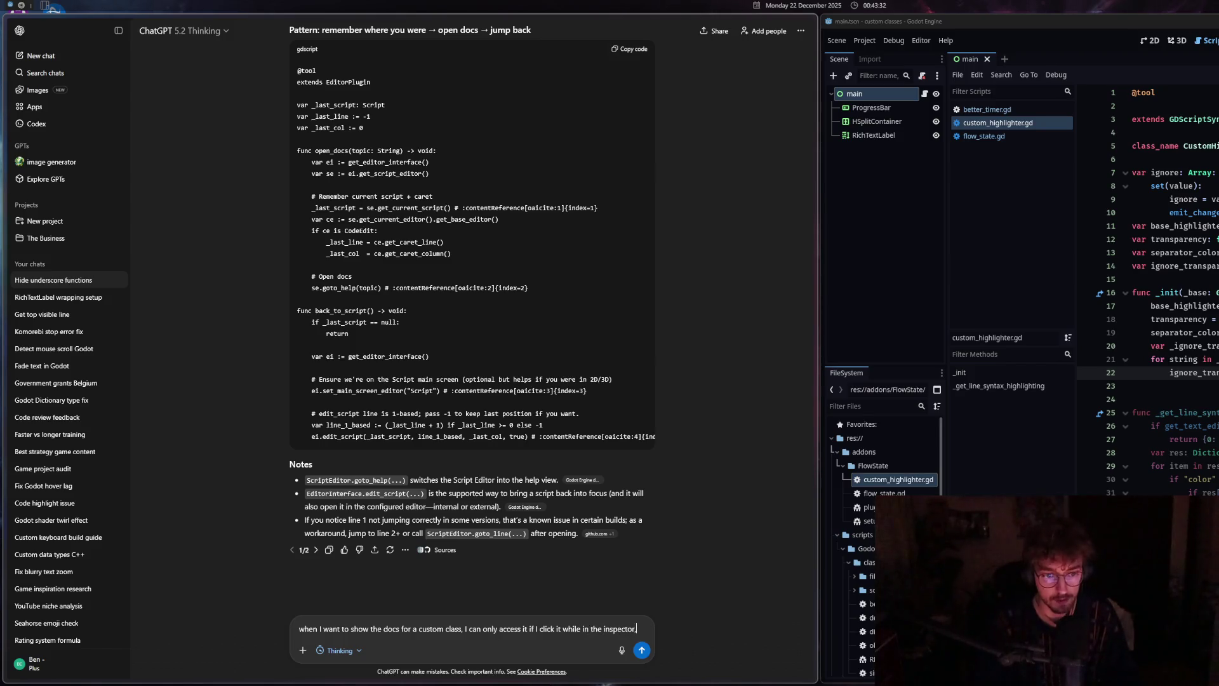
text( not while in script.)
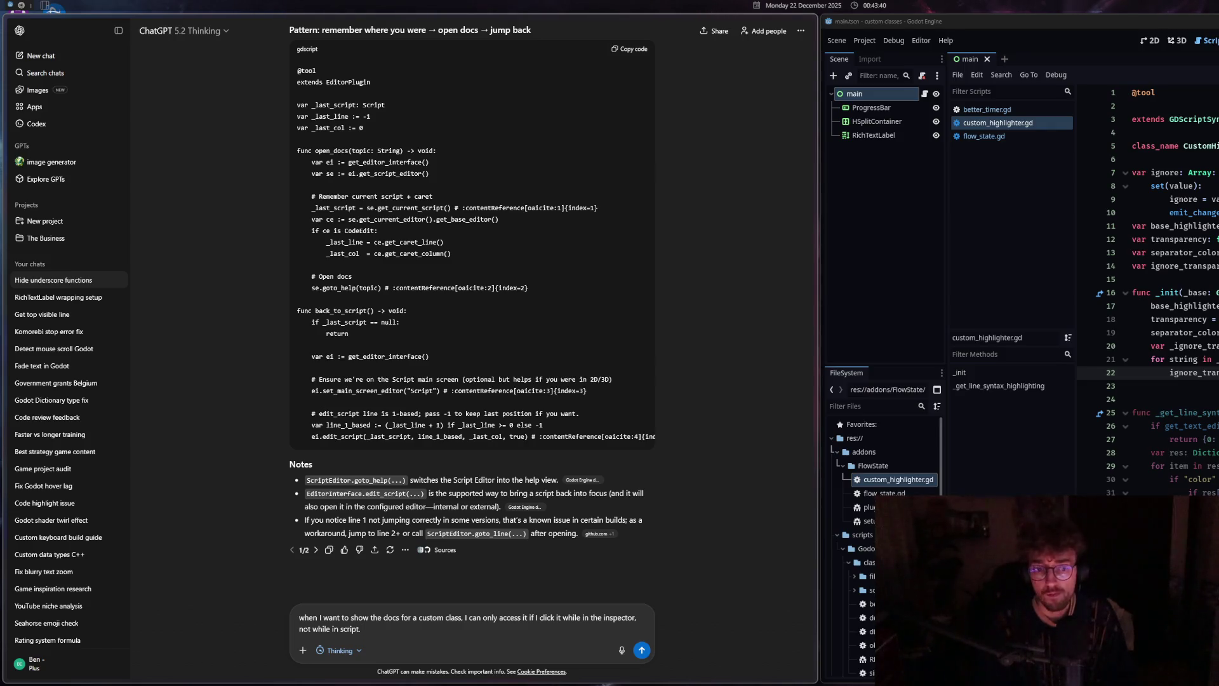
key(Return)
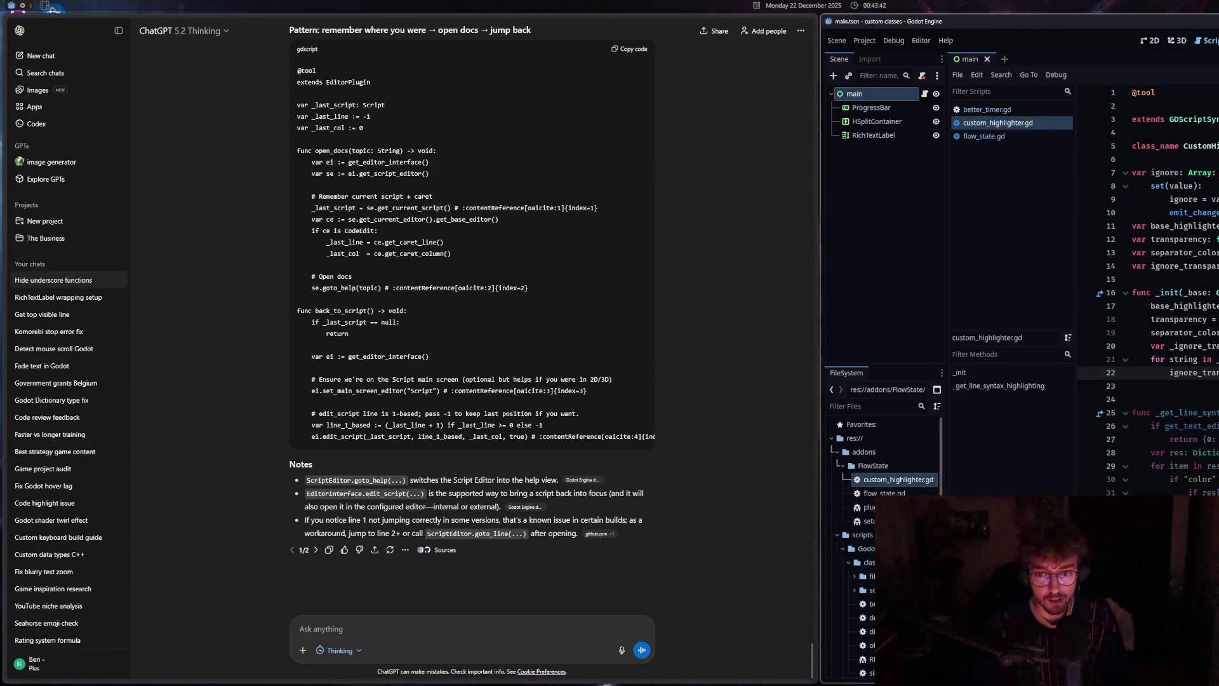
drag(818, 121, 629, 127)
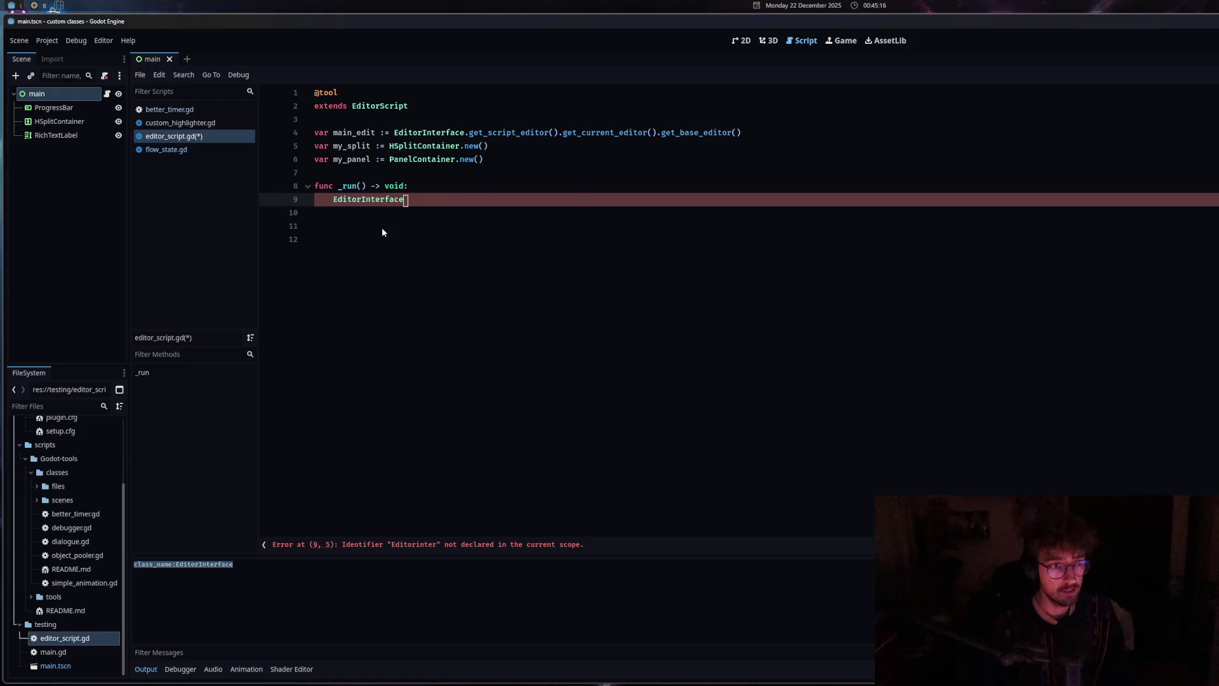
Write EditorInterface.get_script_editor().goto_help("...") on line 9 of editor_script.gd
text(.get_scr)
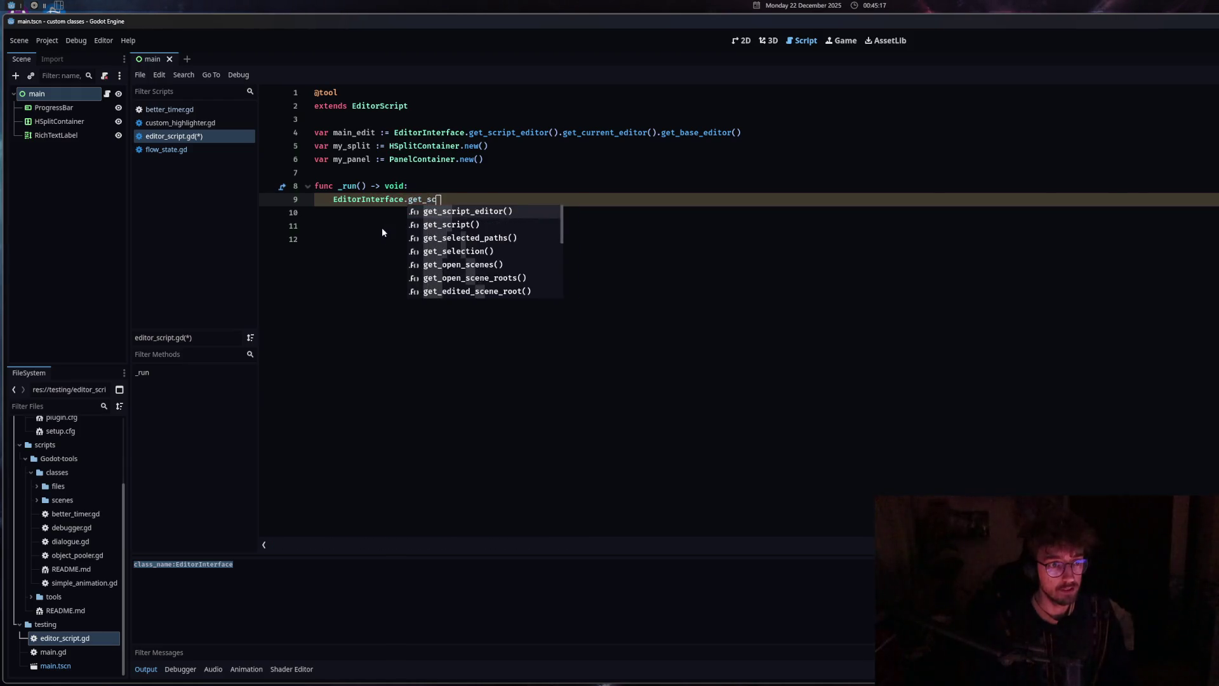
key(Return)
text(.goto)
key(Return)
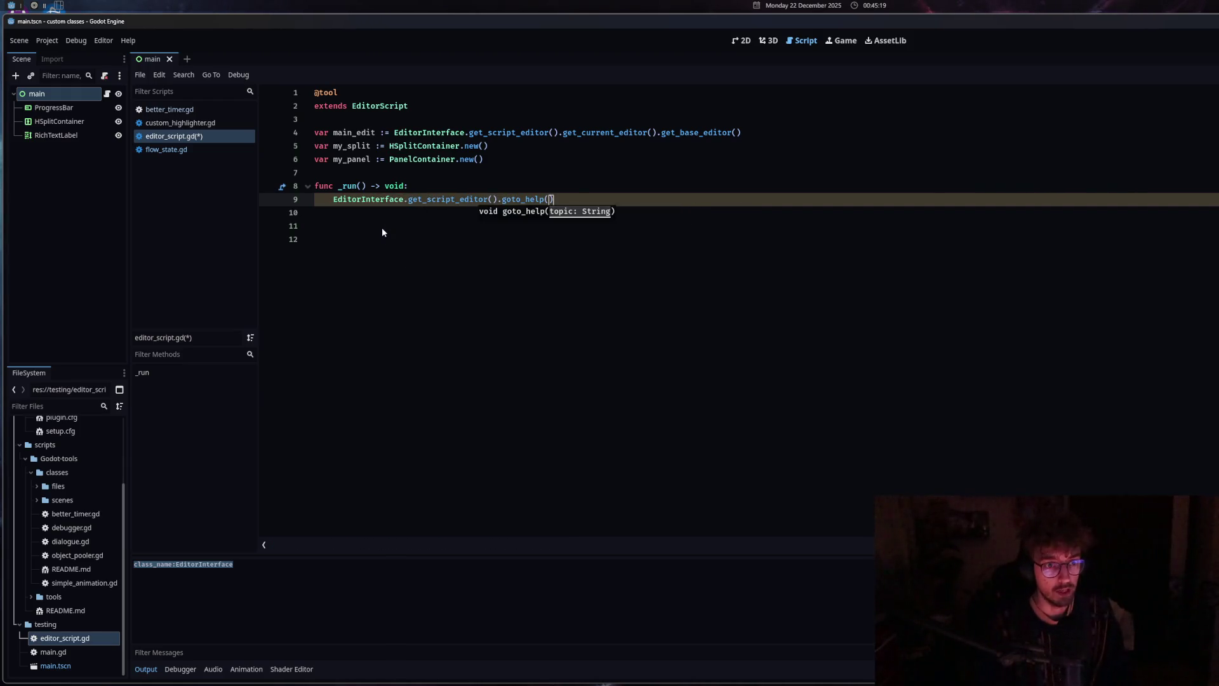
text(")
text(func _open_doc(s):)
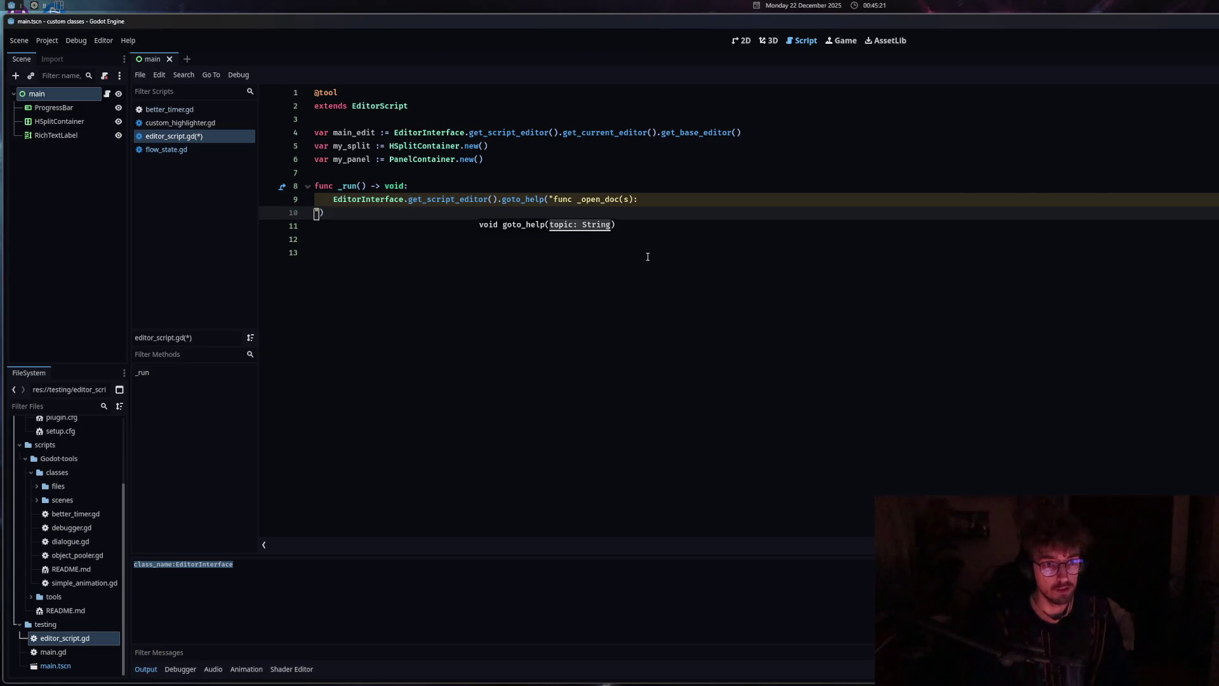
key(BackSpace)
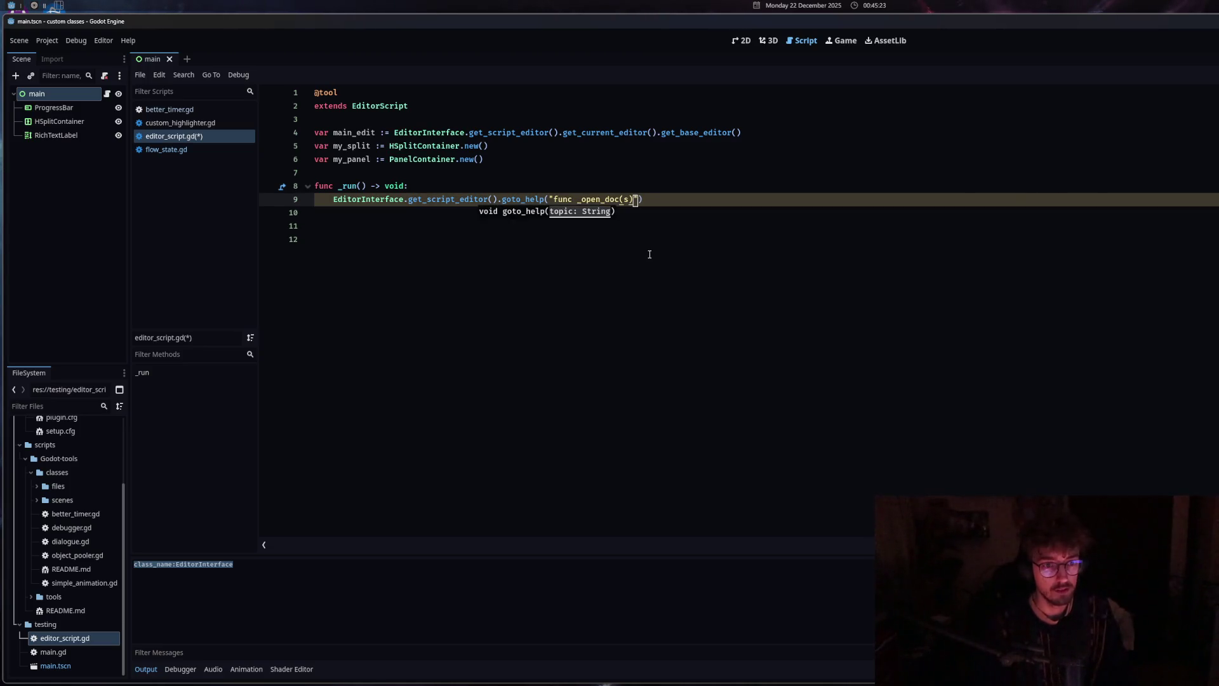
Set the help topic to "class_name:EditorInterface" and run the script with Ctrl+Shift+X
click(171, 125)
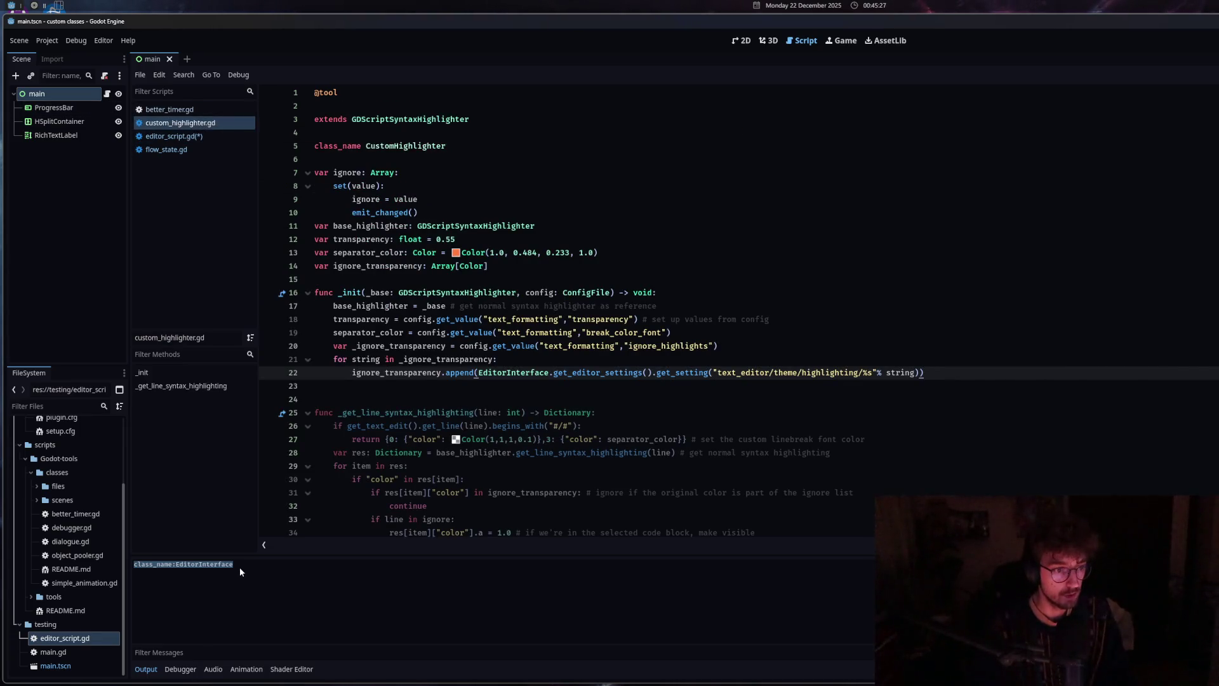
click(168, 136)
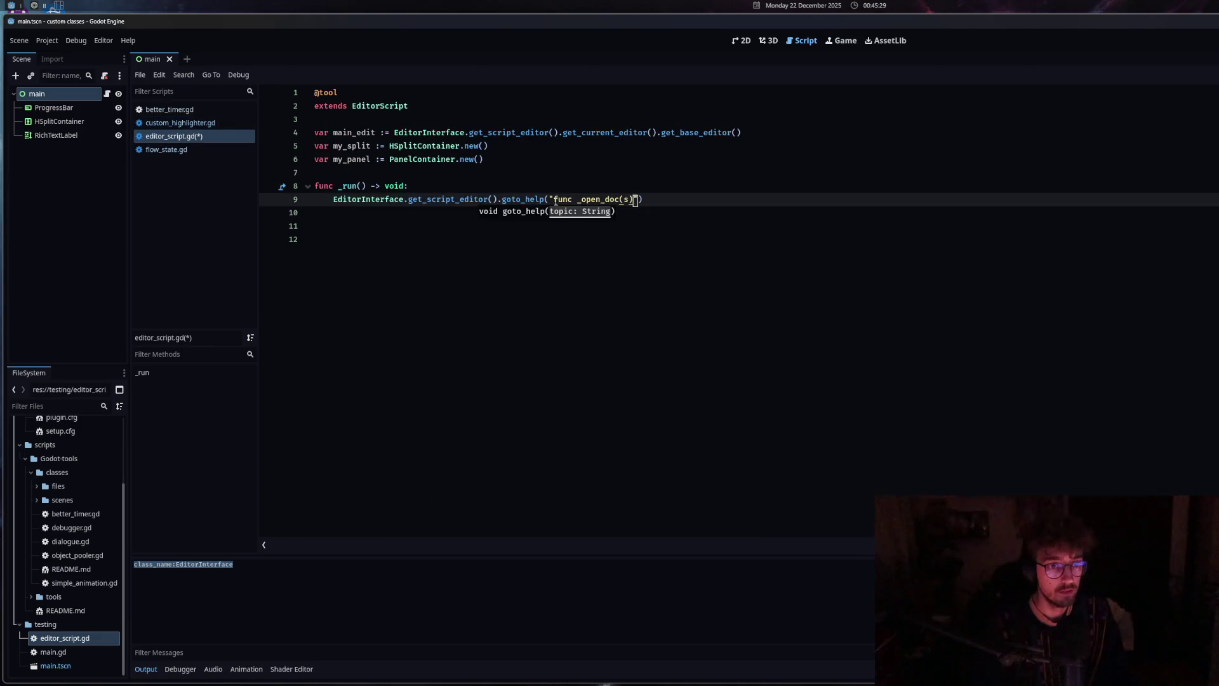
shift+click(554, 199)
text(class_name:EditorInterface)
key(BackSpace)
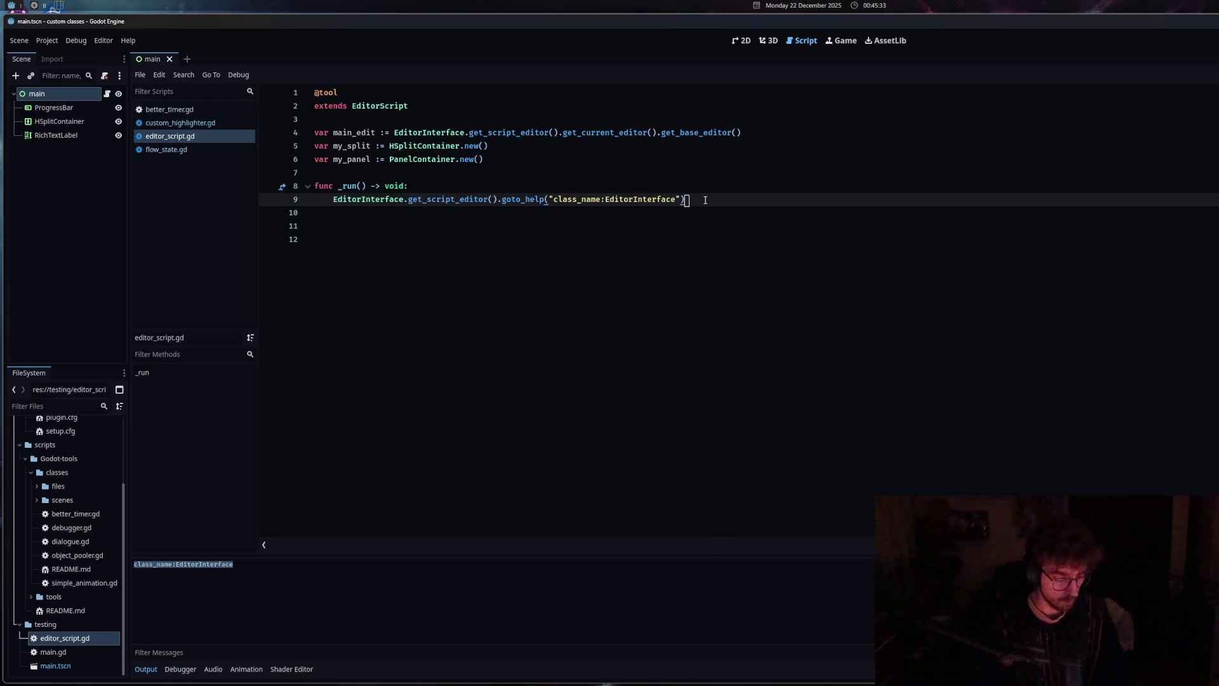
key(ctrl+shift+x)
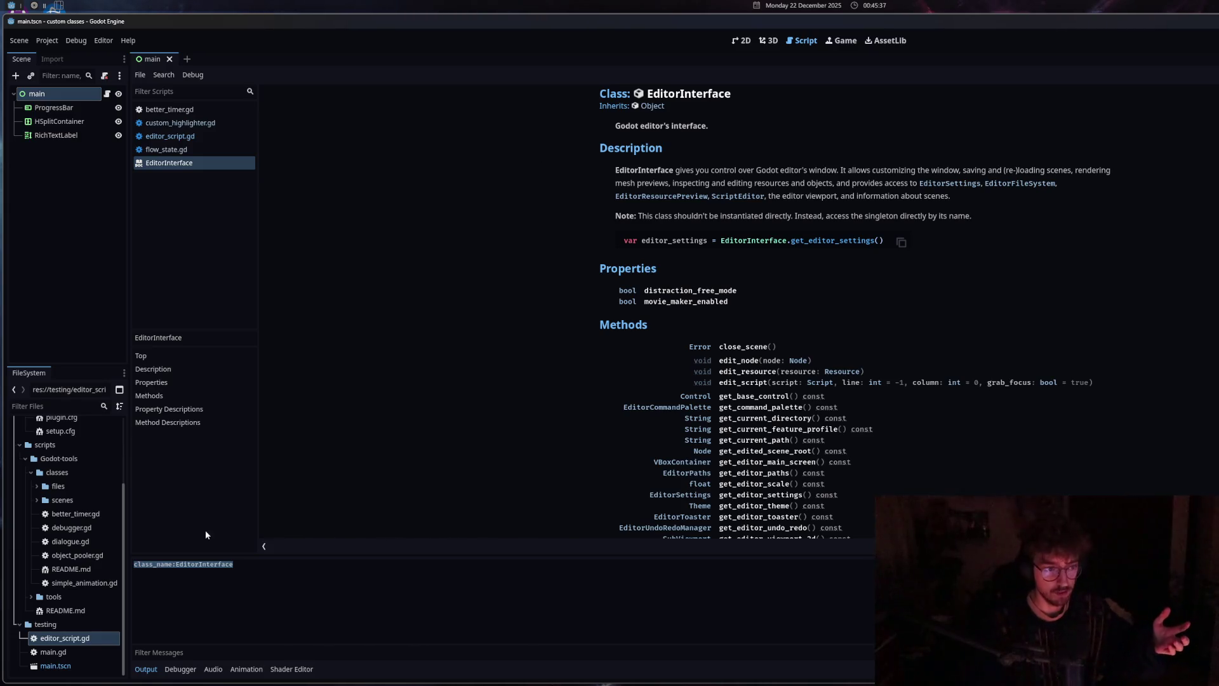
Change the help topic to BetterTimer, run the script, and close the BetterTimer help page
click(203, 136)
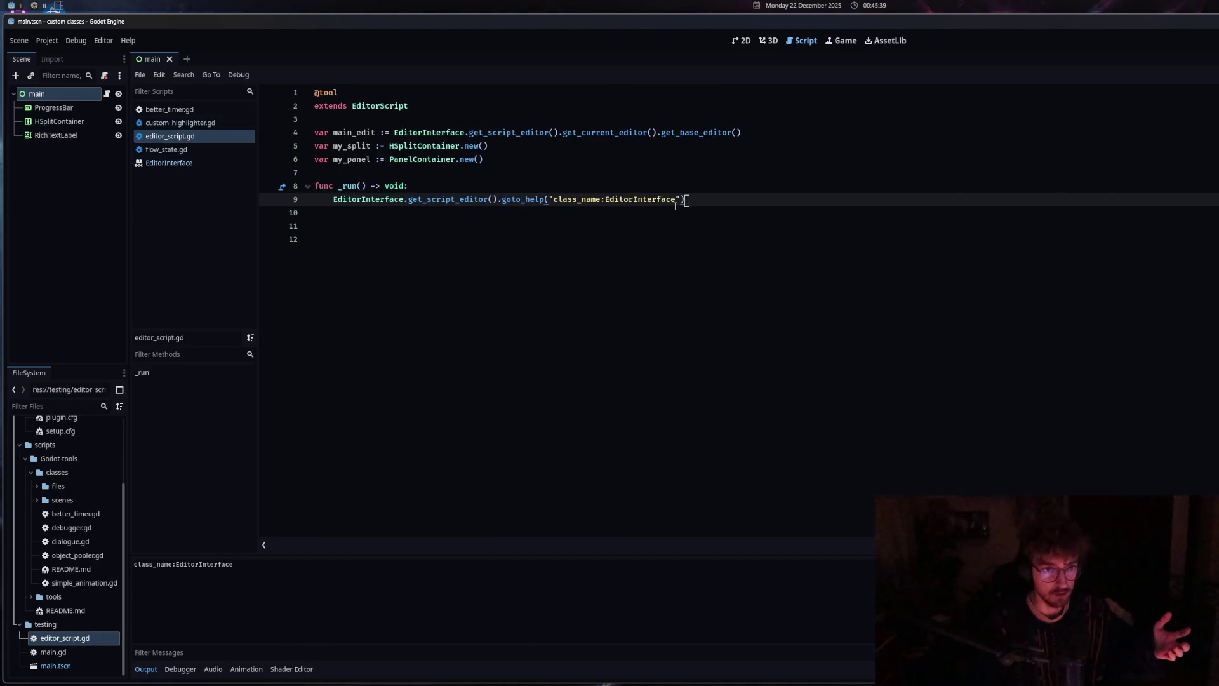
drag(676, 200, 606, 201)
text(@)
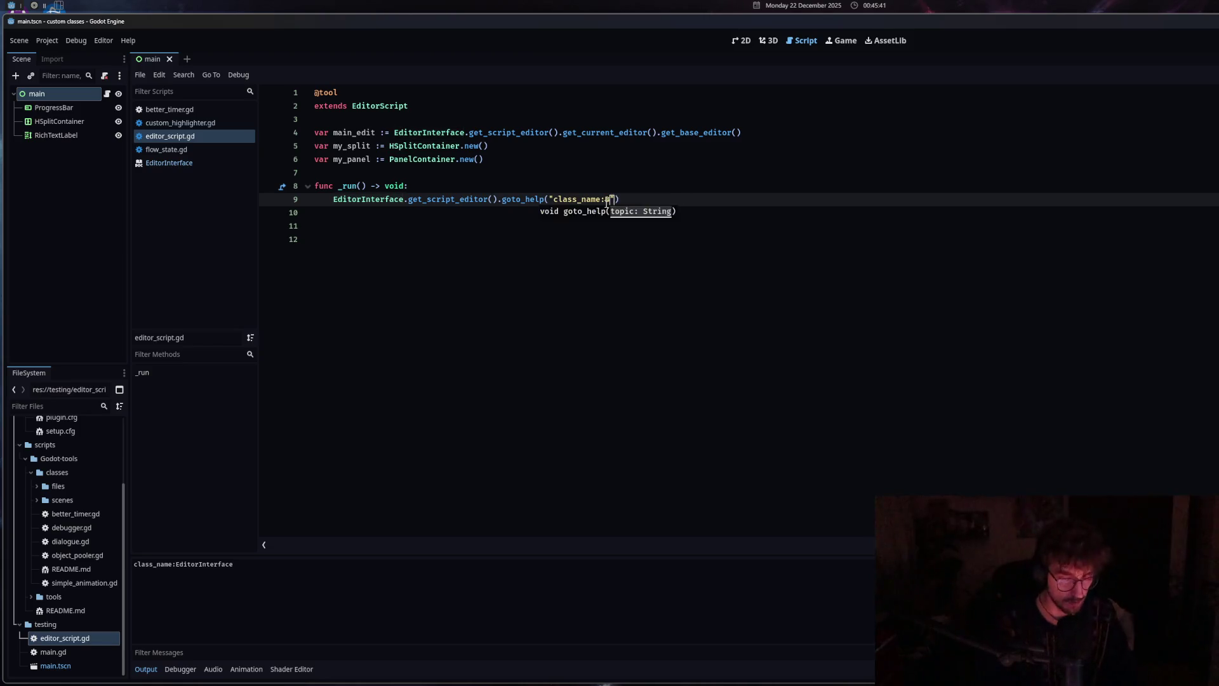
text(tterTimer)
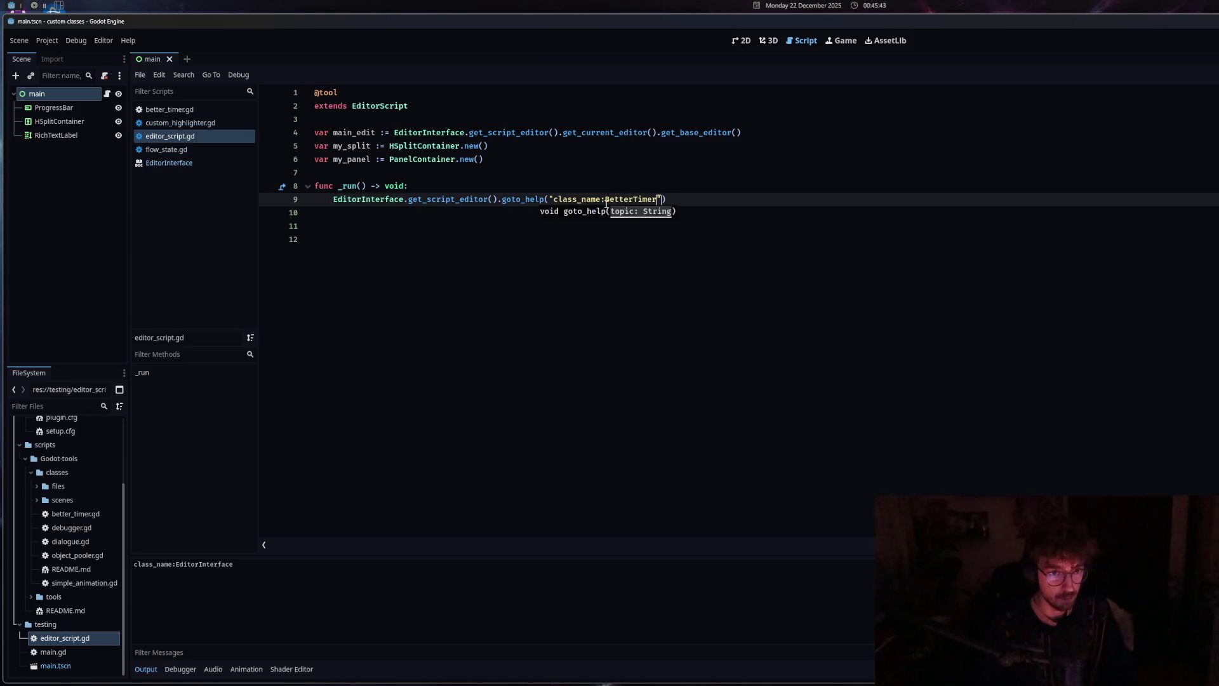
key(ctrl+shift+x)
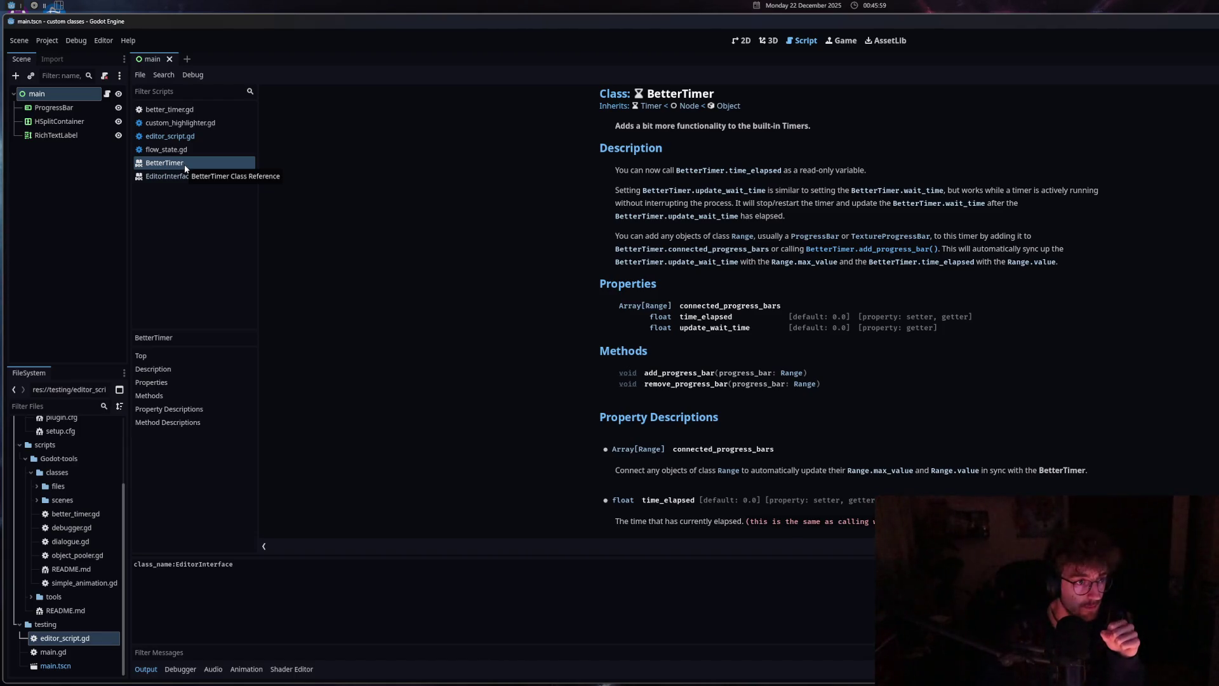
middle_click(185, 164)
Reset line 9 to pass, save, and close the EditorInterface help page
drag(666, 199, 333, 199)
key(ctrl+c)
key(BackSpace)
text(pass)
key(ctrl+s)
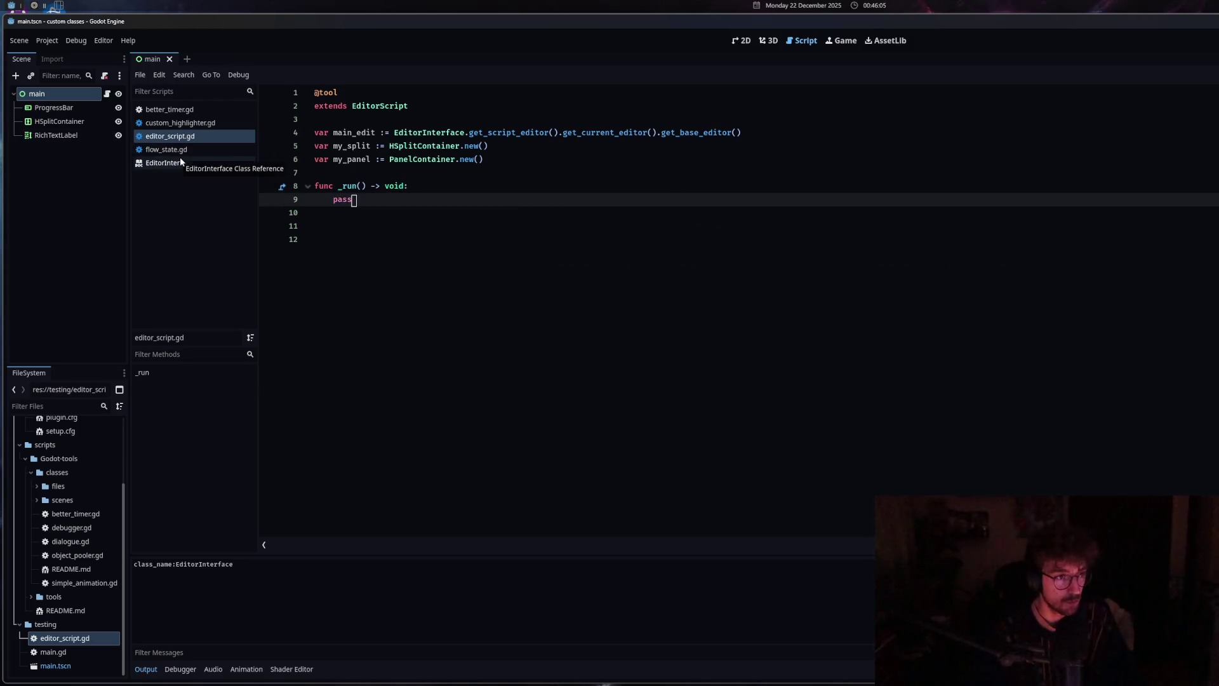
click(180, 155)
click(182, 162)
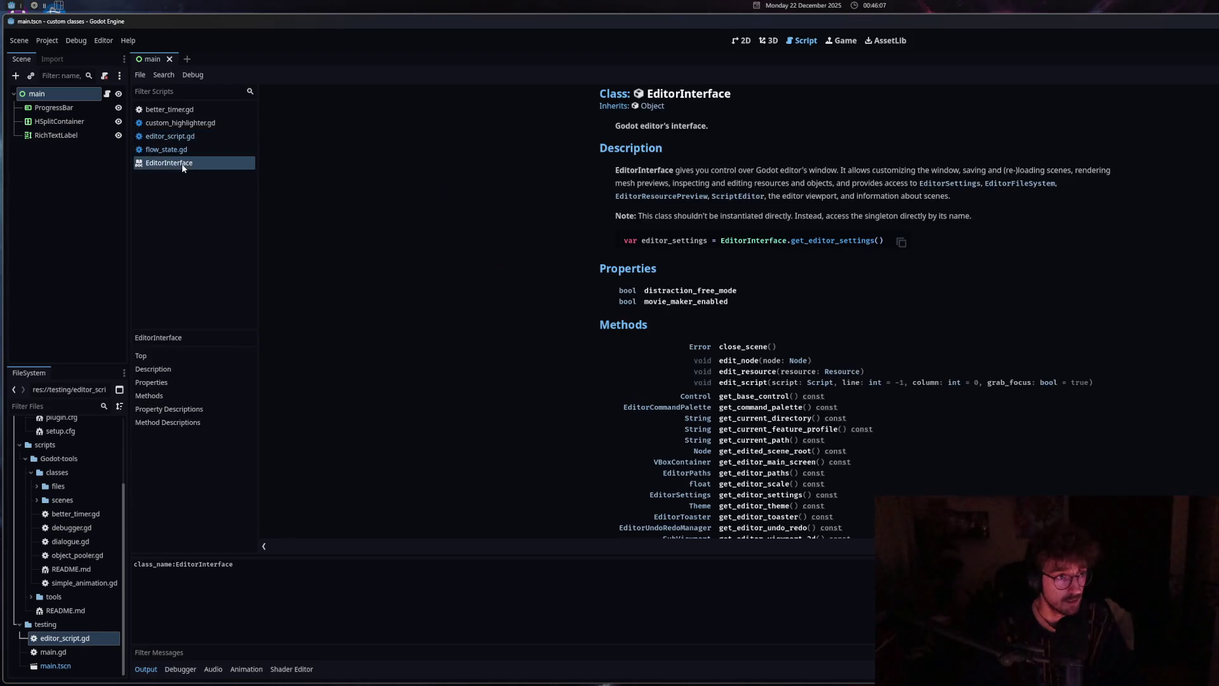
middle_click(182, 163)
click(181, 123)
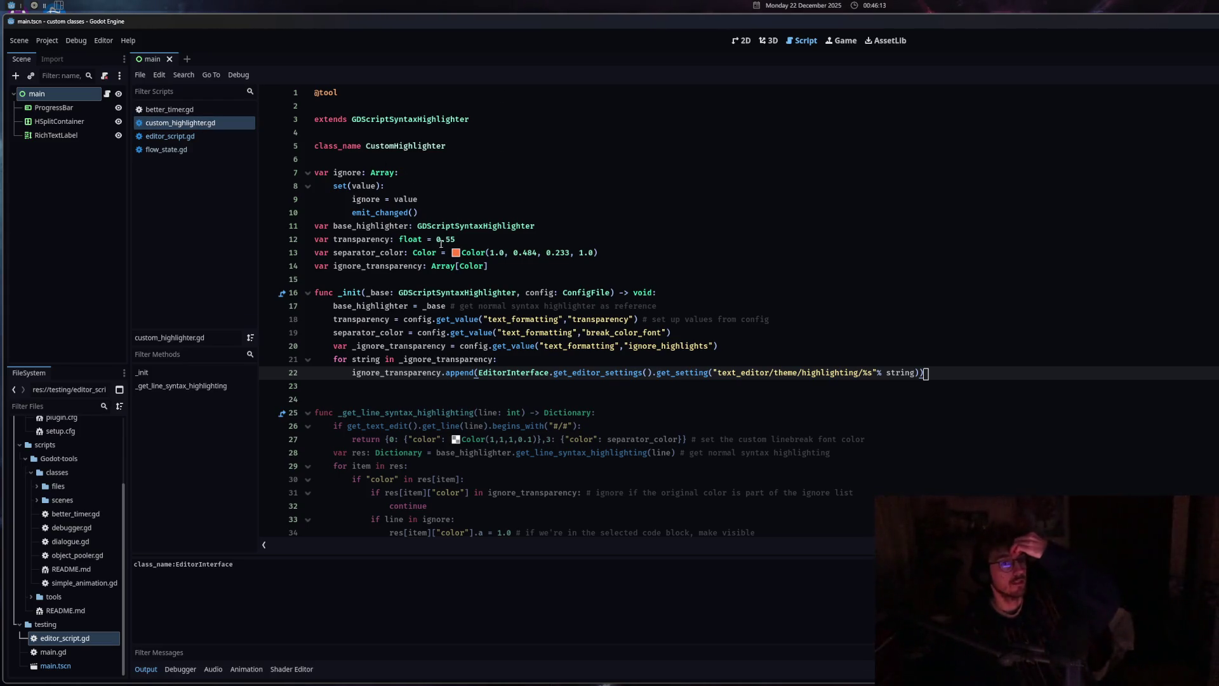
Open and close better_timer.gd, checking the EditorInterface text in the output
scroll(441, 243, down, 5)
click(171, 110)
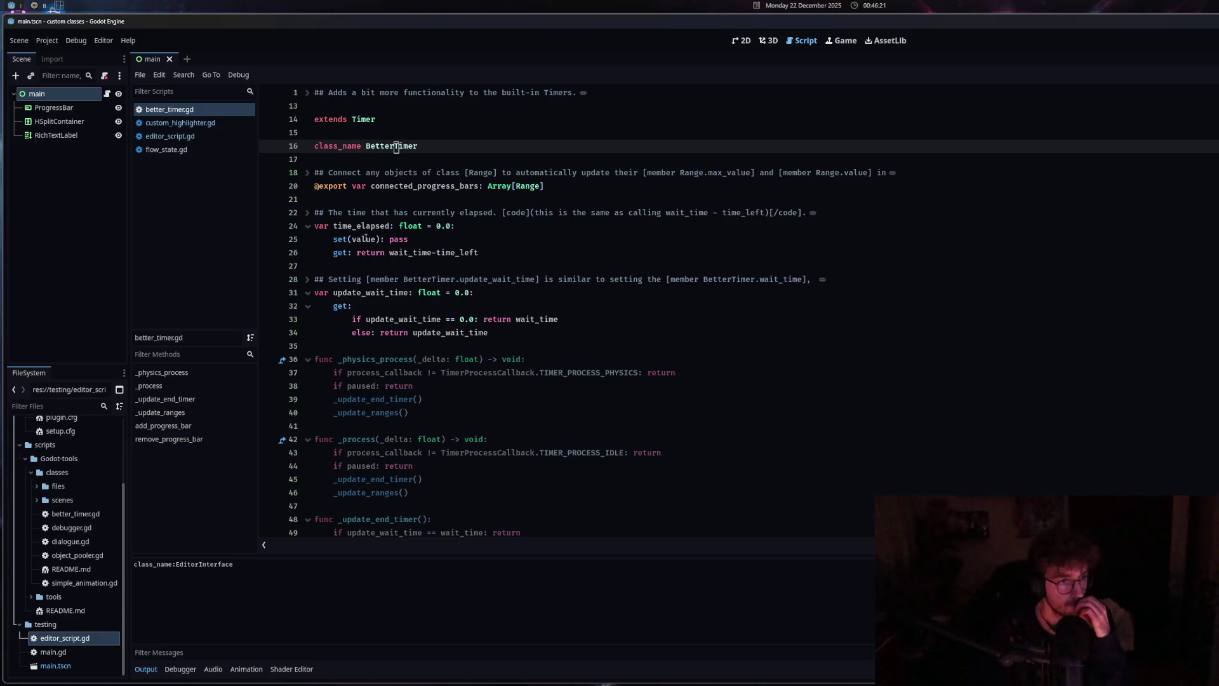
middle_click(181, 111)
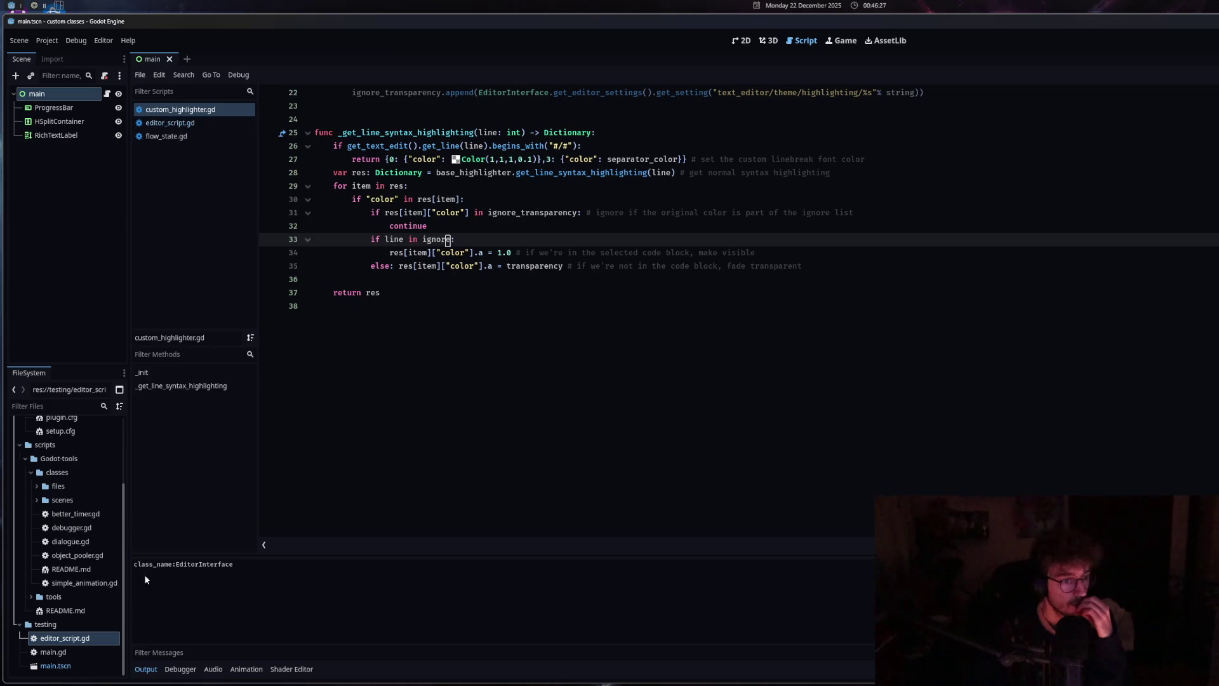
drag(180, 564, 235, 564)
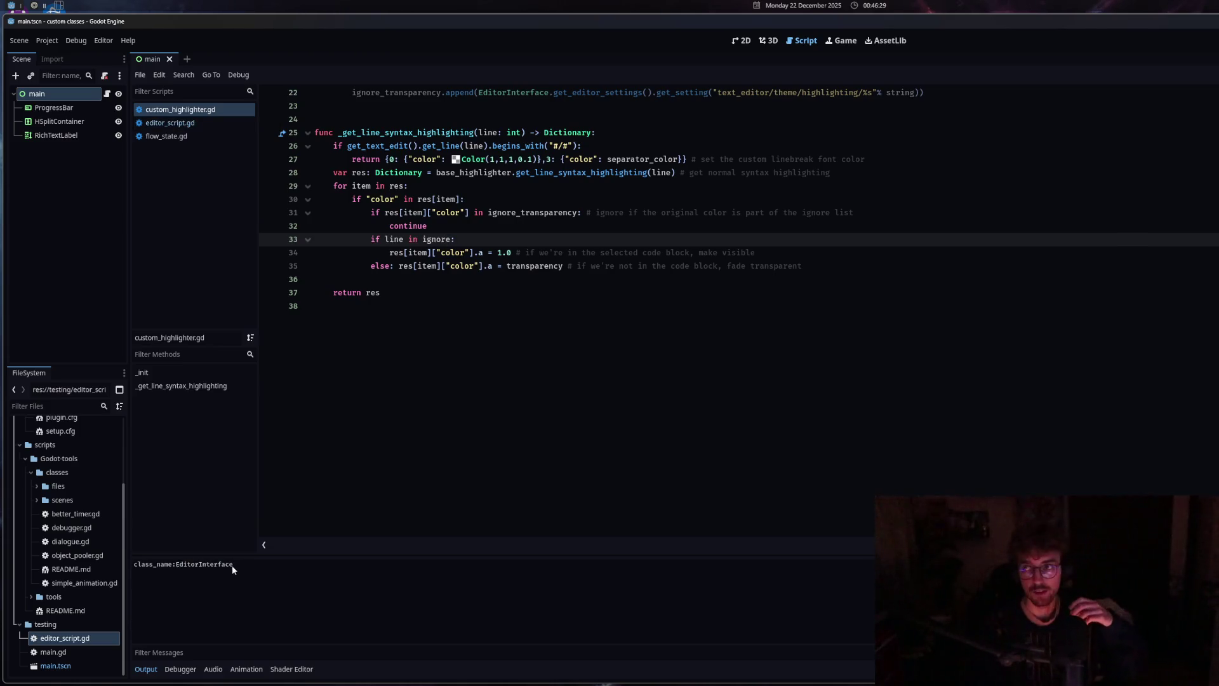
click(365, 531)
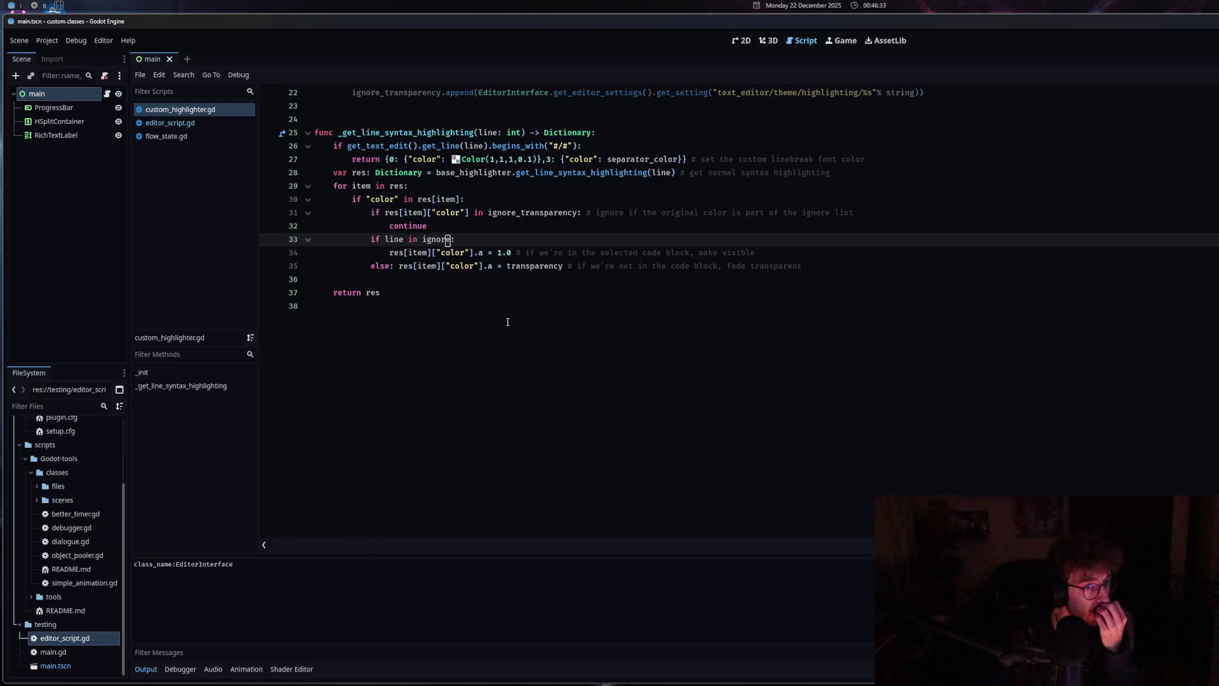
Close custom_highlighter.gd, inspect flow_state.gd's _open_doc code, then go back with Alt+Left
scroll(507, 322, up, 4)
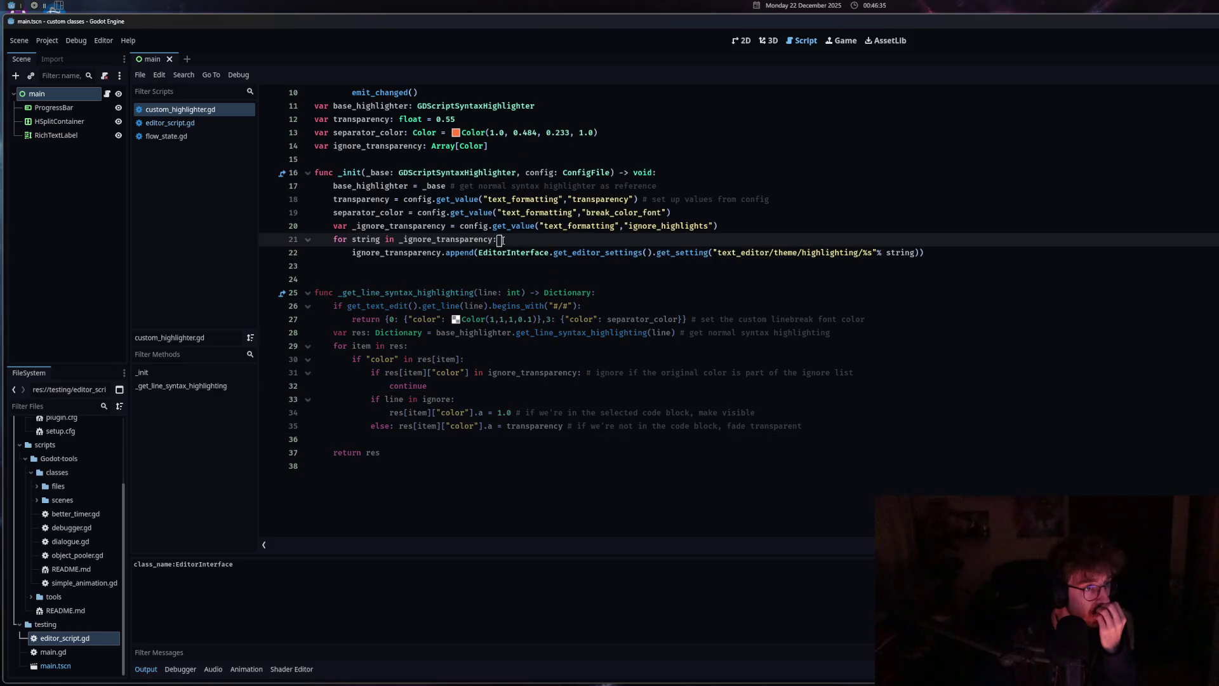
click(178, 124)
middle_click(179, 110)
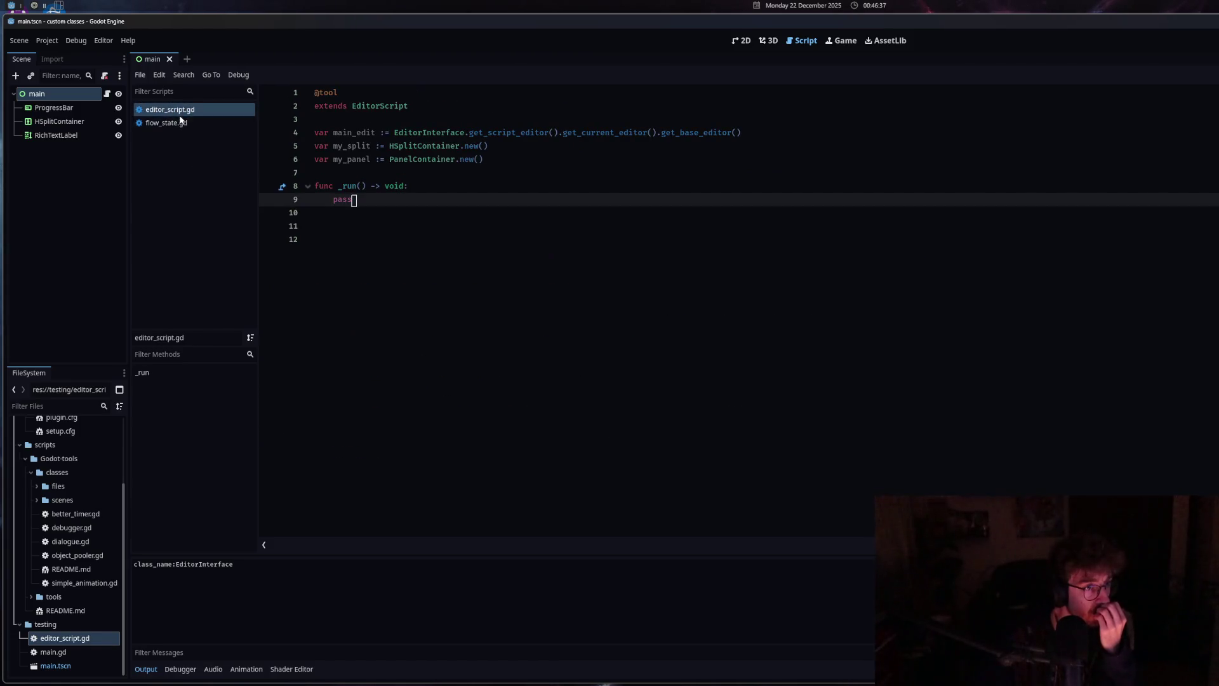
click(180, 123)
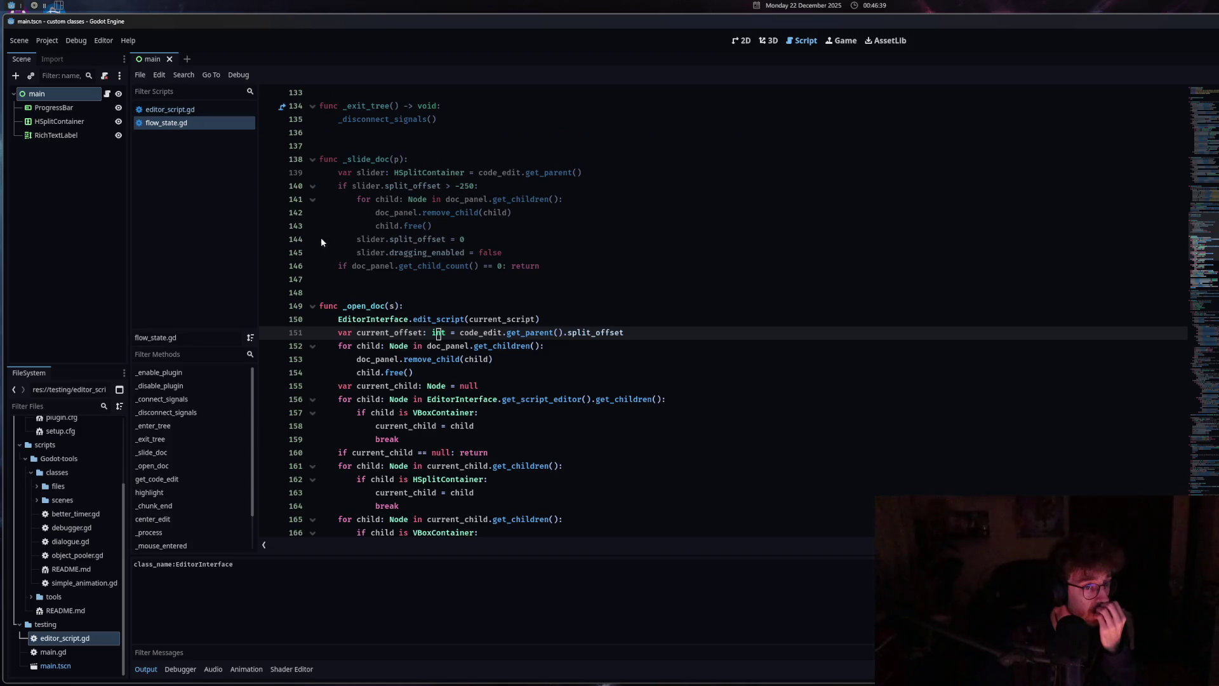
click(471, 386)
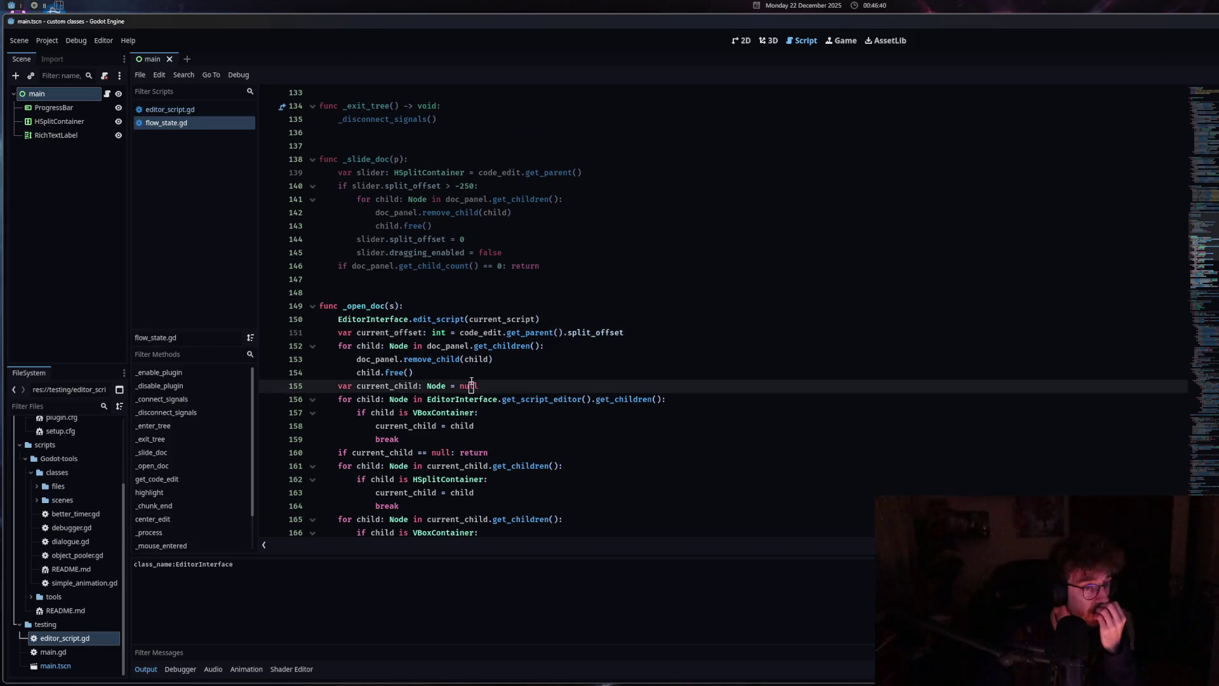
click(554, 321)
key(alt+Left)
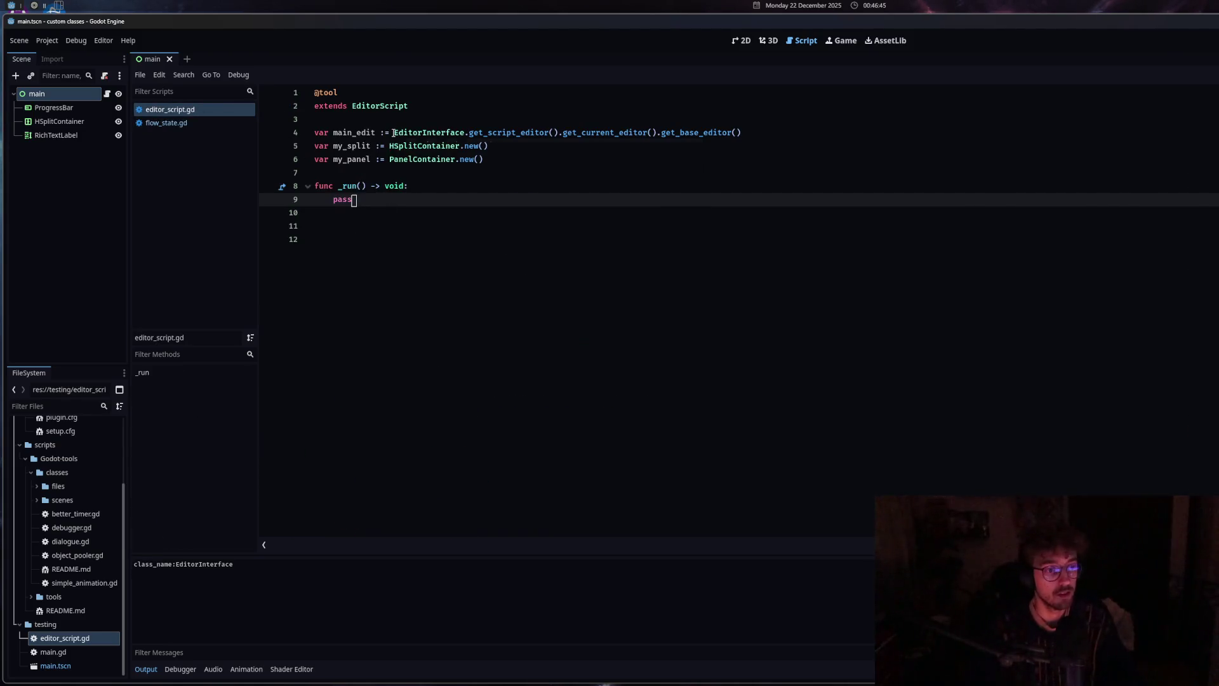
Paste the goto_help test line over pass and comment it out
double_click(389, 201)
key(ctrl+v)
right_click(404, 204)
click(466, 353)
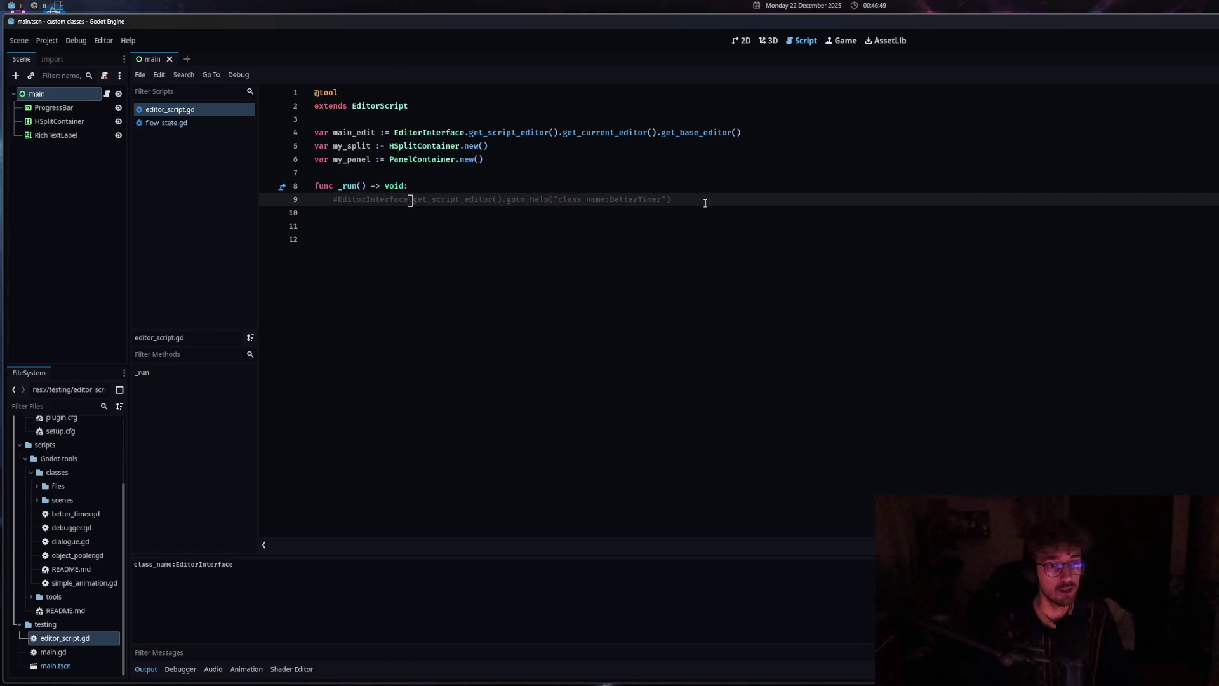
Add line 10: EditorInterface.get_script_editor().get_current_script().get_class()
click(707, 203)
key(Return)
drag(395, 133, 558, 132)
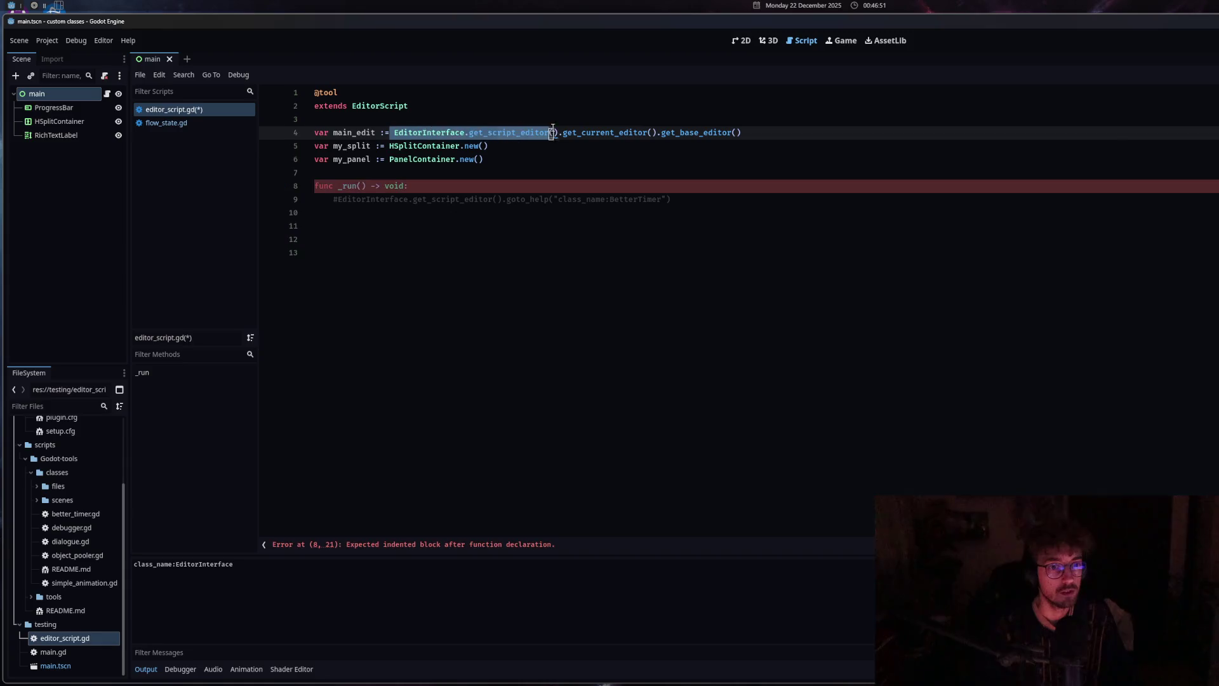
key(ctrl+c)
click(423, 212)
key(ctrl+v)
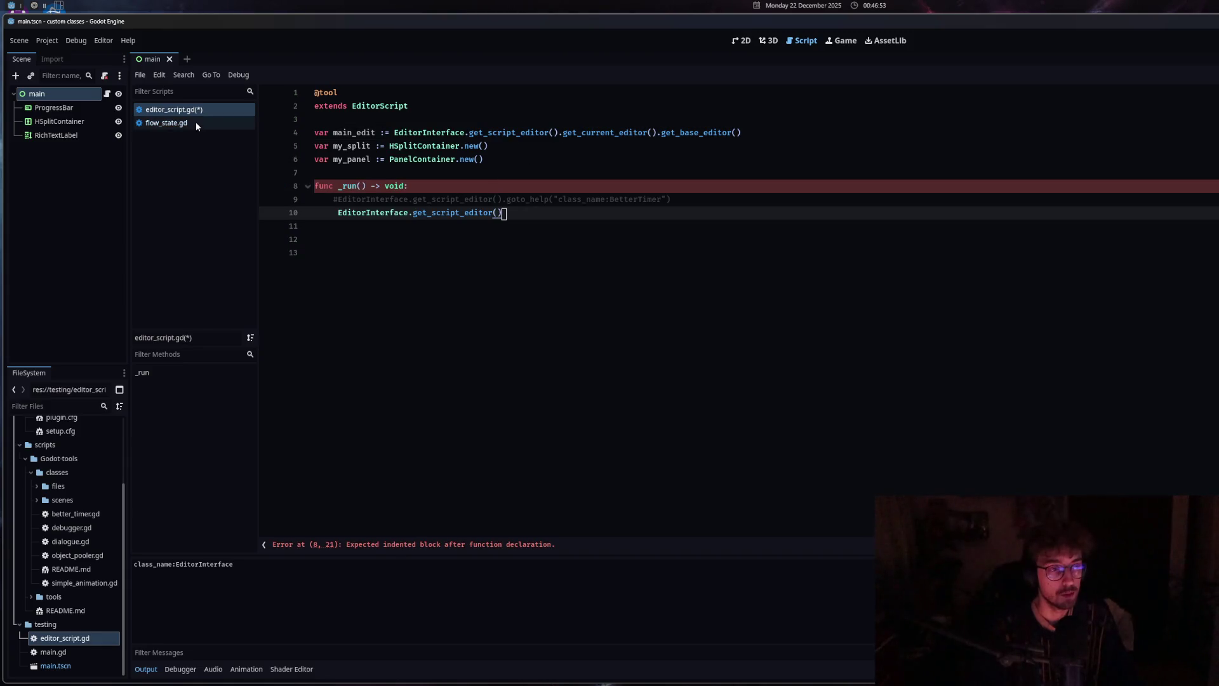
text(.get_cu)
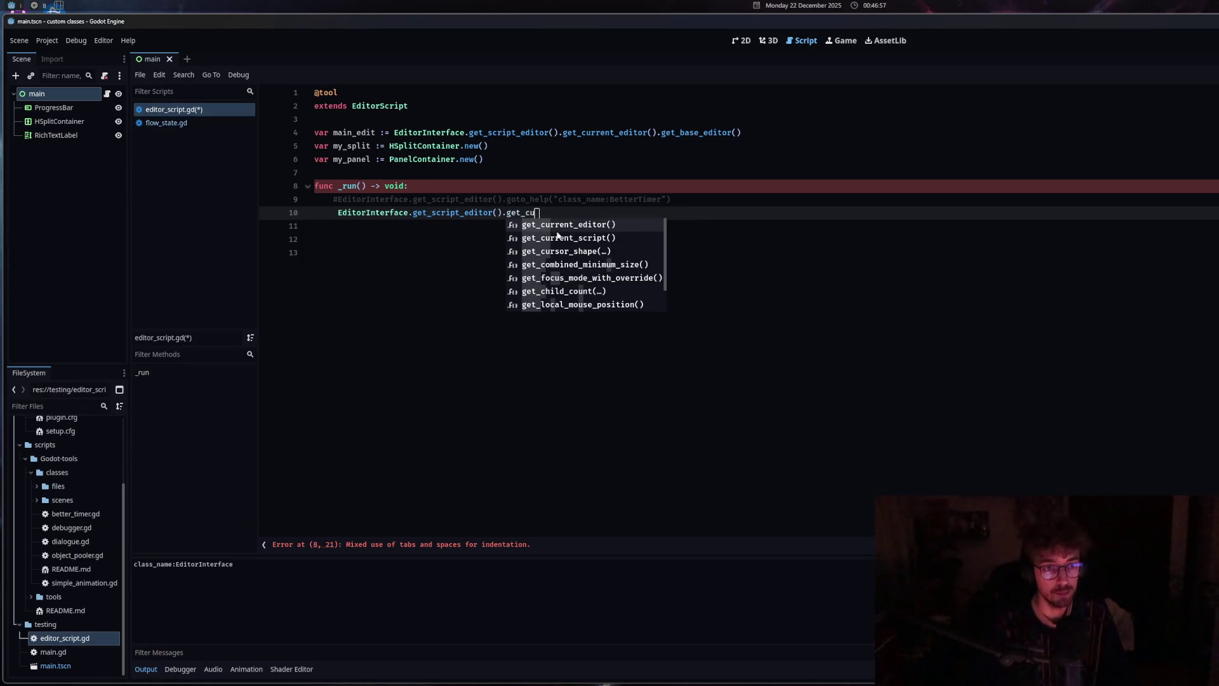
click(652, 237)
text(.get_cl)
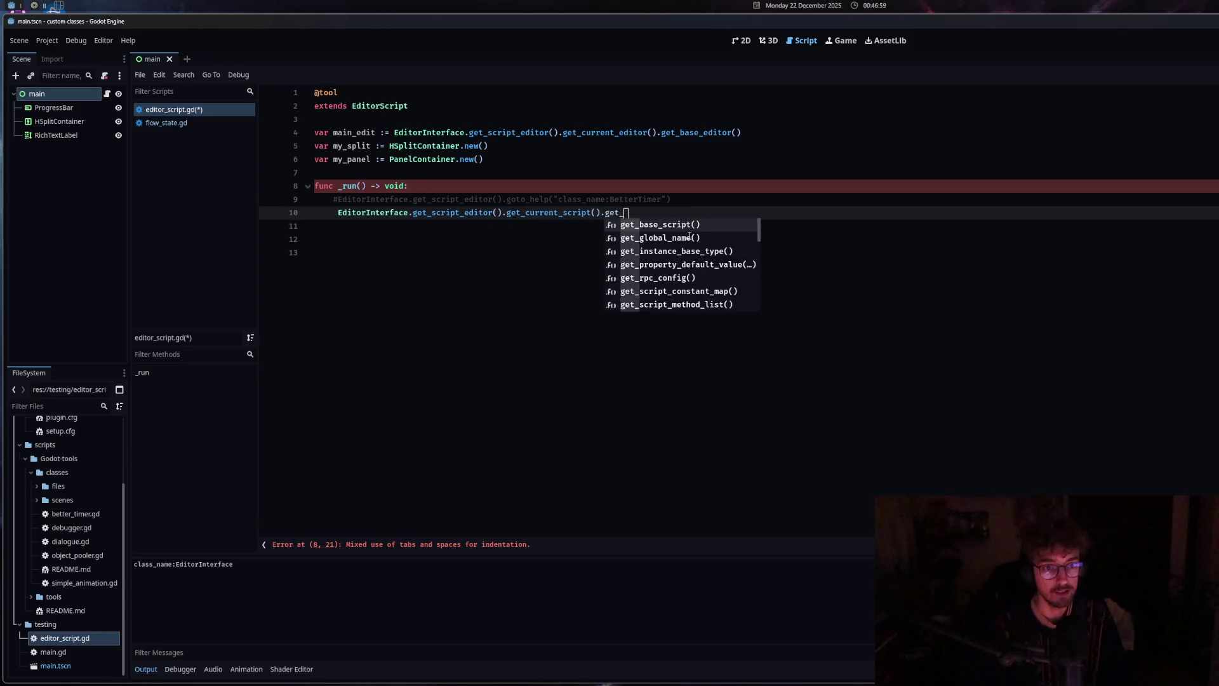
click(667, 231)
Wrap line 10 in print(), fix its indentation, and run the script to print the class
mouse_move(620, 216)
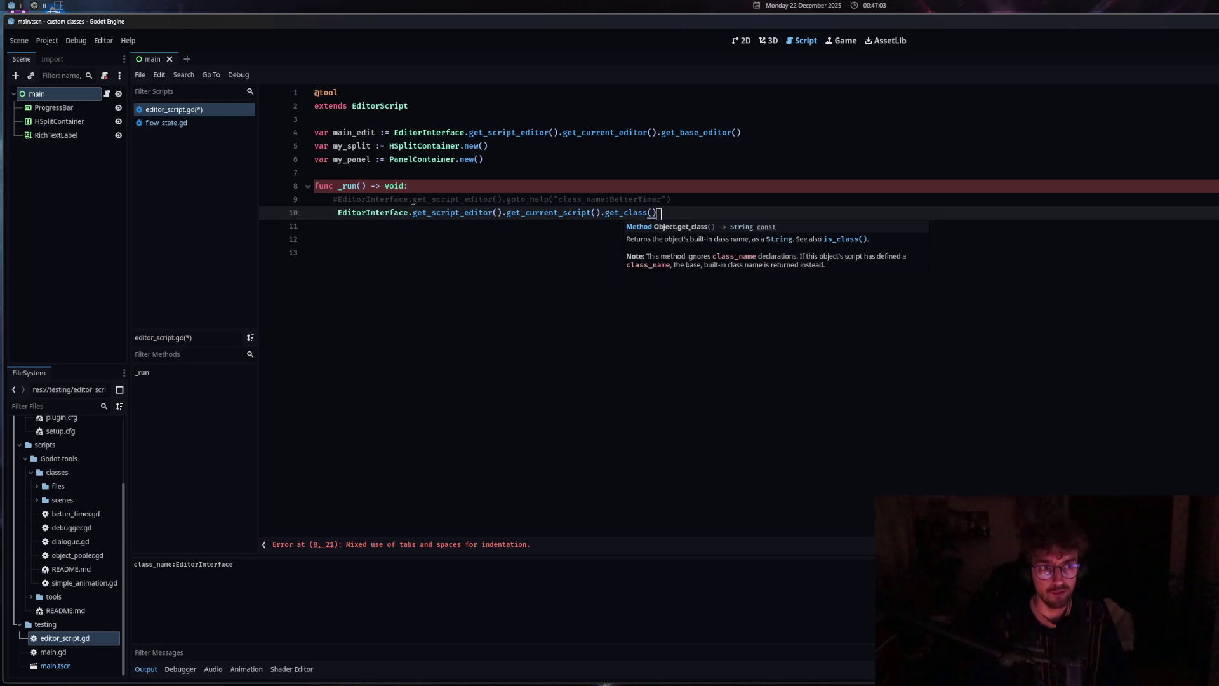
shift+click(338, 213)
mouse_move(340, 214)
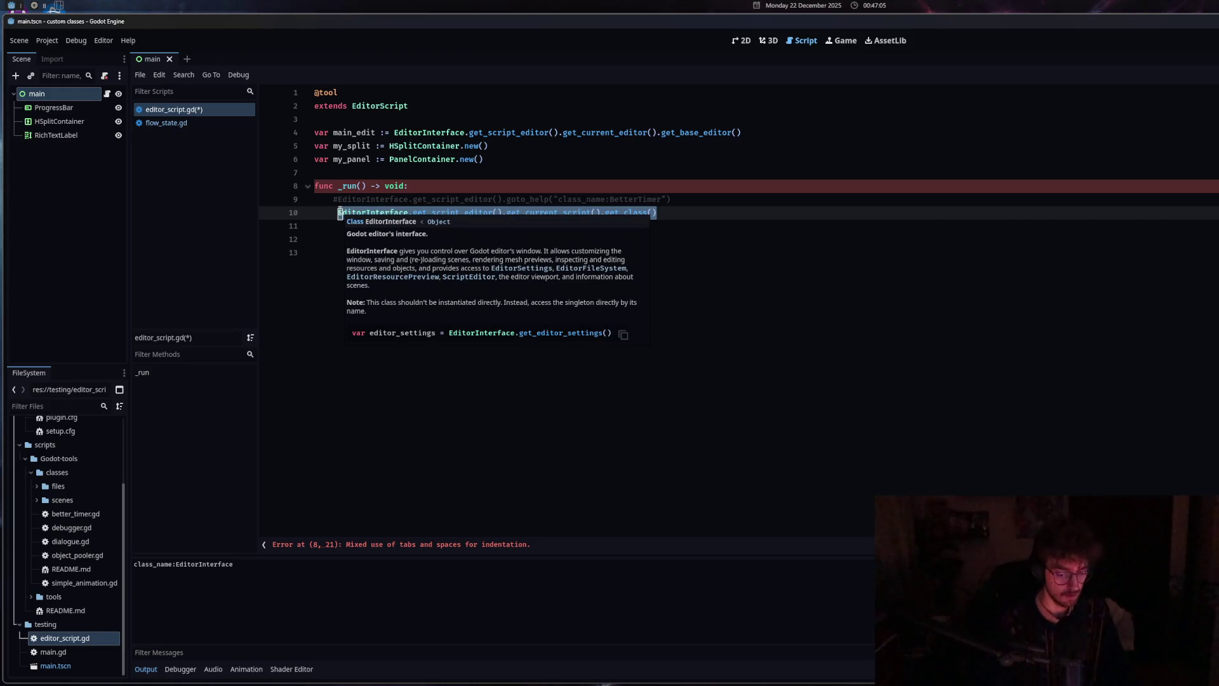
text((prit)
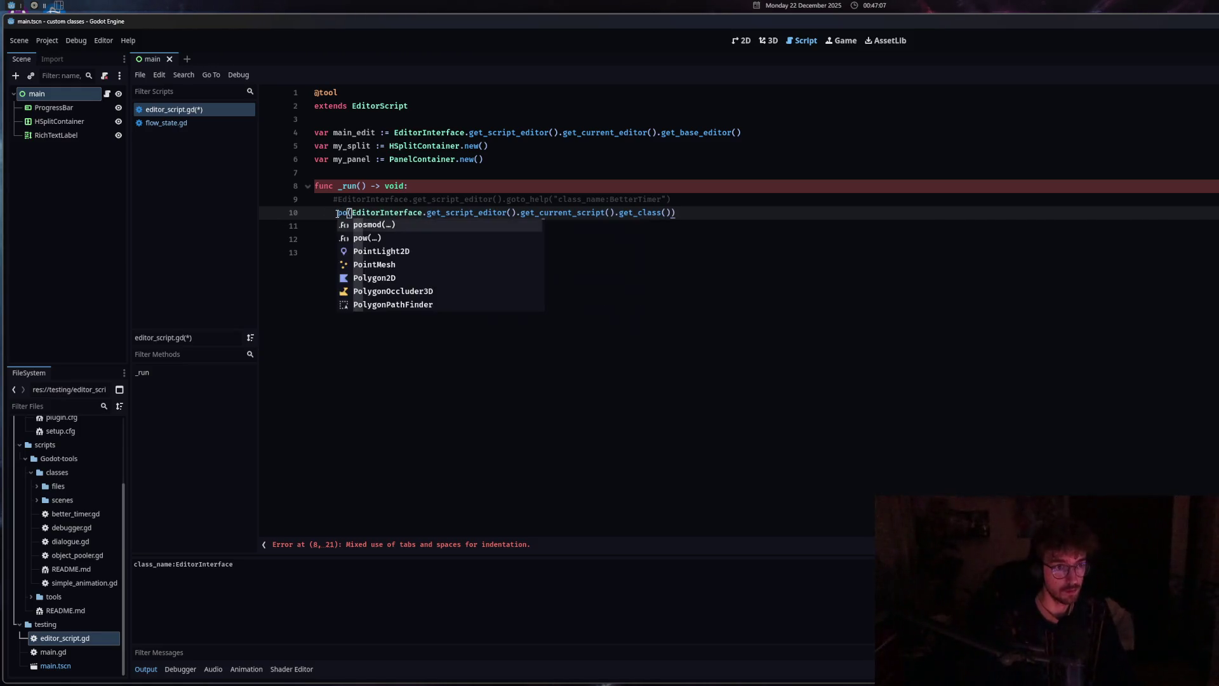
key(BackSpace)
text(nt)
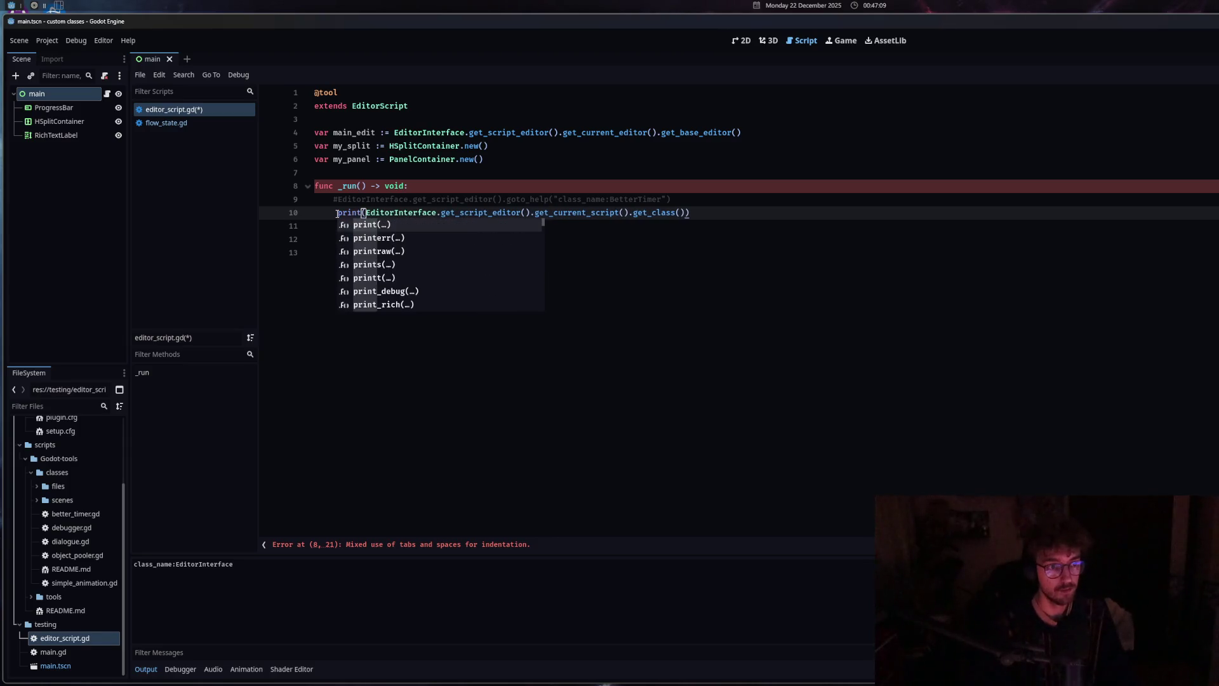
click(377, 214)
key(ctrl+shift+x)
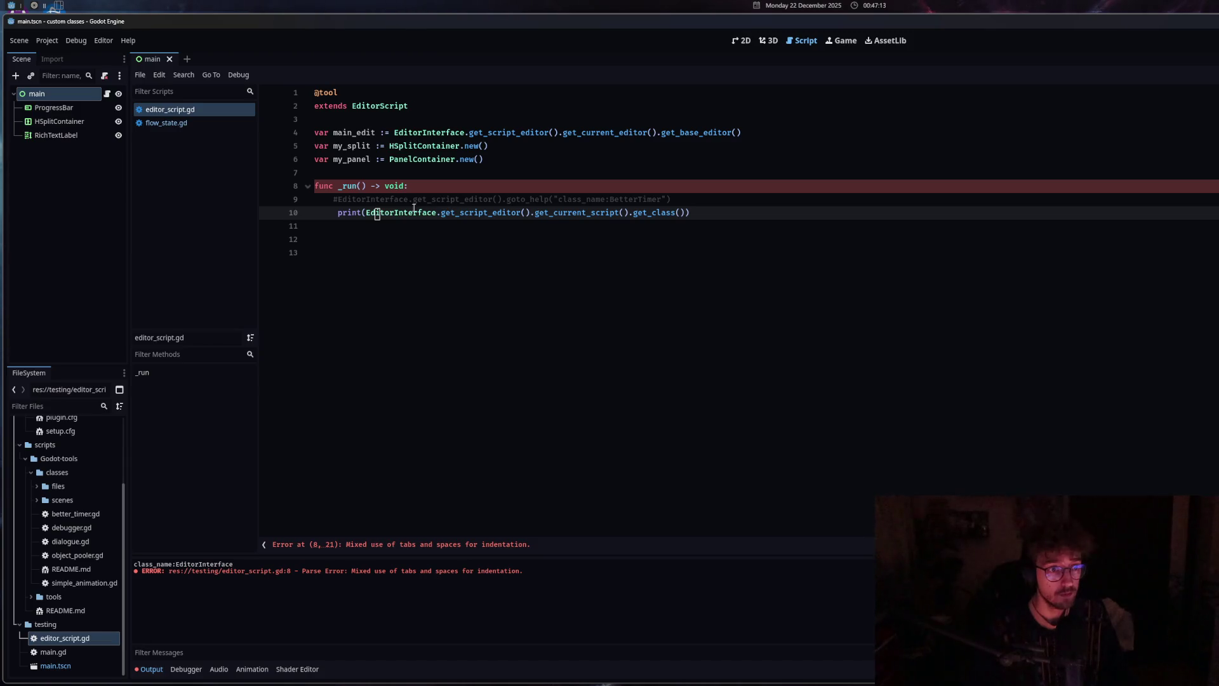
key(Home)
key(BackSpace)
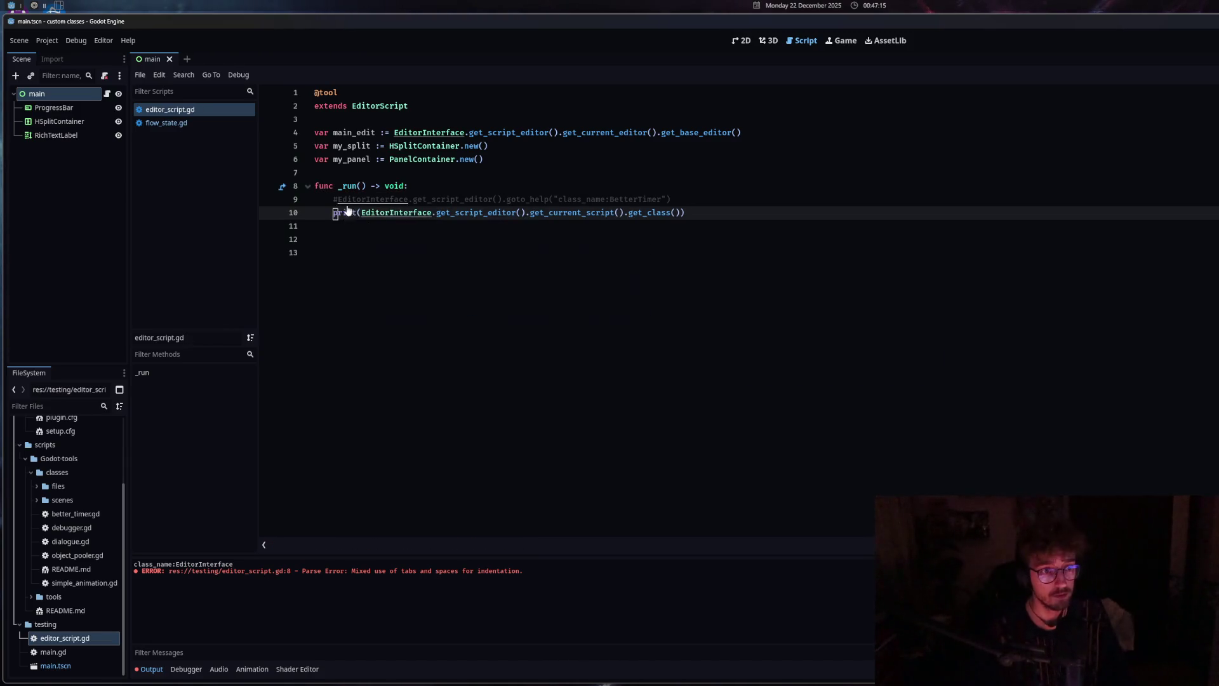
key(ctrl+shift+x)
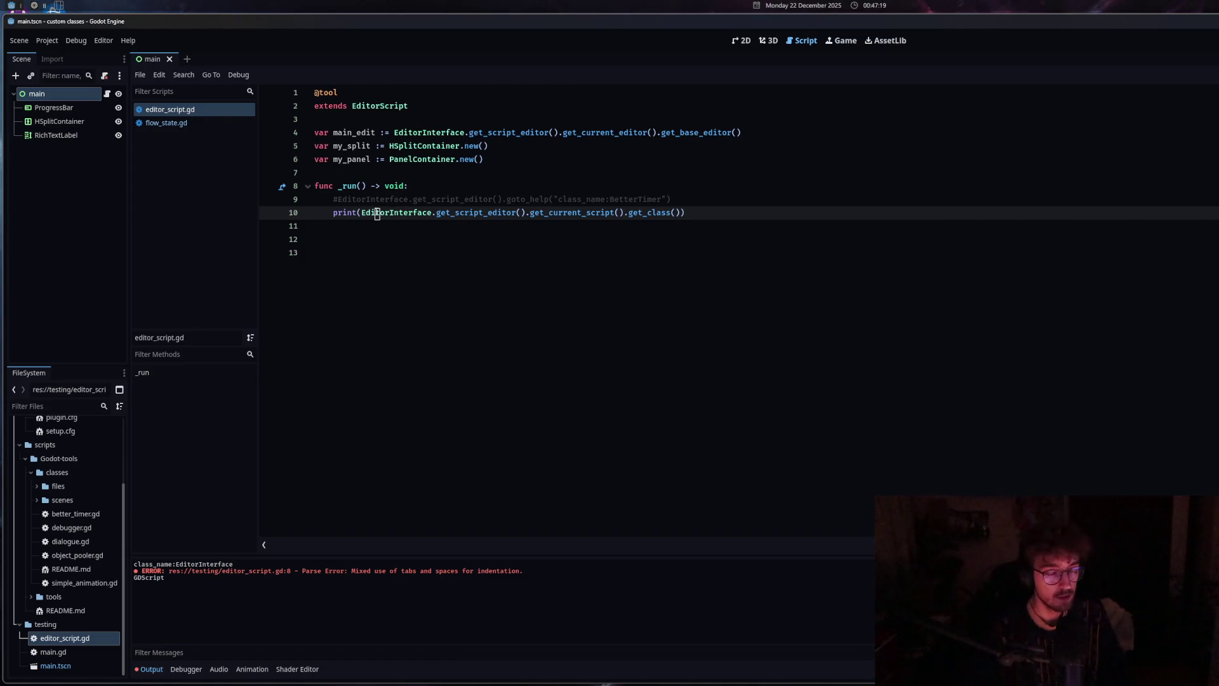
Replace get_class() with get_property_list(), save, and run the script
drag(681, 212, 631, 214)
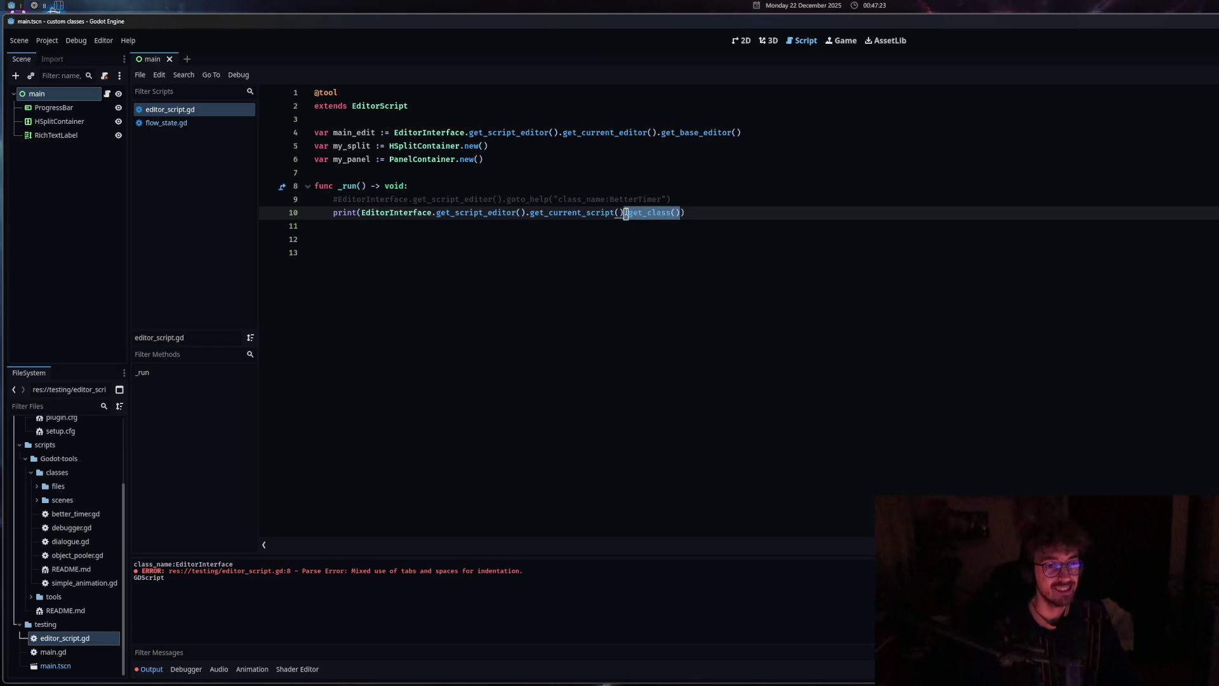
text(class)
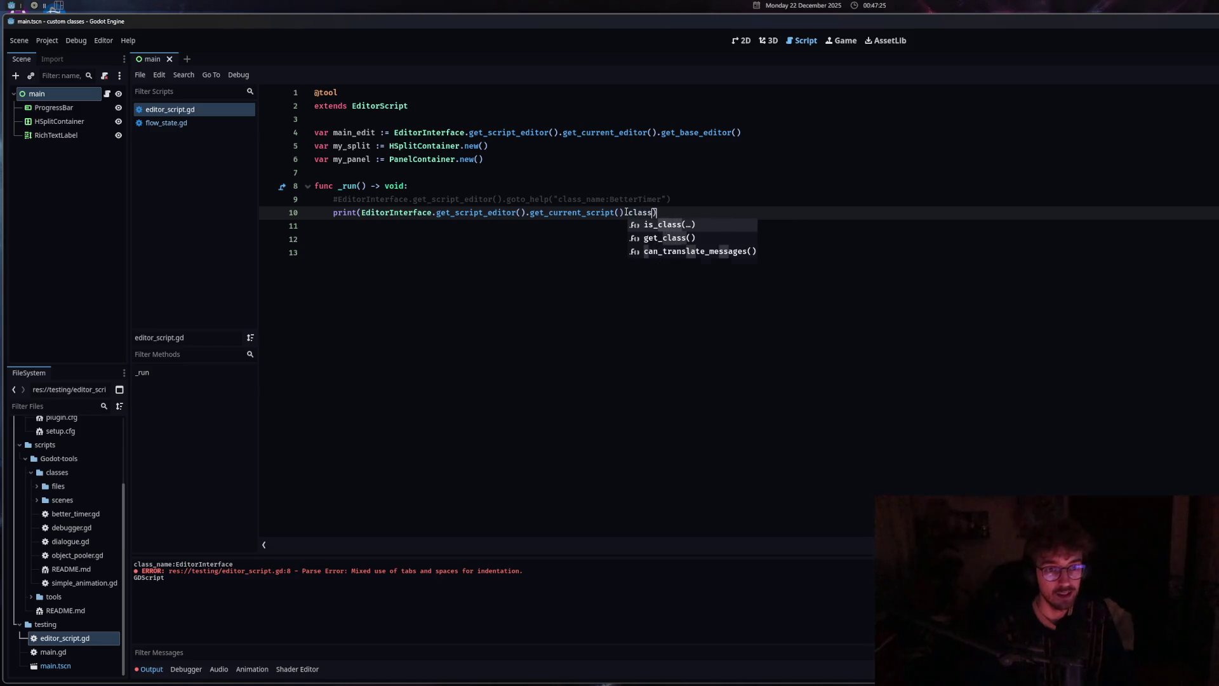
key(BackSpace)
key(BackSpace)
key(BackSpace)
text(pro)
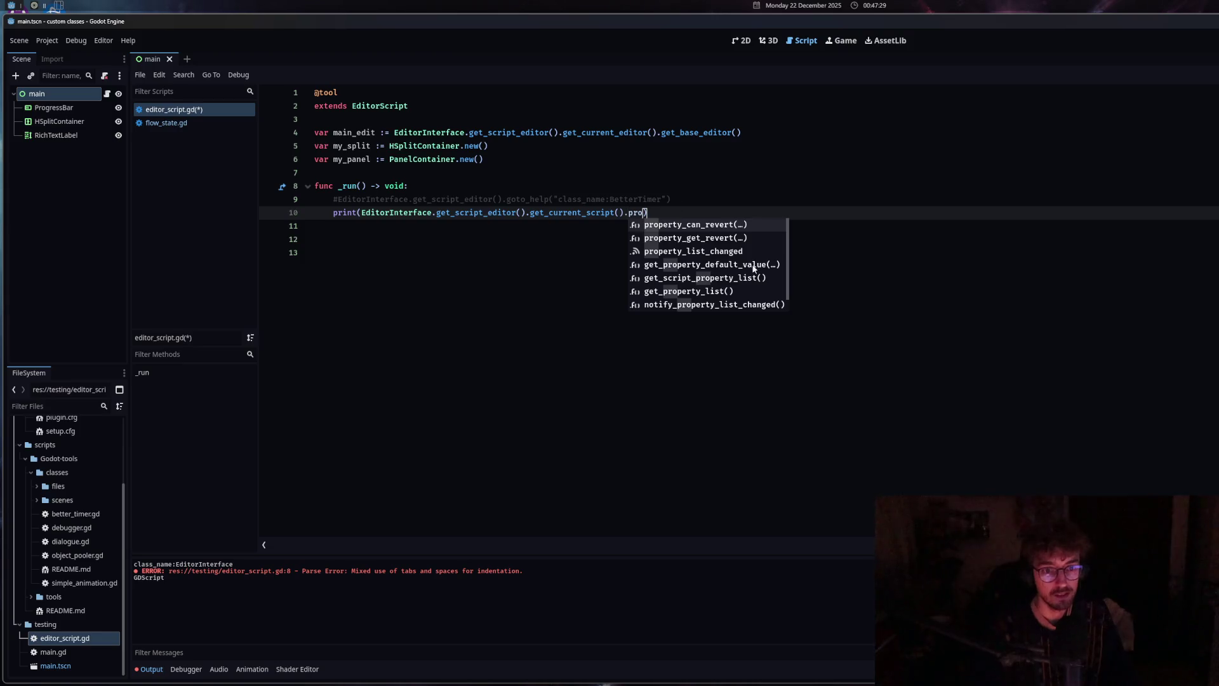
double_click(735, 292)
key(ctrl+s)
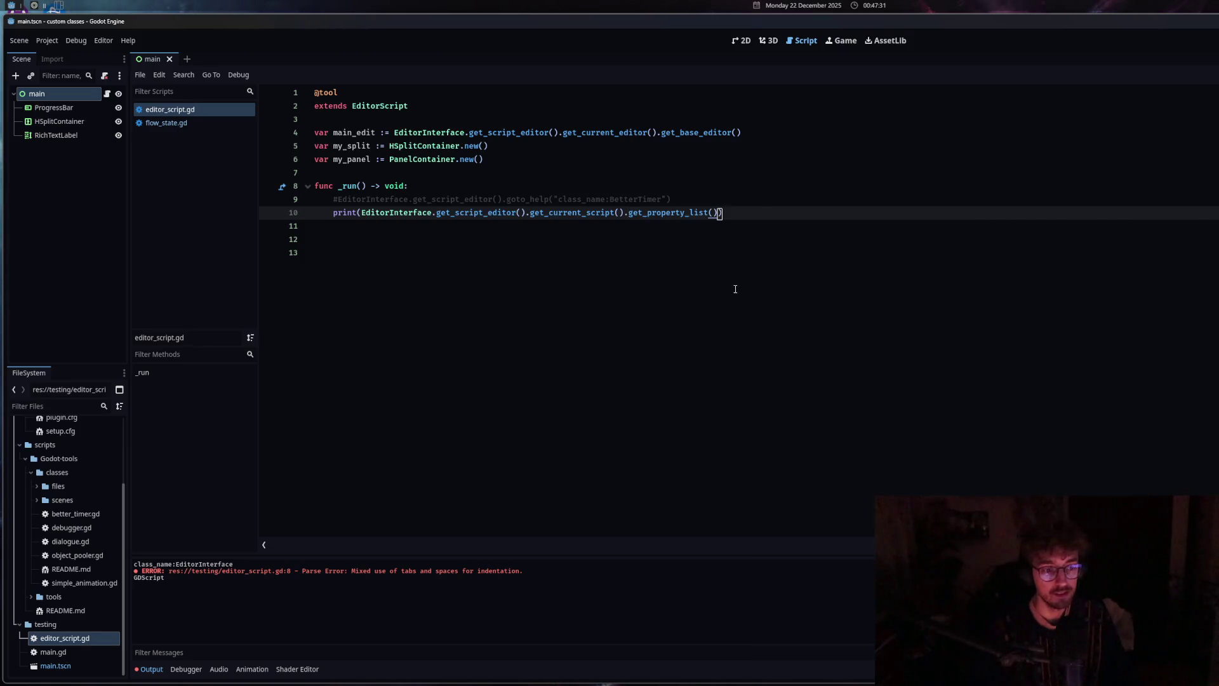
key(ctrl+shift+x)
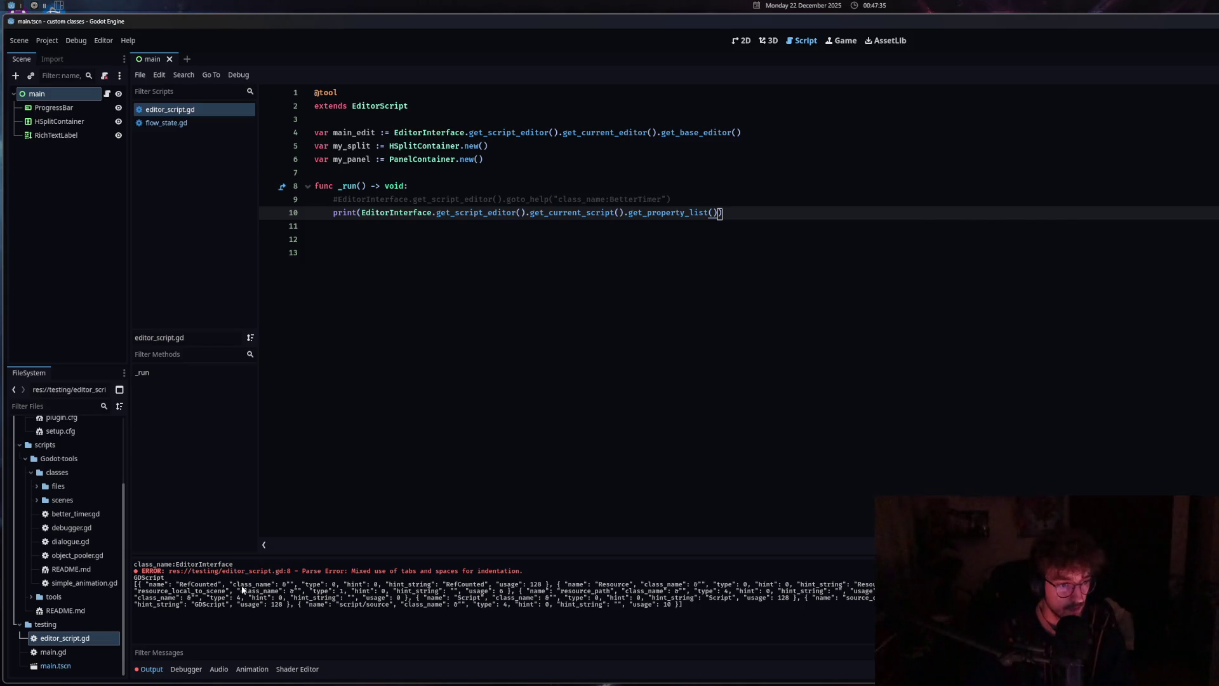
Examine the class_name and Resource entries in the printed property list output
drag(242, 586, 329, 587)
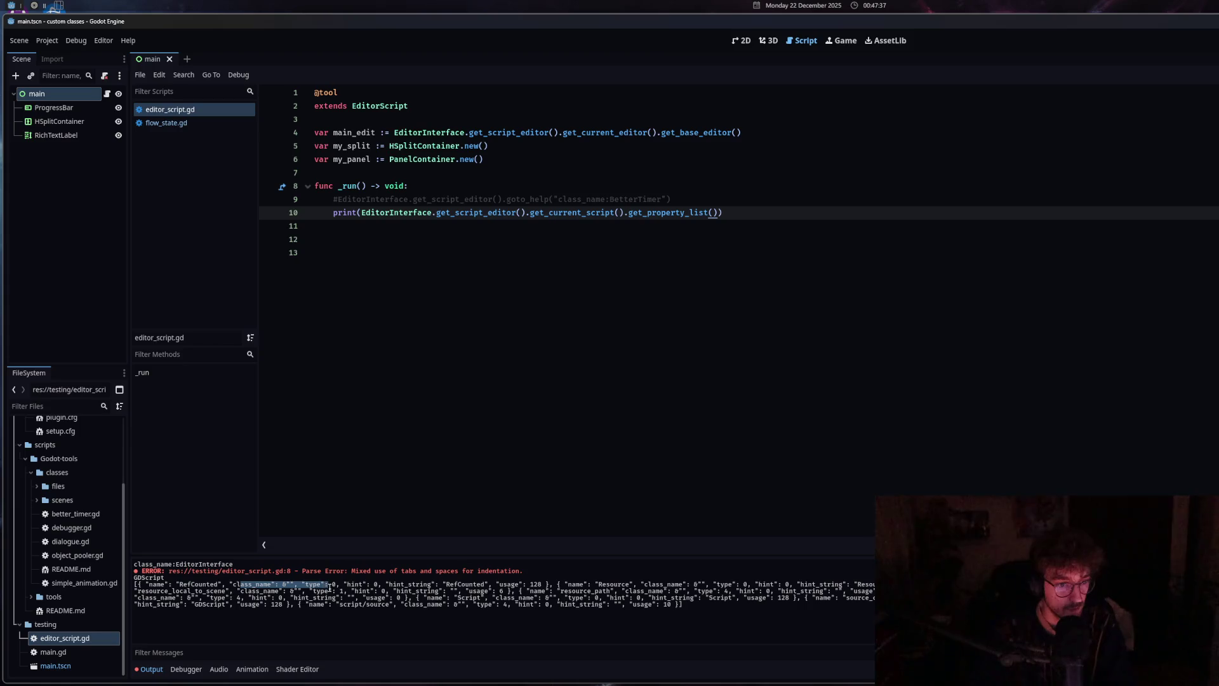
click(339, 591)
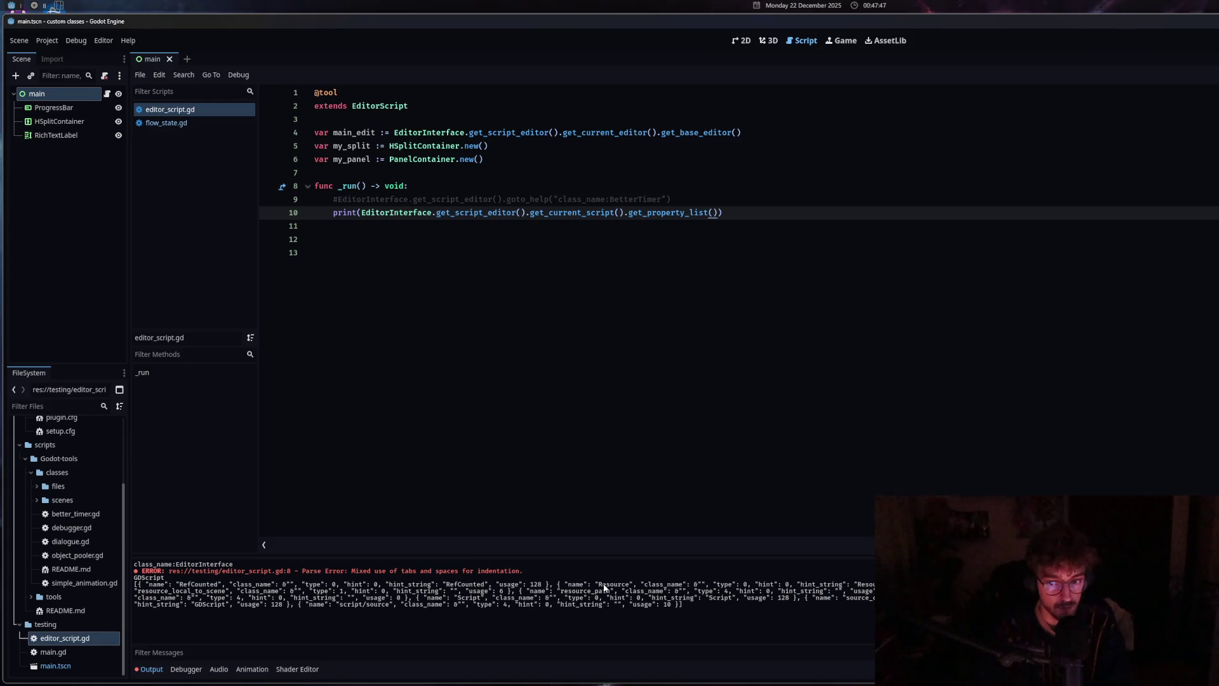
drag(603, 586, 649, 589)
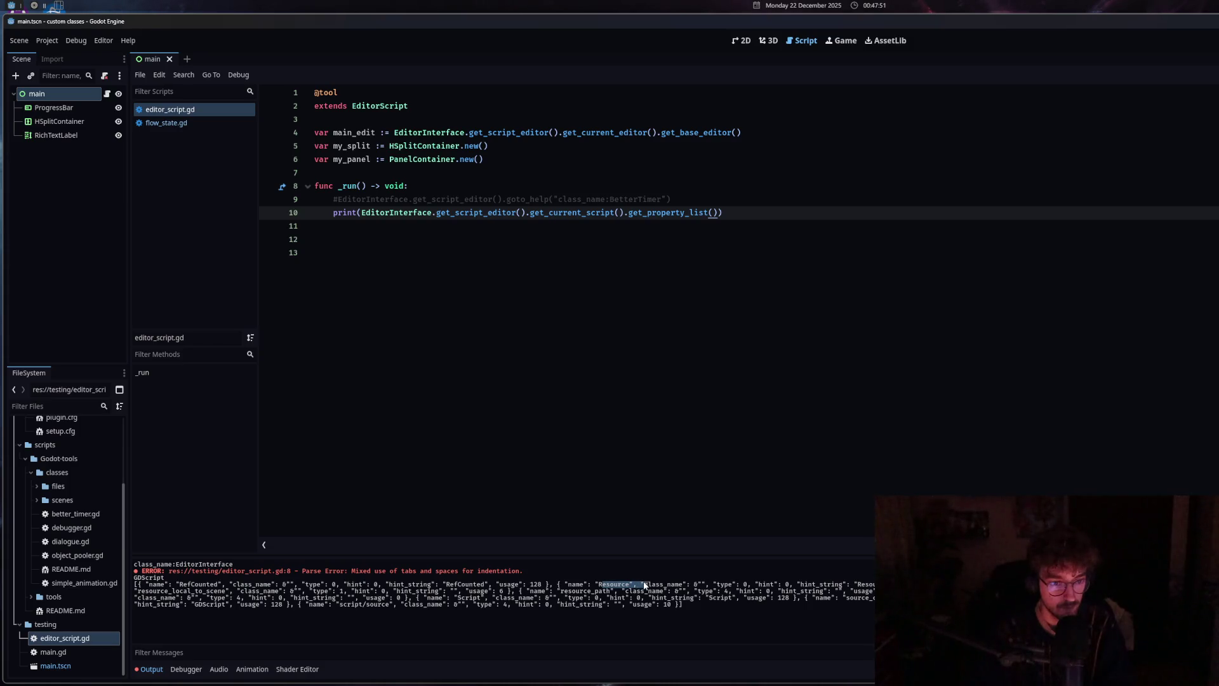
click(649, 589)
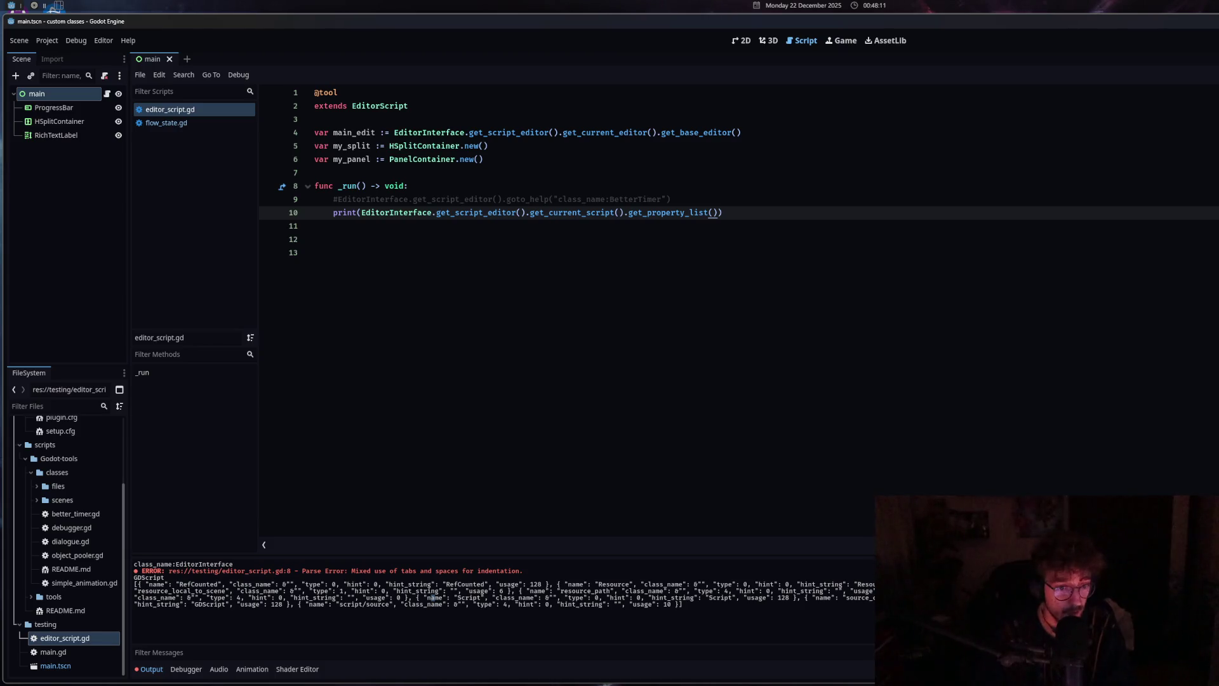
Reinsert get_property_list() on line 10 and inspect the script/source entry in the output
mouse_move(508, 214)
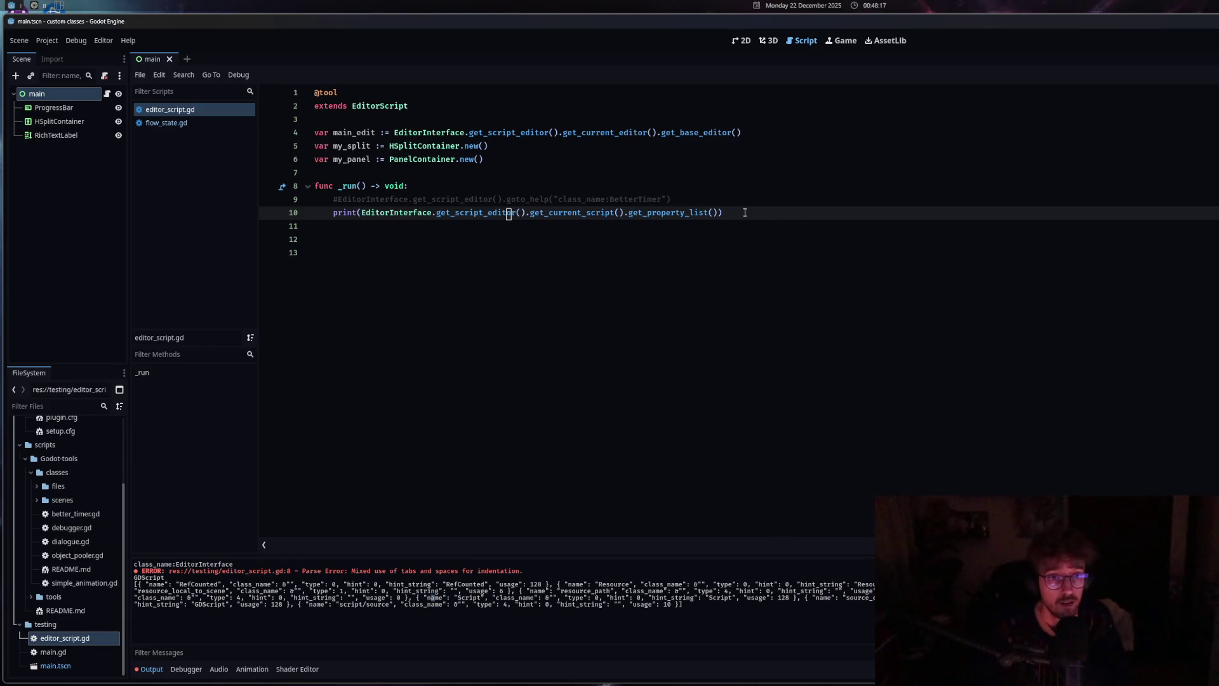
drag(716, 213, 629, 213)
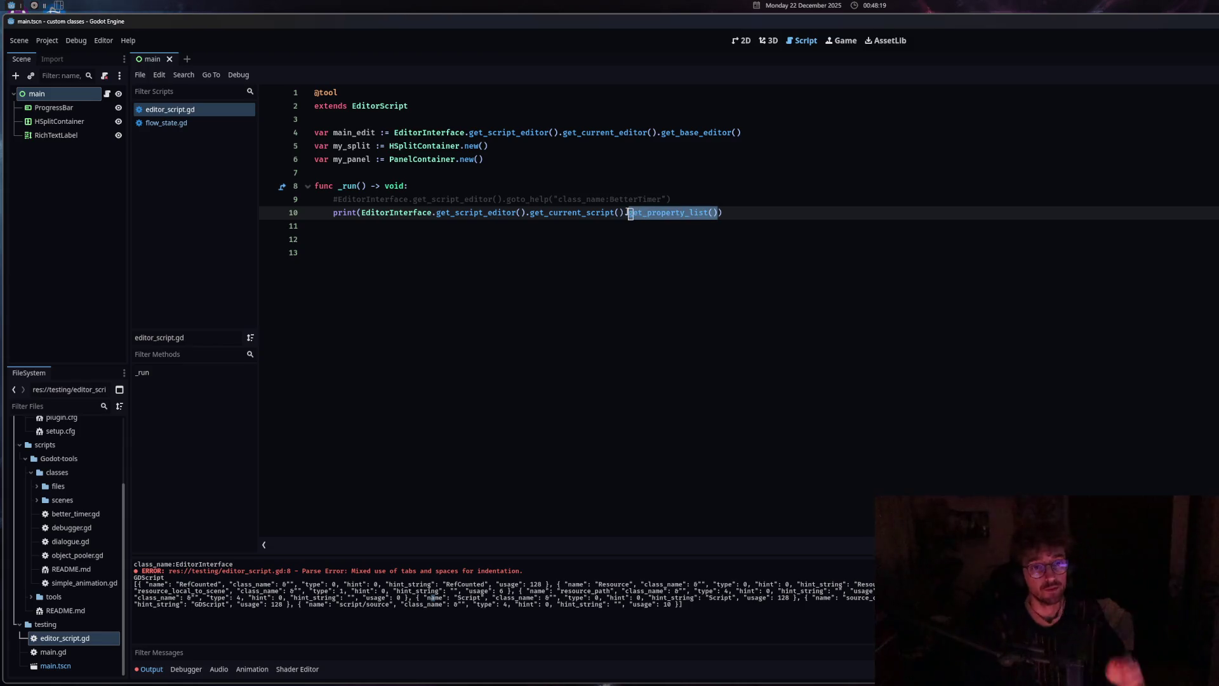
text(propet)
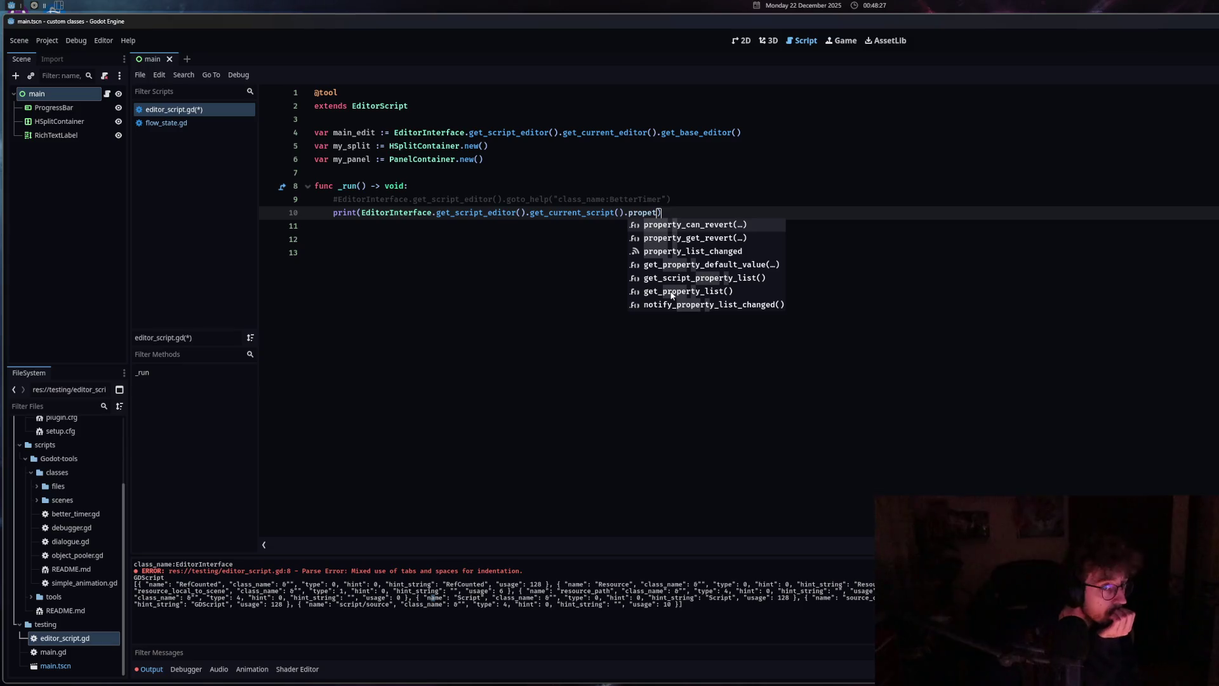
click(672, 291)
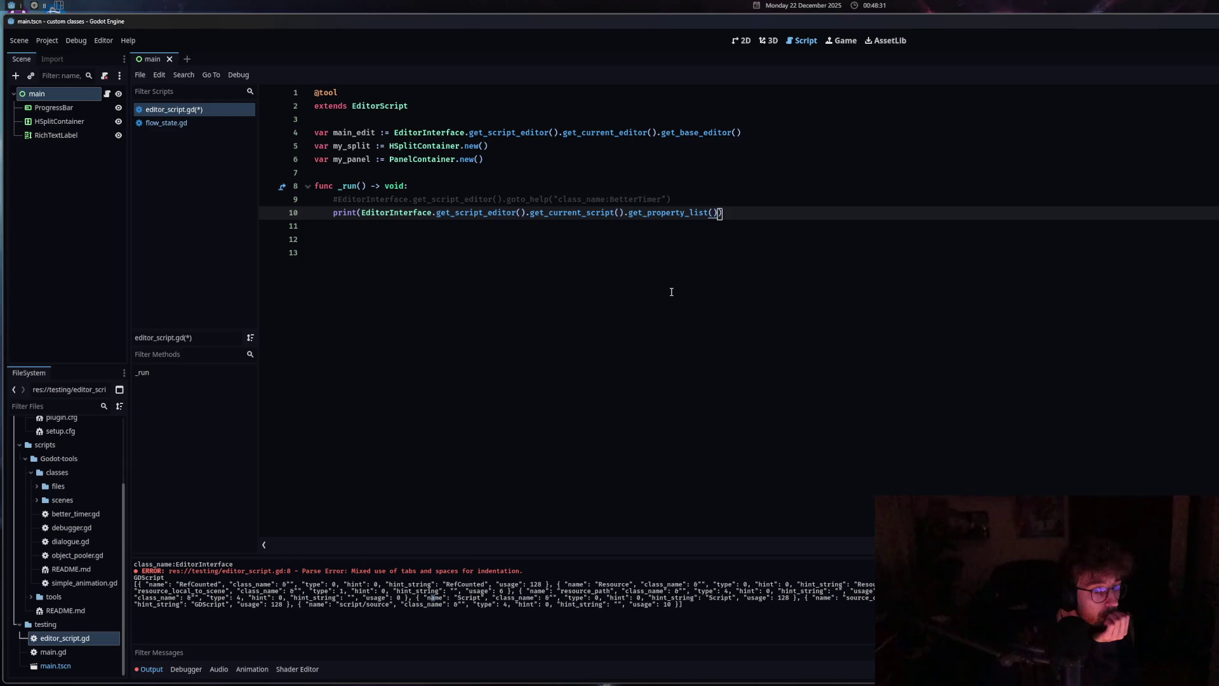
drag(340, 604, 387, 604)
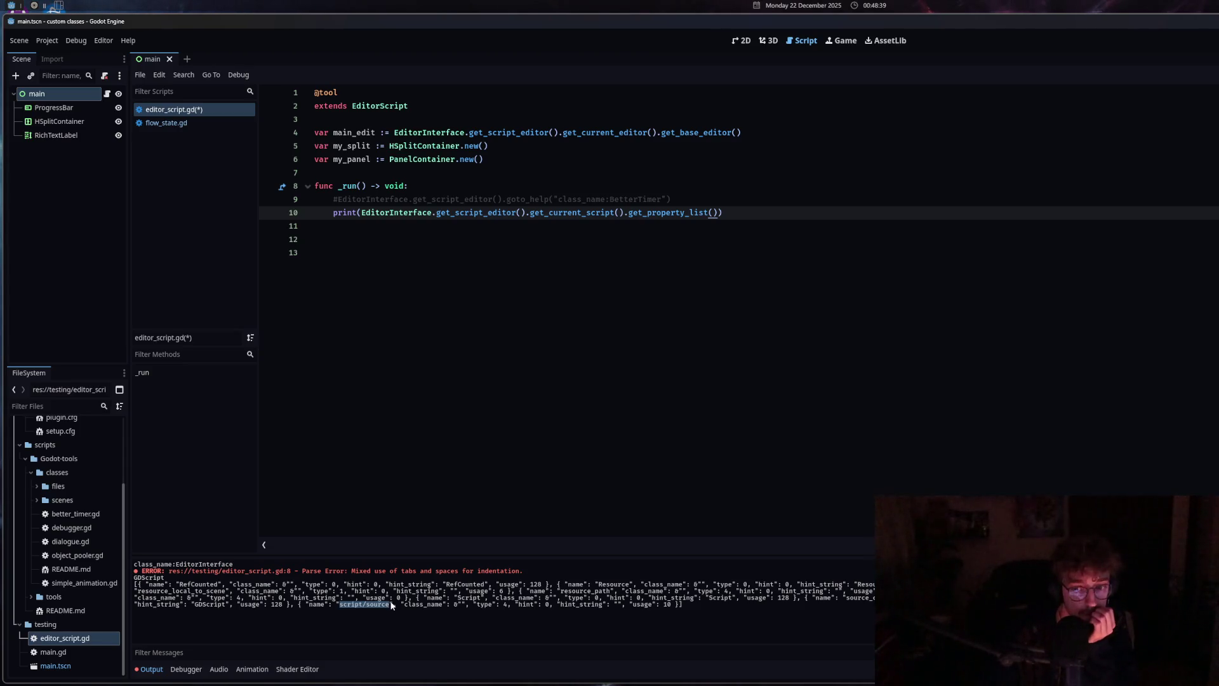
click(391, 606)
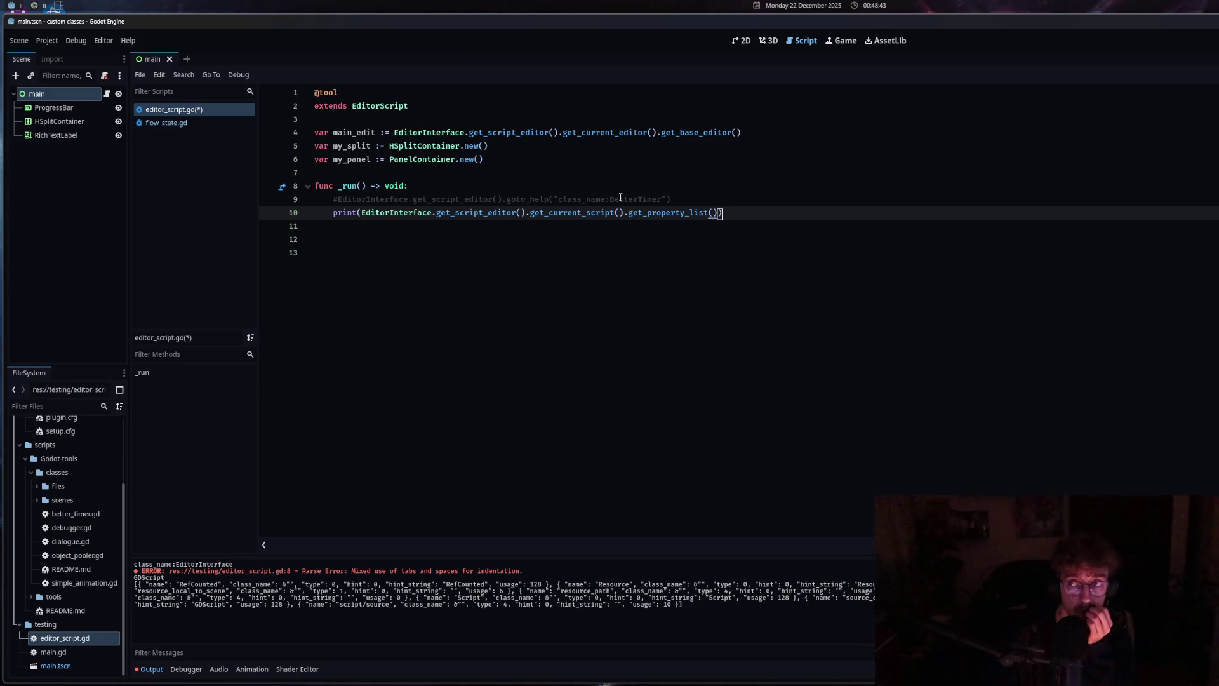
Read the documentation tooltips for get_script_editor and EditorScript
click(494, 216)
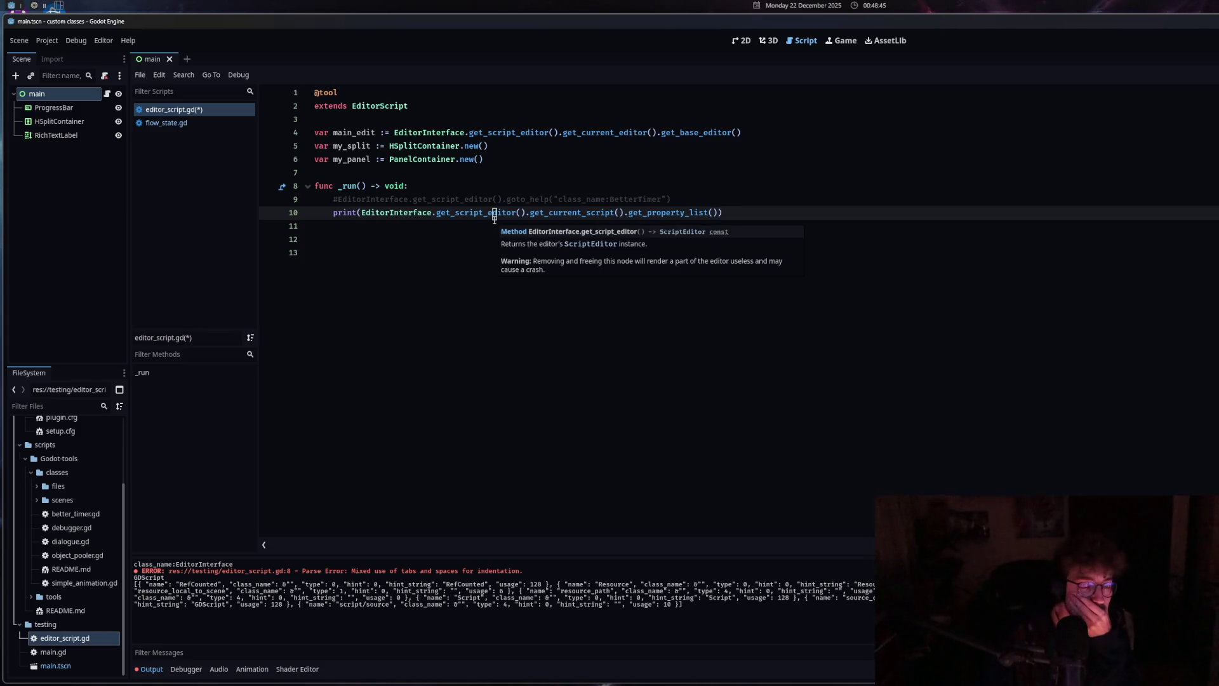
mouse_move(376, 107)
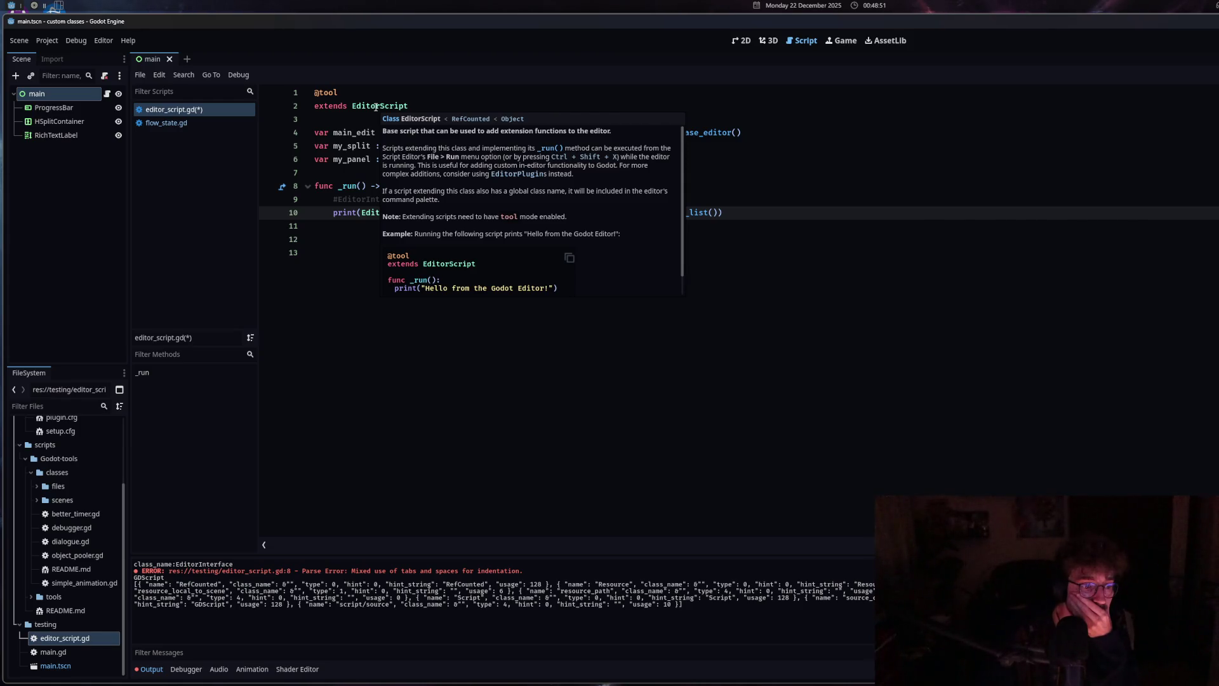
click(348, 213)
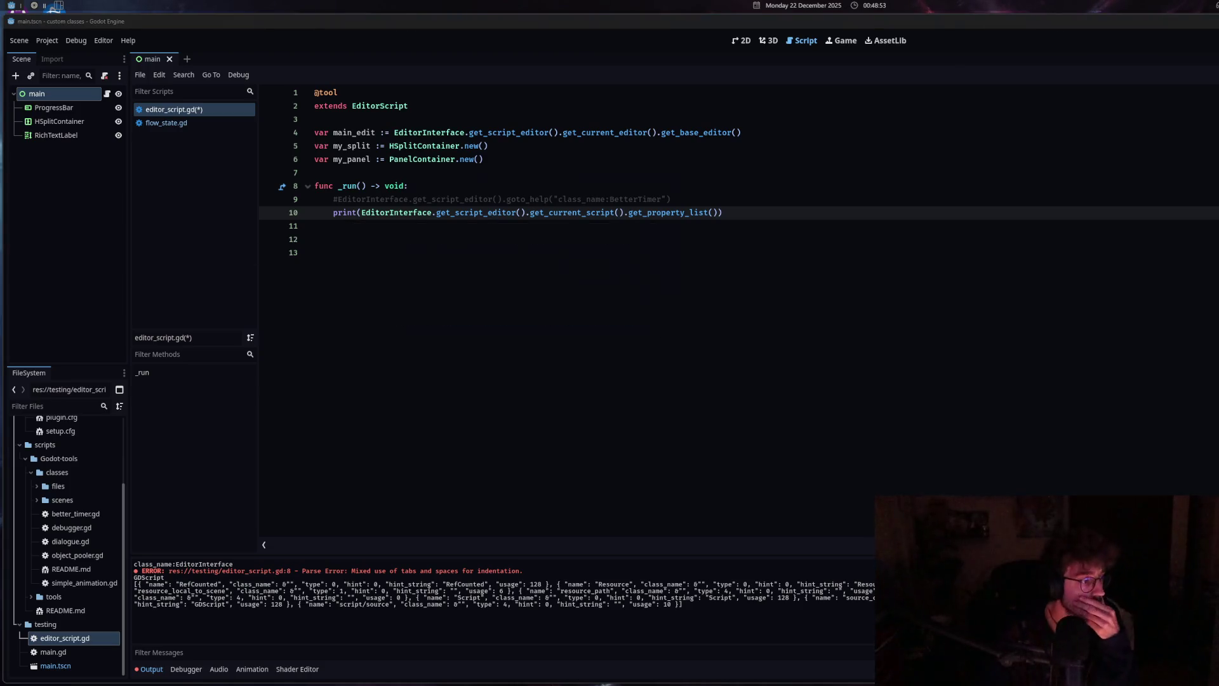
key(alt+Tab)
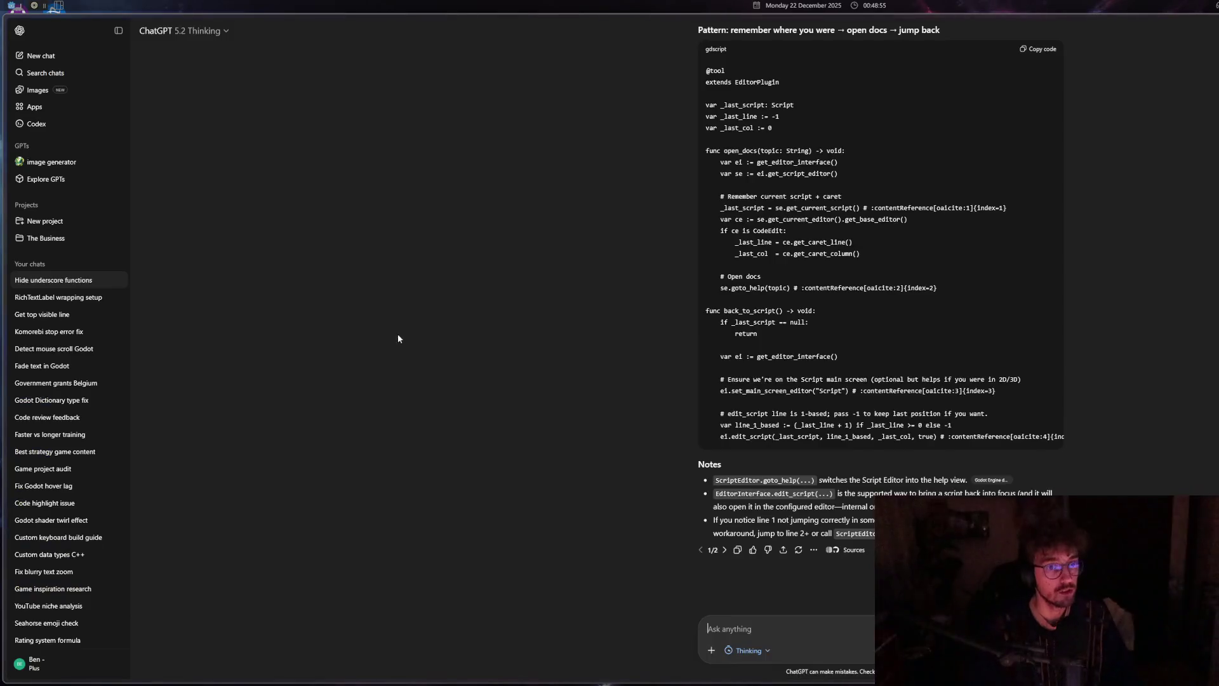
Ask ChatGPT 'ok, how do I get the classname of' a script and read the get_global_name() answer
text(ok, how do I get the classname of a script)
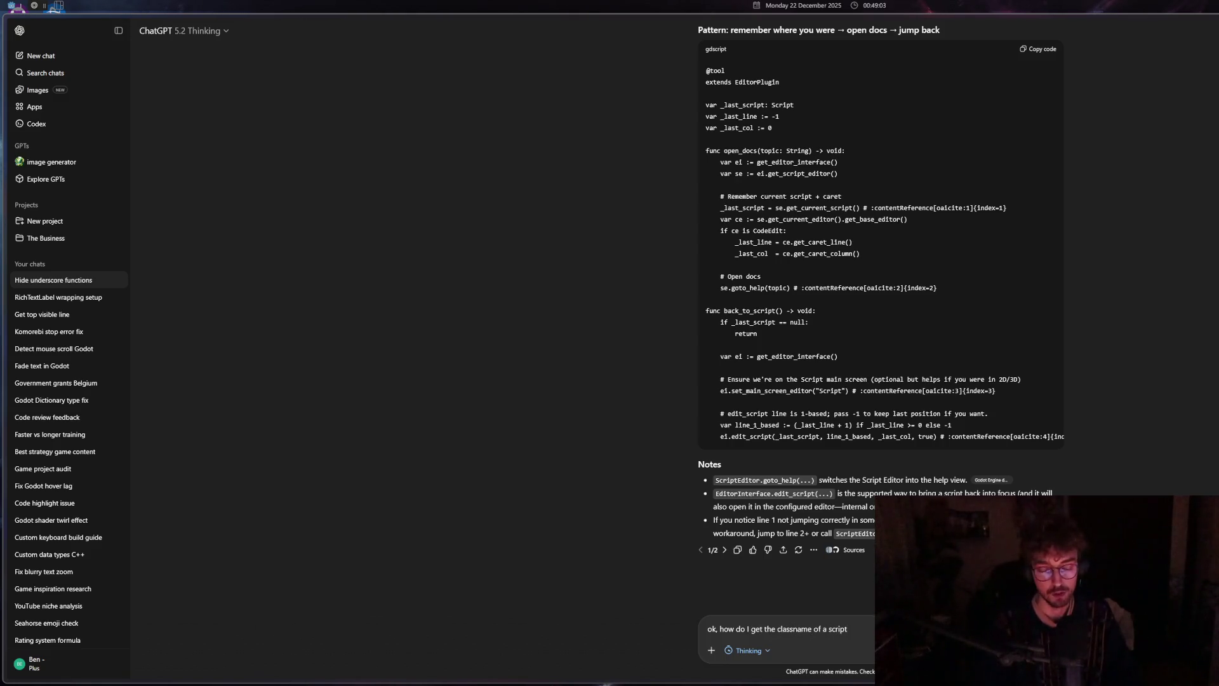
key(Return)
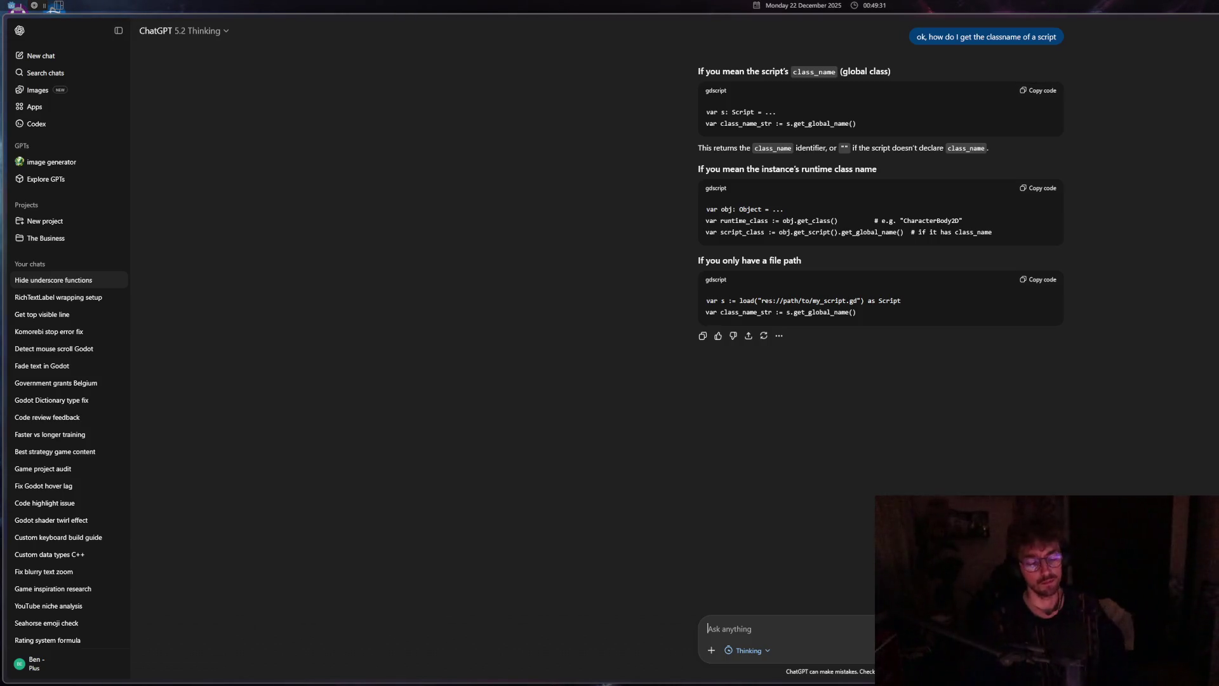
key(alt+Tab)
Make line 10 print get_global_name() instead of get_property_list(), save, and run it
drag(717, 212, 649, 213)
text(gm)
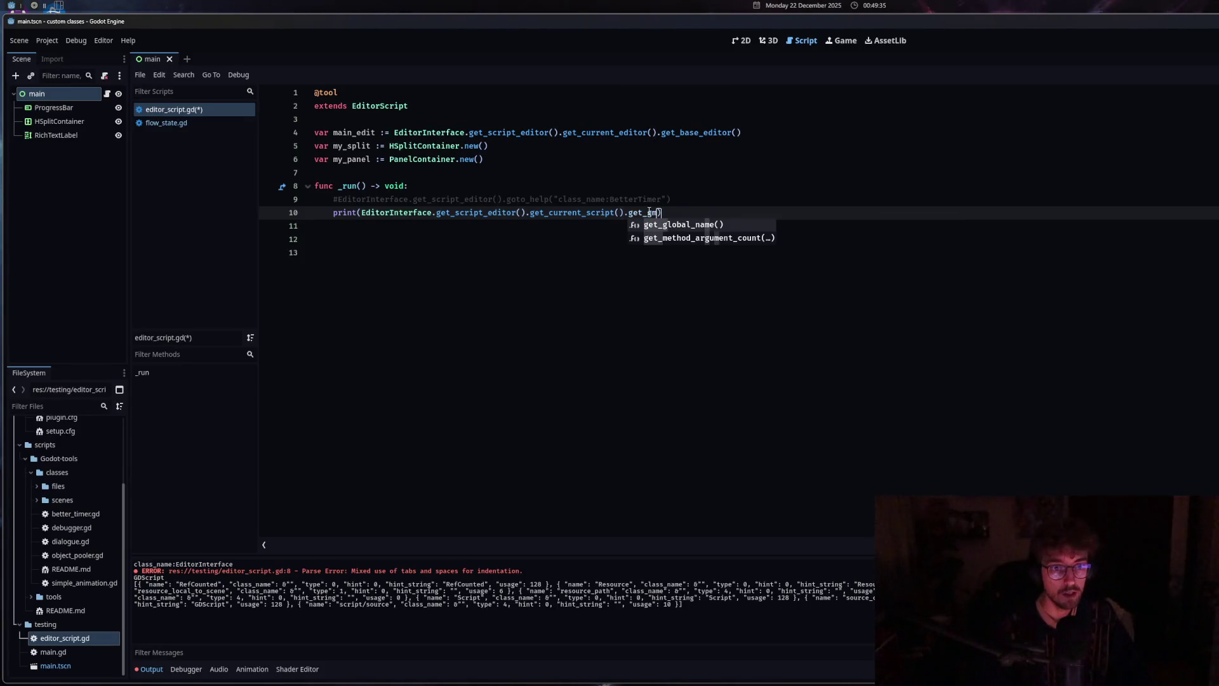
key(Return)
key(ctrl+s)
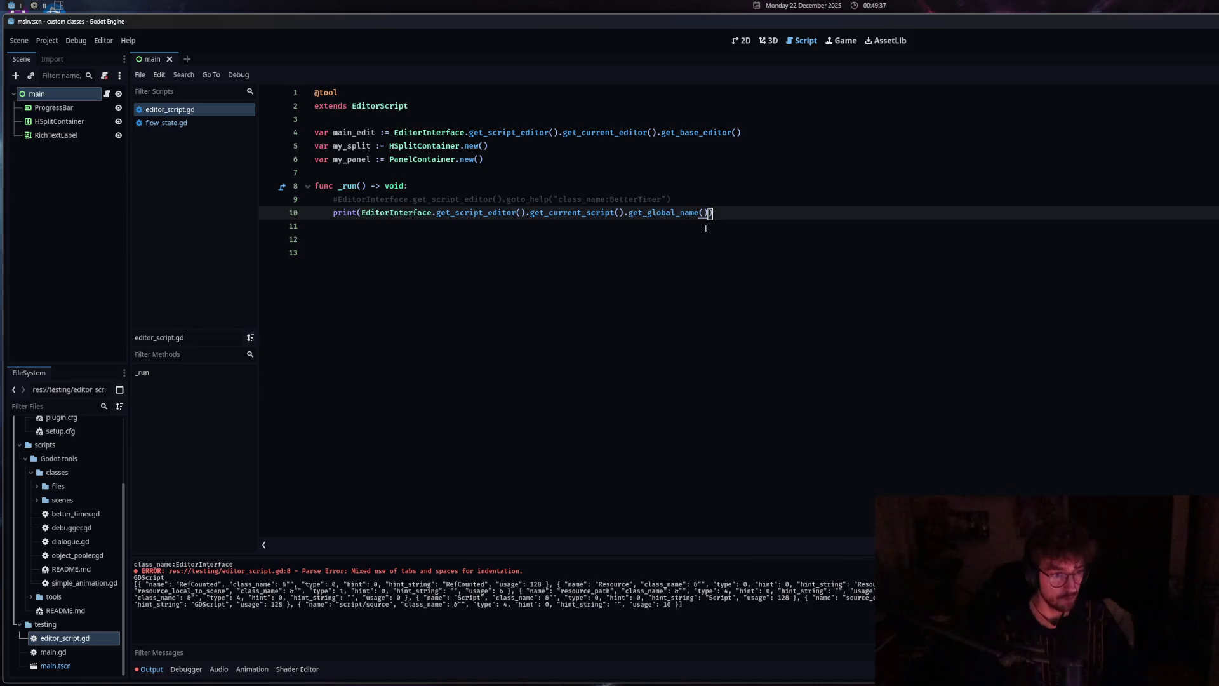
key(Up)
key(Up)
key(Down)
key(Down)
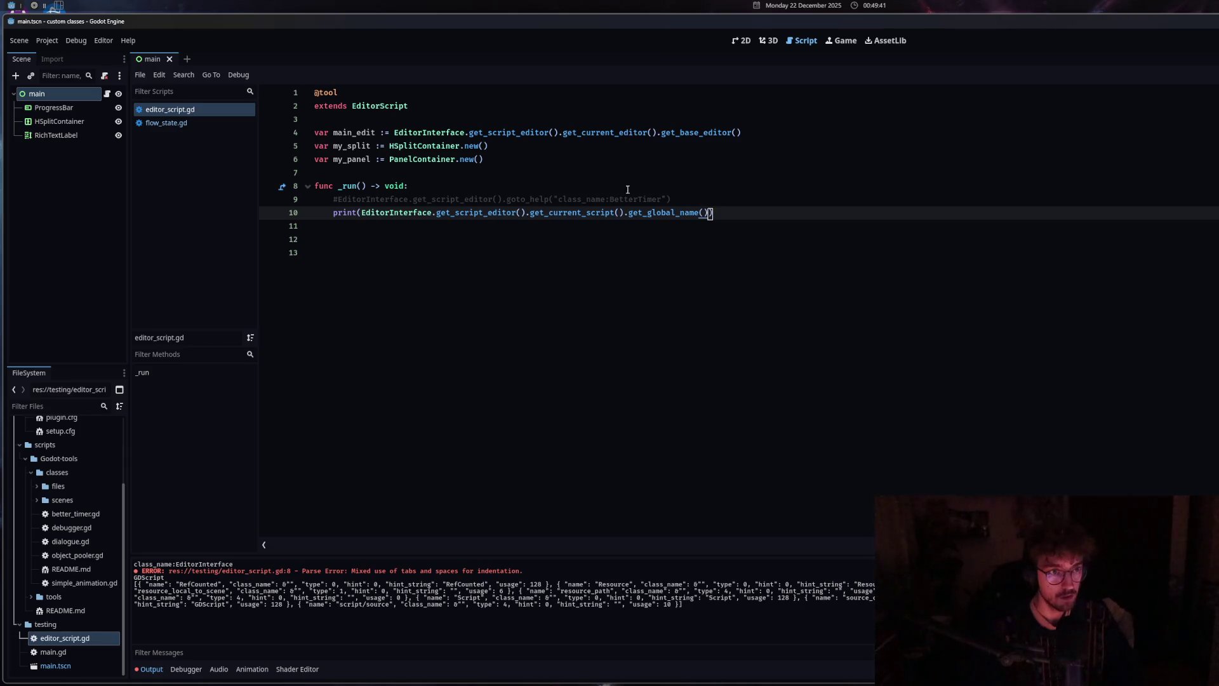
Add a temporary 'class_name test' line below extends to check the printed name
click(447, 103)
key(Return)
key(Return)
text(class_)
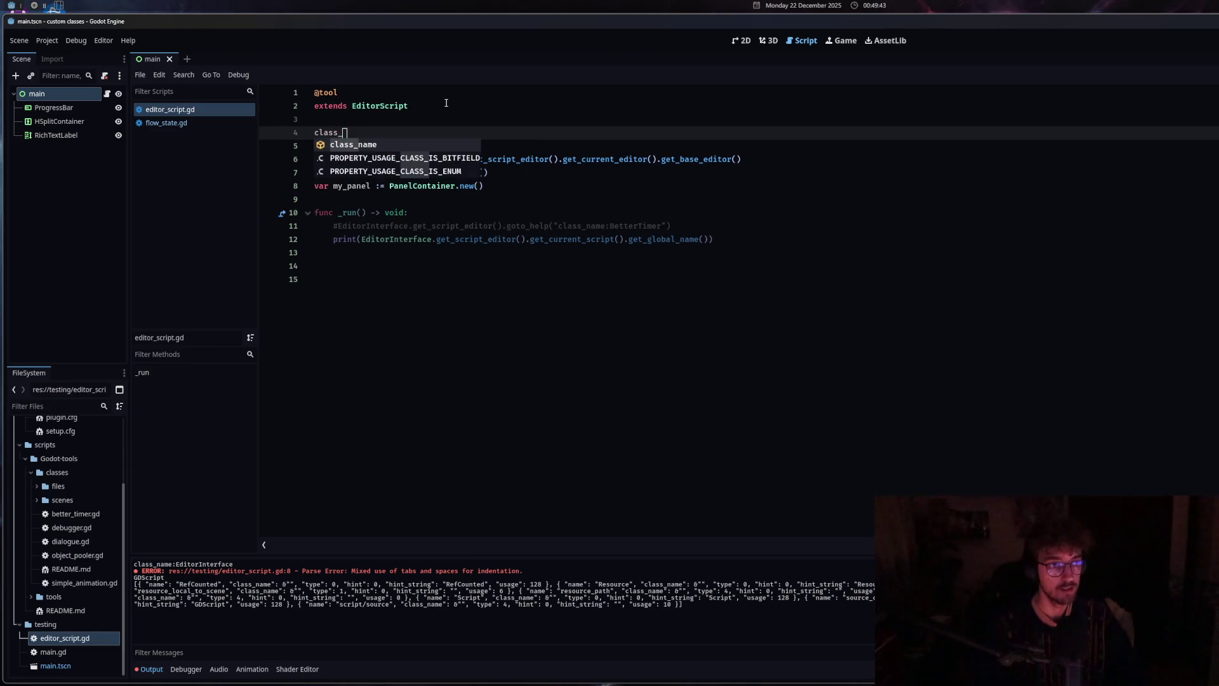
key(Return)
text(test)
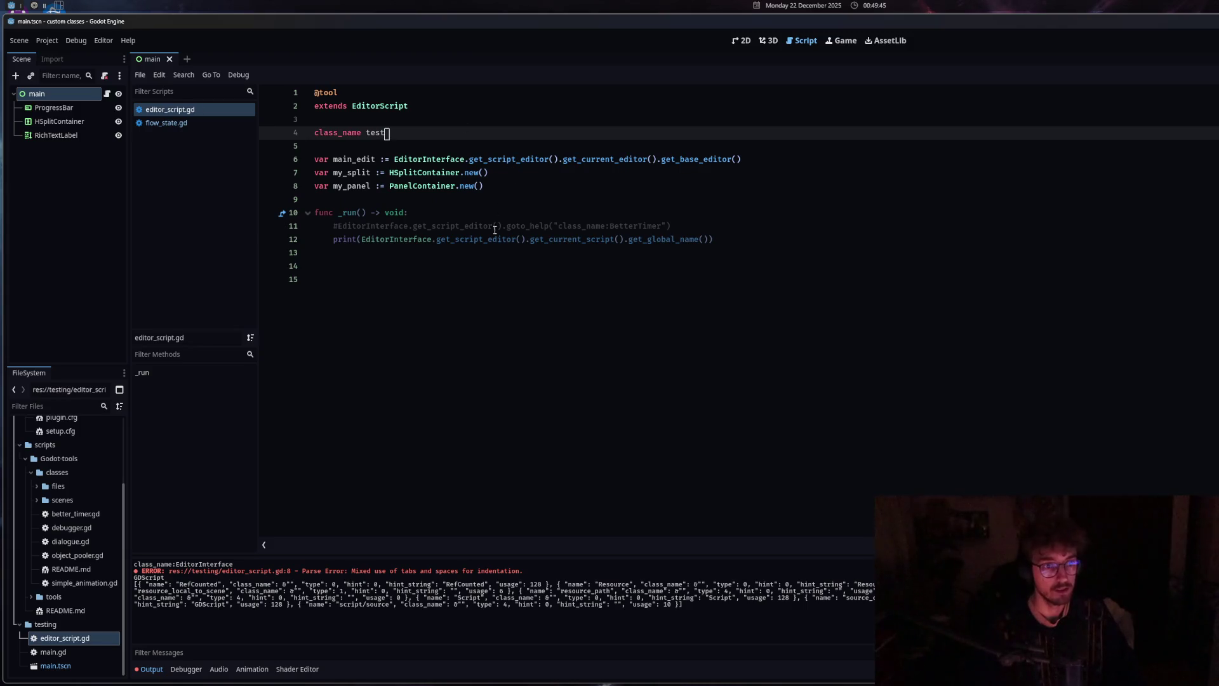
click(495, 226)
Delete the temporary class_name test line and the print statement on line 10
drag(385, 132, 292, 120)
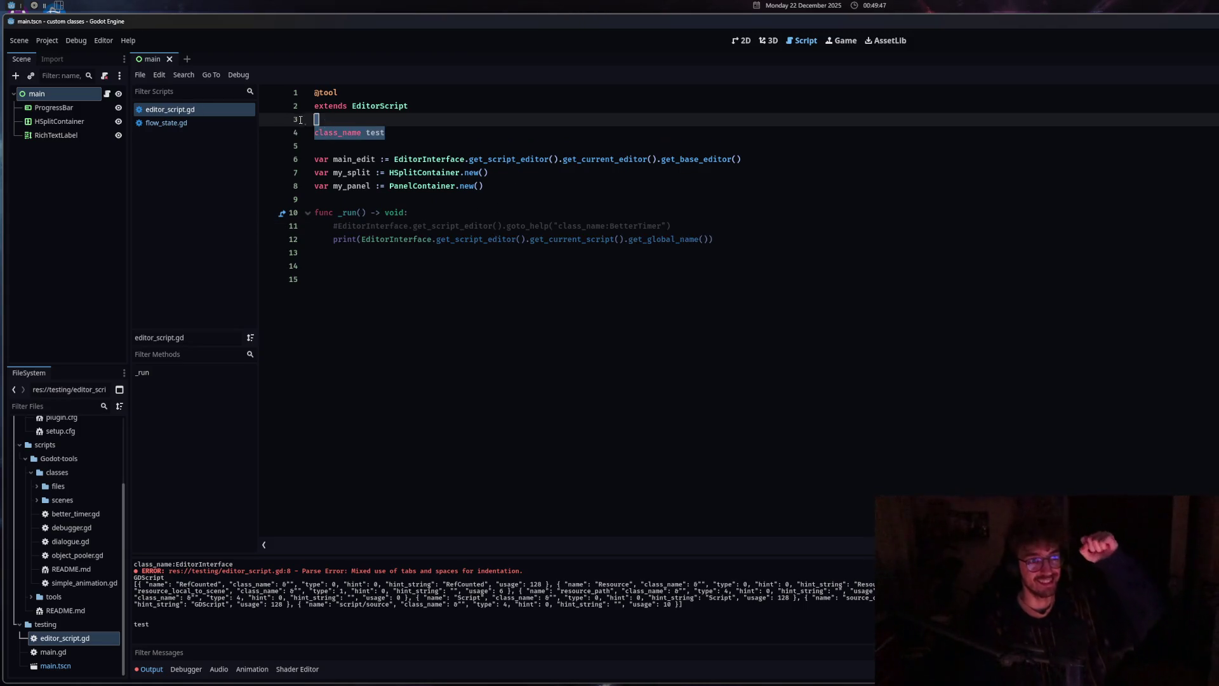
key(BackSpace)
key(BackSpace)
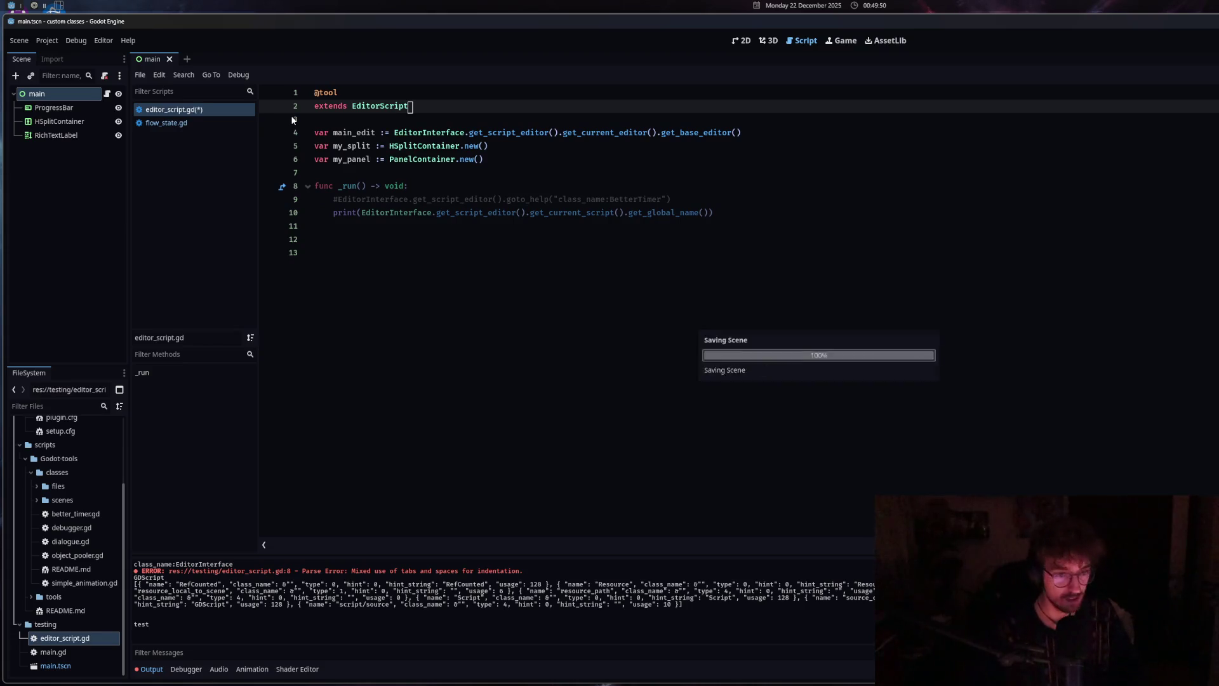
click(729, 214)
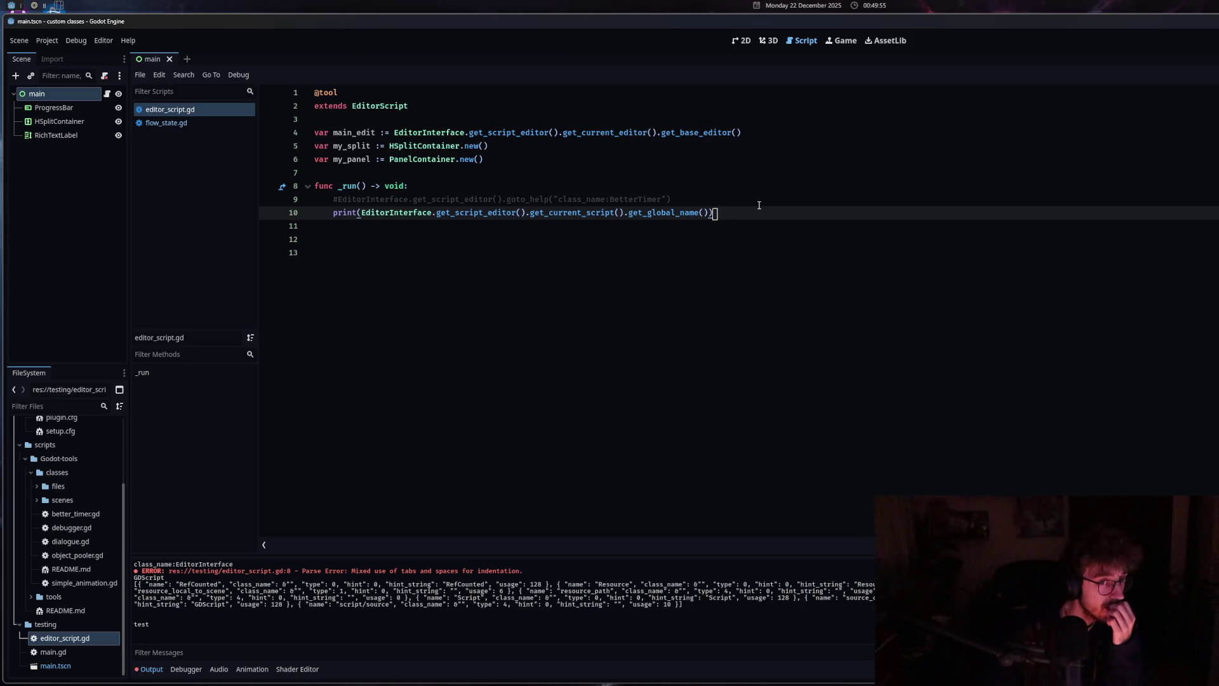
drag(713, 212, 338, 213)
key(BackSpace)
key(BackSpace)
key(Tab)
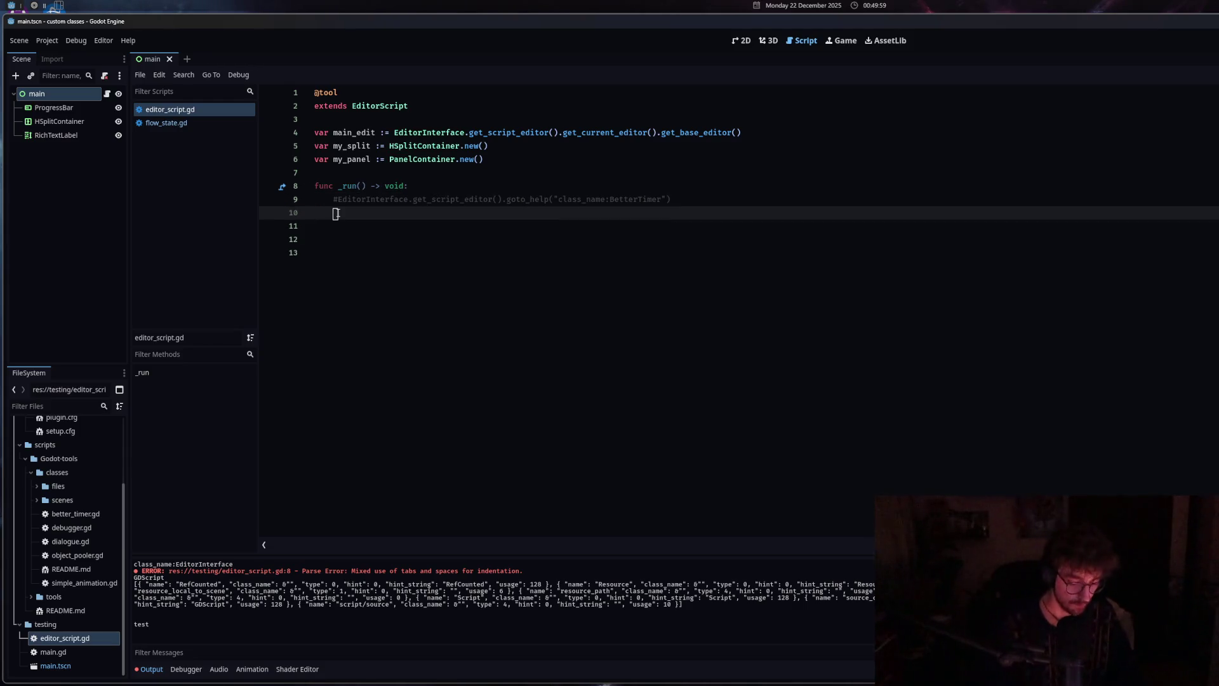
In flow_state.gd, declare 'var open_class_docs: bool = true' below split_docs
click(166, 122)
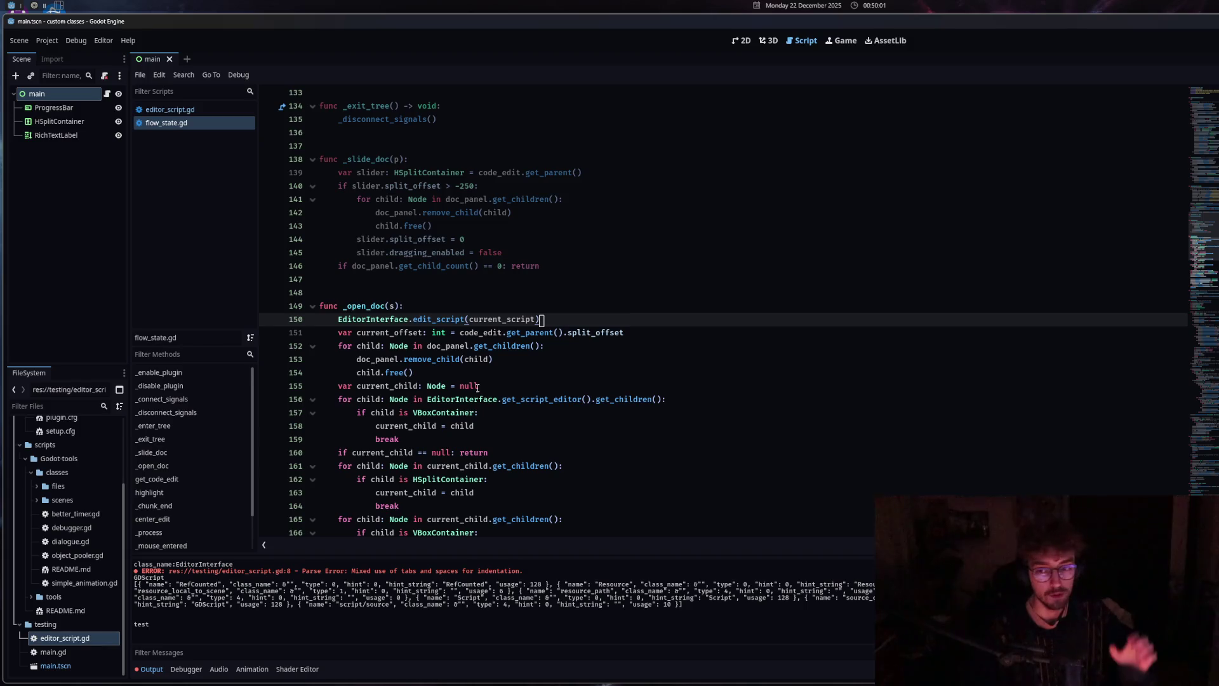
scroll(467, 372, up, 6)
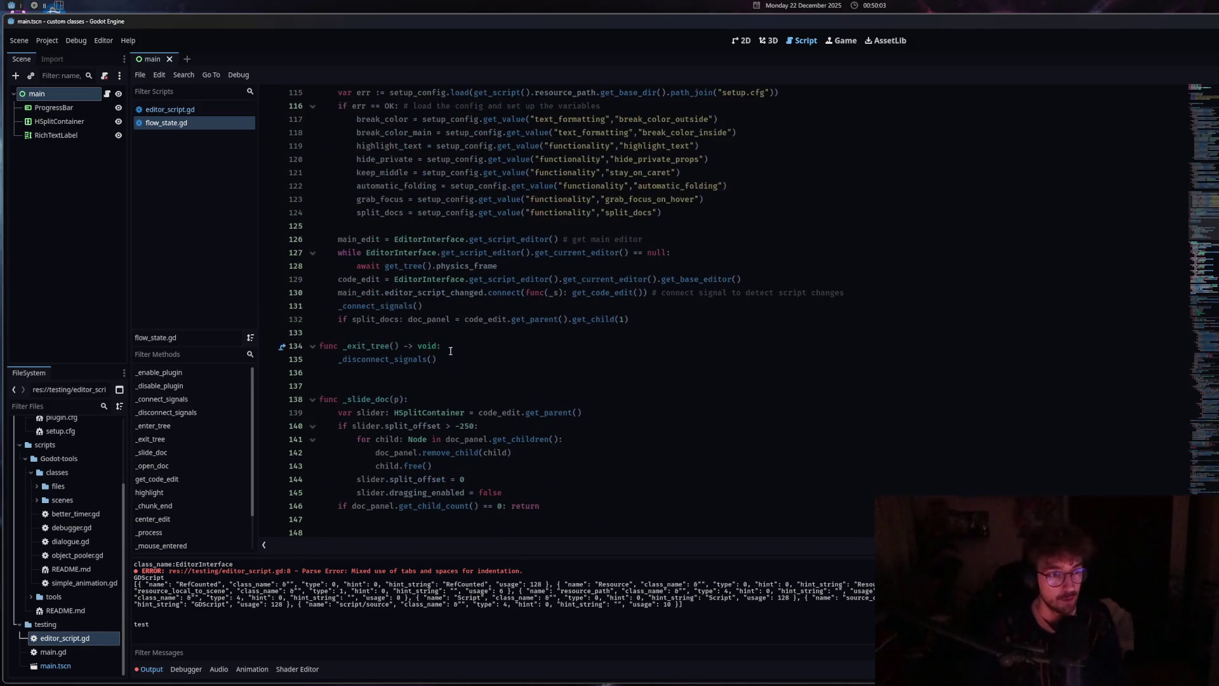
scroll(584, 339, up, 6)
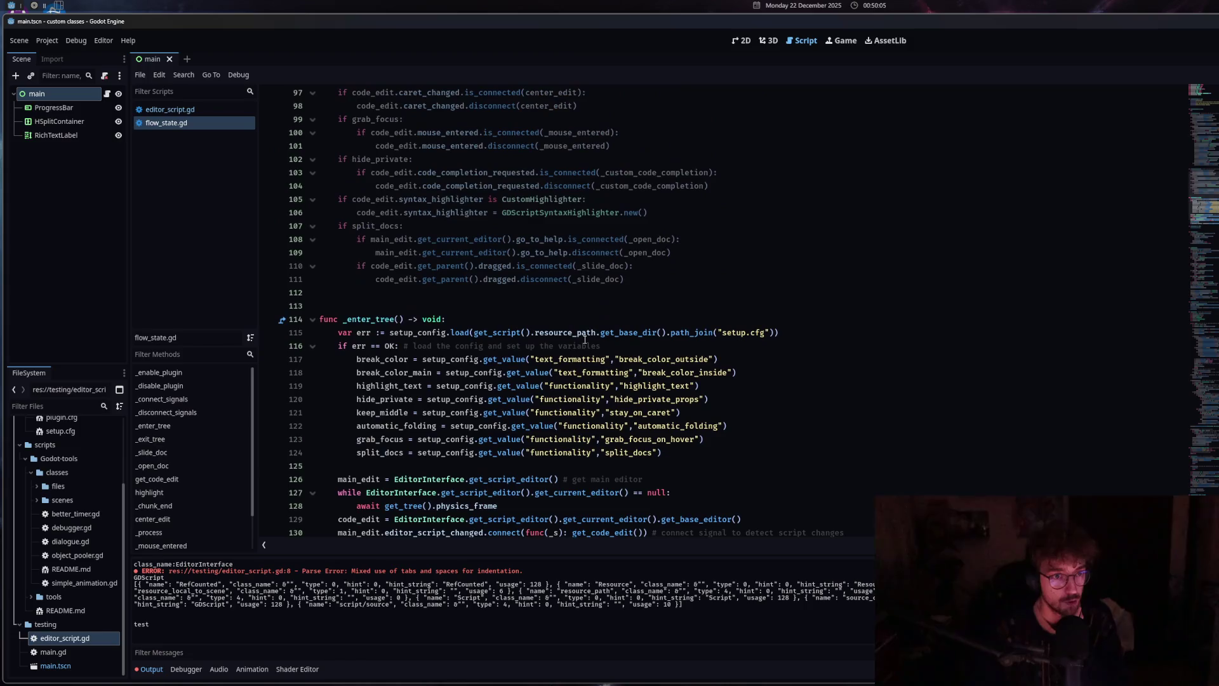
click(570, 213)
scroll(537, 440, up, 7)
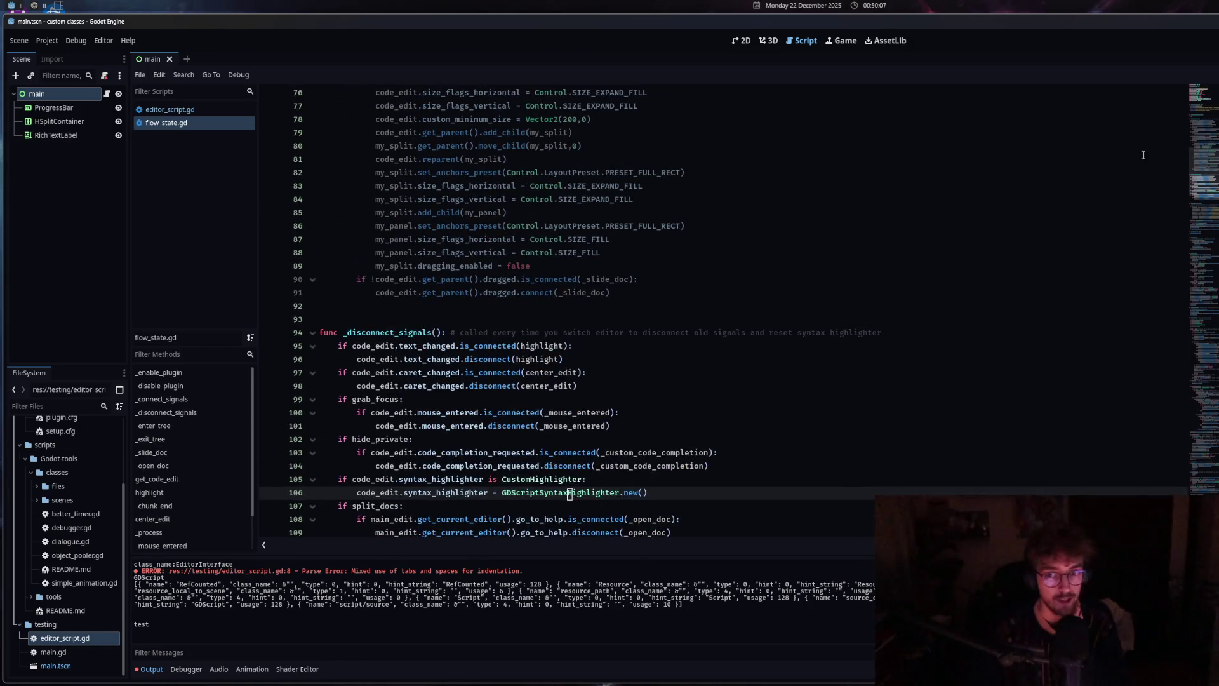
scroll(740, 431, up, 17)
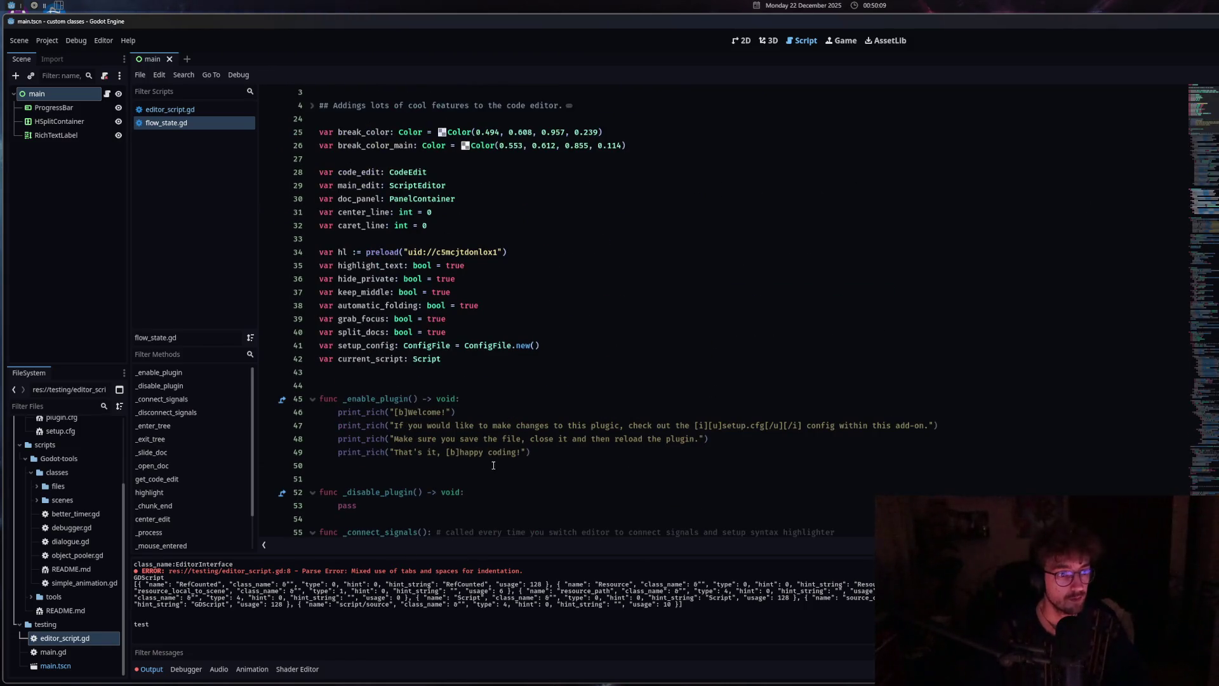
click(458, 332)
key(Return)
text(var )
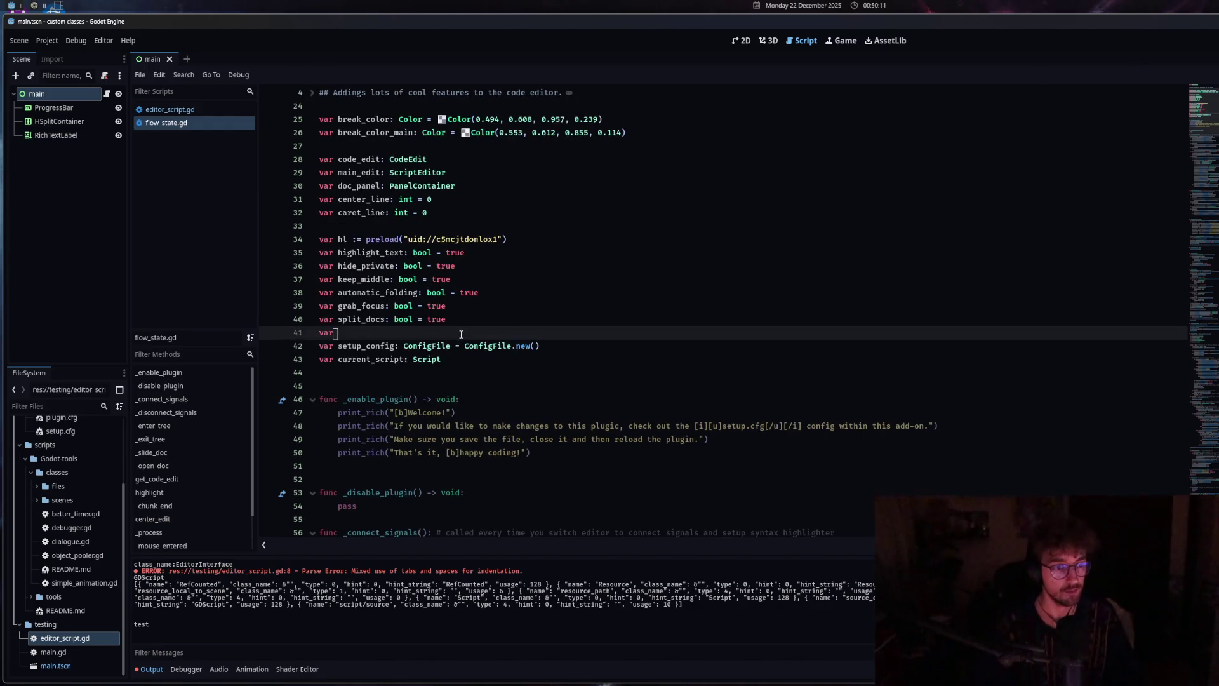
text(open_custom)
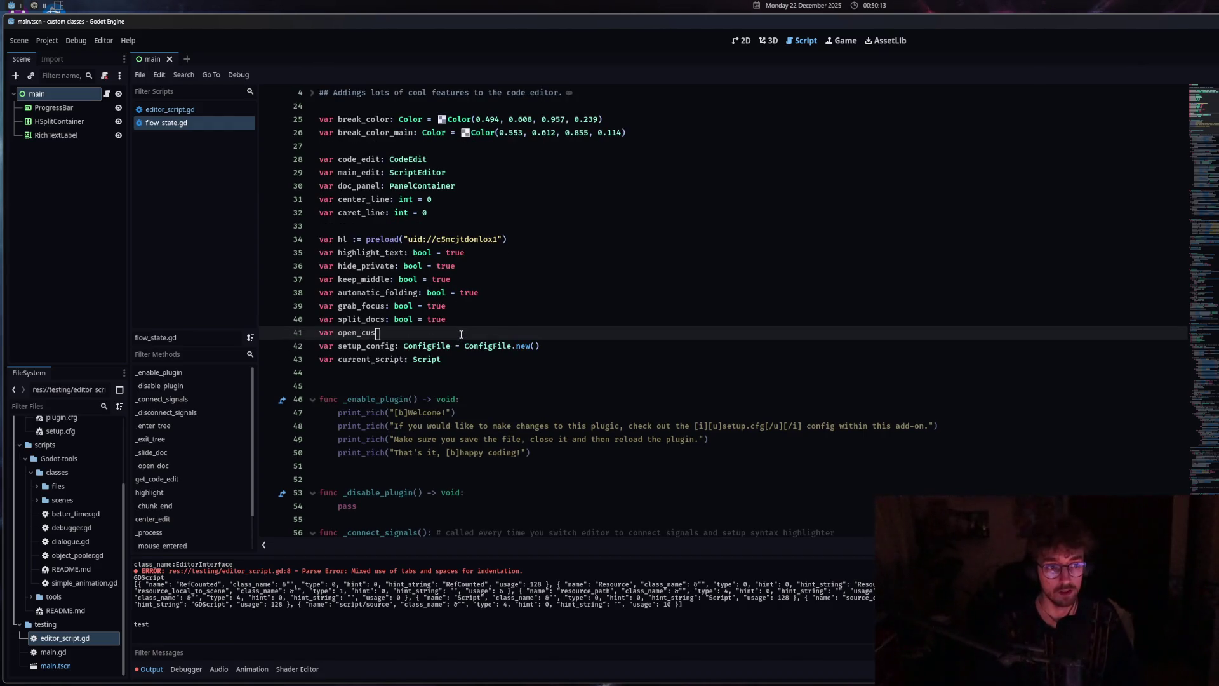
key(BackSpace)
key(BackSpace)
key(BackSpace)
text(lass_docs:)
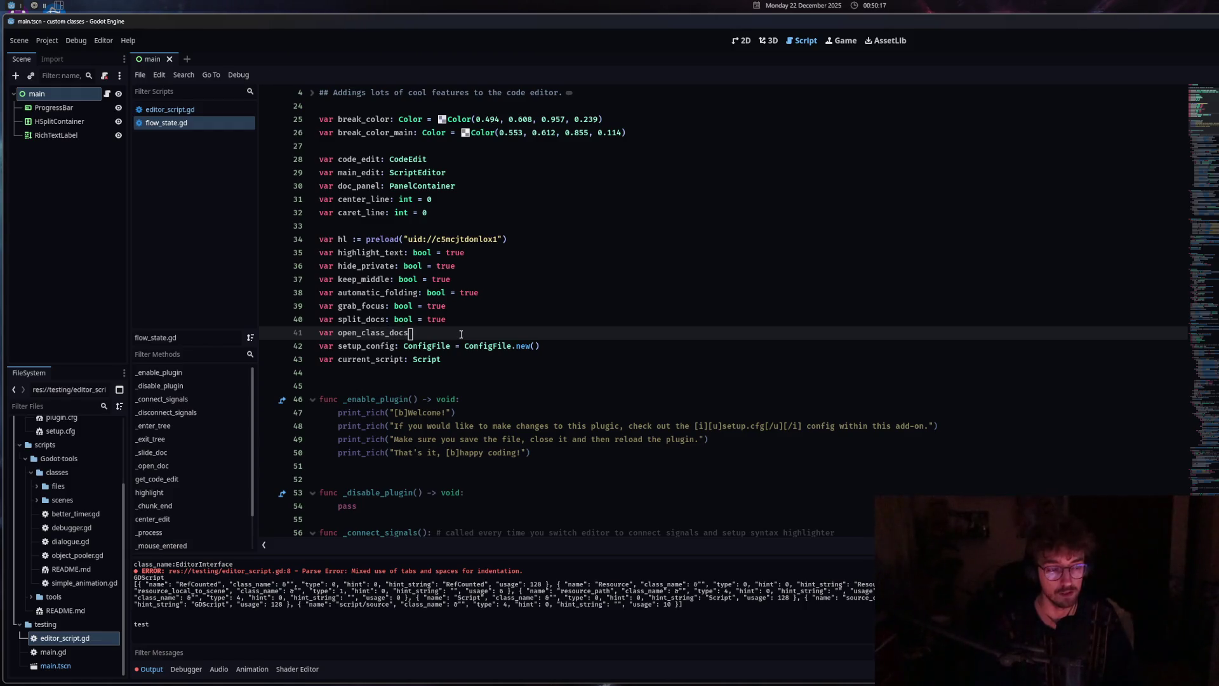
text( bool)
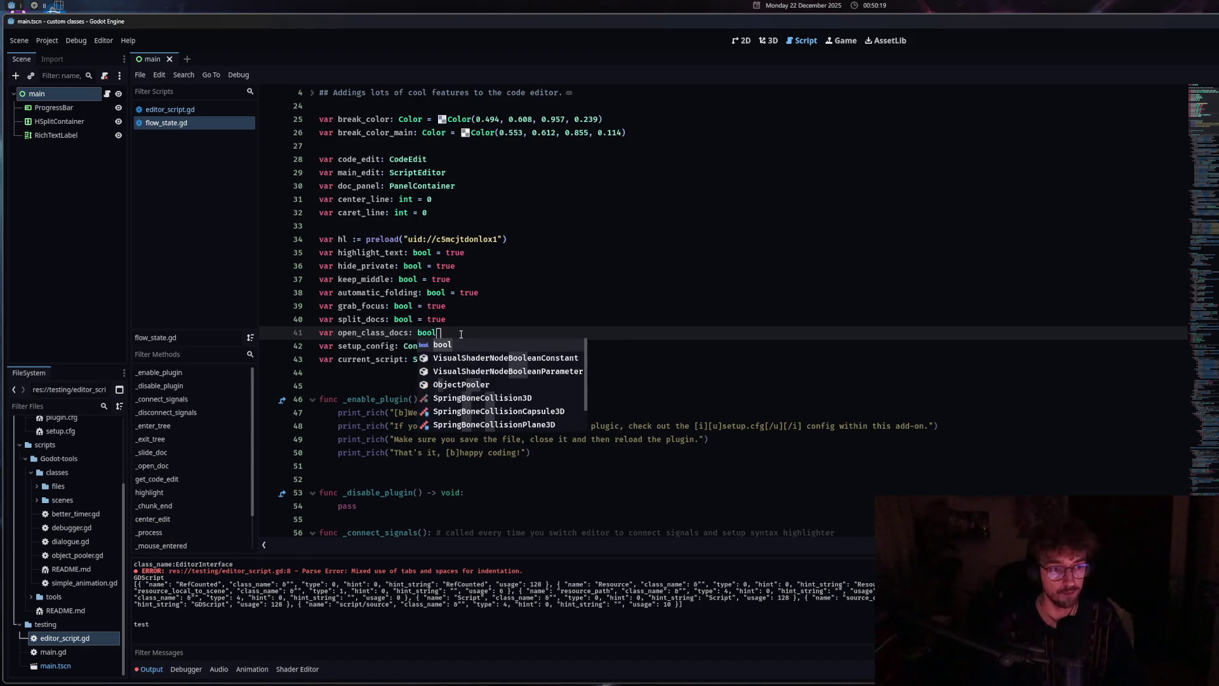
text( = true)
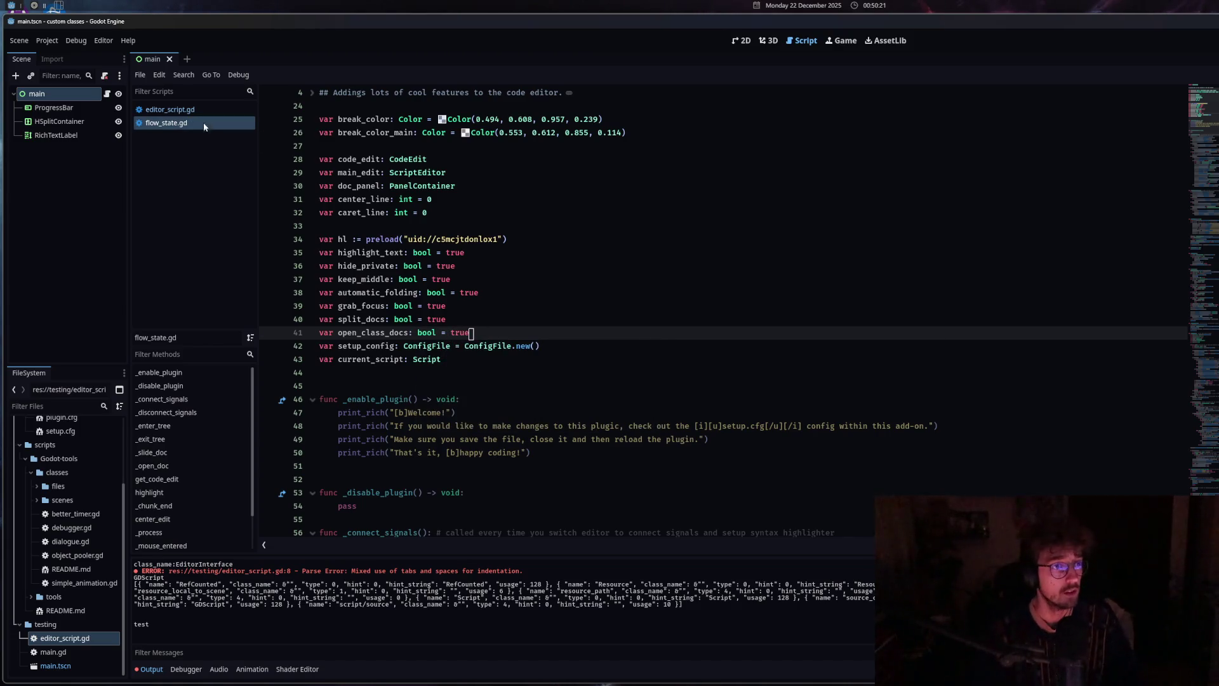
Duplicate the split_docs config line to load open_class_docs, save, then open setup.cfg
scroll(490, 484, down, 15)
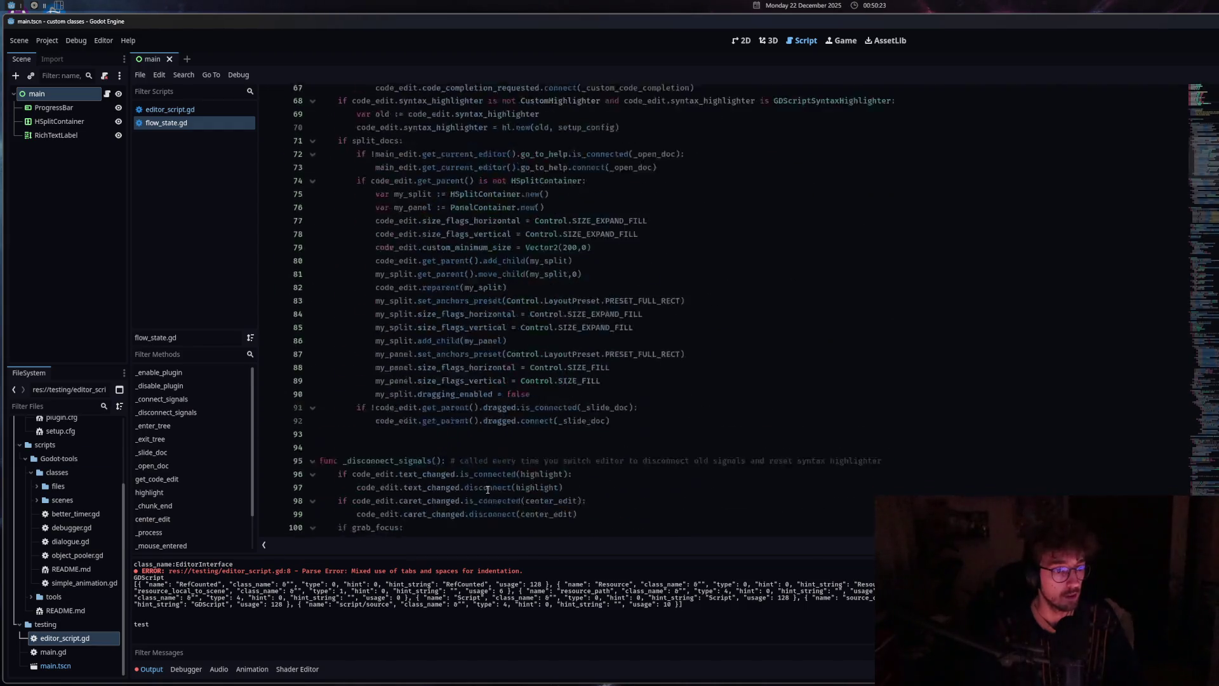
scroll(490, 484, down, 8)
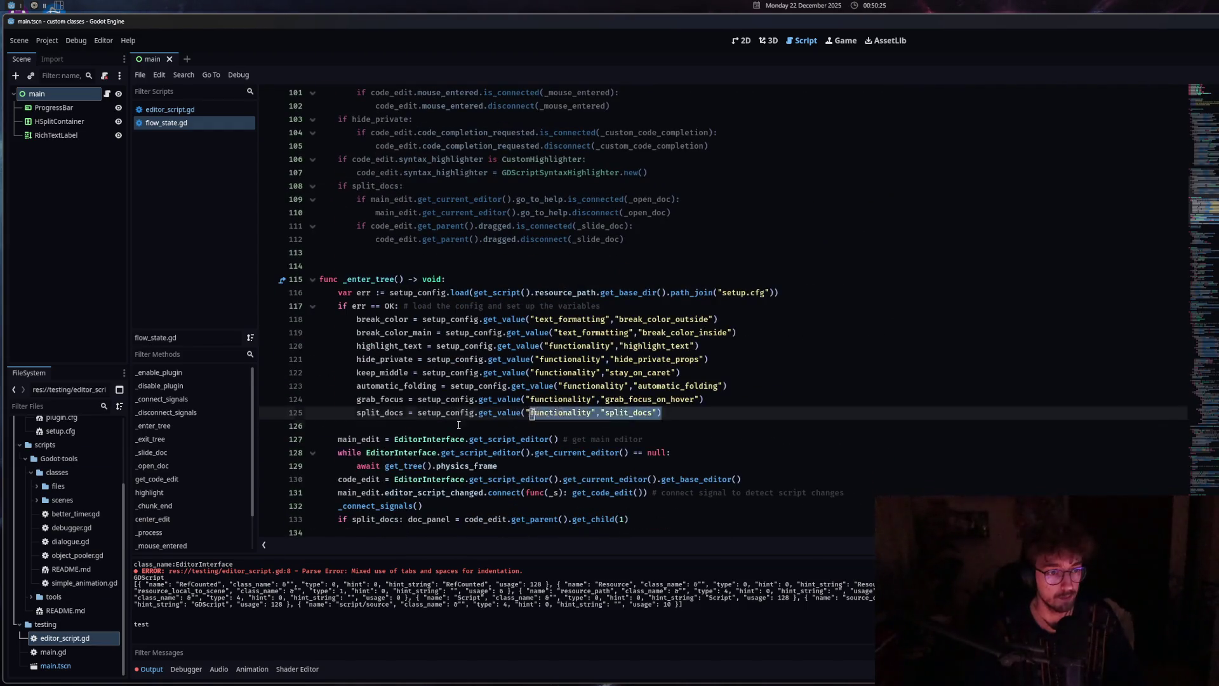
click(684, 413)
key(ctrl+shift+d)
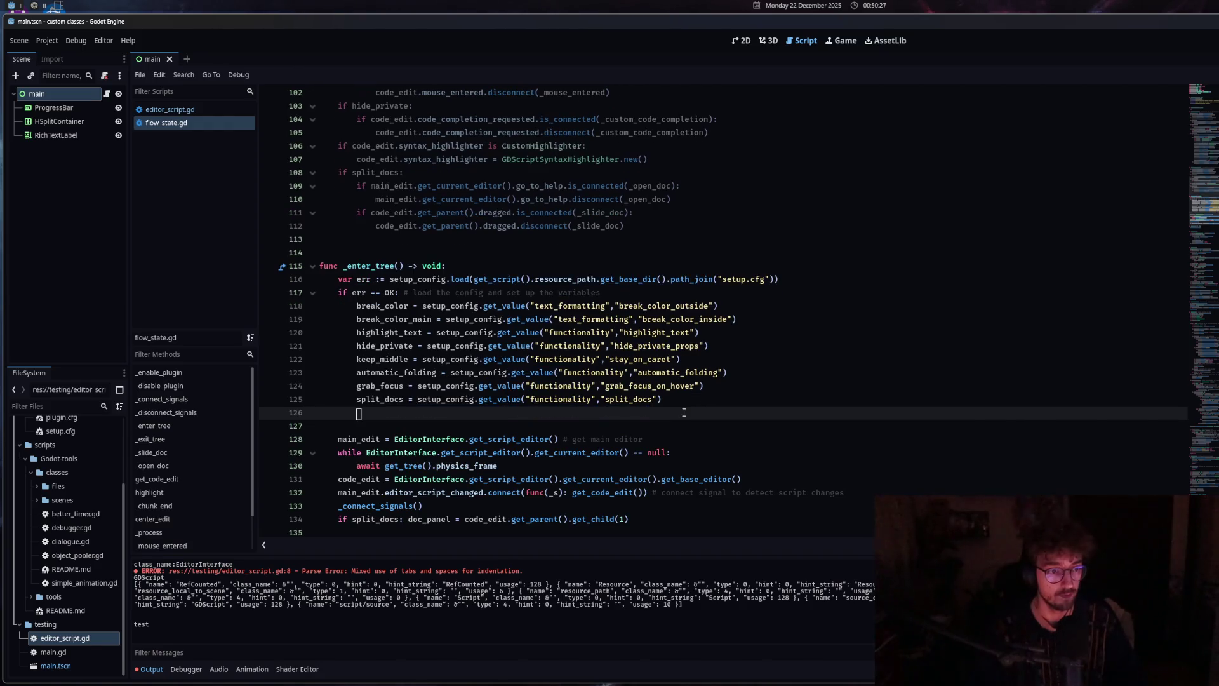
drag(357, 413, 402, 413)
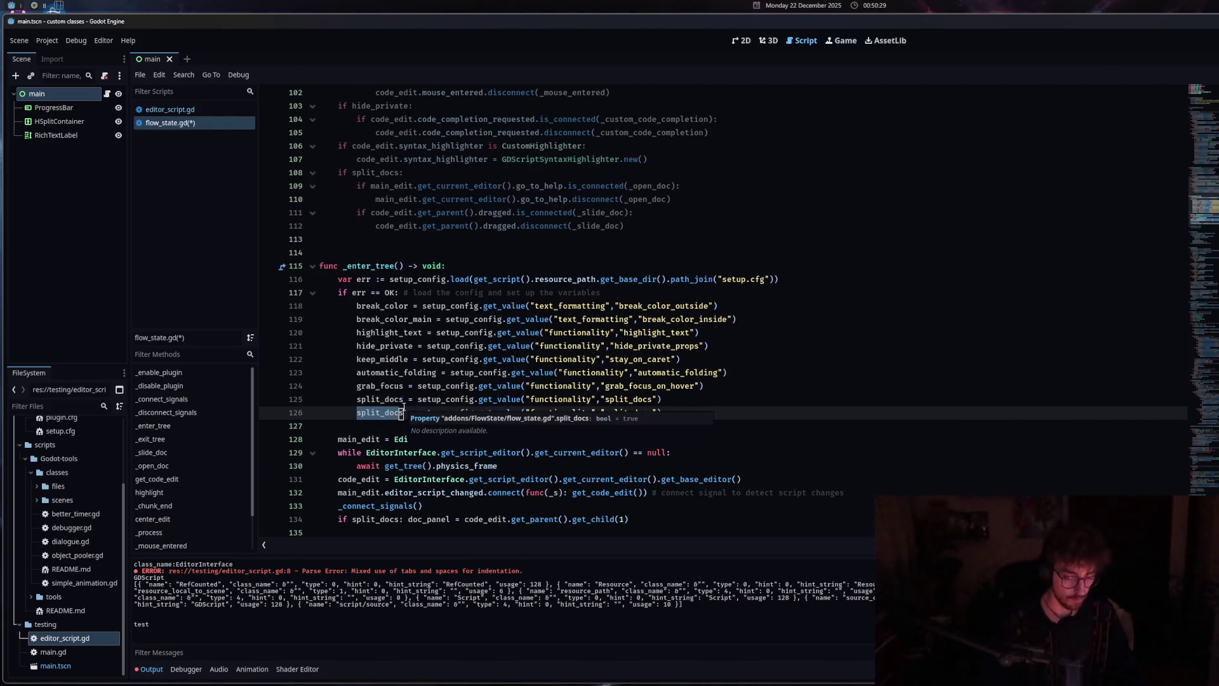
text(open)
key(Return)
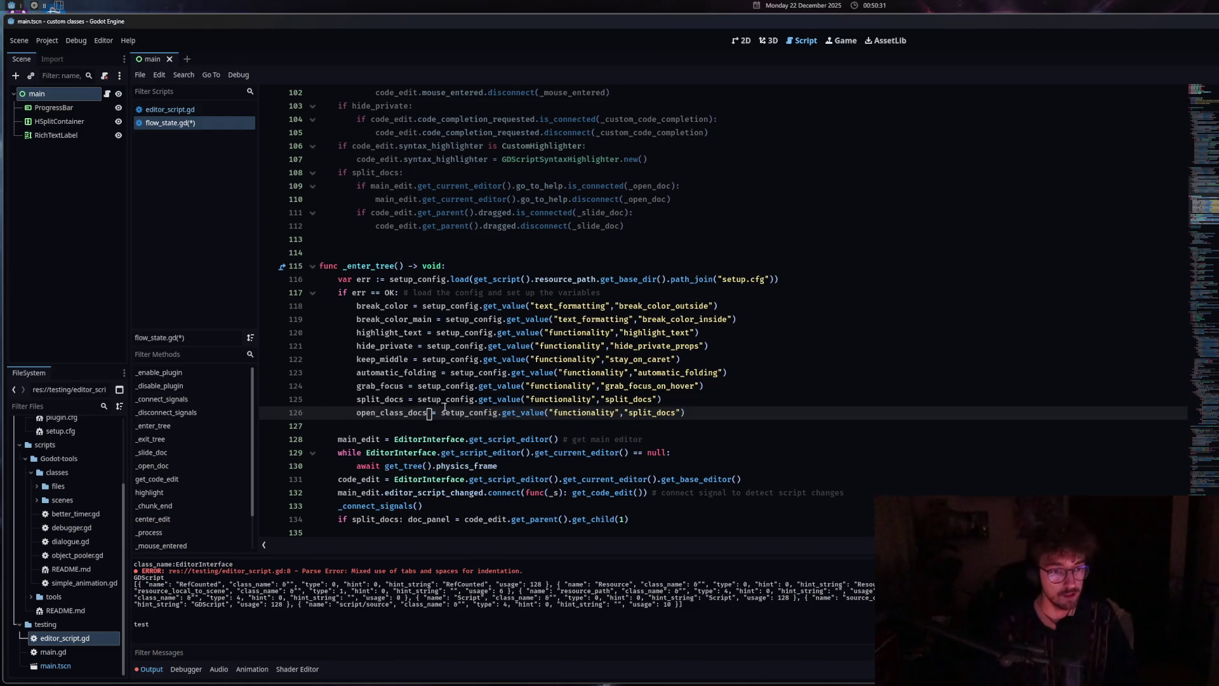
drag(628, 412, 677, 413)
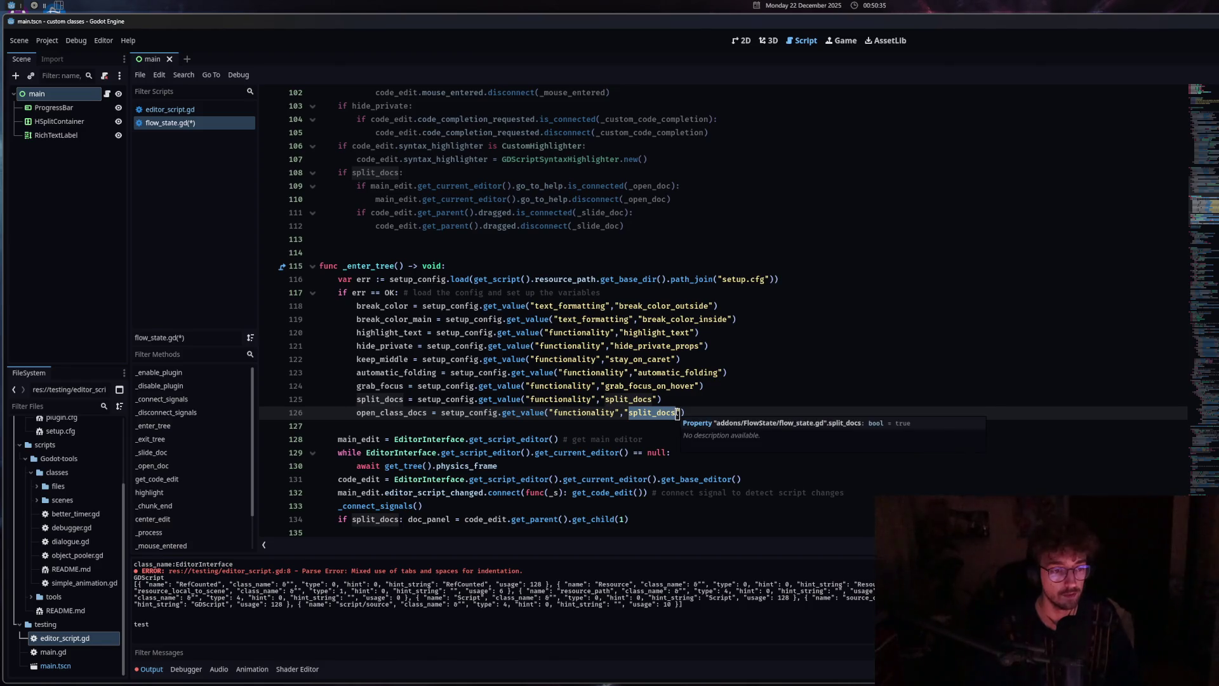
text(open_class)
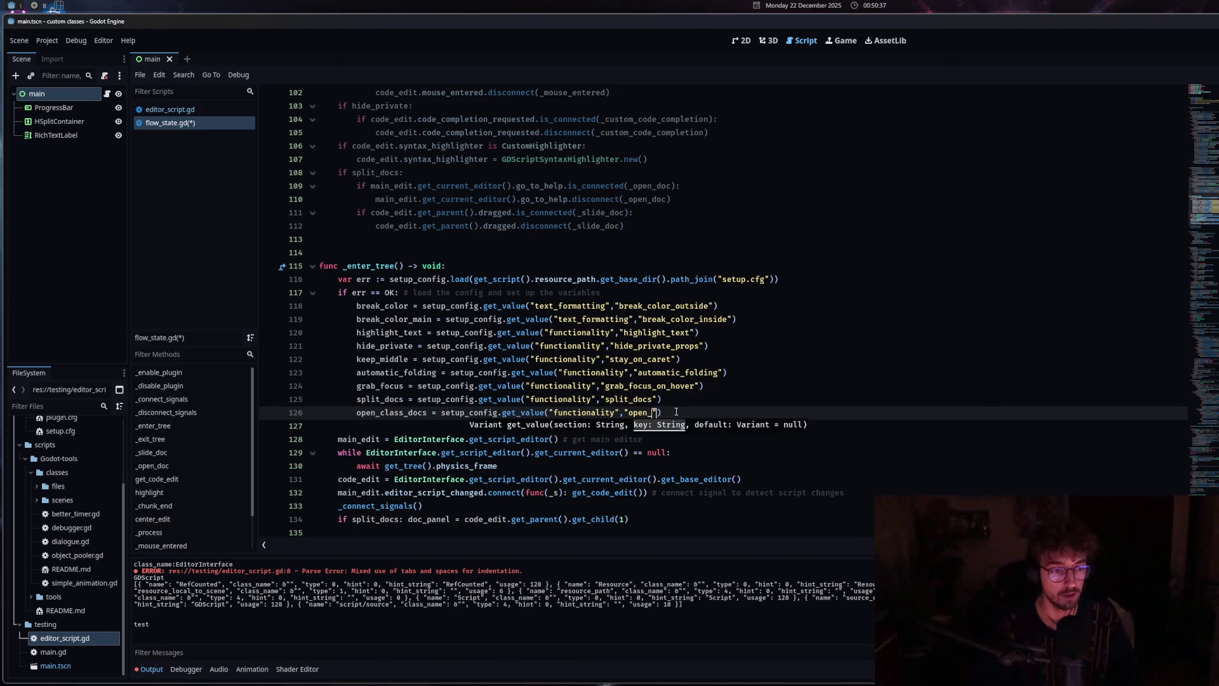
text(_docs)
key(ctrl+s)
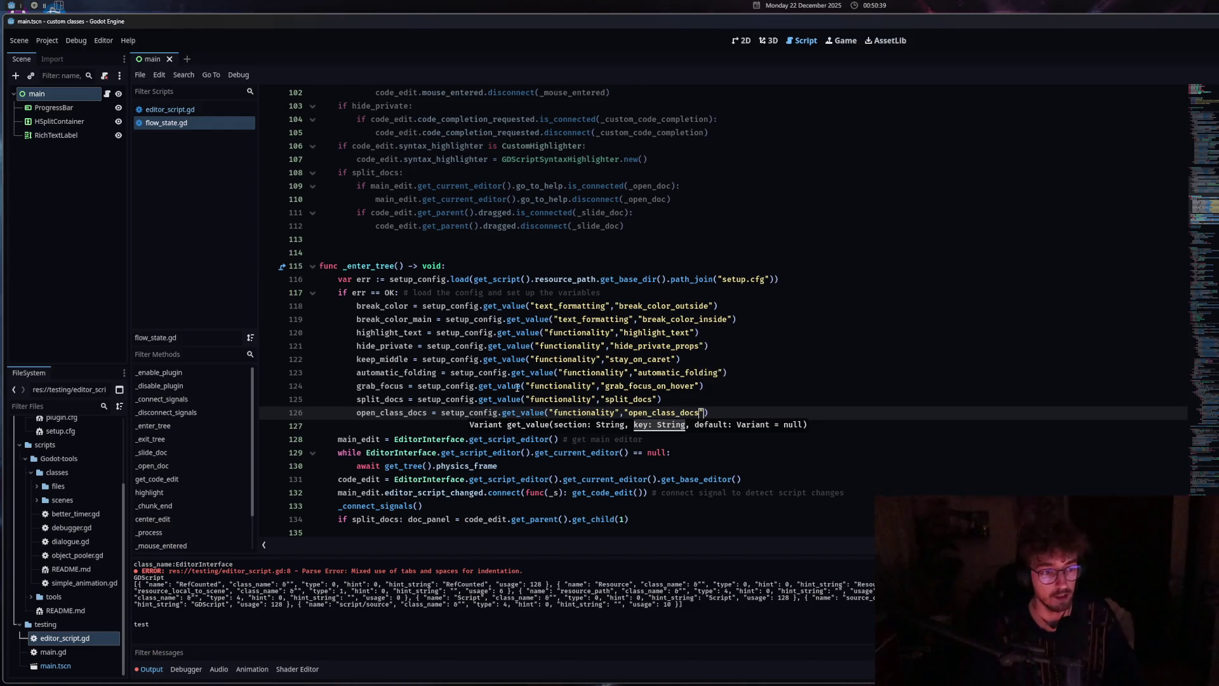
scroll(66, 479, up, 3)
double_click(75, 519)
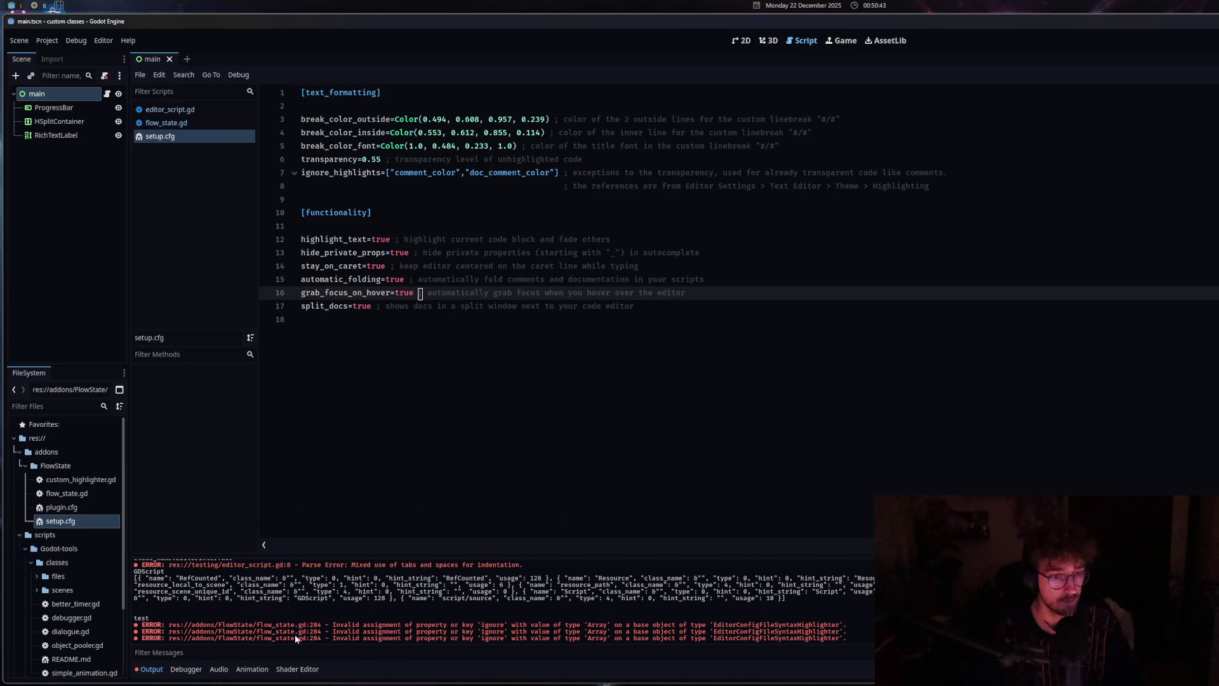
Clear the old errors from the output log
drag(369, 631, 847, 639)
click(845, 632)
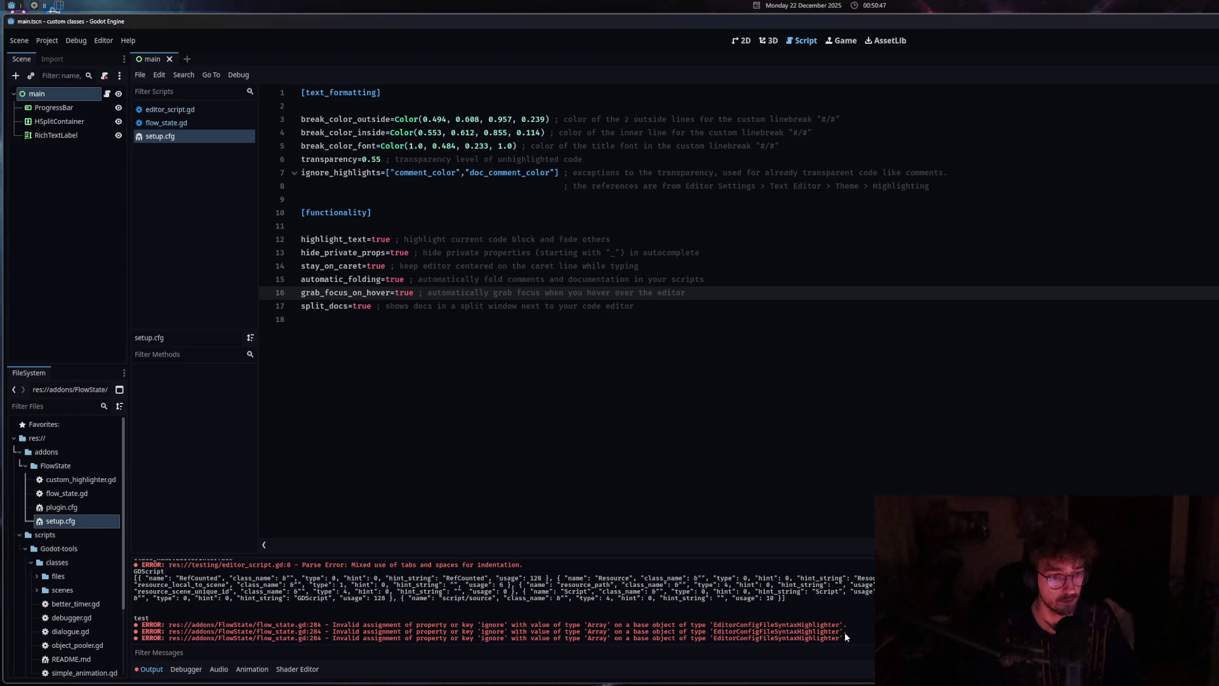
click(226, 120)
click(219, 136)
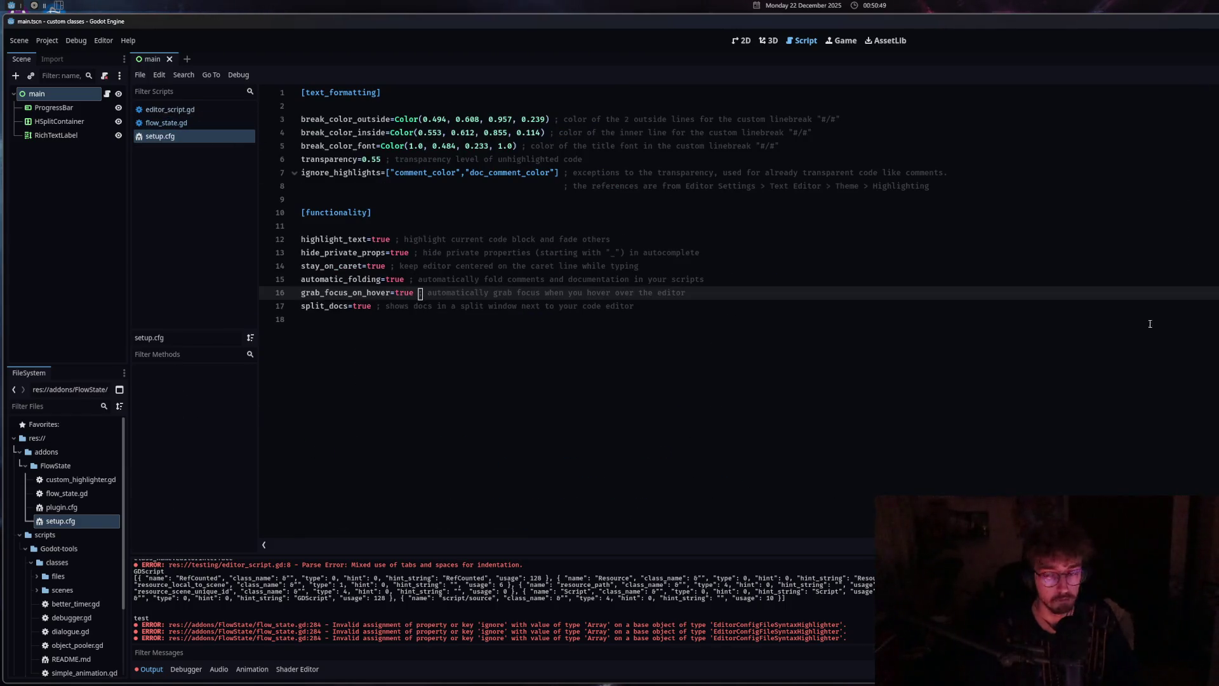
key(ctrl+shift+k)
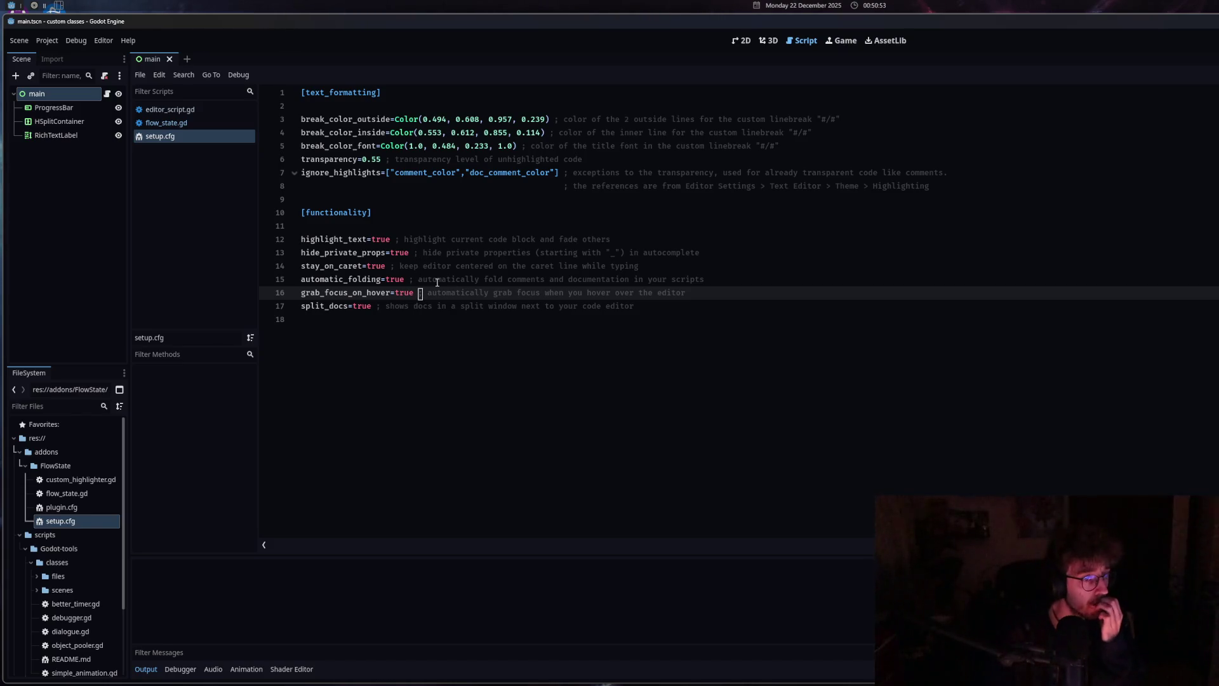
Add 'open_class_docs=true ; automatically opens documentation when opening new script' to setup.cfg and save
key(Down)
key(End)
key(Return)
text(split_docs = setup_config.get_value("functionality","split_docs"))
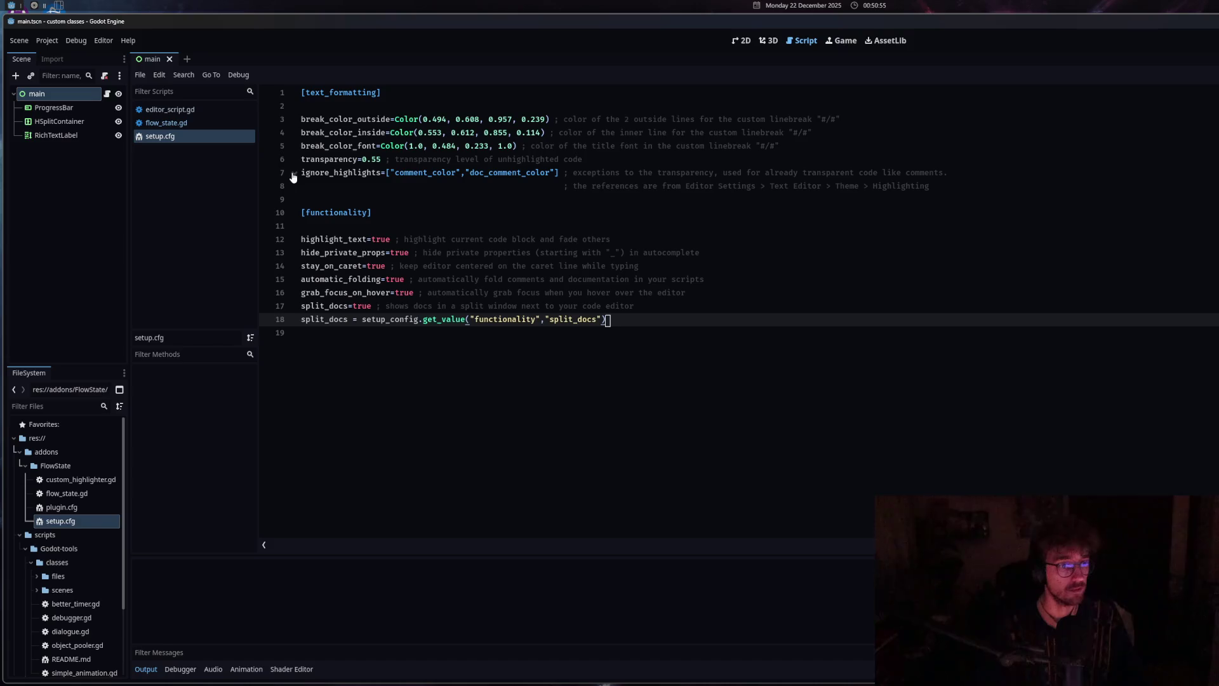
key(ctrl+z)
click(166, 123)
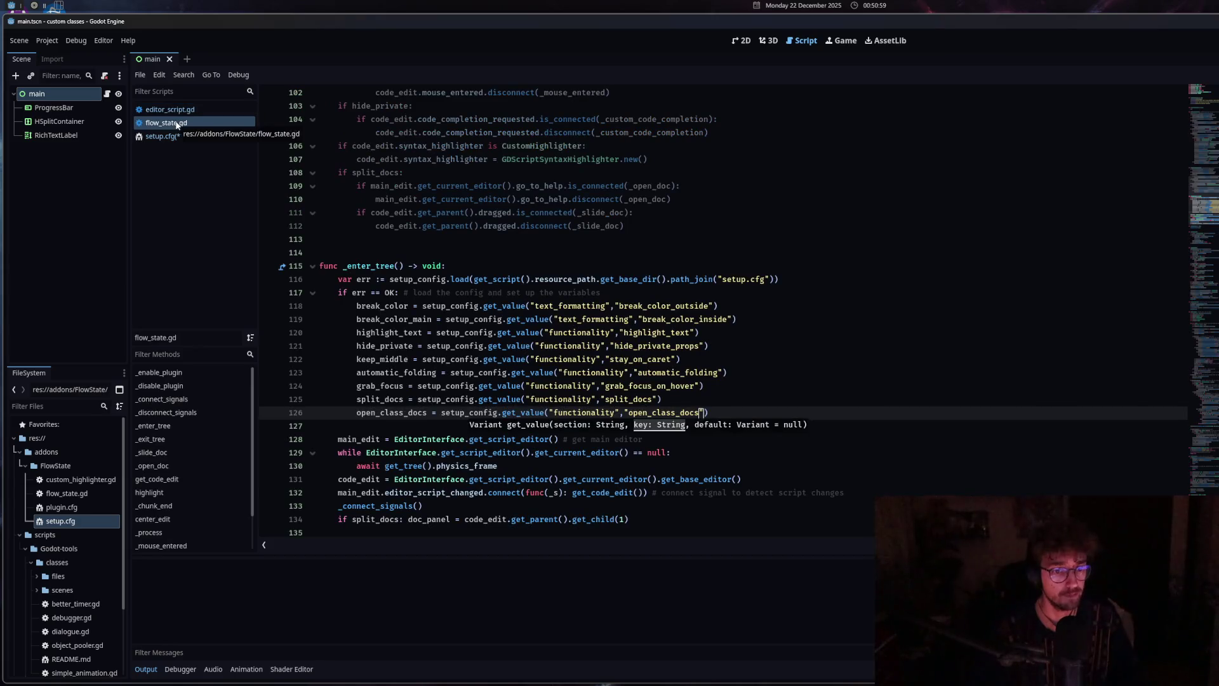
double_click(356, 413)
key(ctrl+c)
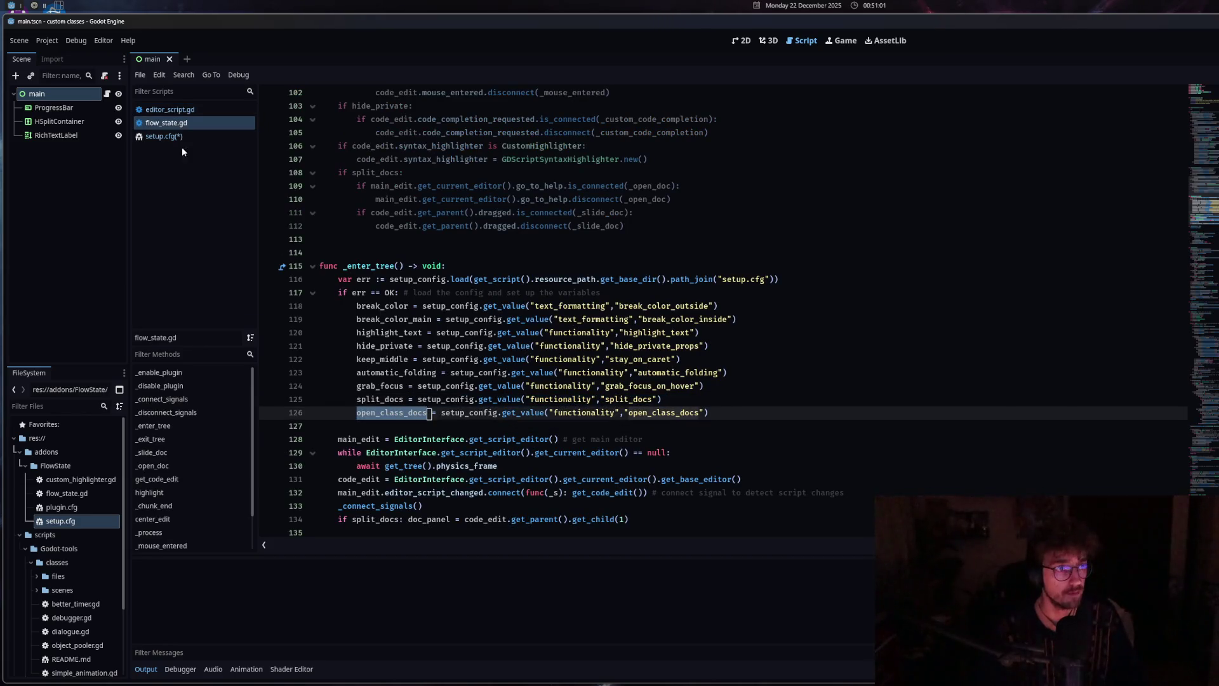
click(174, 136)
key(ctrl+v)
text(=true )
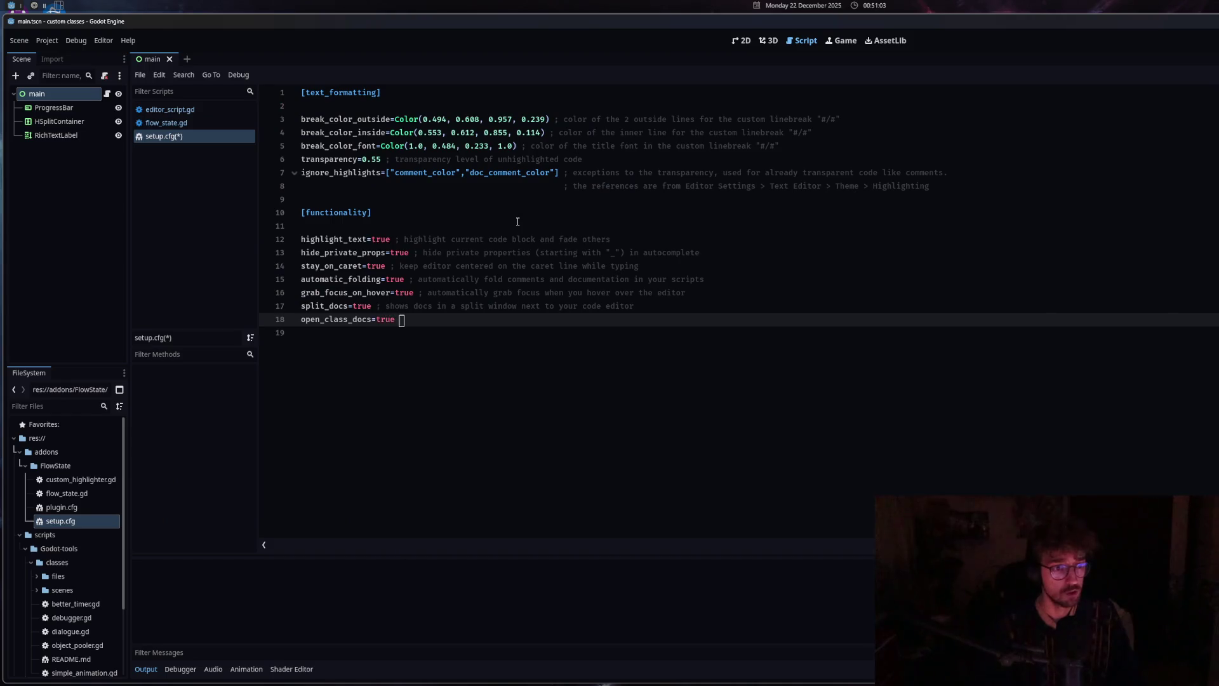
text(; auto)
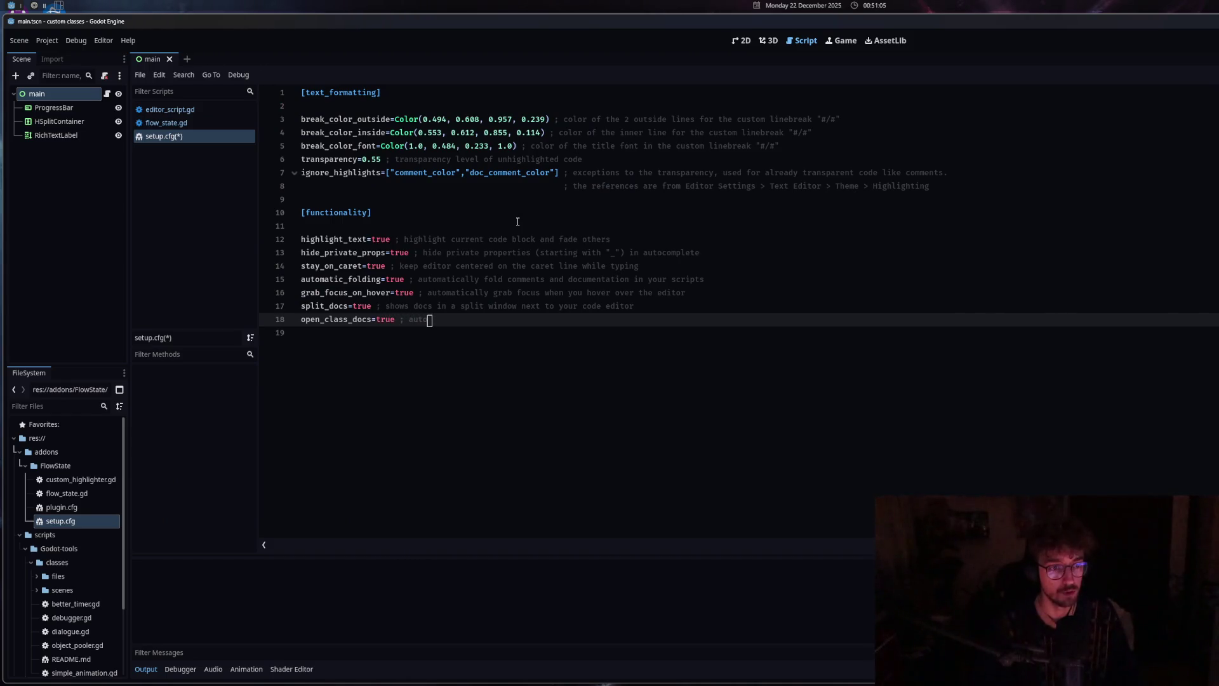
text(matically opens )
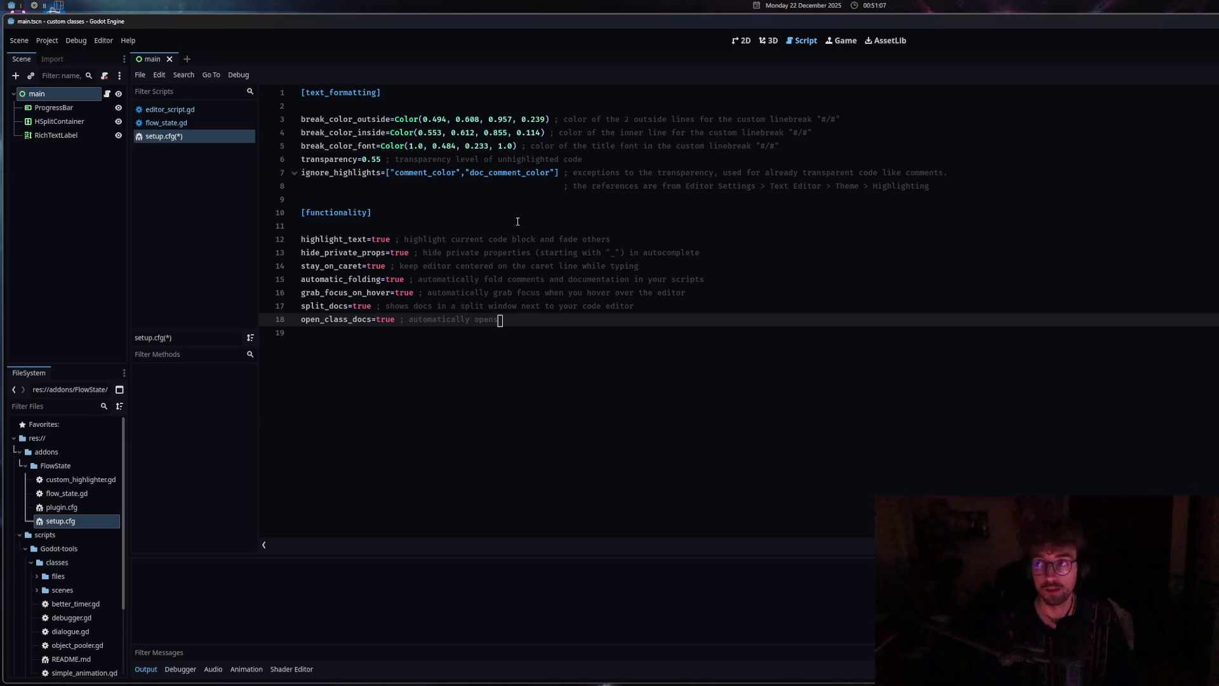
text(documentation ()
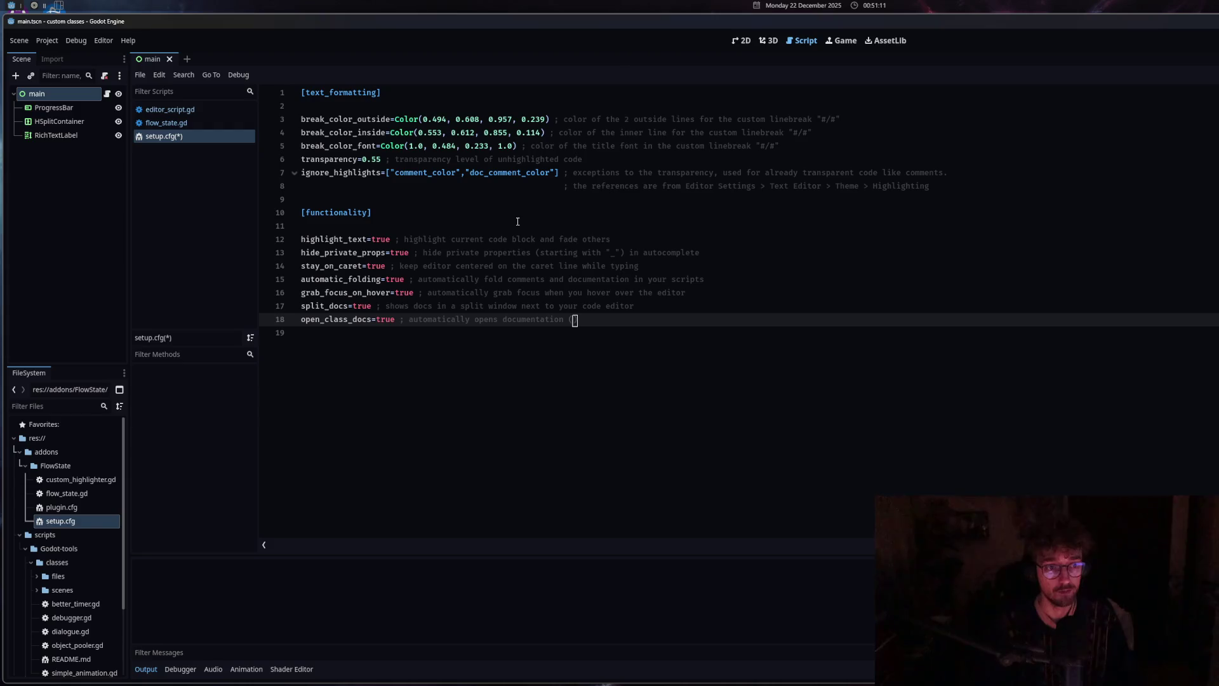
key(BackSpace)
text(when opening new)
text( script (also )
text(custom classes)
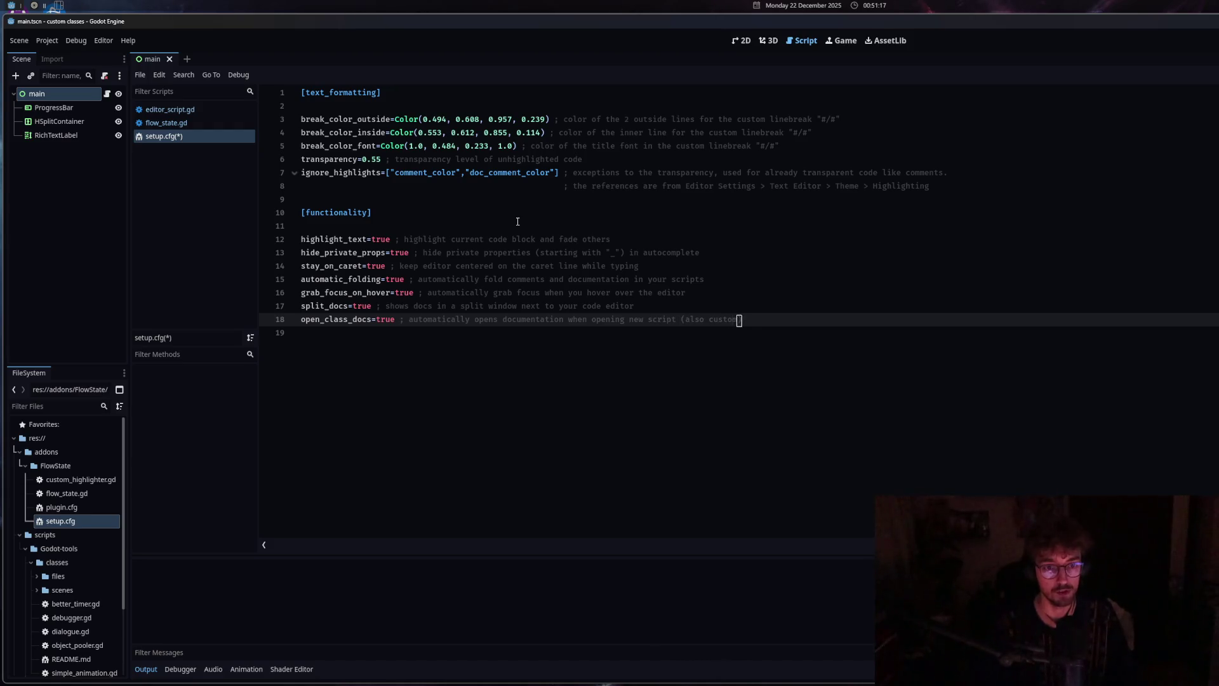
key(ctrl+s)
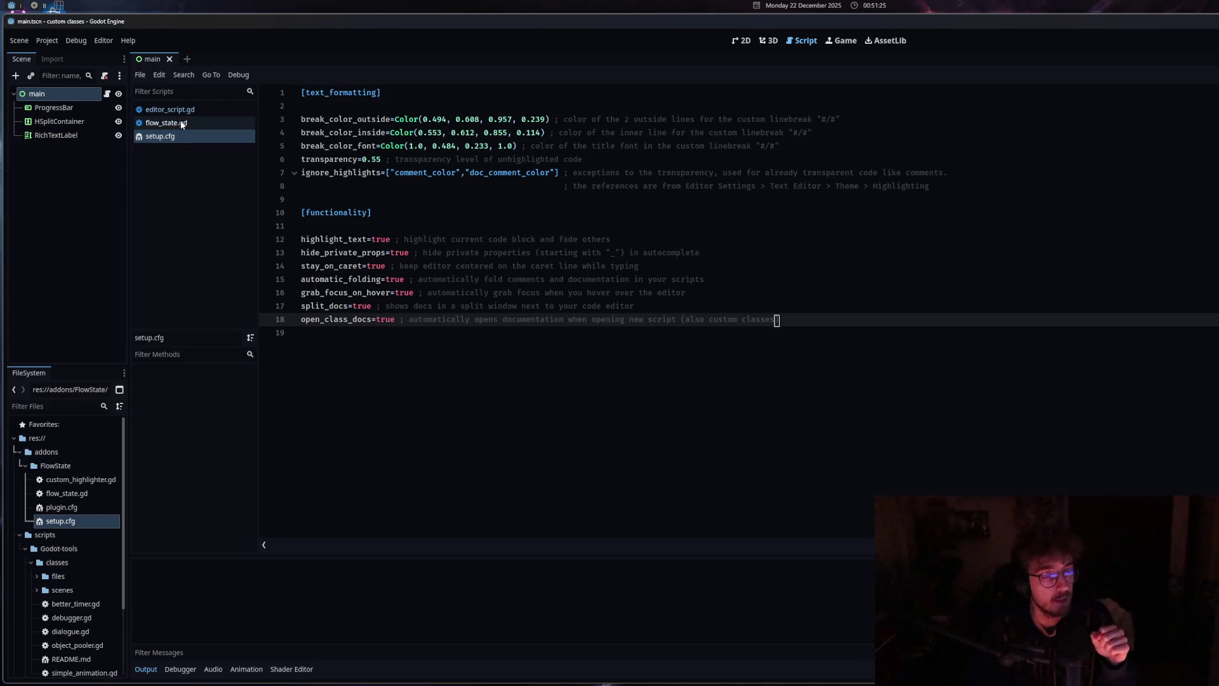
click(179, 109)
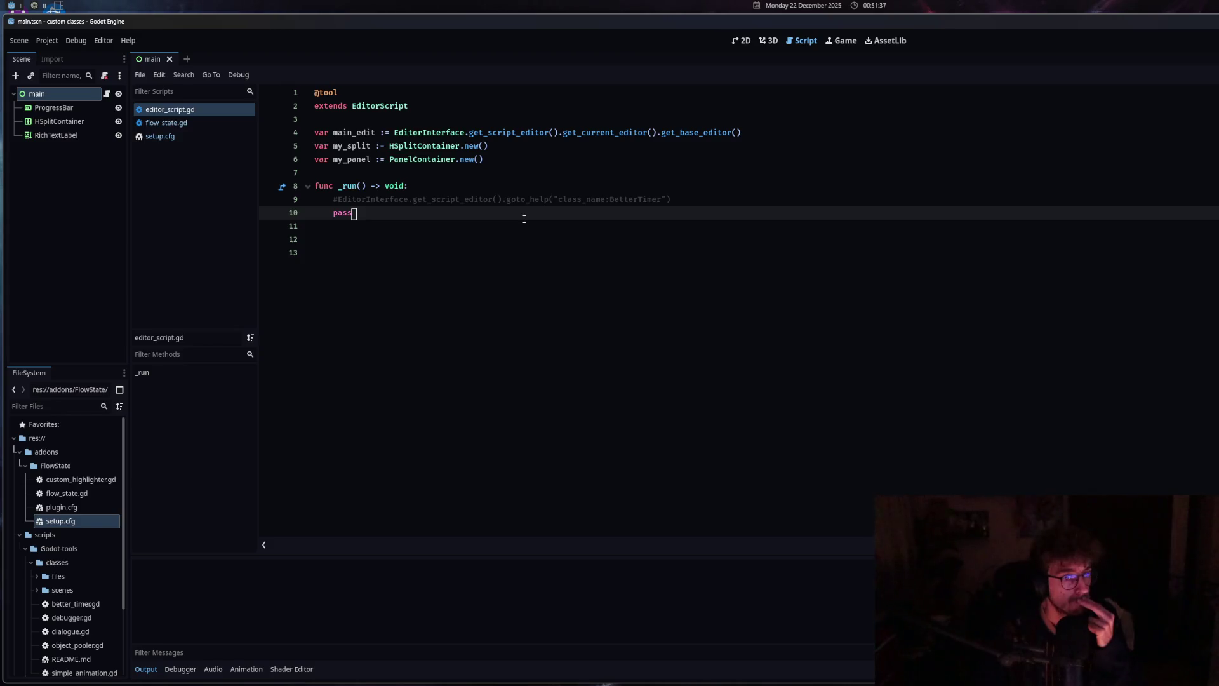
Switch between editor_script.gd, setup.cfg and flow_state.gd in the script list
click(390, 106)
key(Home)
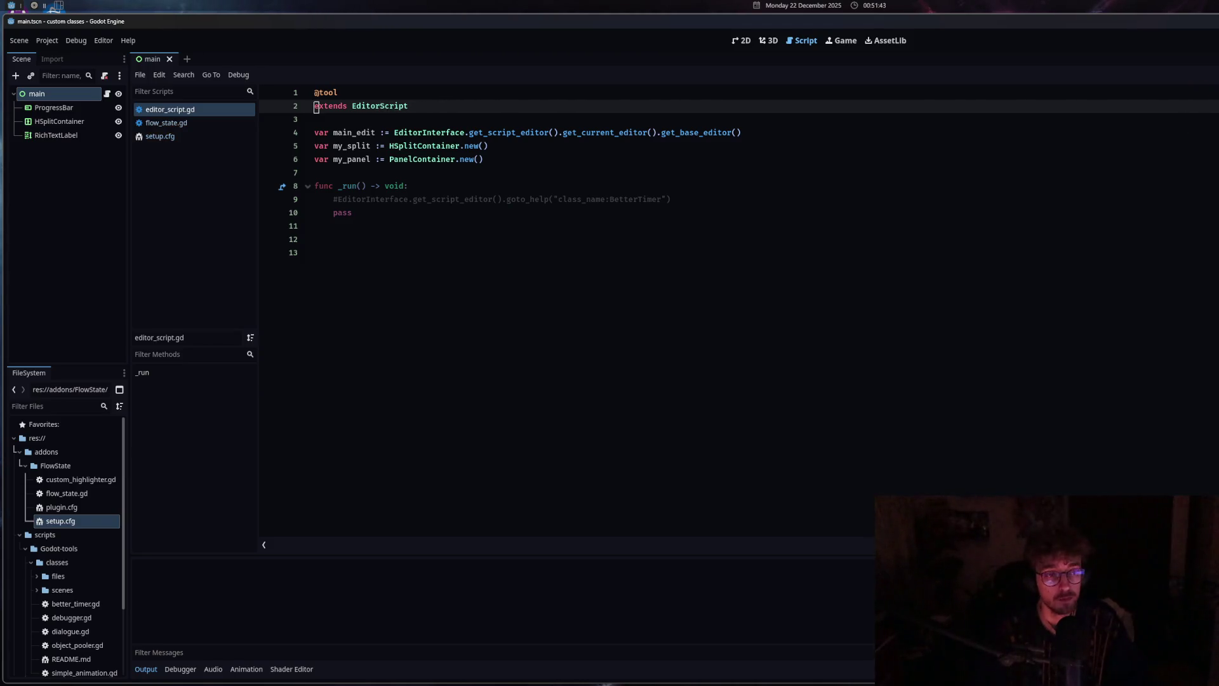
click(386, 212)
click(190, 136)
key(Up)
key(Up)
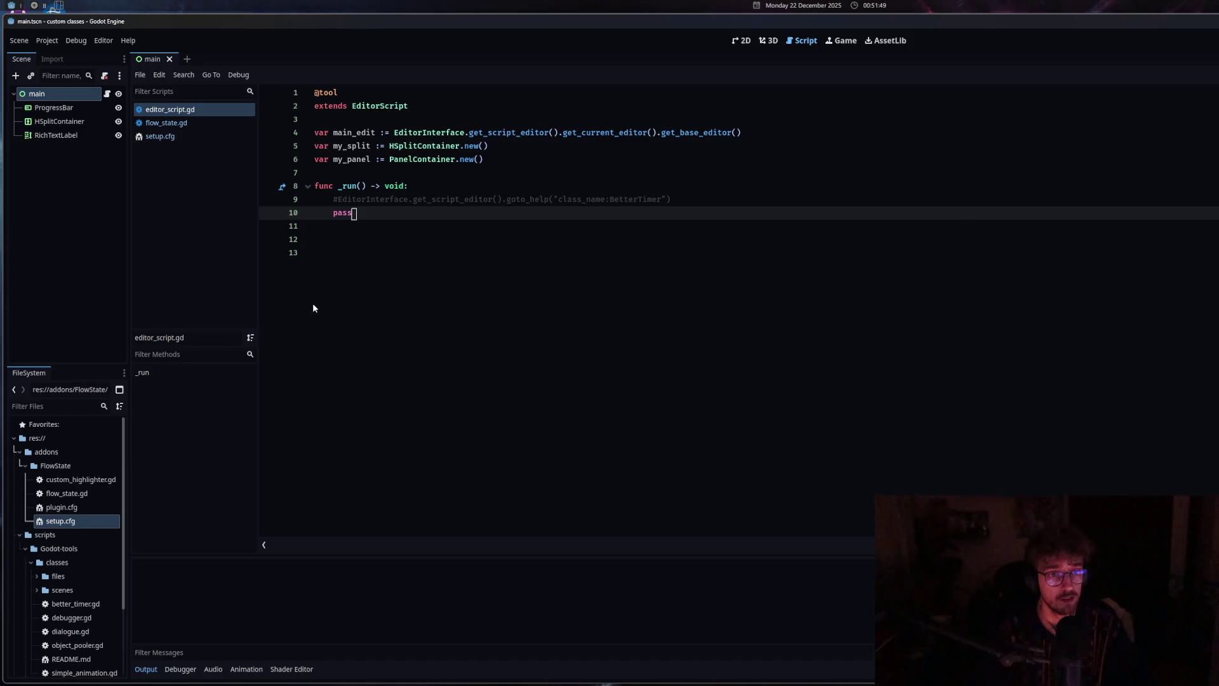
click(175, 130)
click(174, 126)
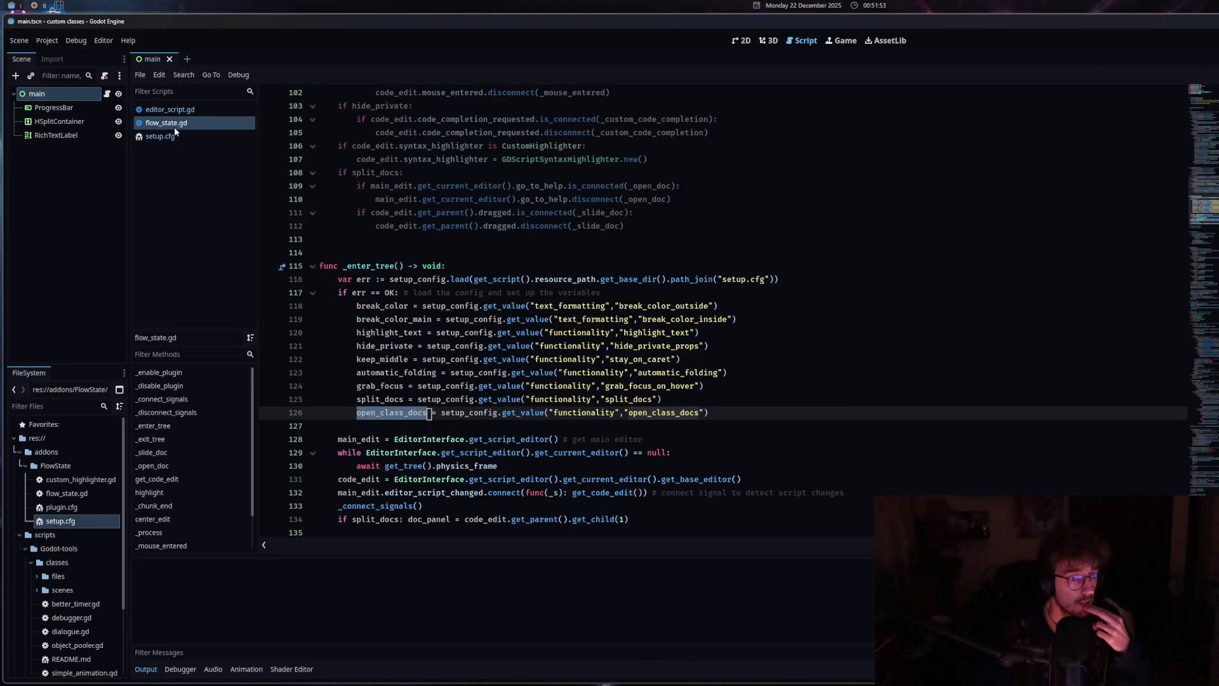
Place the caret at the end of line 92 in flow_state.gd's split_docs block, glancing at setup.cfg
scroll(510, 439, up, 4)
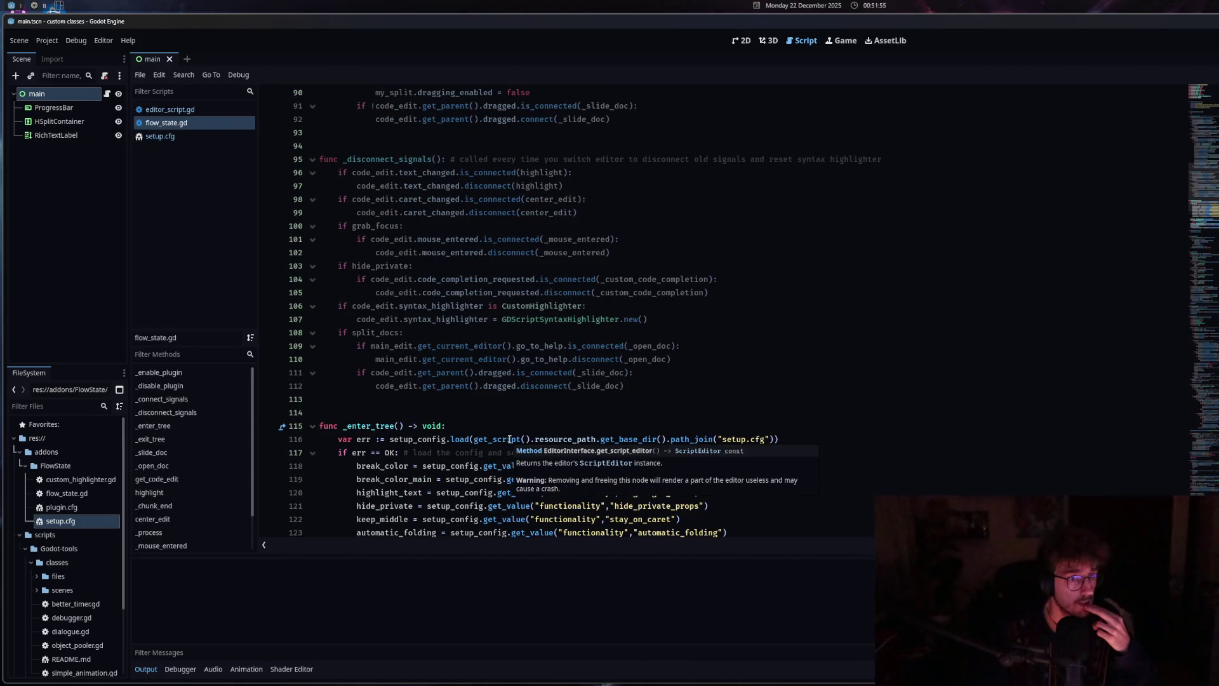
scroll(509, 440, up, 12)
scroll(509, 440, down, 6)
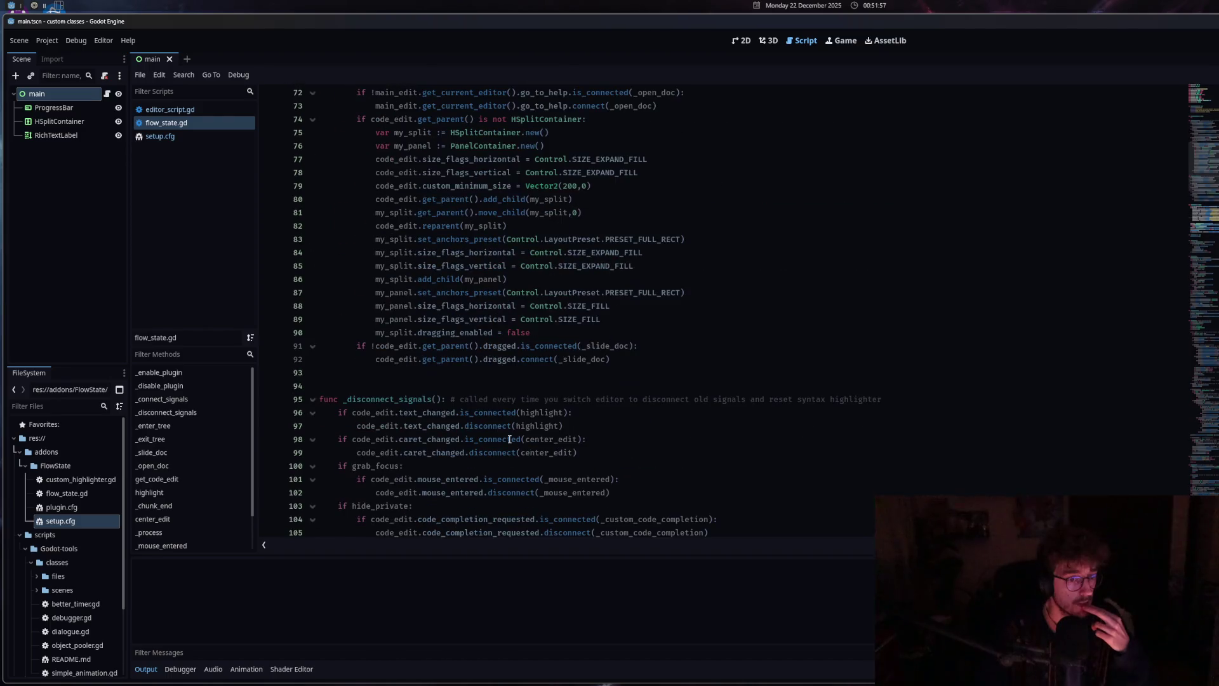
click(692, 359)
scroll(695, 388, up, 1)
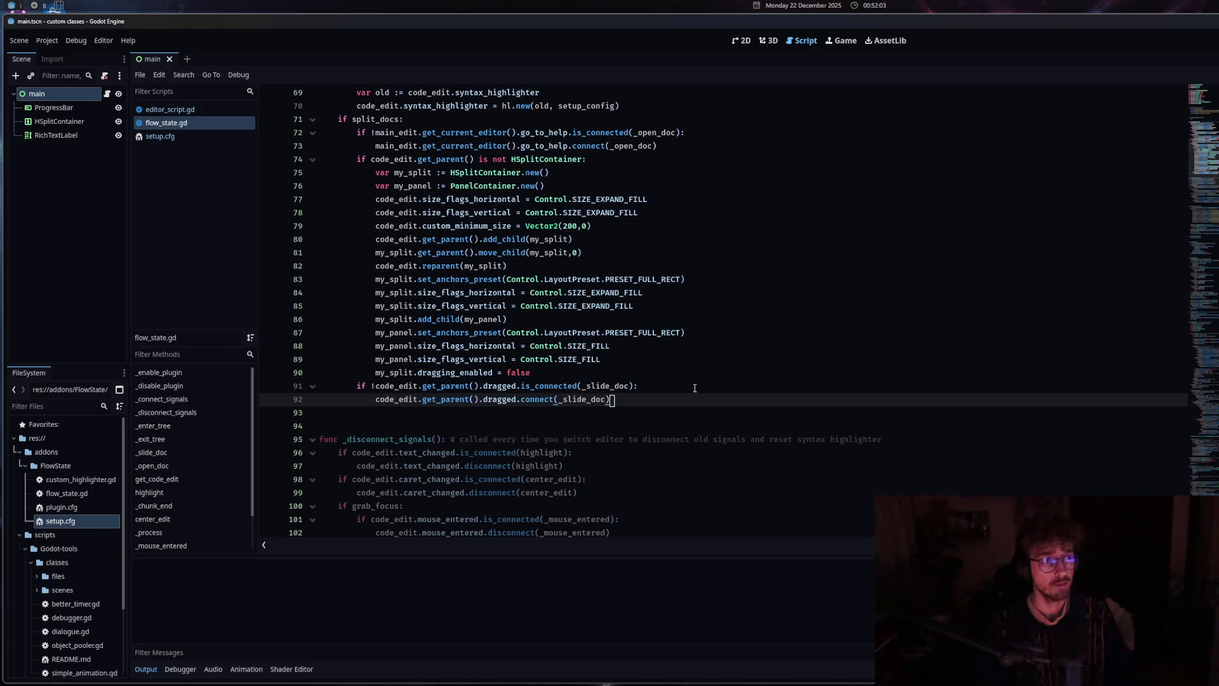
click(160, 136)
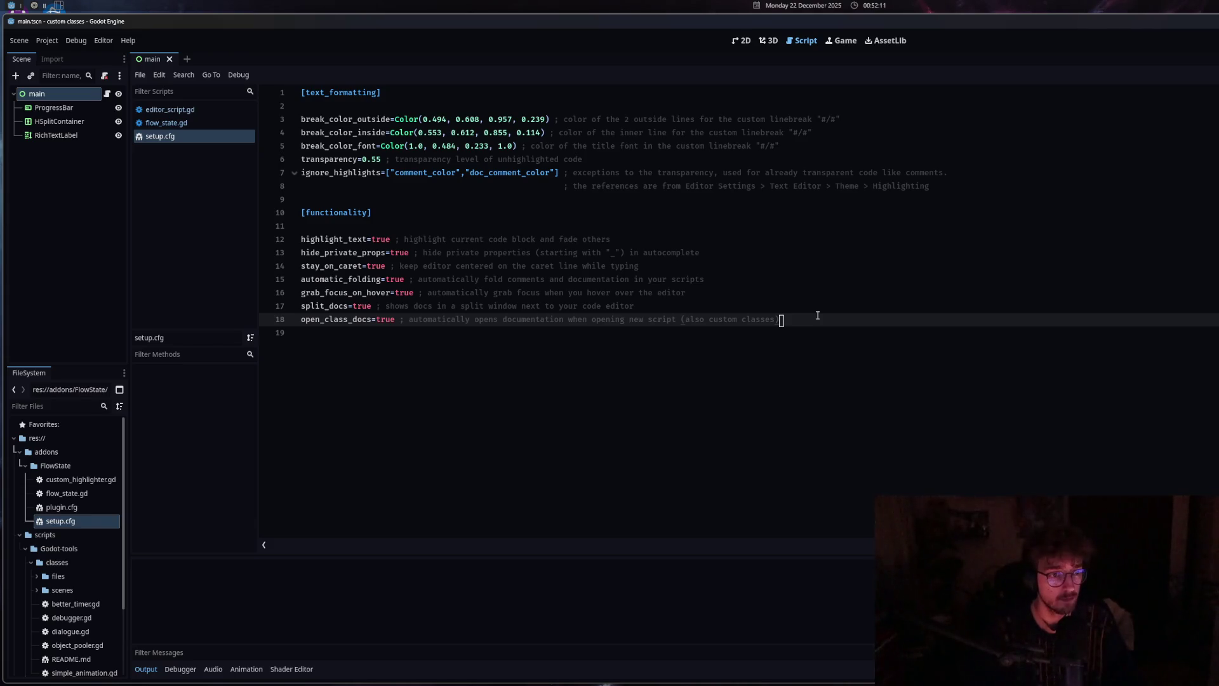
click(169, 122)
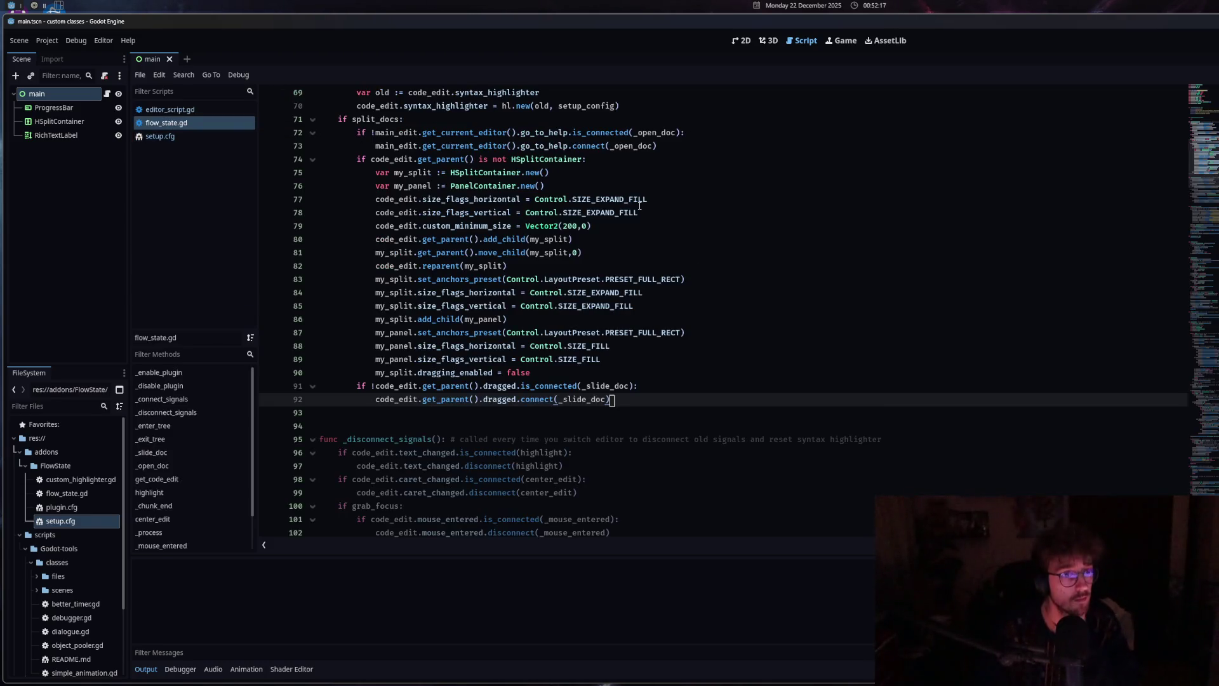
Start an 'if open_class_docs' check on a new line after line 92
key(Return)
key(BackSpace)
key(BackSpace)
text(if )
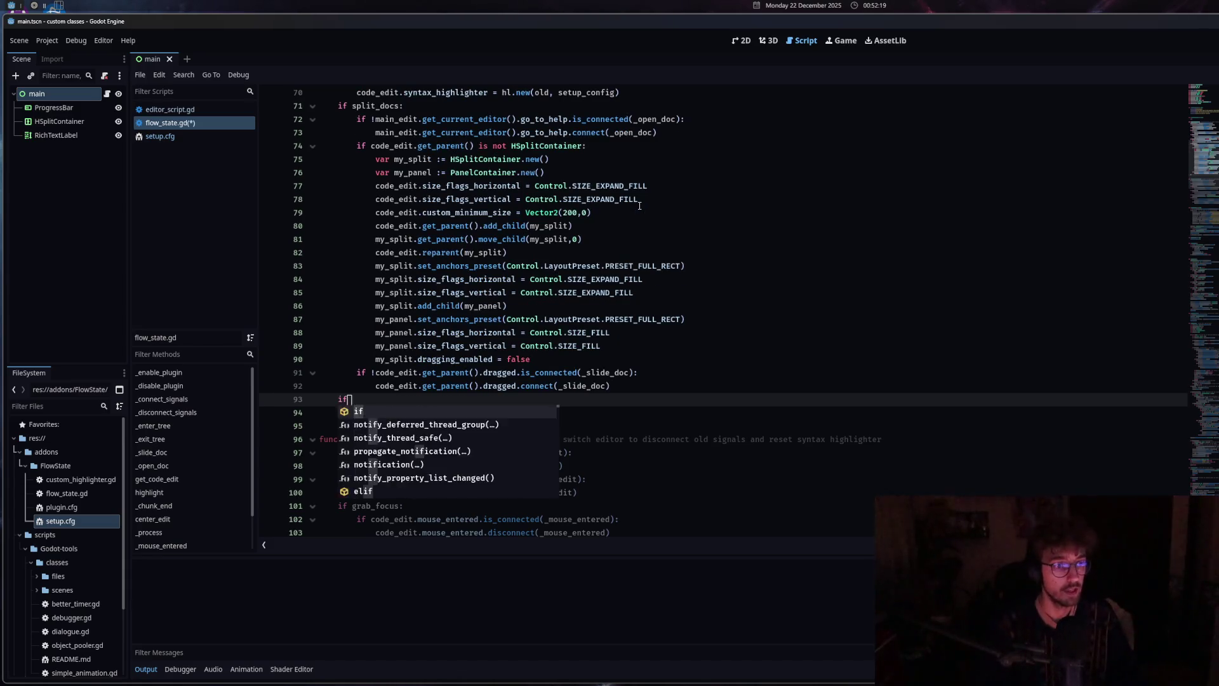
text(open_class_docs:)
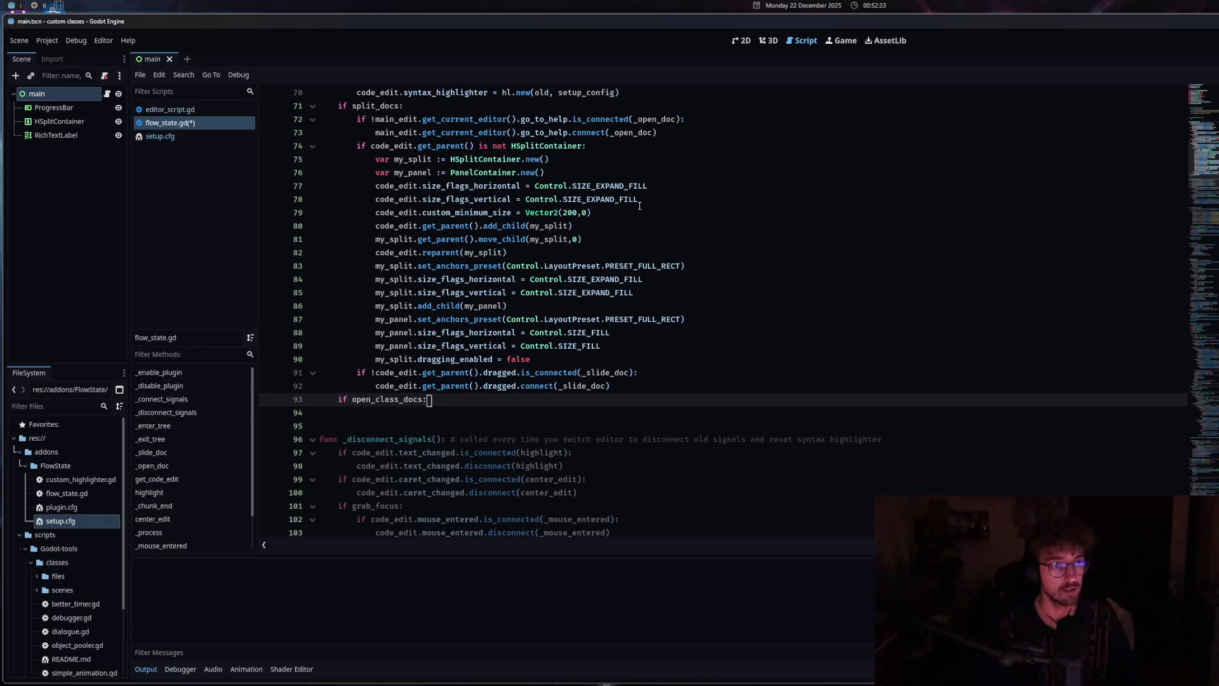
key(Return)
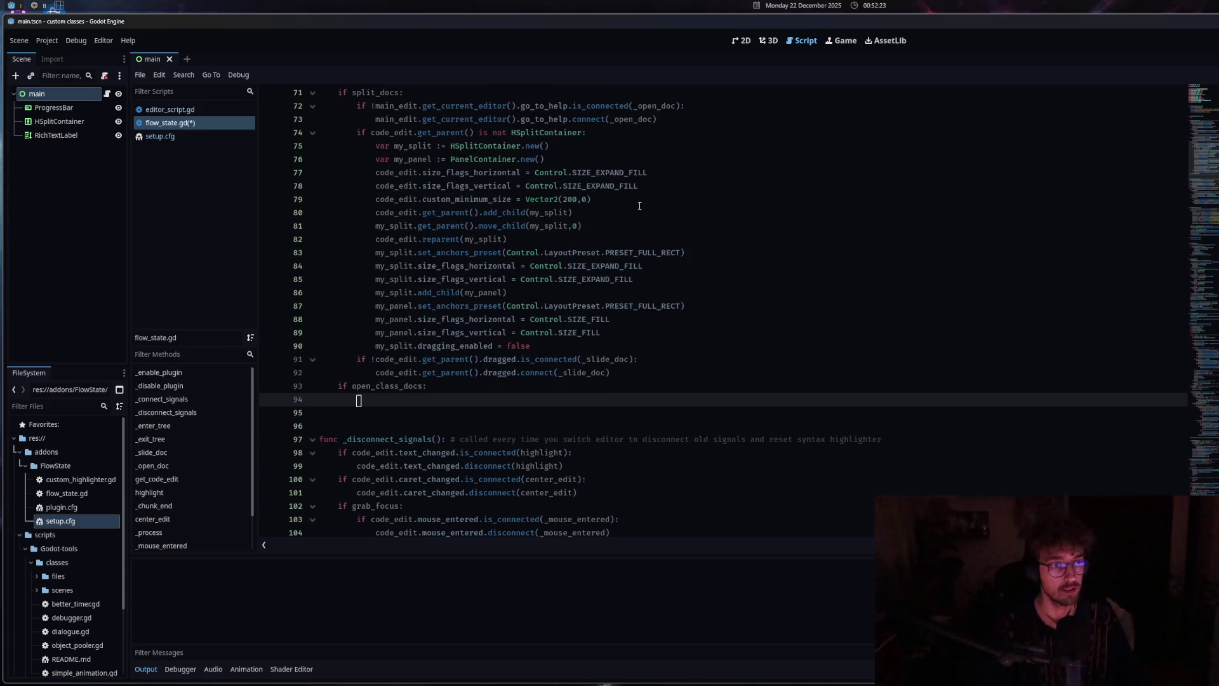
click(430, 387)
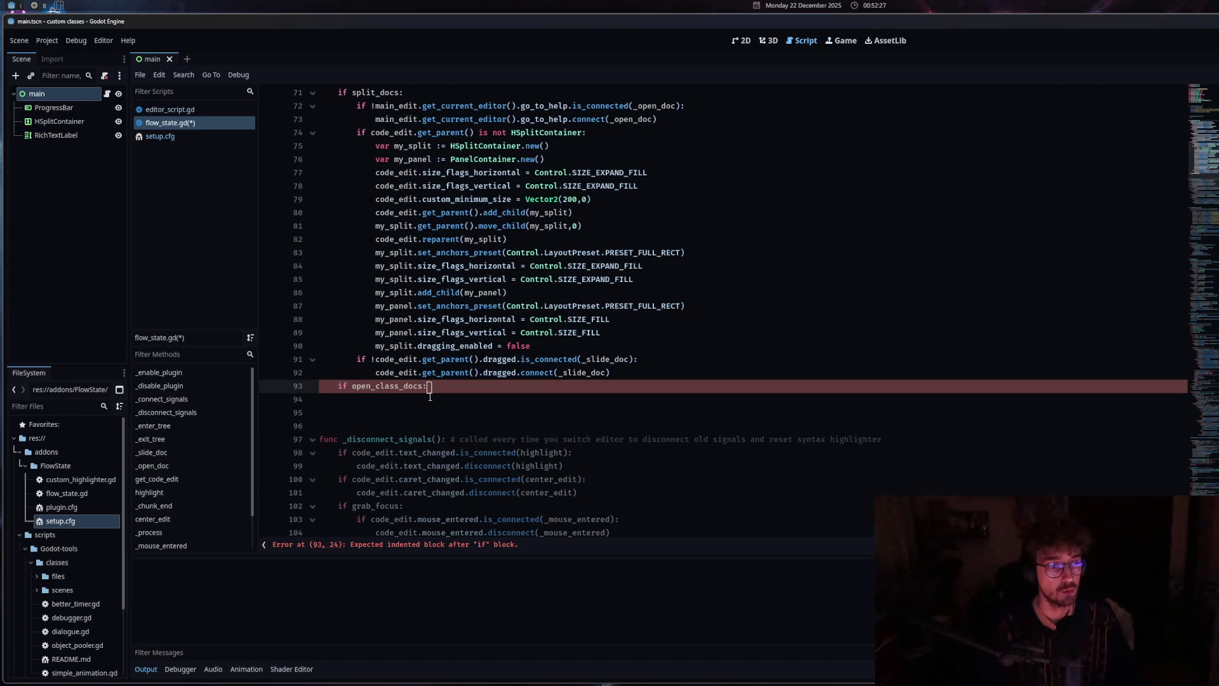
scroll(430, 400, up, 5)
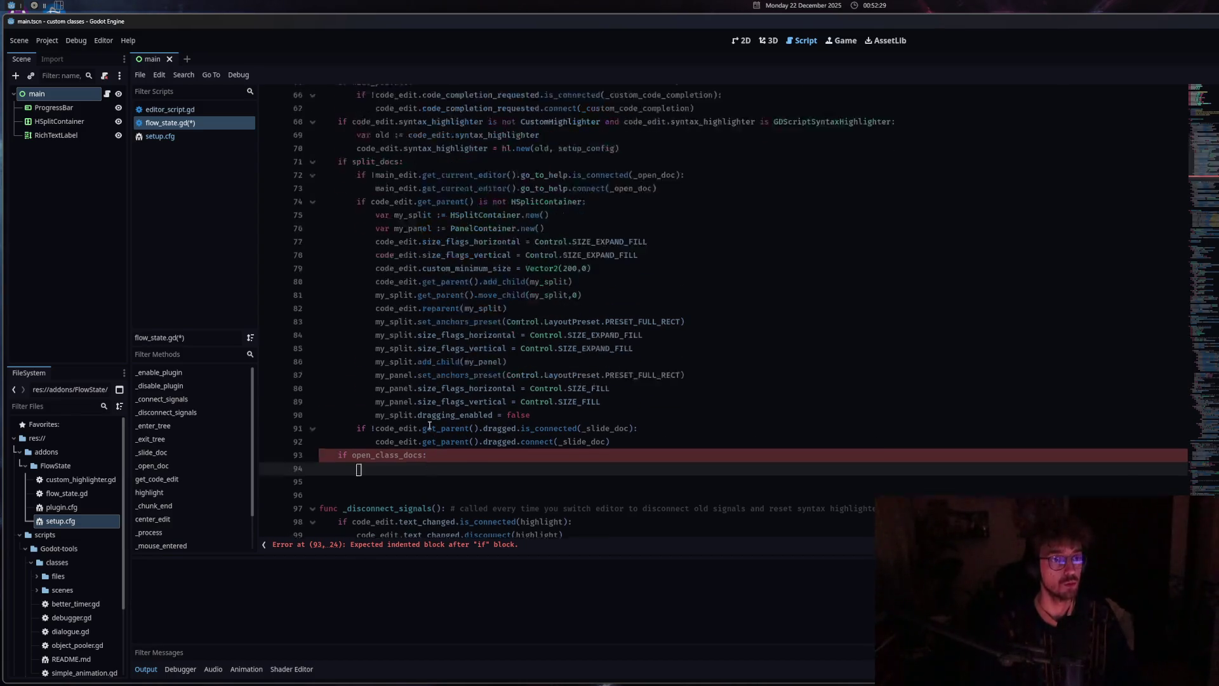
scroll(483, 413, down, 5)
click(525, 398)
Write a second condition testing current_script.get_global_name() on line 94
text(c)
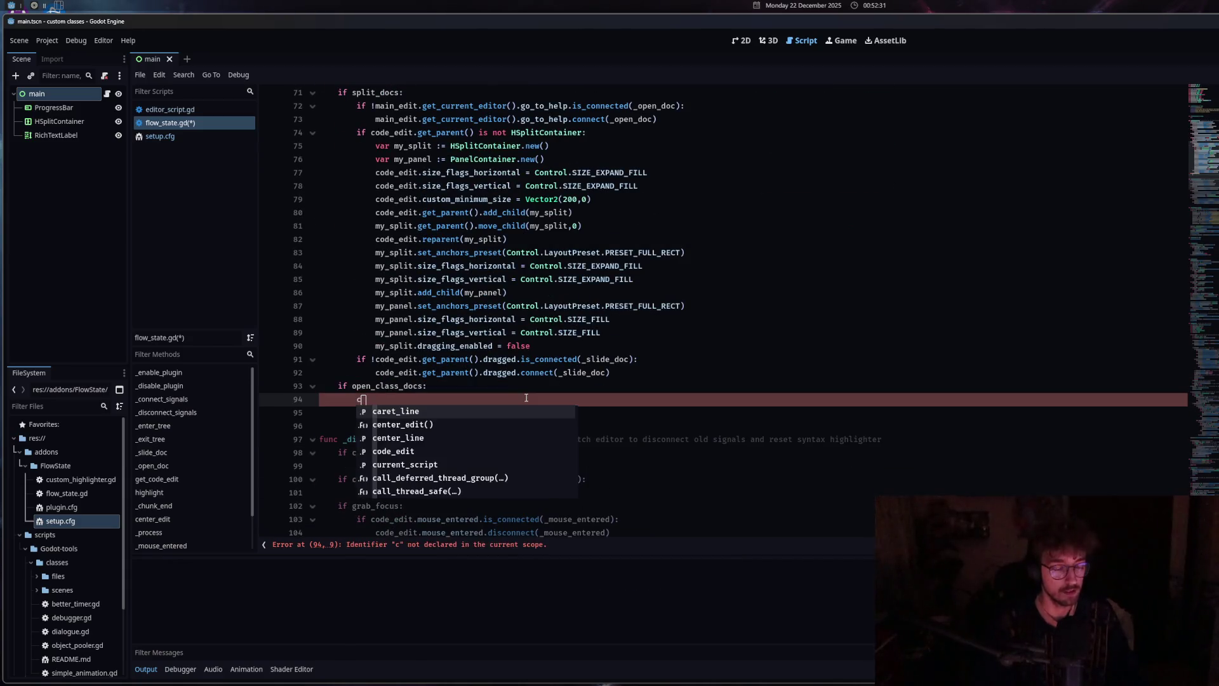
text(urrent_script.cla)
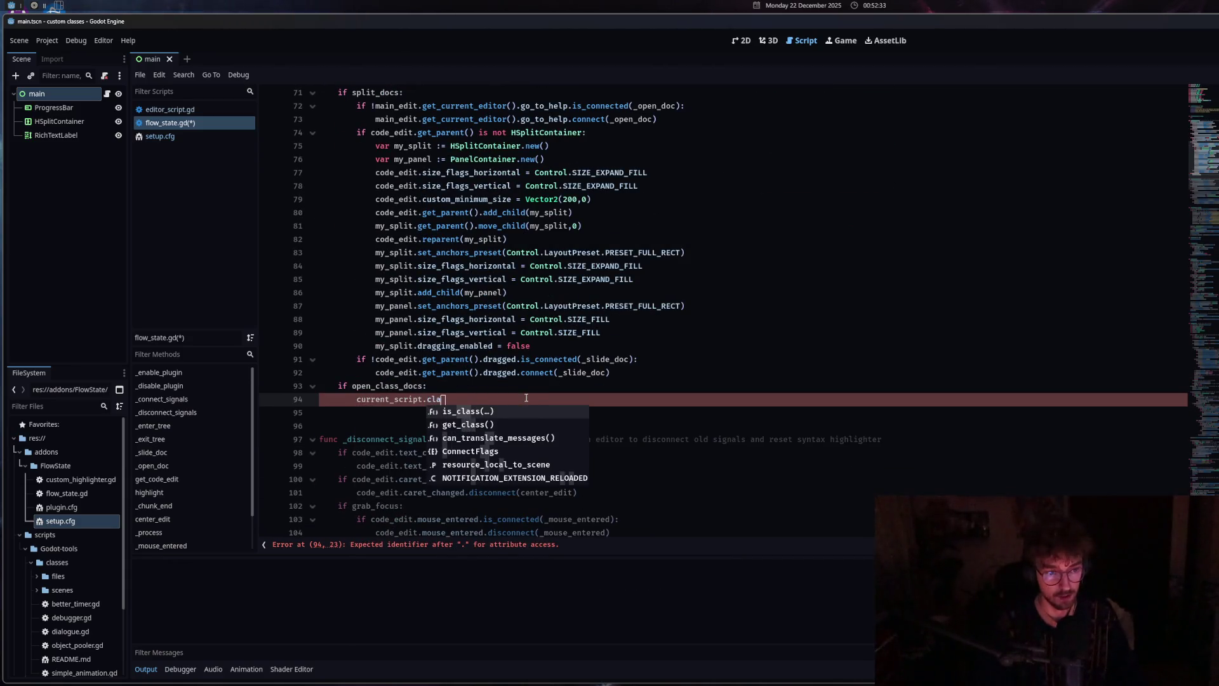
key(BackSpace)
key(BackSpace)
key(BackSpace)
text(get_g)
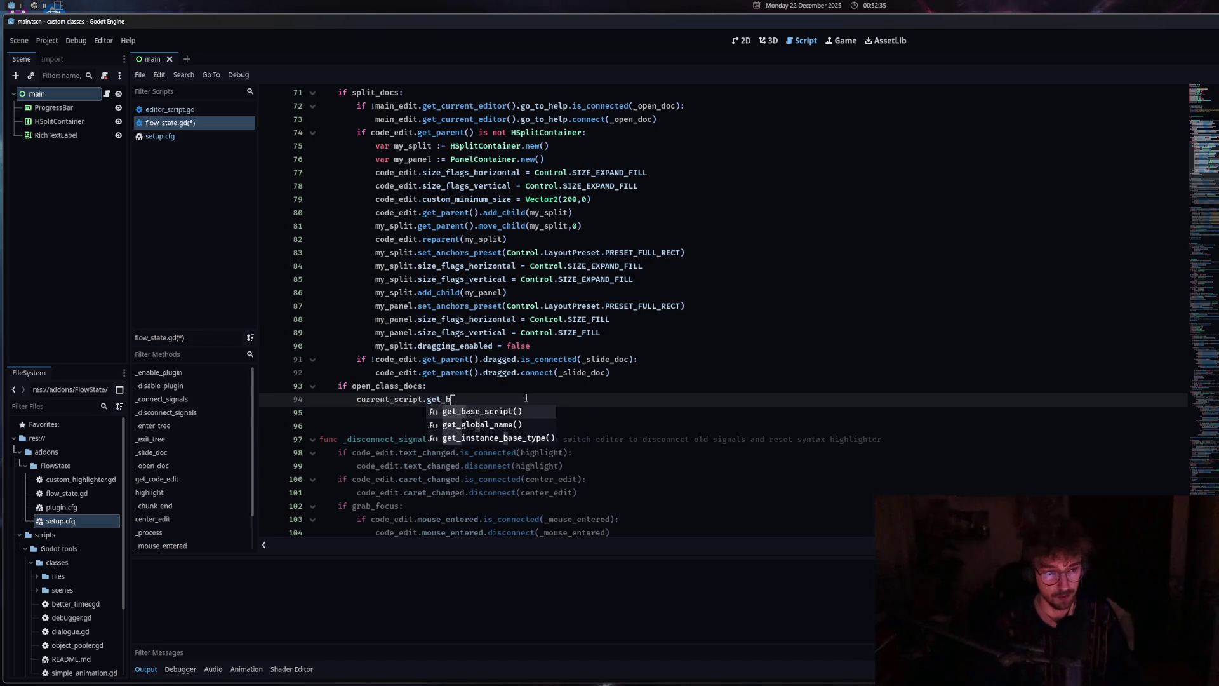
key(Return)
key(Home)
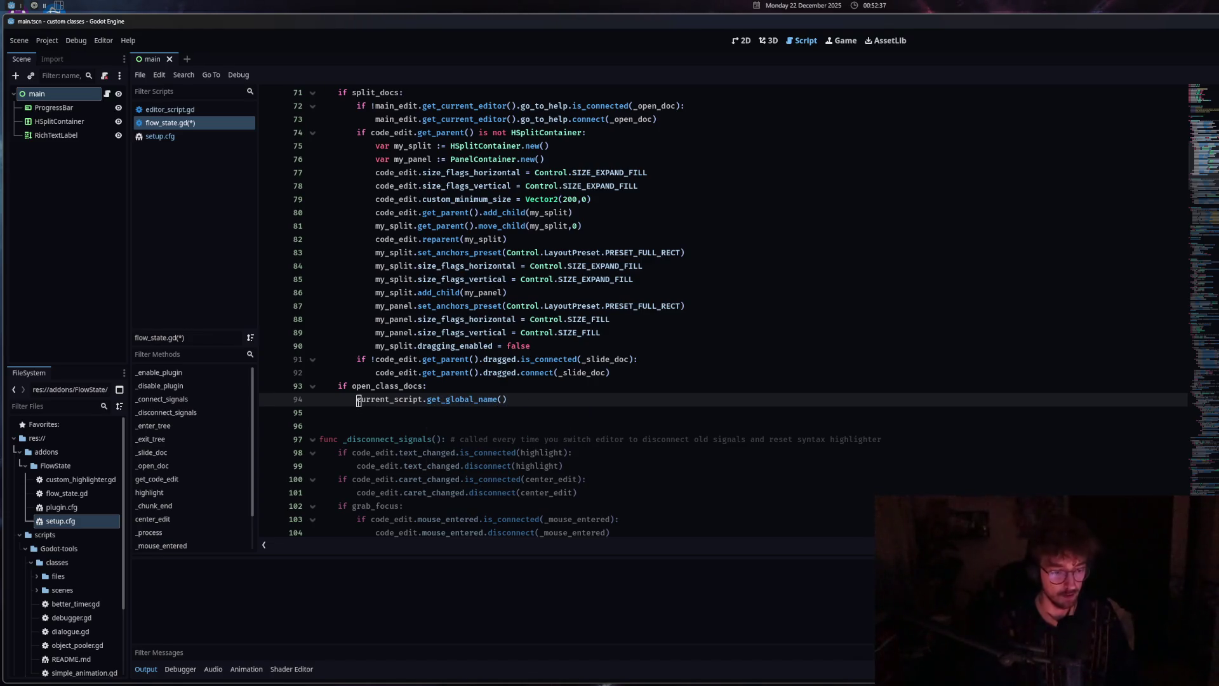
text(if)
click(531, 399)
text(!= )
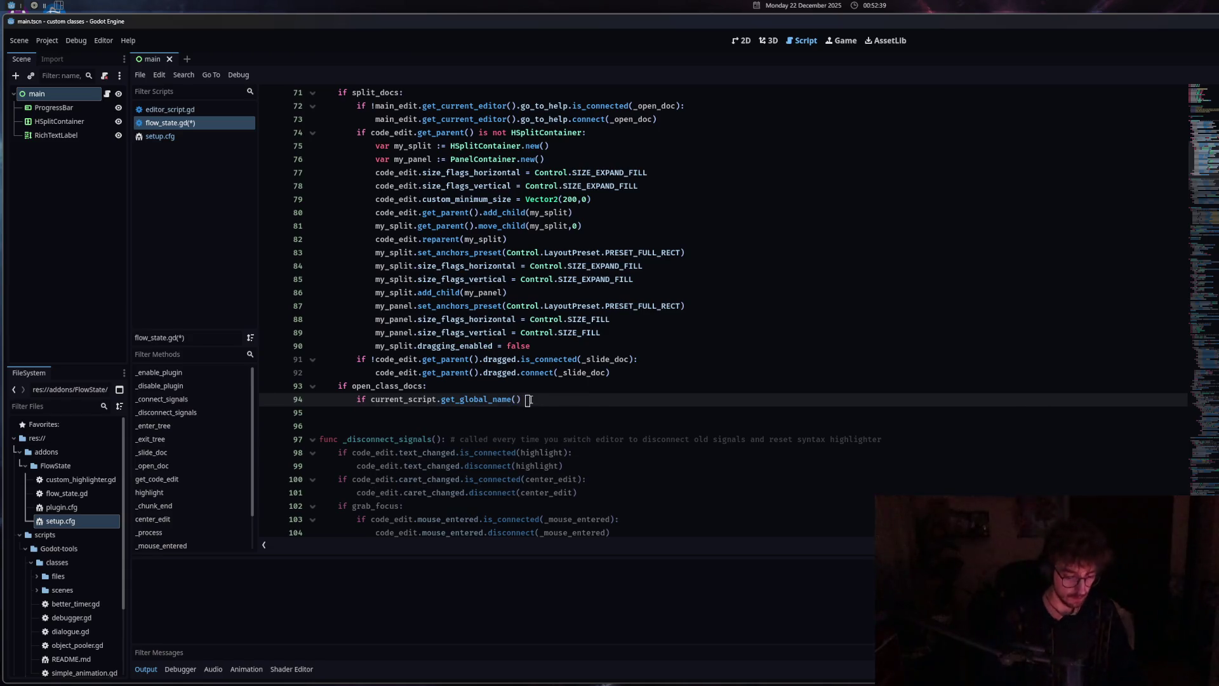
text(")
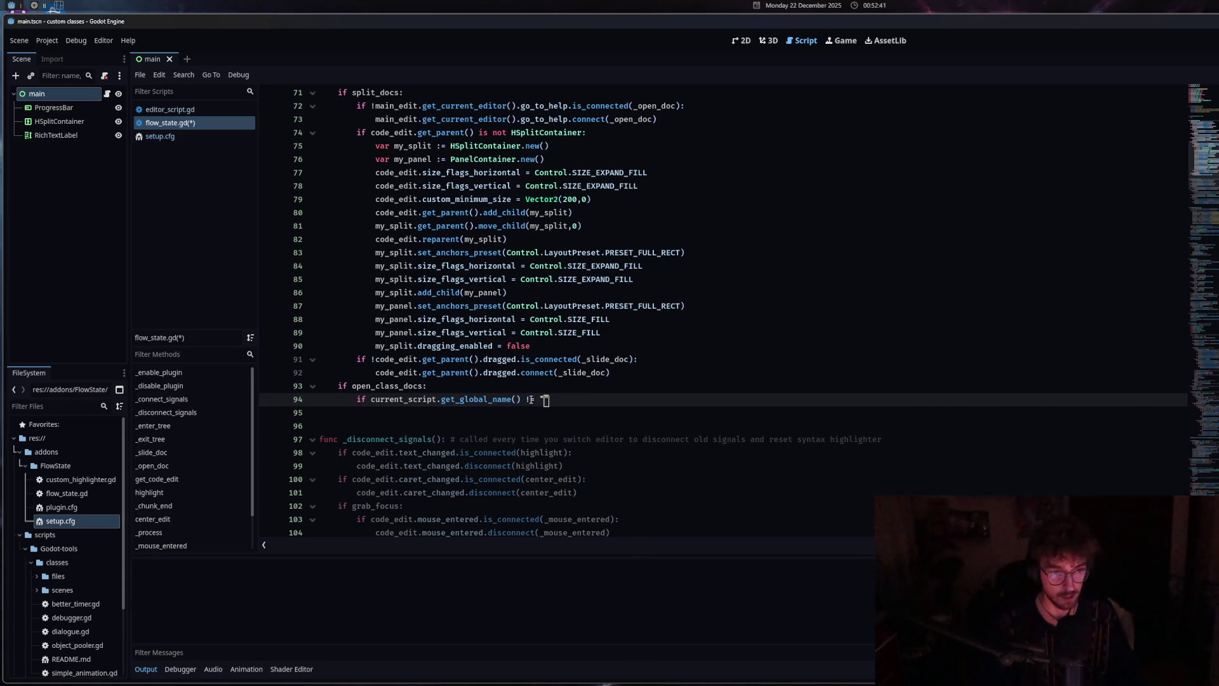
text(")
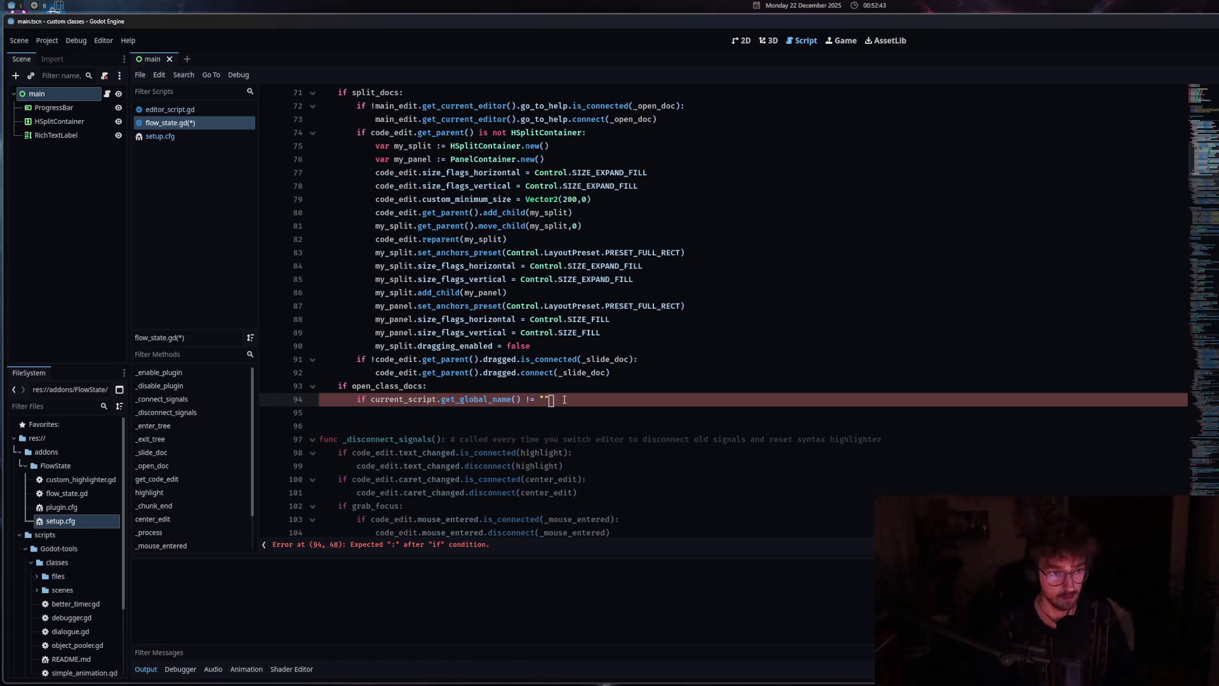
Merge both checks into 'if open_class_docs and current_script.get_global_name():' with an indented body
key(BackSpace)
key(BackSpace)
key(BackSpace)
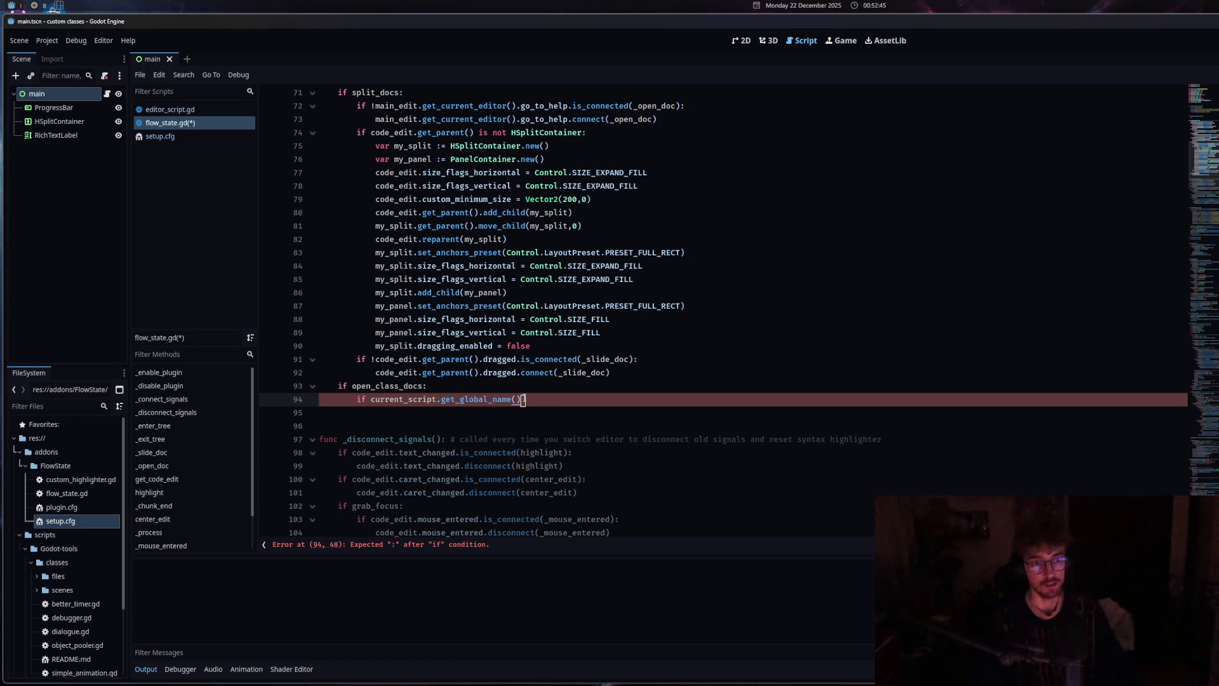
drag(370, 399, 427, 385)
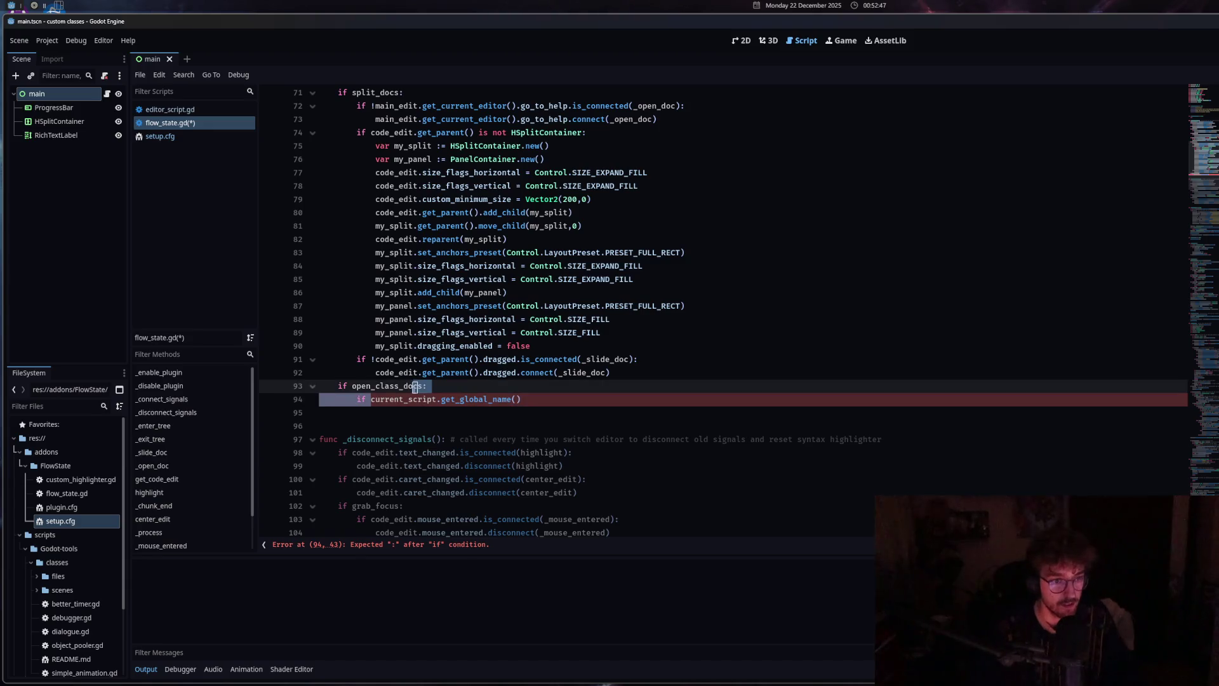
text(and)
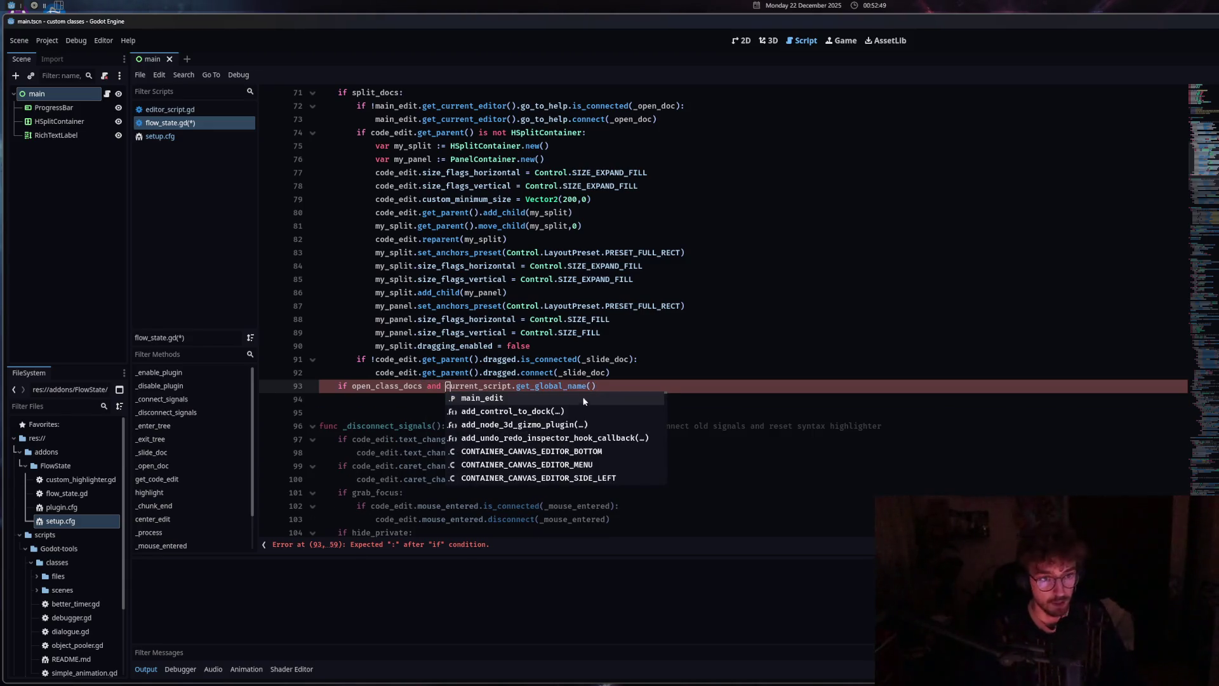
click(595, 386)
text(:)
key(Return)
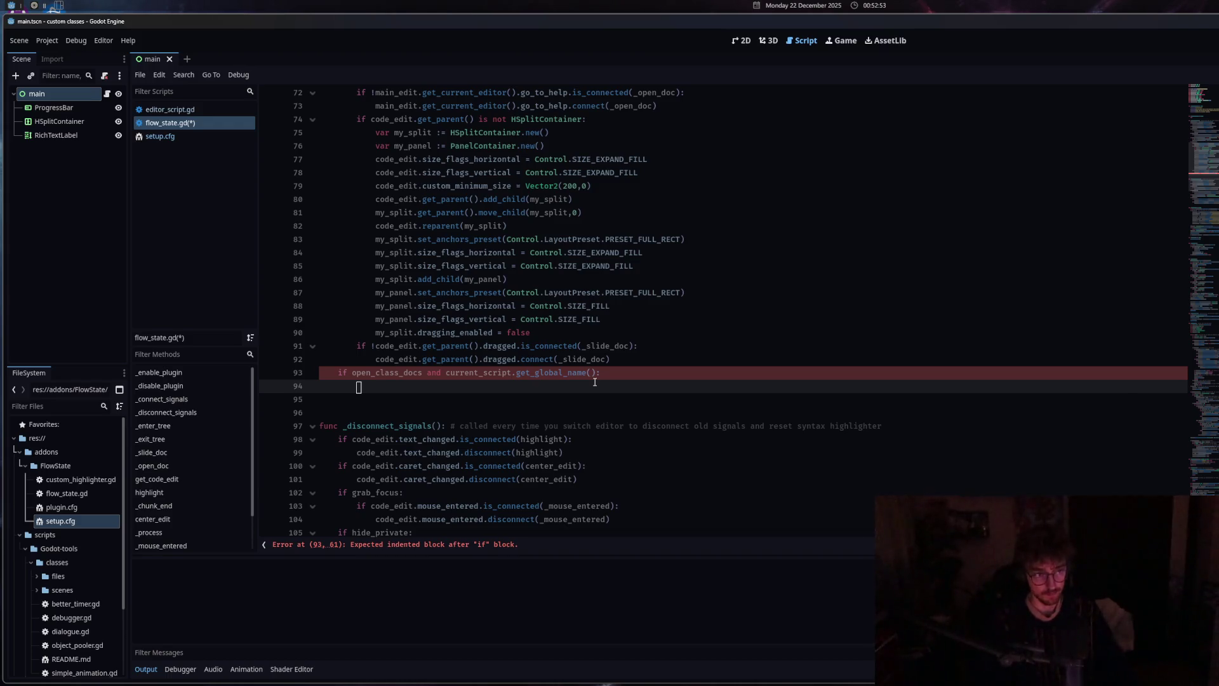
Add a main_edit.goto_help call using the 'class_name:BetterTimer' topic copied from editor_script.gd
text(main_edit.goto)
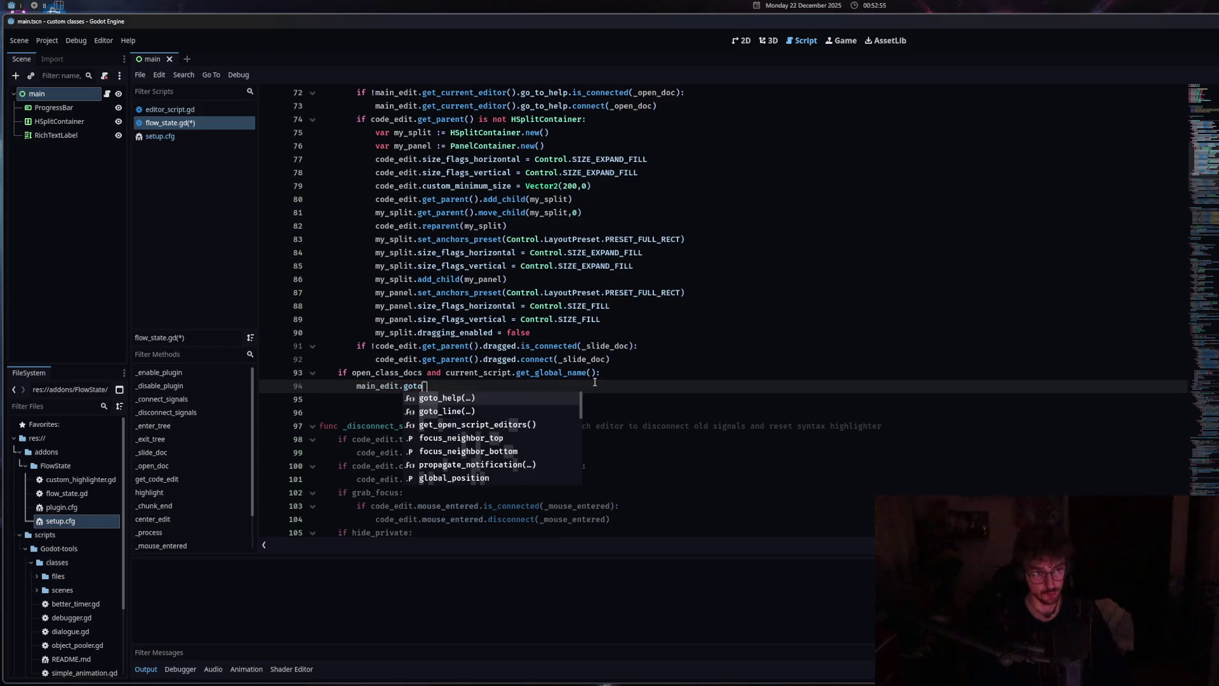
key(Return)
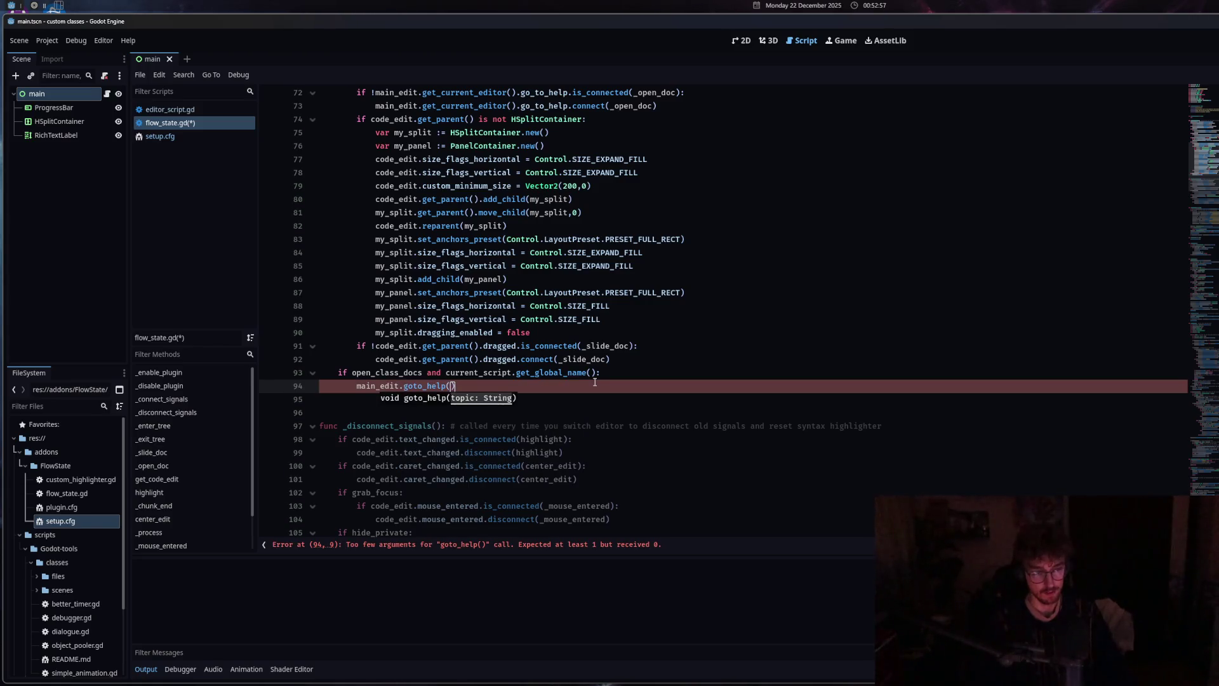
click(160, 136)
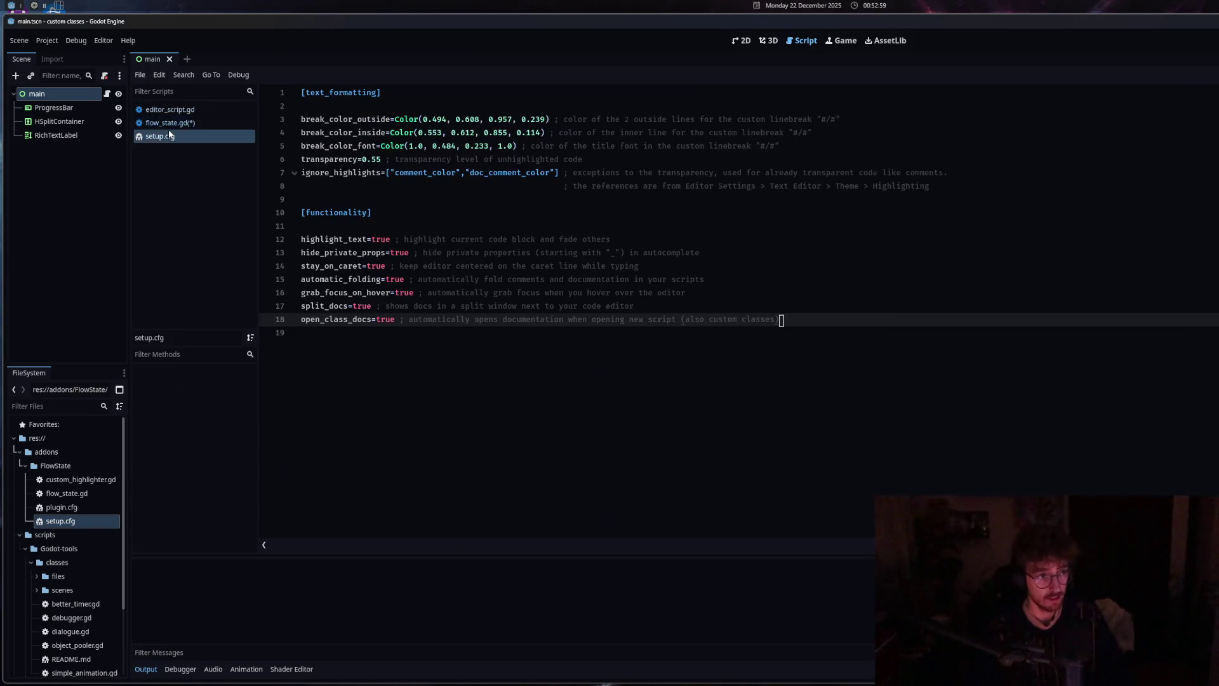
click(169, 109)
drag(555, 200, 668, 201)
key(ctrl+c)
click(170, 122)
key(ctrl+v)
Replace BetterTimer with a %s placeholder filled by open_class_docs, save, and close editor_script.gd
drag(506, 385, 559, 385)
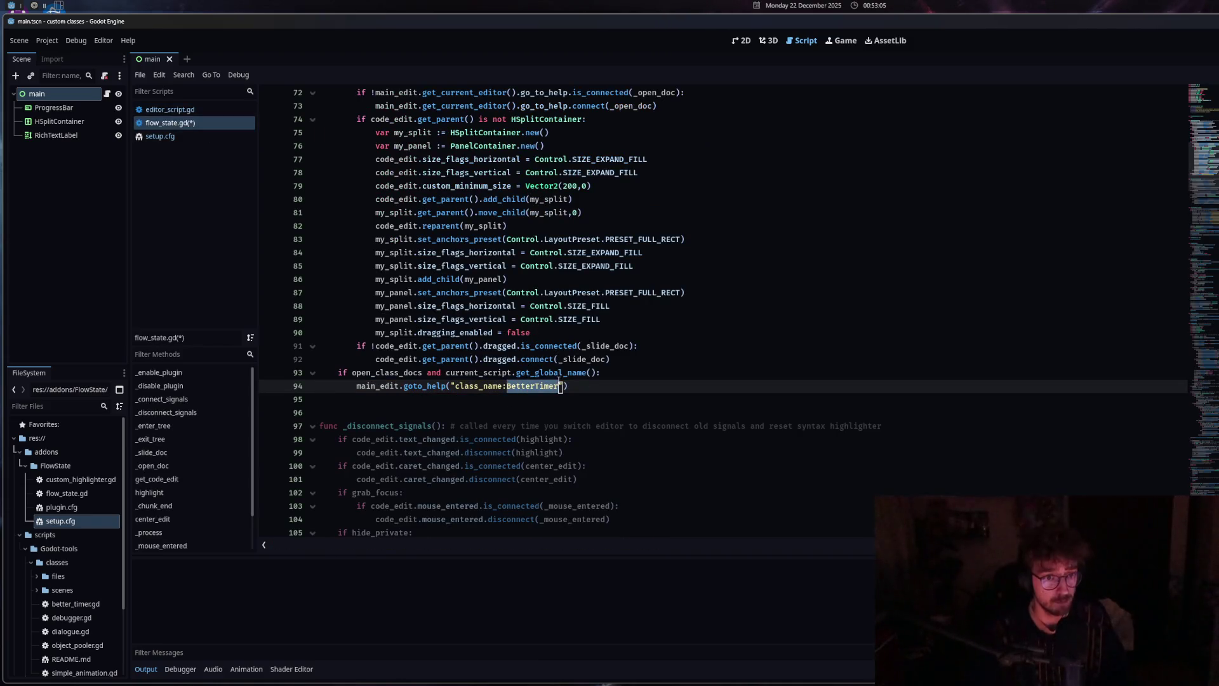
text(%s" %)
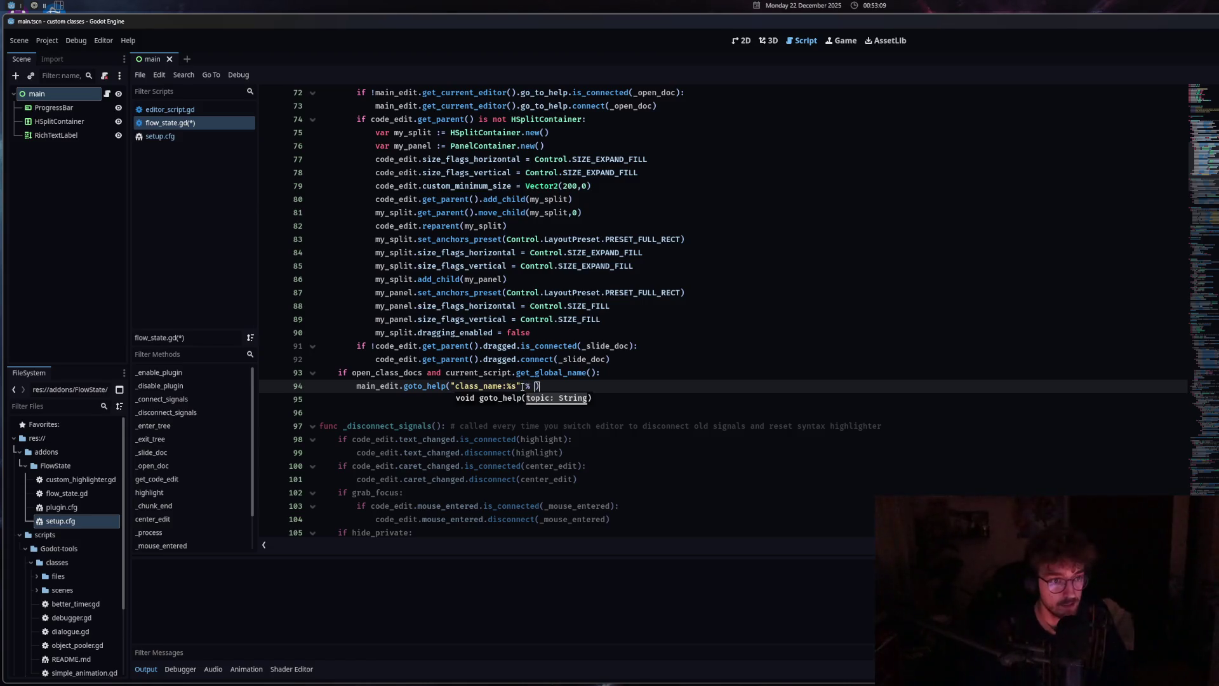
text( op)
key(Return)
key(ctrl+s)
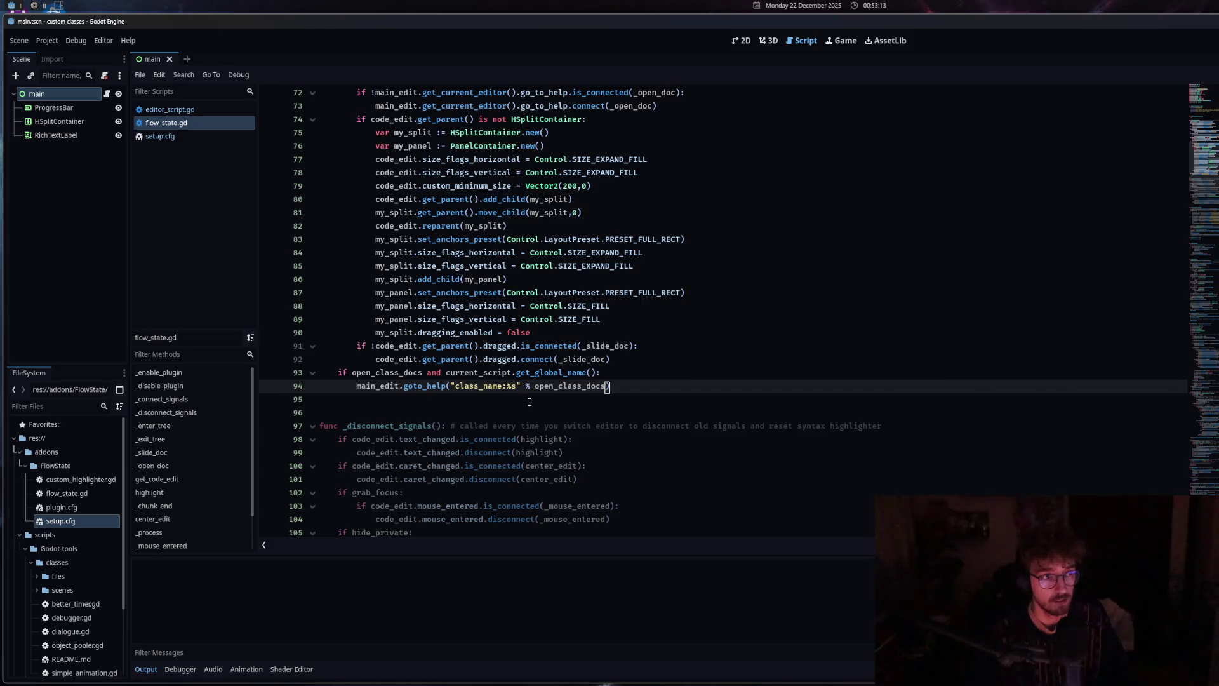
middle_click(200, 110)
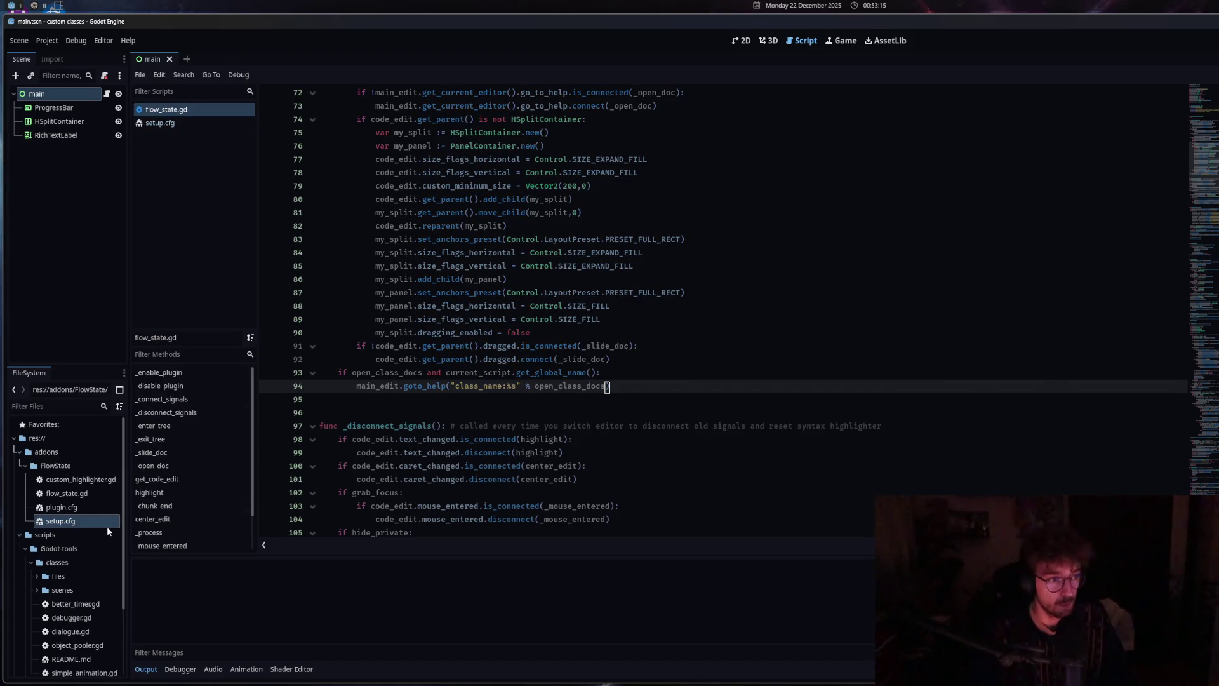
Check the class names in custom_highlighter.gd and better_timer.gd, then return to flow_state.gd line 92
double_click(88, 483)
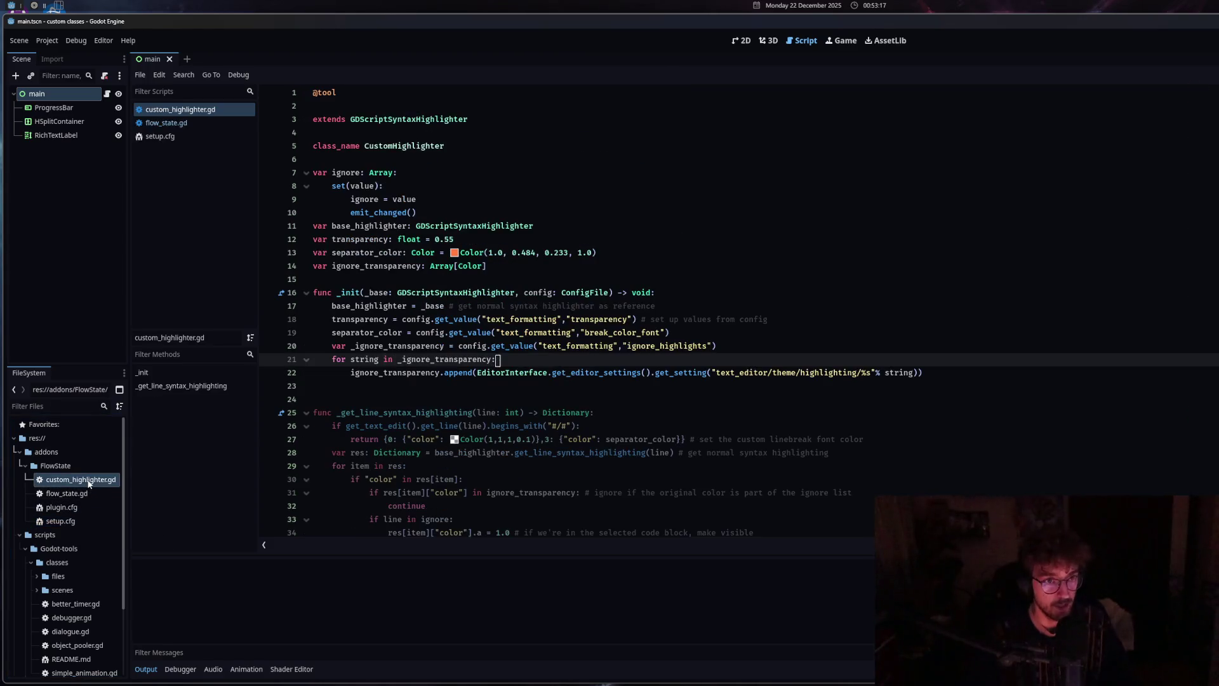
click(401, 147)
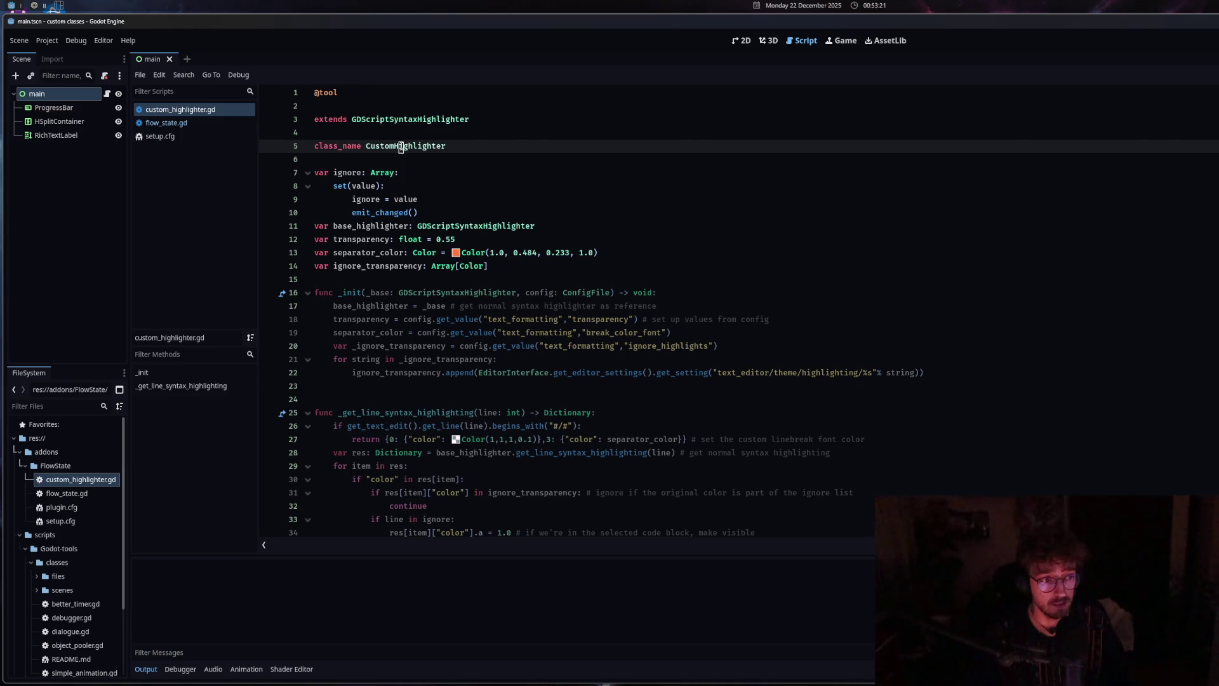
click(171, 114)
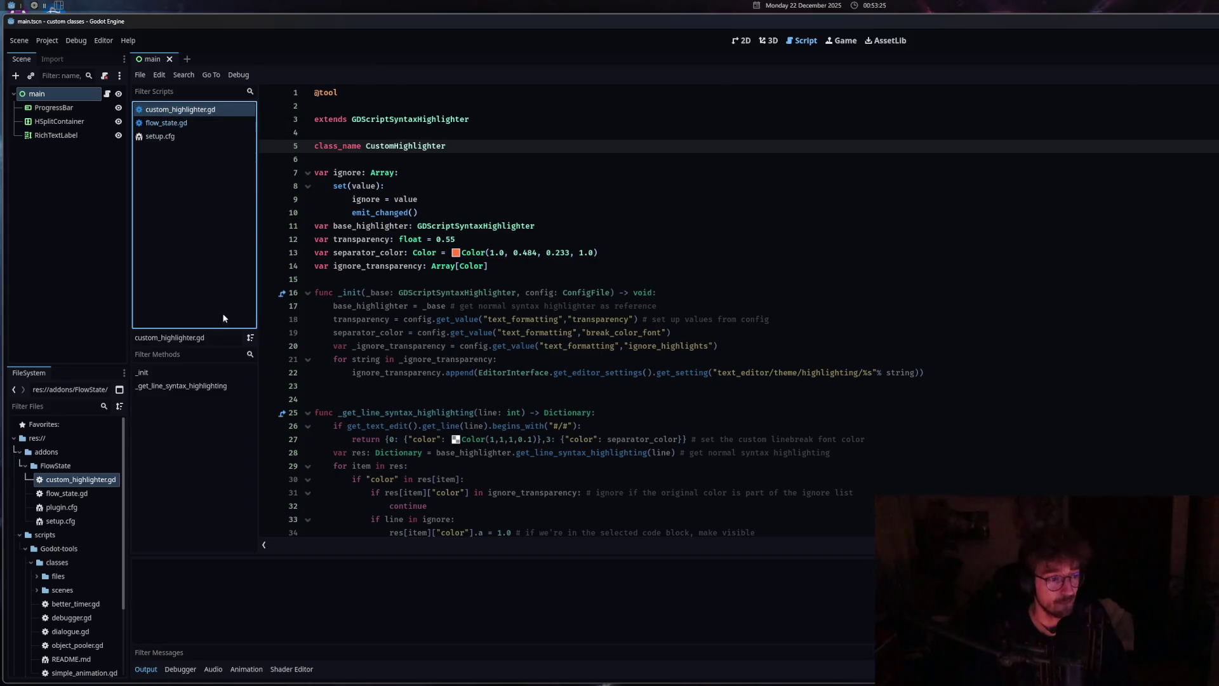
double_click(91, 604)
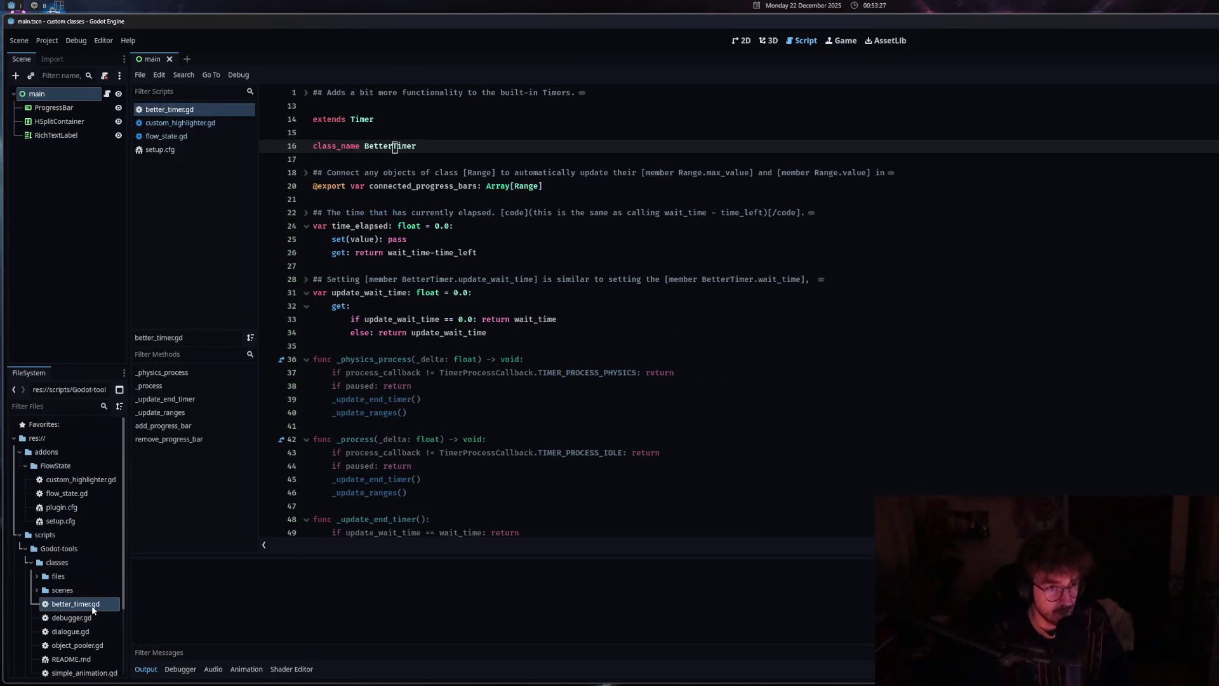
click(170, 136)
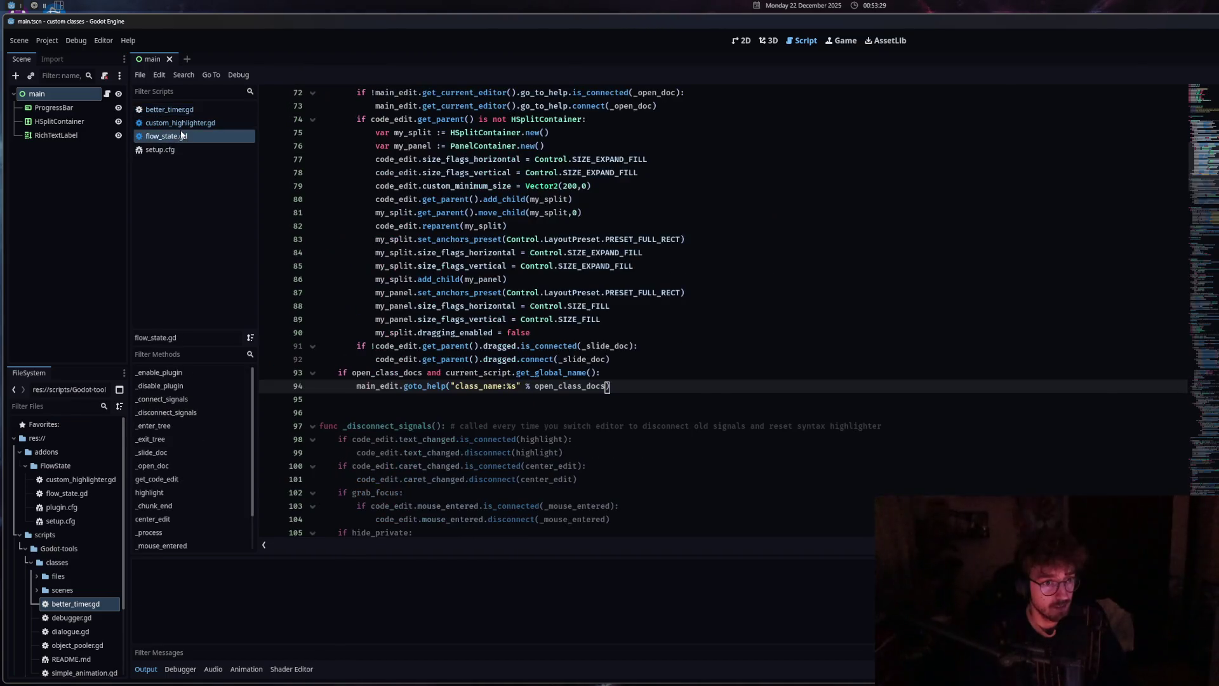
click(466, 385)
click(633, 376)
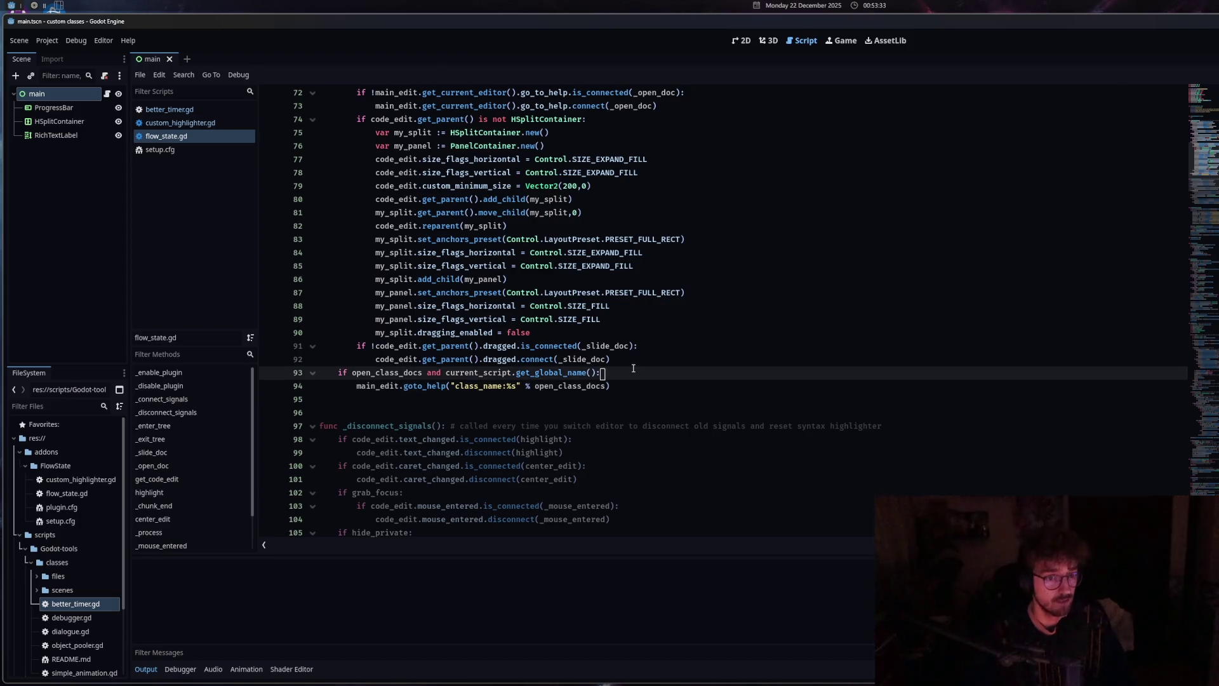
click(627, 361)
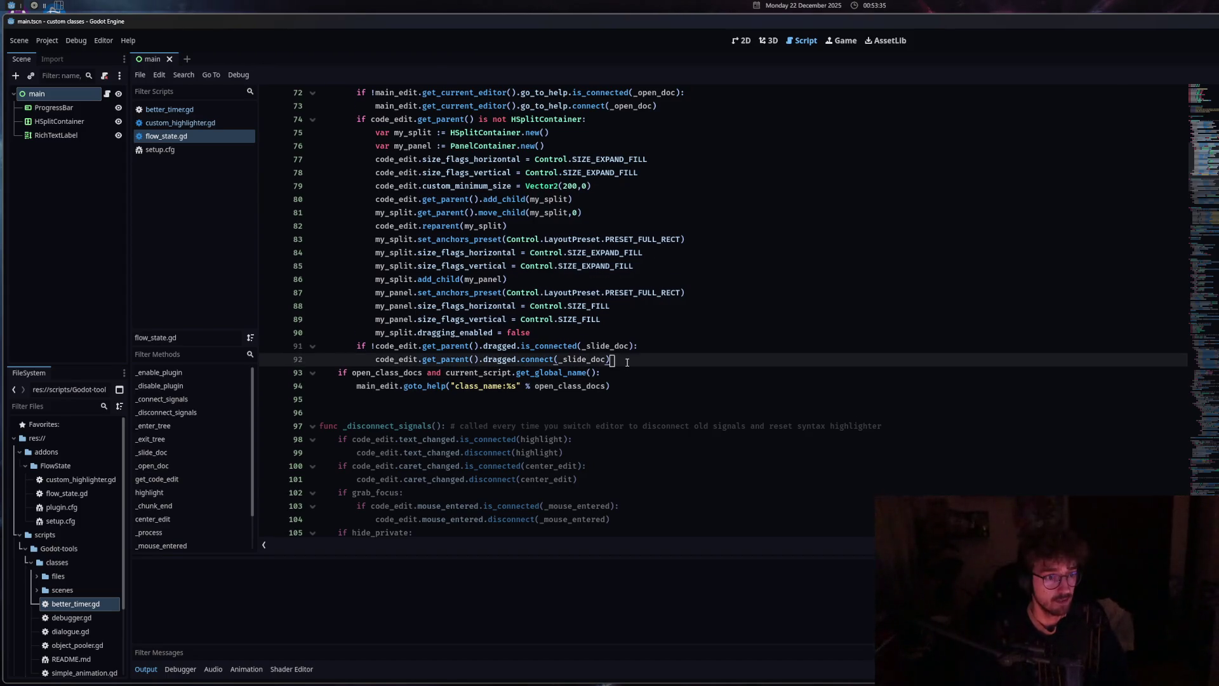
Add print(current_script.get_global_name()) on a new line above the if, and save
key(Return)
key(BackSpace)
key(BackSpace)
text(print()
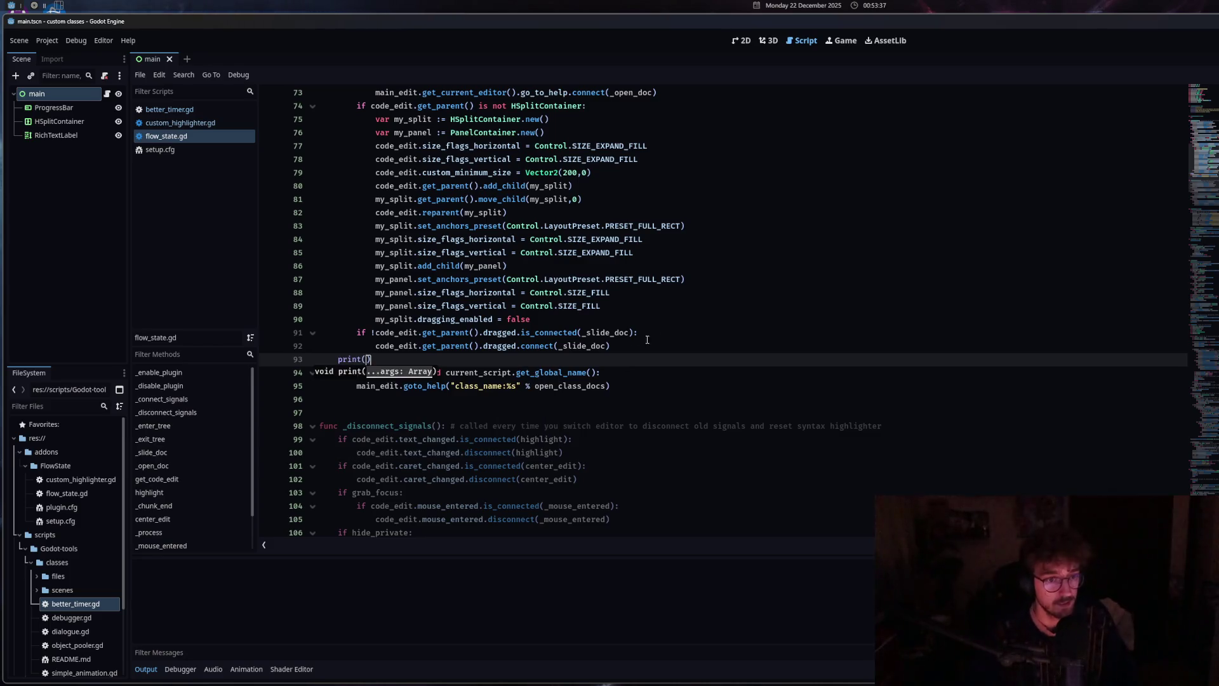
drag(446, 372, 598, 372)
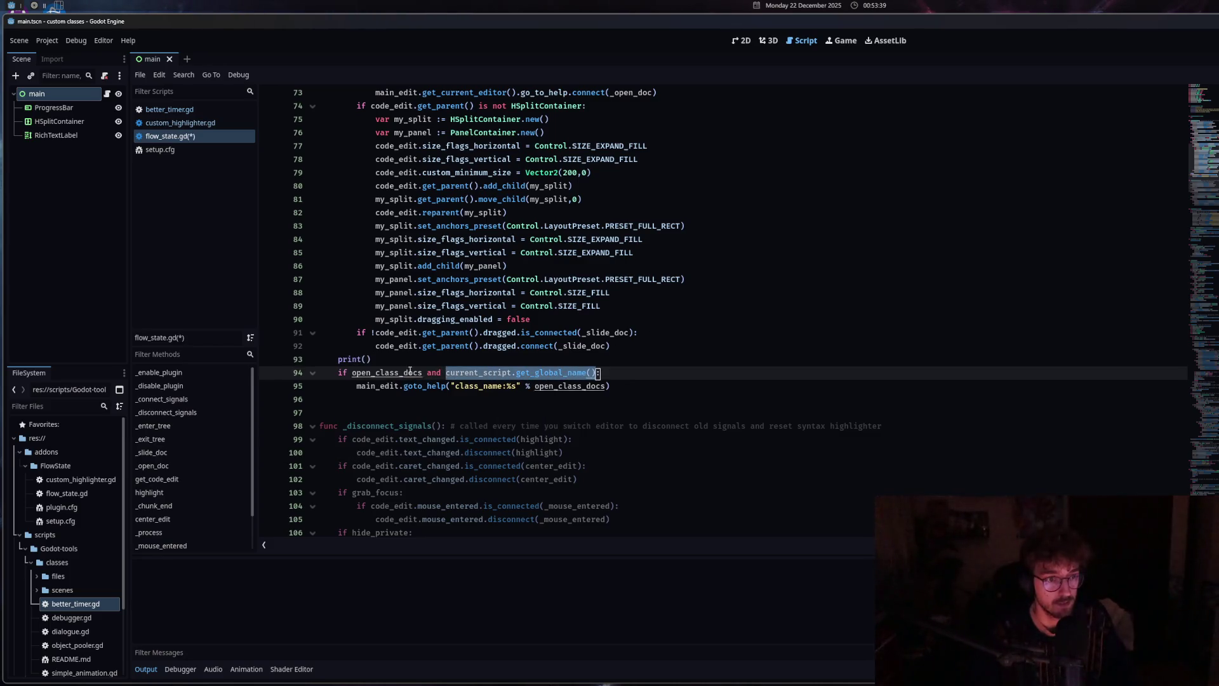
key(ctrl+c)
click(366, 360)
key(ctrl+v)
key(ctrl+z)
key(ctrl+v)
key(ctrl+s)
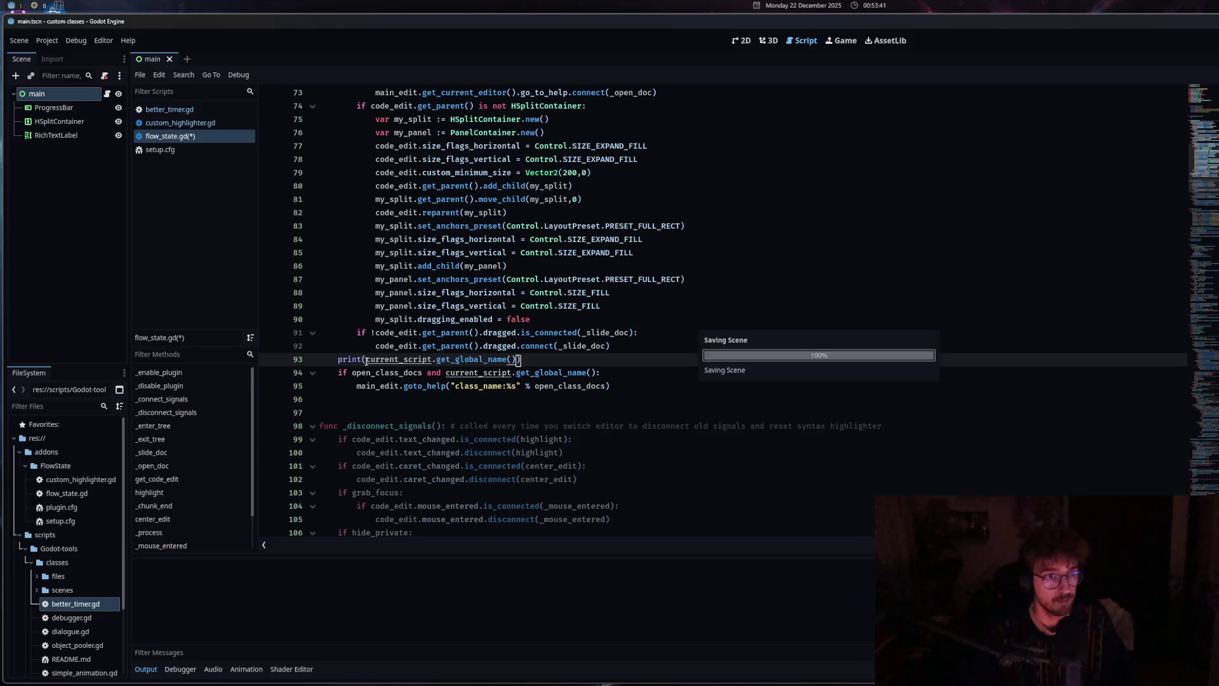
Visit custom_highlighter.gd and better_timer.gd to print their class names, then delete the print line
click(205, 124)
click(199, 136)
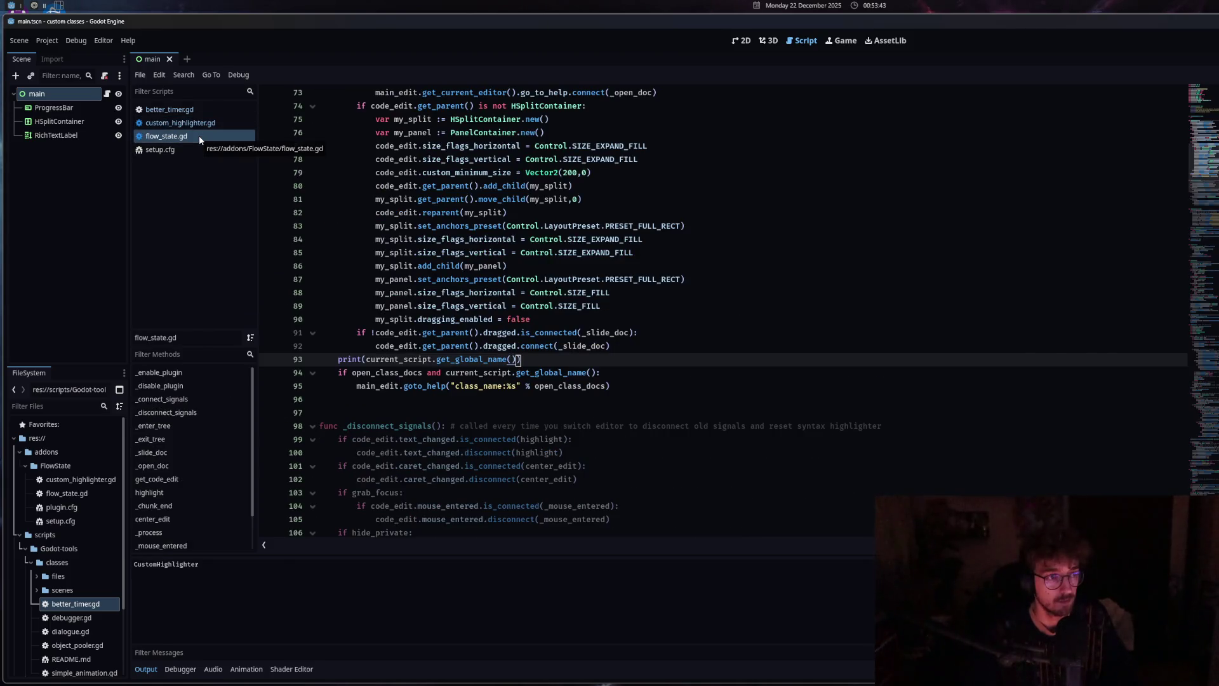
click(196, 109)
click(188, 137)
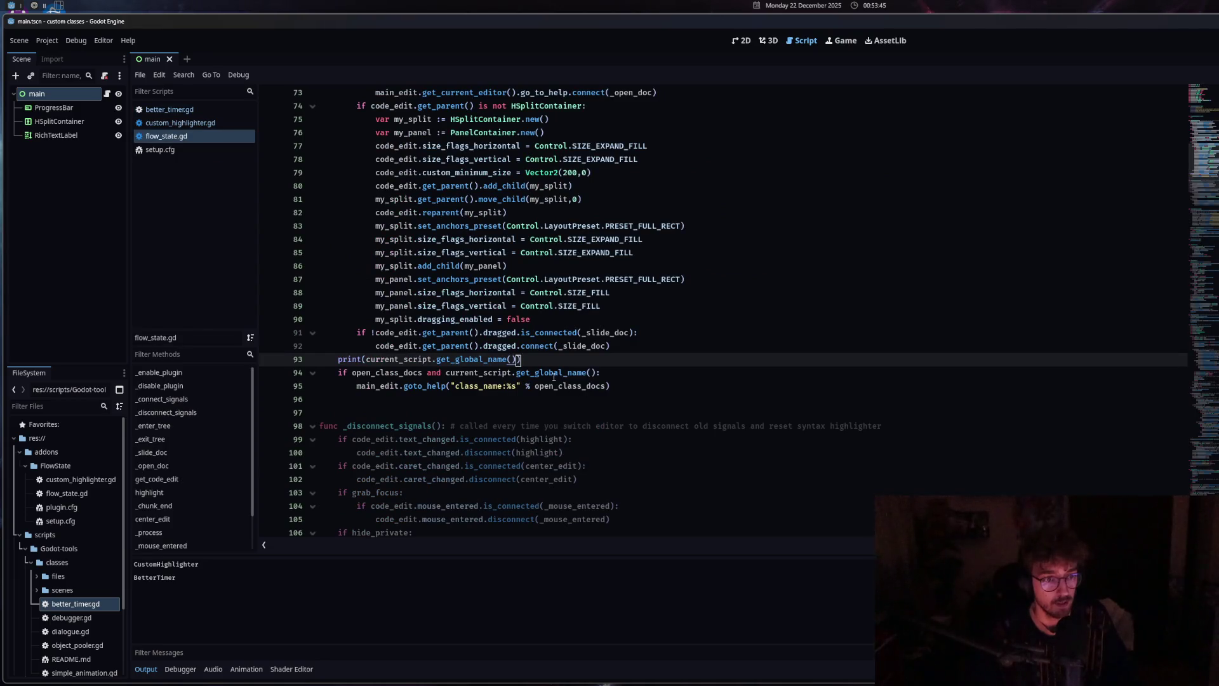
drag(520, 360, 318, 360)
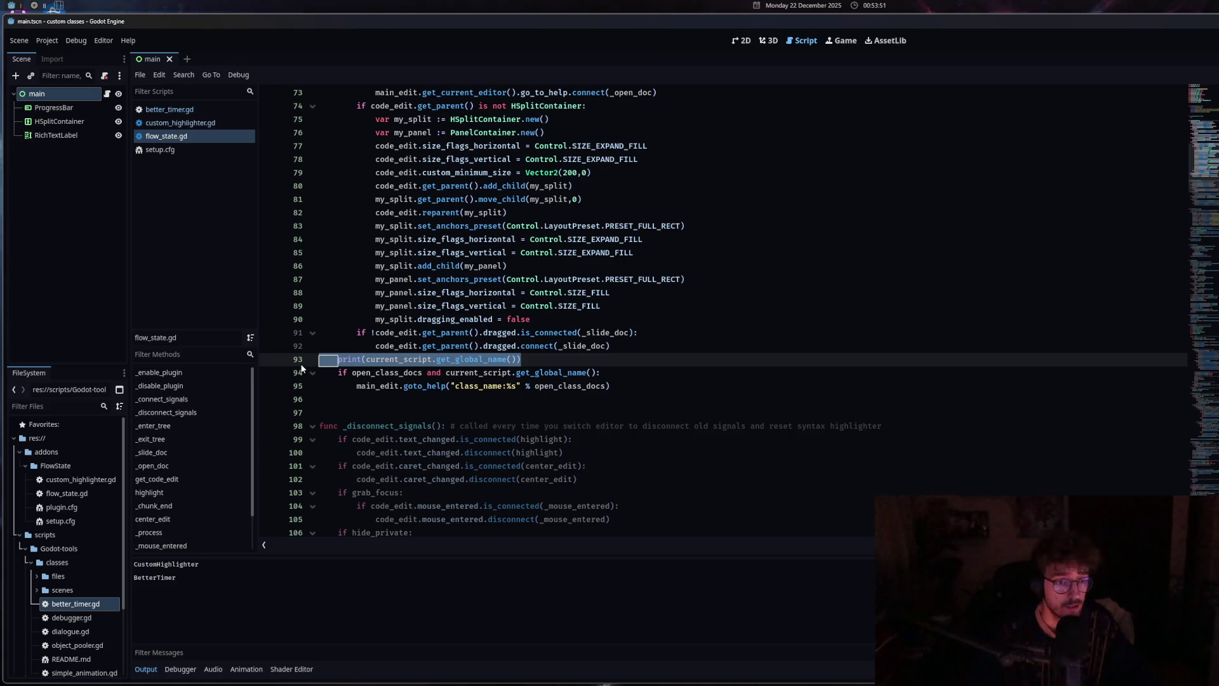
key(BackSpace)
key(BackSpace)
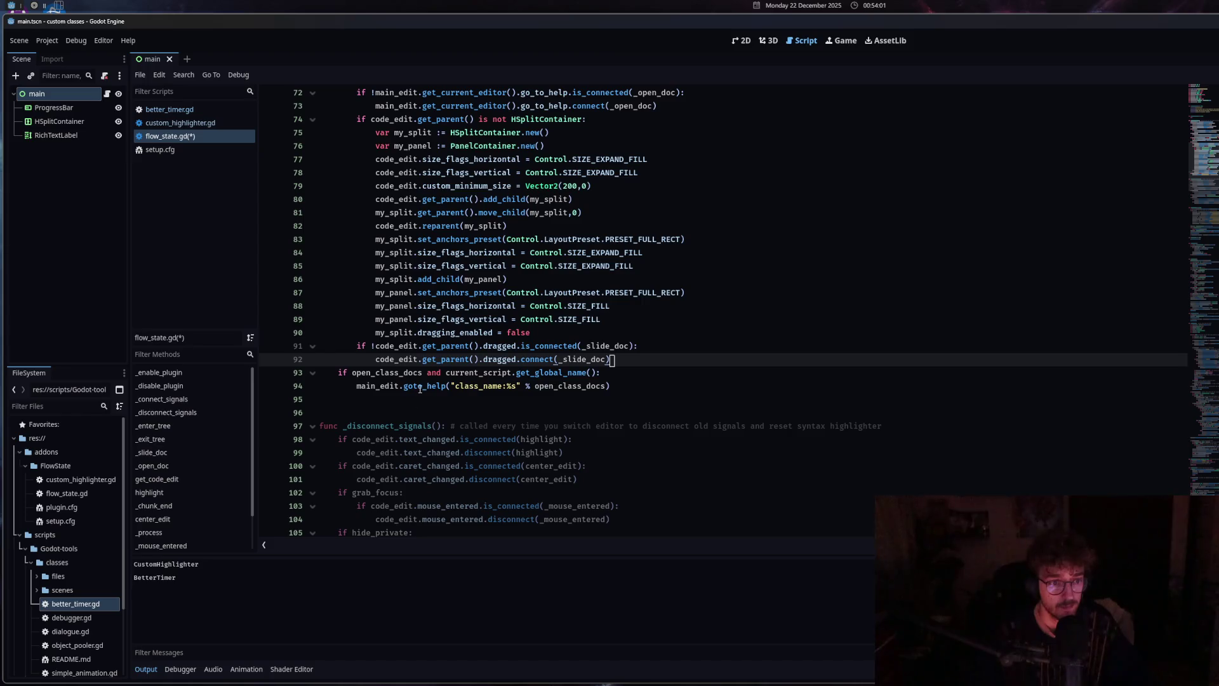
Delete the open_class_docs block on lines 93–94 and save the script
mouse_move(421, 389)
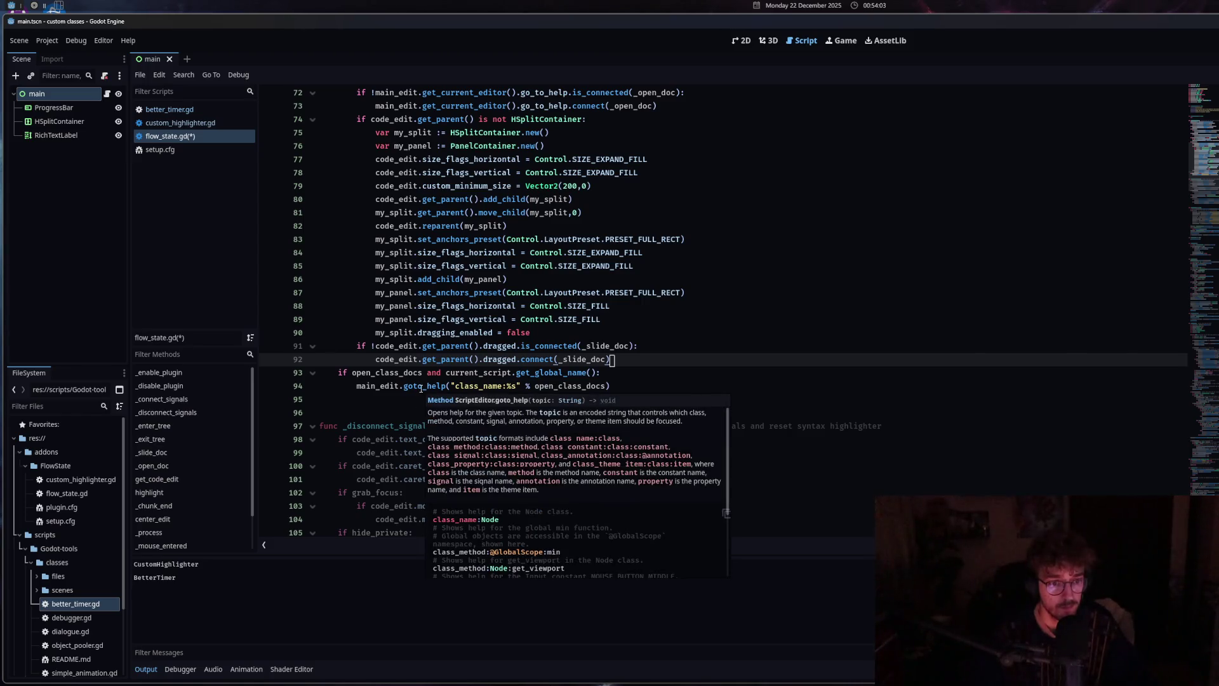
drag(611, 385, 339, 373)
key(ctrl+c)
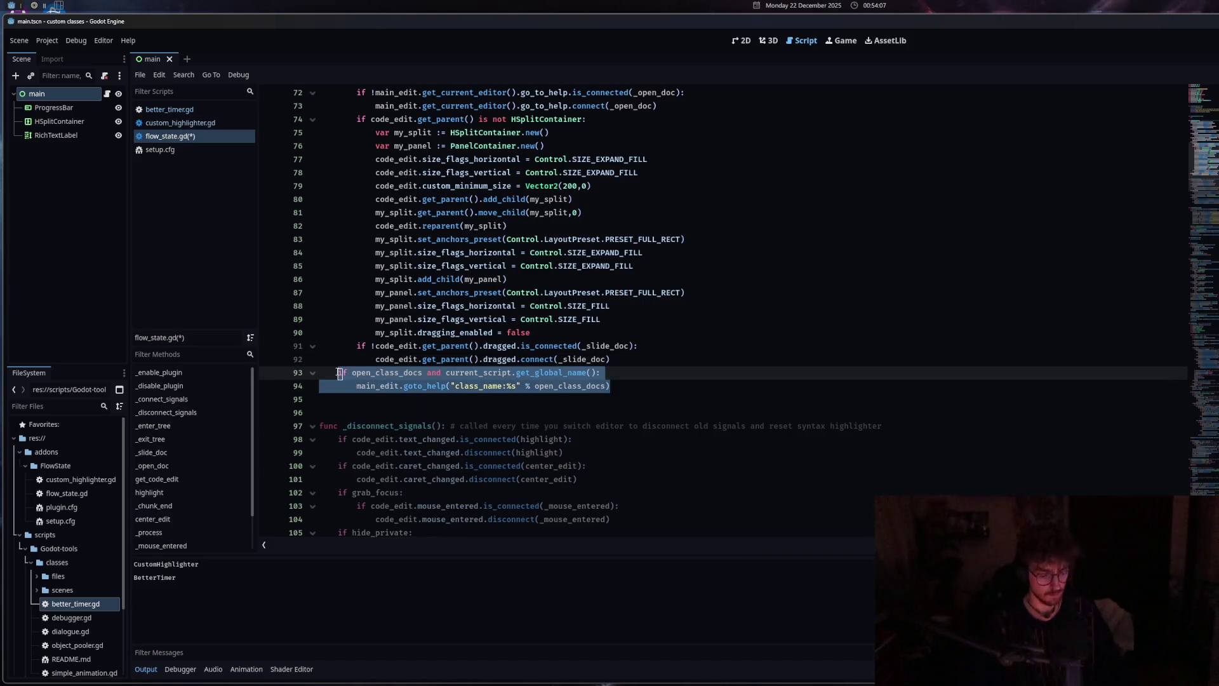
key(BackSpace)
key(BackSpace)
key(BackSpace)
key(ctrl+s)
Review the get_script_editor call and go_to_help disconnect further down the script
click(400, 452)
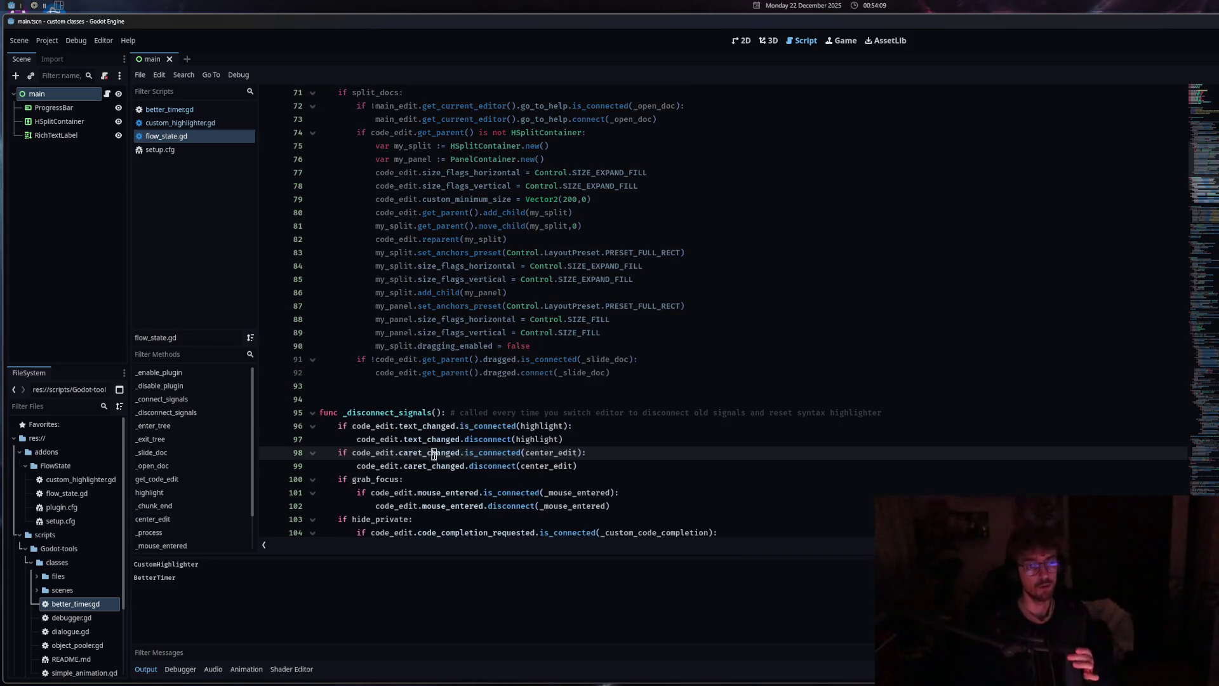
scroll(445, 407, down, 10)
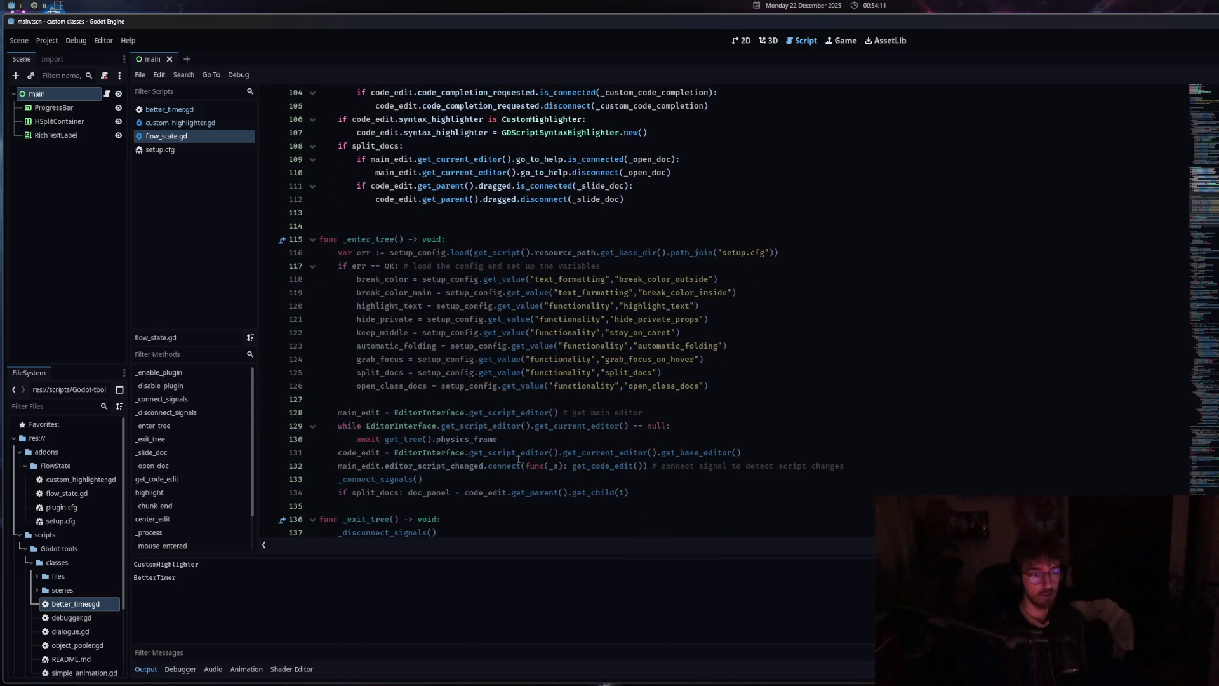
click(517, 452)
mouse_move(519, 455)
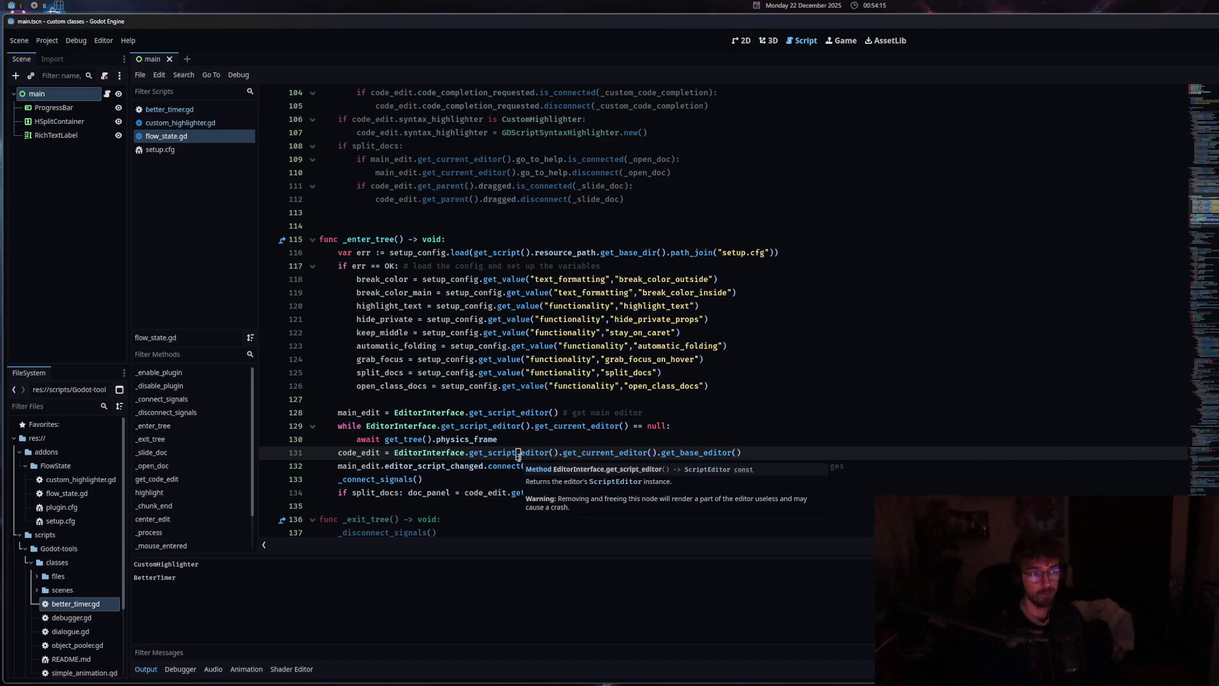
click(672, 323)
click(607, 172)
scroll(607, 172, up, 6)
mouse_move(641, 416)
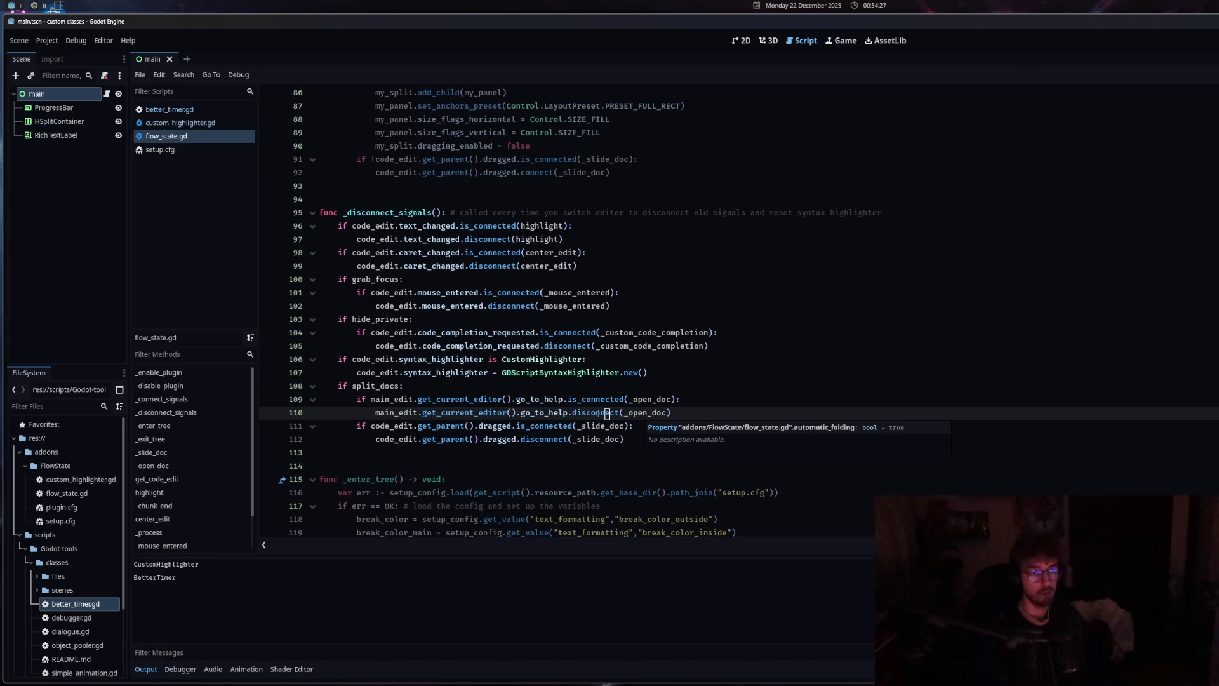
scroll(434, 336, up, 7)
Paste the open_class_docs check with its goto_help call after line 90 in the split-container setup
click(434, 332)
mouse_move(434, 335)
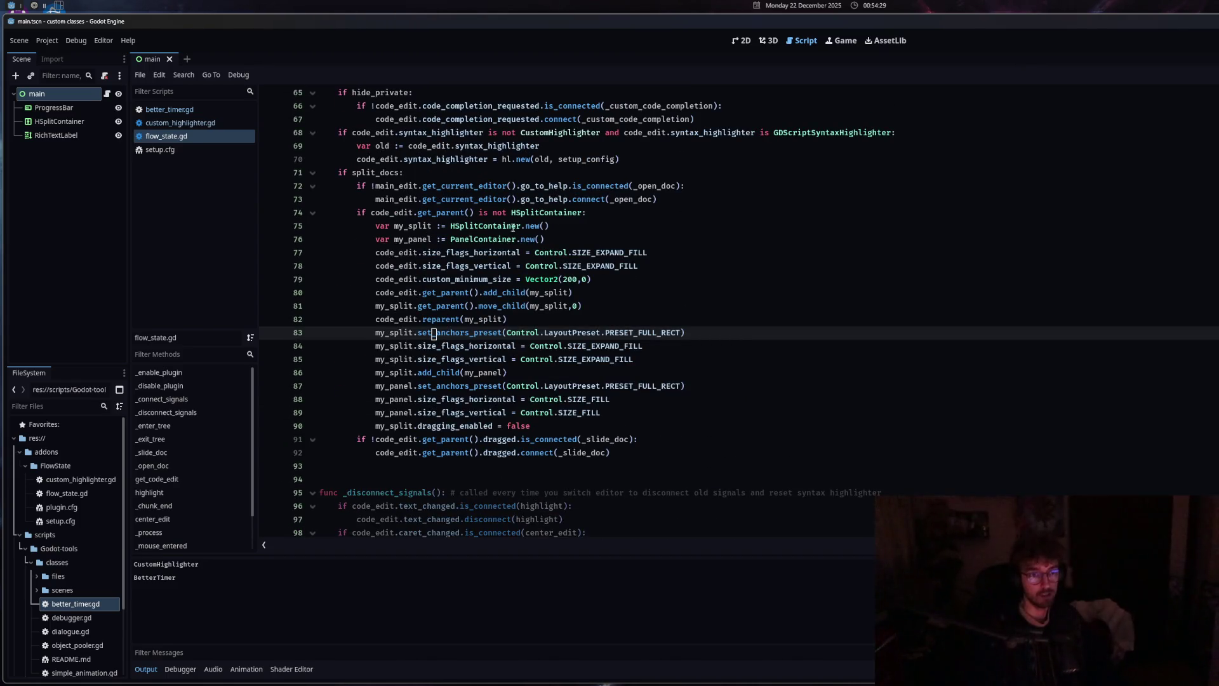
click(555, 212)
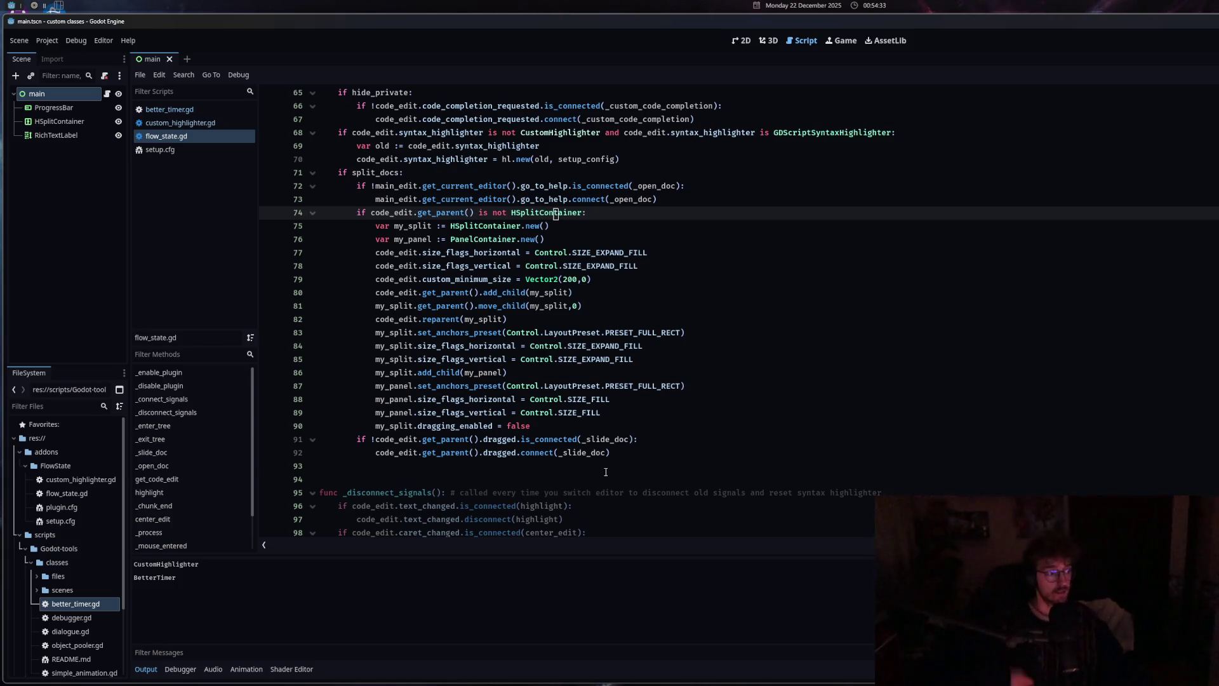
click(373, 172)
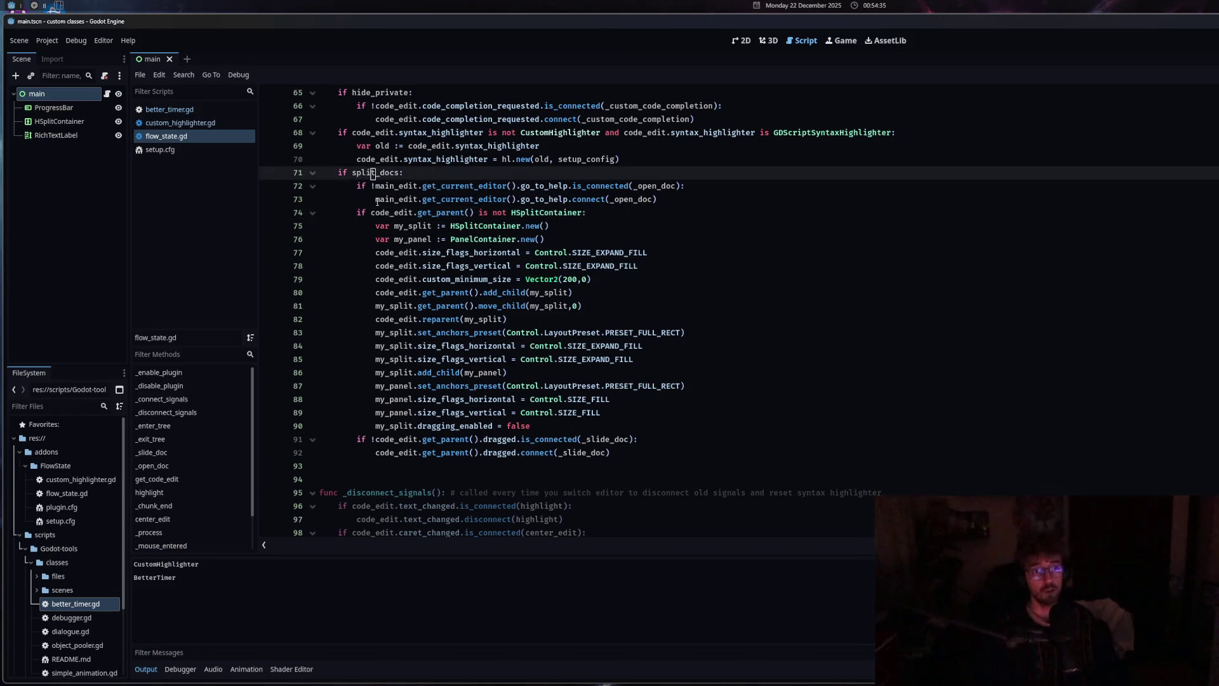
click(499, 212)
click(547, 426)
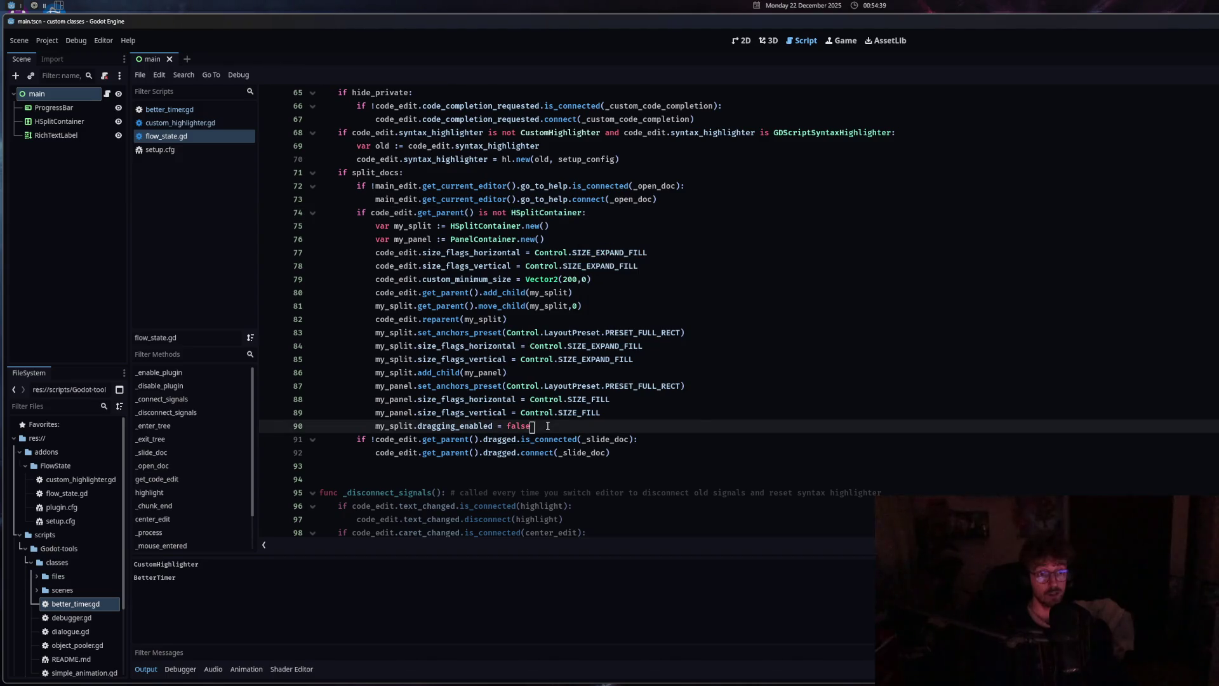
key(ctrl+v)
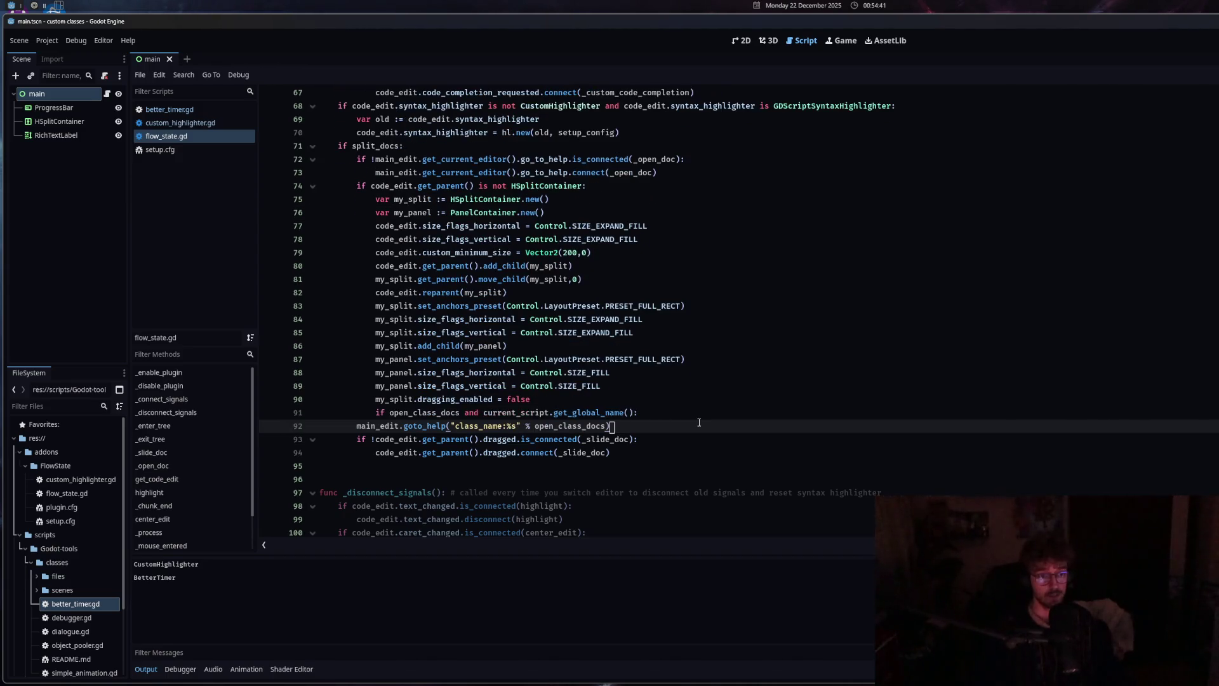
Indent the goto_help line under the new open_class_docs if, and save flow_state.gd
click(358, 427)
key(Tab)
key(Tab)
click(513, 413)
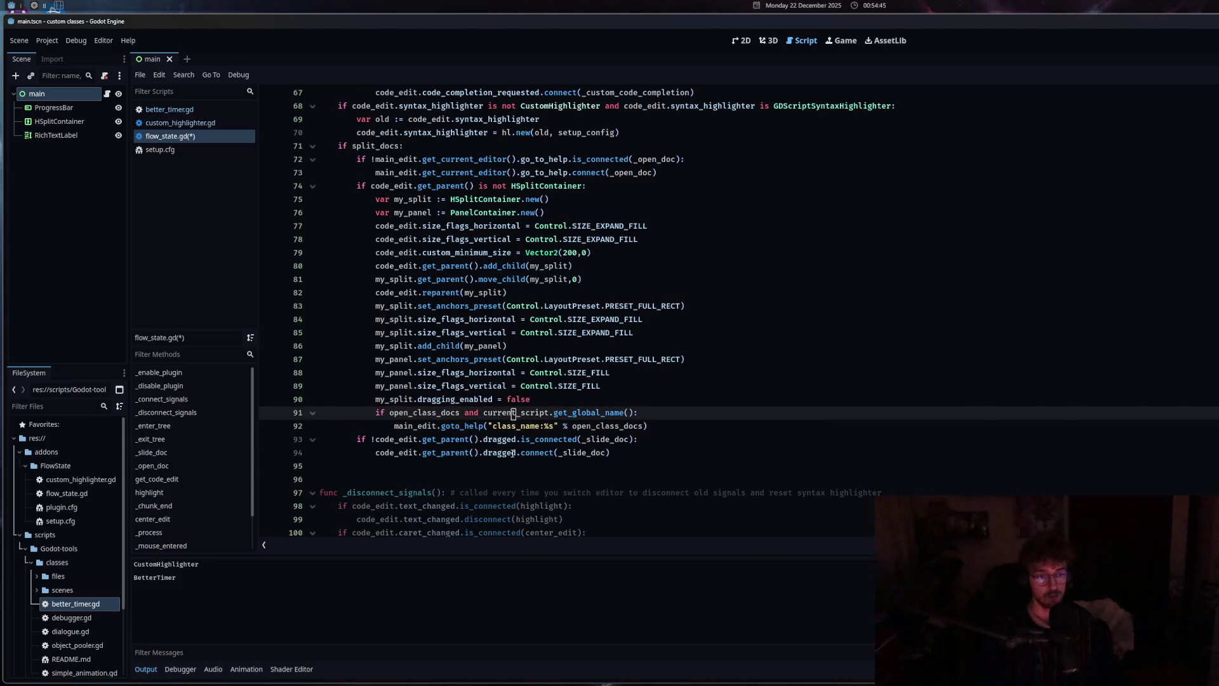
key(ctrl+s)
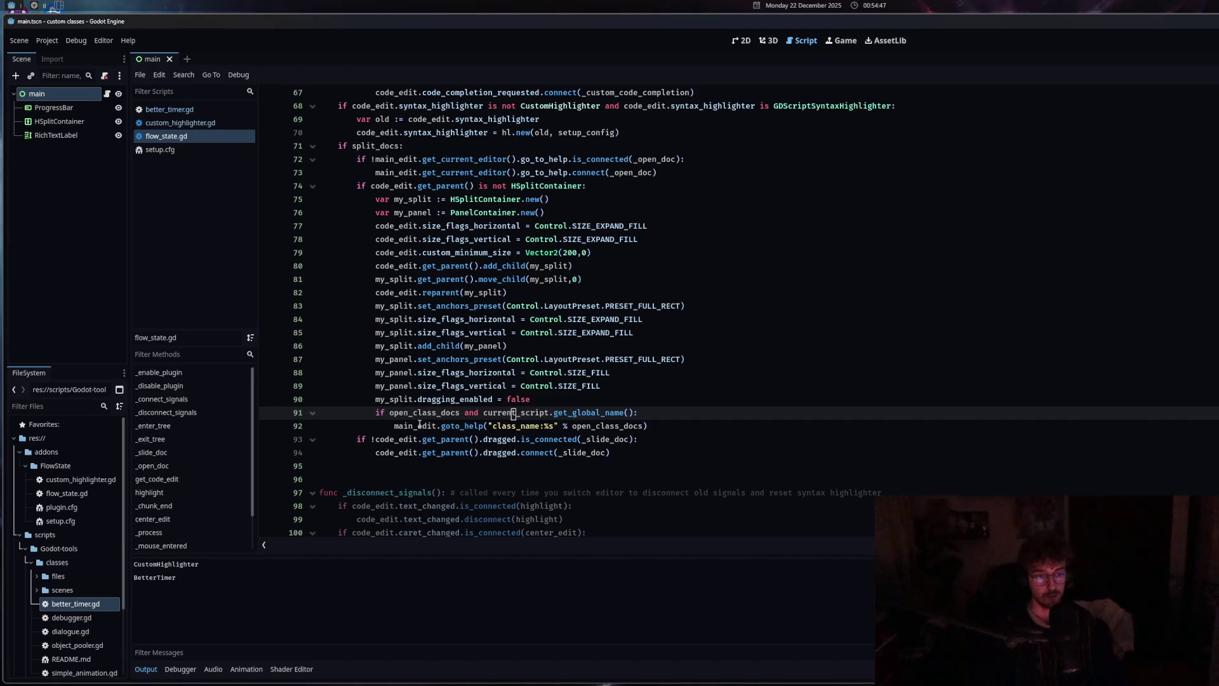
Try a get_current_editor().goto prefix on line 92, then remove it again
click(460, 427)
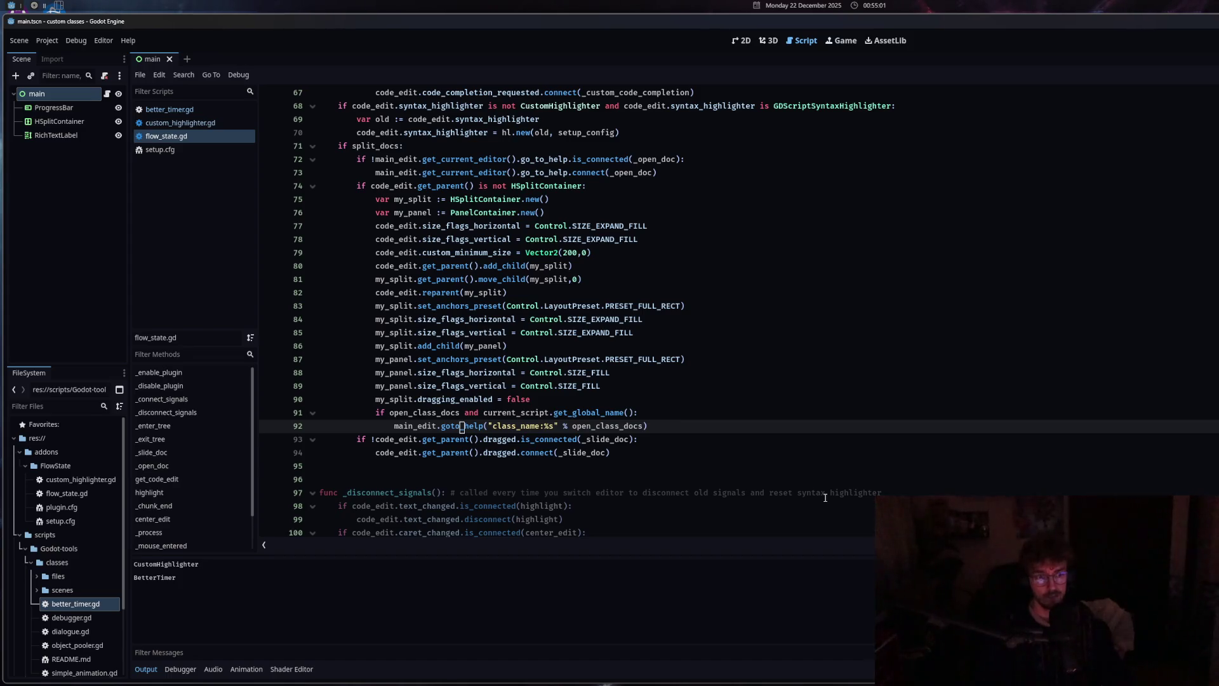
click(444, 427)
text(get_)
text(_)
text(c)
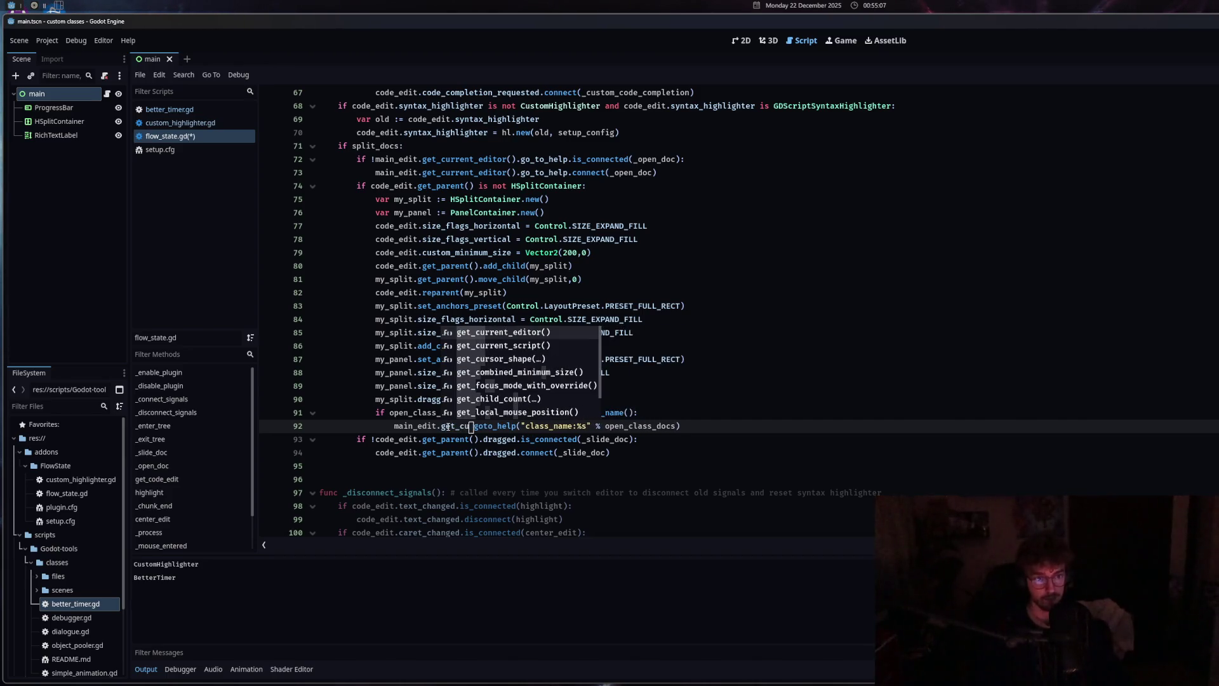
key(Return)
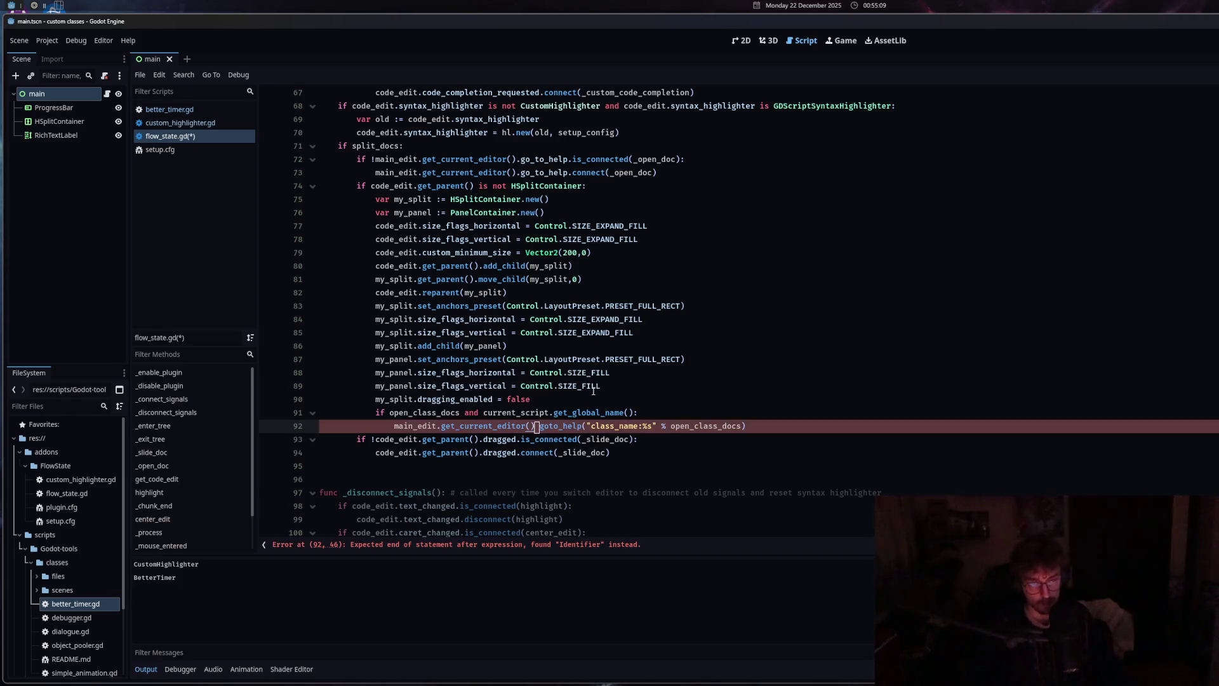
text(.goto)
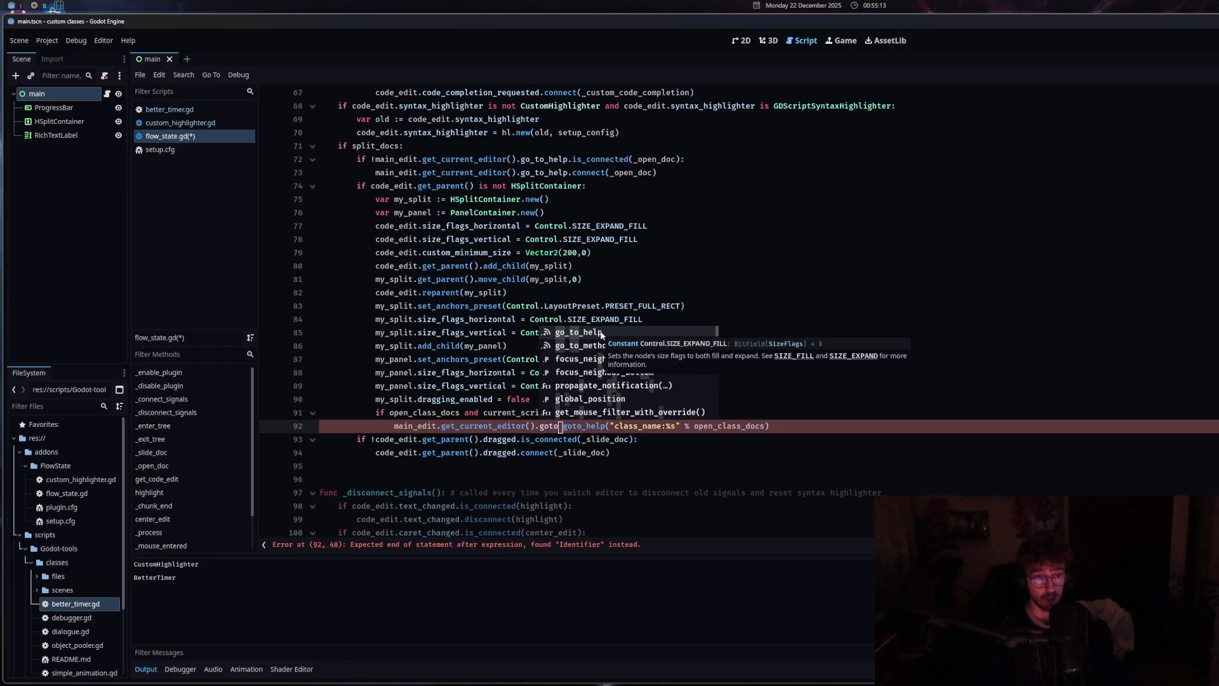
drag(560, 426, 443, 426)
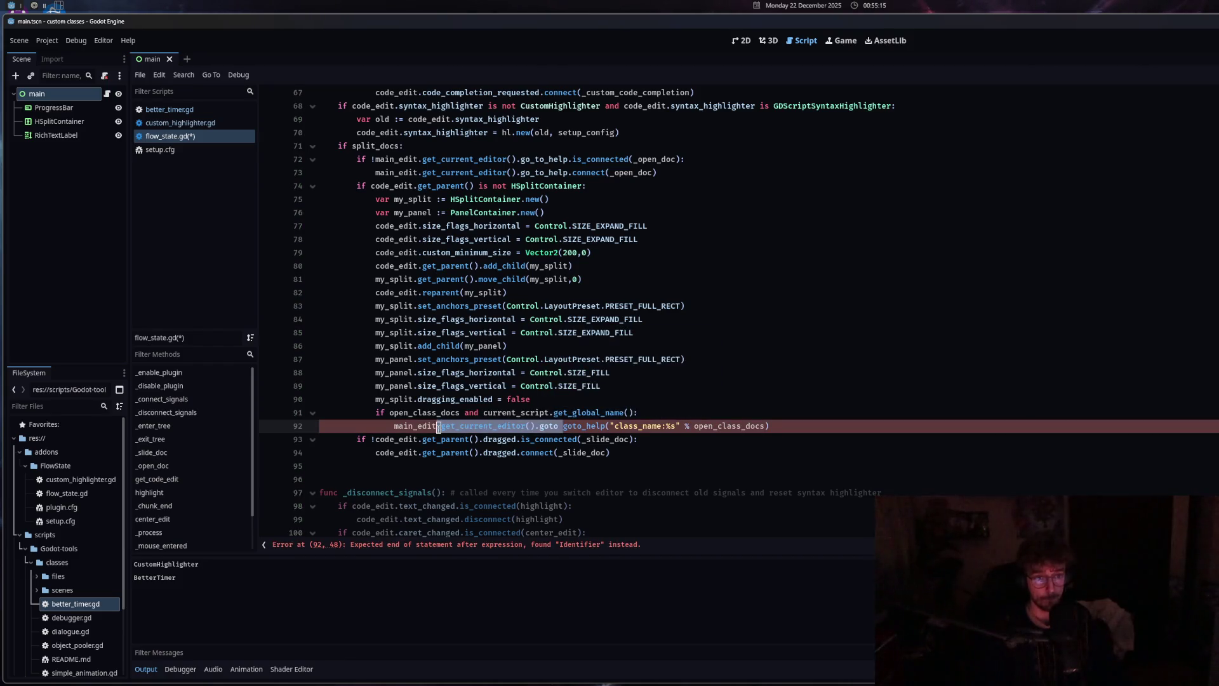
key(BackSpace)
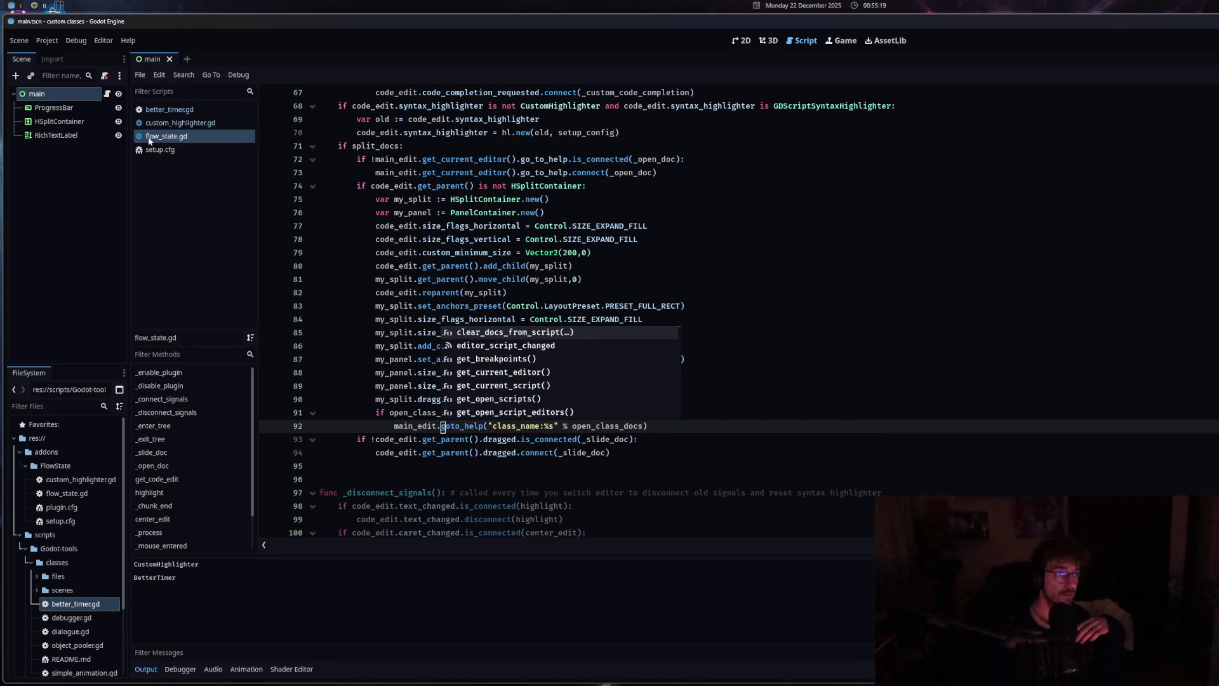
Compare the class names declared in custom_highlighter.gd and better_timer.gd against flow_state.gd
click(174, 152)
click(184, 123)
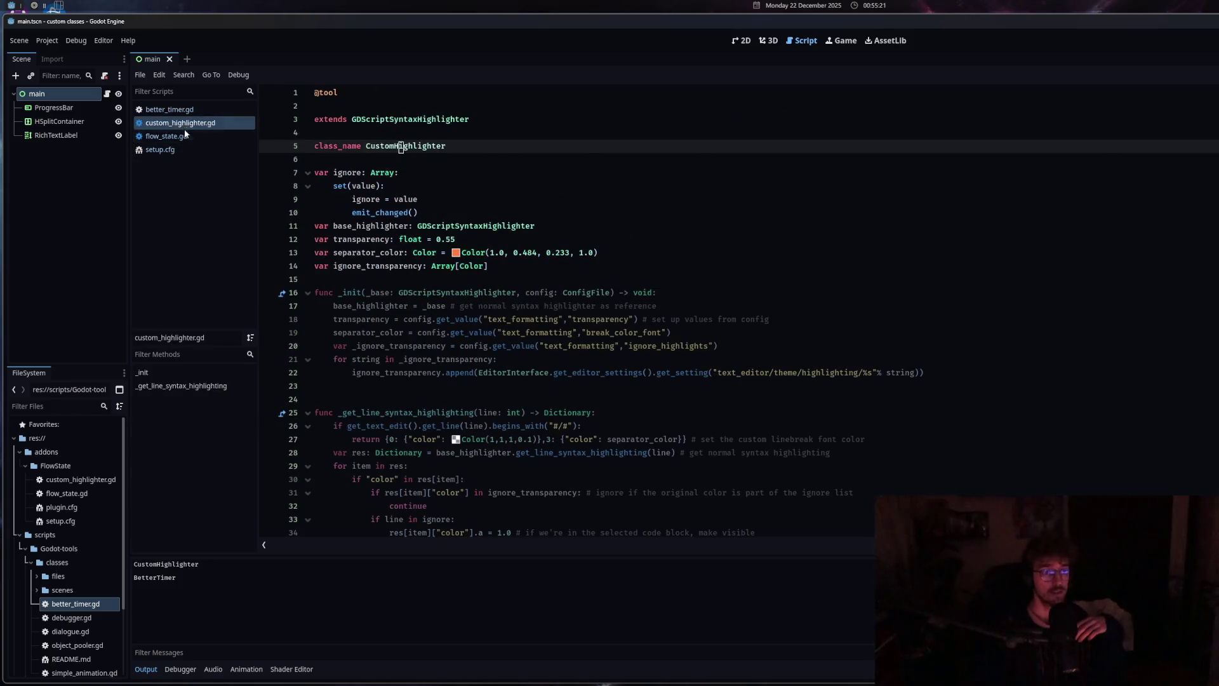
click(184, 136)
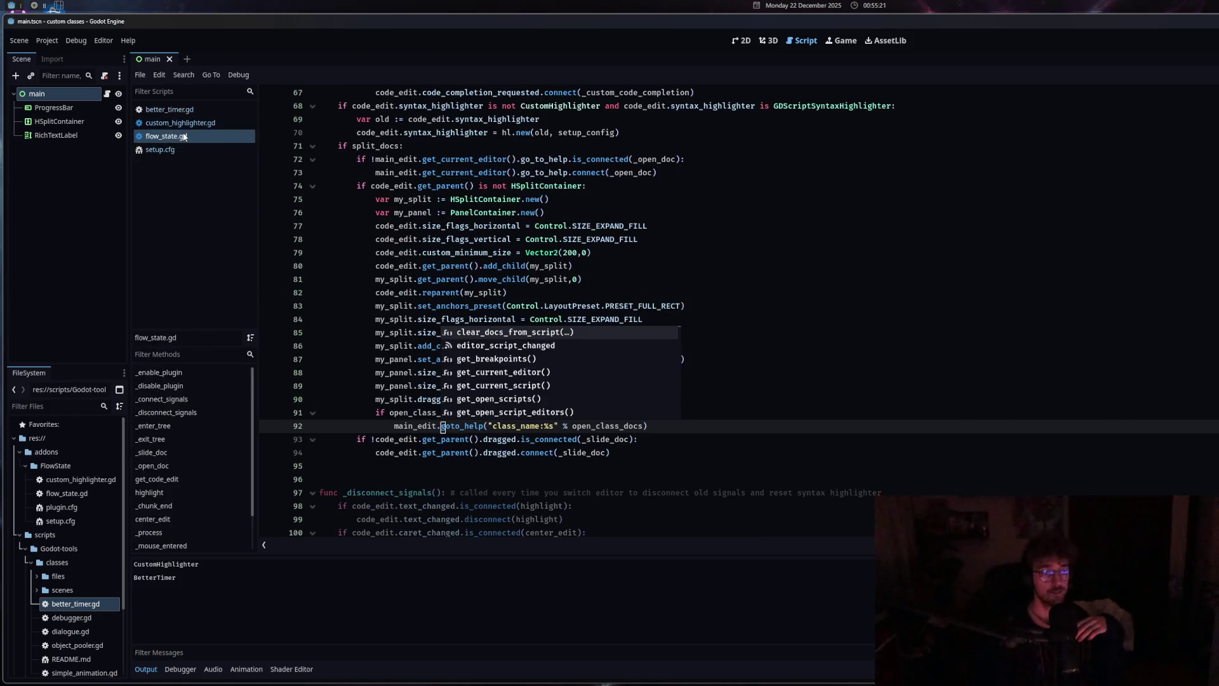
click(395, 427)
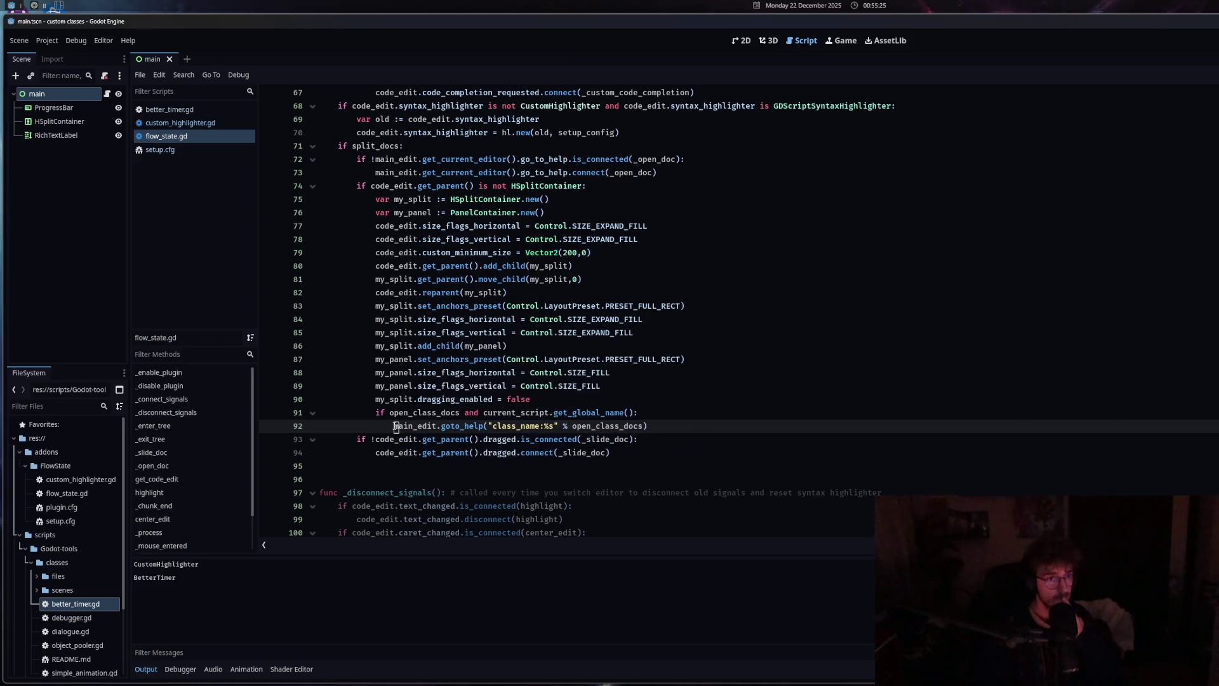
click(180, 124)
click(179, 110)
click(166, 136)
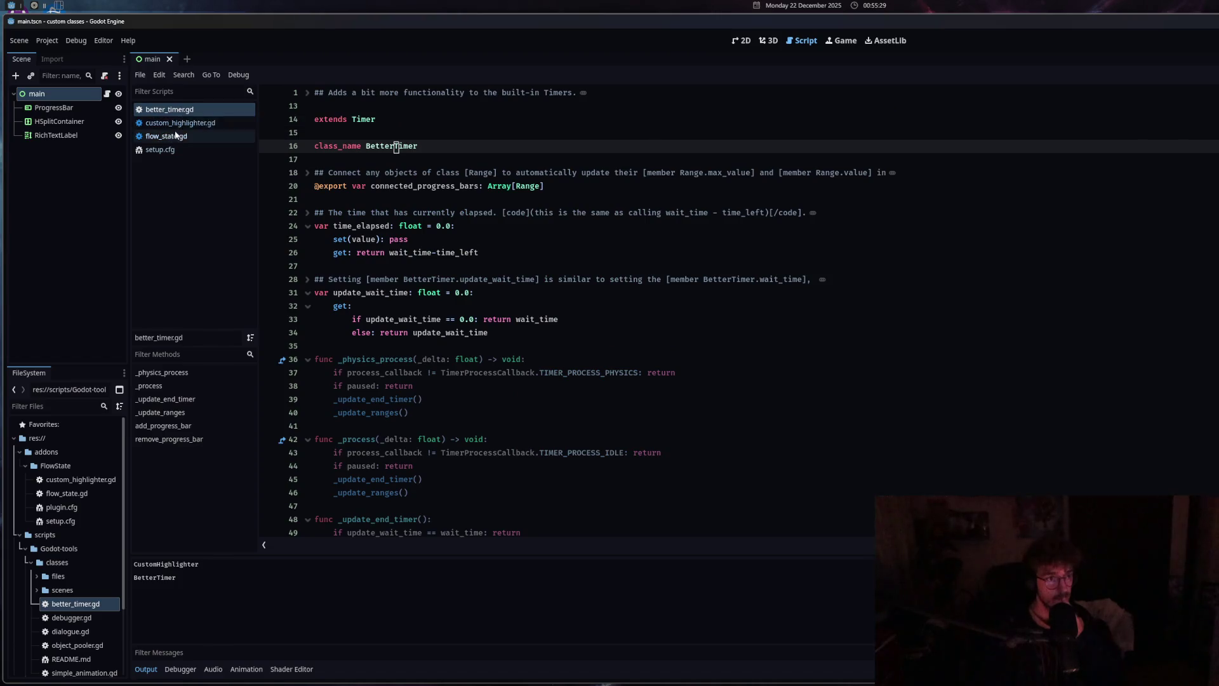
Open testing/editor_script.gd to check its goto_help test, then go back to flow_state.gd
scroll(81, 585, down, 3)
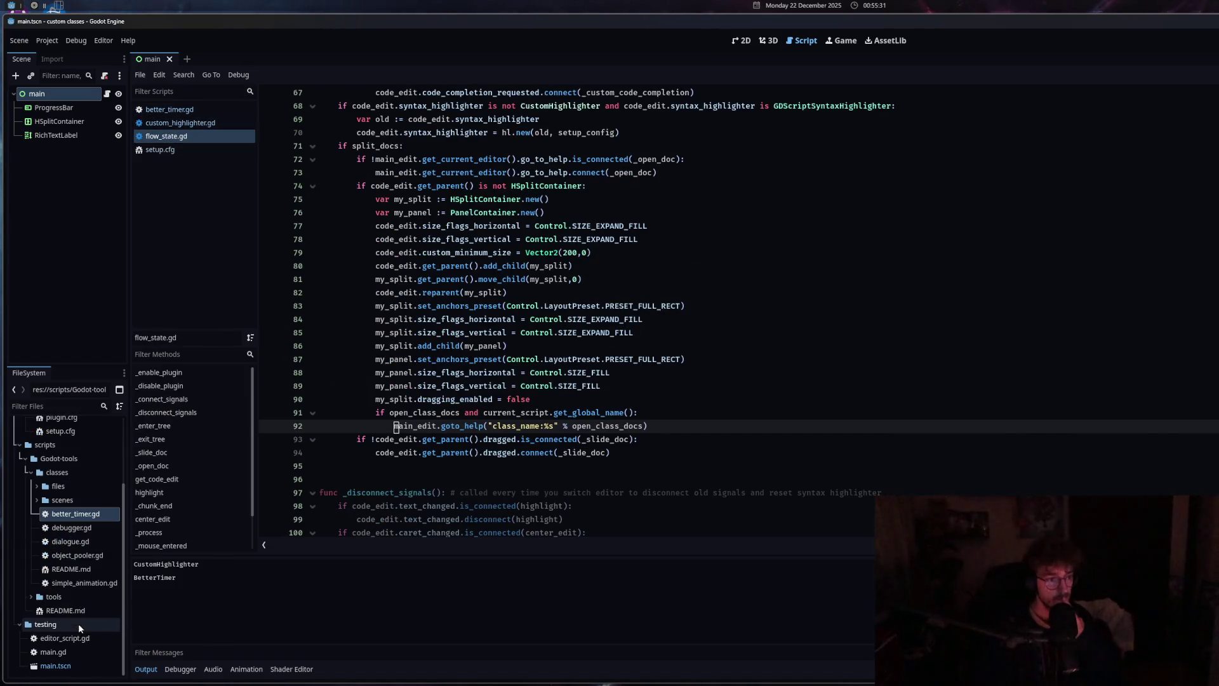
double_click(85, 638)
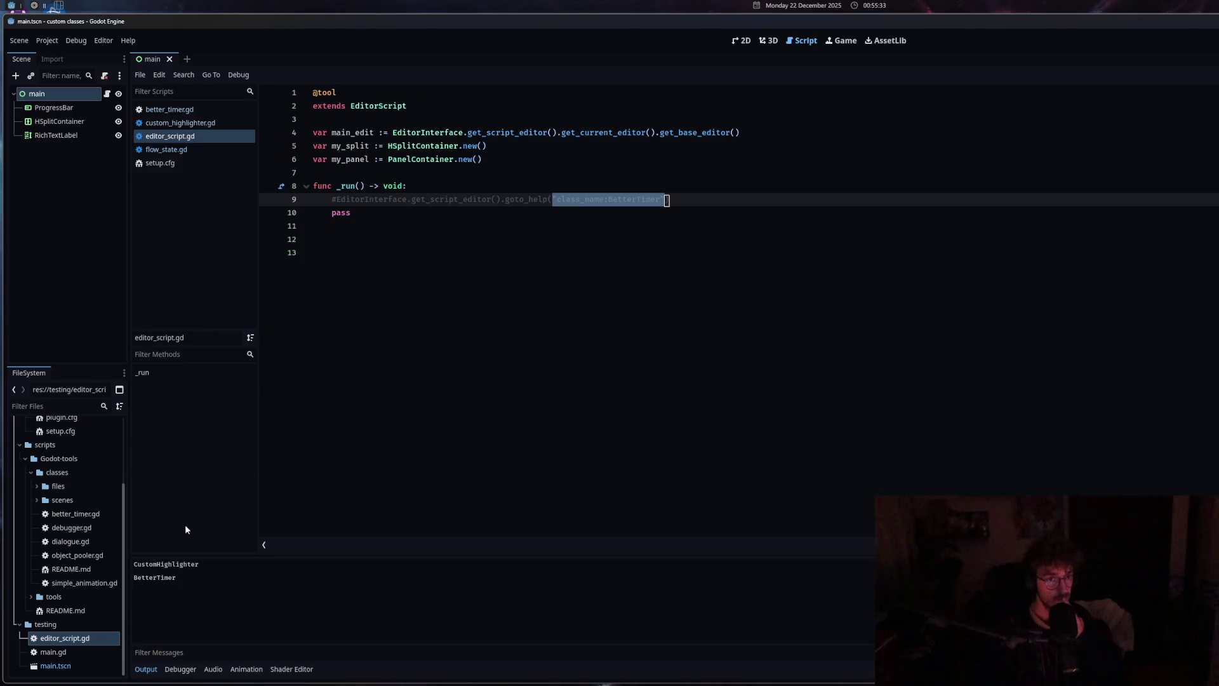
click(429, 199)
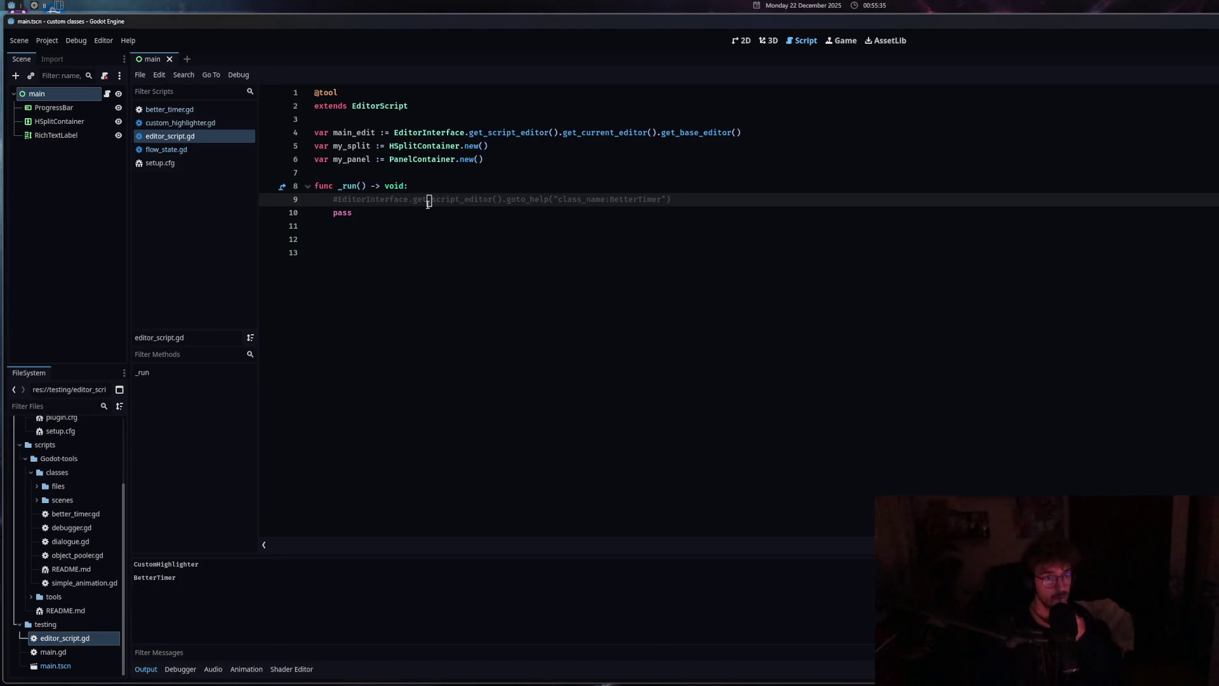
click(421, 213)
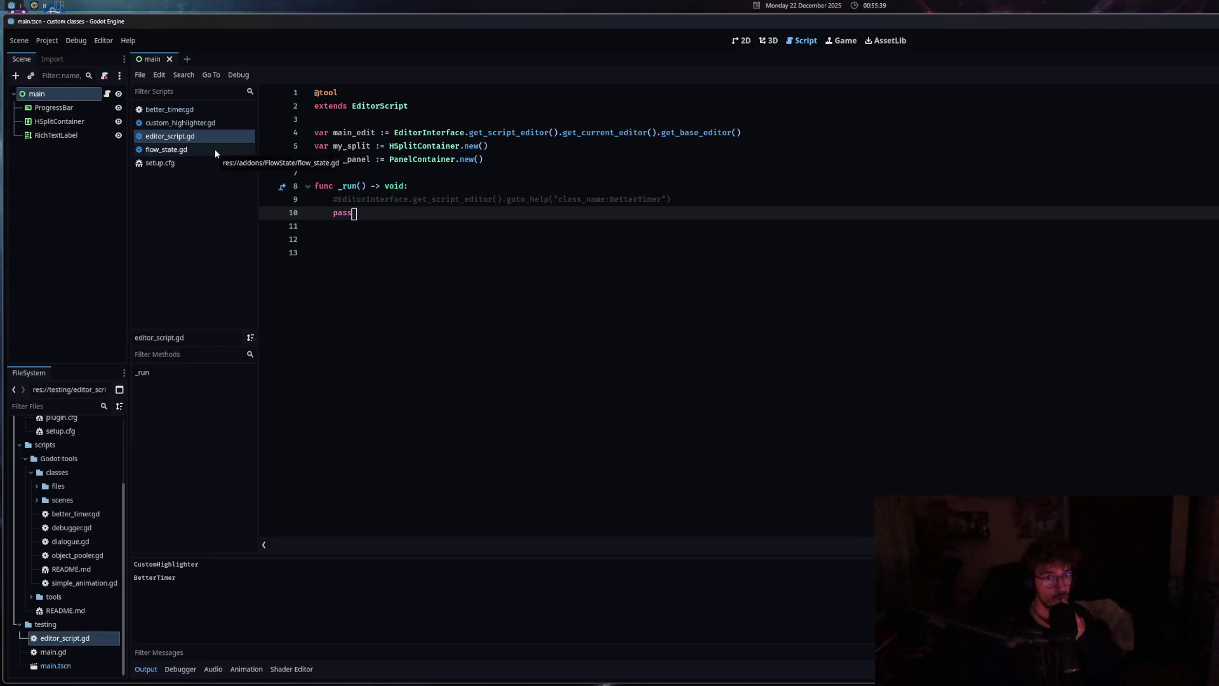
click(197, 124)
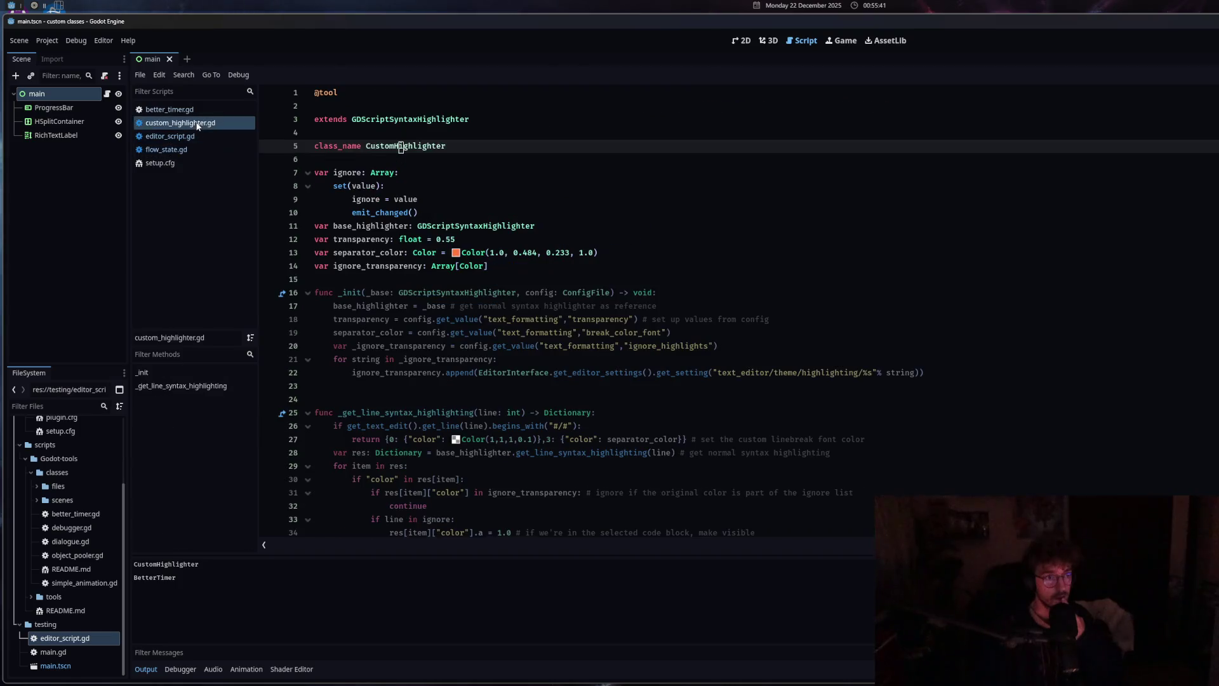
click(199, 136)
click(193, 112)
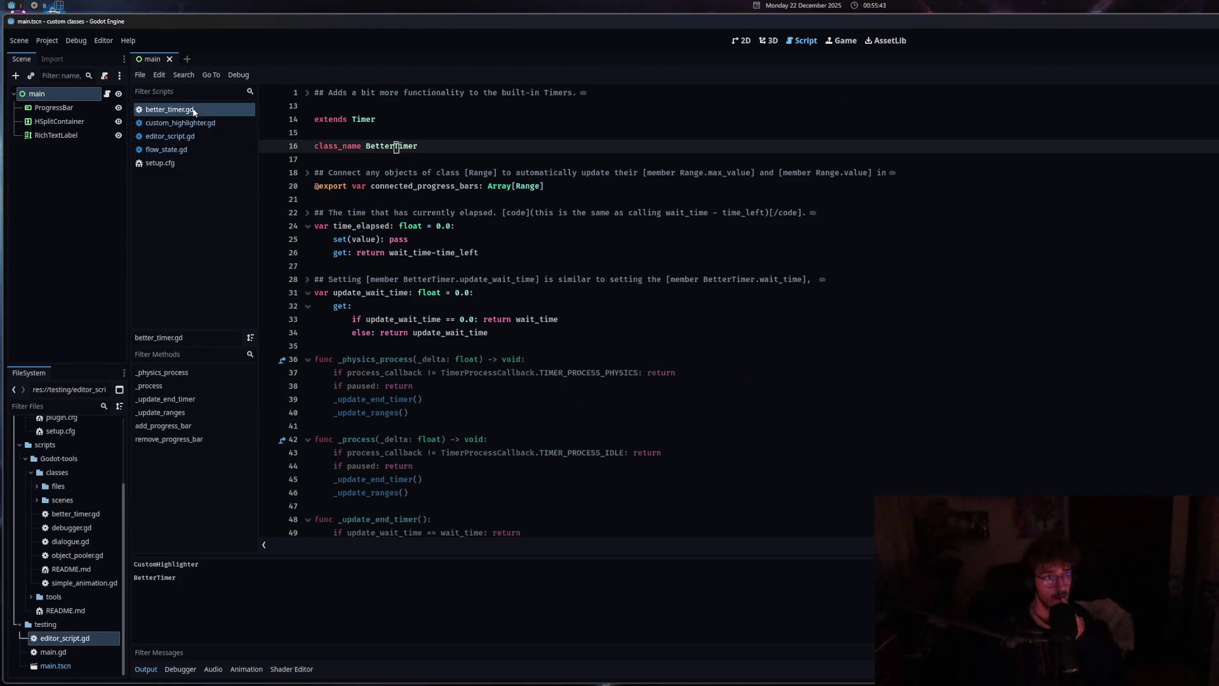
click(185, 148)
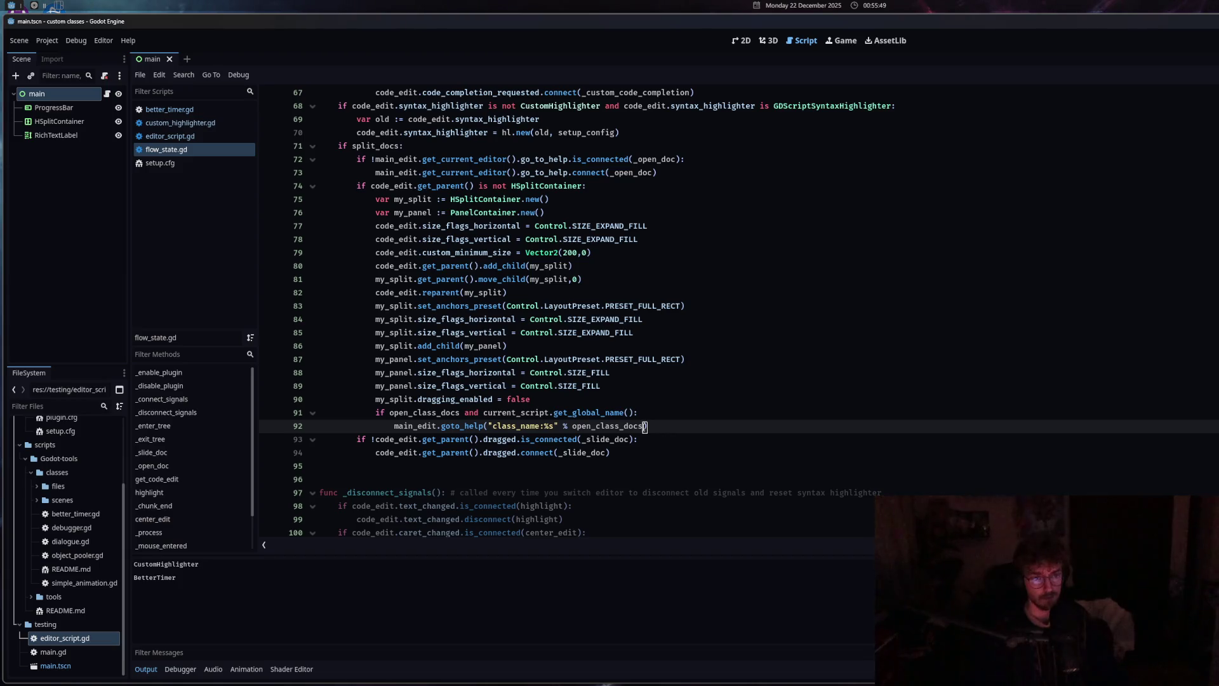
Comment out the open_class_docs if line and its goto_help call
right_click(650, 425)
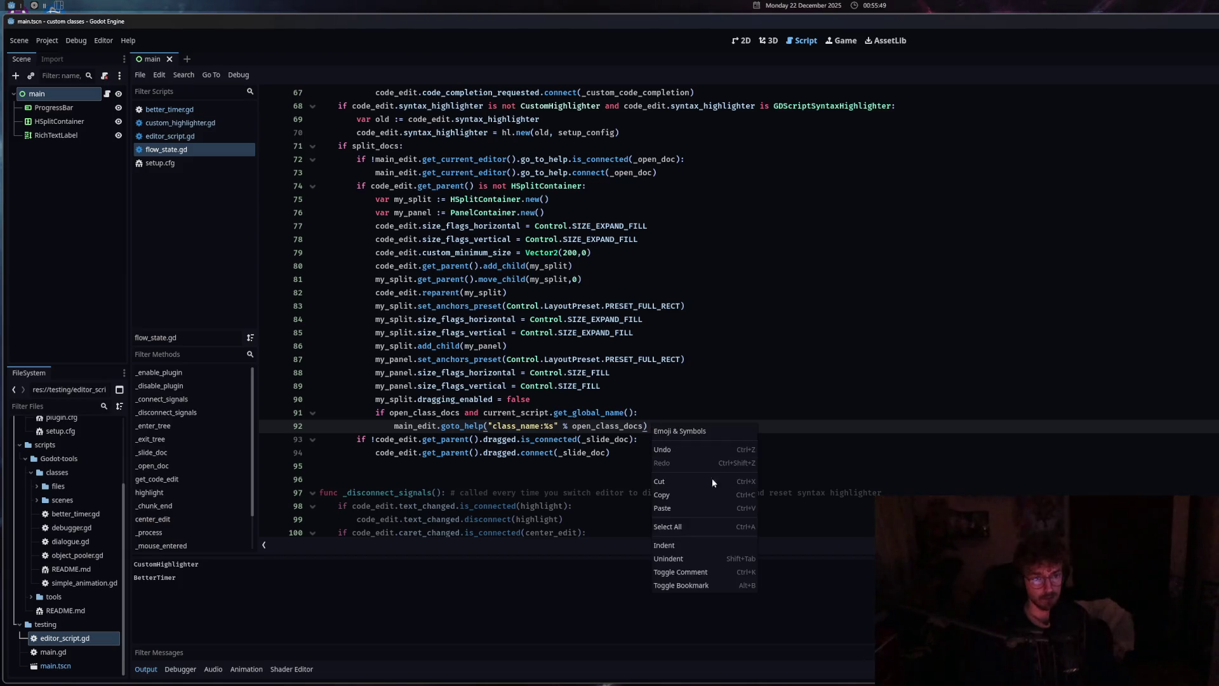
click(712, 571)
drag(399, 428, 655, 428)
key(ctrl+c)
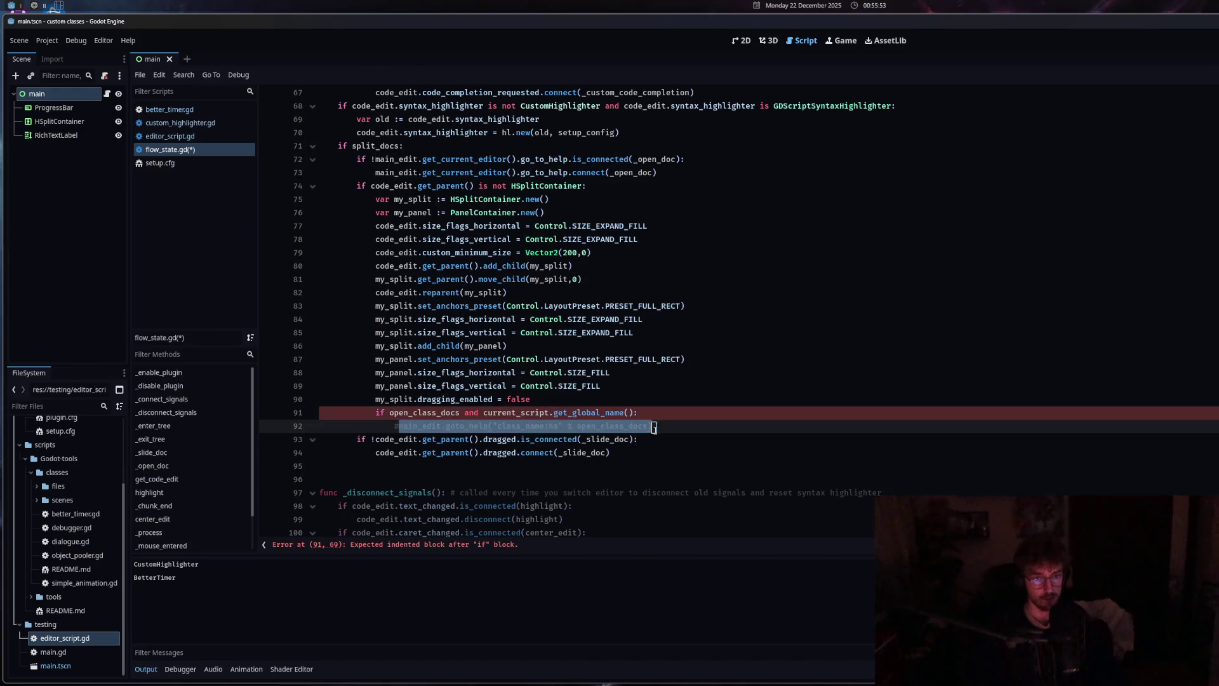
click(613, 412)
right_click(613, 413)
click(670, 556)
Add a hardcoded goto_help("class_name:BetterTimer") line after line 90 and save
click(559, 400)
key(Return)
key(ctrl+v)
drag(524, 399, 534, 399)
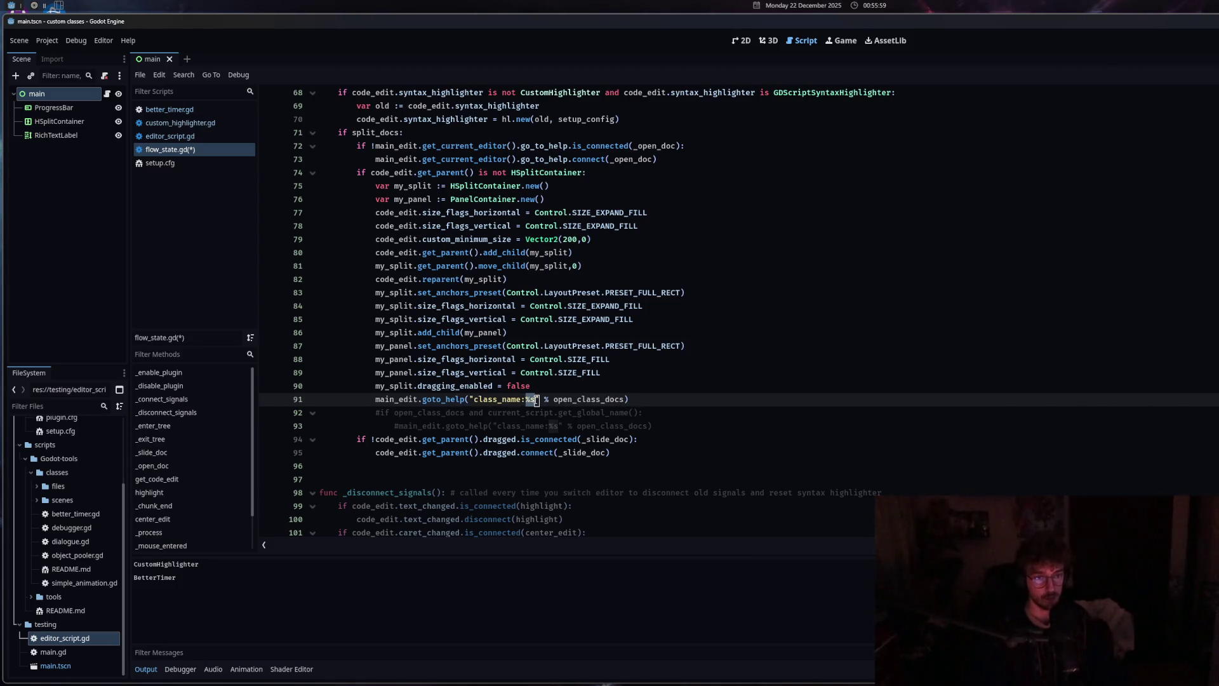
text(Better)
text(Timer)
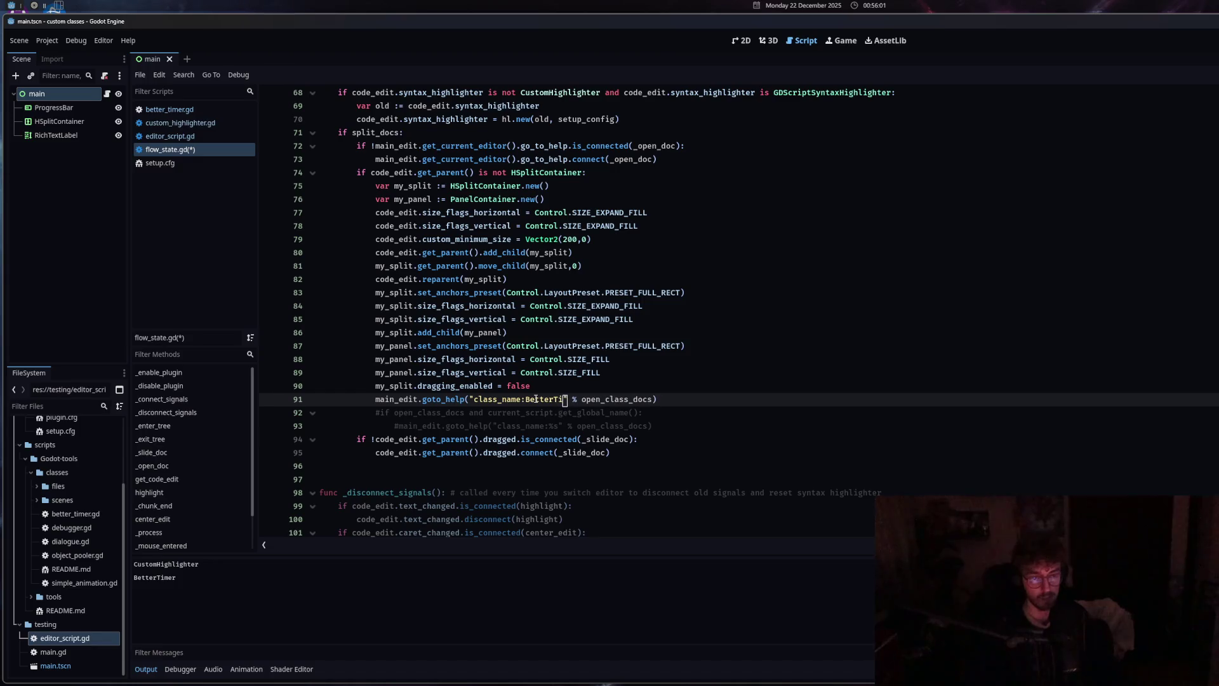
key(shift+End)
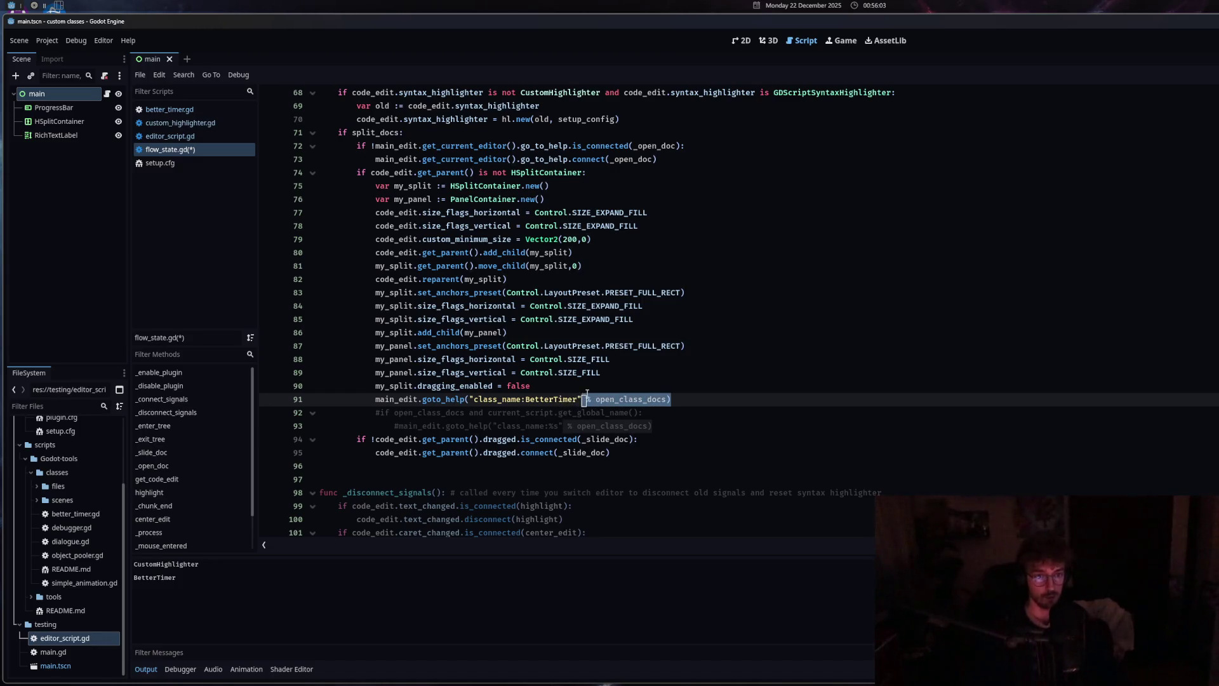
key(Delete)
key(ctrl+s)
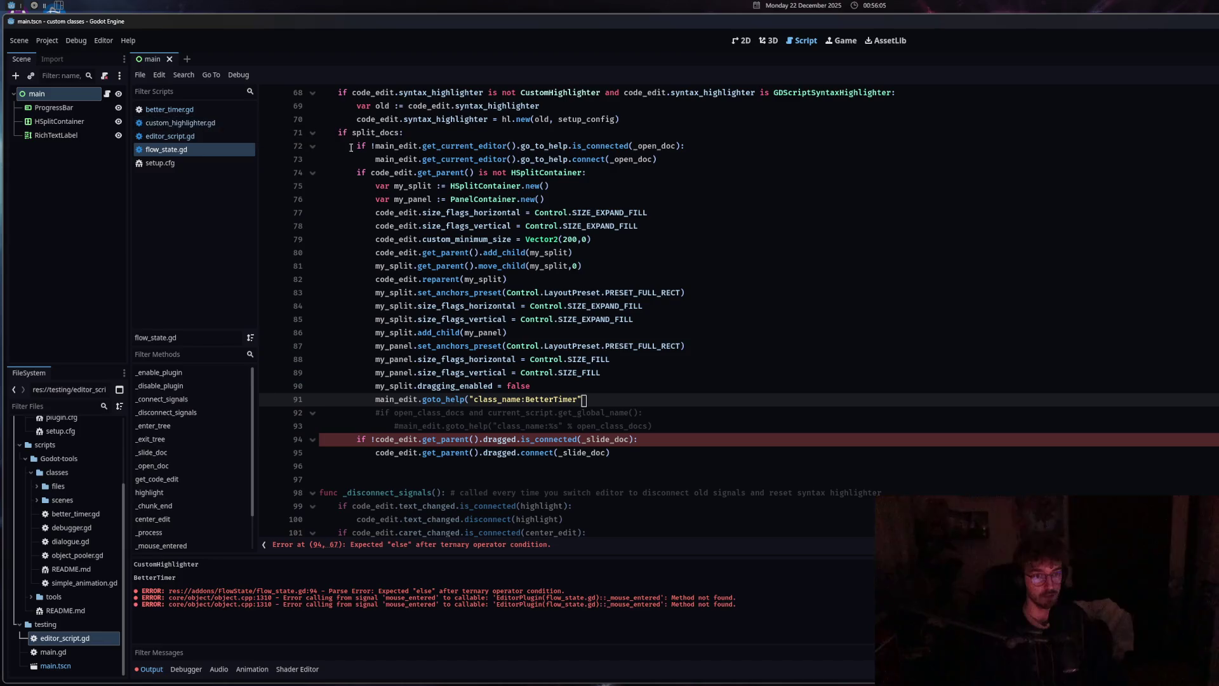
Close the call's parenthesis, clear the Output panel, and save to run it
text())
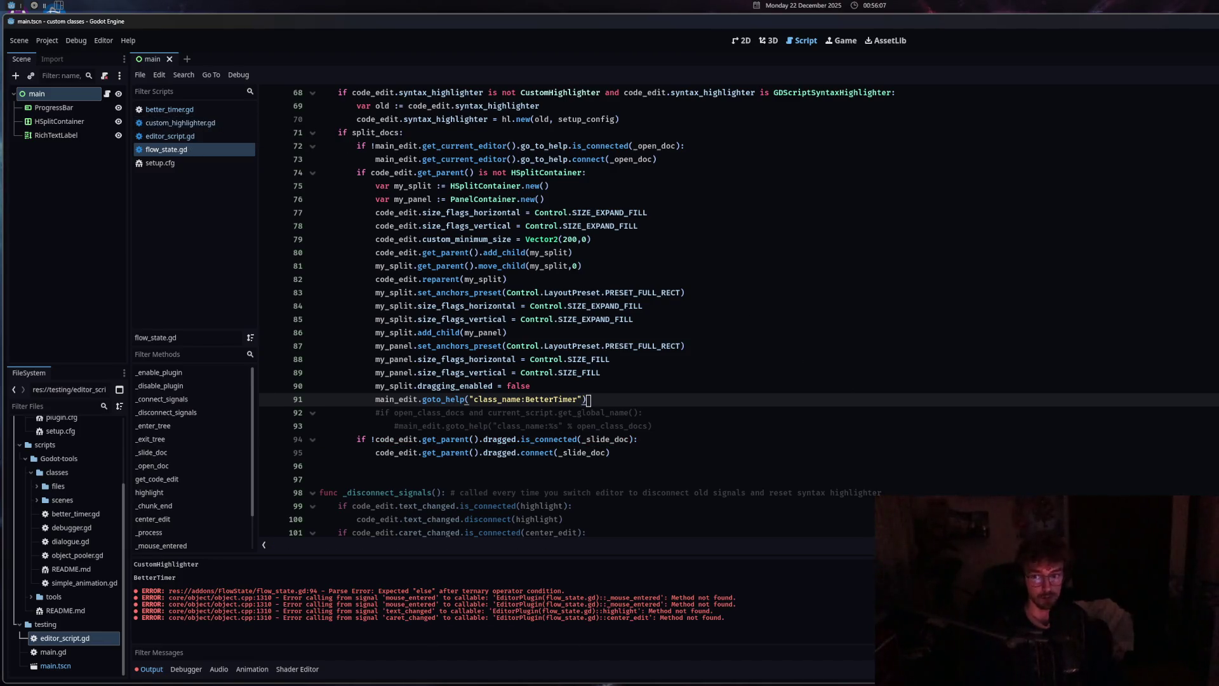
key(ctrl+alt+k)
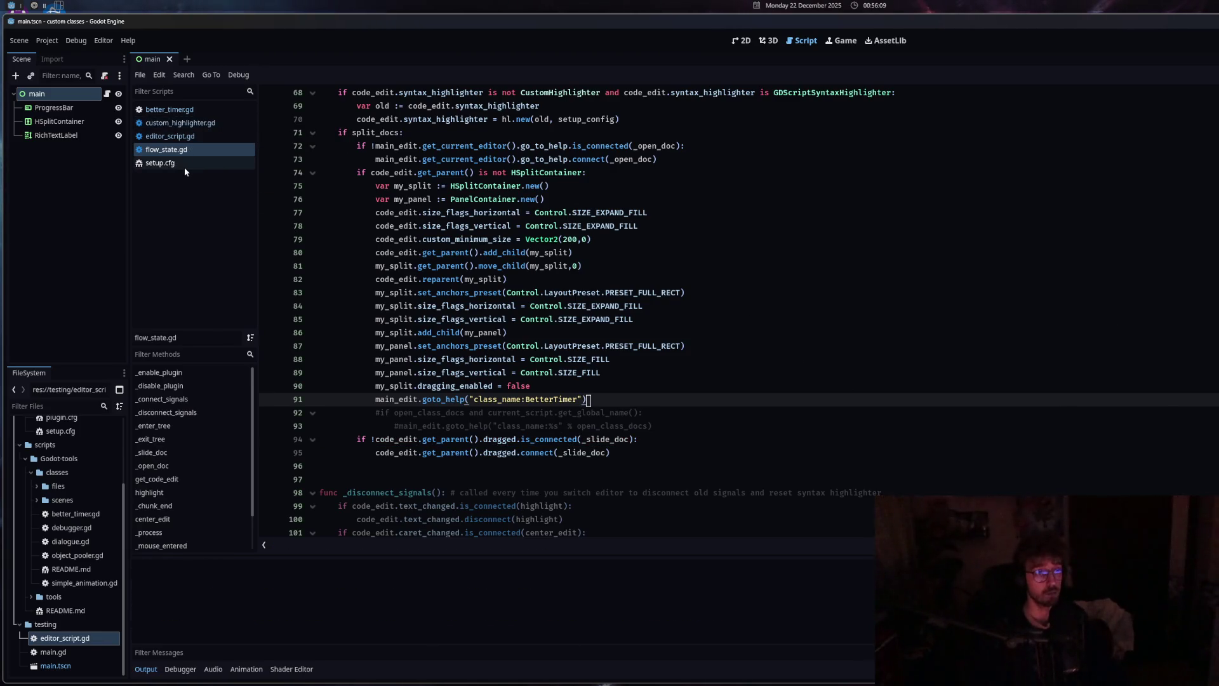
key(ctrl+s)
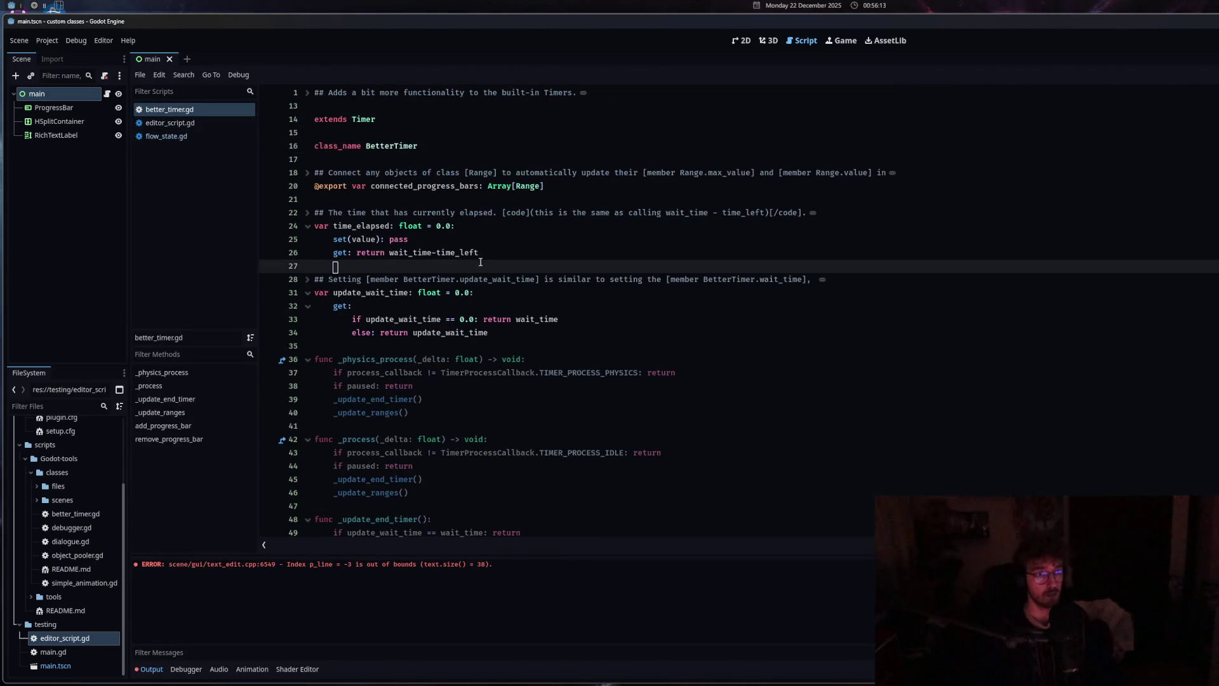
Close better_timer.gd and view editor_script.gd
middle_click(171, 115)
click(455, 185)
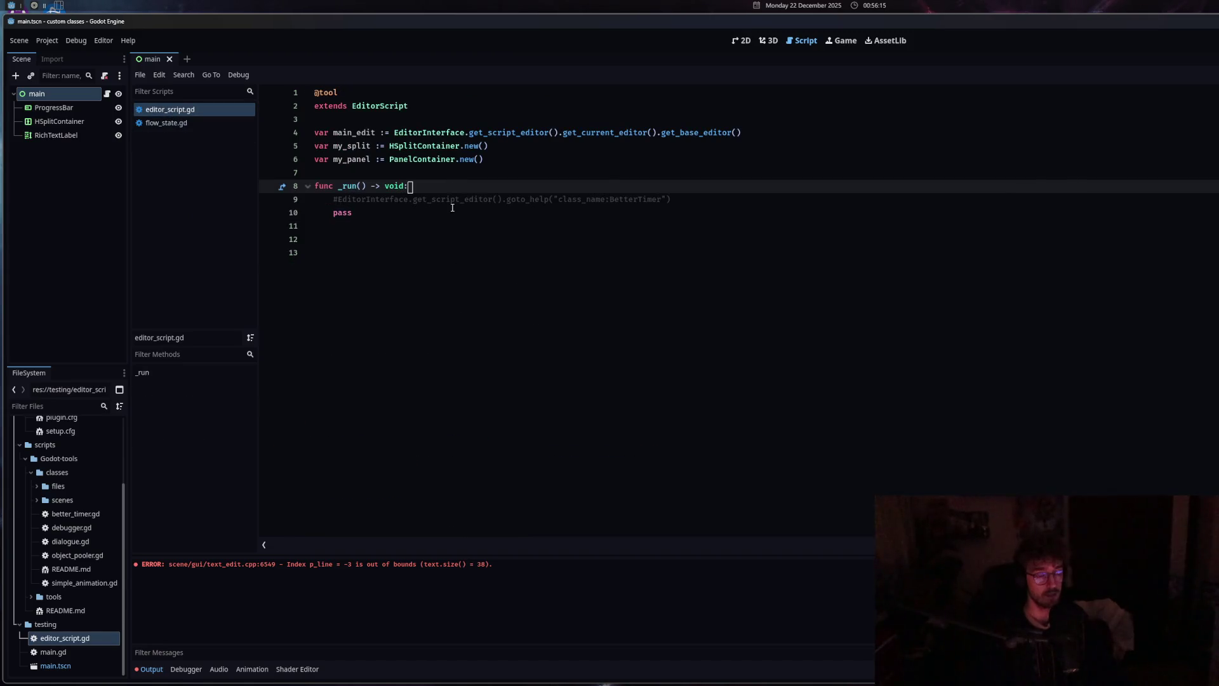
click(453, 208)
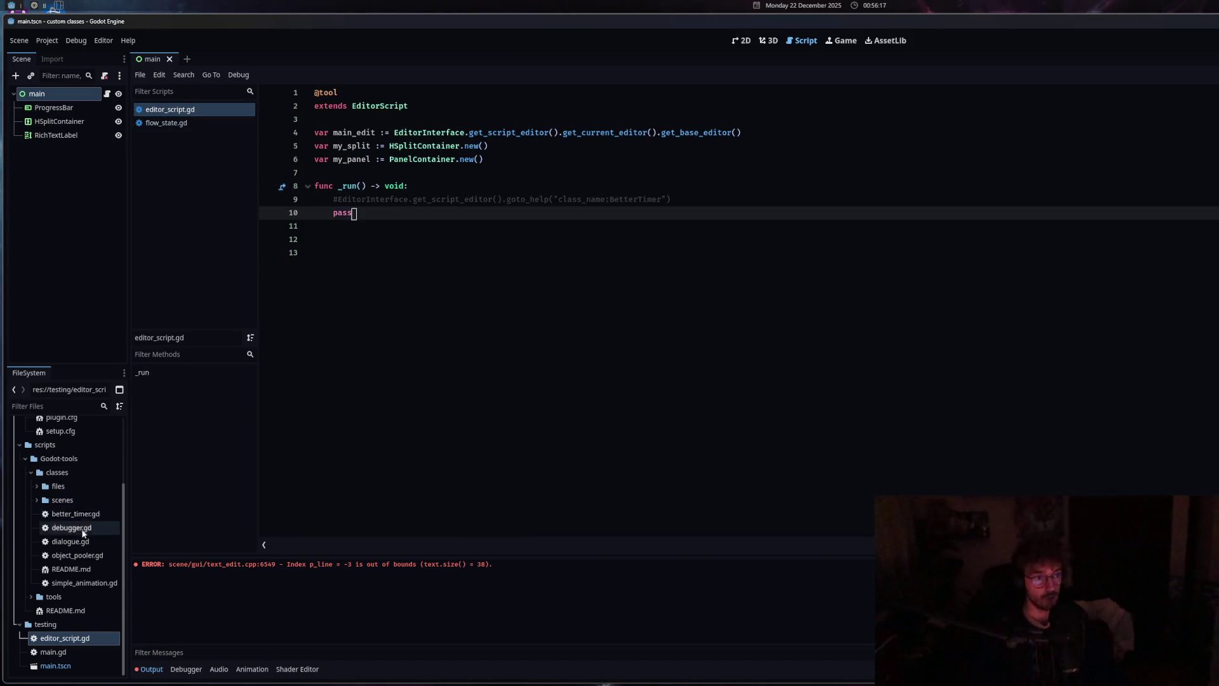
scroll(79, 510, up, 3)
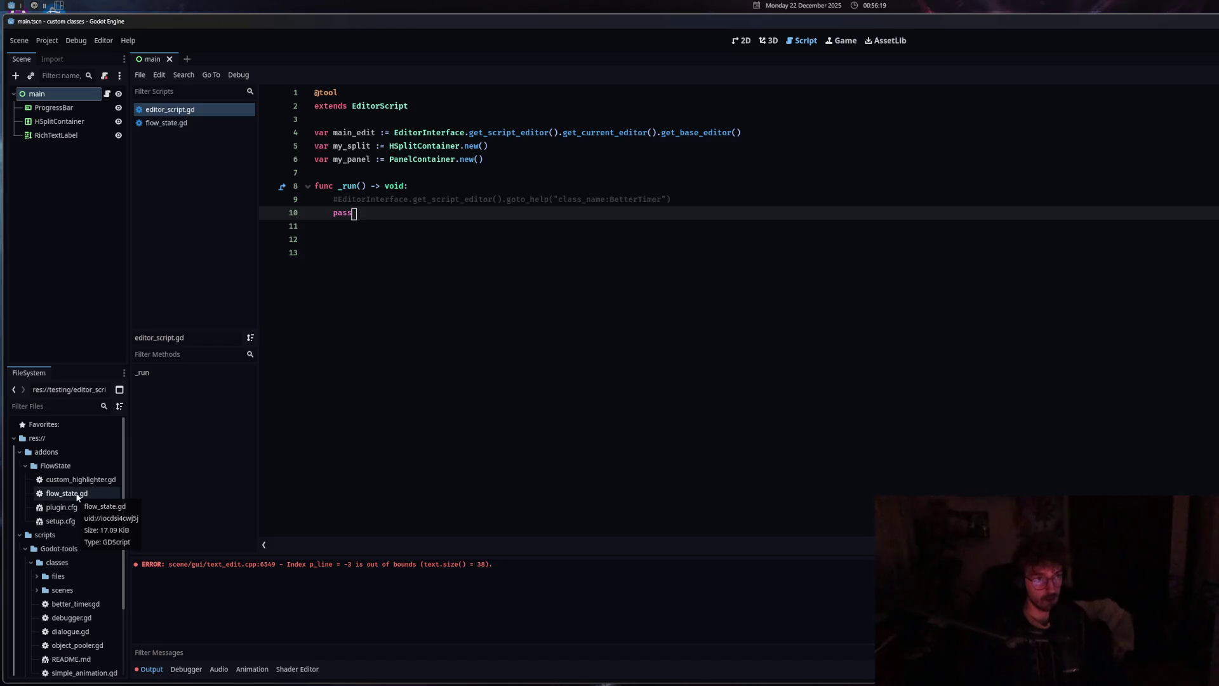
Reopen custom_highlighter.gd from the FlowState addon, return to flow_state.gd, and select line 91
double_click(89, 484)
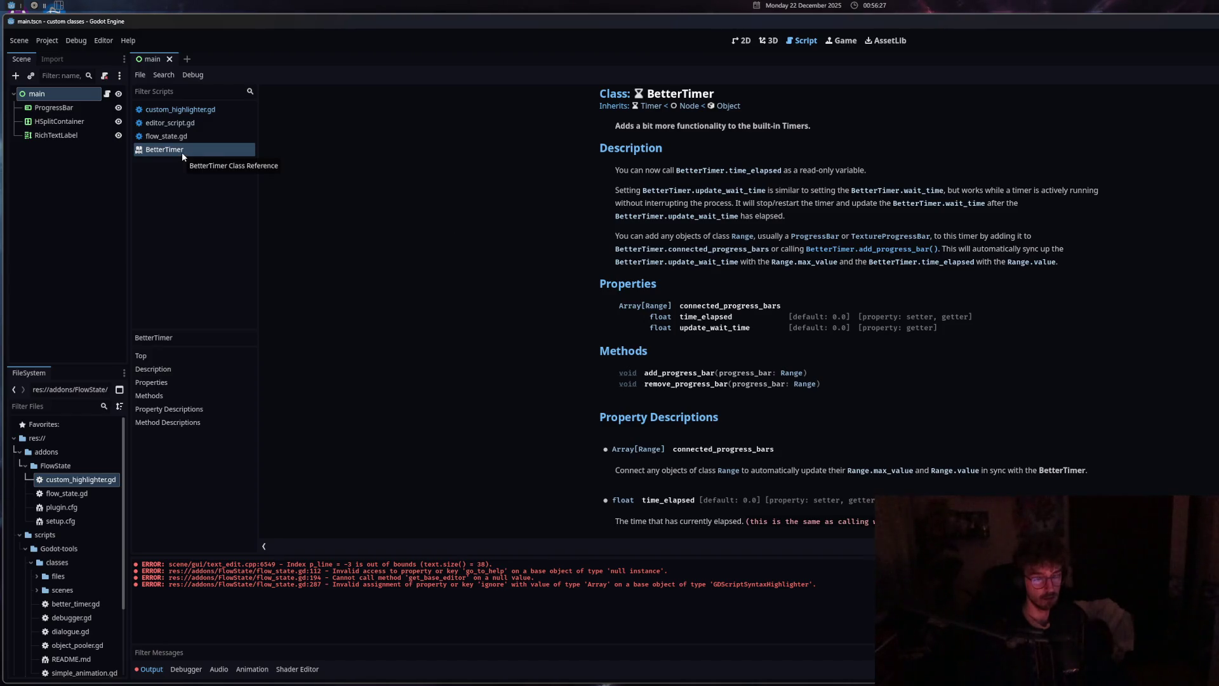
click(185, 123)
click(192, 110)
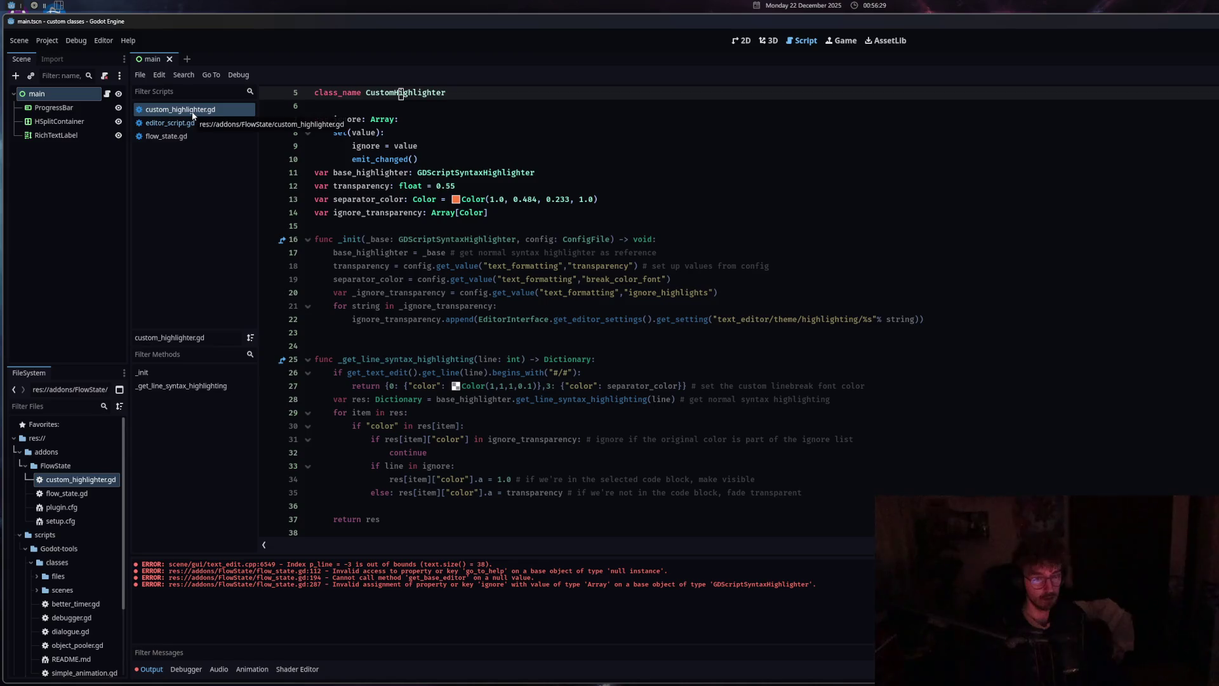
click(201, 126)
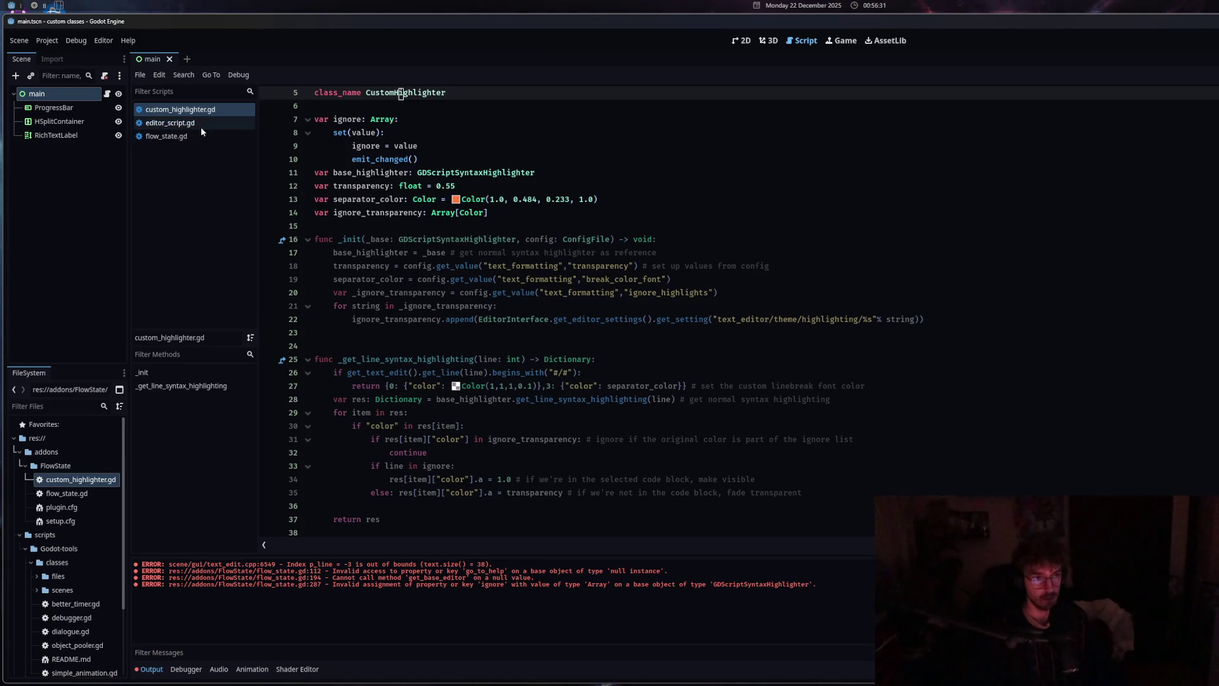
click(198, 136)
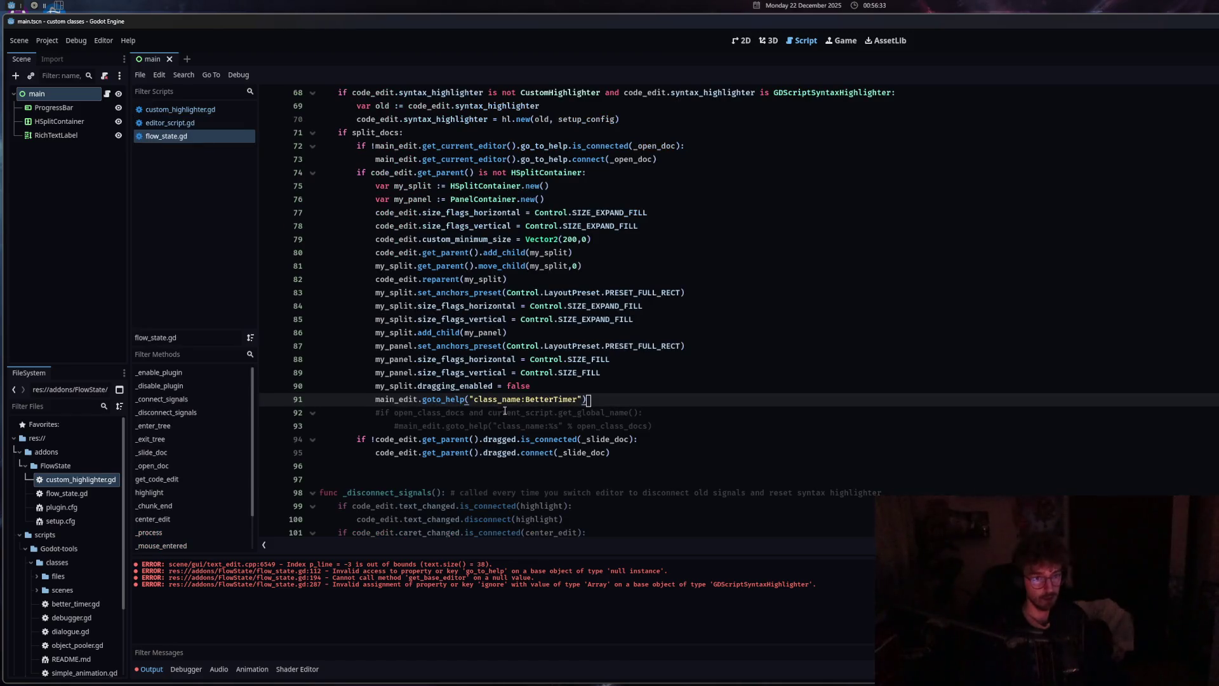
drag(597, 404, 286, 407)
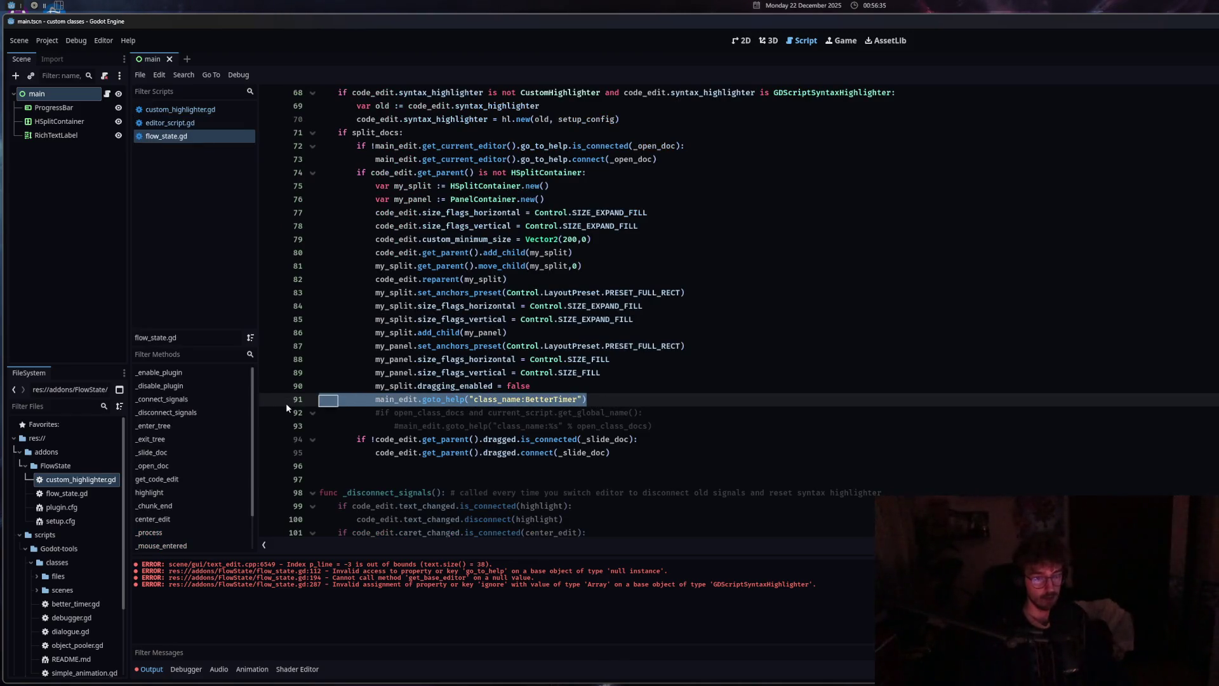
Delete the hardcoded line, uncomment the conditional goto_help lines, and append != "" to the condition
key(BackSpace)
key(BackSpace)
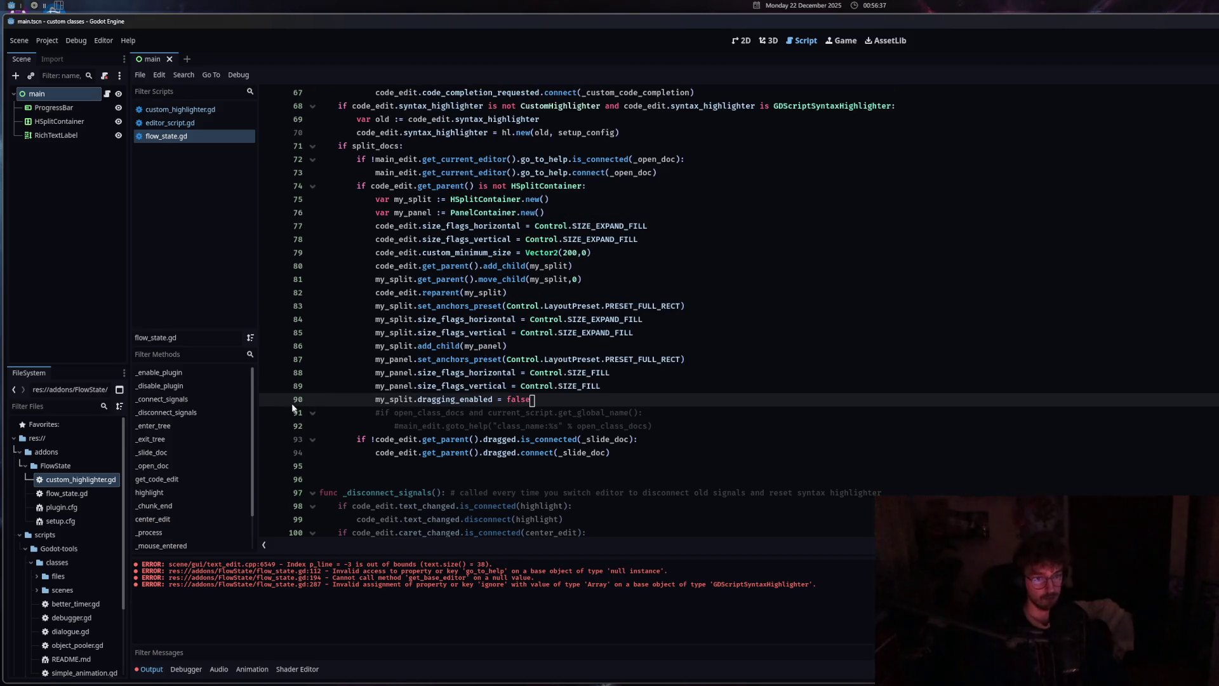
click(536, 426)
drag(535, 426, 522, 412)
right_click(522, 411)
click(628, 480)
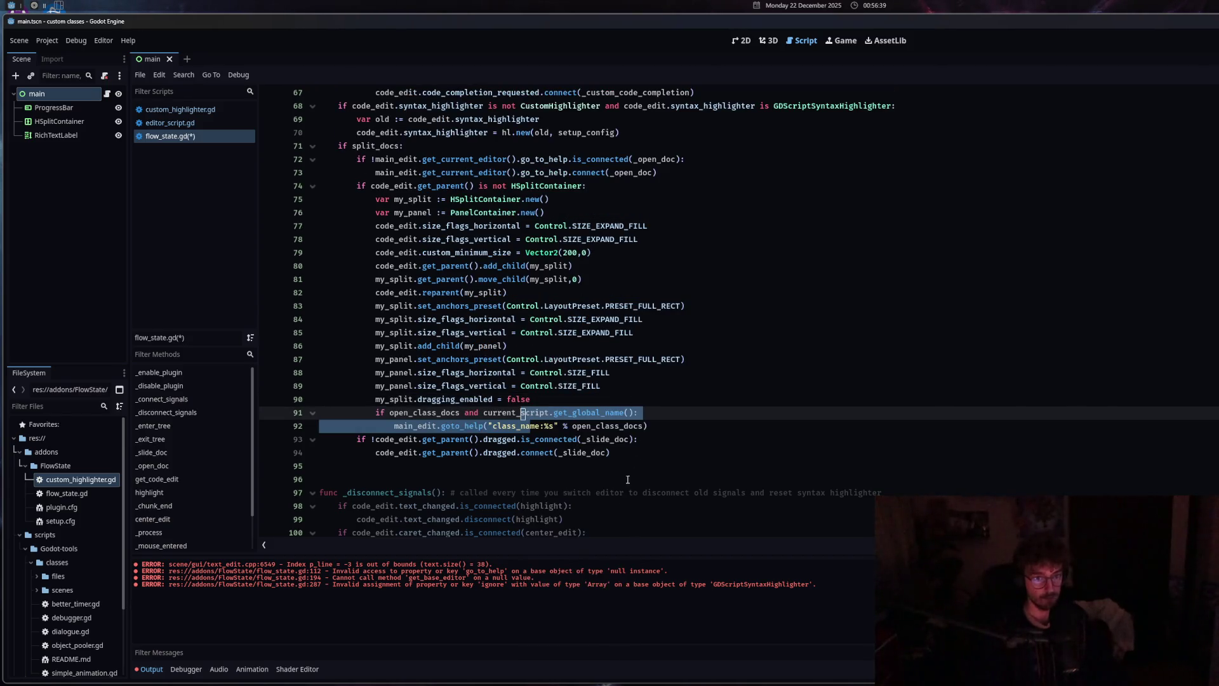
click(634, 414)
text(!=)
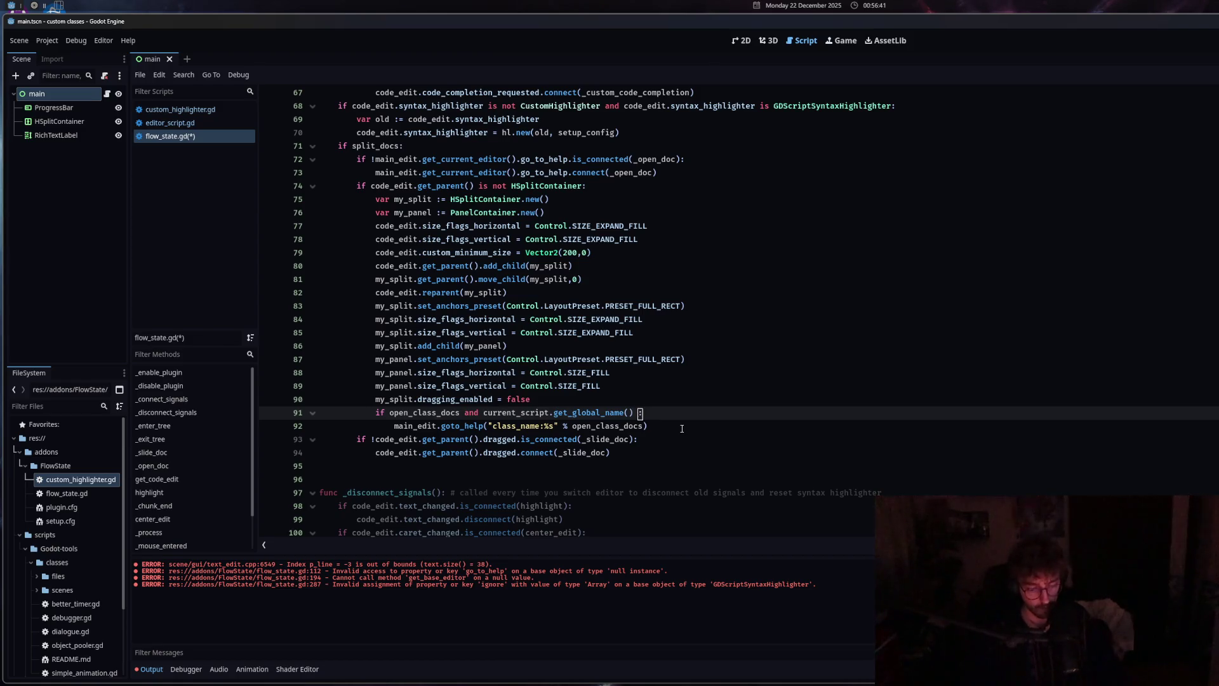
text( ")
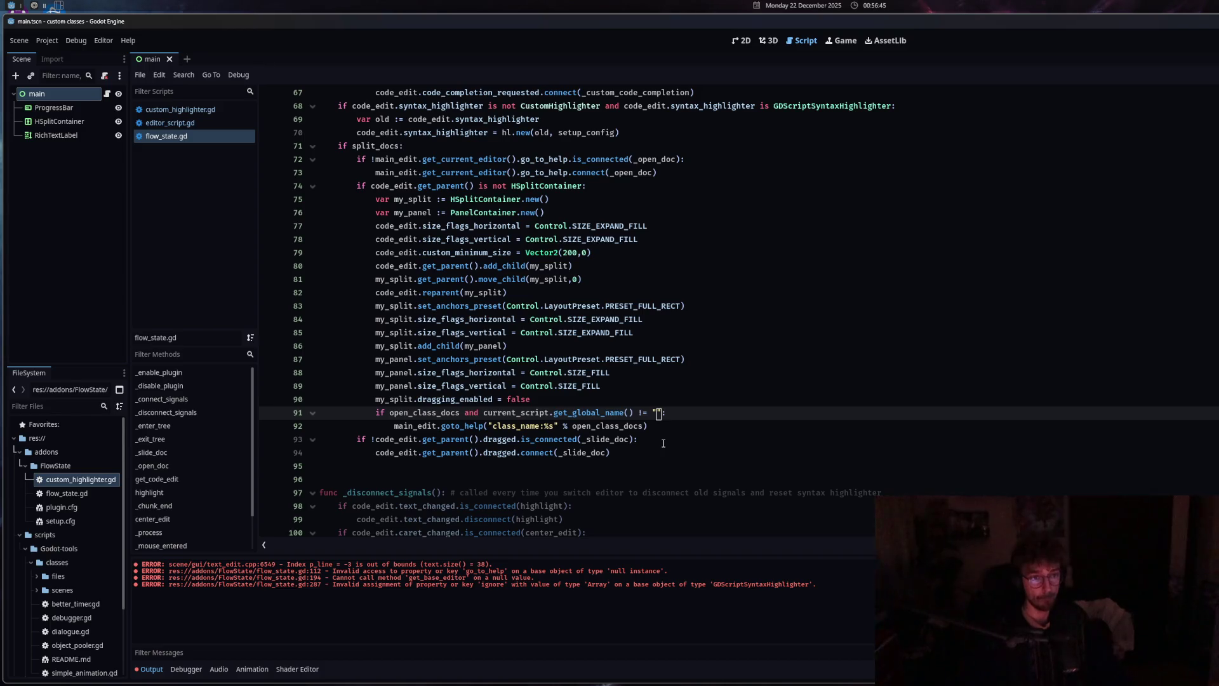
click(661, 426)
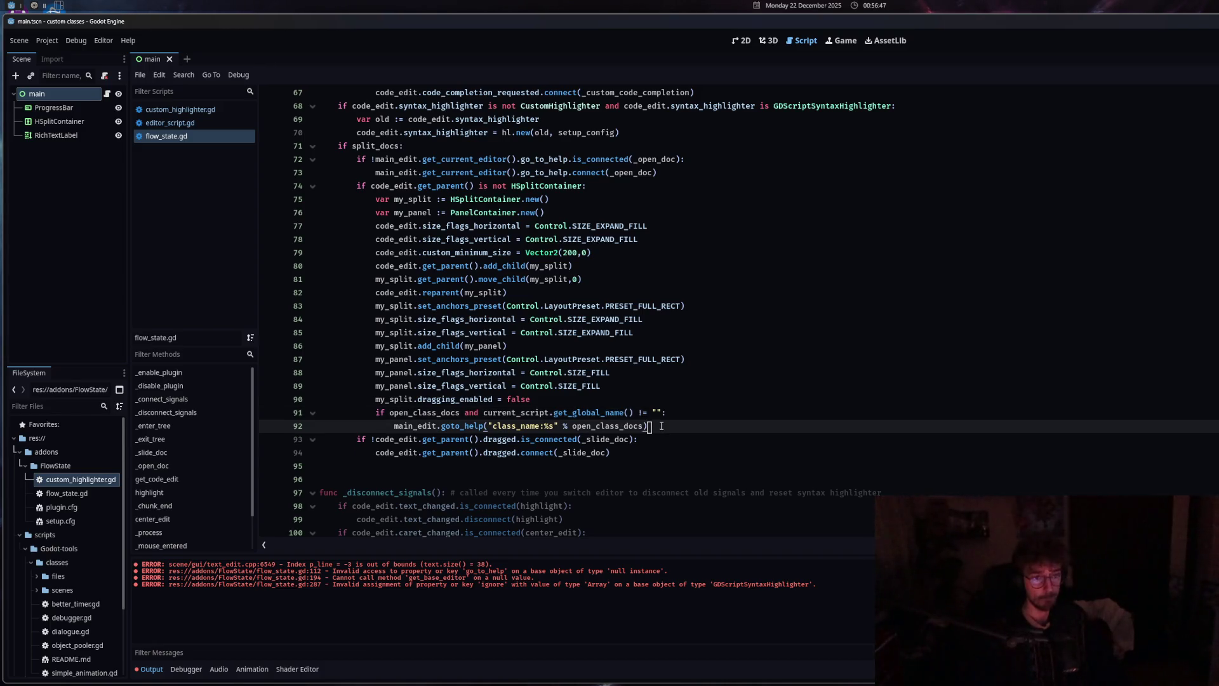
key(Home)
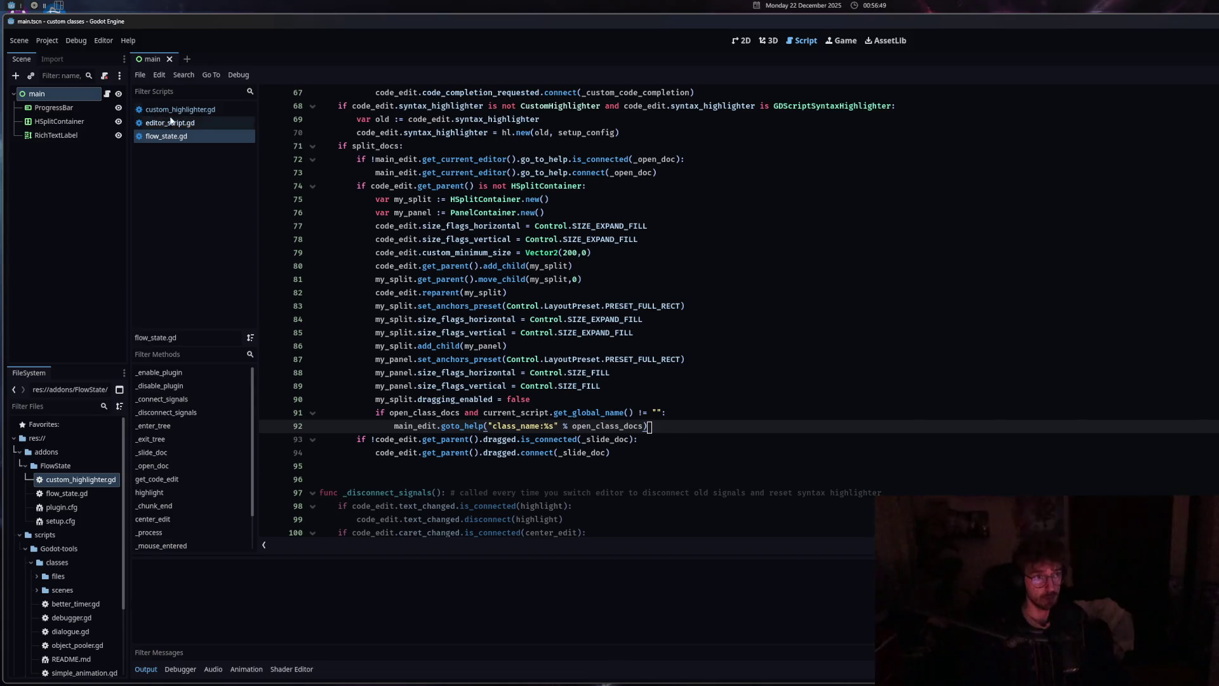
Close and reopen custom_highlighter.gd, then return to line 91 of flow_state.gd
middle_click(180, 114)
click(499, 346)
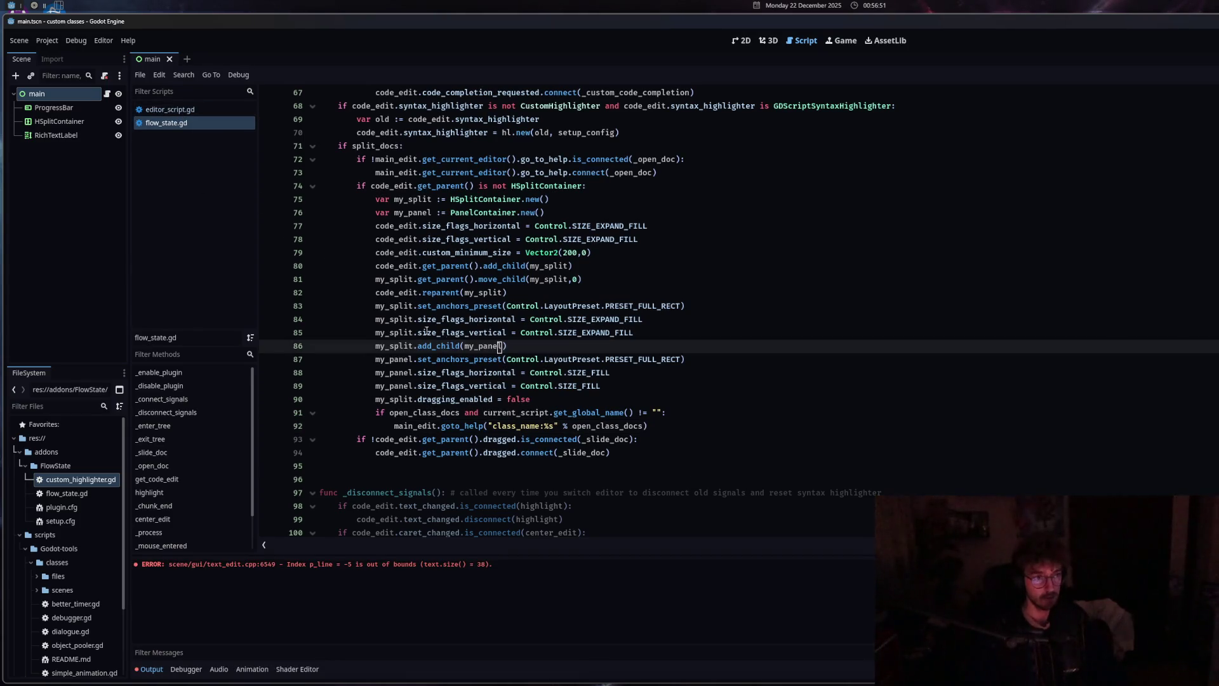
click(90, 483)
double_click(91, 482)
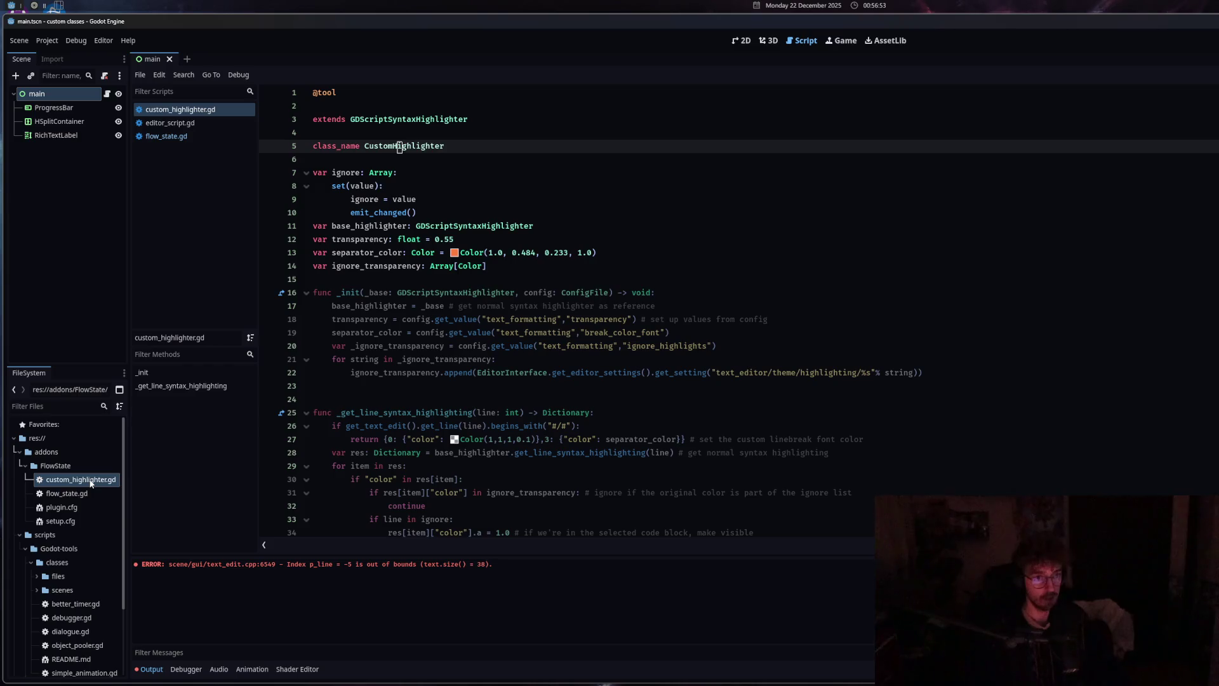
click(193, 124)
click(195, 111)
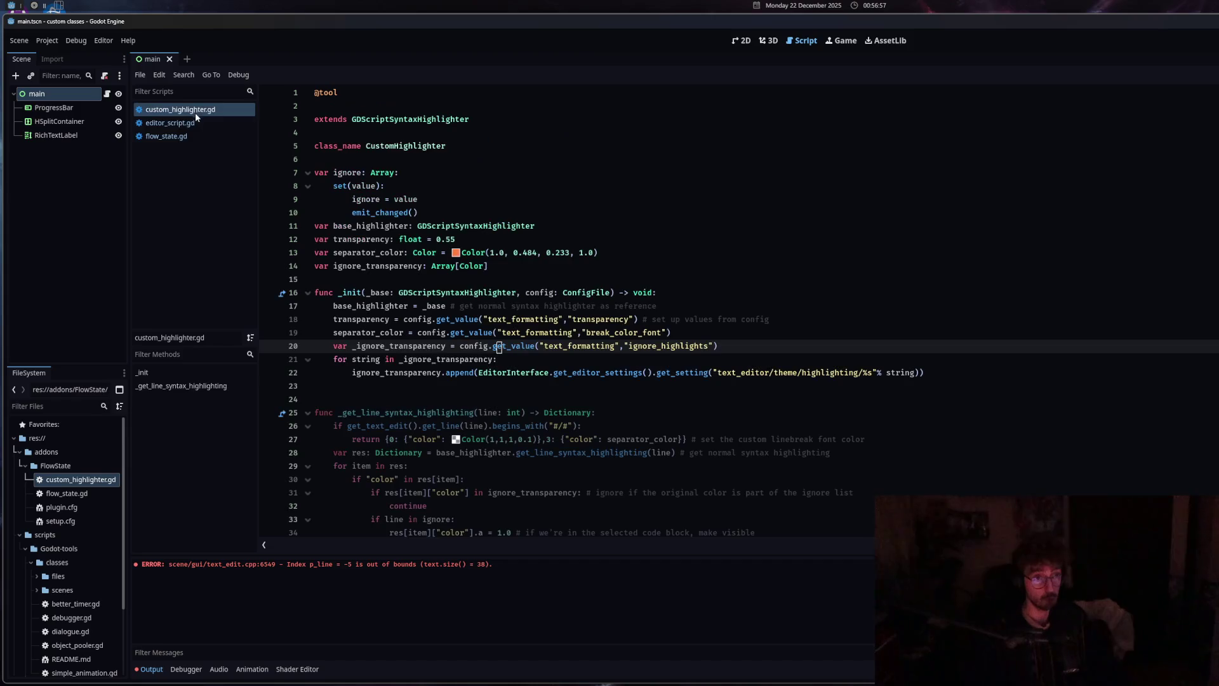
click(190, 137)
click(664, 413)
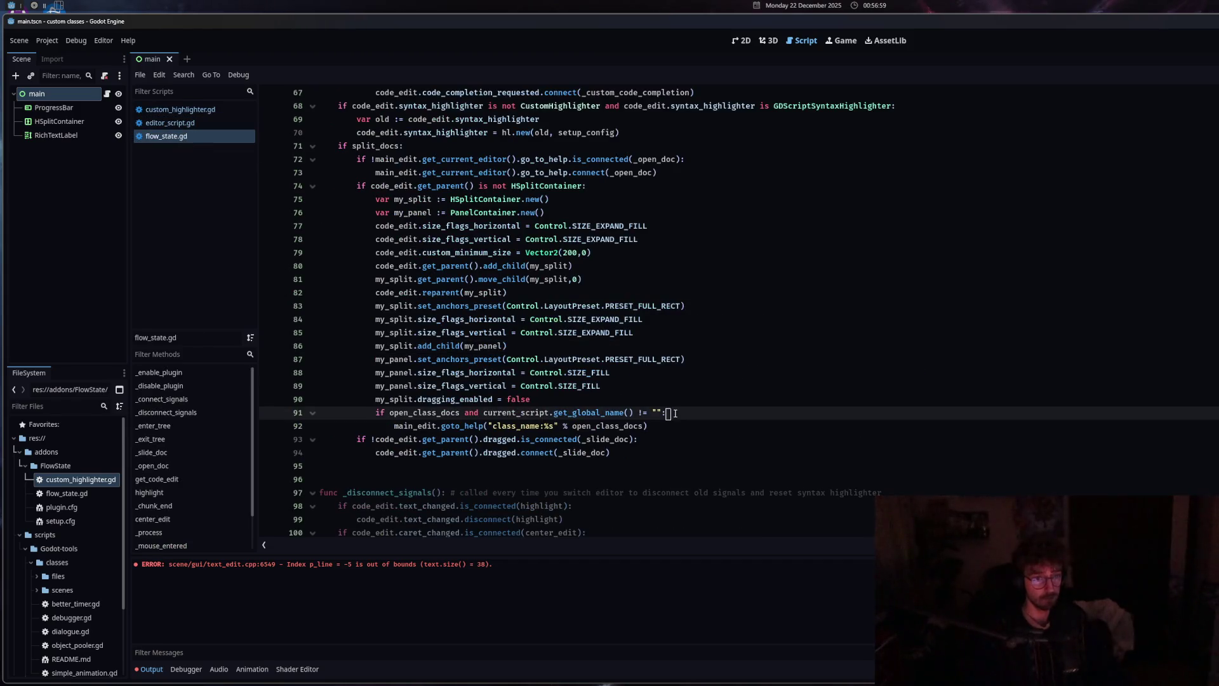
Add a print("hello") debug line inside the if block
key(Return)
text(print("hello)
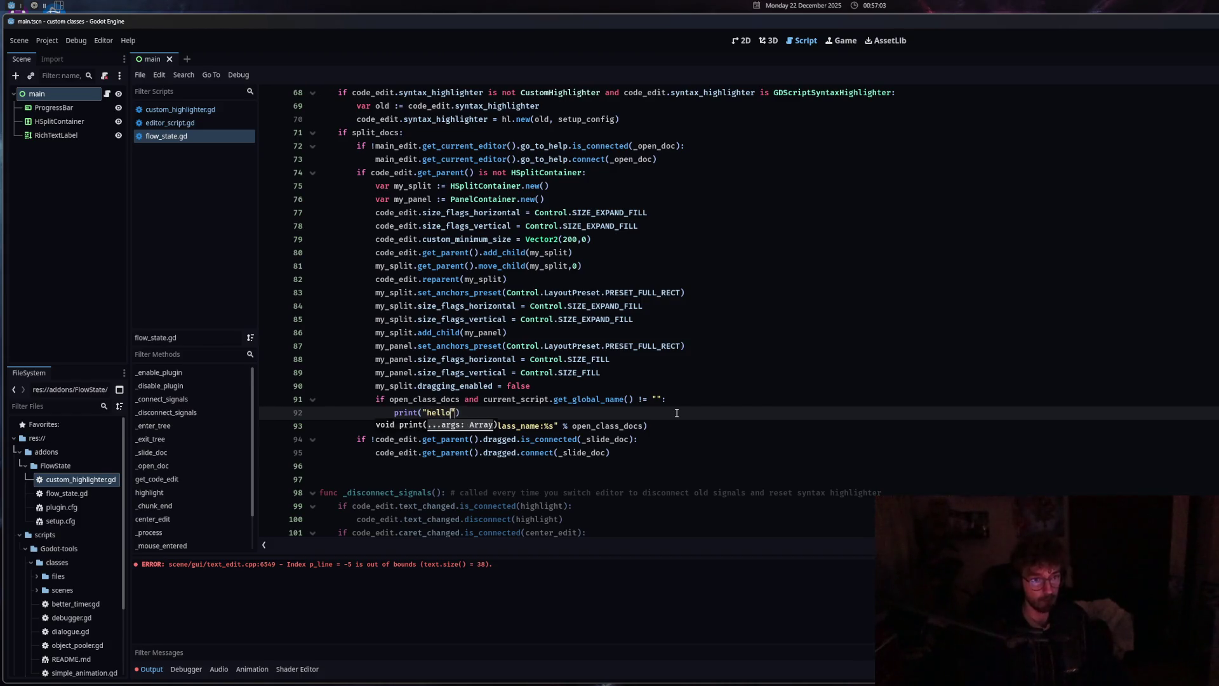
mouse_move(436, 399)
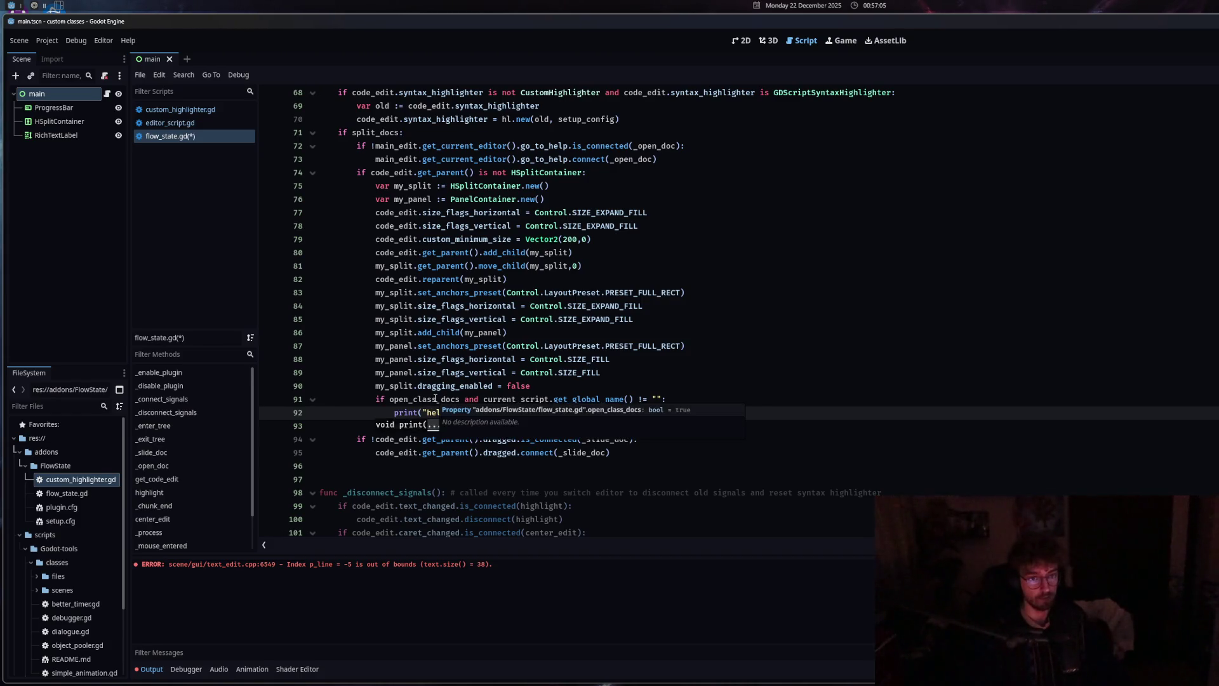
text(lo"))
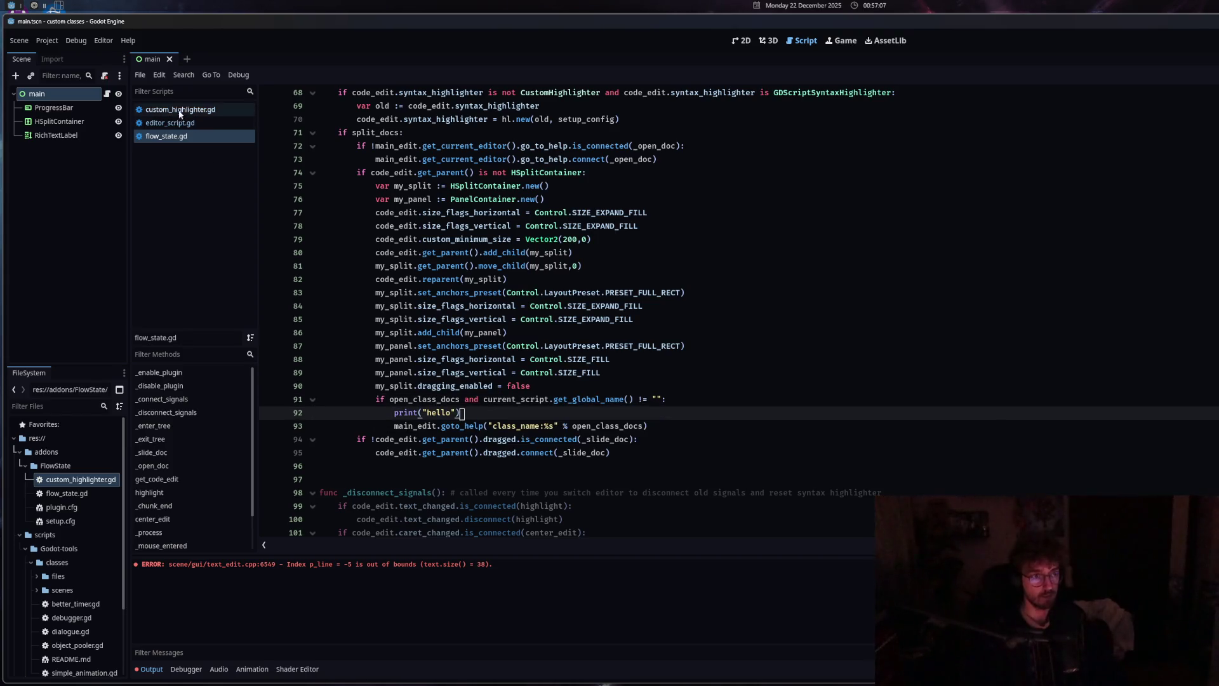
Close and reopen custom_highlighter.gd, then cycle through the scripts back to flow_state.gd
middle_click(180, 112)
click(78, 486)
double_click(77, 486)
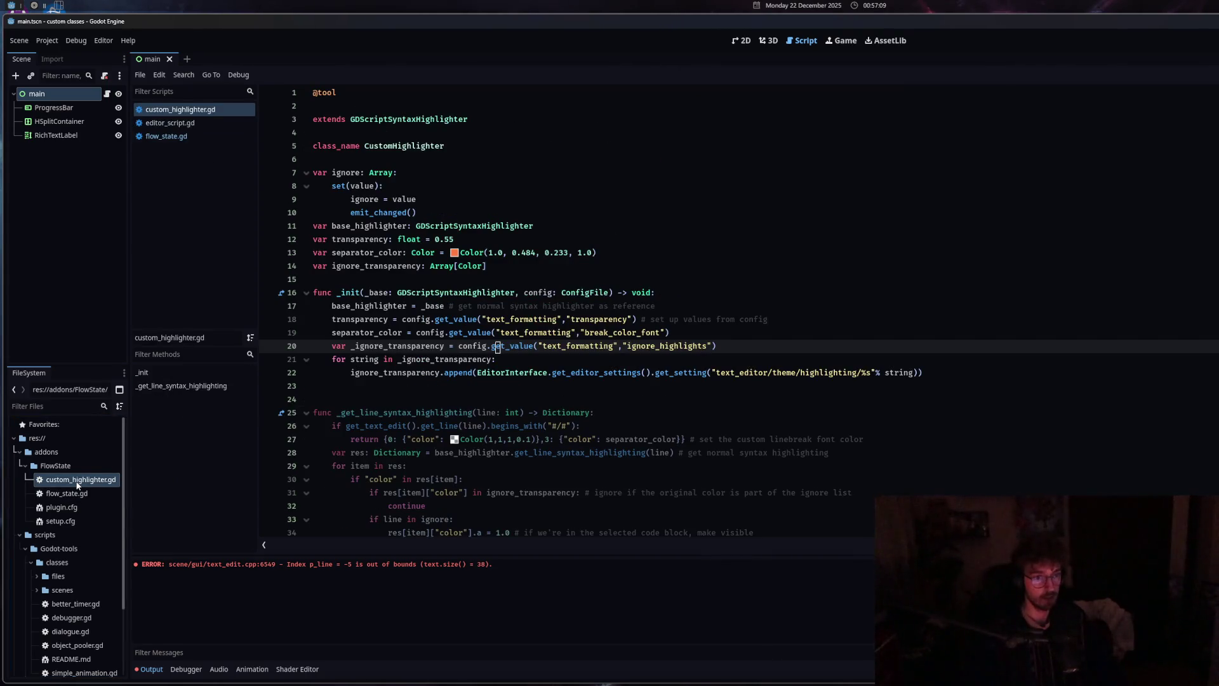
click(474, 467)
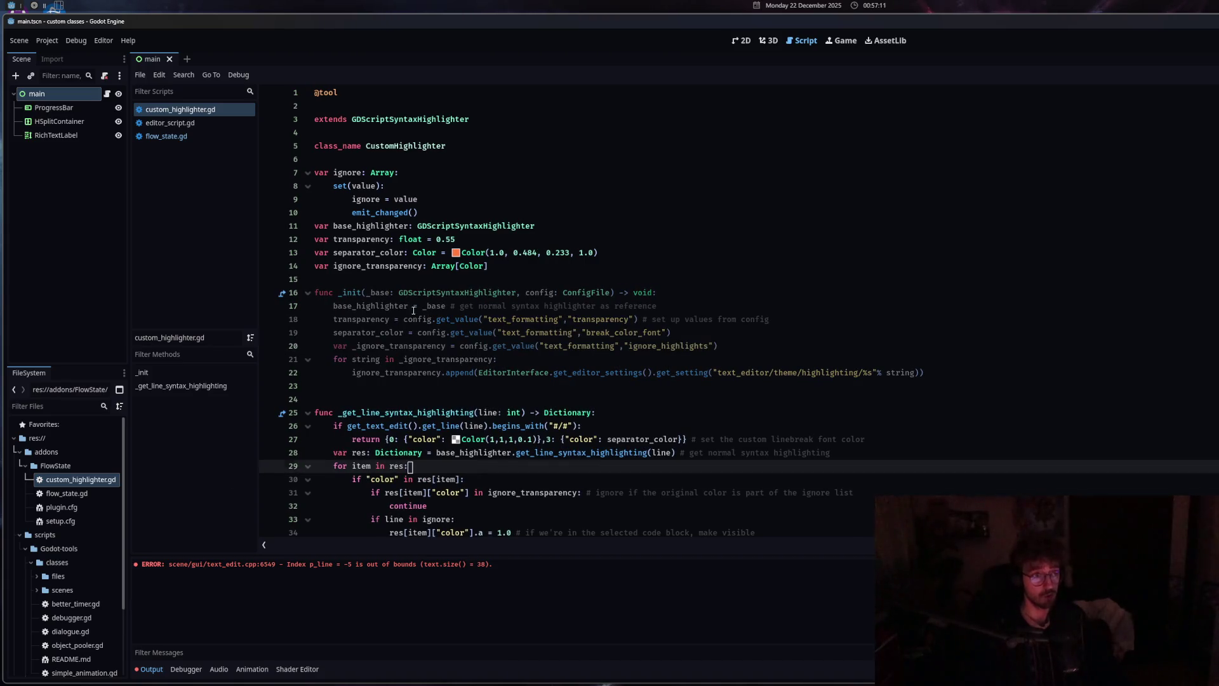
click(166, 136)
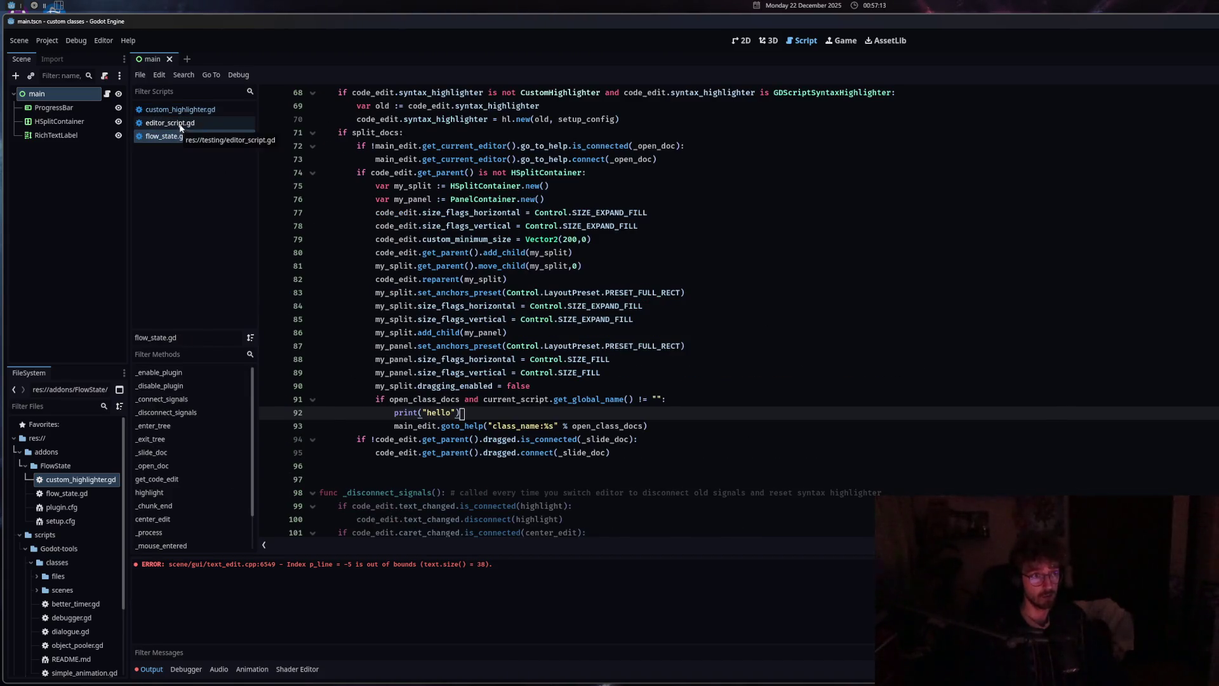
click(173, 110)
click(170, 123)
click(166, 136)
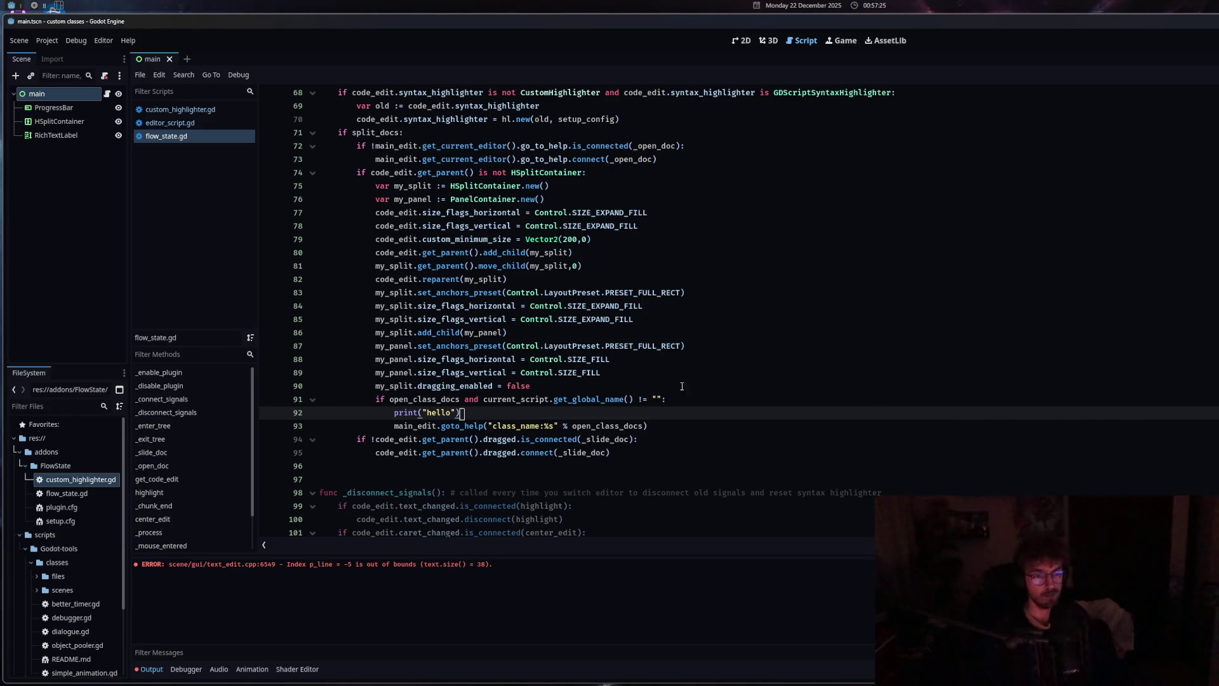
Replace print("hello") with print(current_script.get_global_name()) above the open_class_docs check, save, and test it
mouse_move(409, 401)
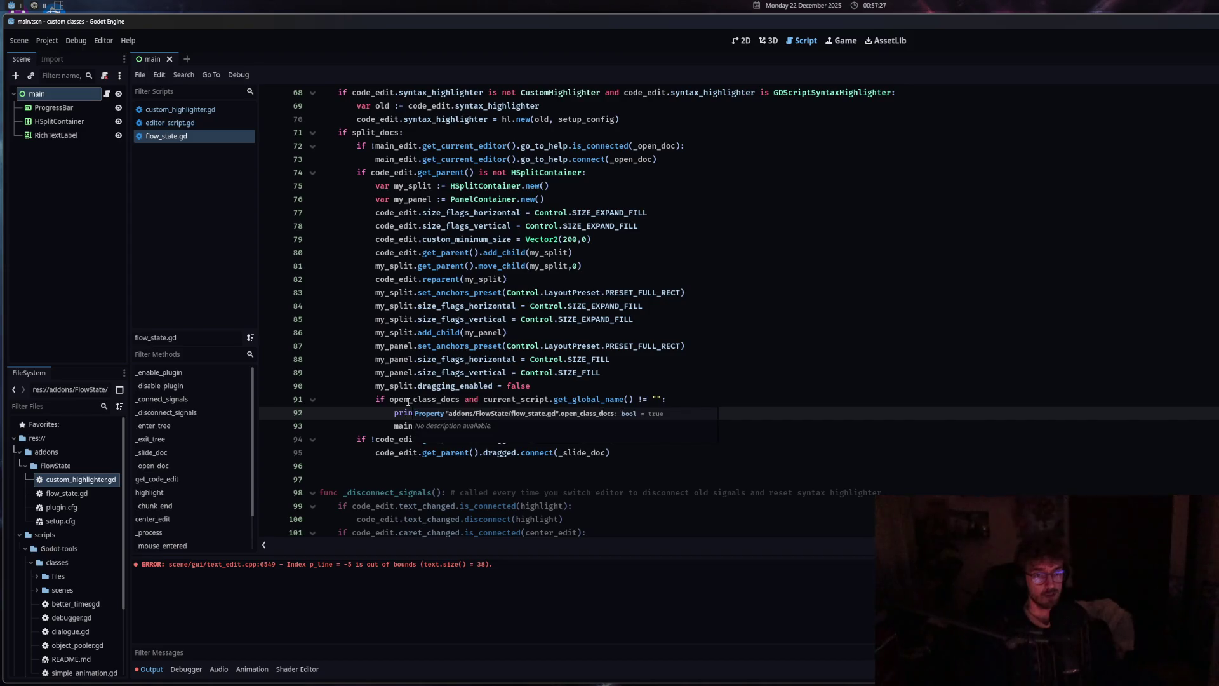
drag(461, 413, 395, 414)
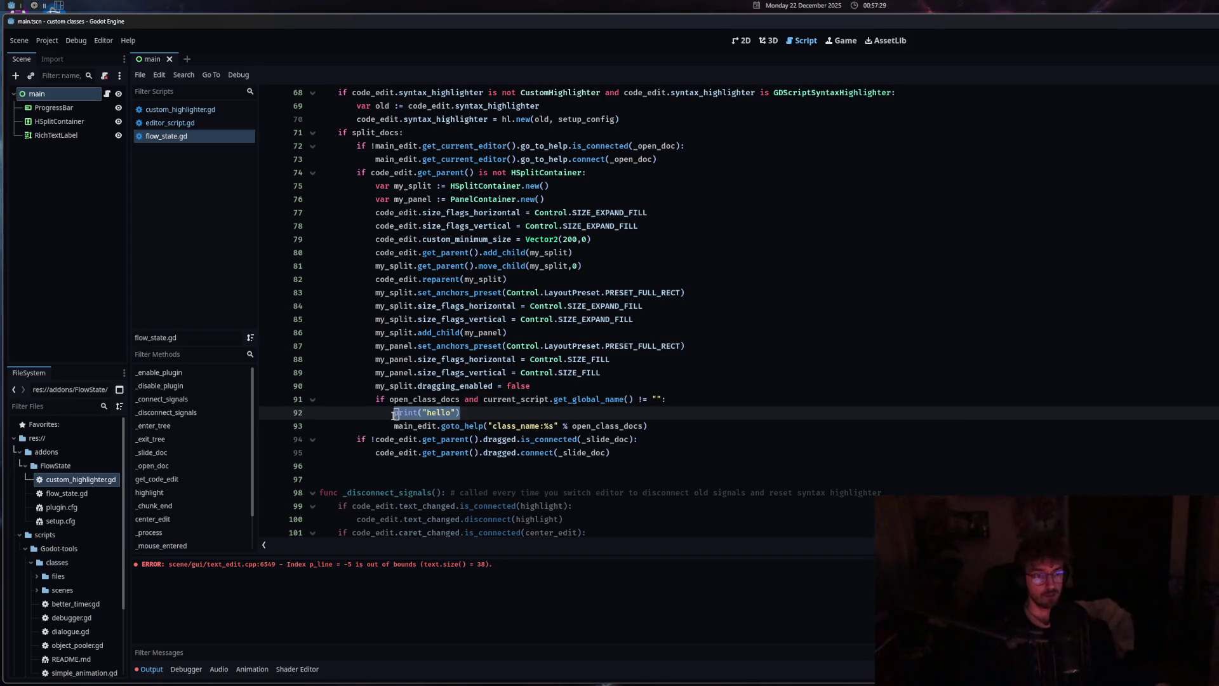
key(BackSpace)
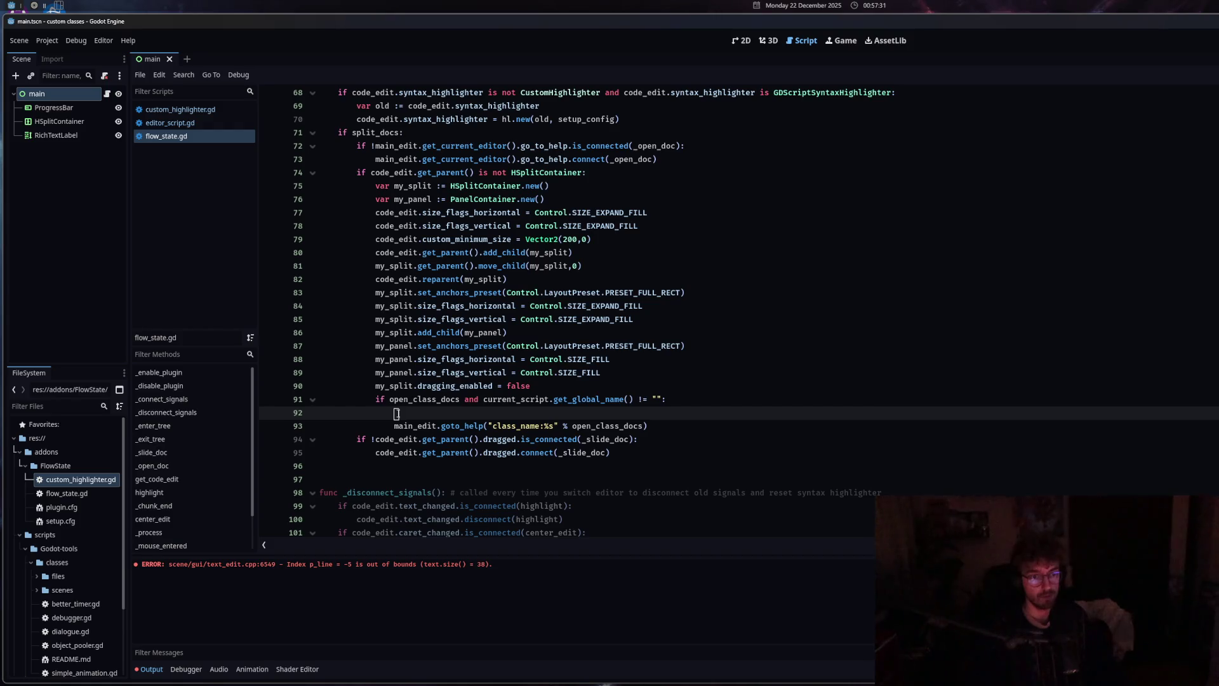
click(624, 398)
key(ctrl+shift+Return)
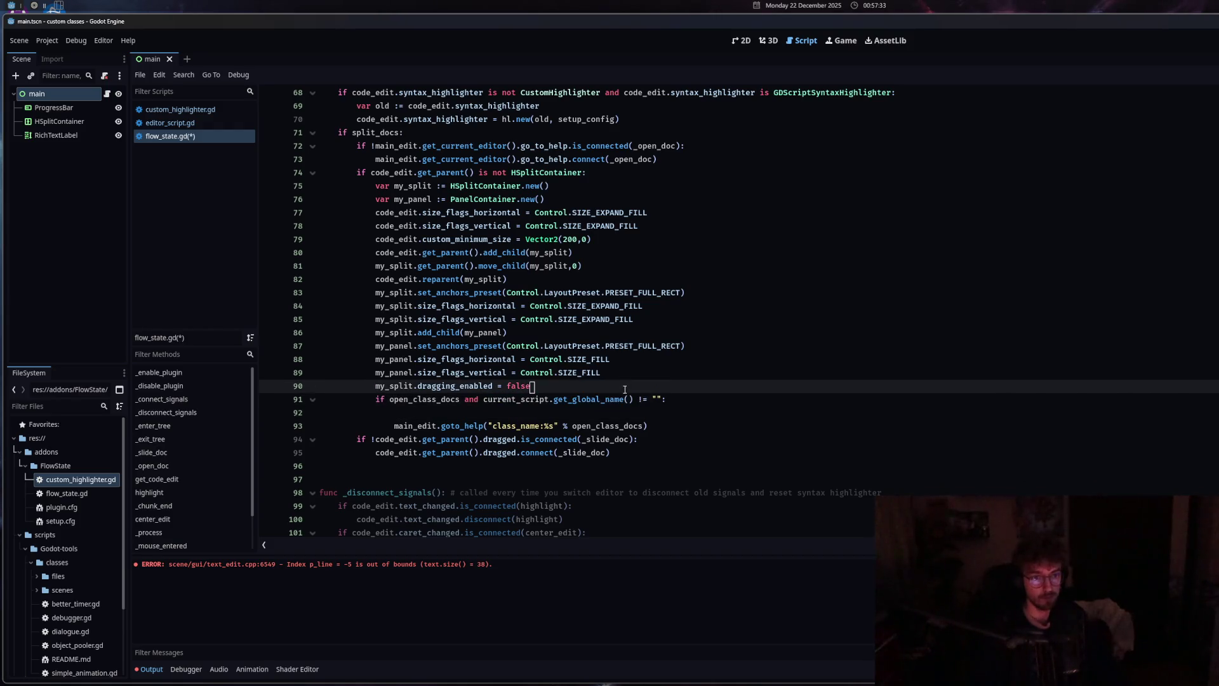
text(print(current_script.get_global_name())
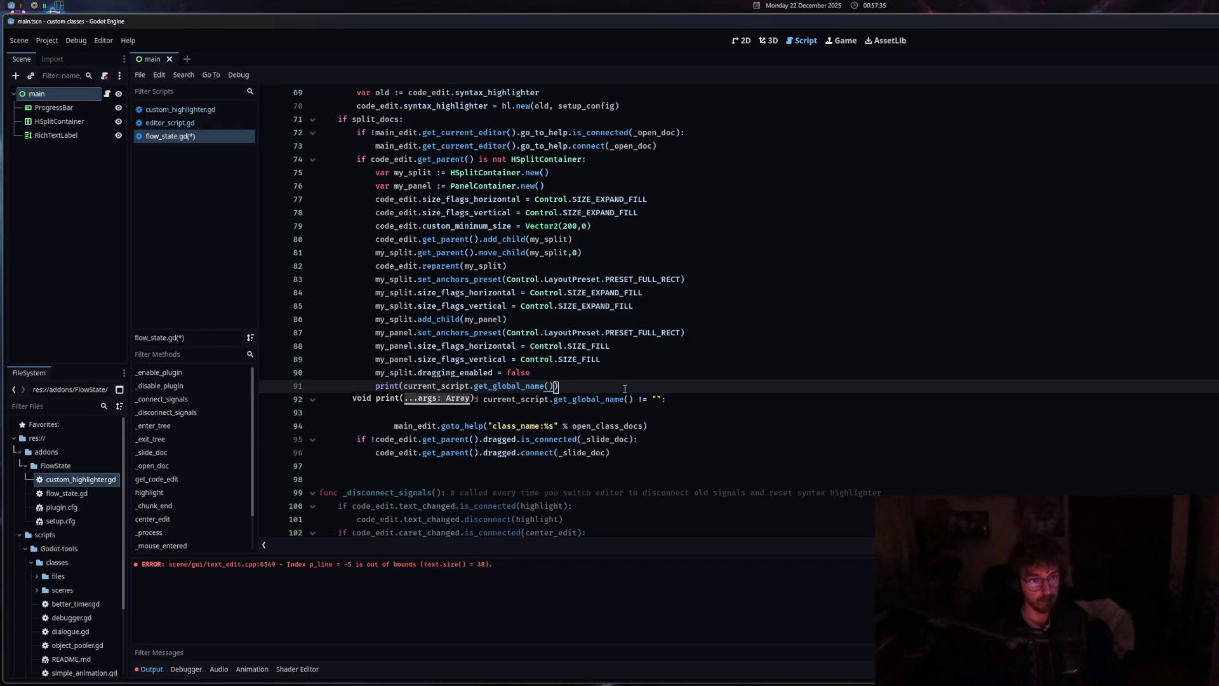
key(Down)
key(Down)
key(BackSpace)
key(ctrl+s)
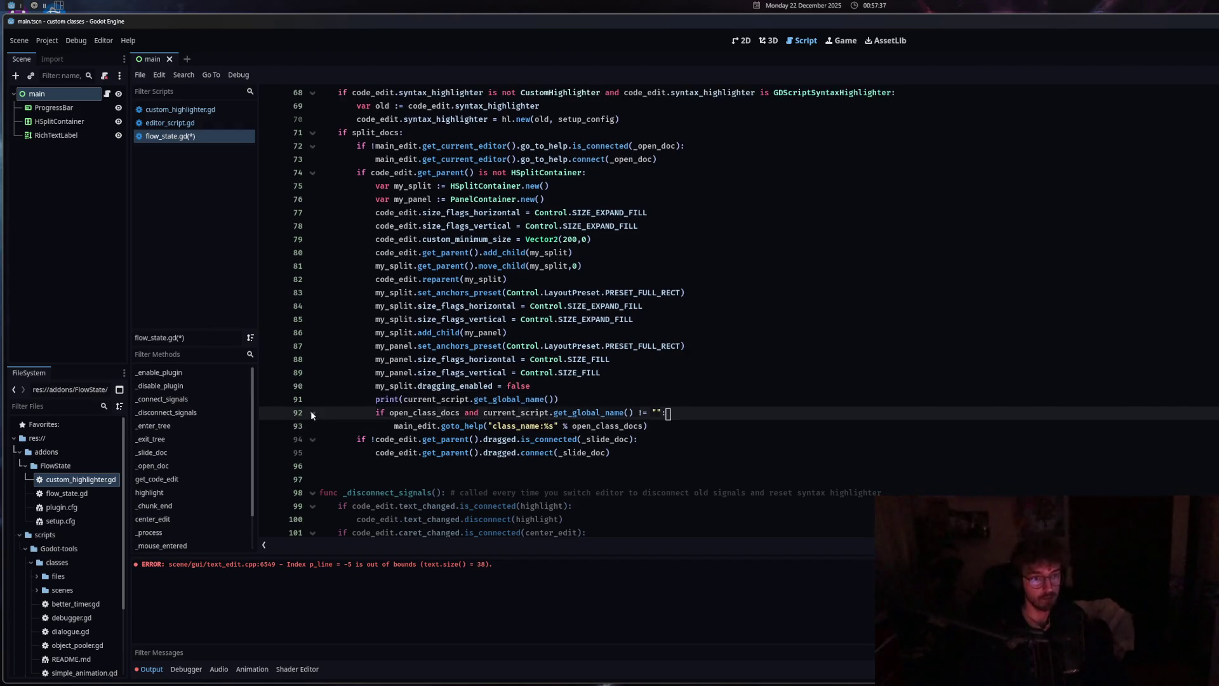
click(204, 111)
click(194, 136)
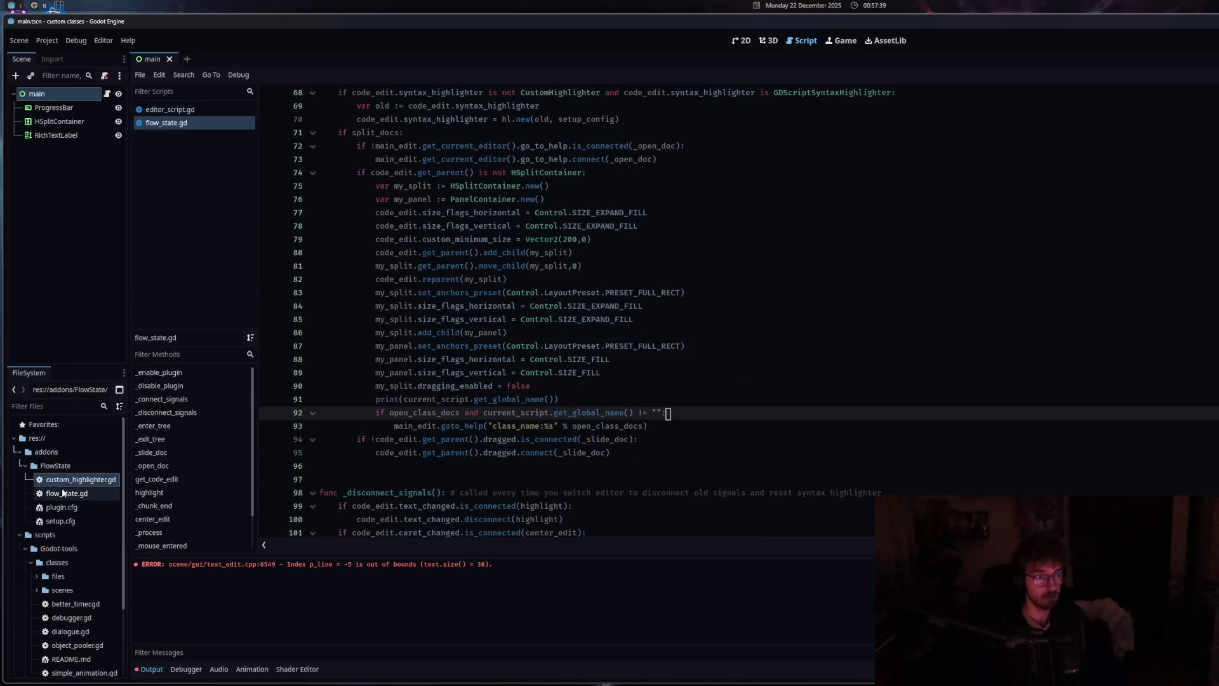
Revisit custom_highlighter.gd, then return to flow_state.gd and check get_global_name on line 92
click(64, 480)
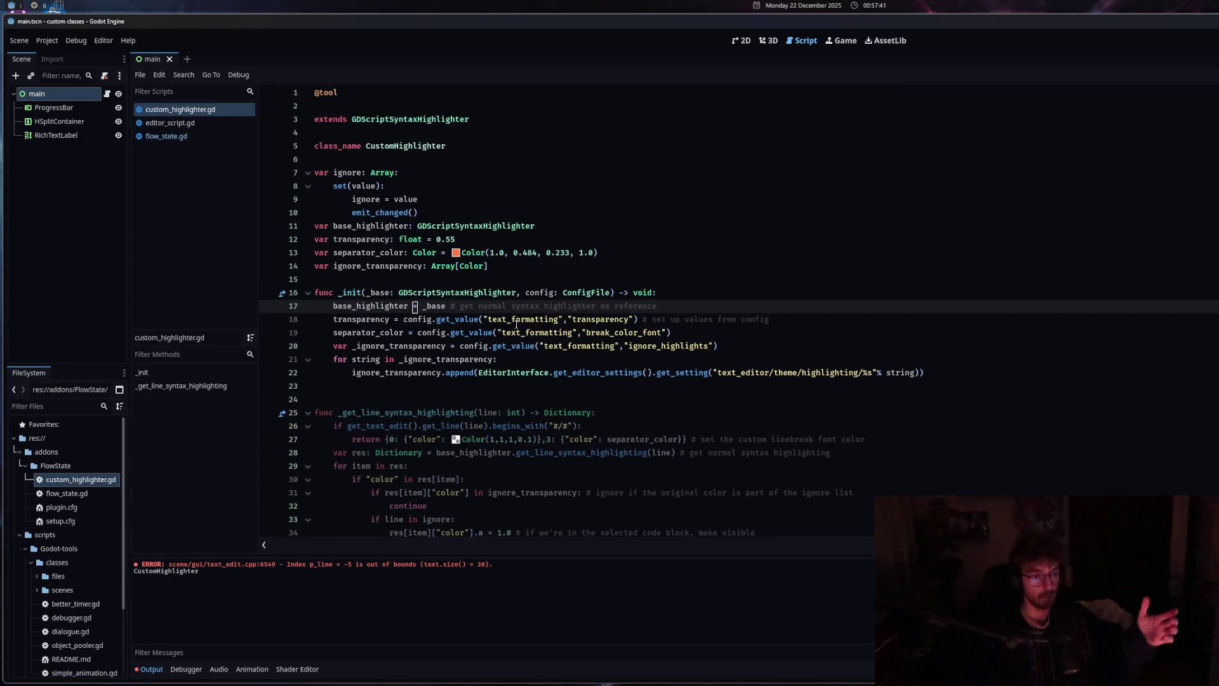
click(196, 123)
click(193, 135)
click(589, 413)
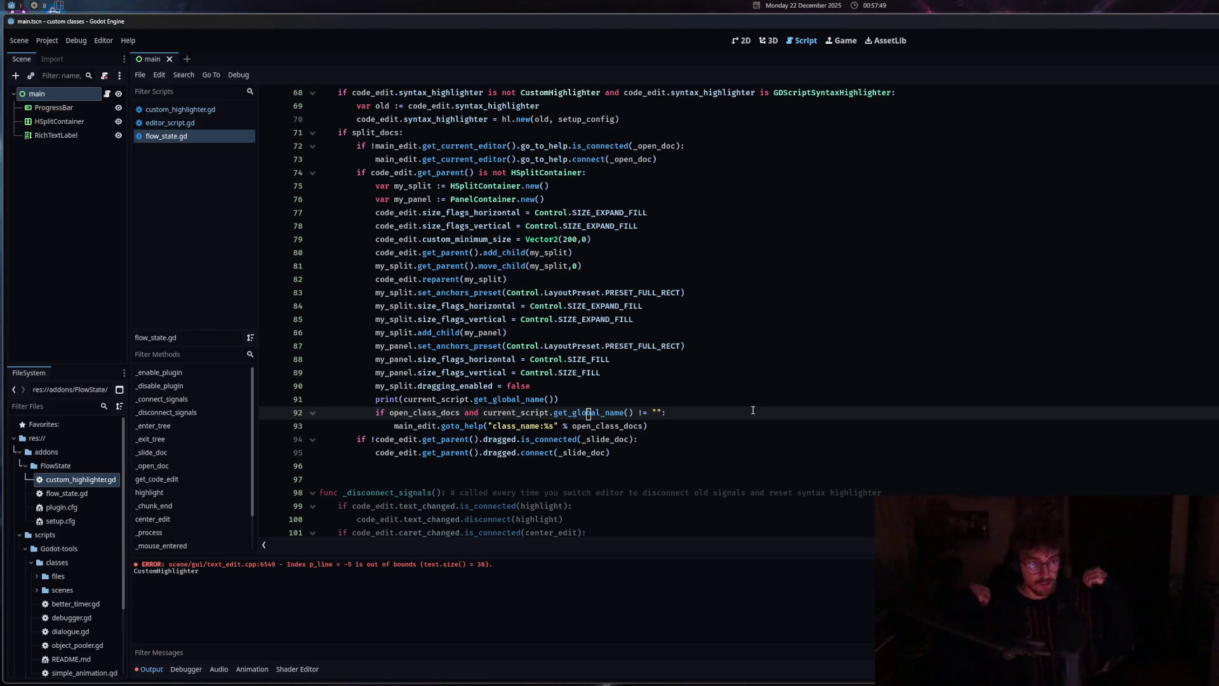
Copy line 91's print statement into a new line inside the if block
click(575, 399)
drag(575, 399, 376, 399)
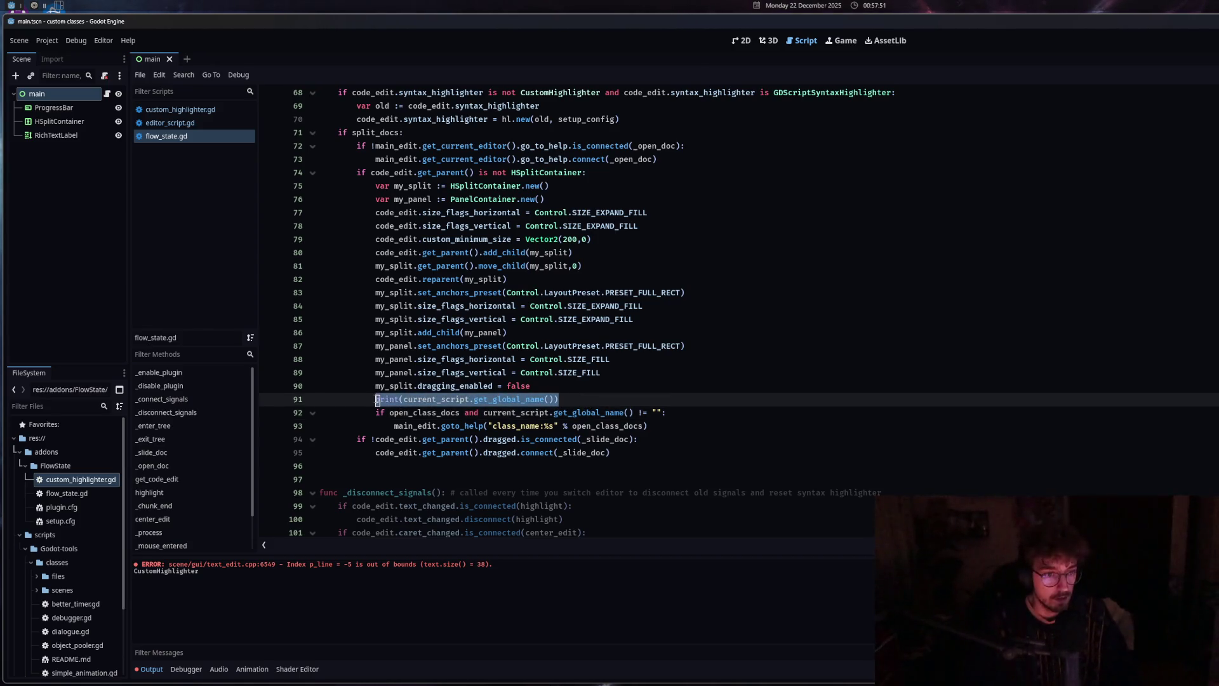
key(ctrl+c)
click(691, 418)
key(Return)
key(ctrl+v)
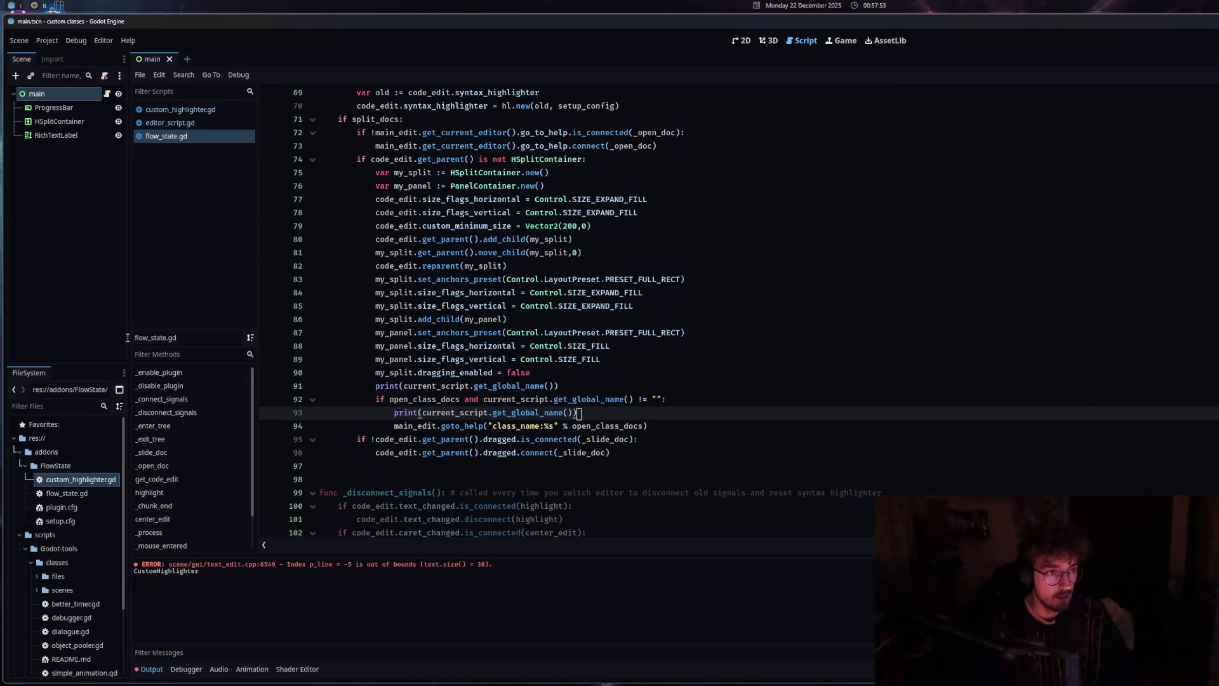
Switch to custom_highlighter.gd to test the prints, then return to flow_state.gd line 92
double_click(85, 478)
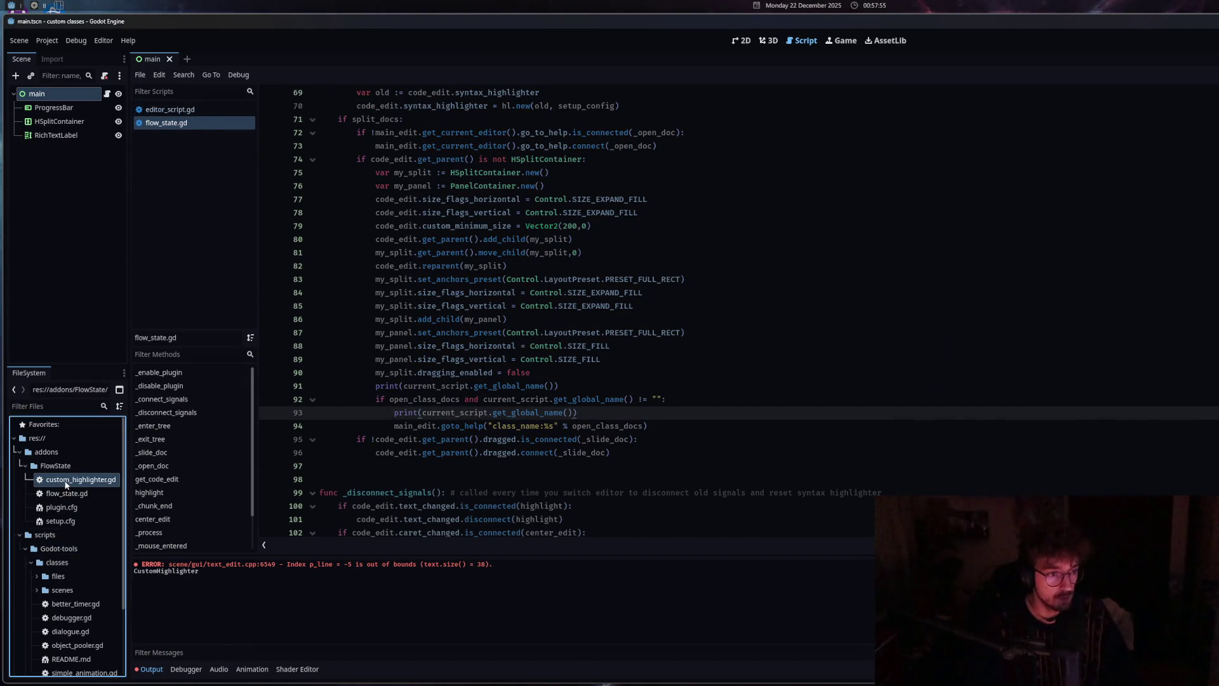
click(170, 122)
click(166, 136)
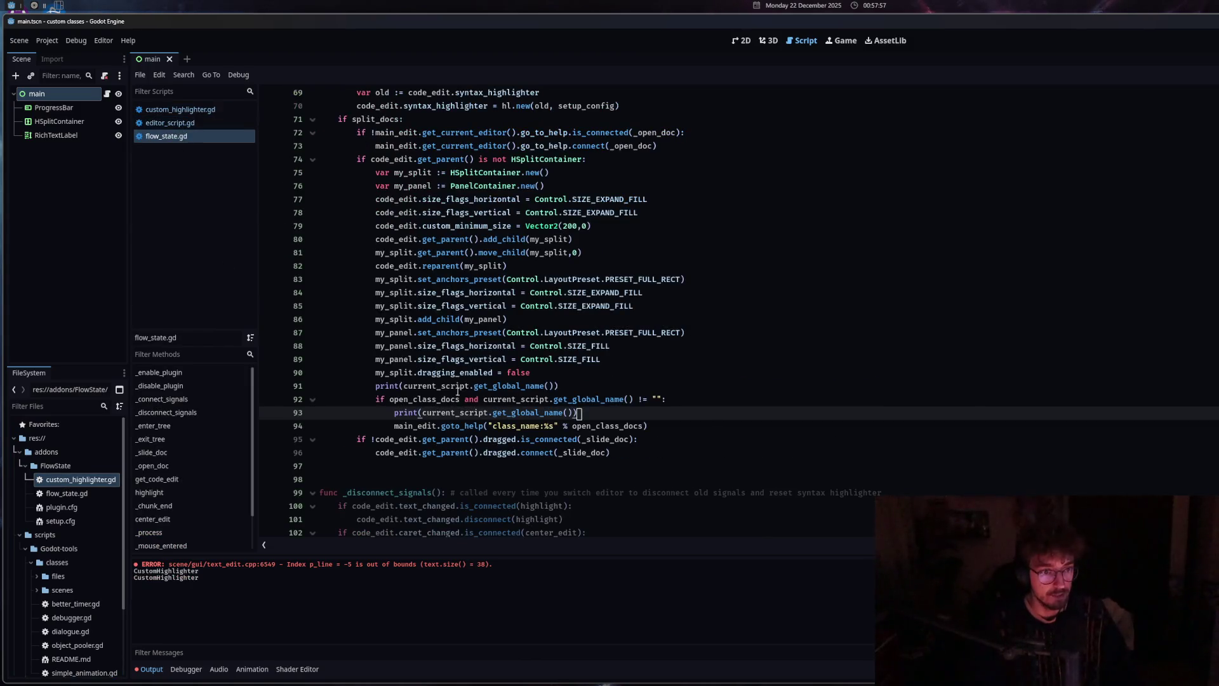
mouse_move(412, 400)
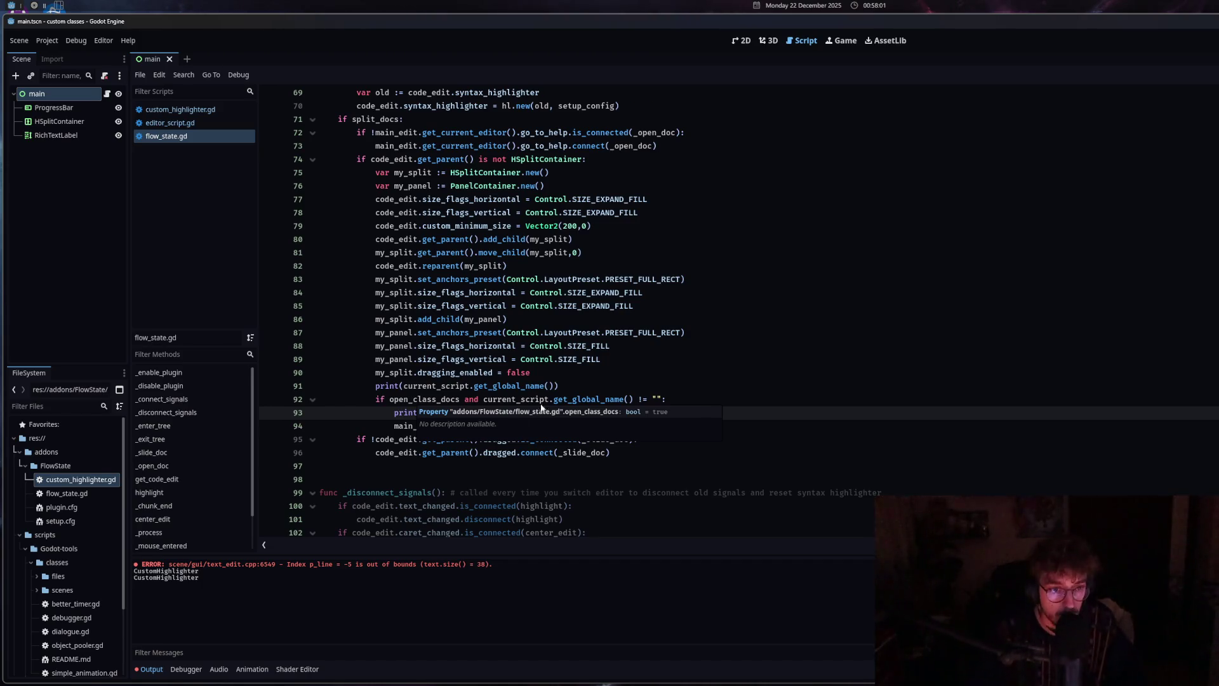
click(612, 400)
mouse_move(612, 399)
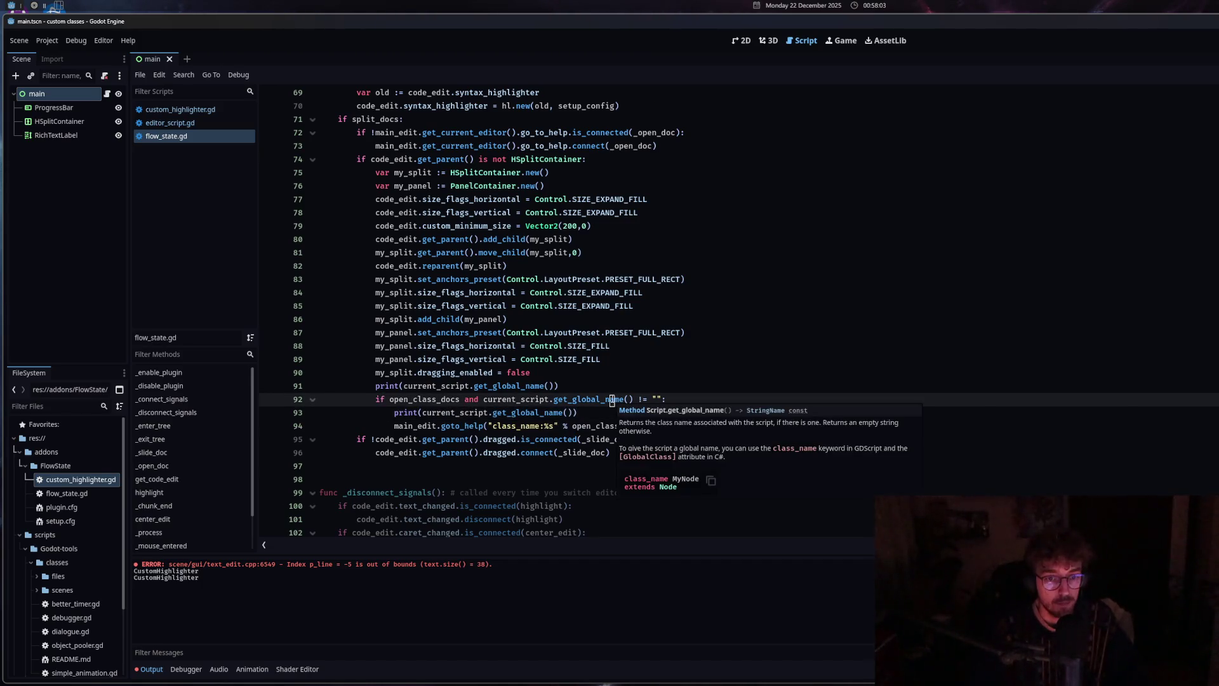
Rewrite the condition as !current_script.get_global_name().is_empty() and clear the Output log
click(661, 400)
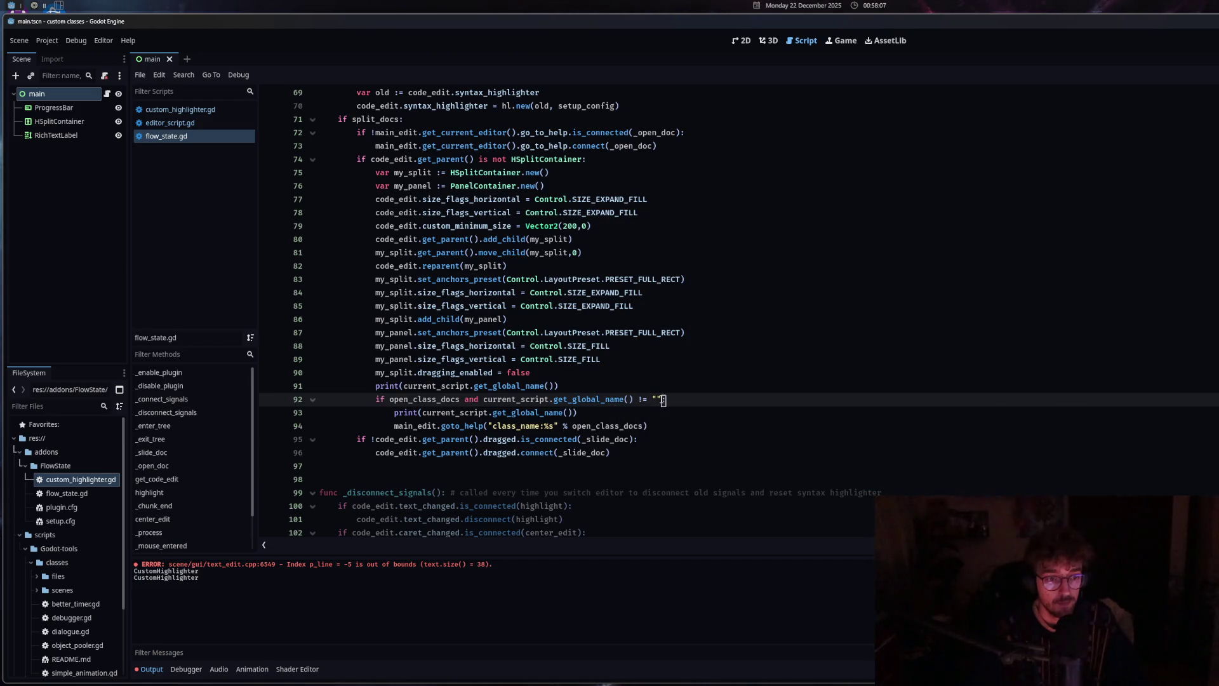
drag(663, 399, 635, 399)
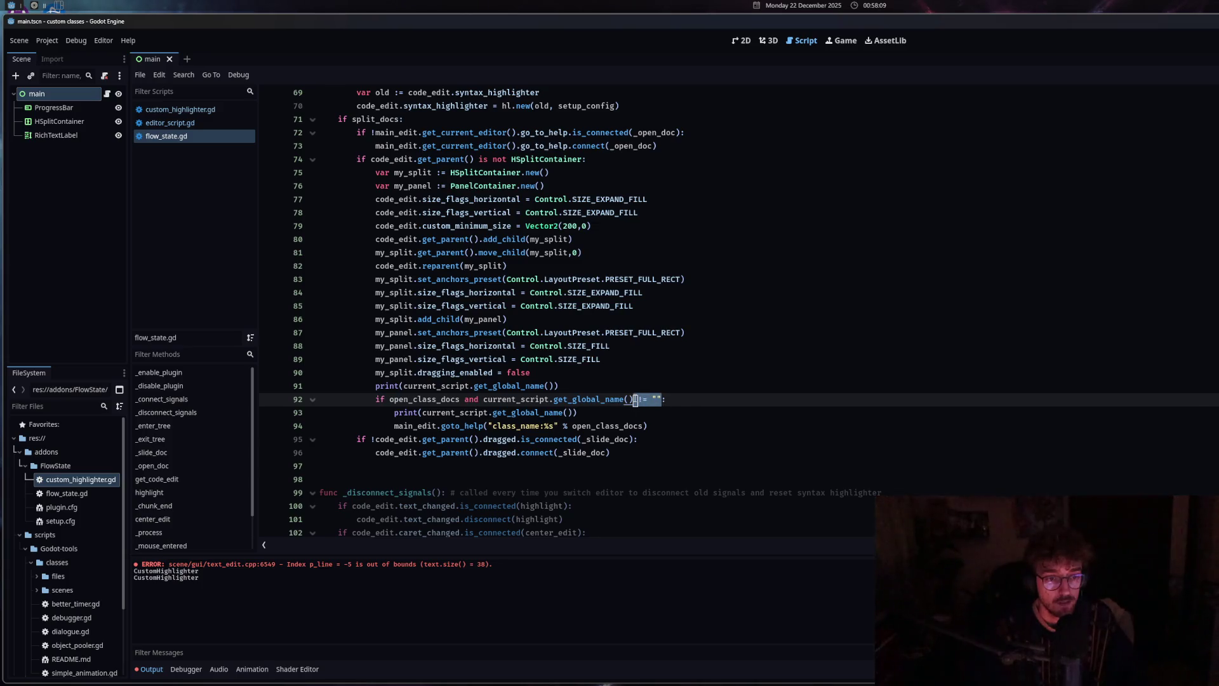
text(.is)
key(Down)
key(Return)
click(484, 398)
text(!)
click(572, 385)
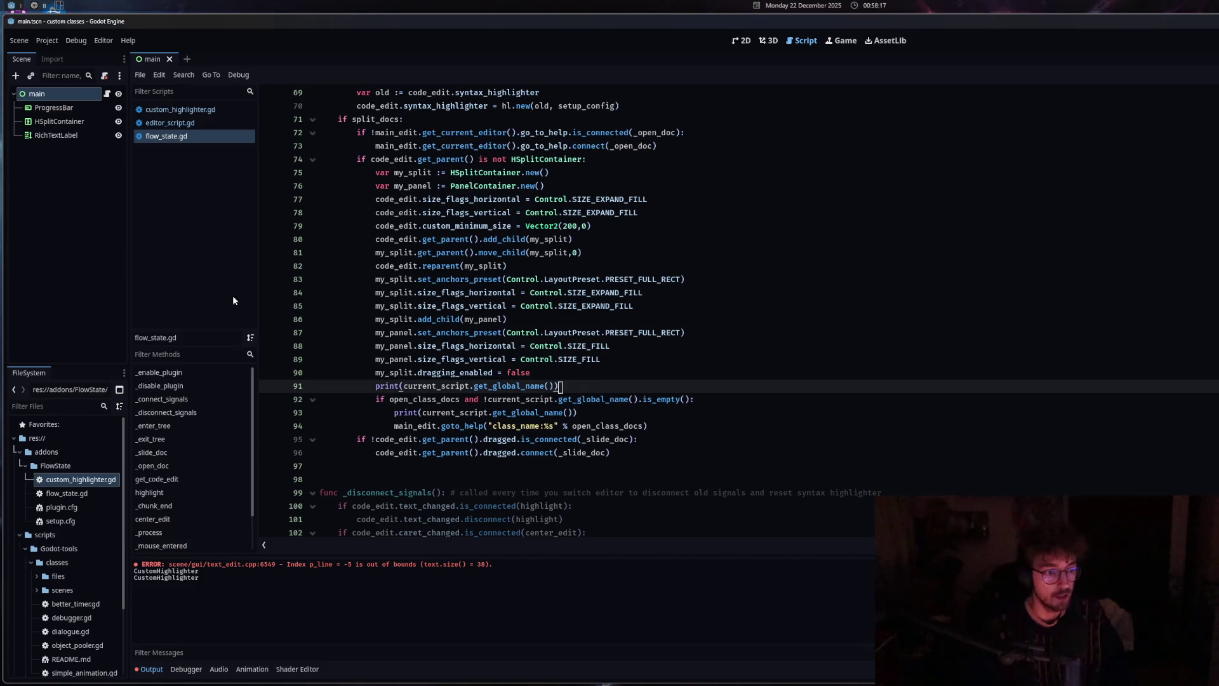
key(ctrl+alt+k)
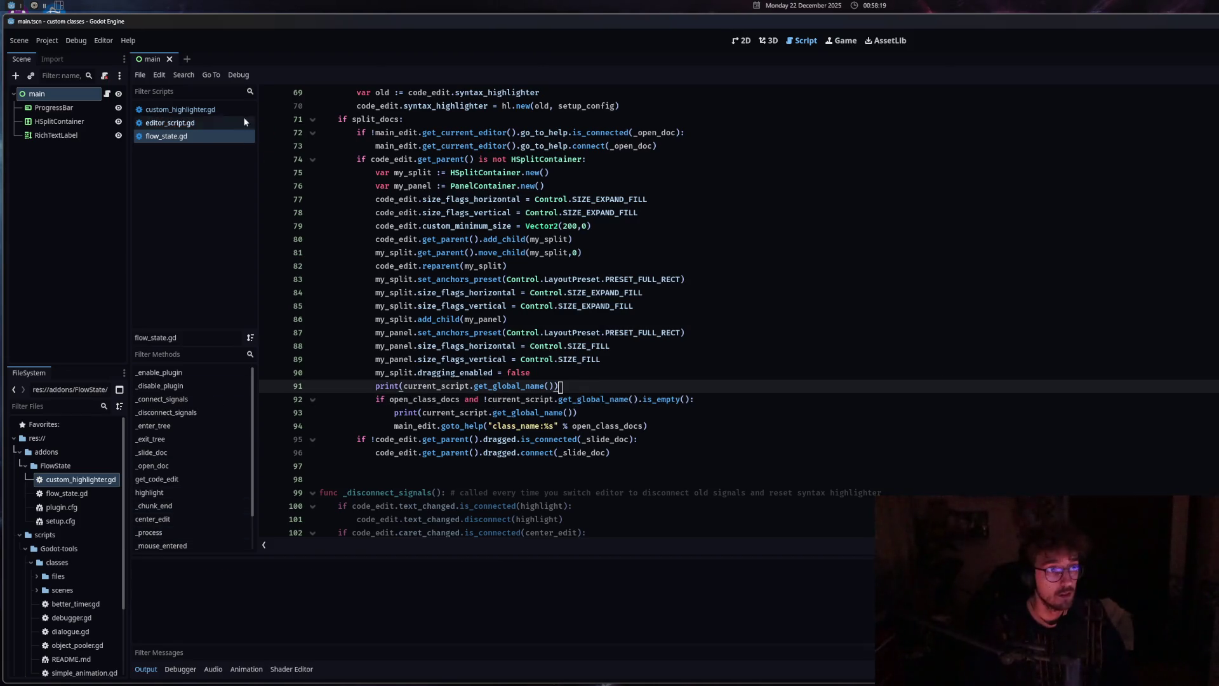
Open custom_highlighter.gd to trigger the check, then return to flow_state.gd
double_click(75, 480)
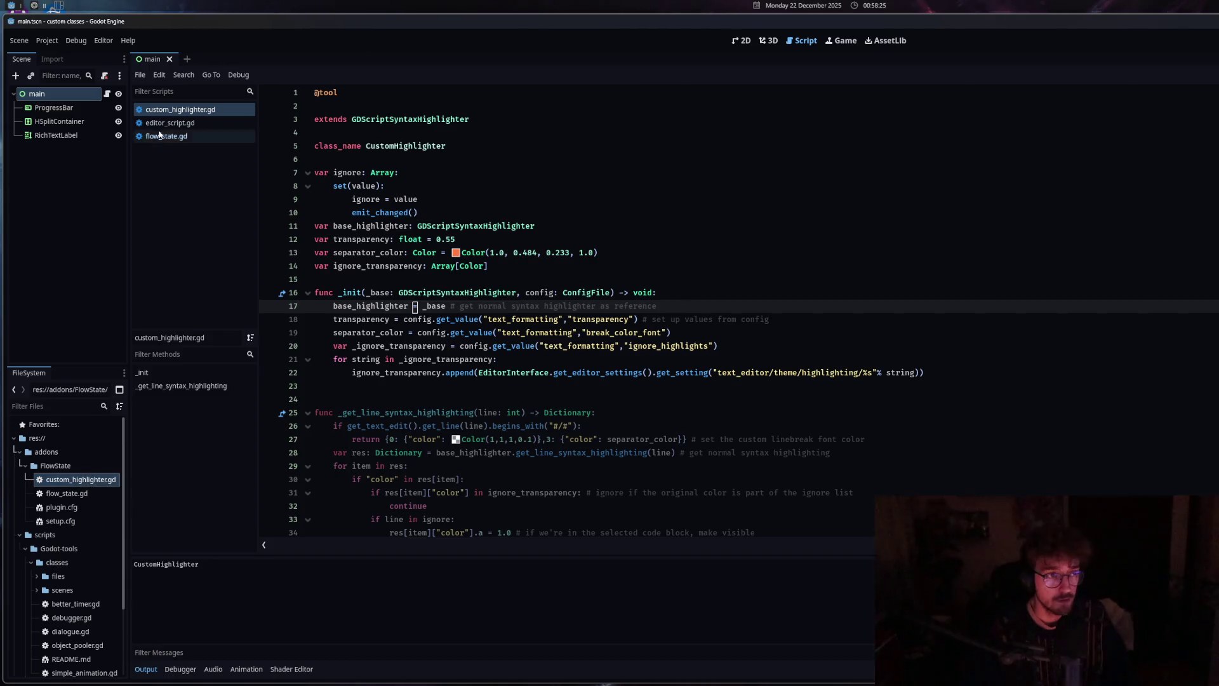
click(181, 137)
click(182, 124)
click(181, 138)
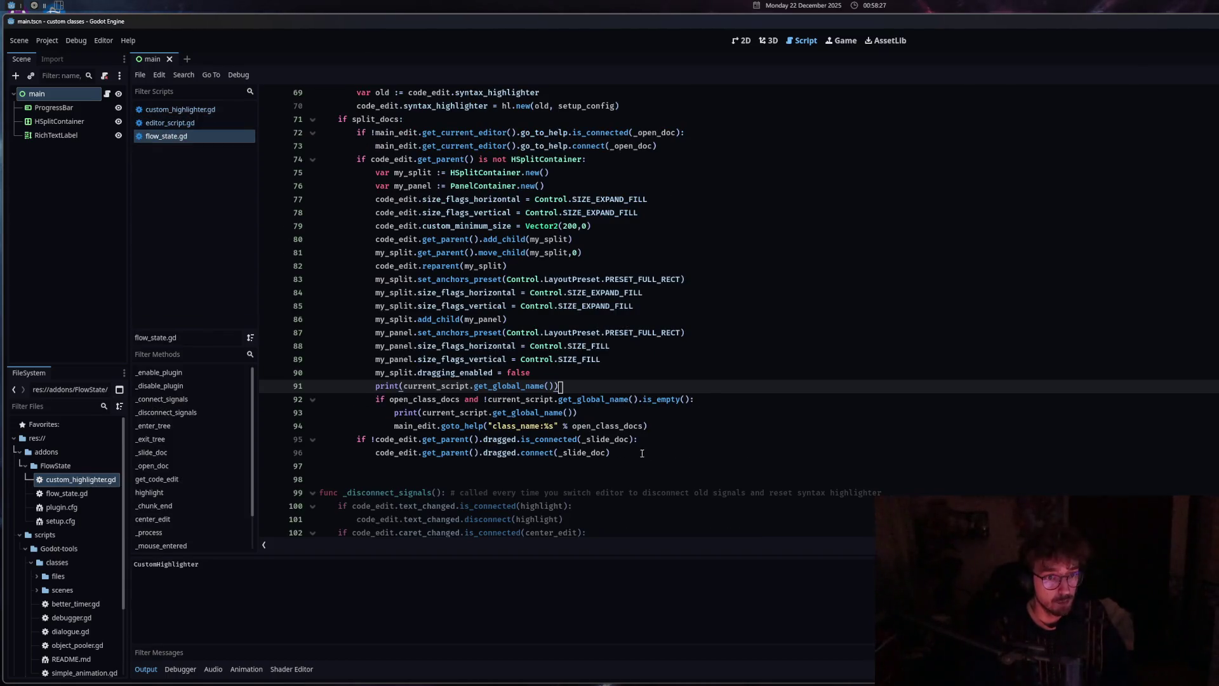
Inspect the get_global_name call and its documentation on lines 91–92
drag(576, 391, 438, 386)
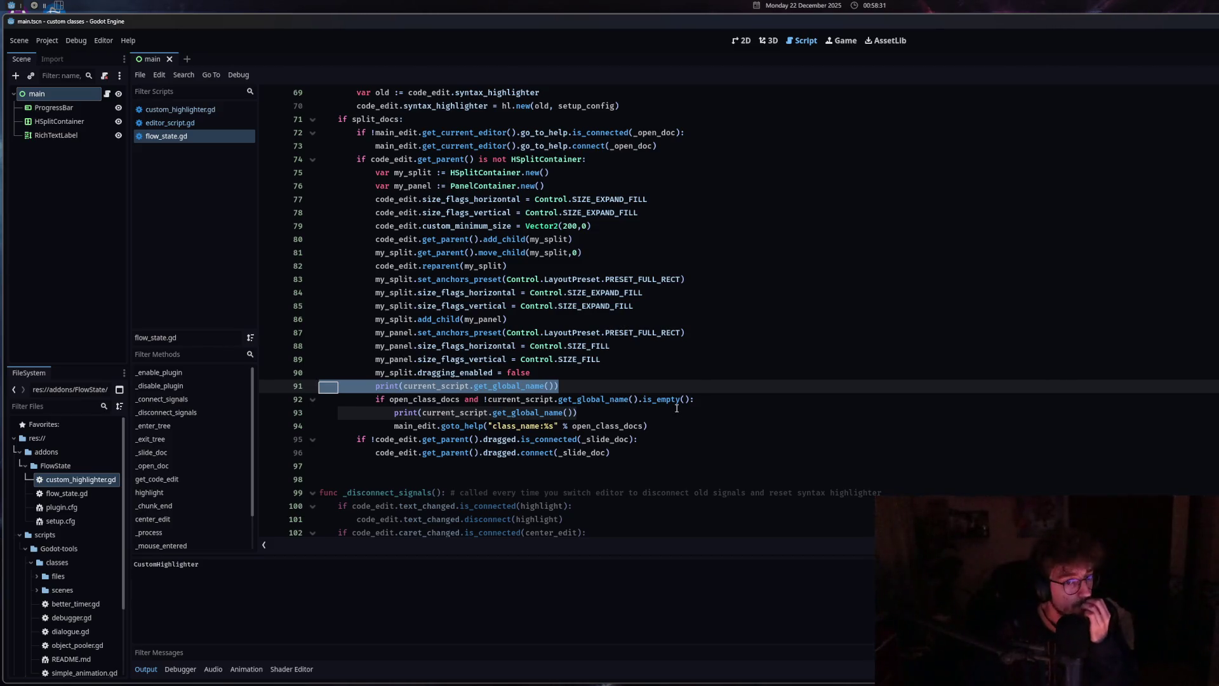
click(527, 398)
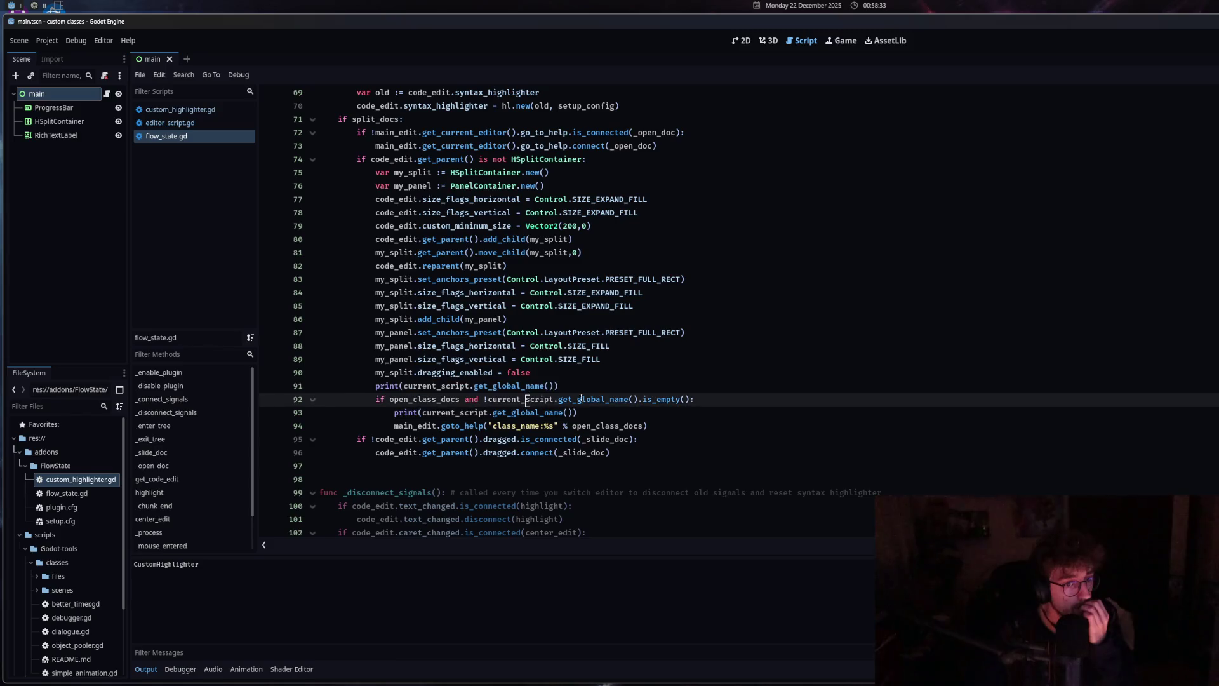
mouse_move(590, 398)
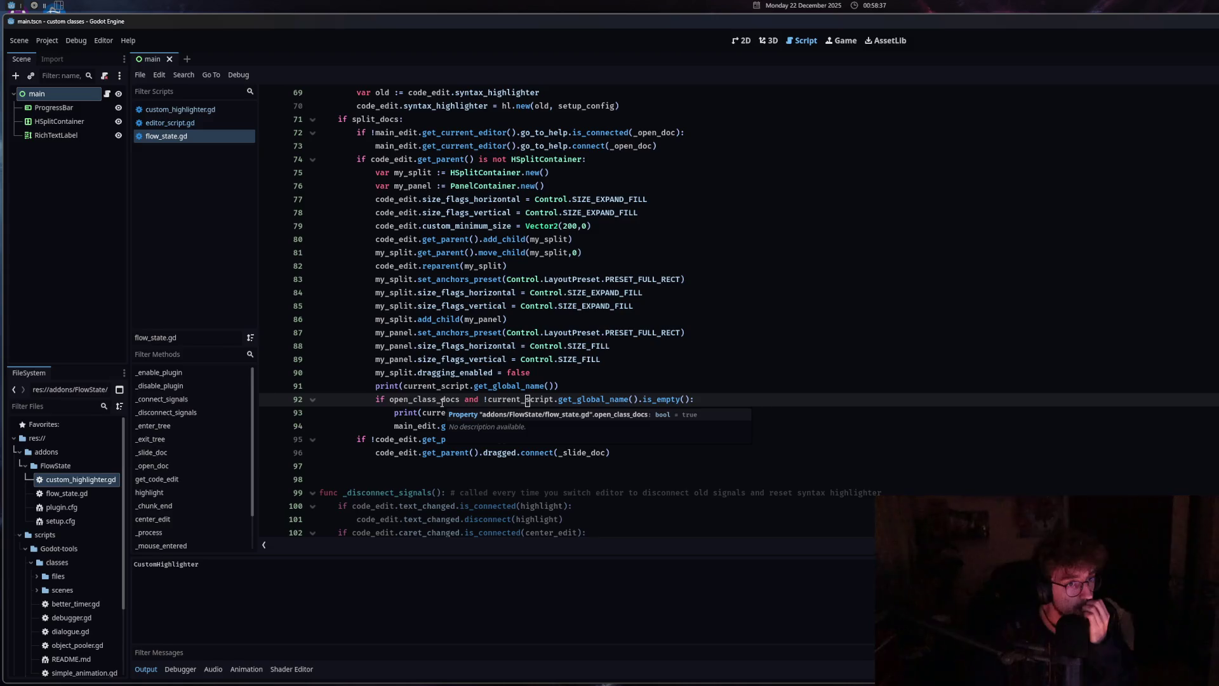
scroll(572, 312, up, 15)
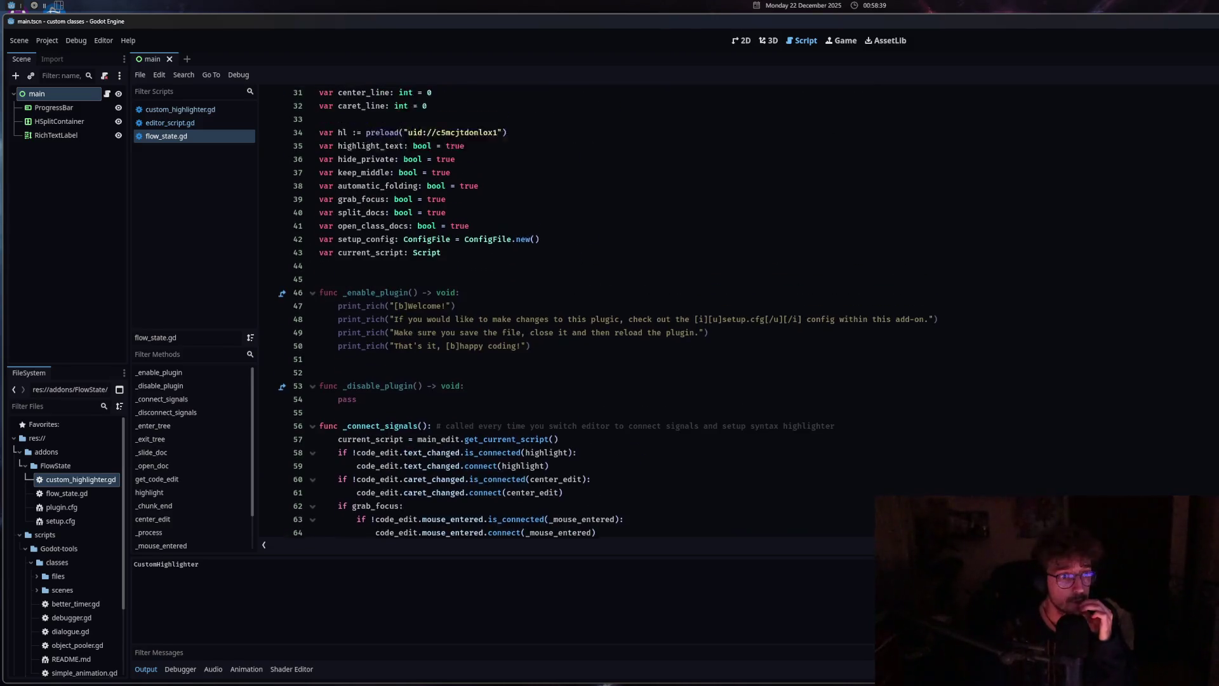
scroll(572, 311, down, 20)
scroll(502, 348, up, 3)
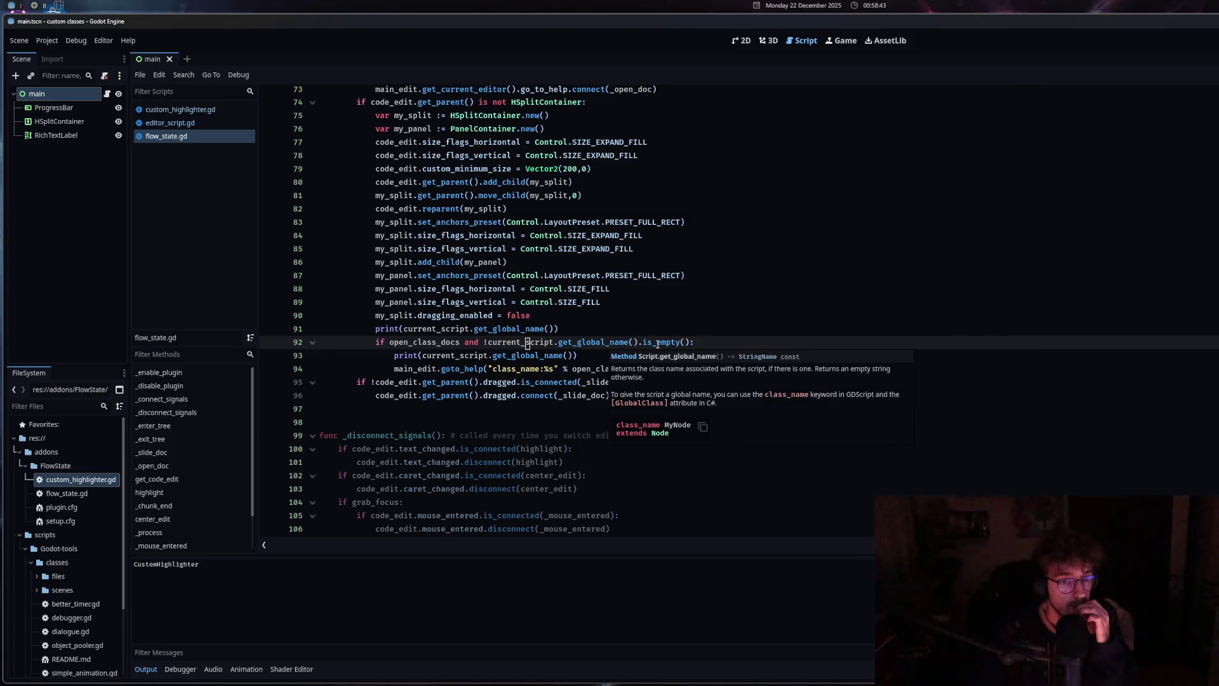
mouse_move(594, 341)
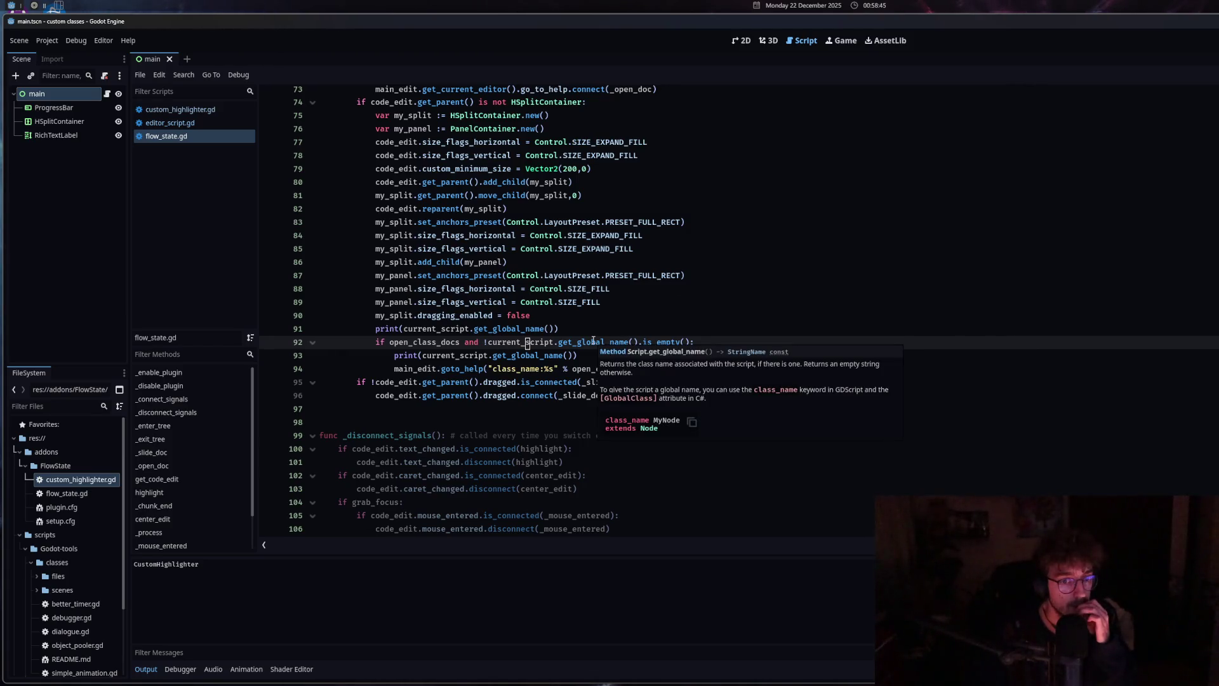
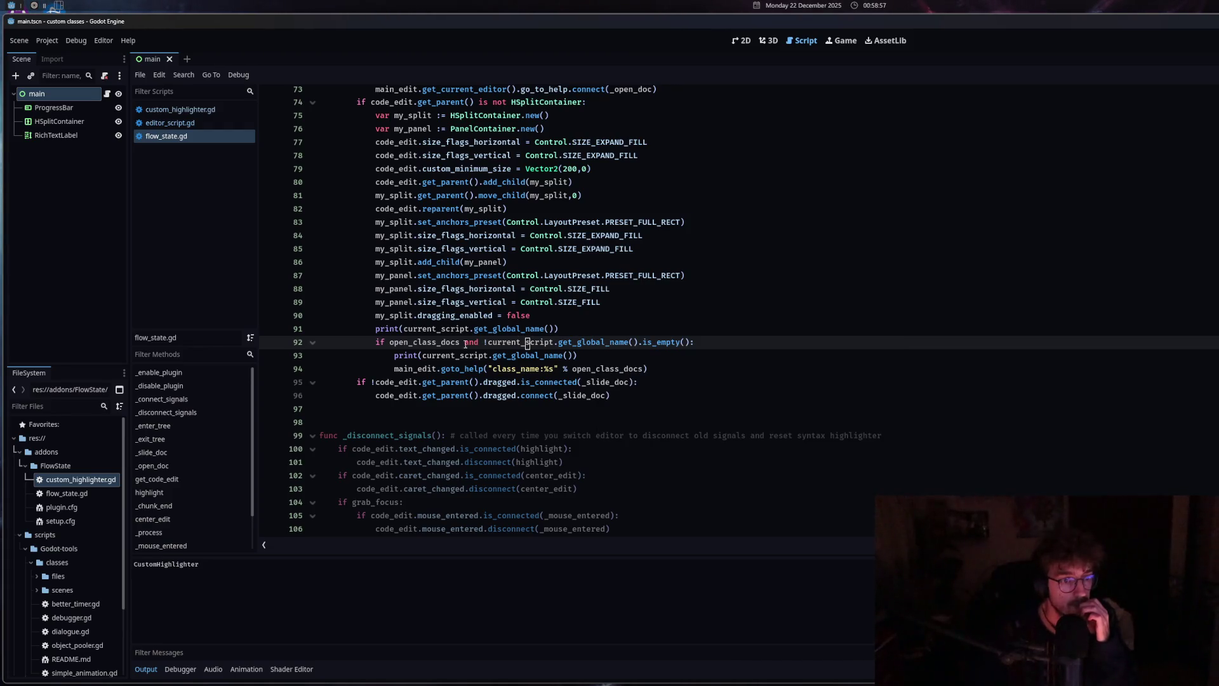
Delete the print line and the global-name condition above the docs check, then save flow_state.gd
click(580, 333)
drag(579, 333, 316, 330)
key(BackSpace)
key(BackSpace)
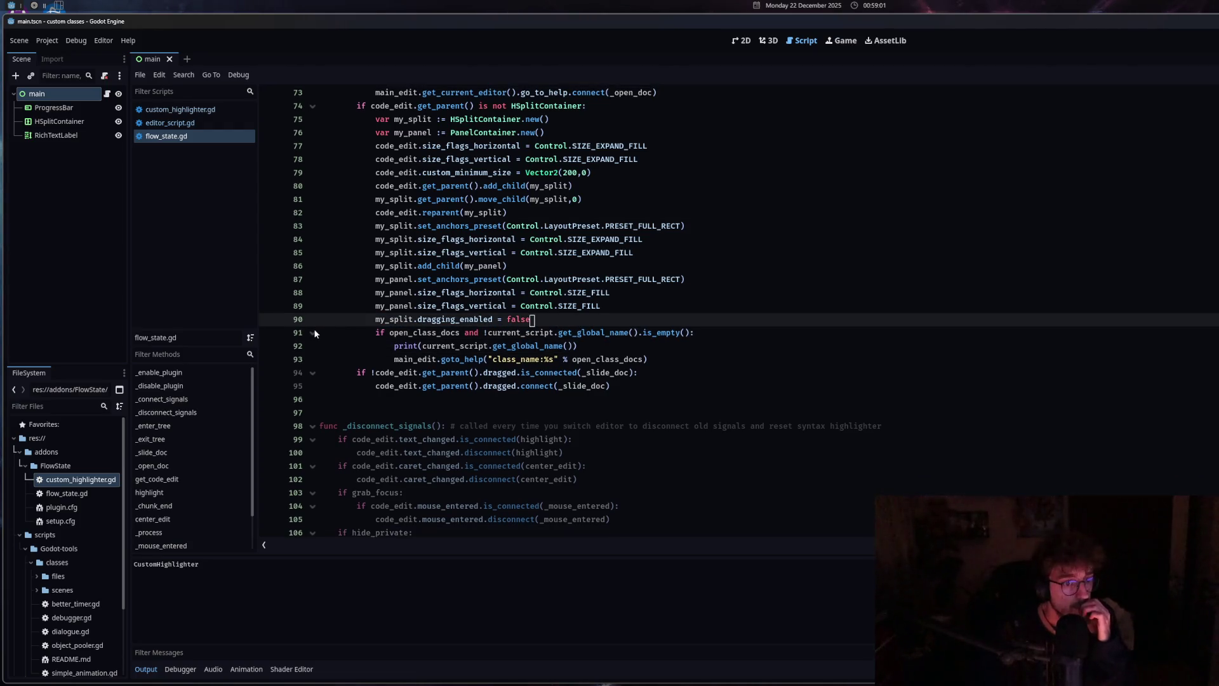
drag(692, 333, 451, 335)
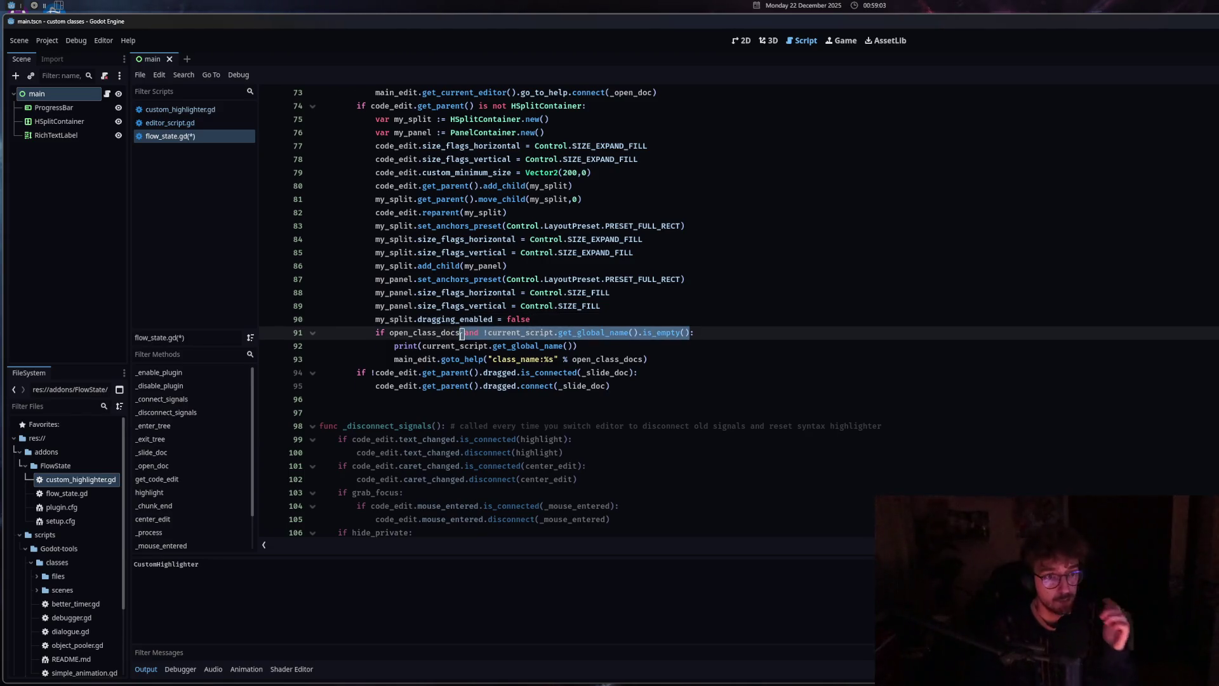
key(BackSpace)
key(ctrl+s)
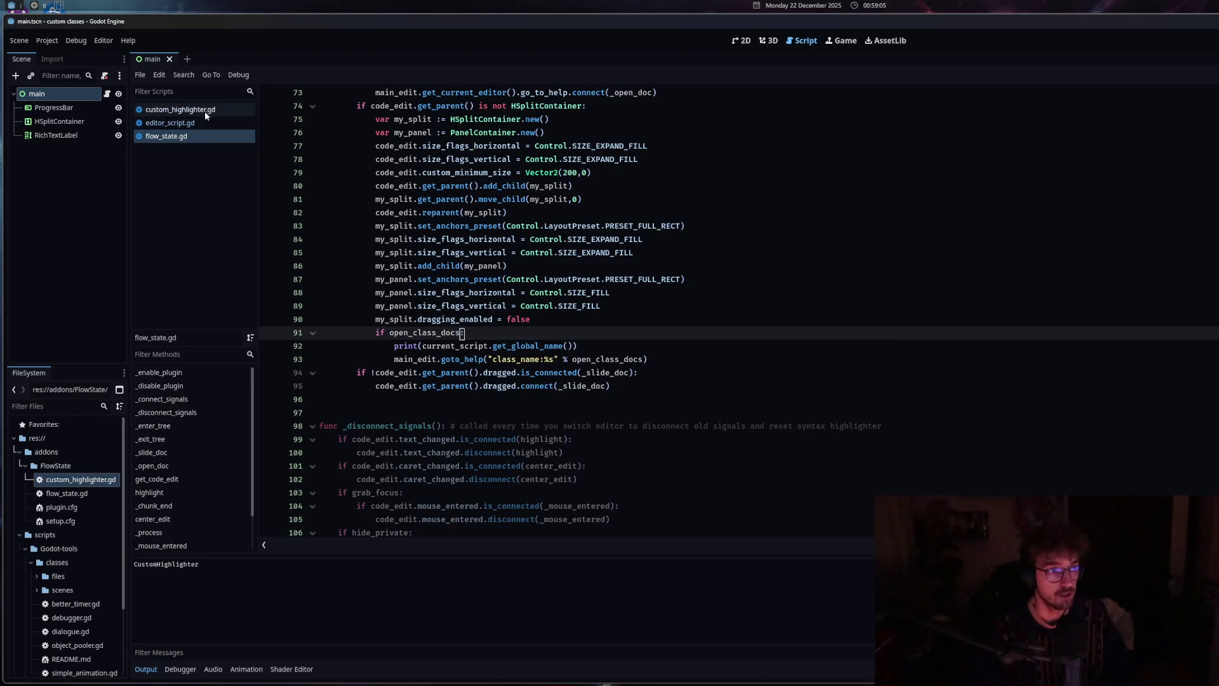
Close custom_highlighter.gd, reopen it from the project files, then close it again
middle_click(205, 111)
click(76, 485)
double_click(76, 485)
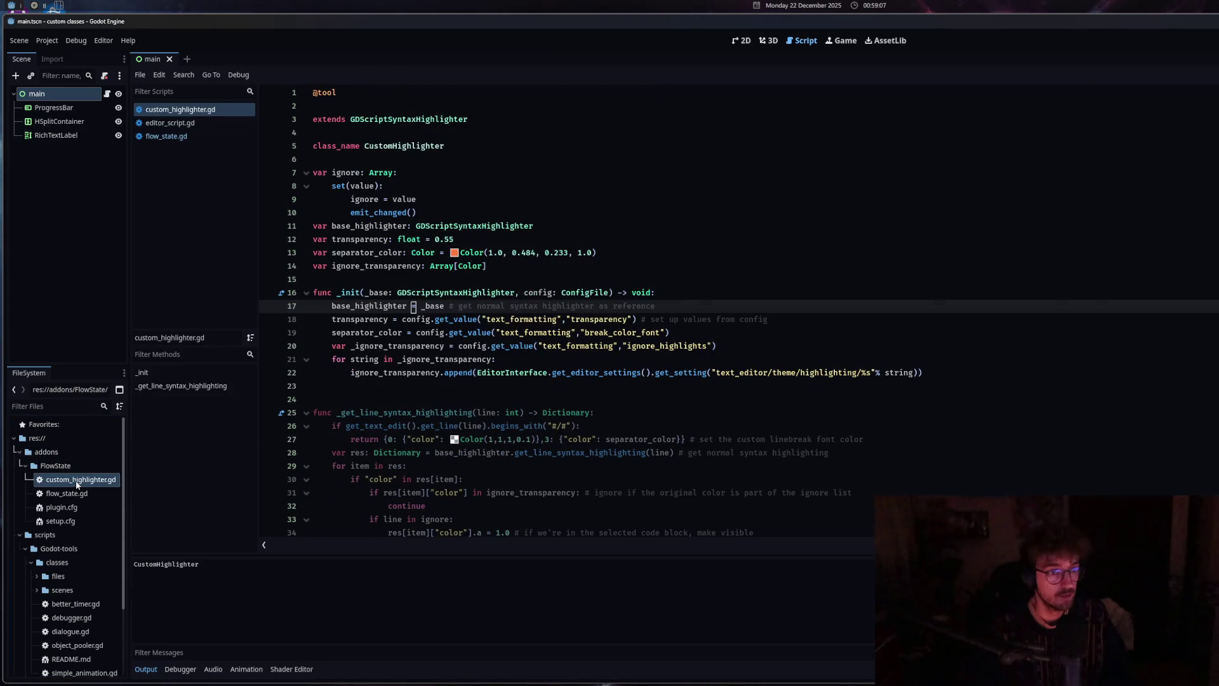
click(173, 138)
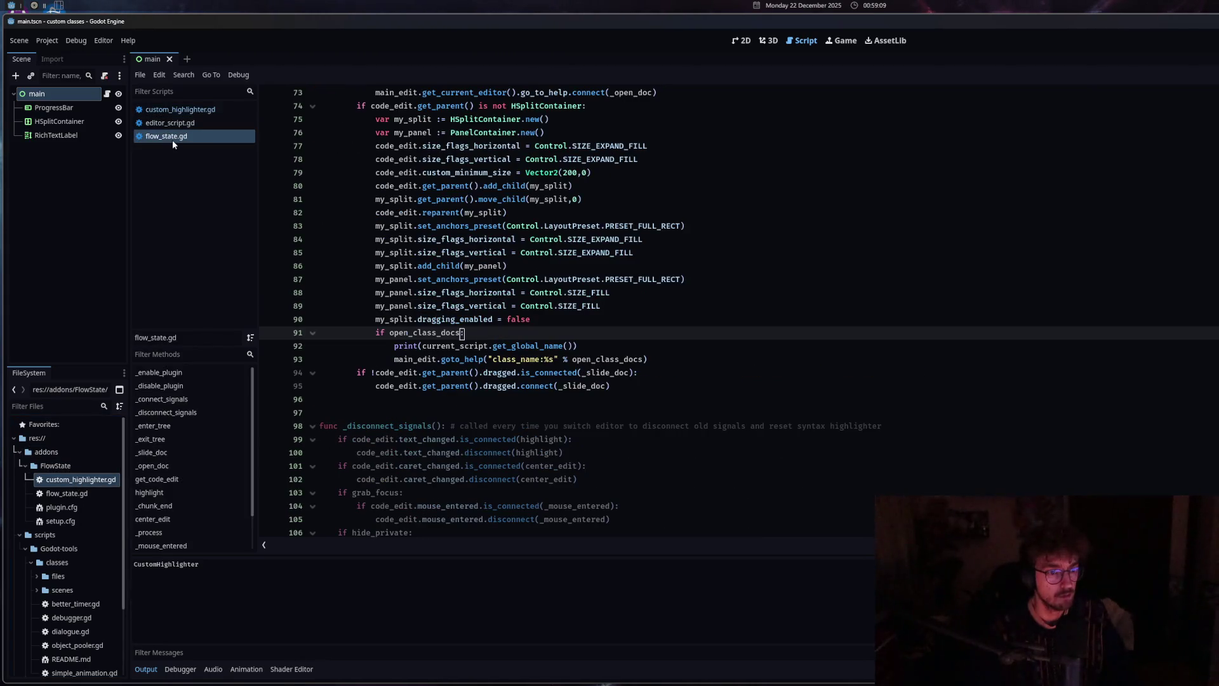
mouse_move(462, 361)
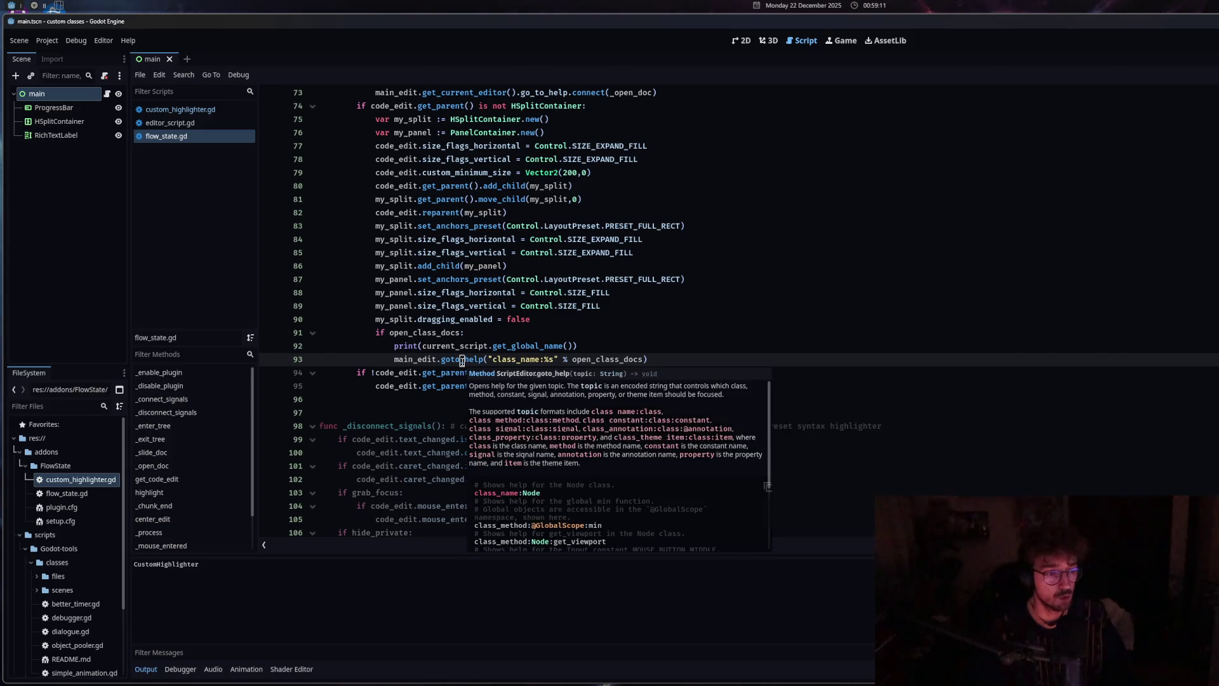
click(188, 109)
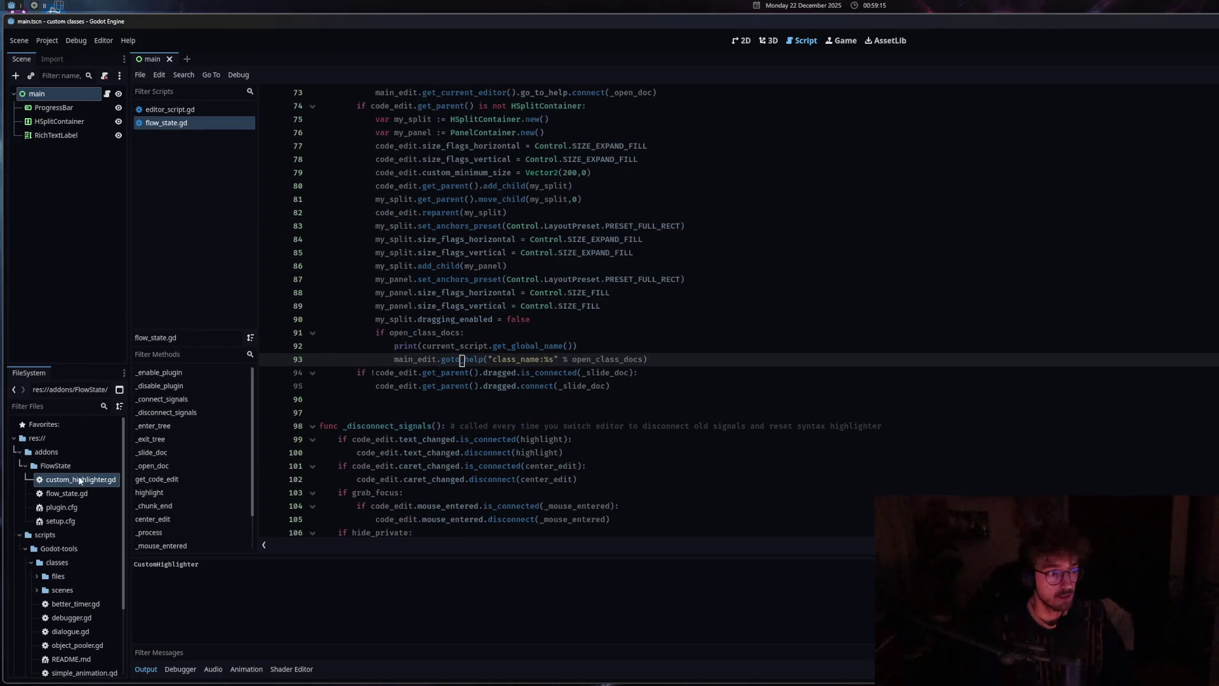
double_click(80, 481)
middle_click(197, 109)
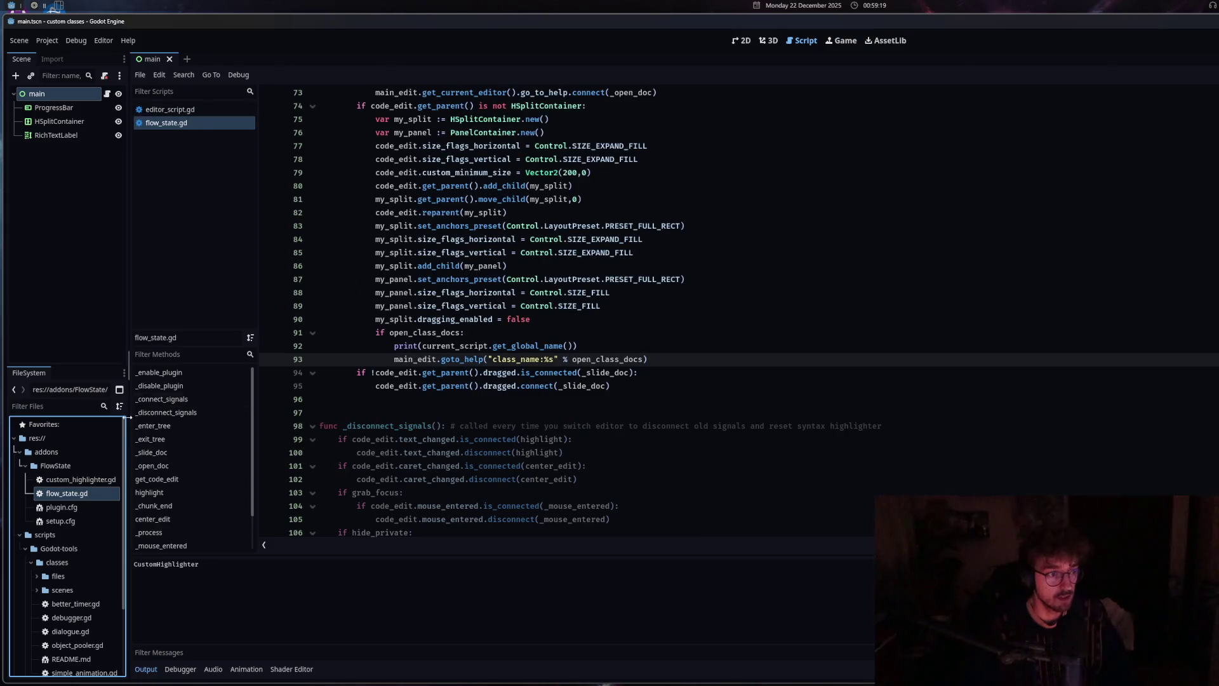
Back in flow_state.gd, restore the deleted global-name condition with undo
click(214, 107)
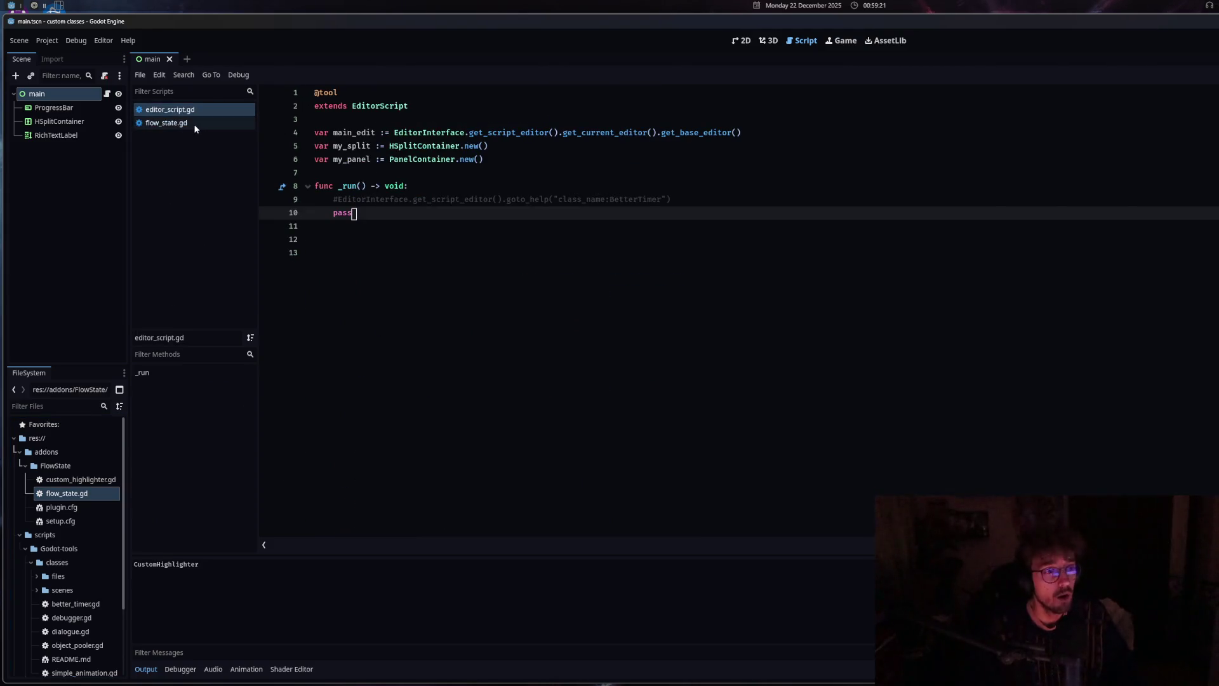
click(193, 124)
key(ctrl+z)
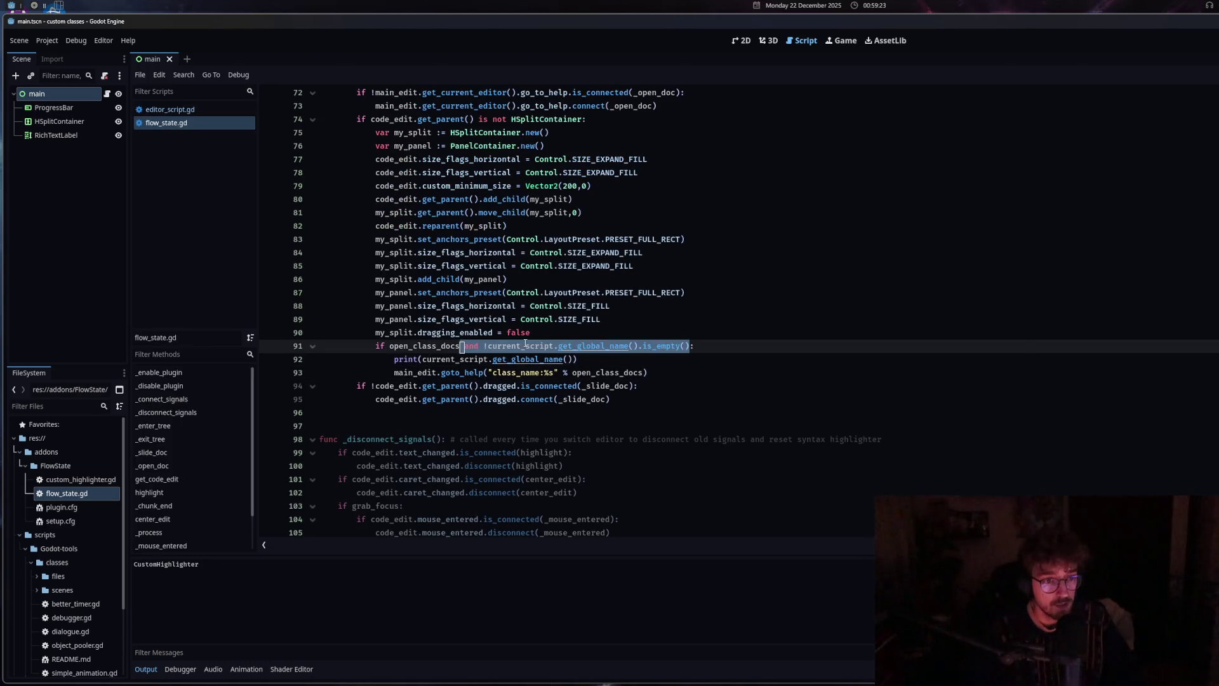
click(633, 358)
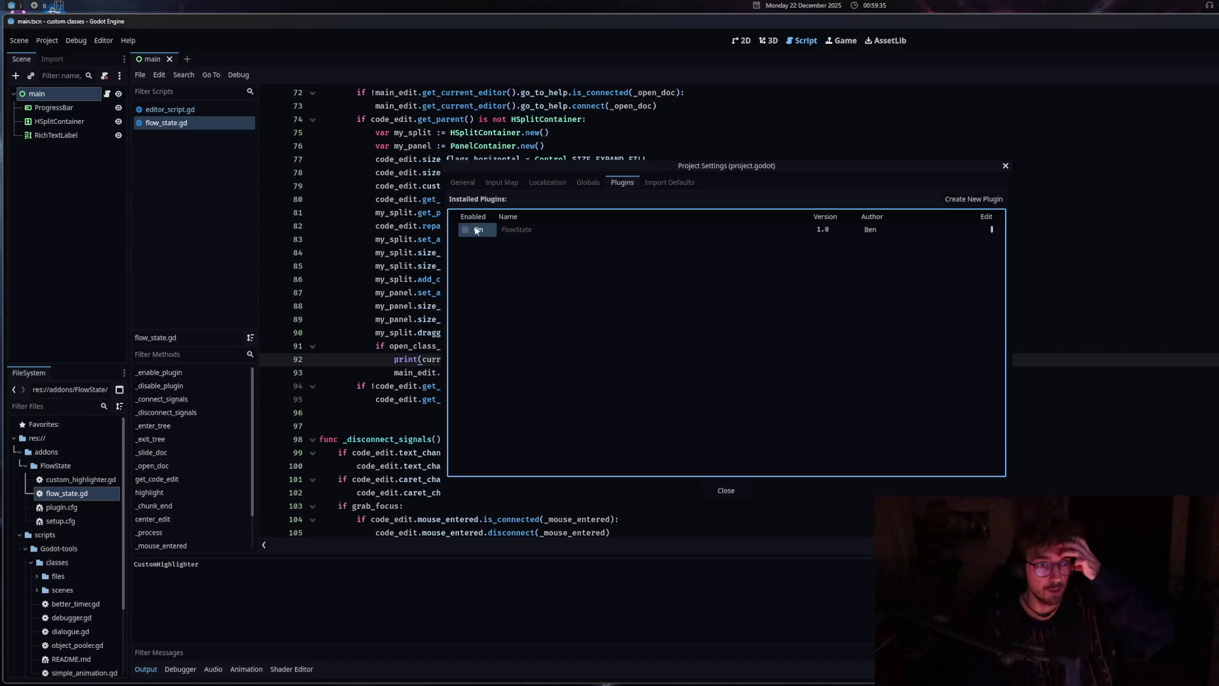
Enable the FlowState plugin, then reopen custom_highlighter.gd and return to flow_state.gd
click(476, 231)
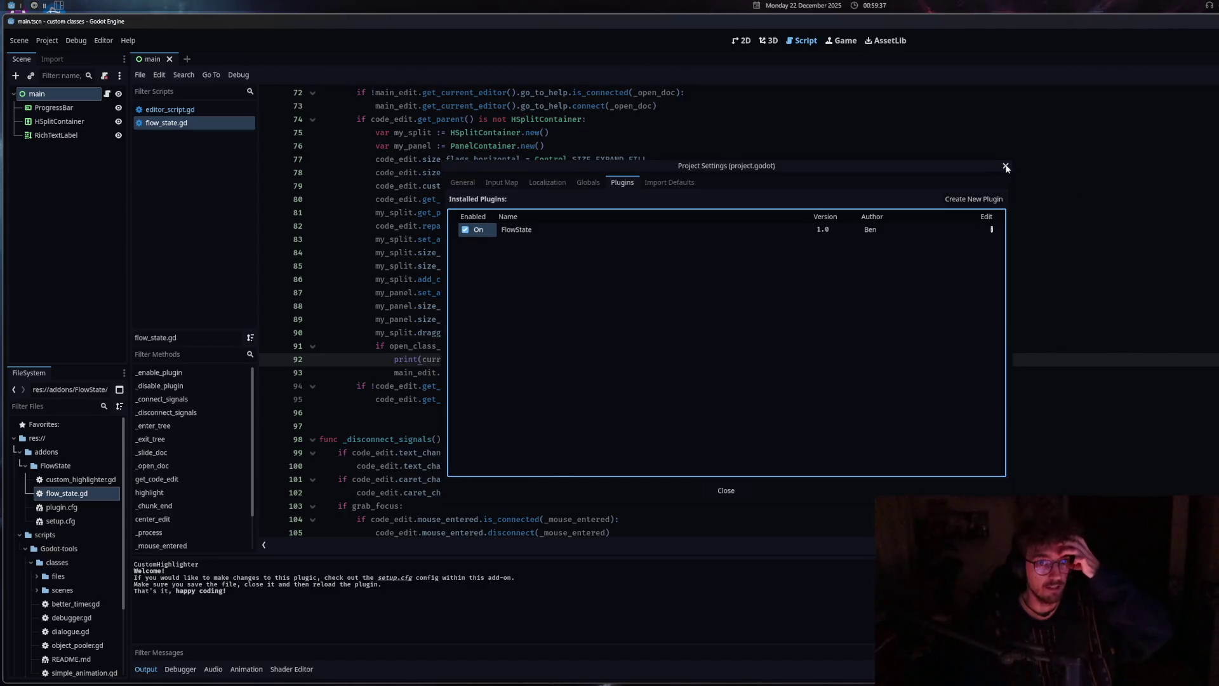
key(Escape)
double_click(75, 480)
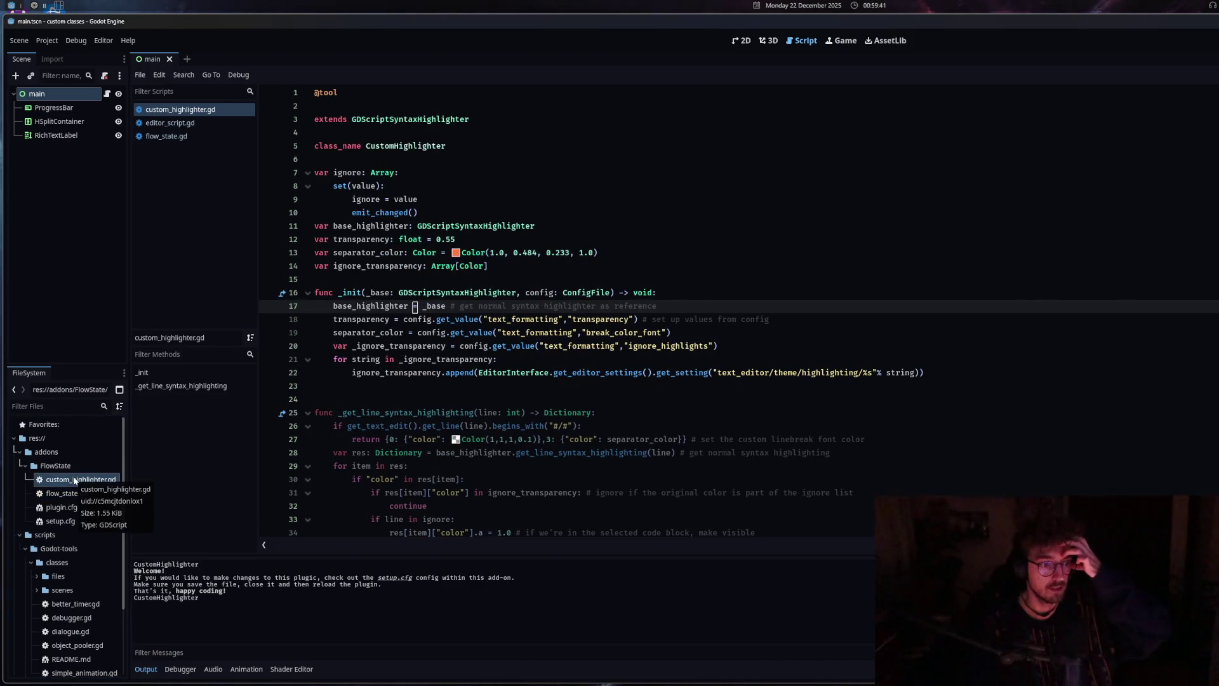
click(194, 126)
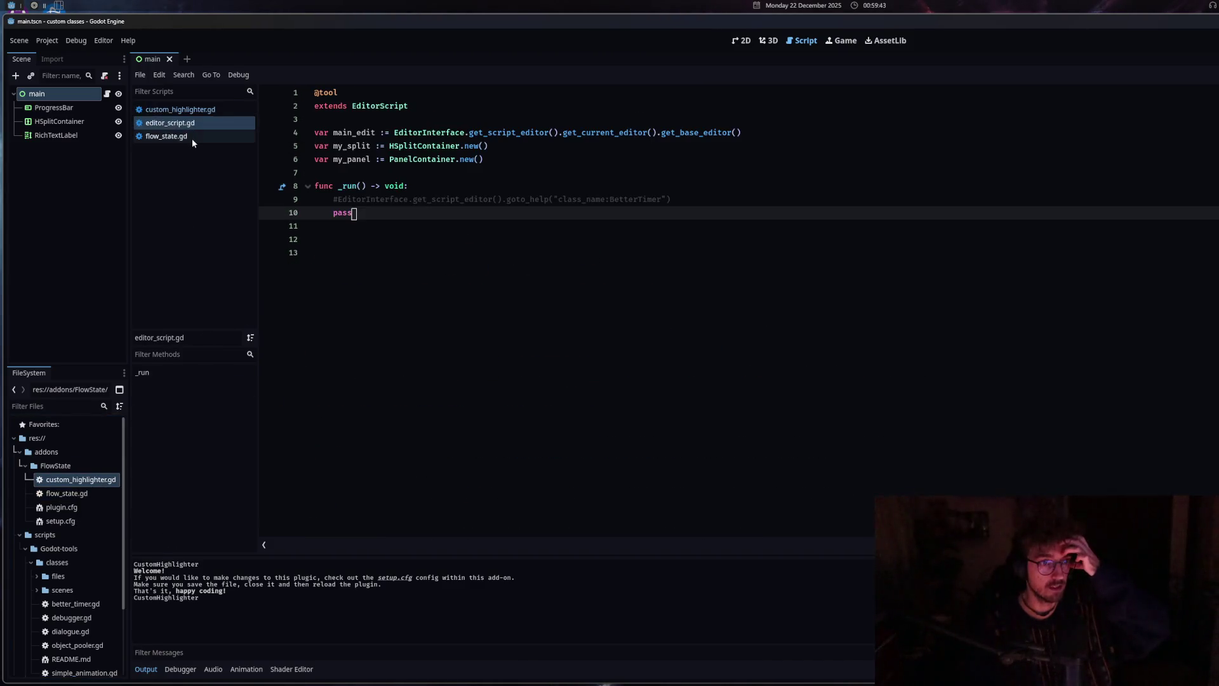
click(192, 139)
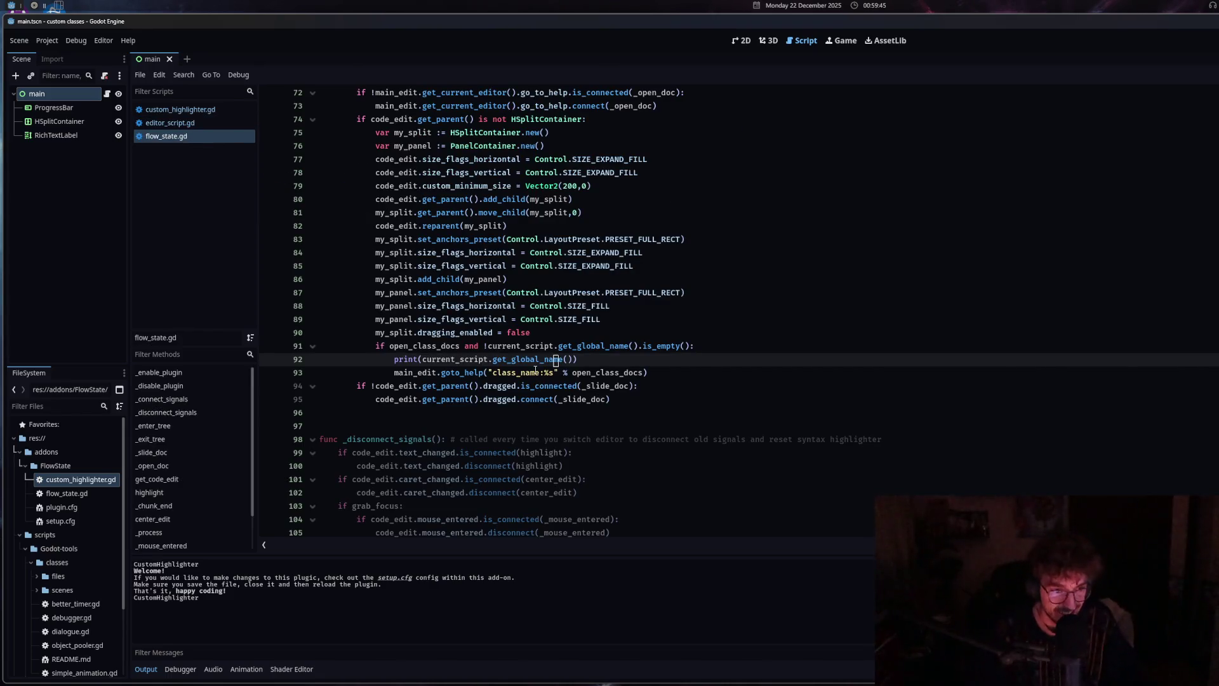
Inspect the print and goto_help lines 92–93, reopening custom_highlighter.gd in between
drag(579, 359, 395, 359)
drag(635, 373, 394, 373)
click(635, 373)
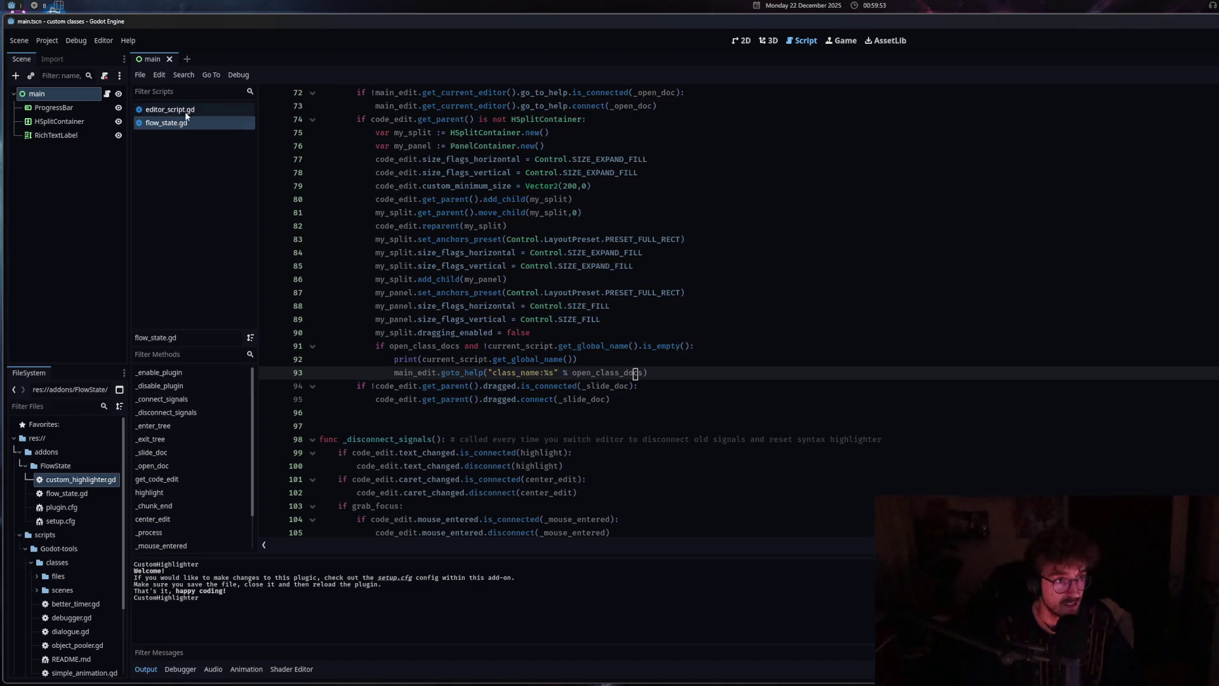
double_click(95, 481)
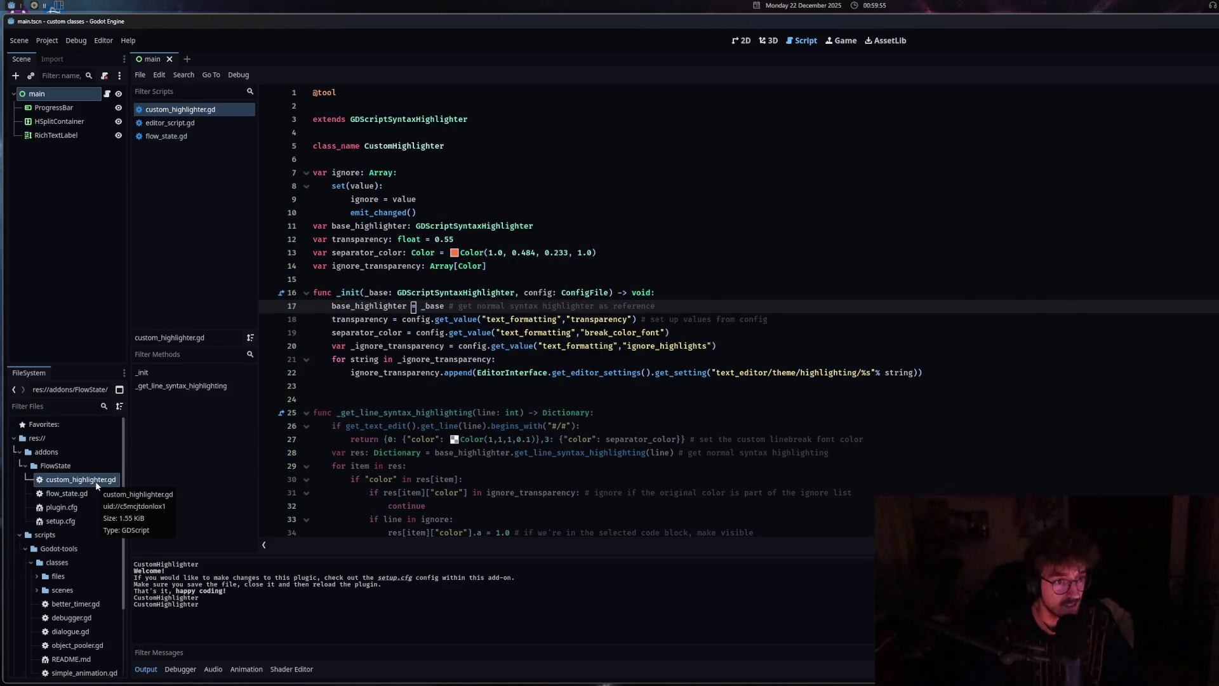
click(183, 126)
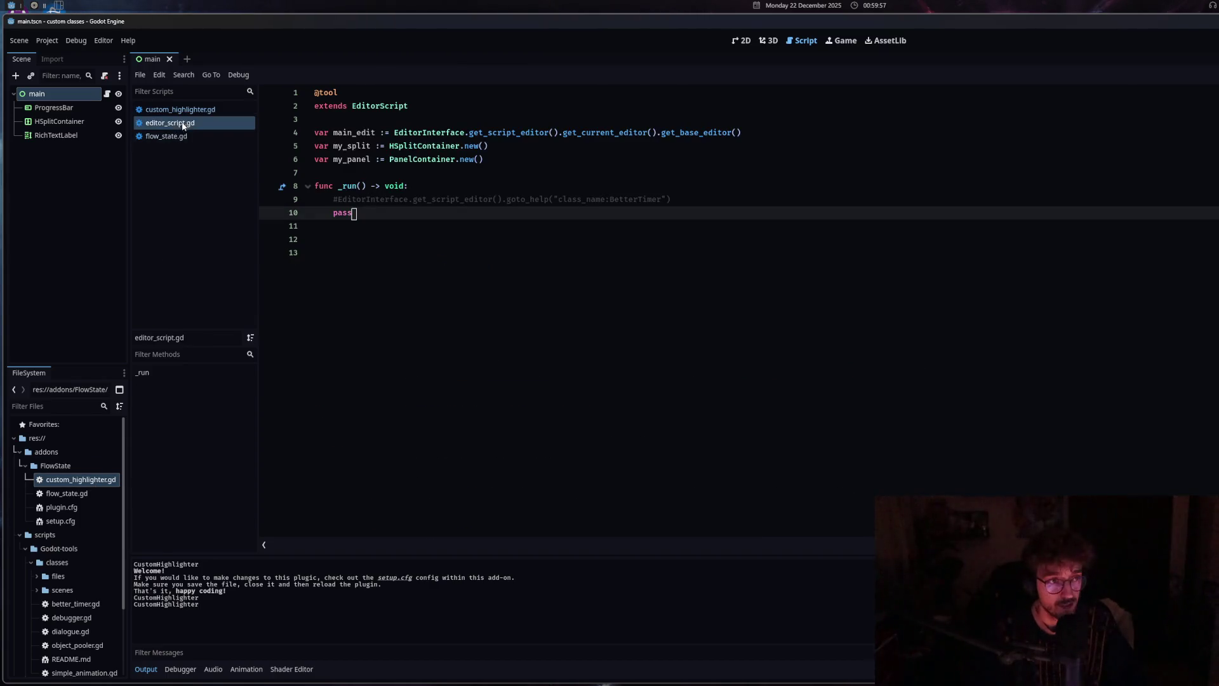
click(165, 136)
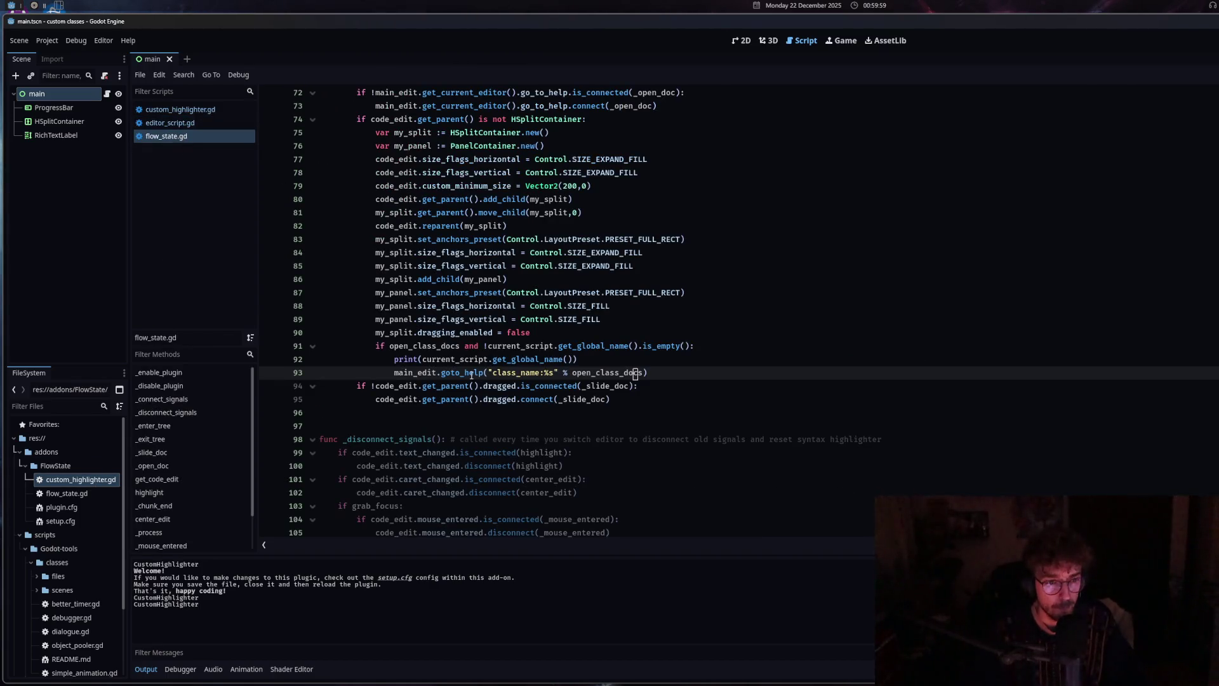
Duplicate the goto_help call on line 93 below itself
mouse_move(472, 375)
drag(394, 372, 652, 373)
key(ctrl+alt+Down)
scroll(571, 366, down, 1)
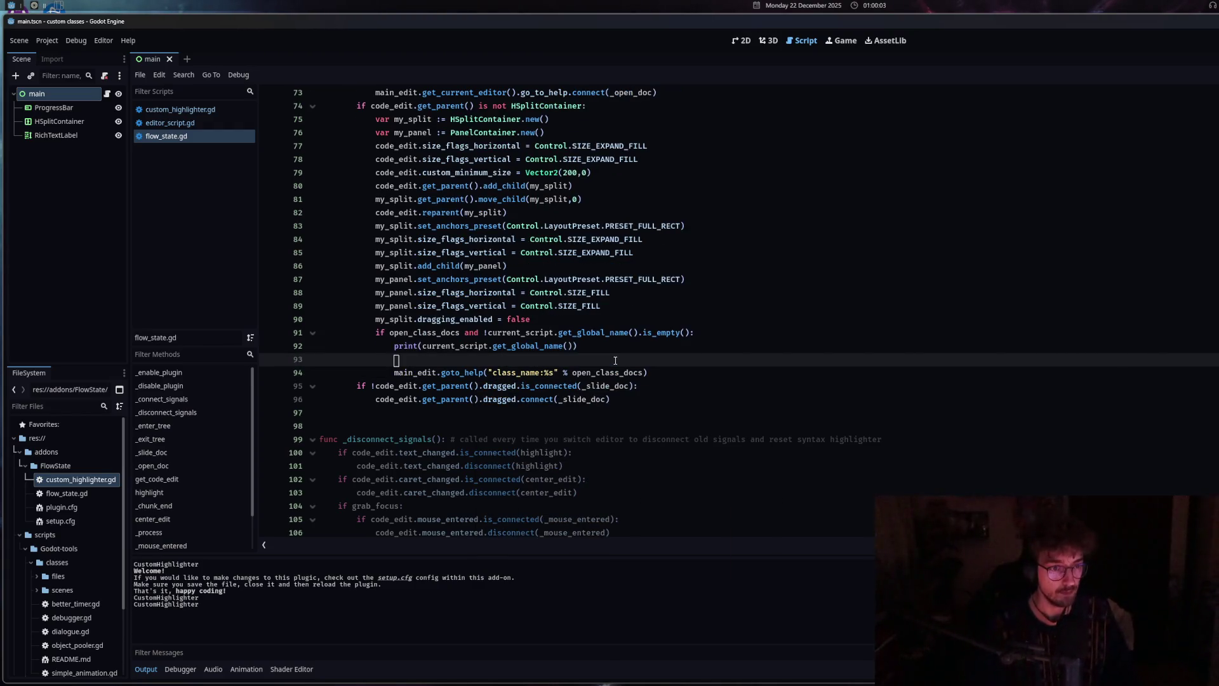
Strip the %s placeholder and the % open_class_docs argument from the goto_help line
click(544, 360)
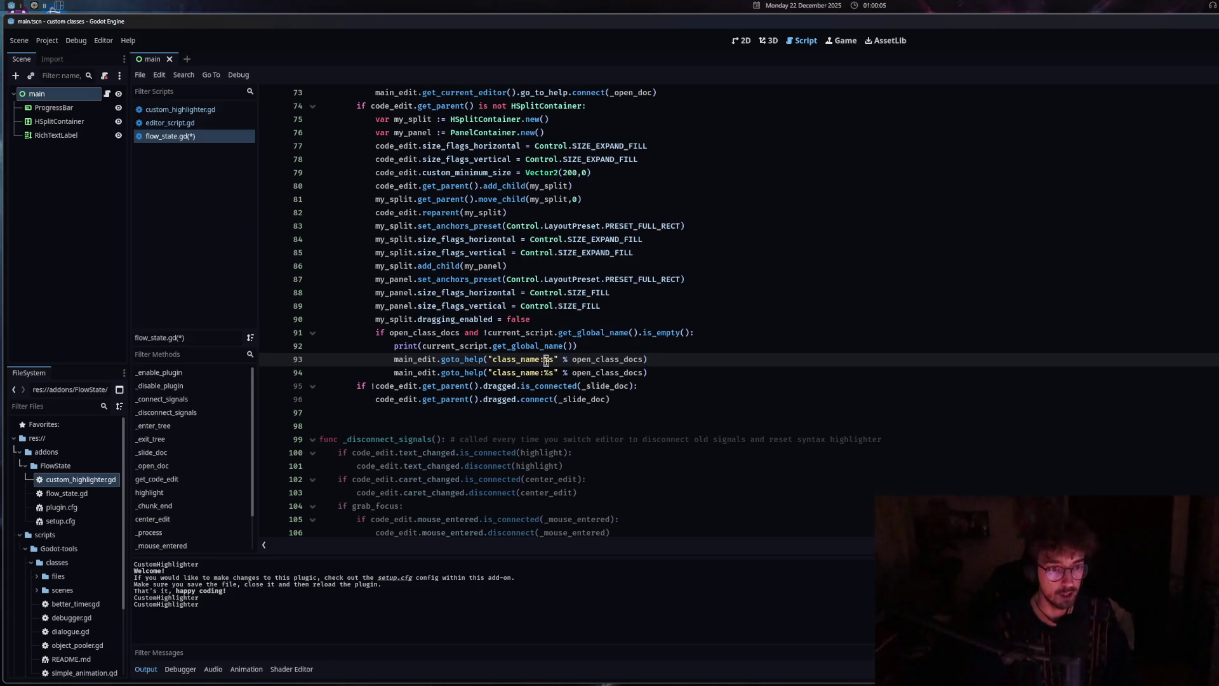
key(Delete)
key(Delete)
drag(633, 360, 550, 360)
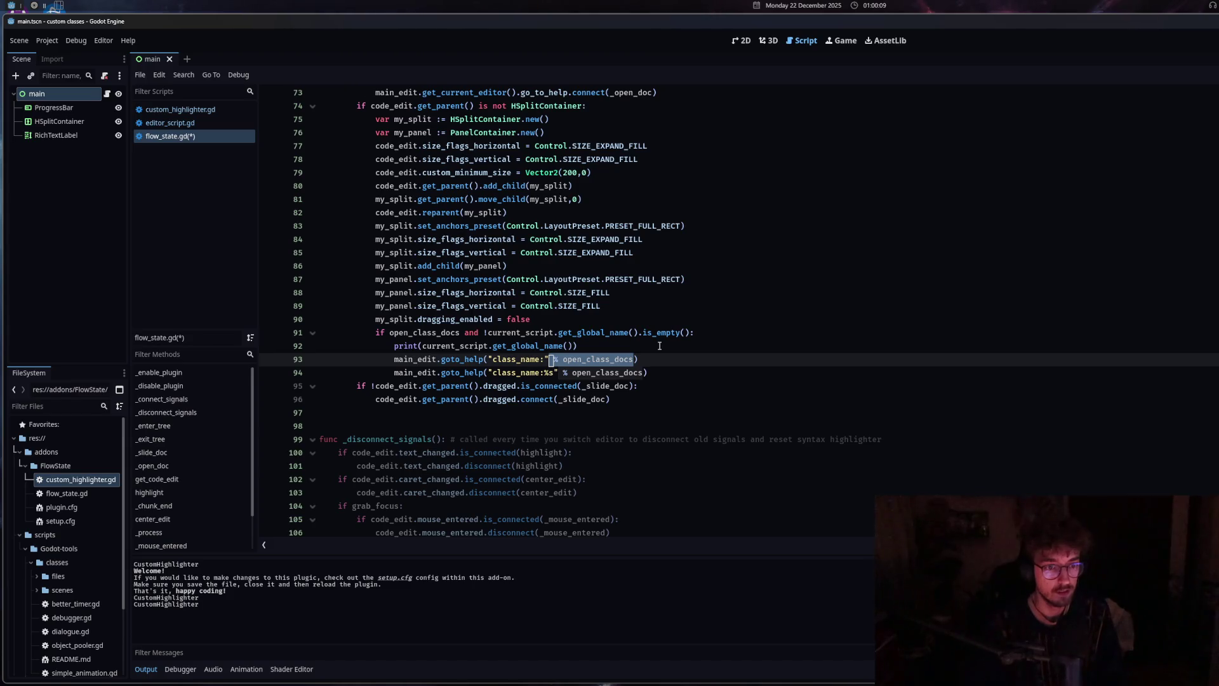
key(BackSpace)
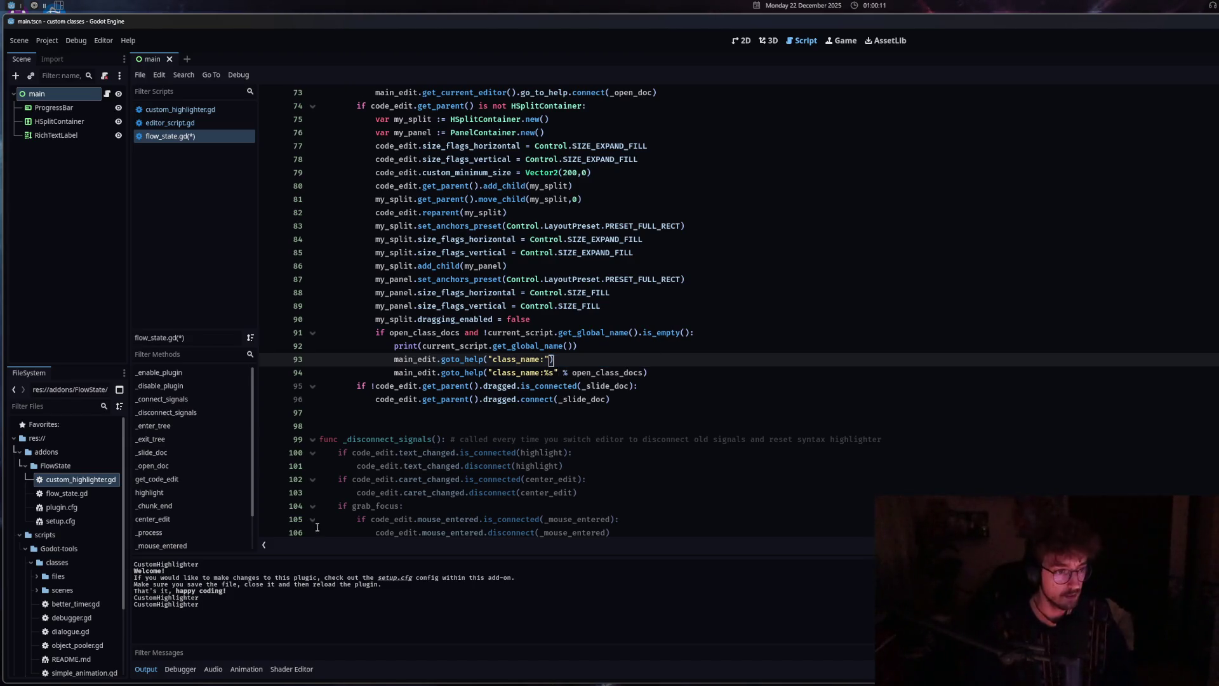
mouse_move(204, 597)
mouse_down()
mouse_move(136, 598)
mouse_move(185, 598)
mouse_up()
key(ctrl+c)
click(135, 601)
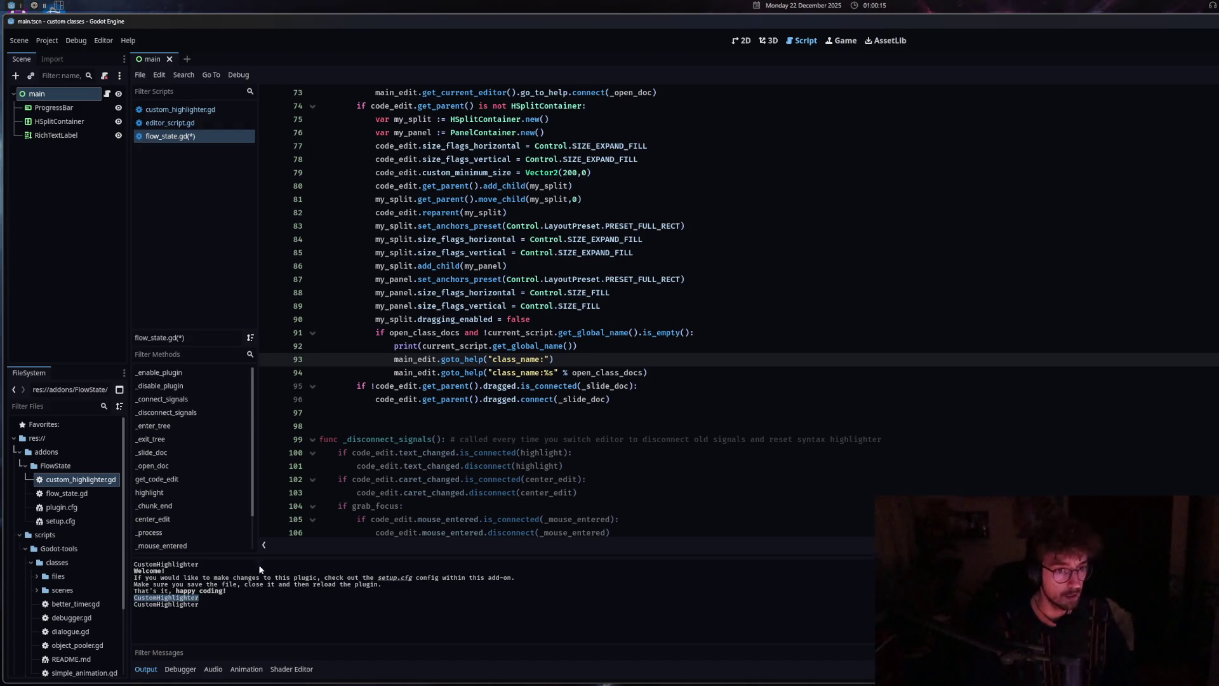
Save flow_state.gd, undoing the trial duplicates of line 93
click(544, 359)
key(ctrl+shift+d)
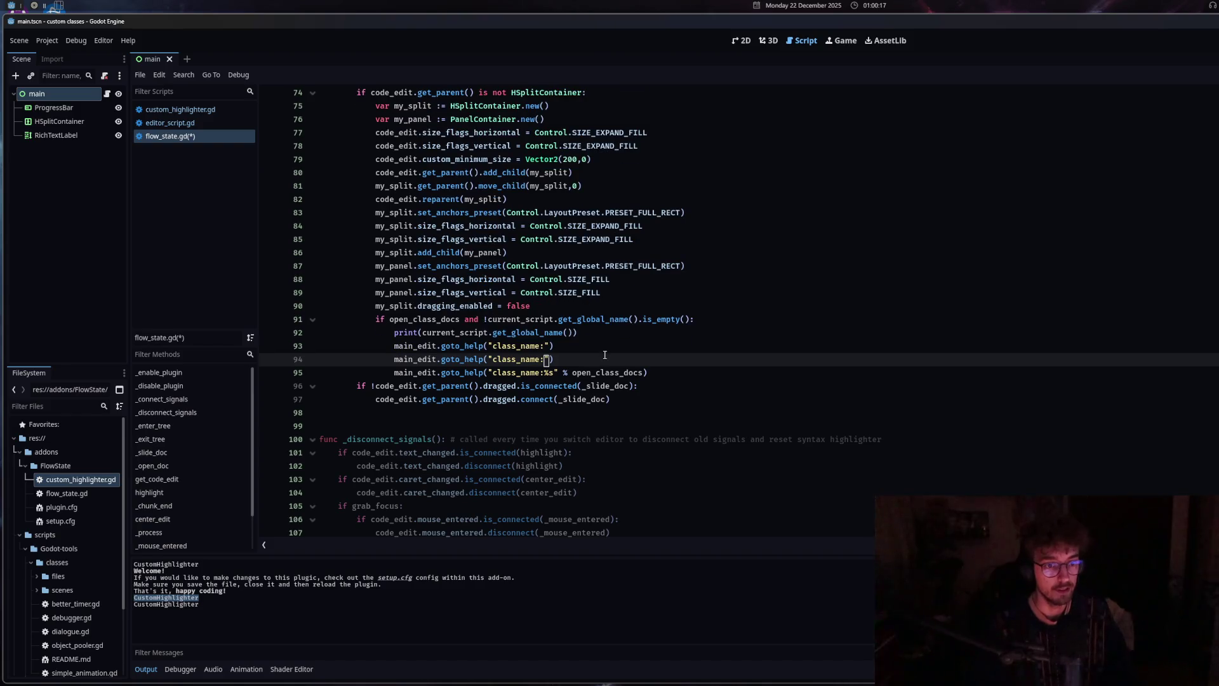
key(ctrl+z)
key(ctrl+s)
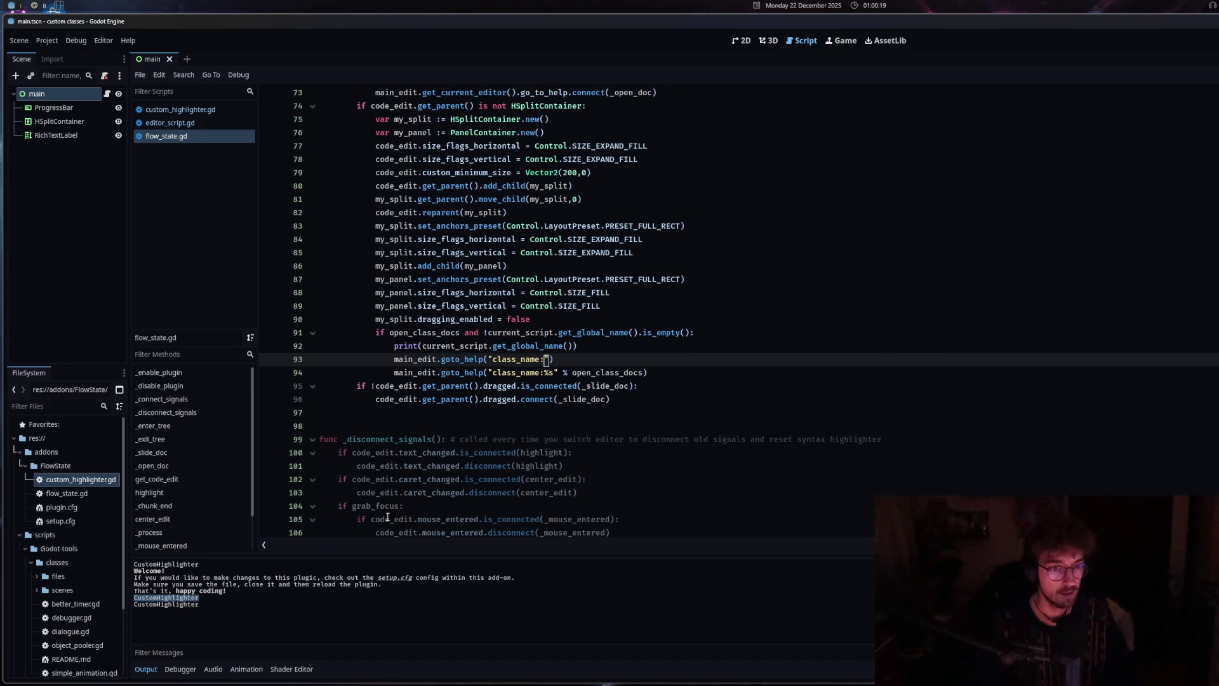
key(ctrl+shift+d)
key(ctrl+z)
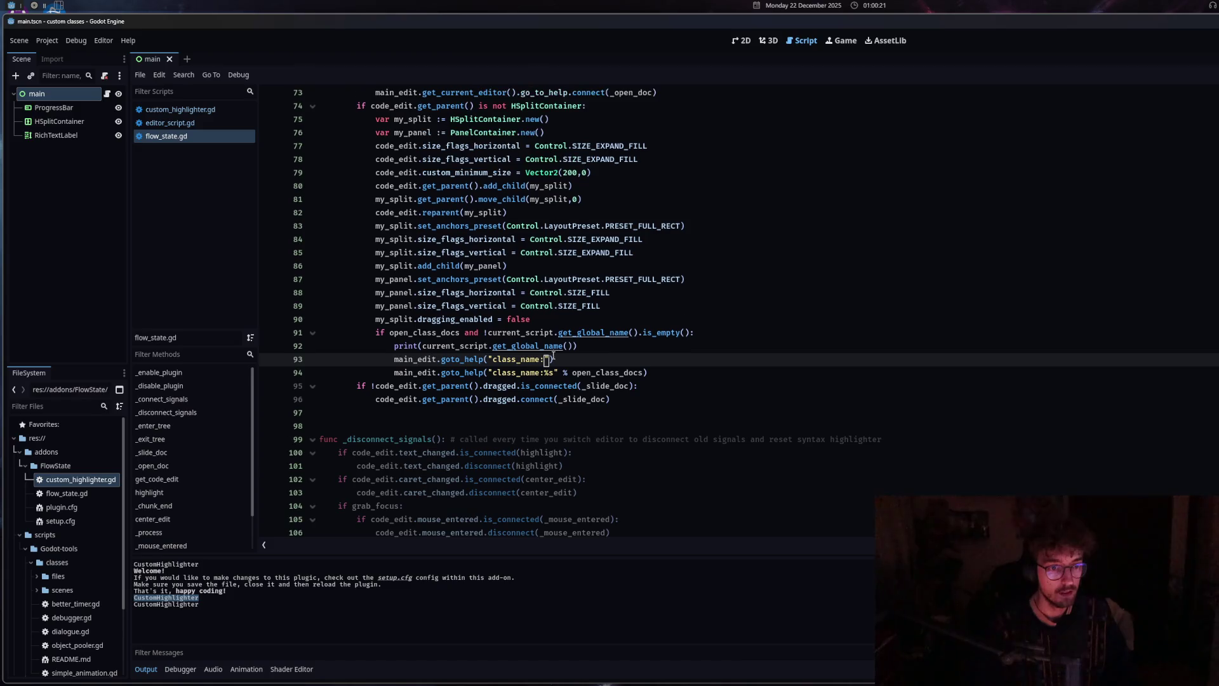
Hardcode 'class_name:CustomHighlighter' in the goto_help string, then open custom_highlighter.gd to show its docs
click(195, 599)
drag(195, 599, 134, 602)
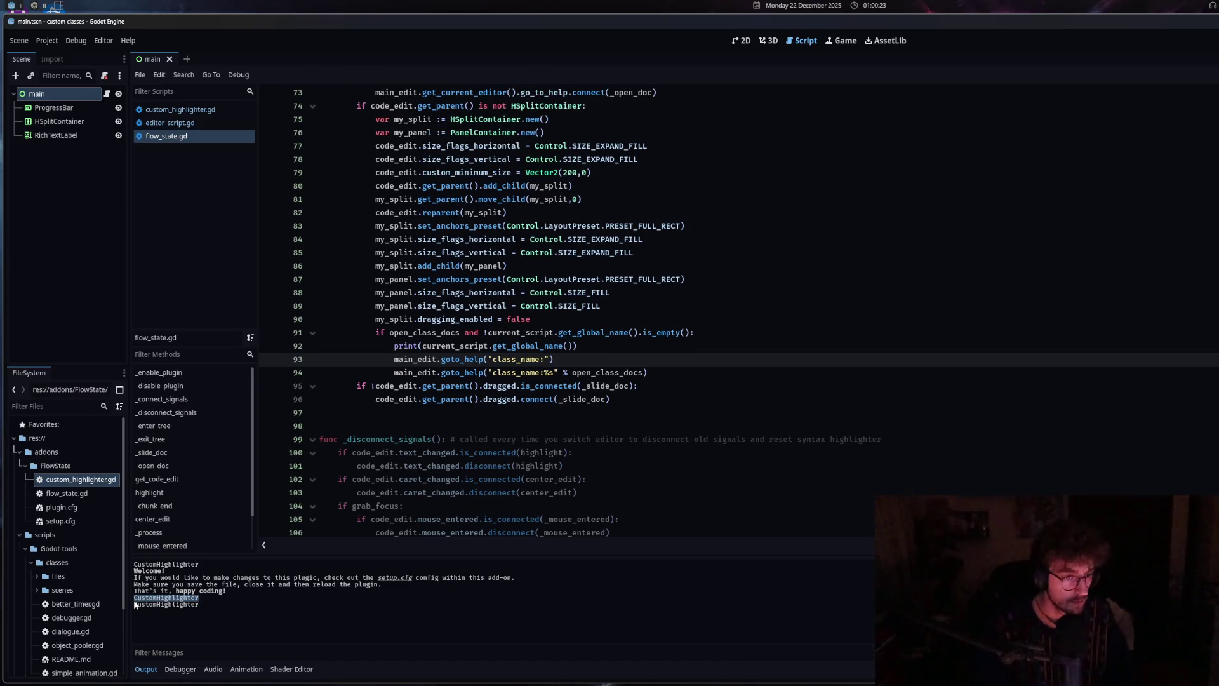
key(ctrl+v)
key(ctrl+z)
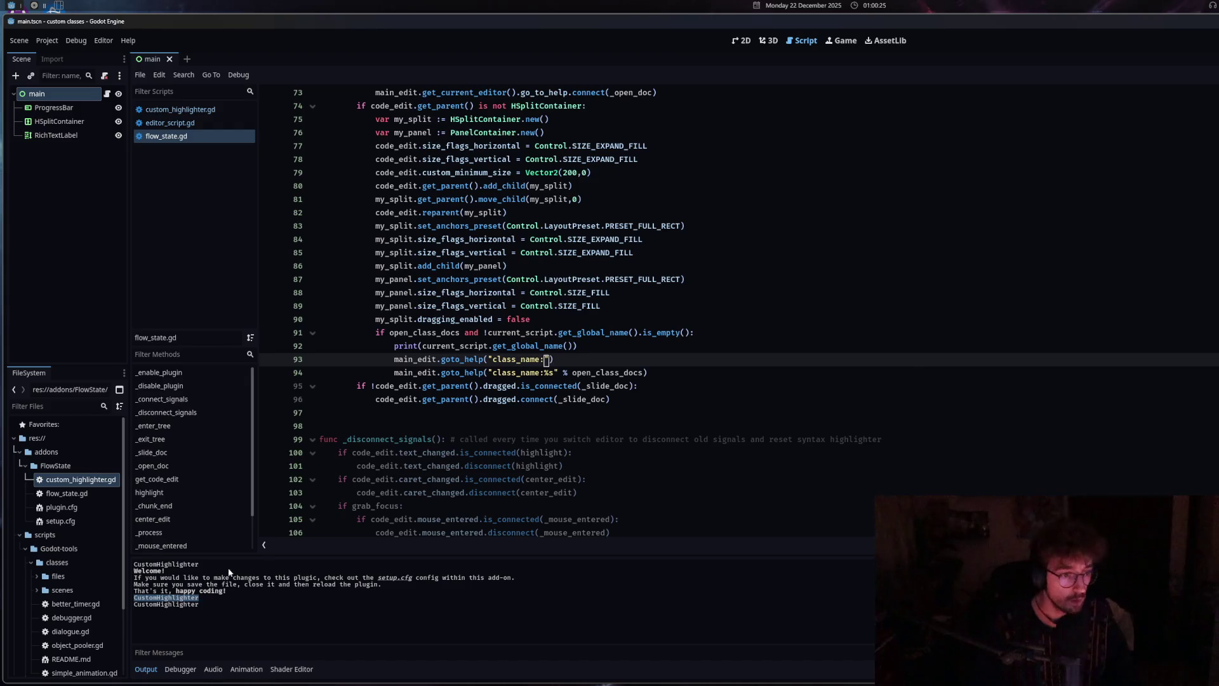
drag(200, 595, 135, 598)
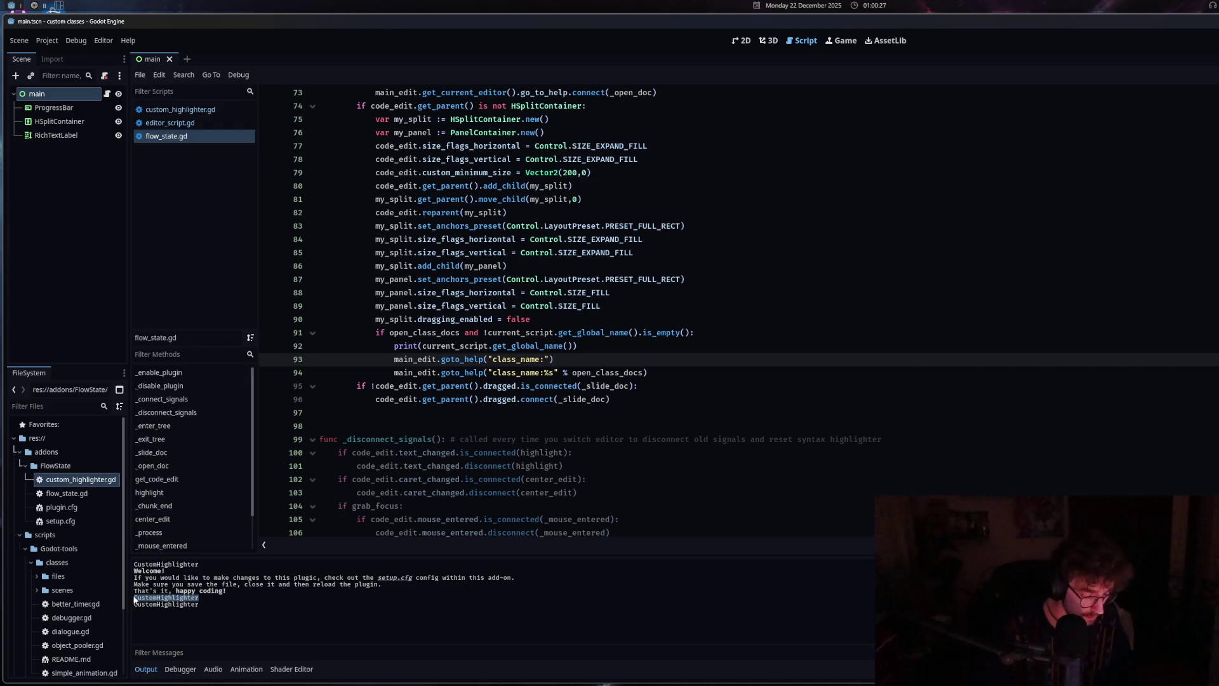
key(ctrl+v)
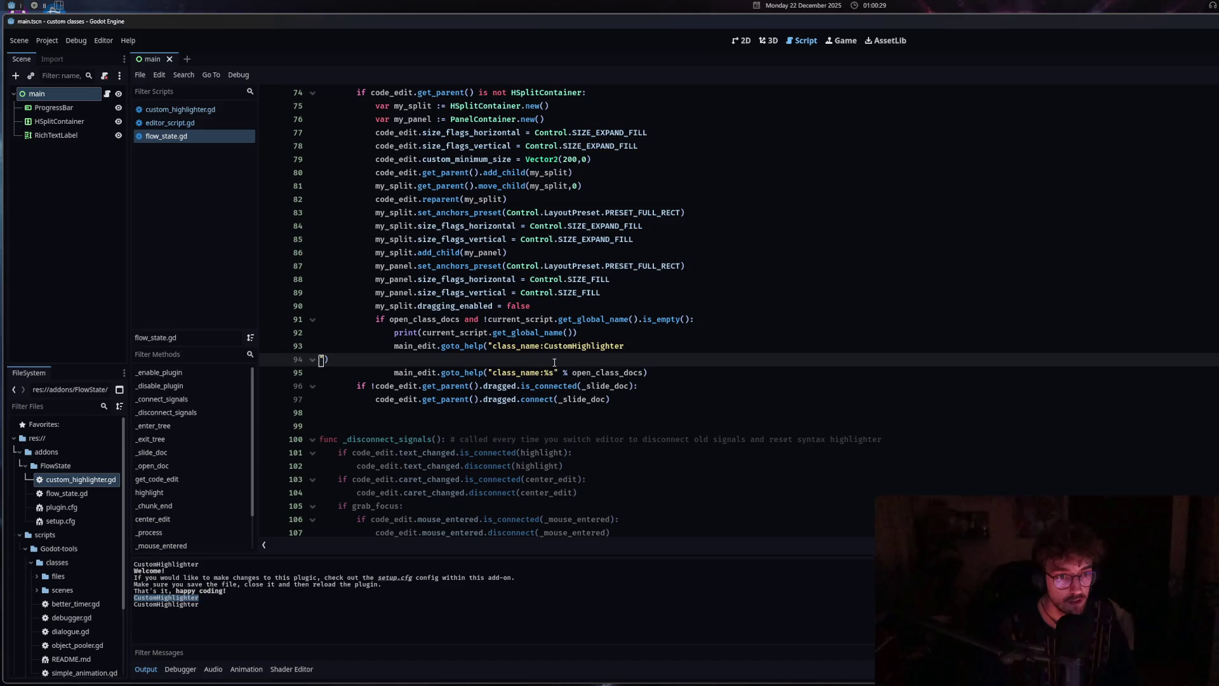
key(BackSpace)
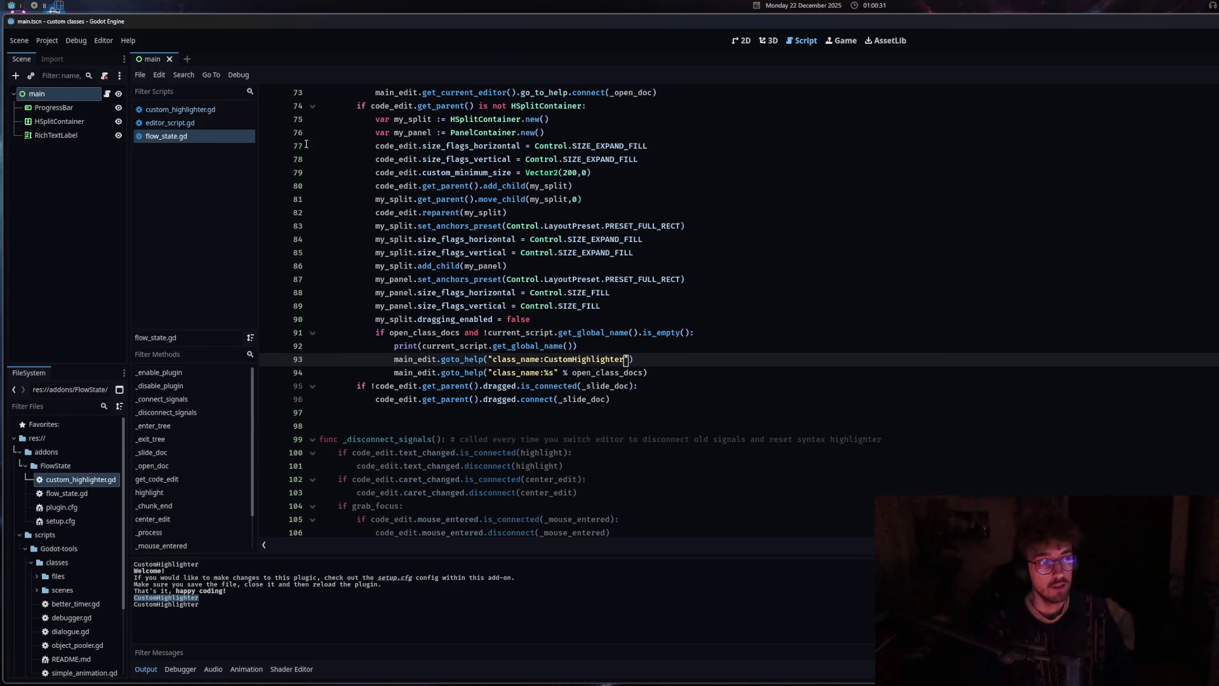
double_click(67, 485)
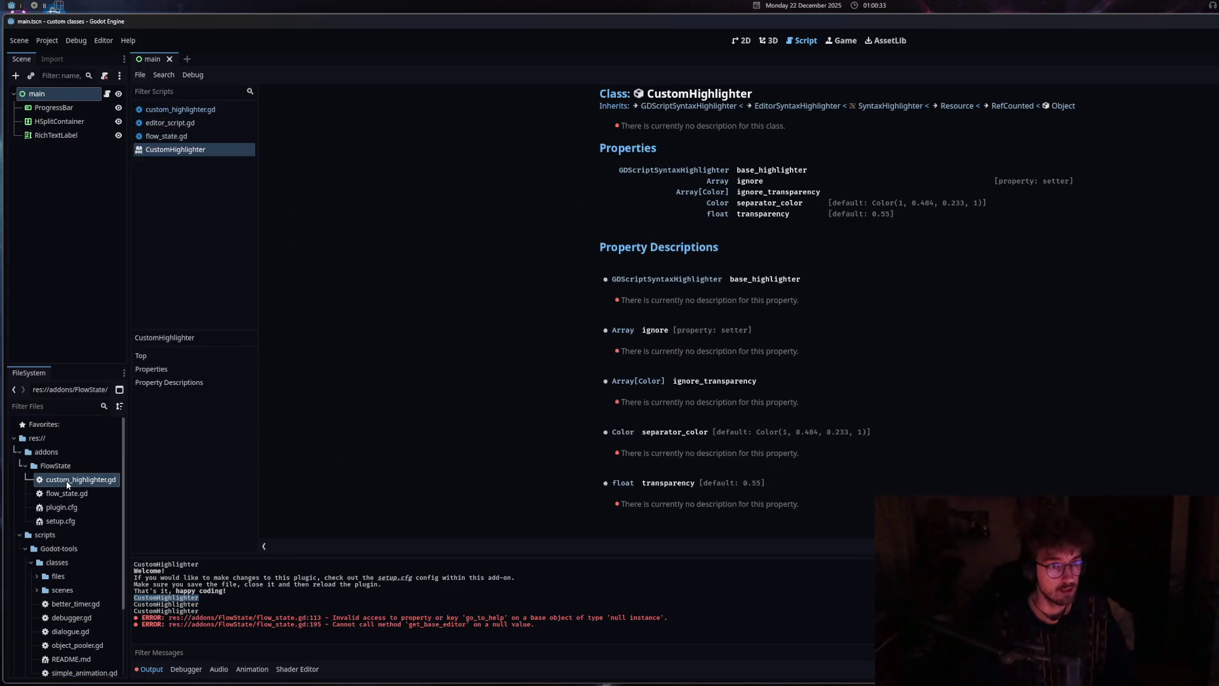
Close the CustomHighlighter help page and return to flow_state.gd at open_class_docs on line 94
click(420, 623)
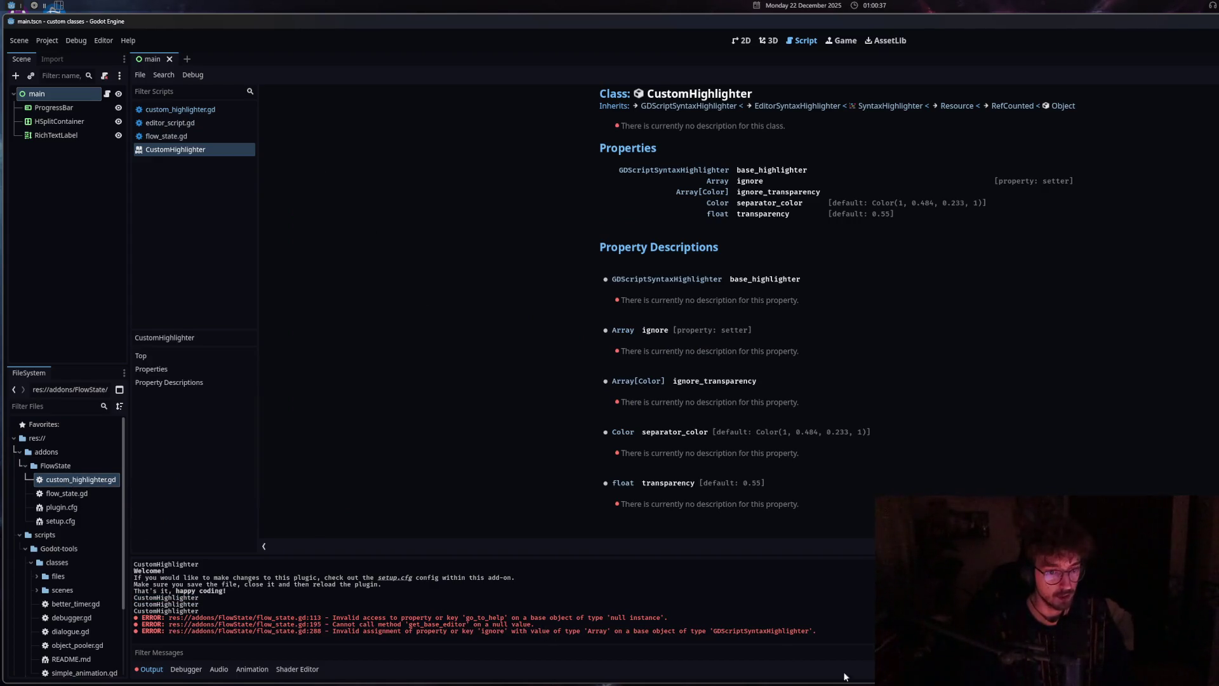
middle_click(216, 149)
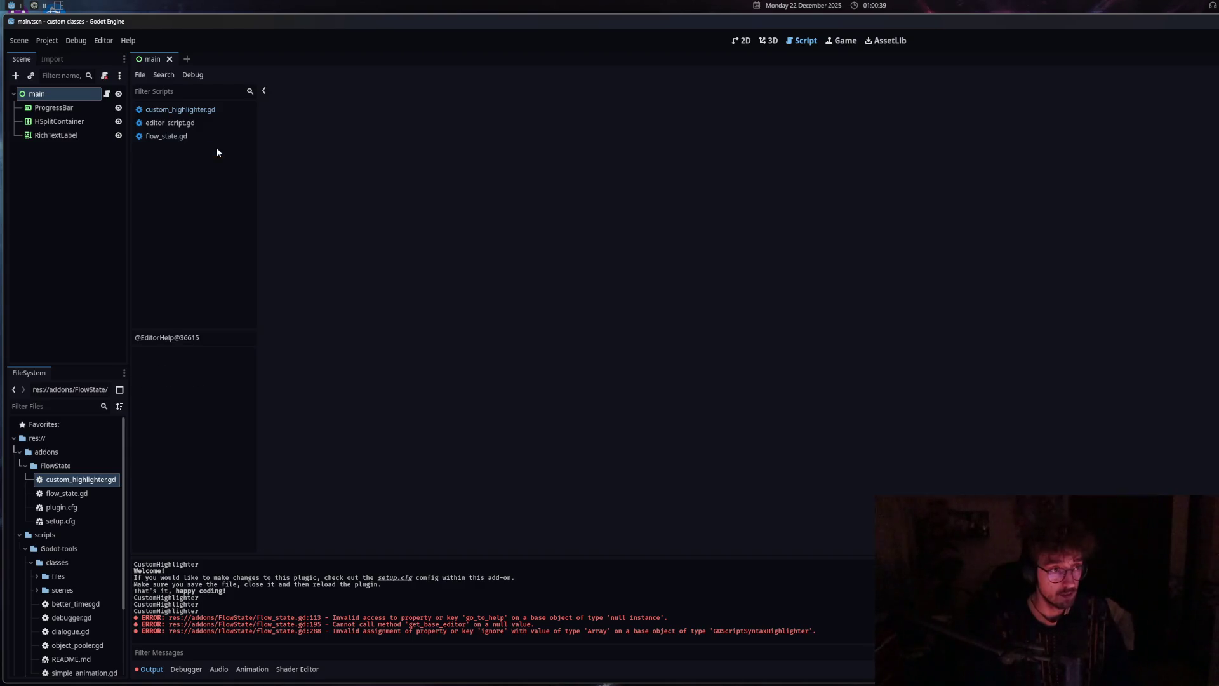
scroll(597, 379, up, 5)
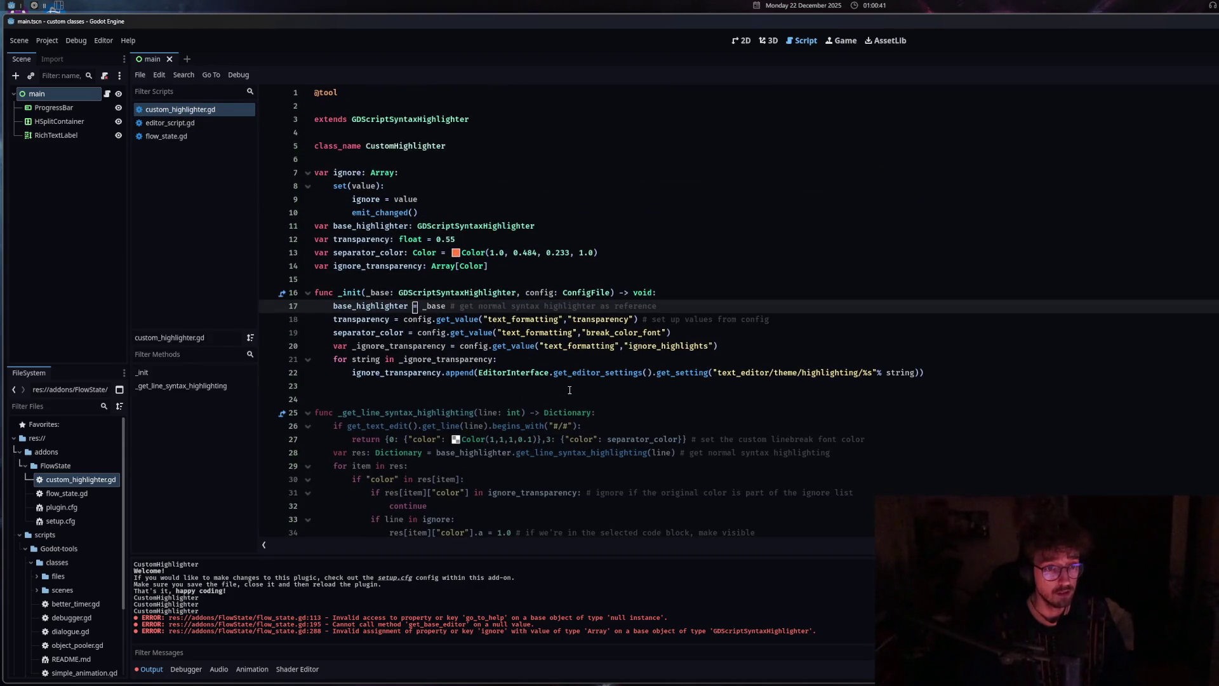
scroll(569, 390, down, 5)
click(207, 122)
click(210, 138)
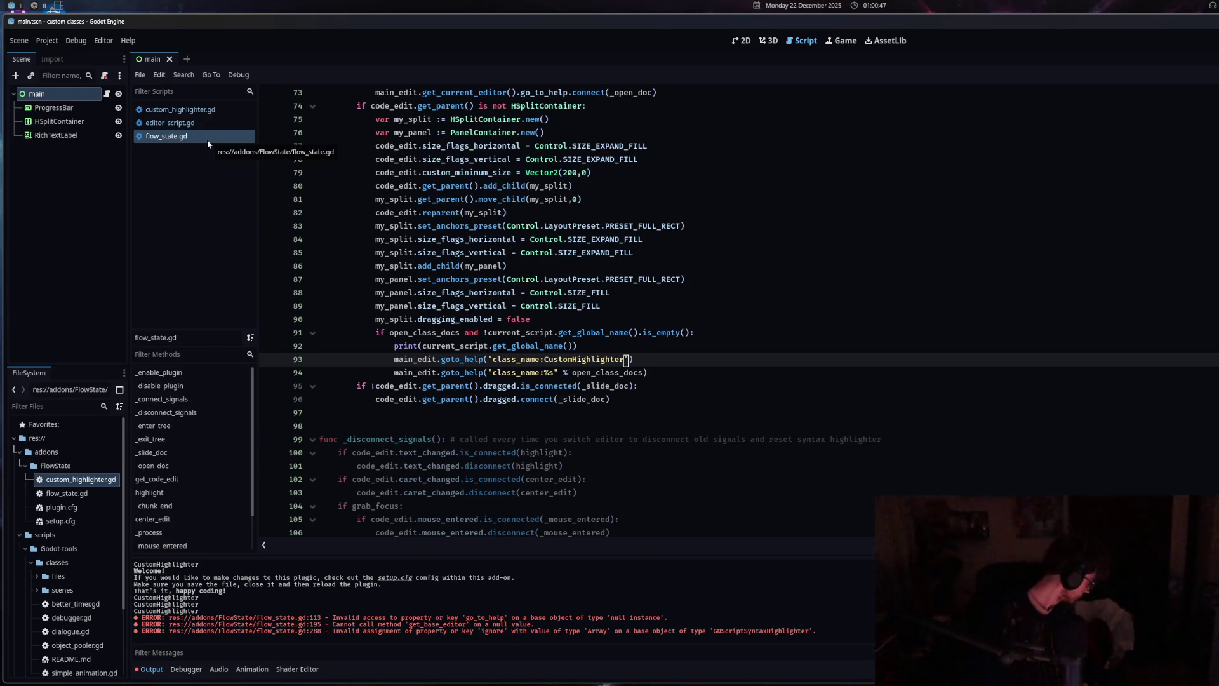
click(572, 372)
Wrap open_class_docs on line 94 in str() and save
text(str()
click(664, 374)
text())
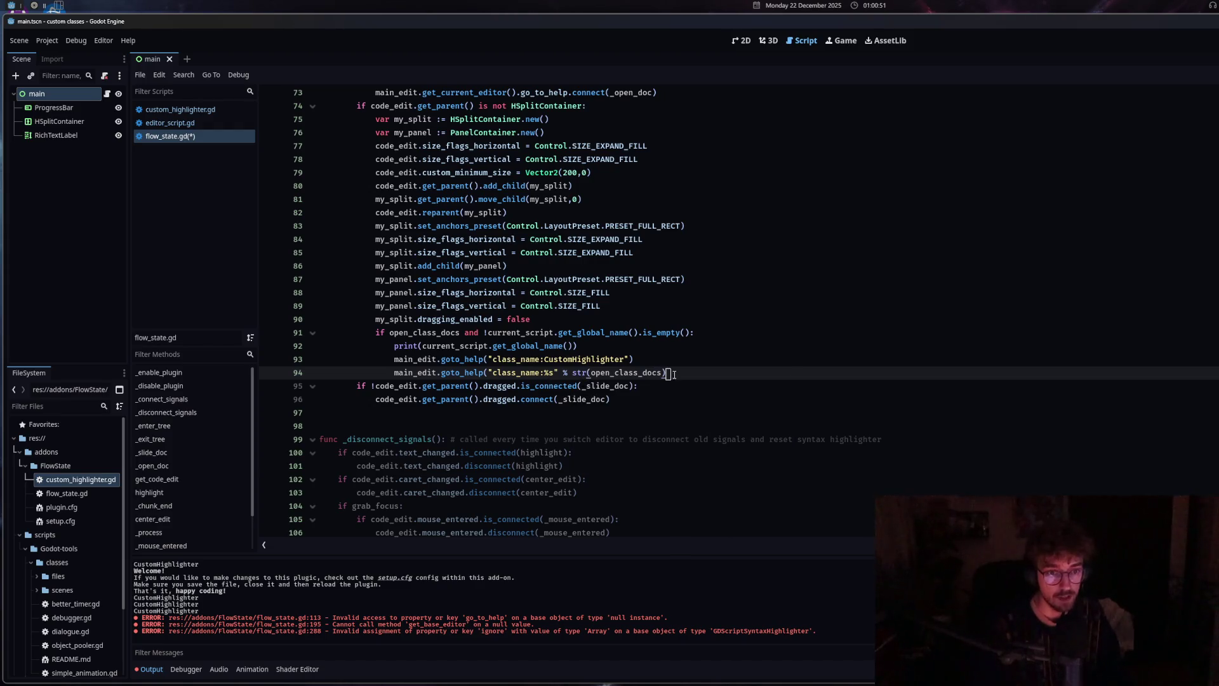
key(ctrl+s)
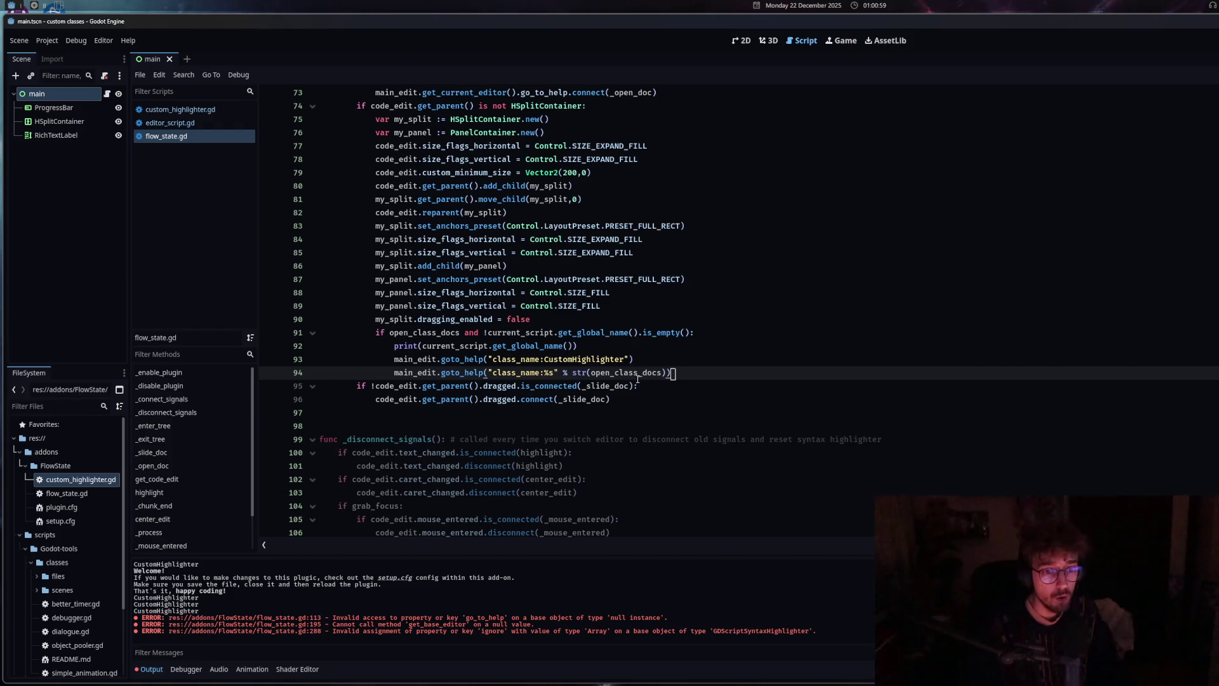
Remove the str() wrapper and replace open_class_docs with current_script.get_global_name() copied from line 91
click(594, 374)
key(BackSpace)
key(BackSpace)
key(BackSpace)
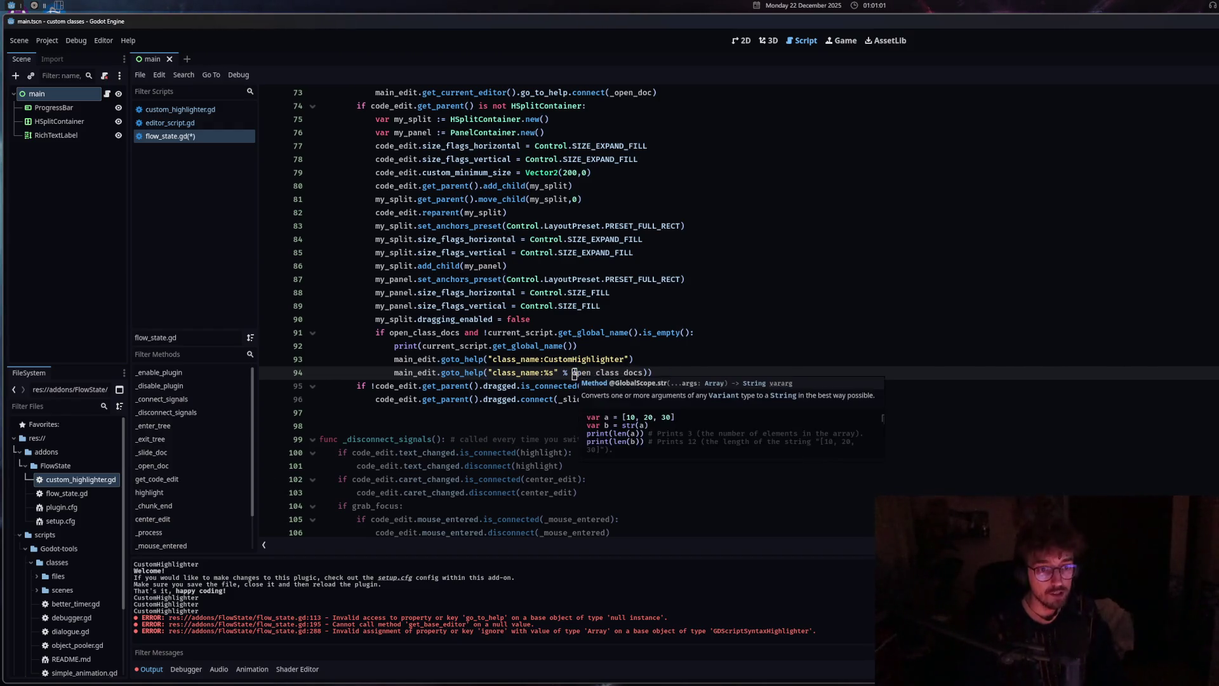
key(BackSpace)
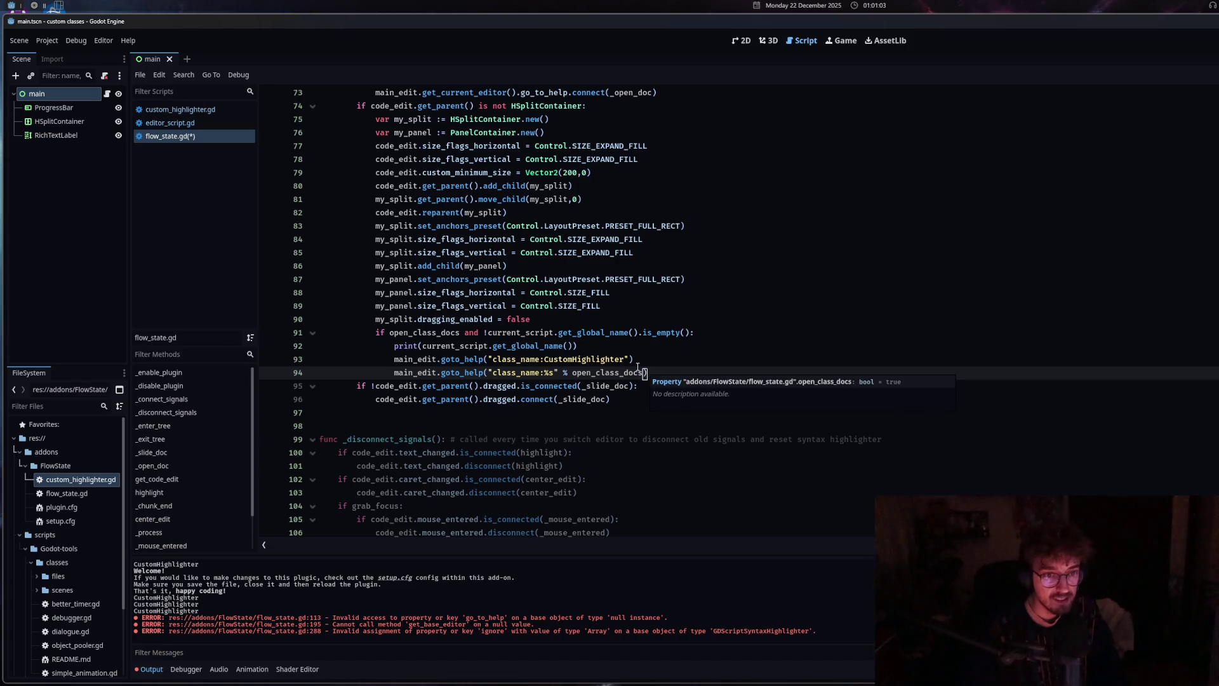
drag(488, 333, 640, 333)
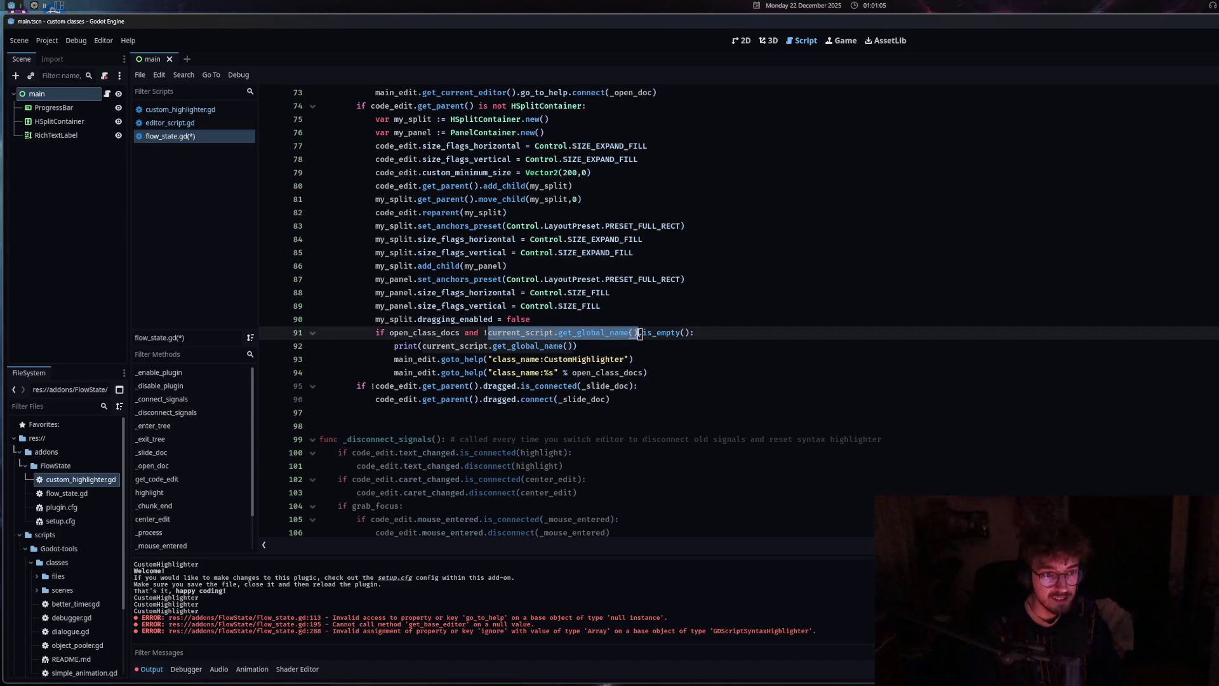
key(ctrl+c)
click(655, 373)
key(Left)
key(ctrl+shift+Left)
key(ctrl+v)
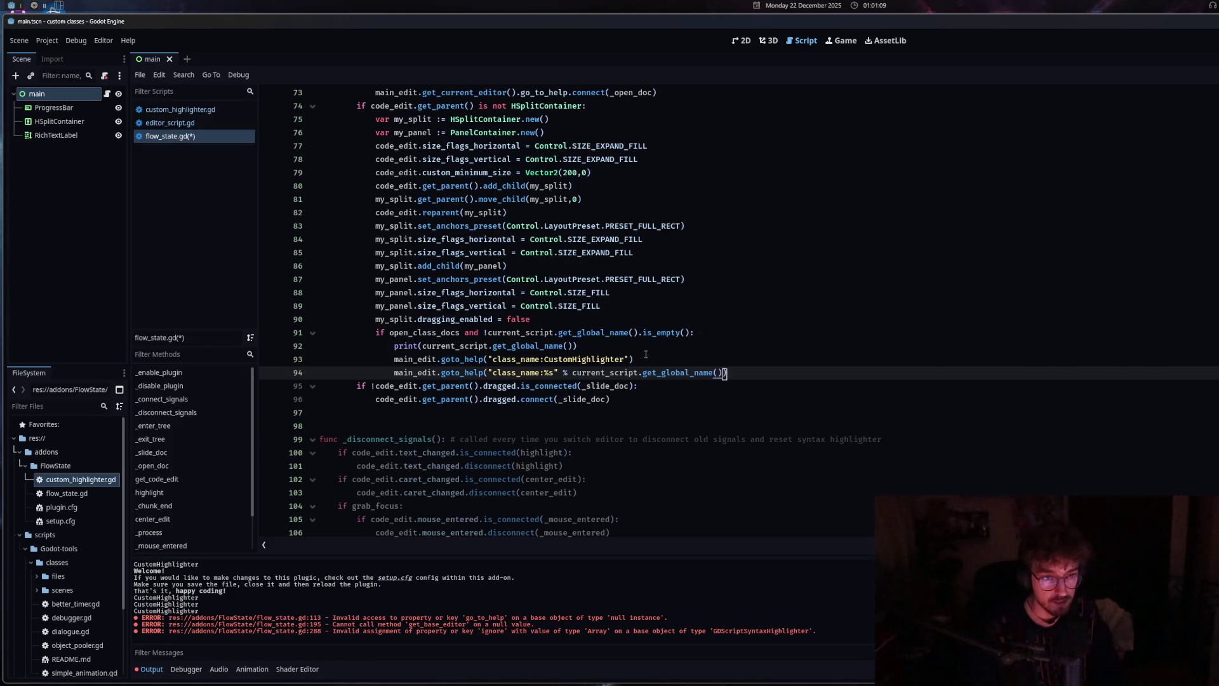
drag(644, 360, 397, 361)
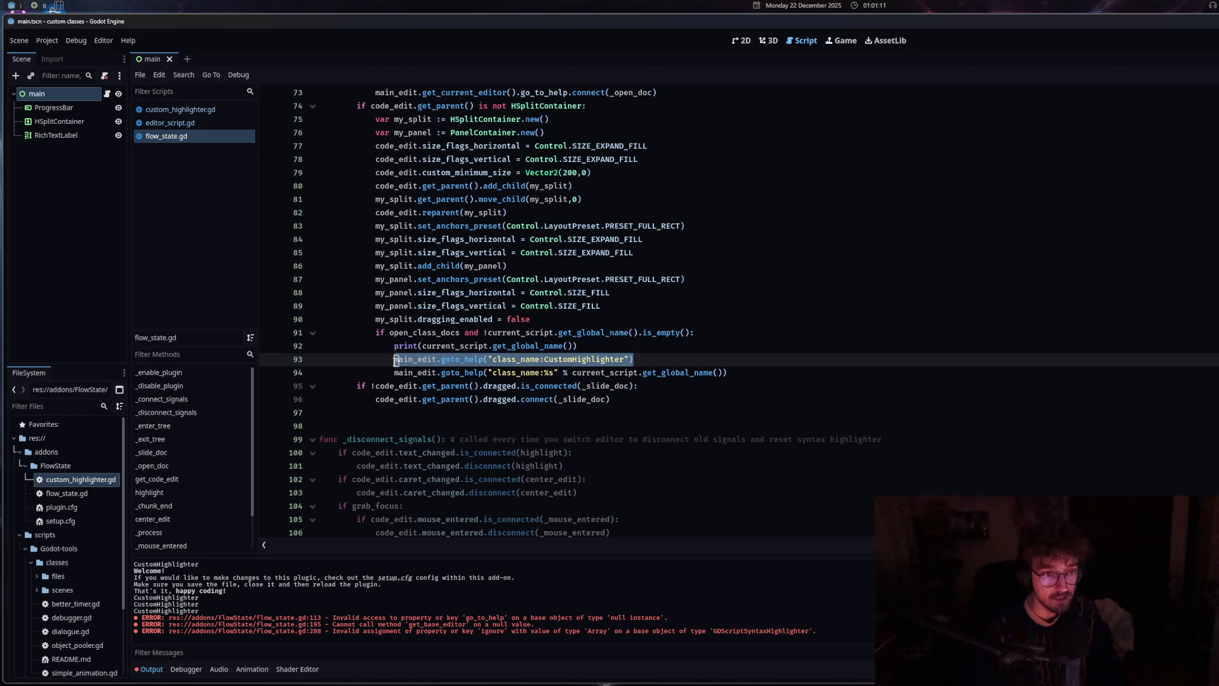
right_click(426, 357)
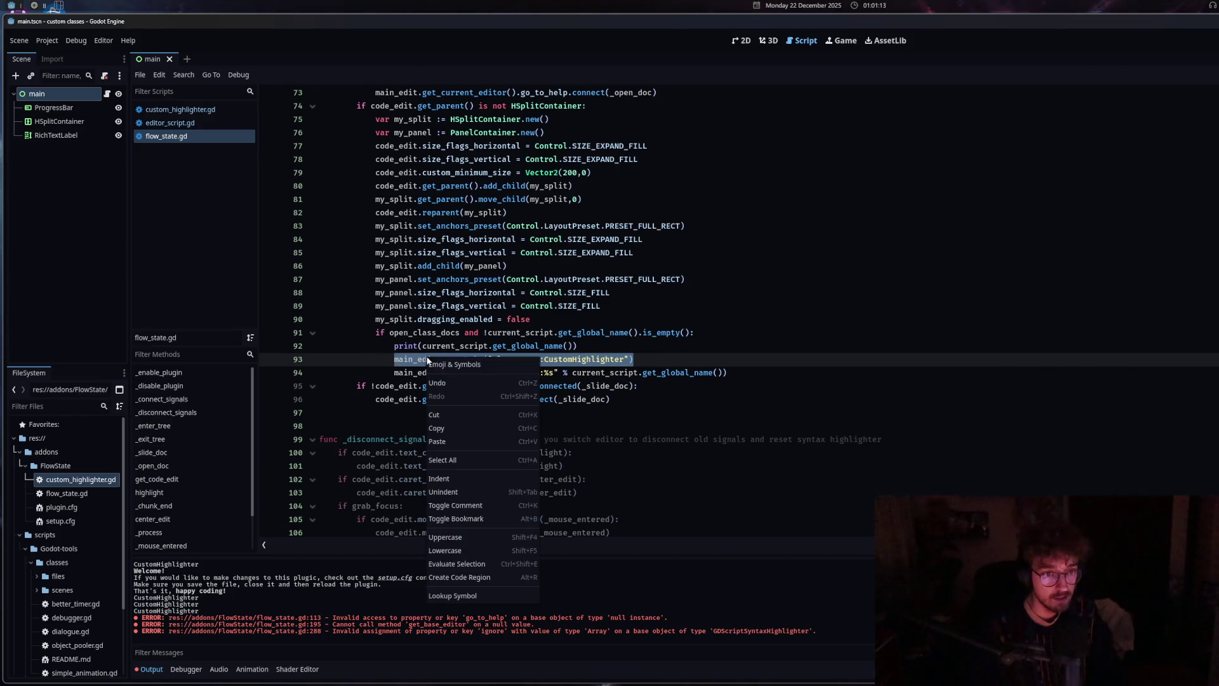
Comment out the hardcoded CustomHighlighter line, save, and reopen custom_highlighter.gd to test the docs
click(482, 505)
drag(577, 346, 532, 347)
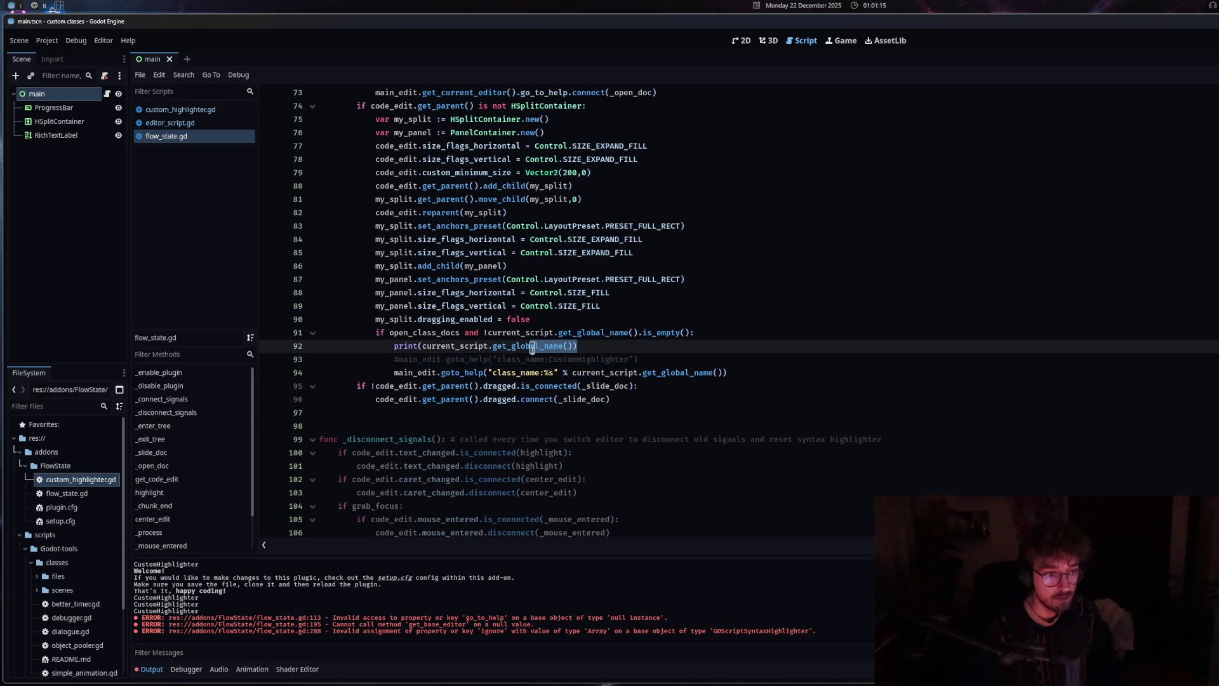
click(639, 359)
key(ctrl+s)
middle_click(199, 109)
double_click(82, 481)
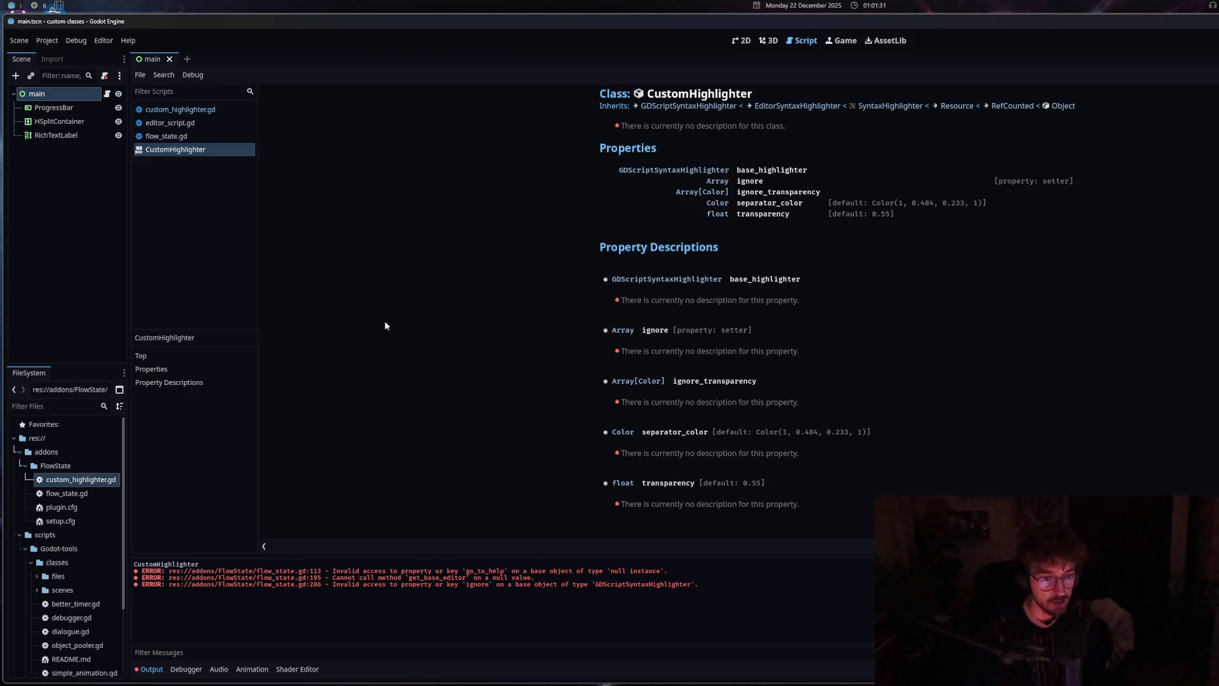
Close the help page, return to flow_state.gd, and delete the commented-out line 93
middle_click(185, 150)
click(181, 109)
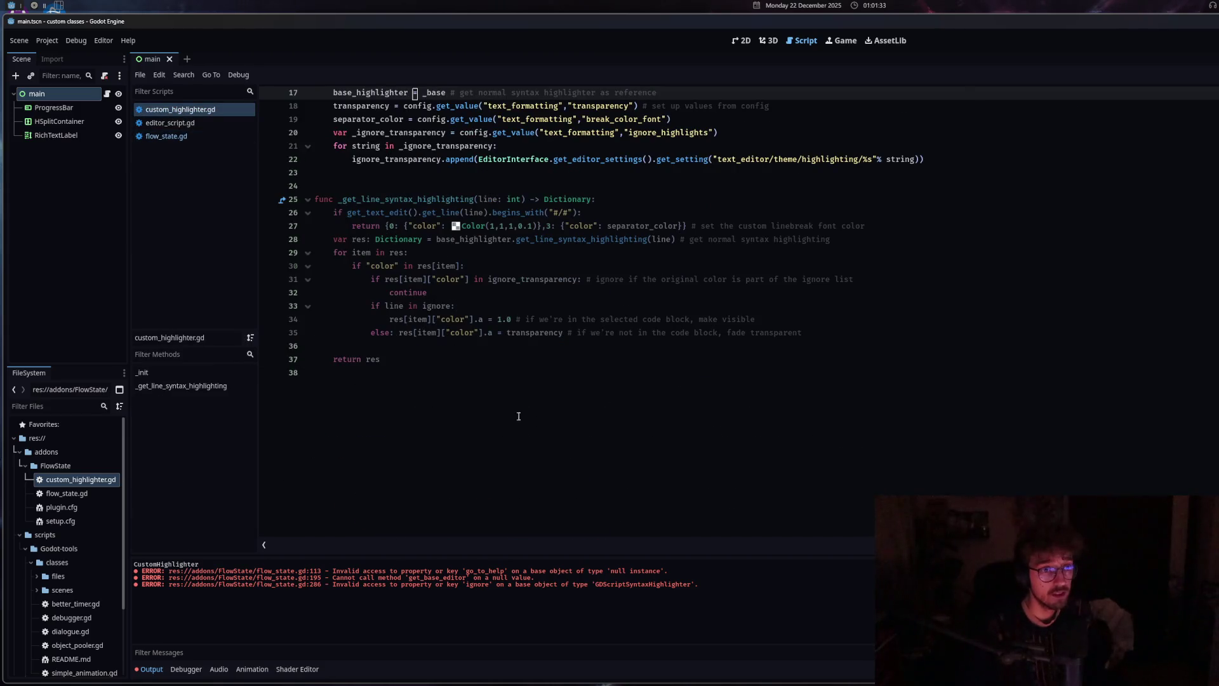
click(210, 140)
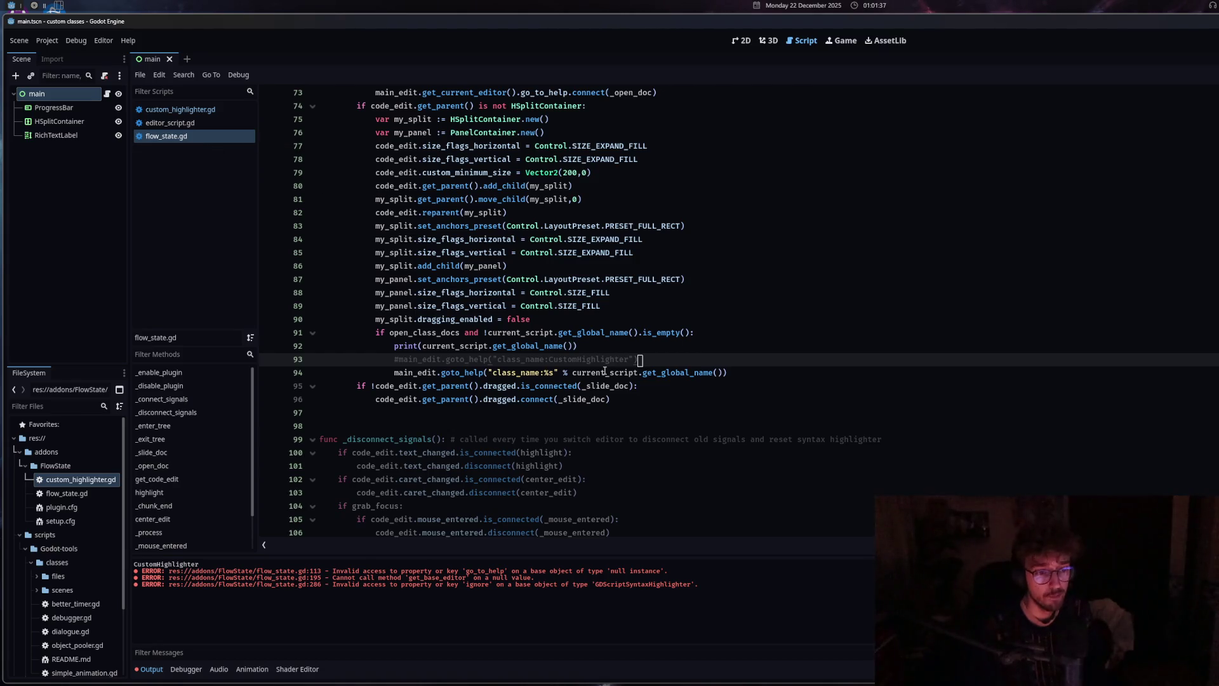
mouse_move(610, 372)
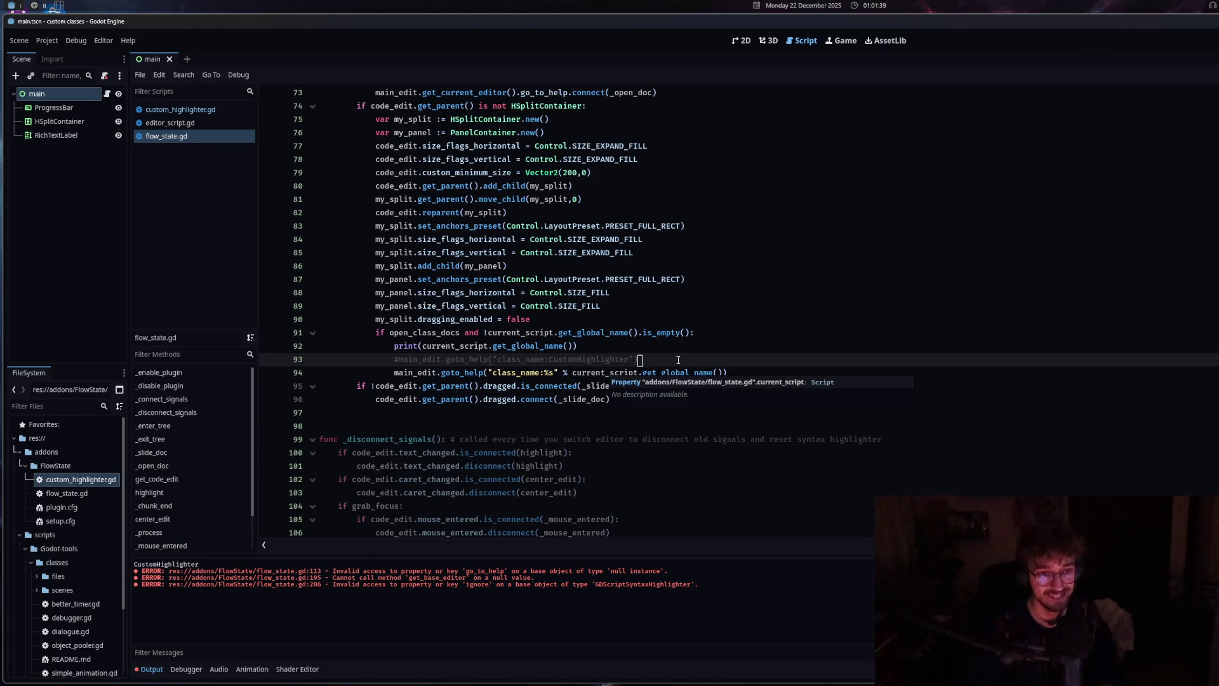
drag(659, 362, 329, 361)
key(BackSpace)
key(BackSpace)
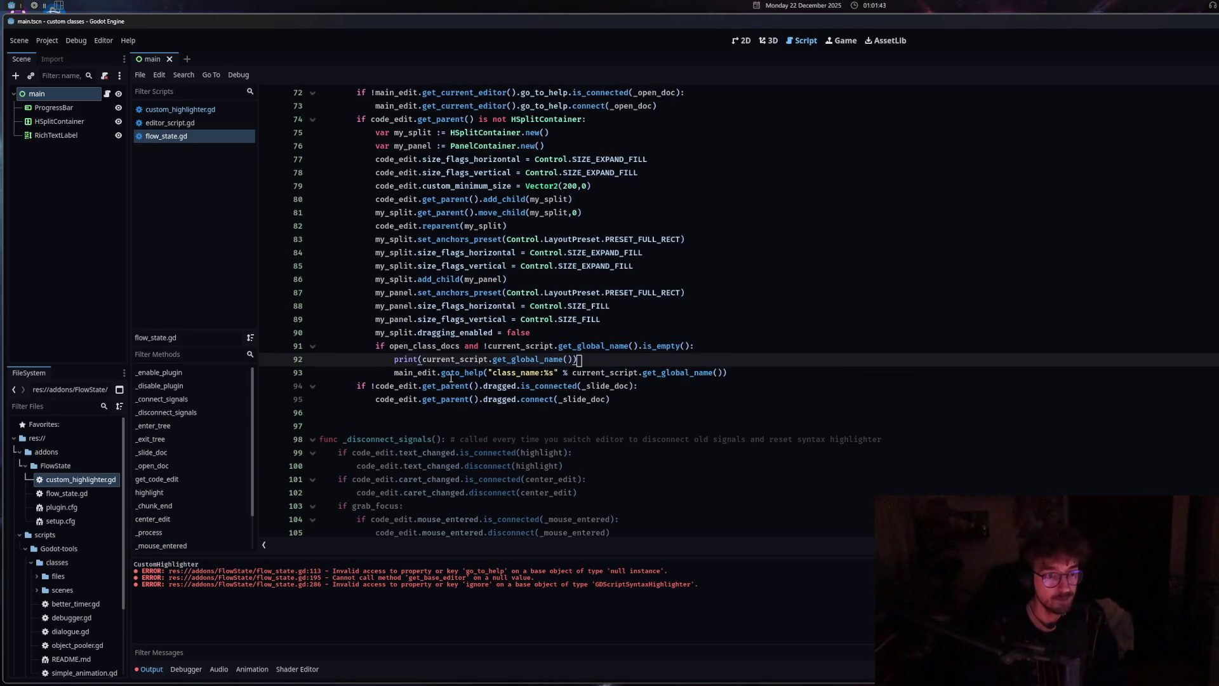
Rewrite line 93 as main_edit.call_deferred("goto_help", ...) and save flow_state.gd
click(443, 372)
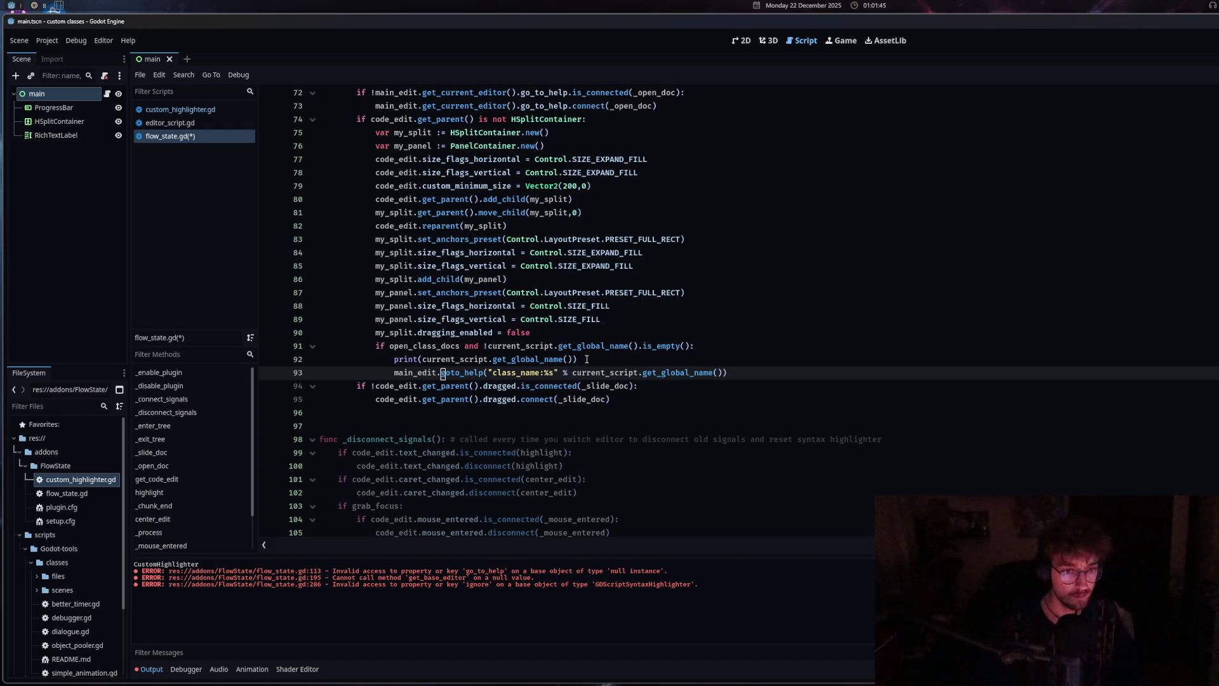
text(call)
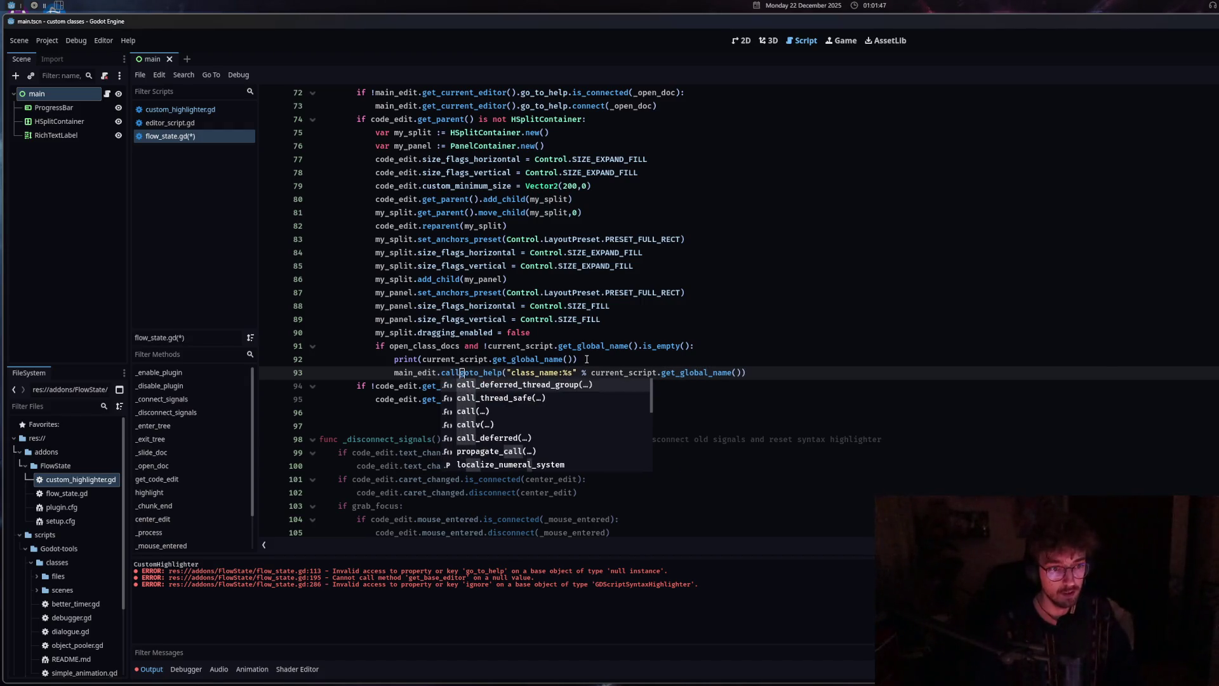
text(_deferred)
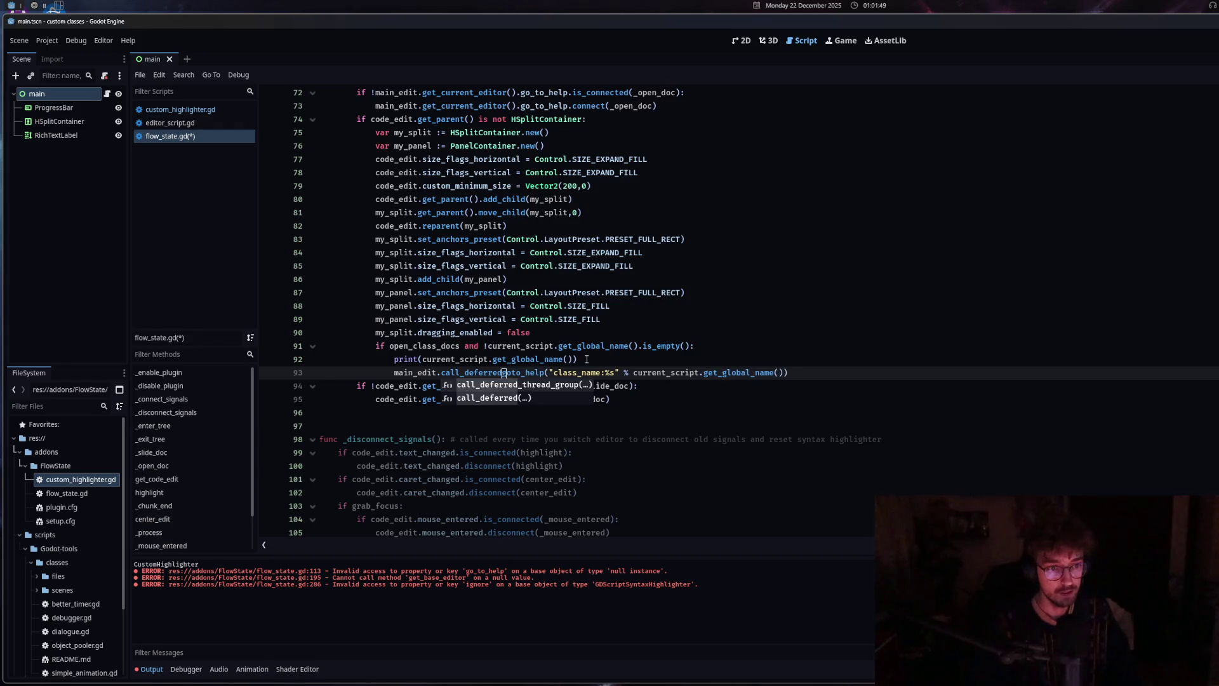
key(Return)
double_click(547, 373)
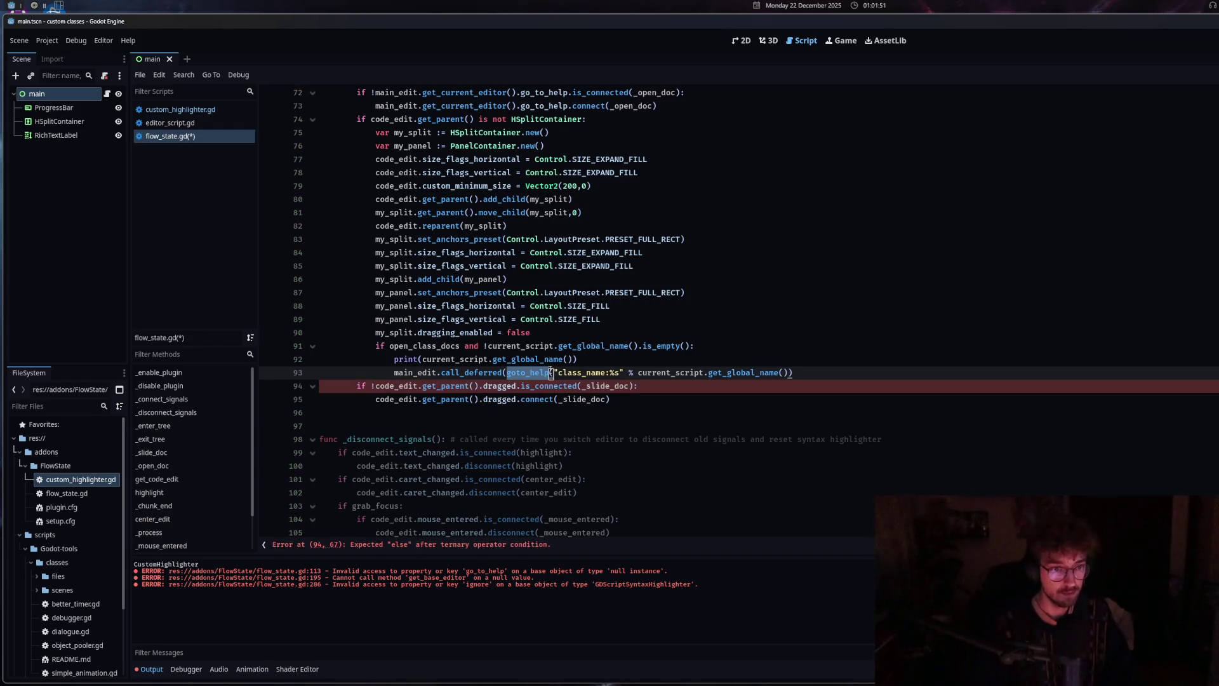
text(")
key(Delete)
text(,)
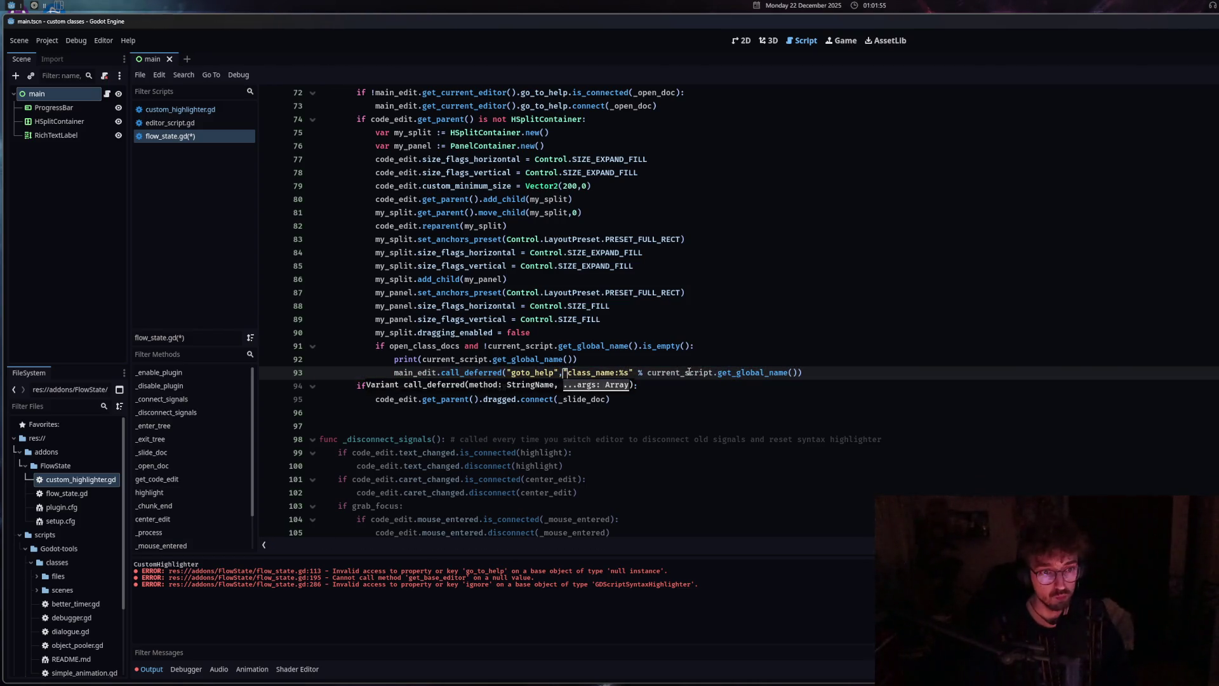
key(ctrl+s)
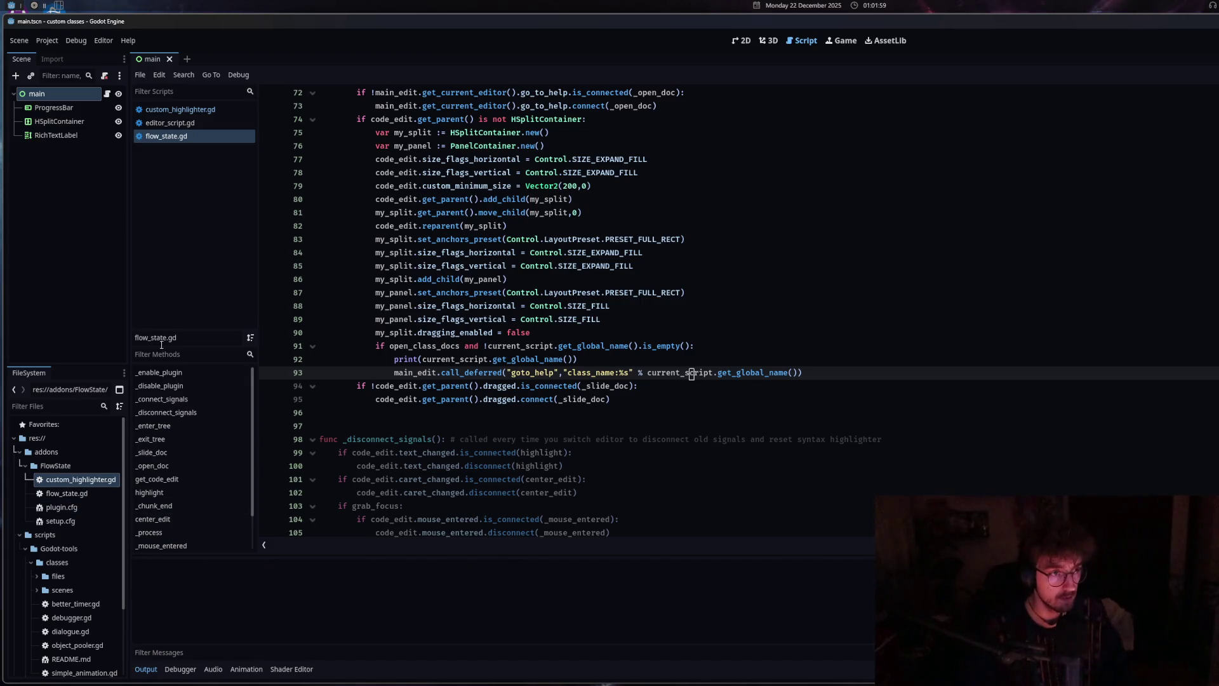
Close and reopen custom_highlighter.gd to test that its class docs open
middle_click(201, 109)
click(200, 112)
click(68, 483)
double_click(68, 483)
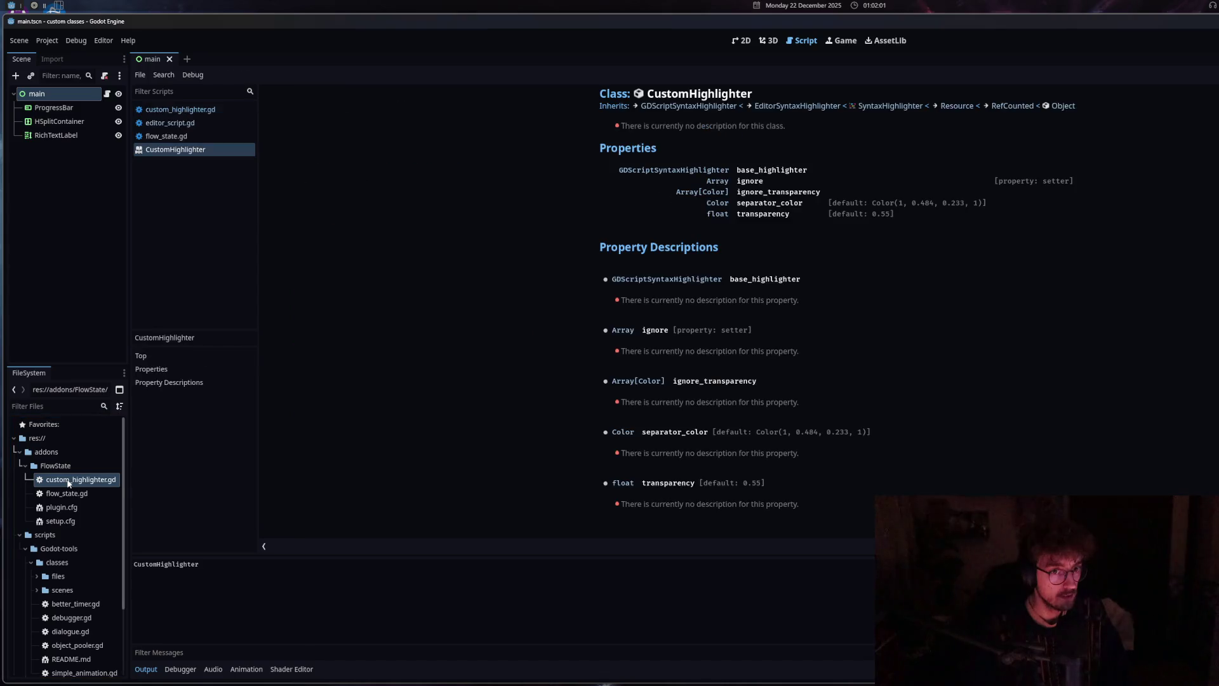
Close the CustomHighlighter help page, glance at the highlighter code, and return to flow_state.gd
middle_click(197, 150)
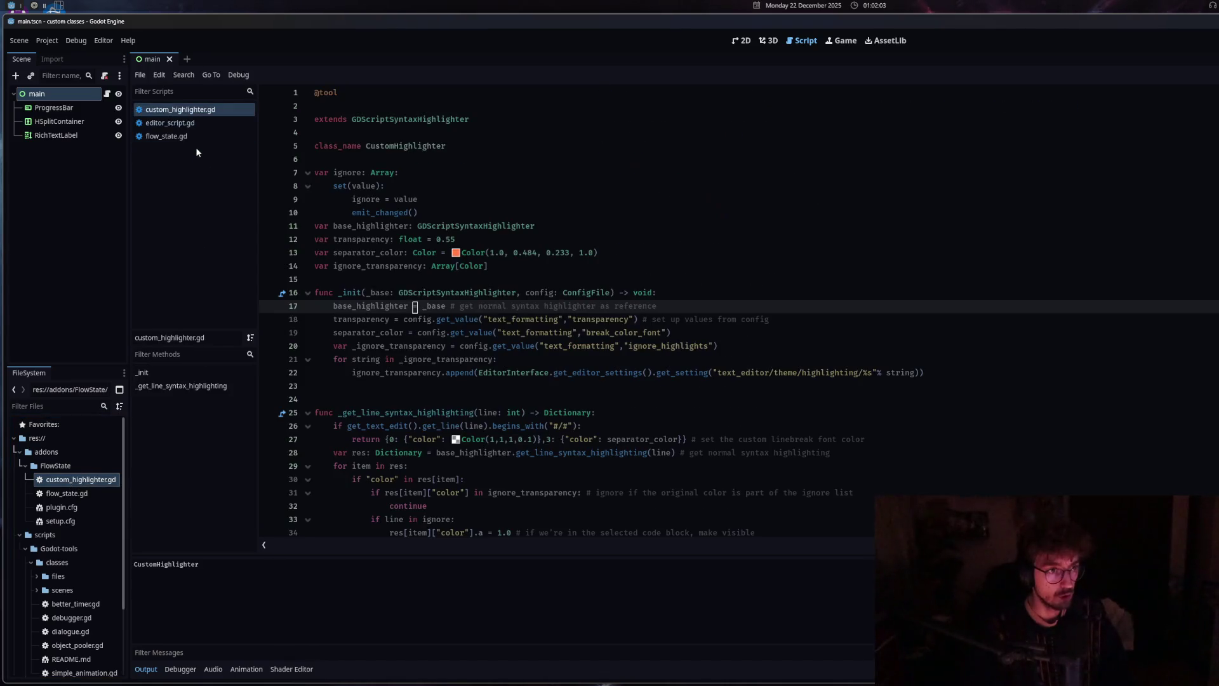
click(201, 135)
click(190, 109)
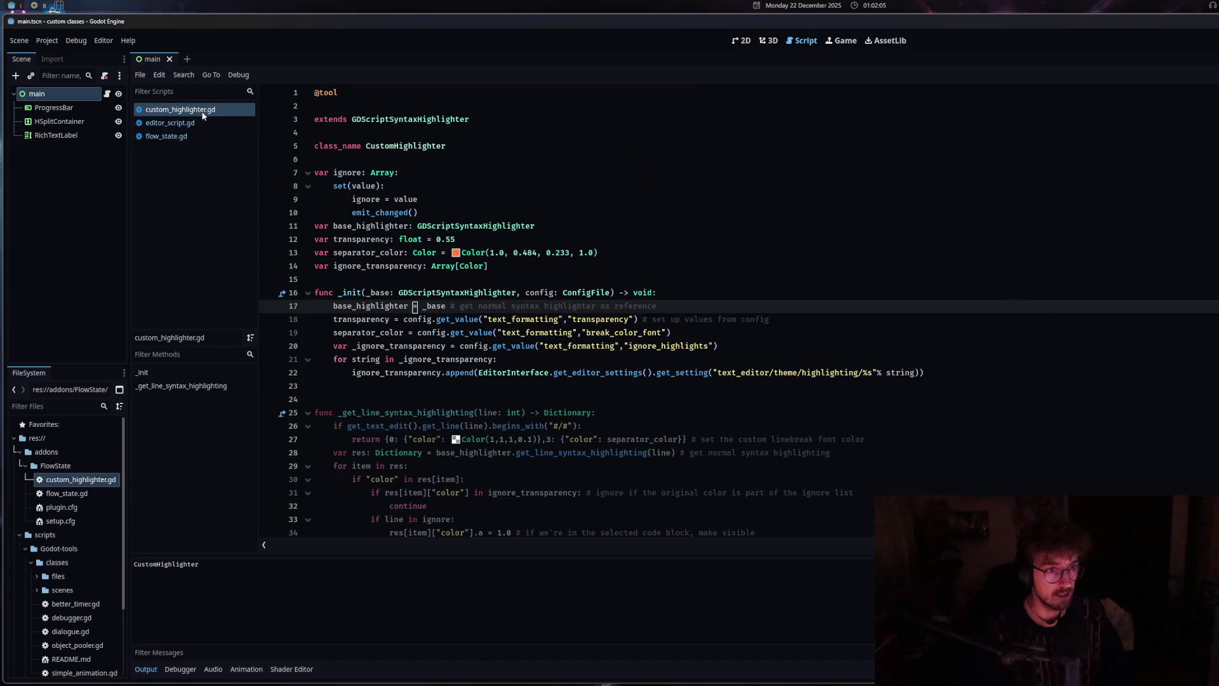
click(444, 399)
scroll(458, 468, down, 5)
scroll(458, 473, up, 5)
click(192, 121)
click(190, 133)
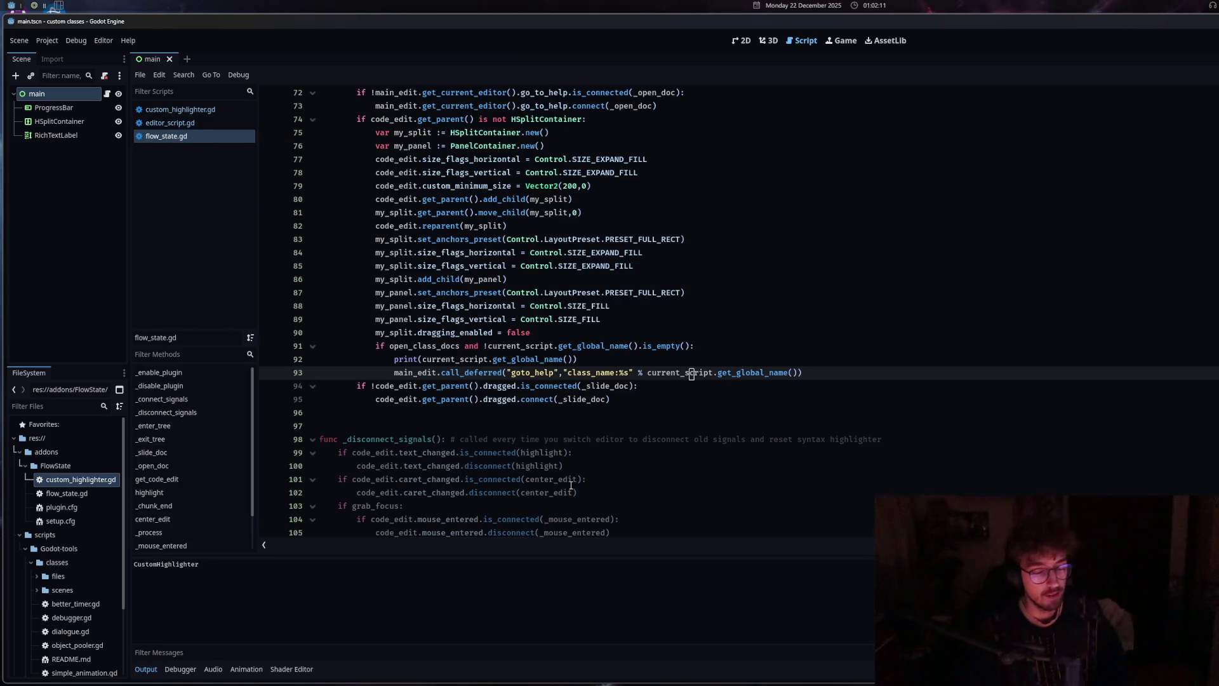
Insert a new indented line 94 after the call_deferred goto_help line
mouse_move(555, 486)
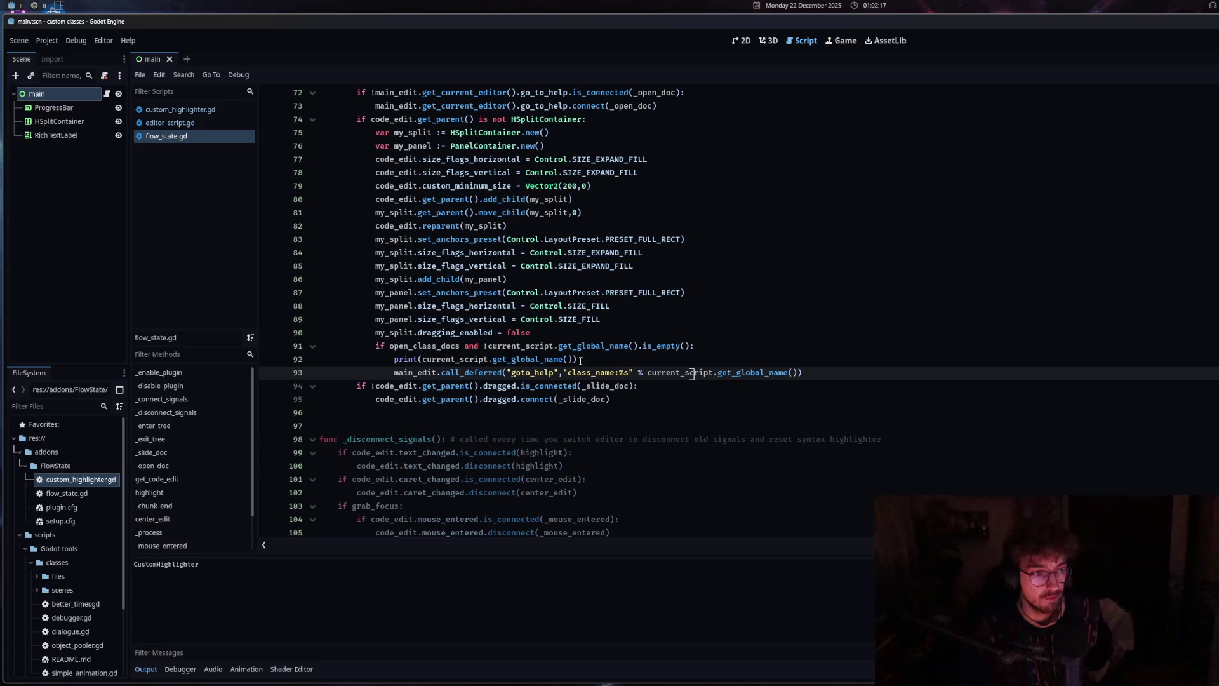
click(855, 374)
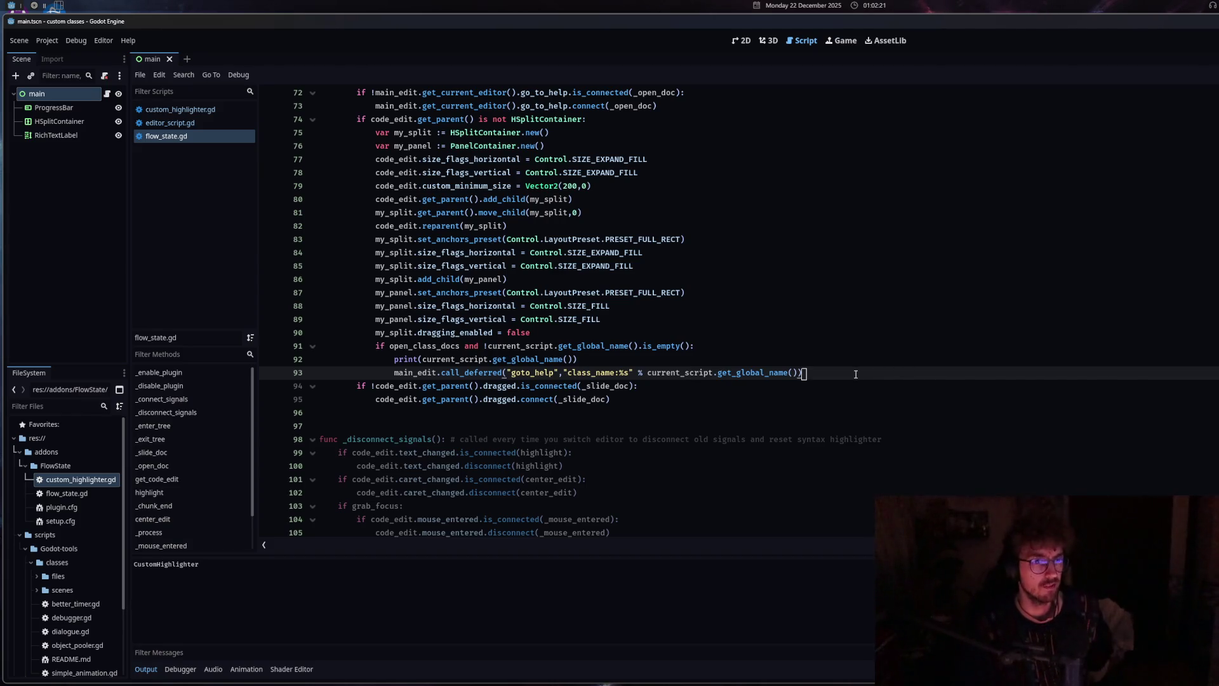
scroll(855, 374, up, 2)
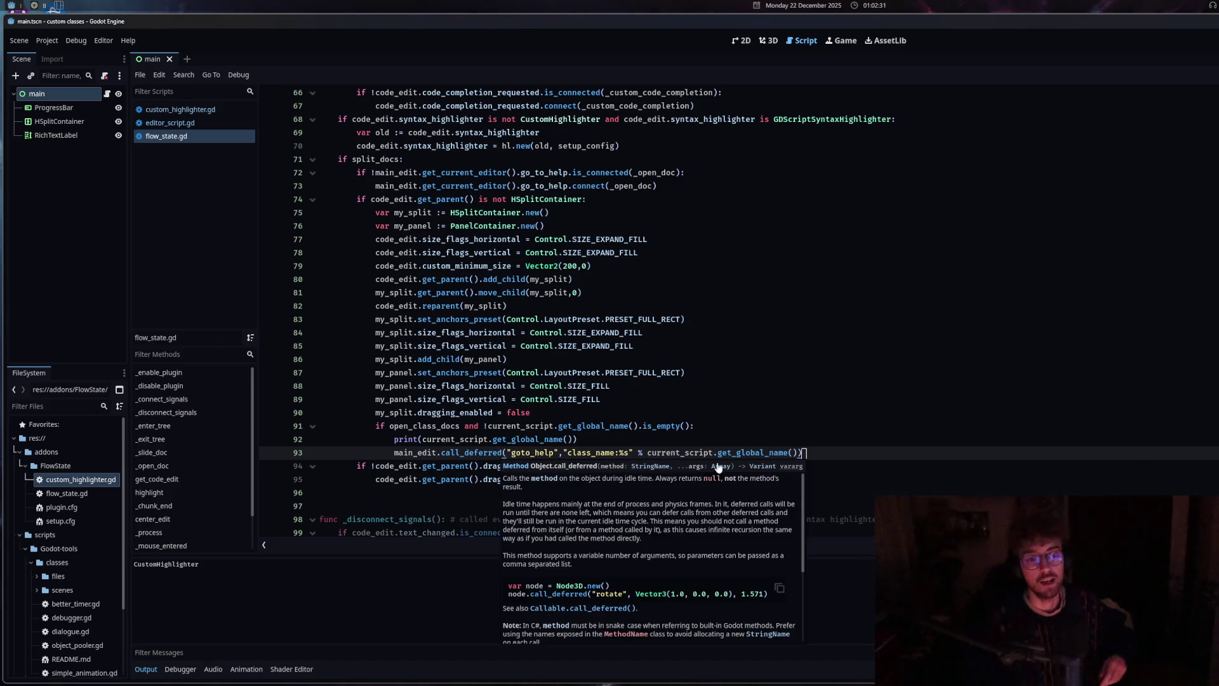
key(Return)
scroll(815, 456, down, 2)
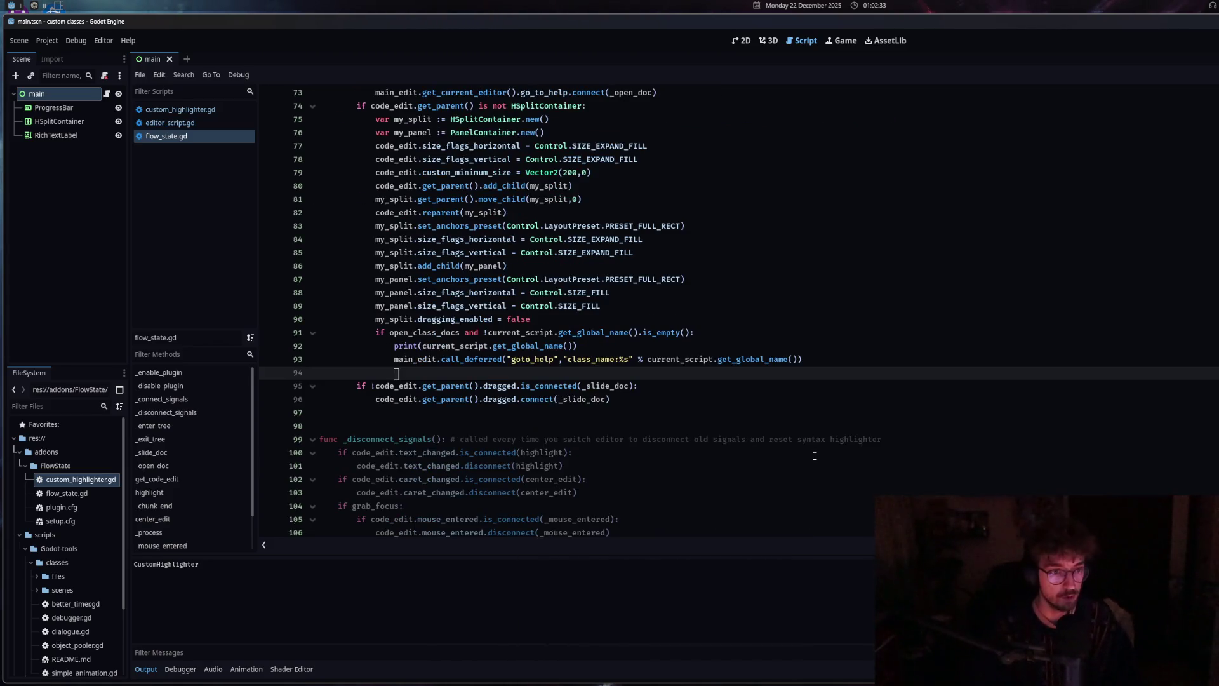
On line 94 write main_edit.get_current_editor().go_to_help.emit( with the pasted class_name argument
text(main)
key(Return)
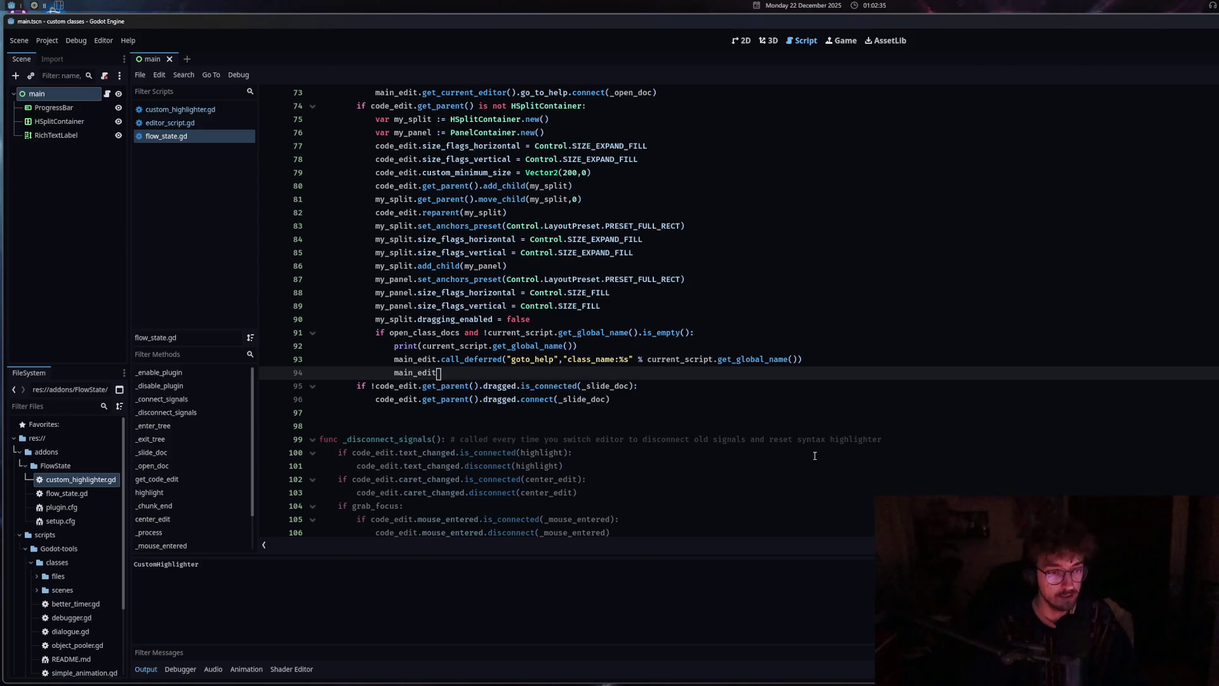
text(.)
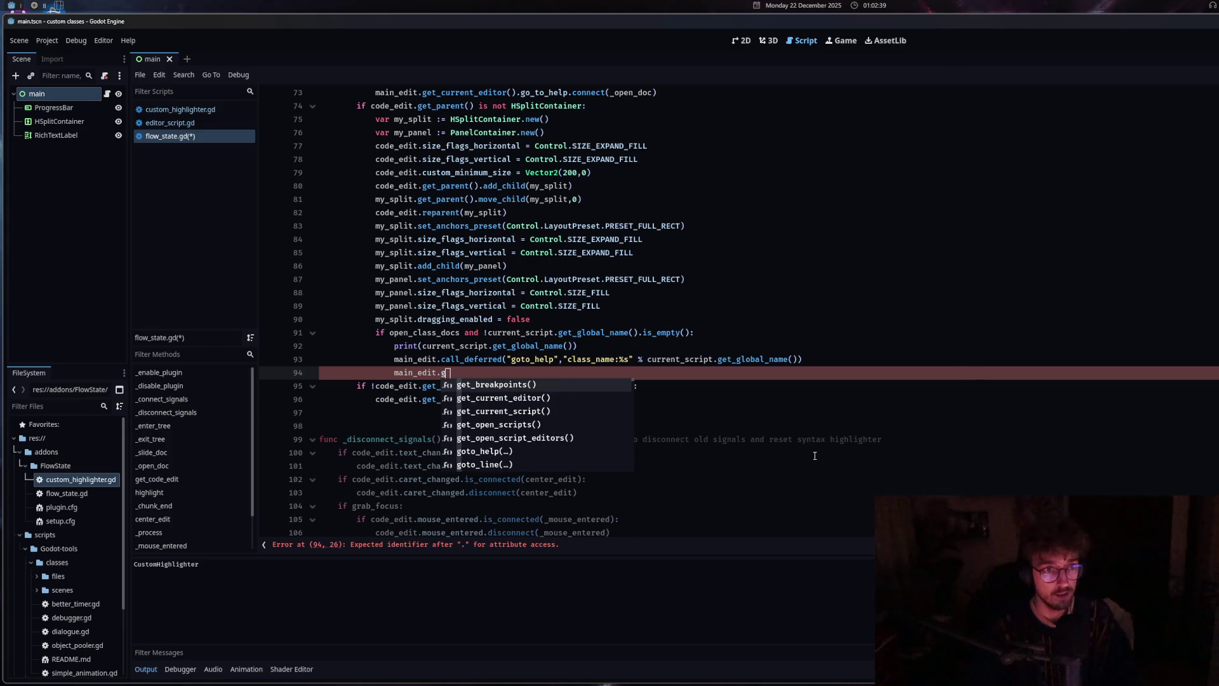
text(goto)
key(BackSpace)
key(BackSpace)
key(BackSpace)
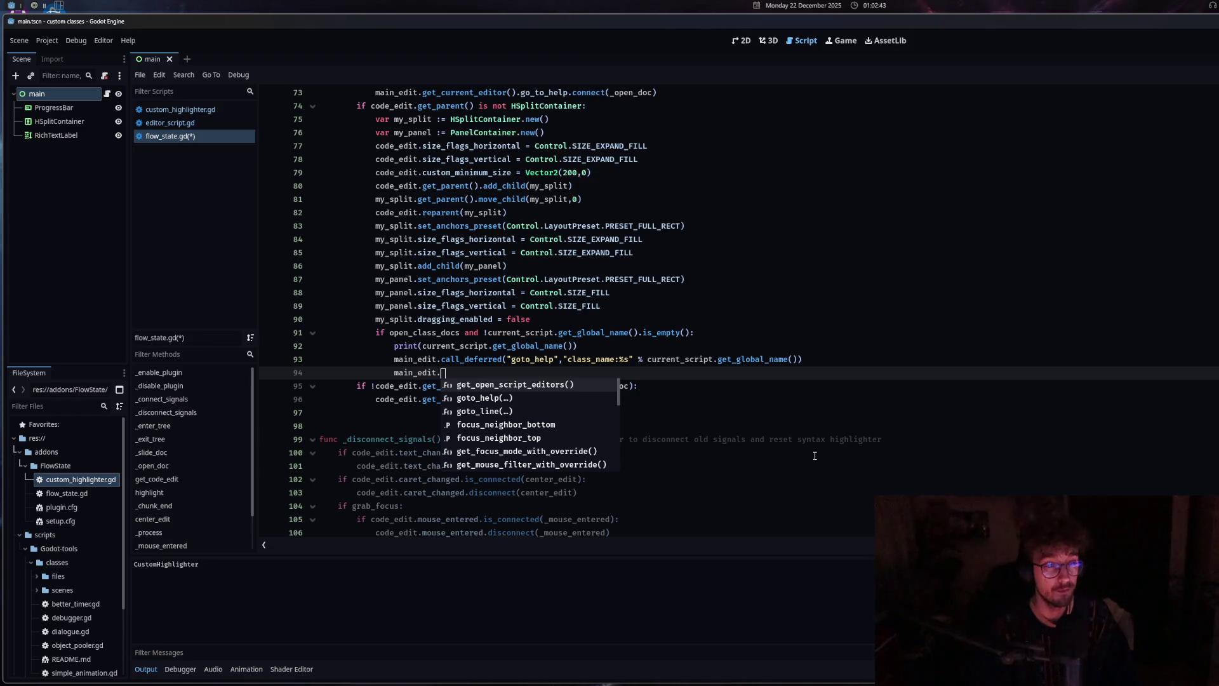
text(get_cur)
key(Return)
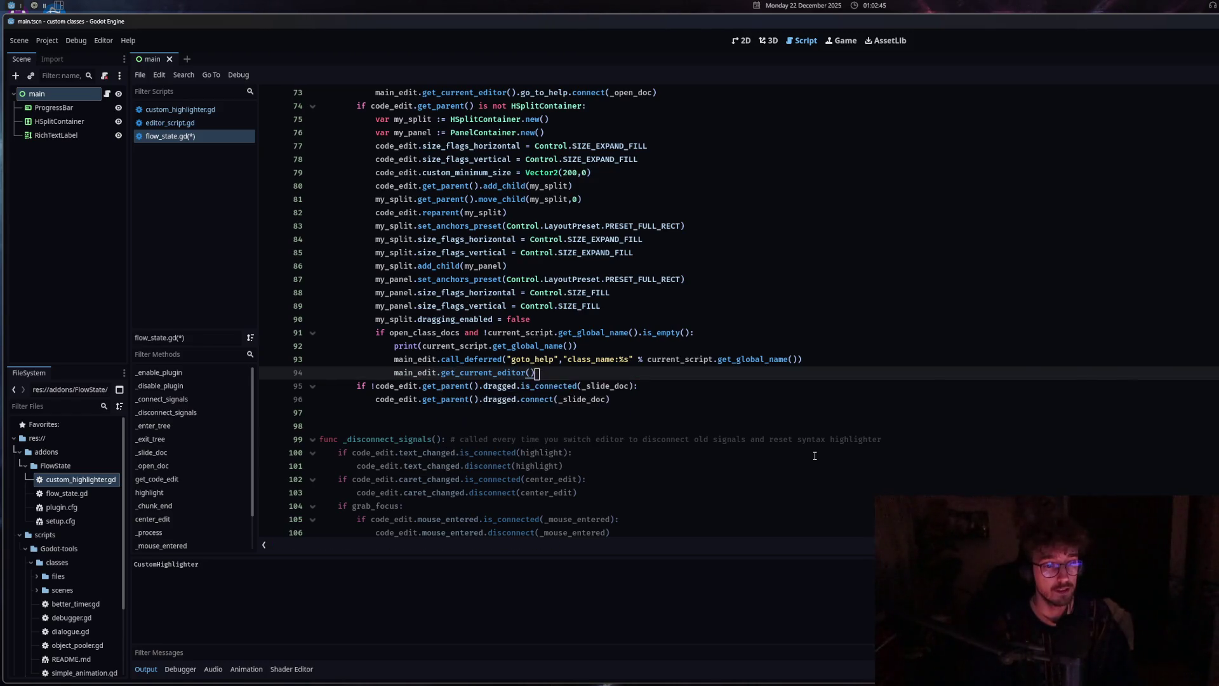
text(.go)
key(Return)
text(.)
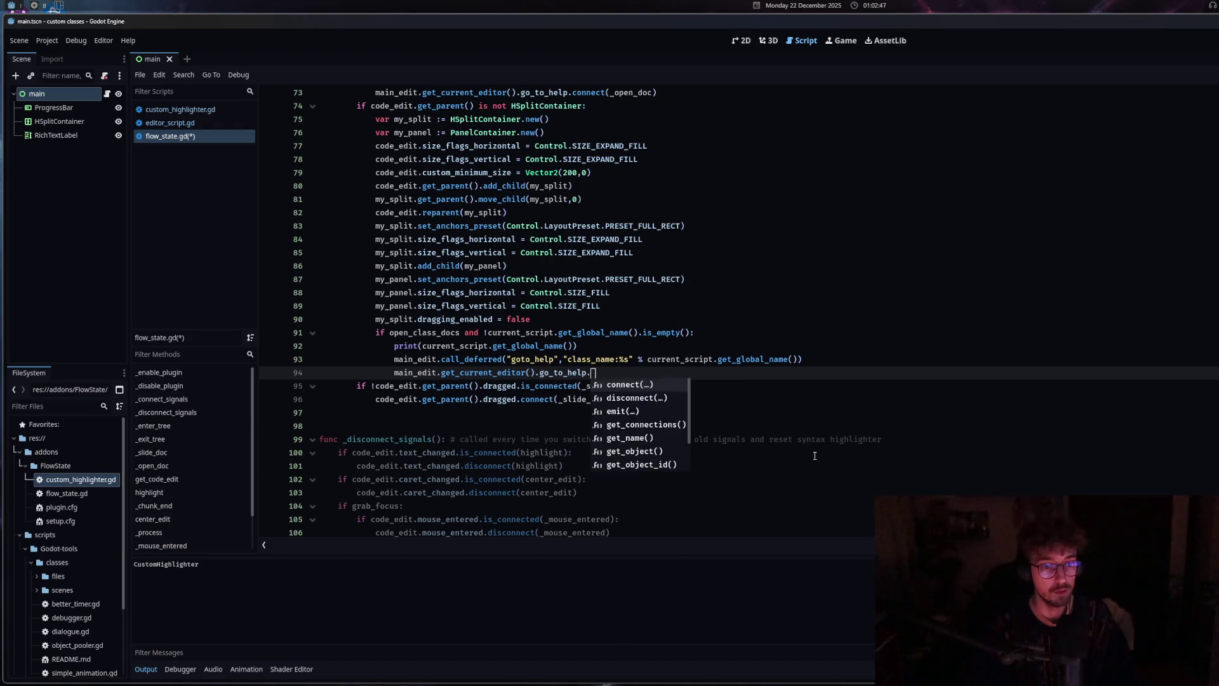
text(em)
key(Return)
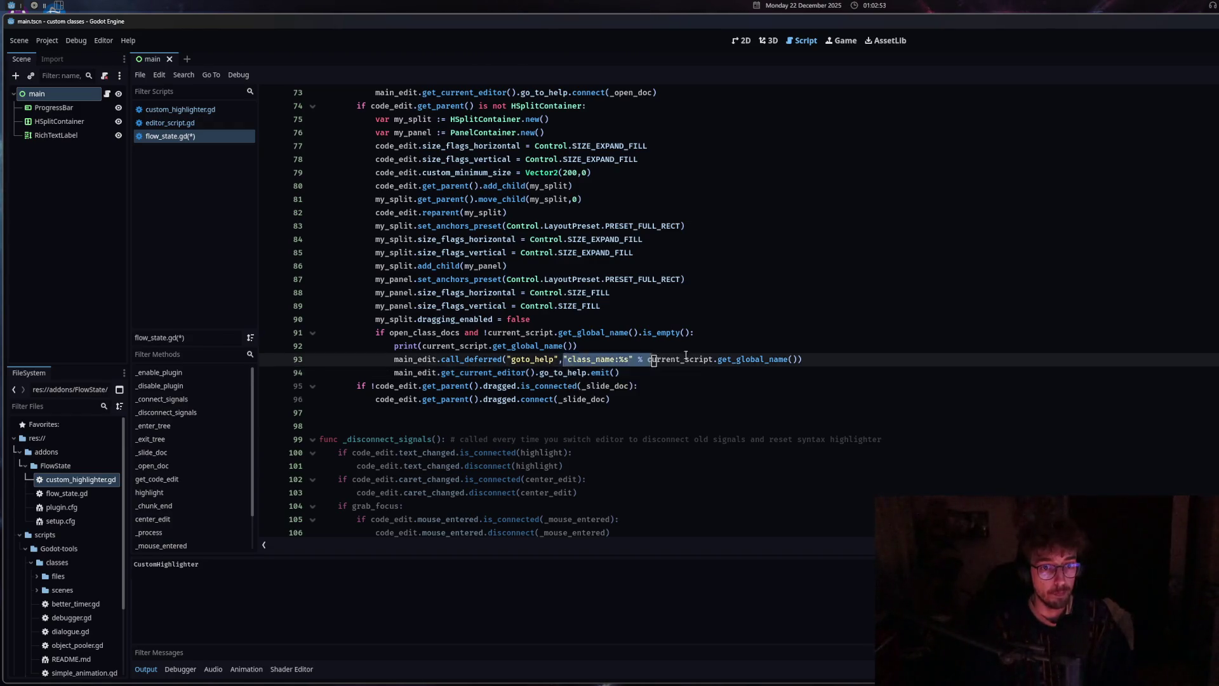
key(ctrl+v)
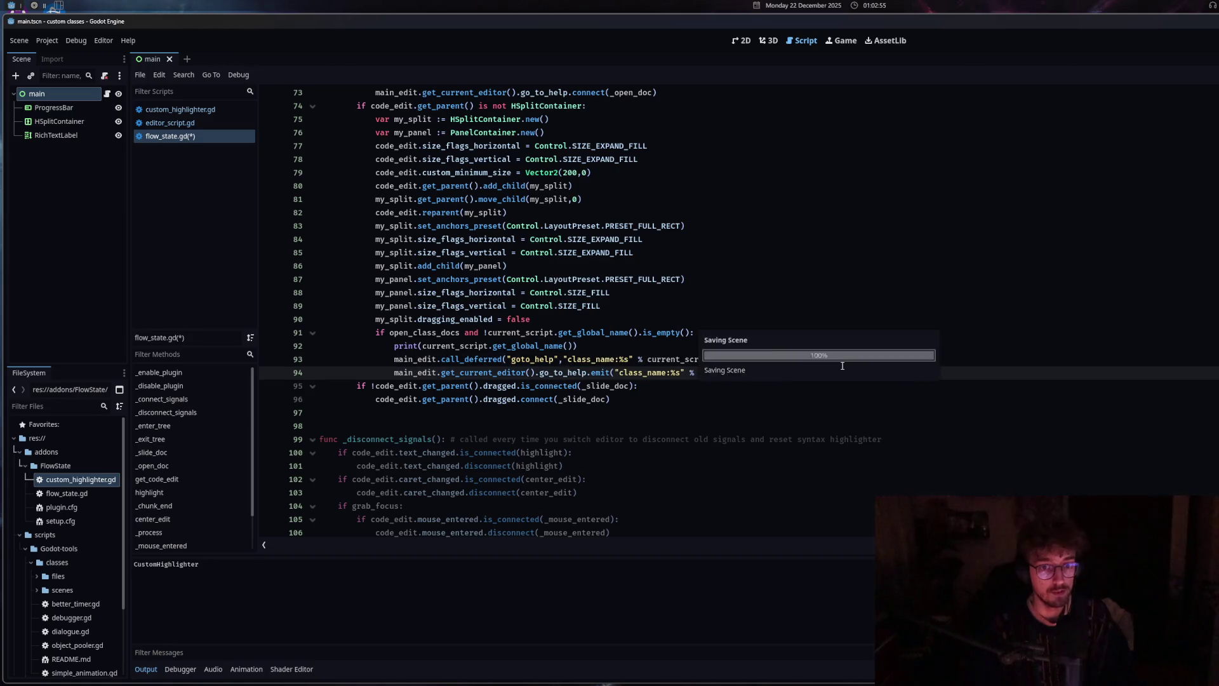
Save, then open custom_highlighter.gd twice, confirming and closing the CustomHighlighter docs each time
key(ctrl+s)
click(204, 123)
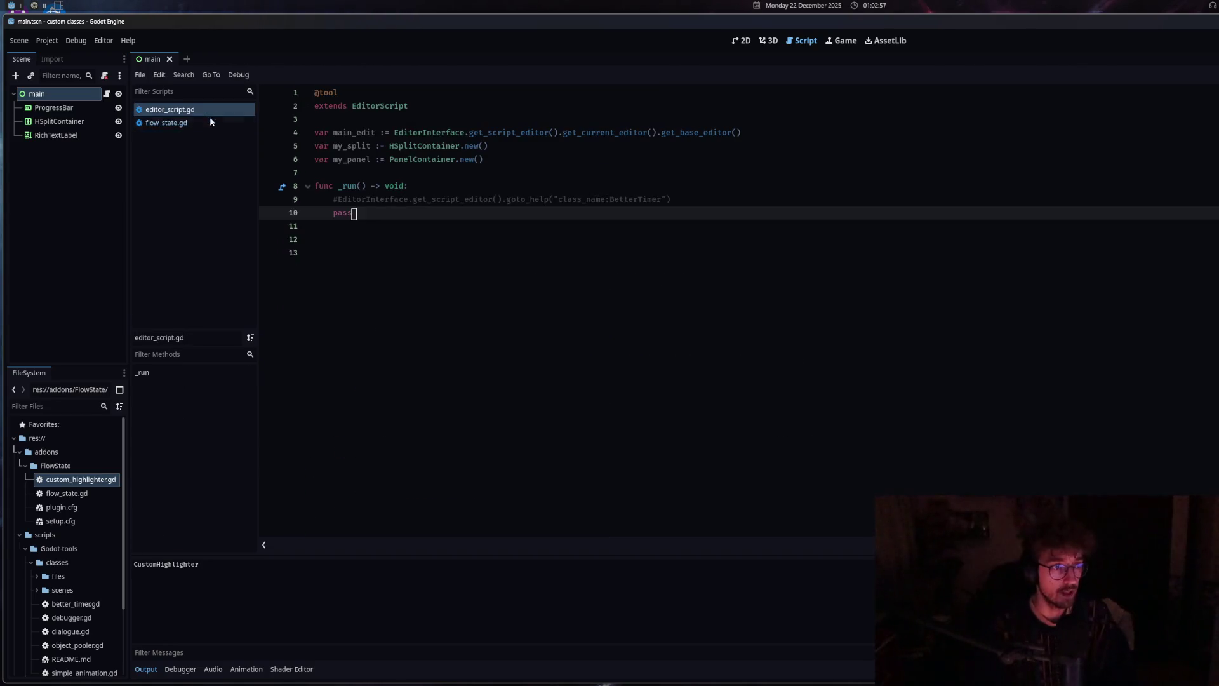
double_click(70, 482)
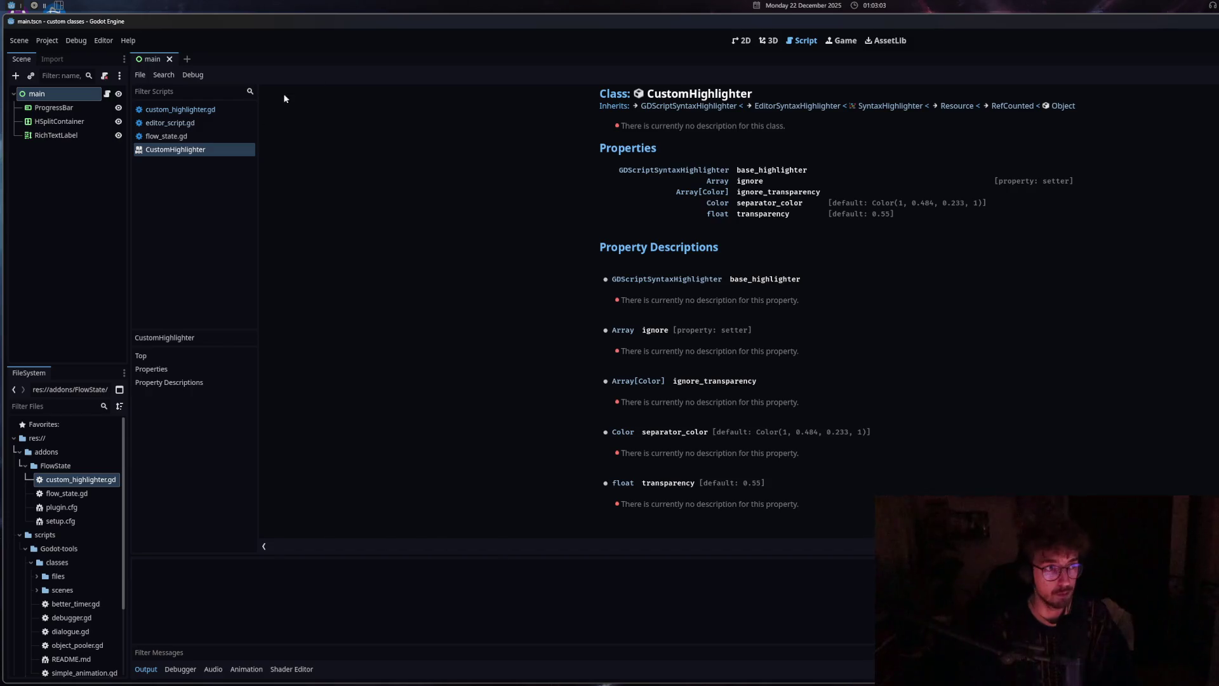
middle_click(198, 155)
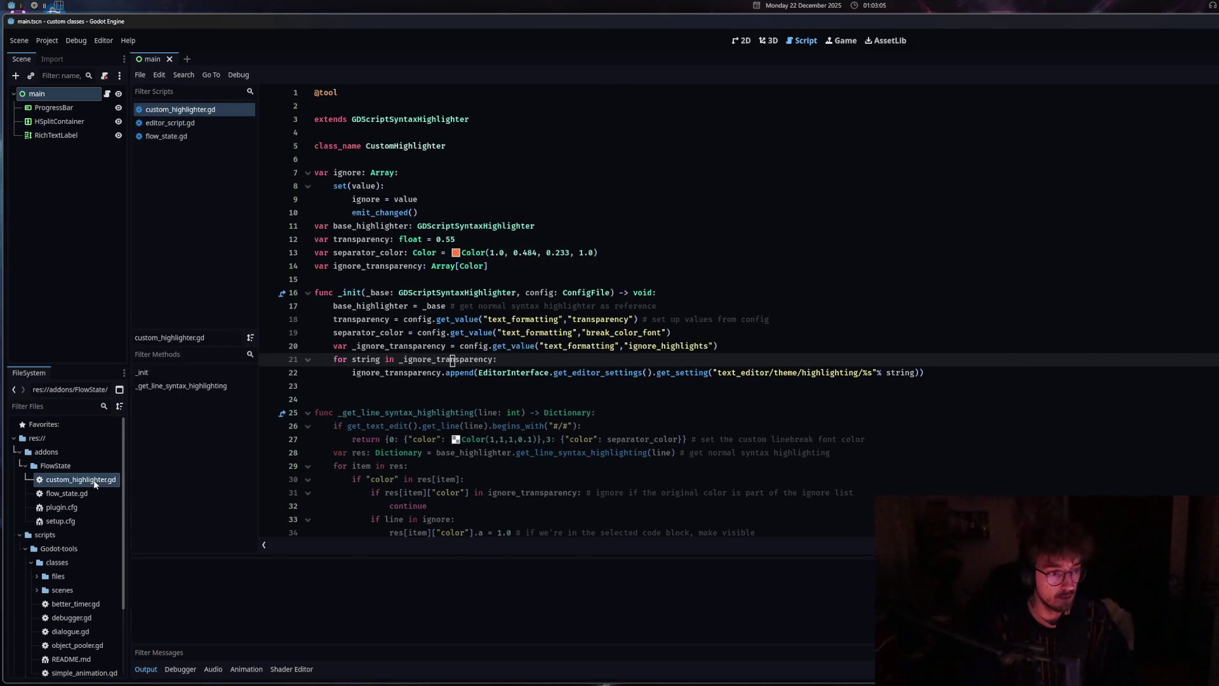
middle_click(216, 109)
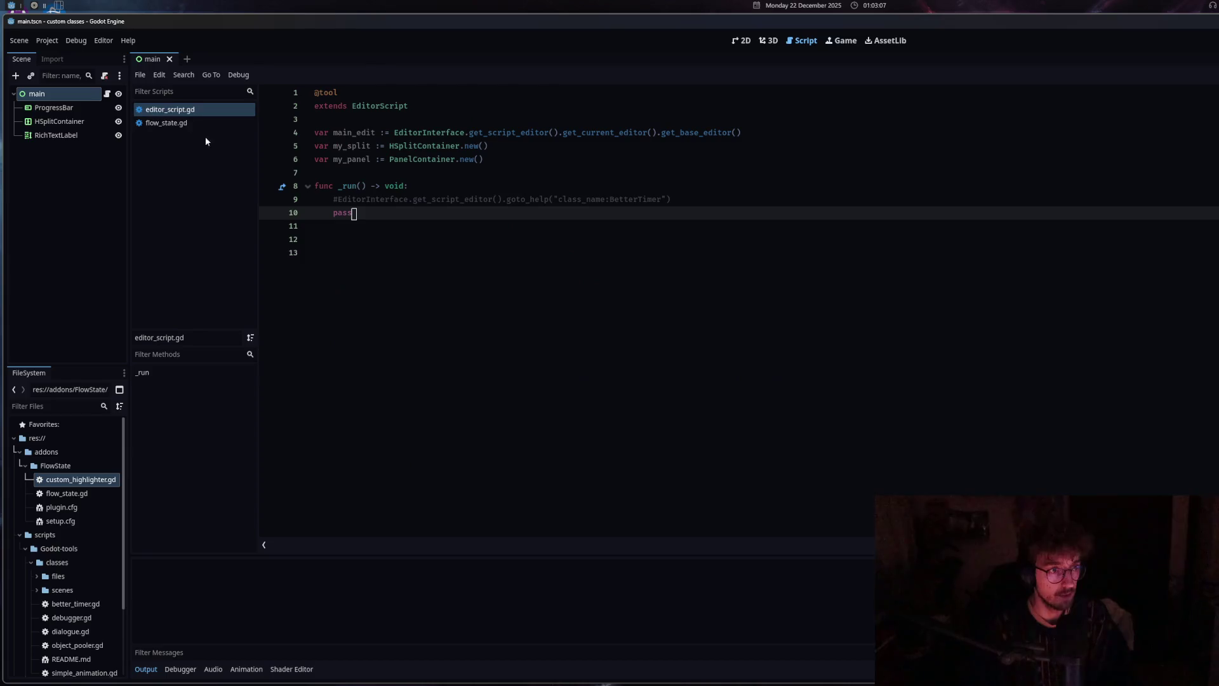
click(74, 483)
double_click(74, 483)
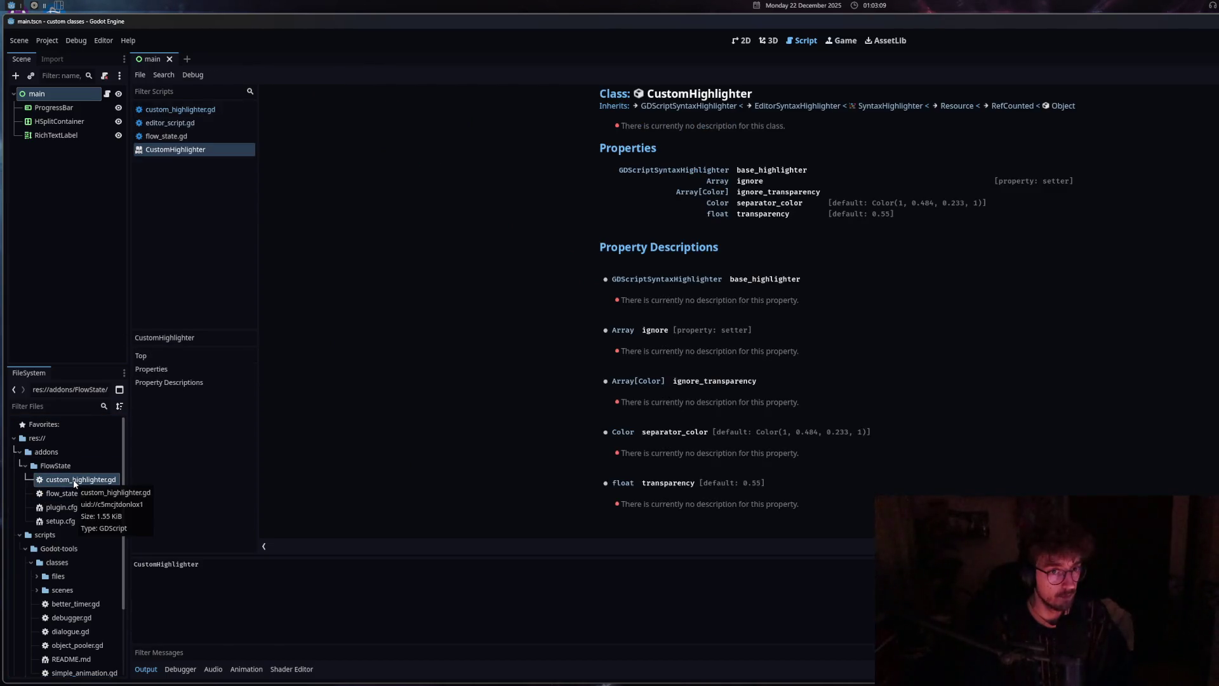
middle_click(185, 150)
Return to flow_state.gd with the caret in the call_deferred line 93
click(190, 122)
click(192, 111)
click(204, 120)
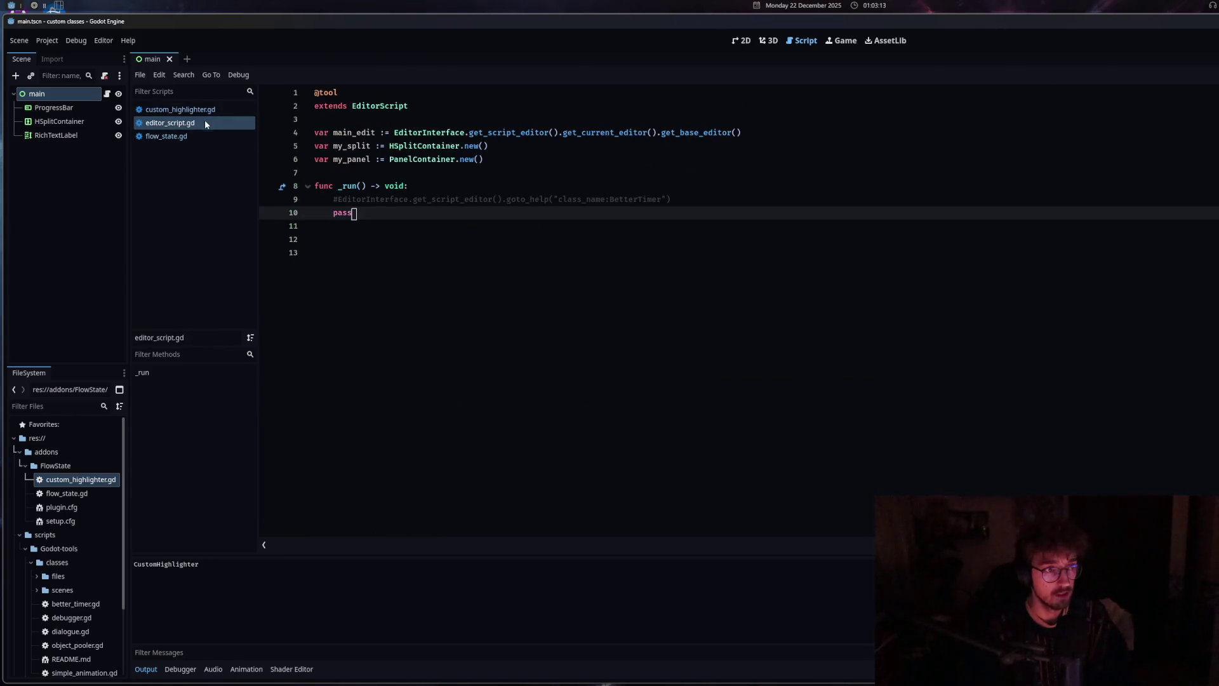
click(204, 136)
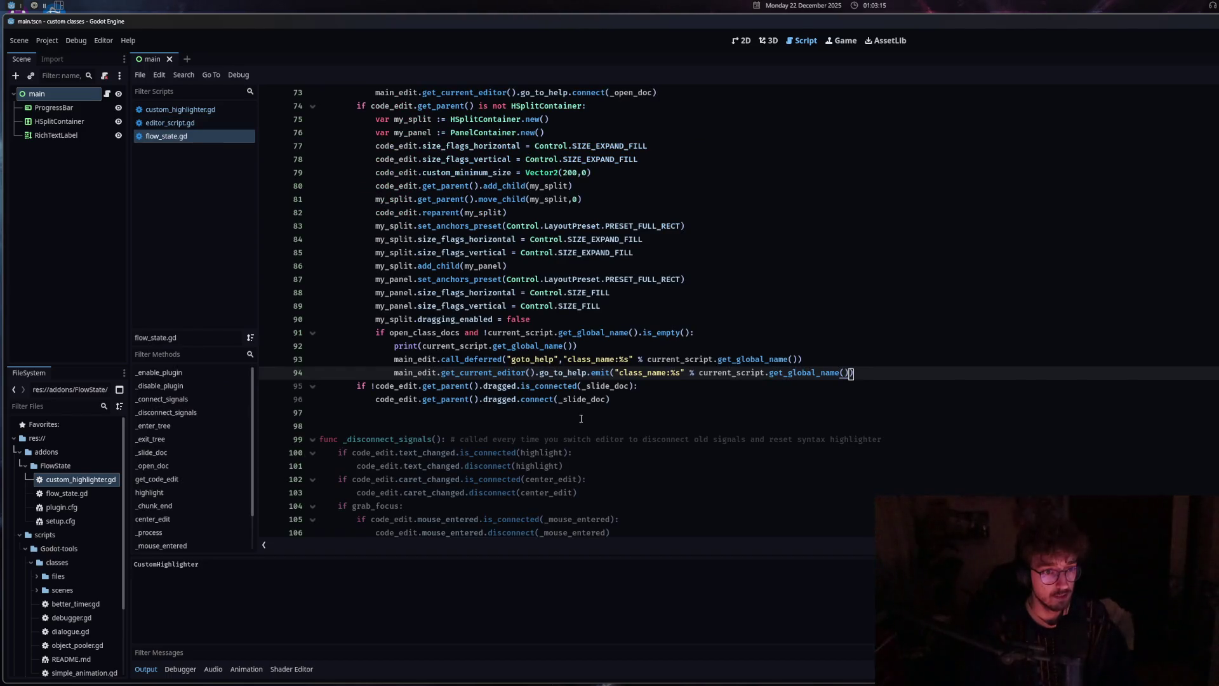
click(453, 360)
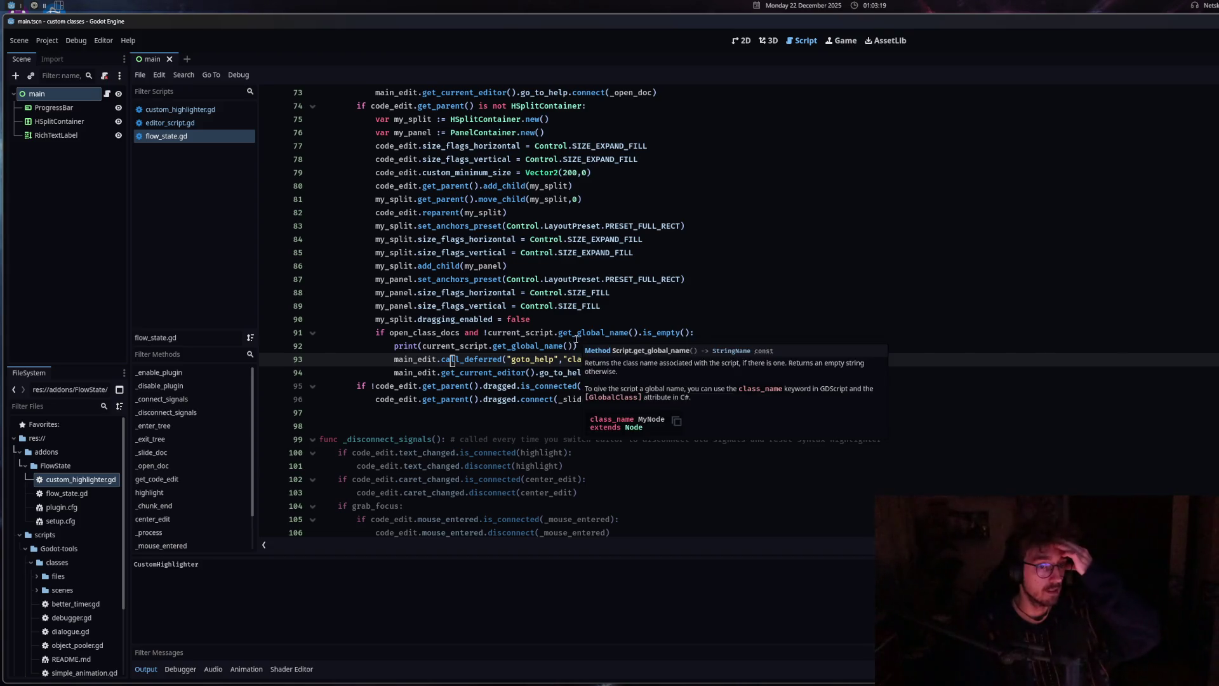
mouse_move(452, 395)
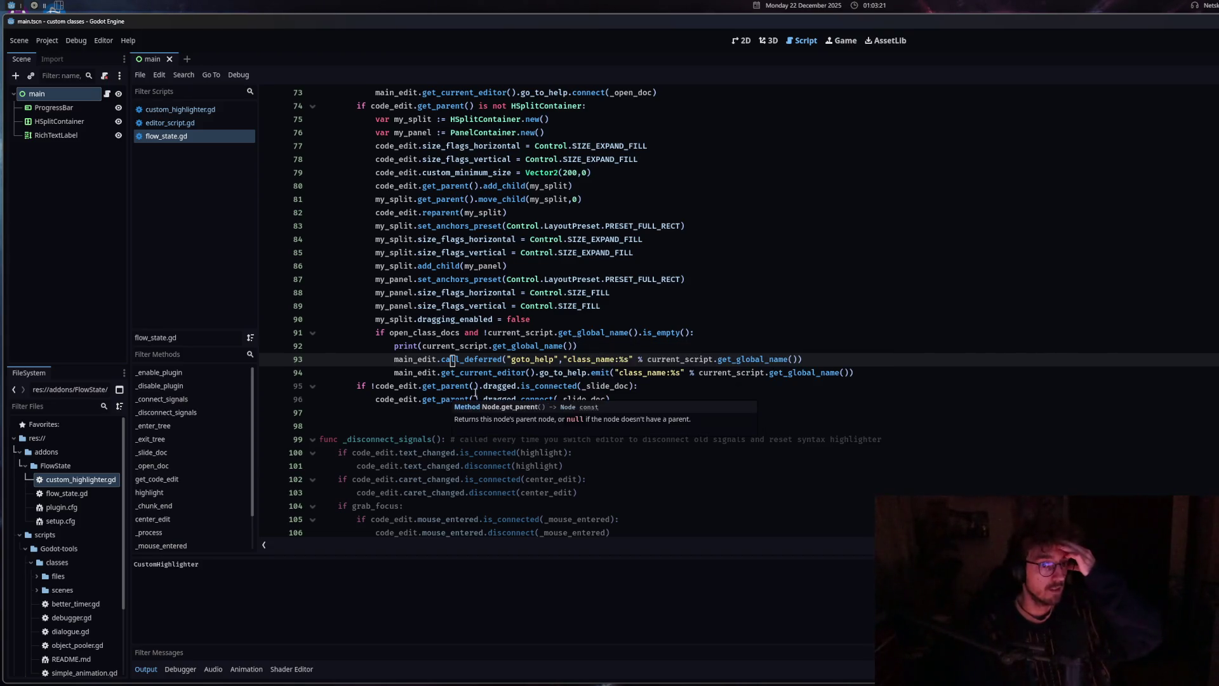
click(540, 375)
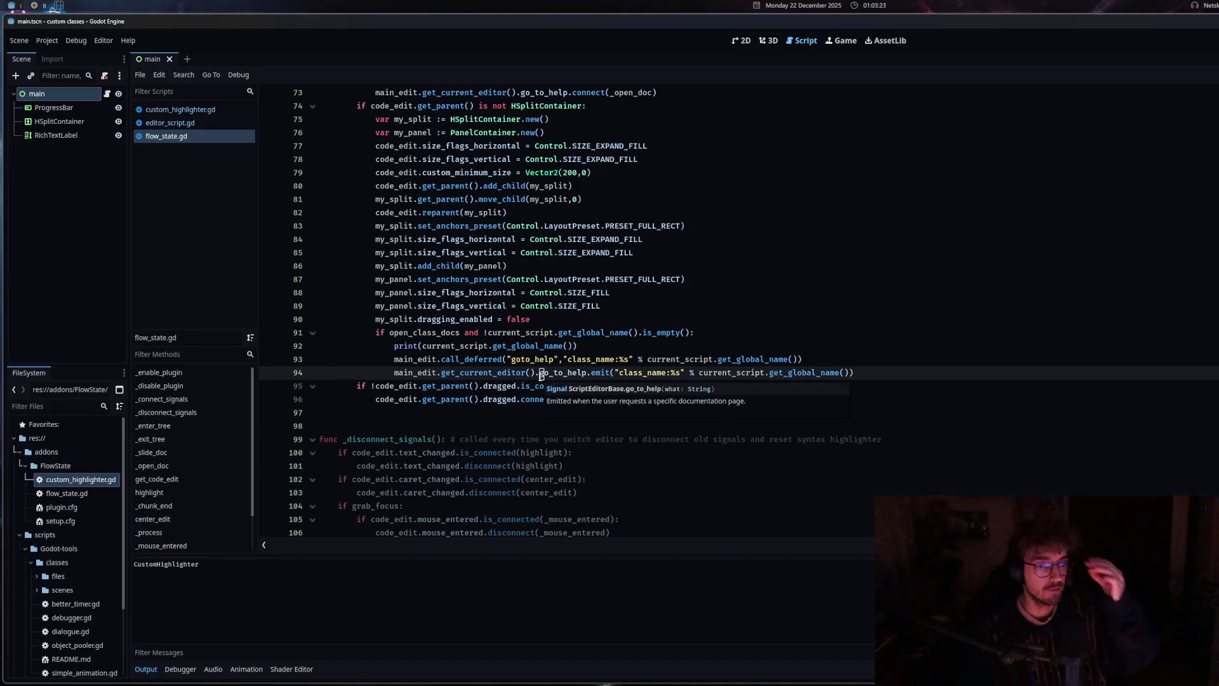
click(851, 373)
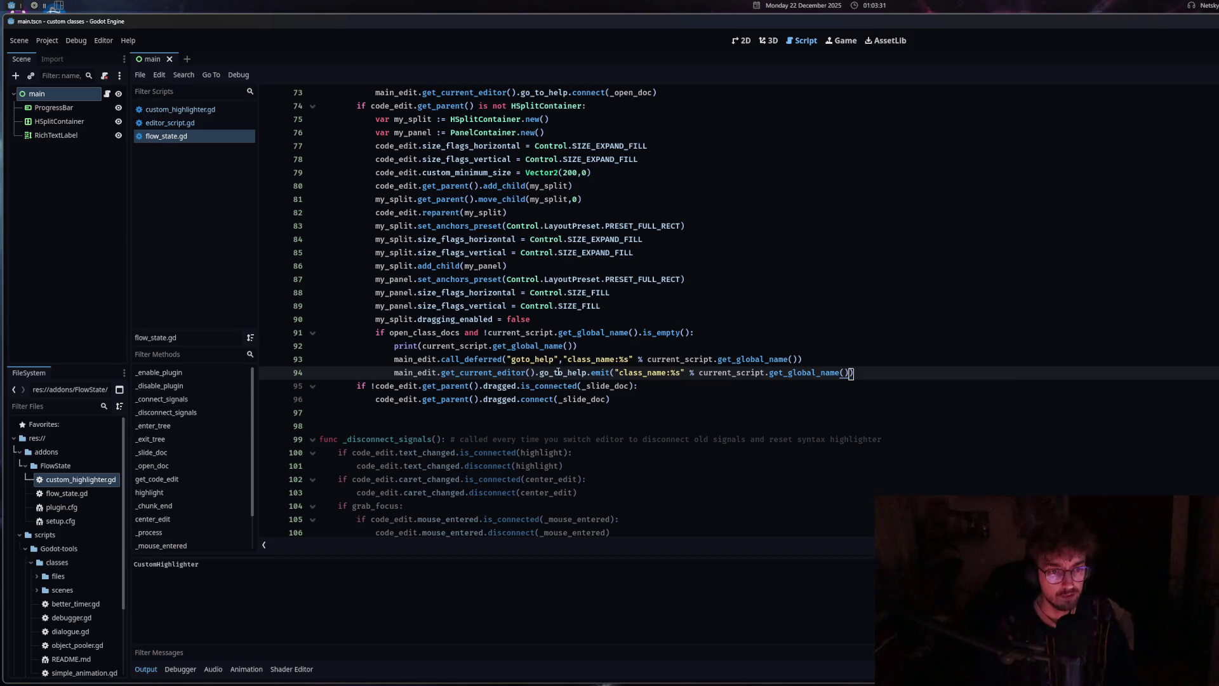
mouse_move(600, 374)
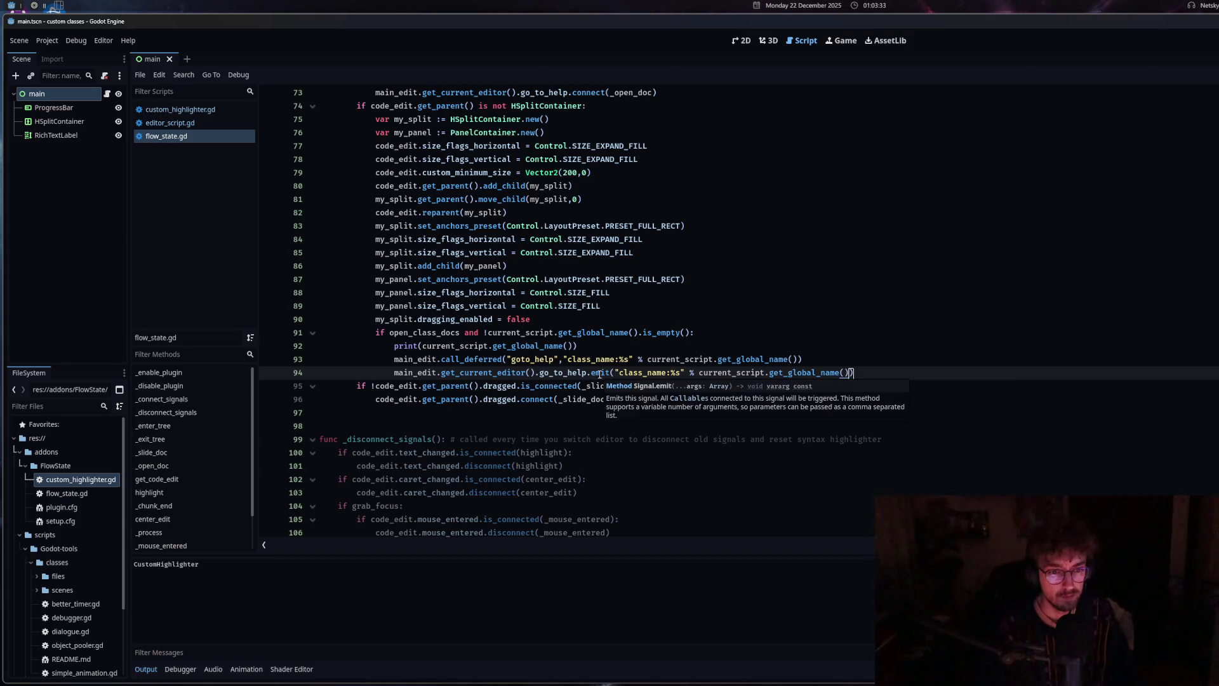
click(612, 373)
text(()
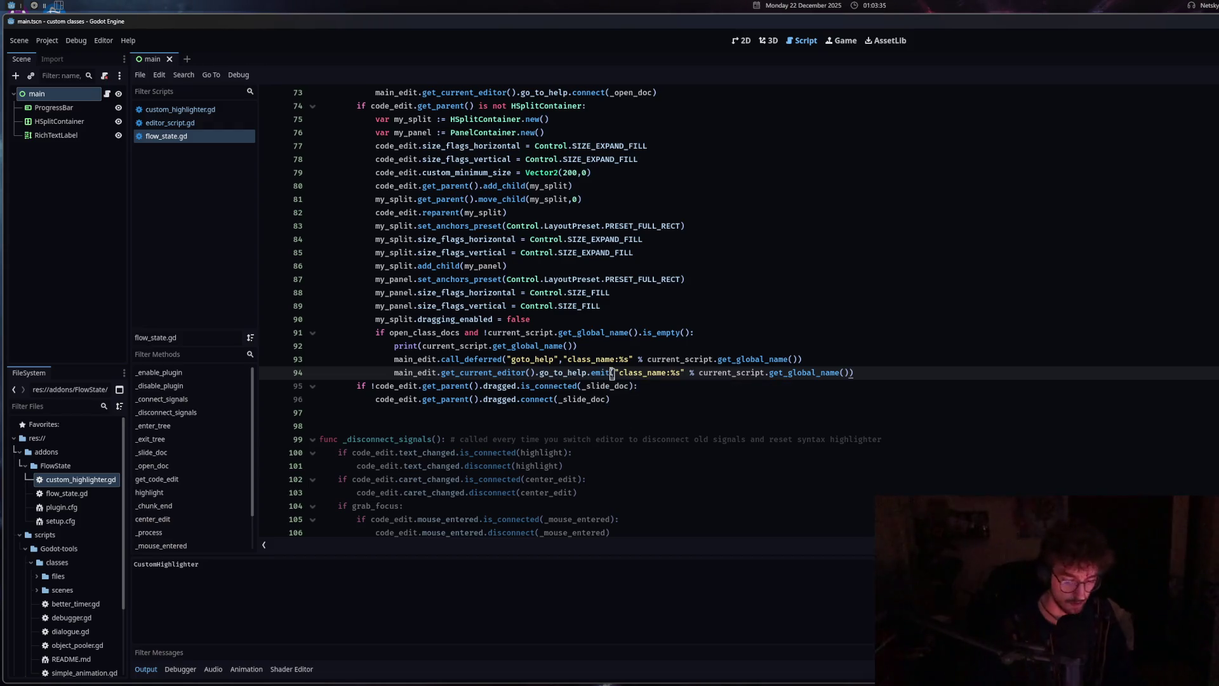
key(BackSpace)
key(BackSpace)
key(BackSpace)
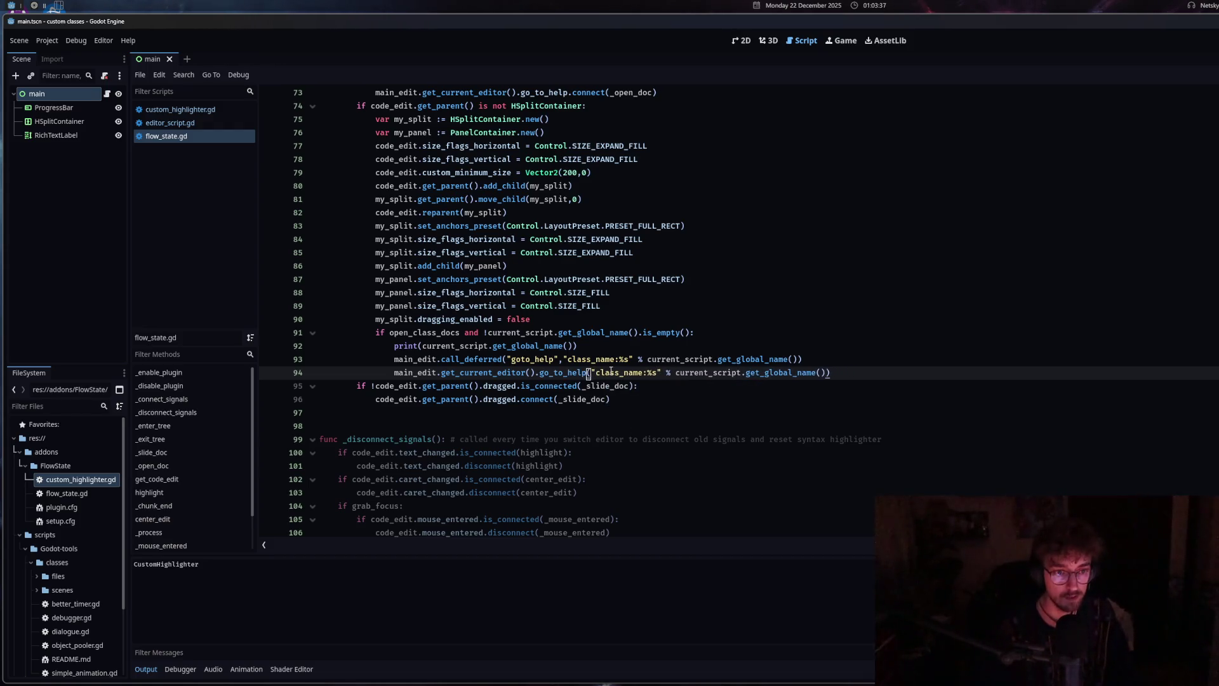
text(.em)
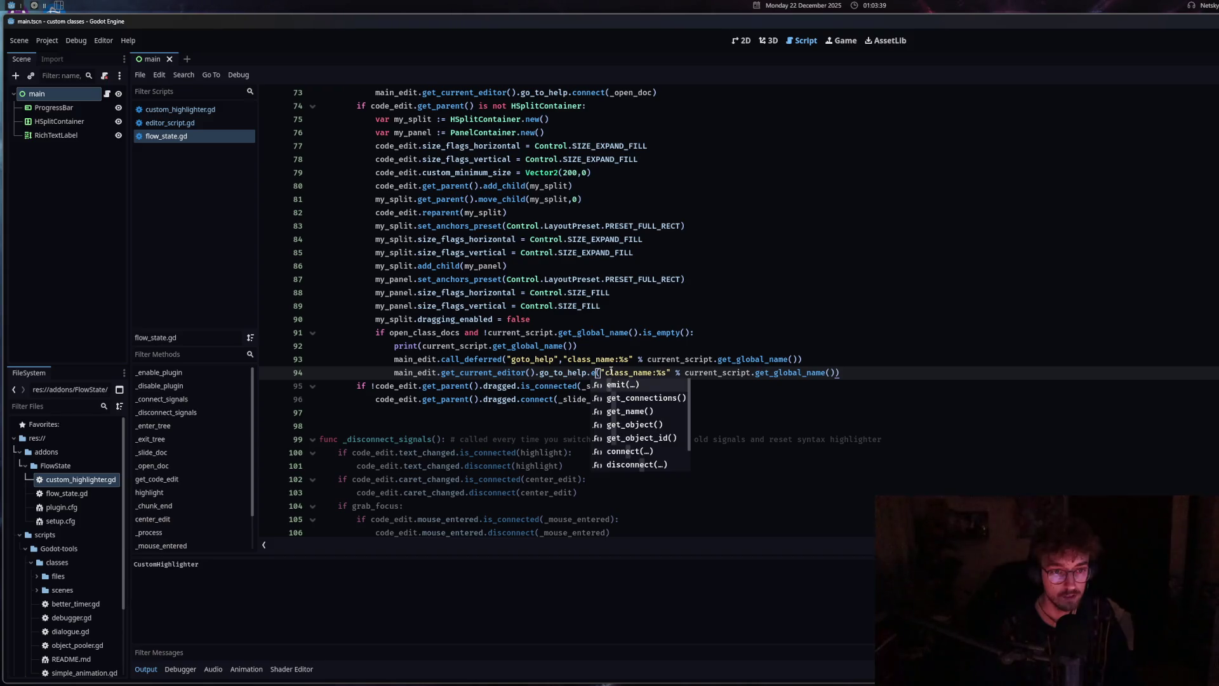
key(Return)
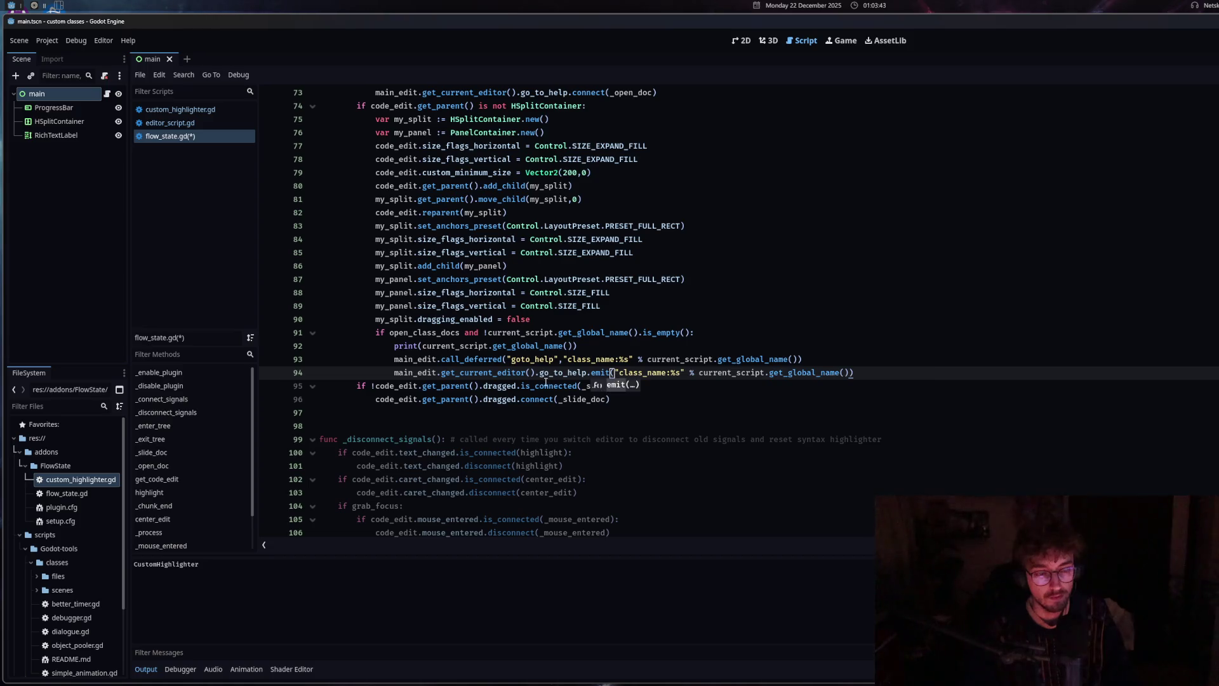
click(550, 374)
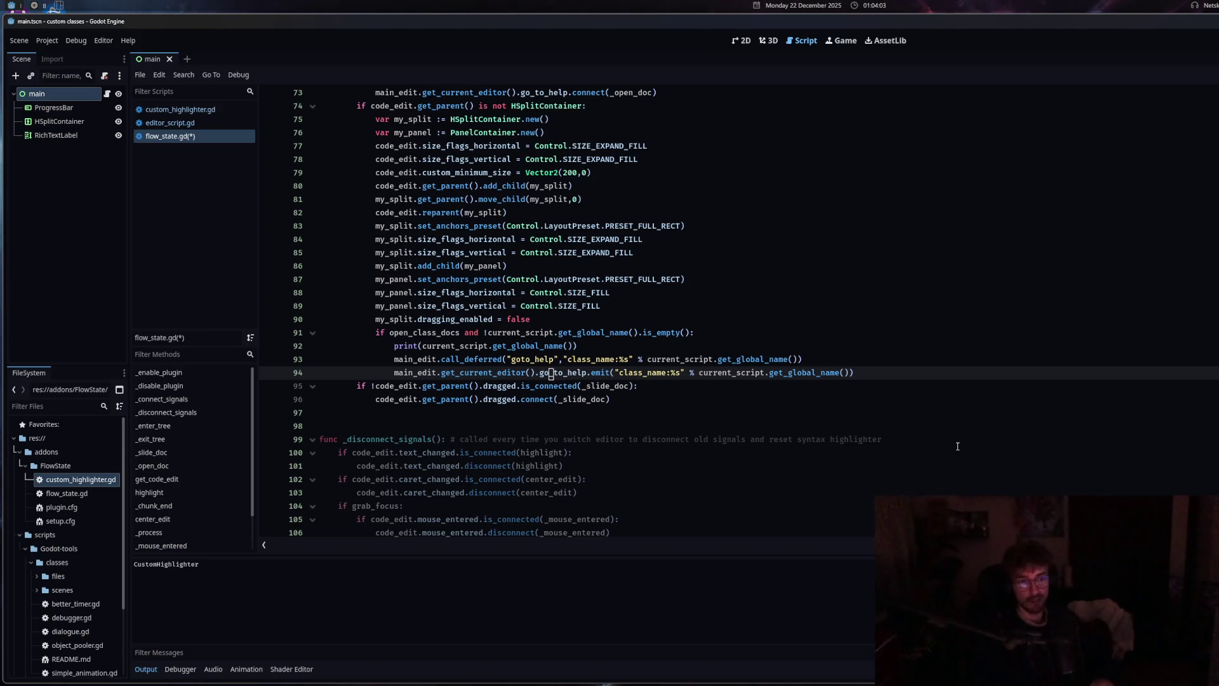
Change line 93's call_deferred to a plain call and close the custom_highlighter.gd tab
drag(505, 359, 460, 359)
key(BackSpace)
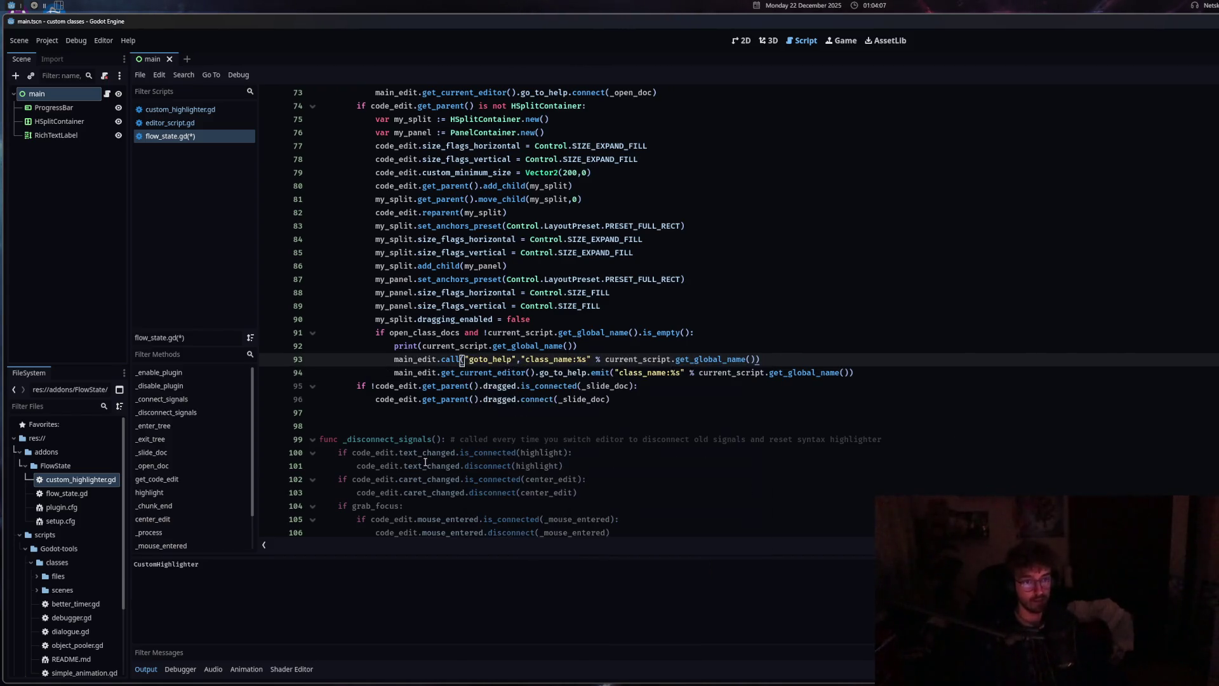
click(207, 110)
middle_click(205, 110)
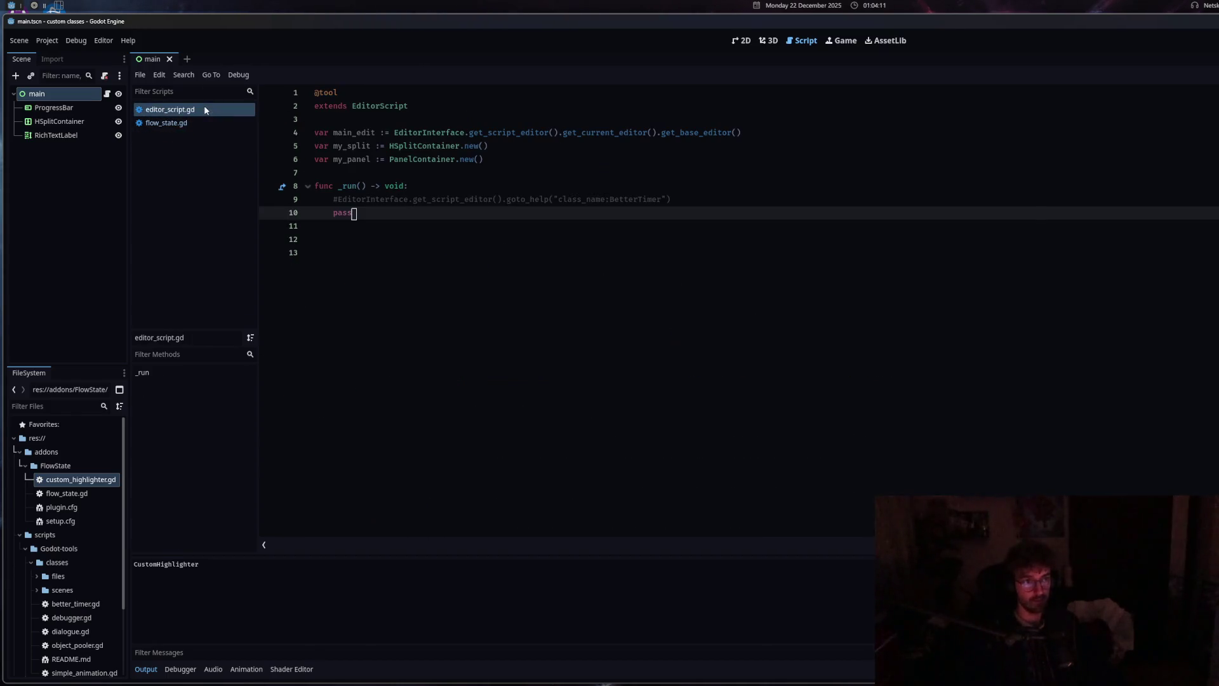
Reopen custom_highlighter.gd from FileSystem, close its CustomHighlighter docs, clear Output, and return to flow_state.gd
double_click(72, 481)
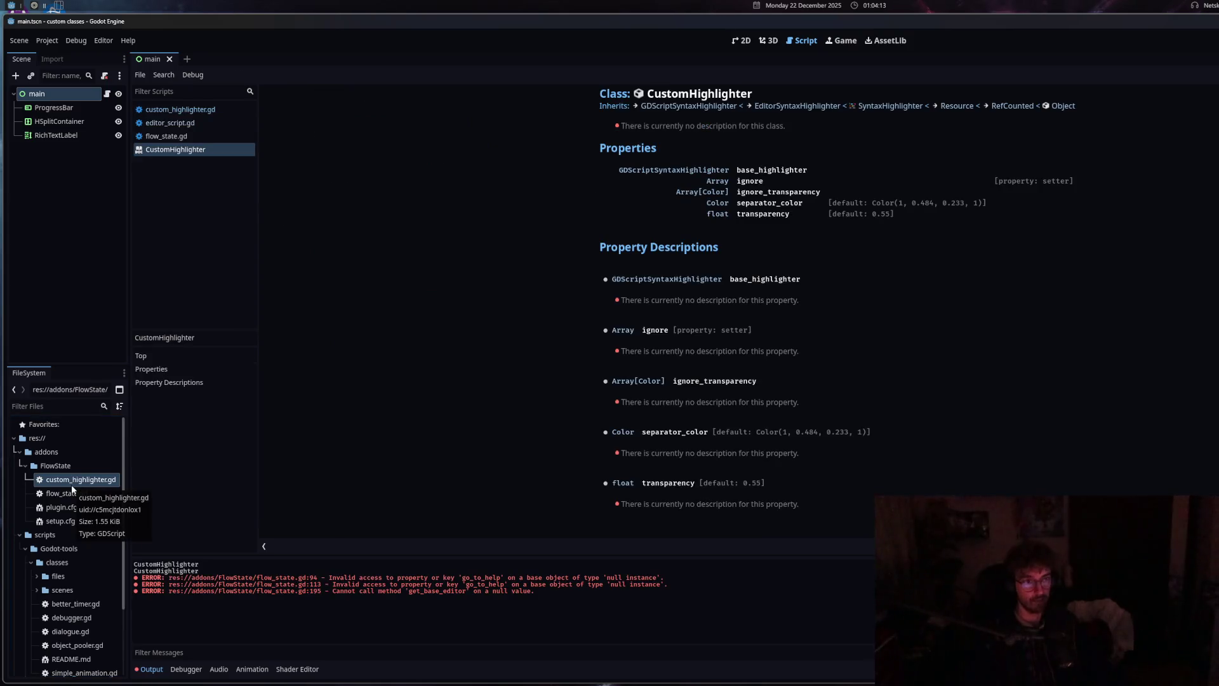
middle_click(186, 149)
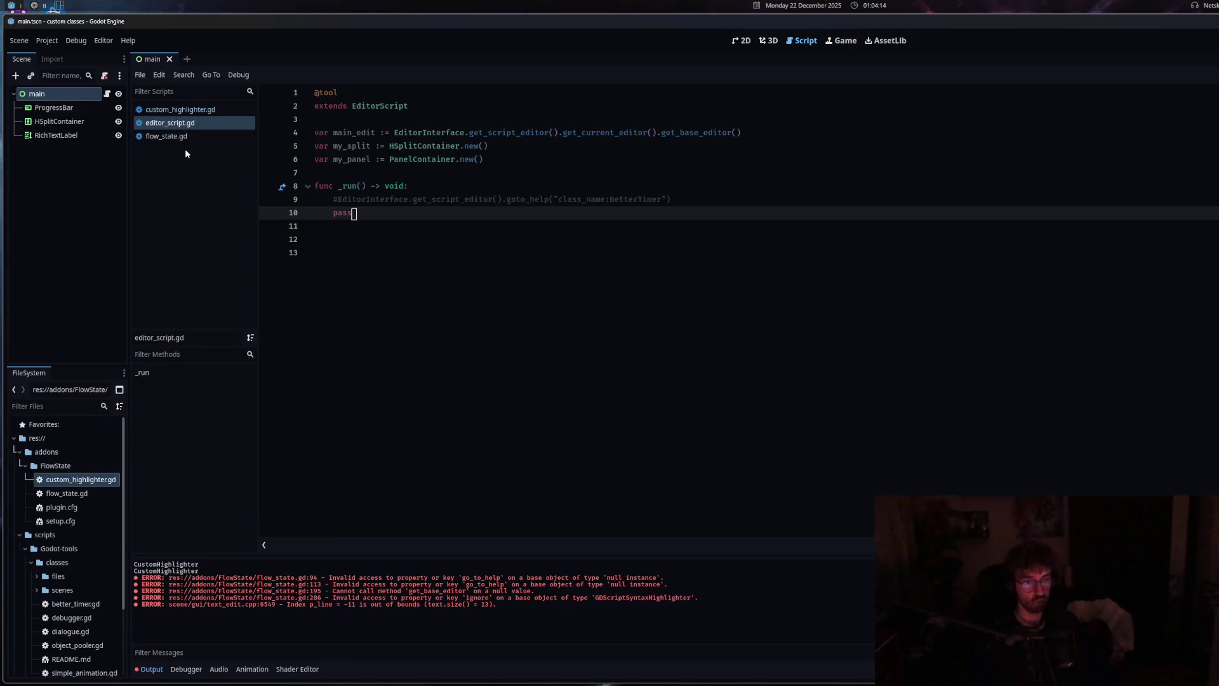
click(190, 109)
scroll(478, 278, up, 7)
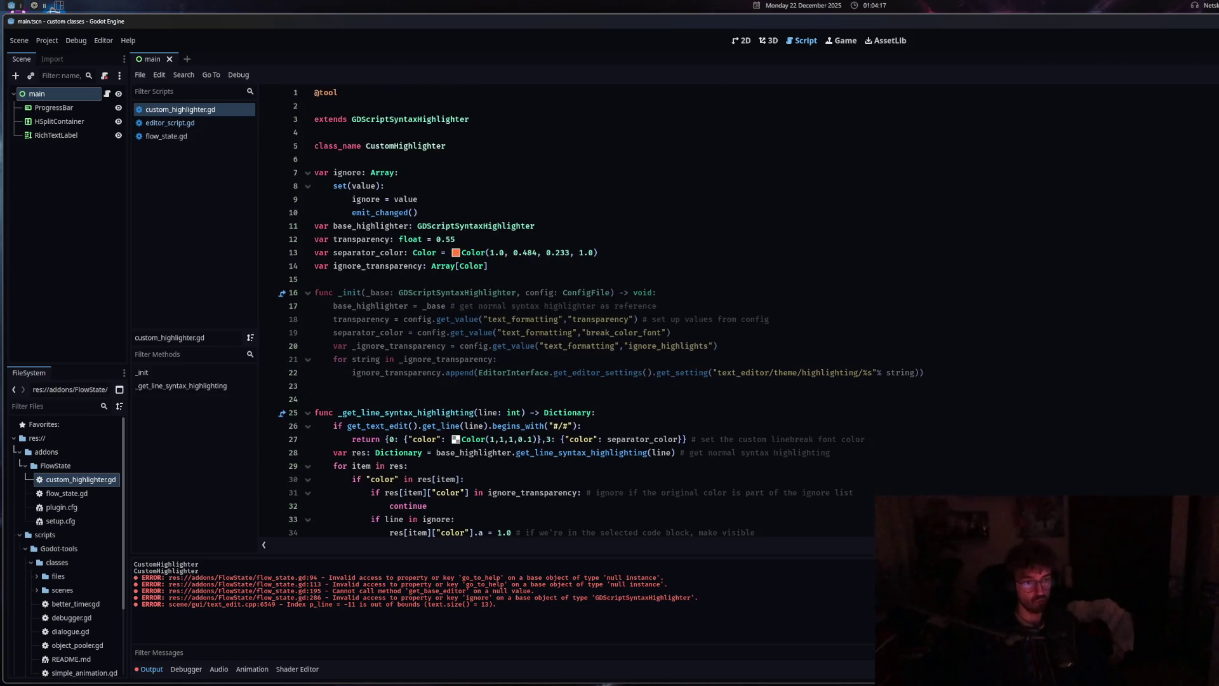
click(1207, 565)
click(166, 136)
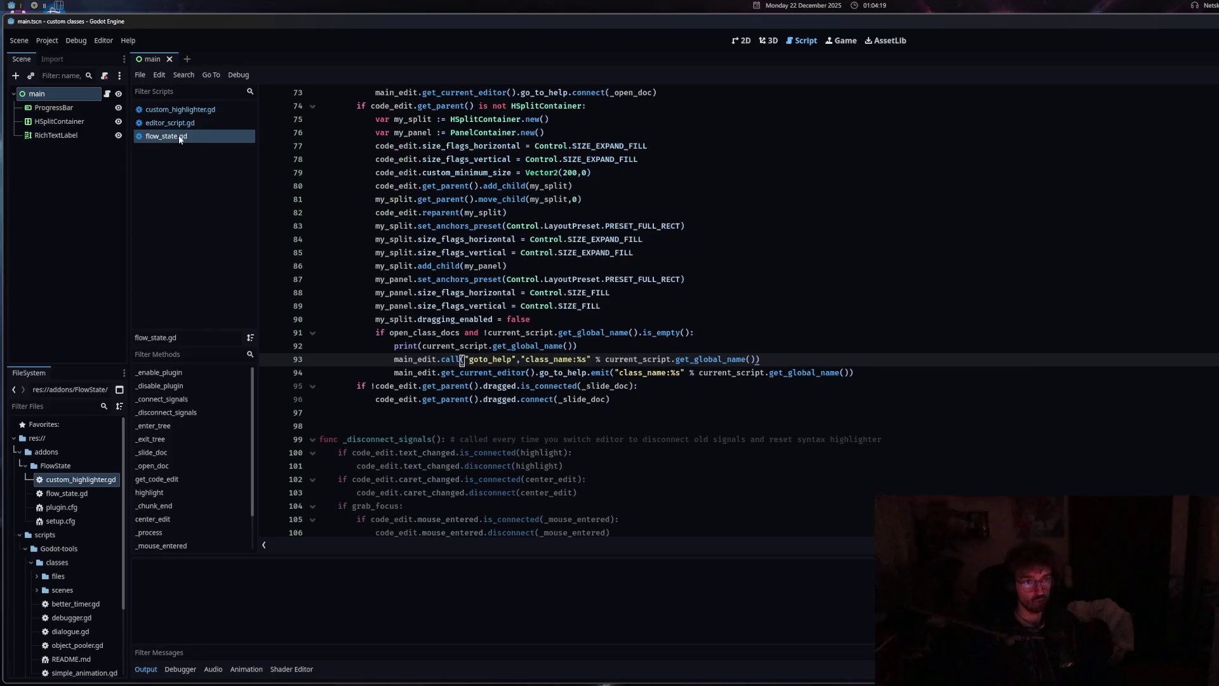
text(_deferred)
Try replacing emit with def in line 94's go_to_help call, then restore emit
click(560, 372)
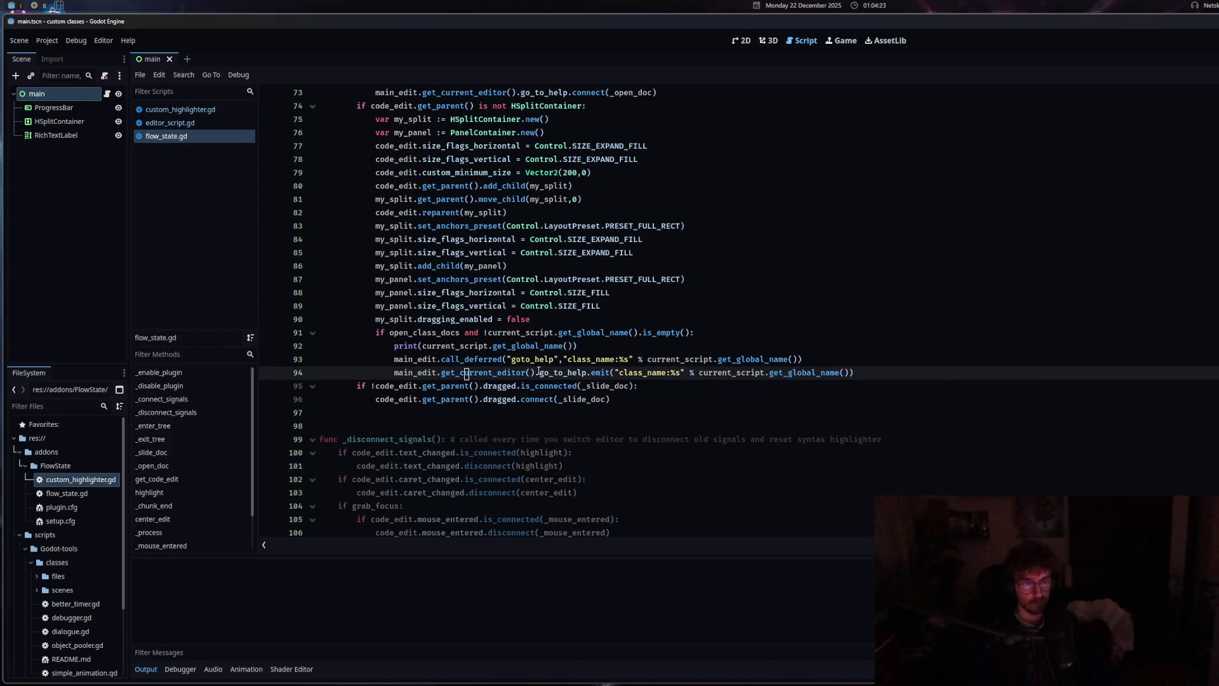
double_click(596, 372)
text(def)
key(BackSpace)
key(BackSpace)
key(BackSpace)
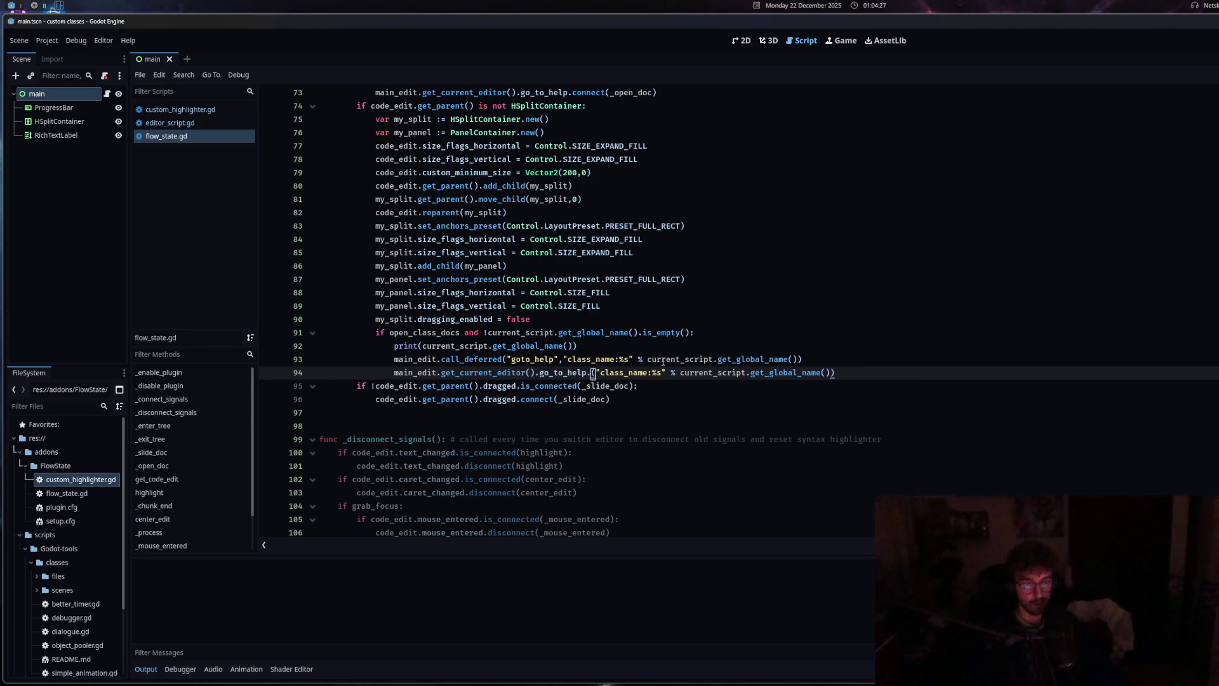
text(emit)
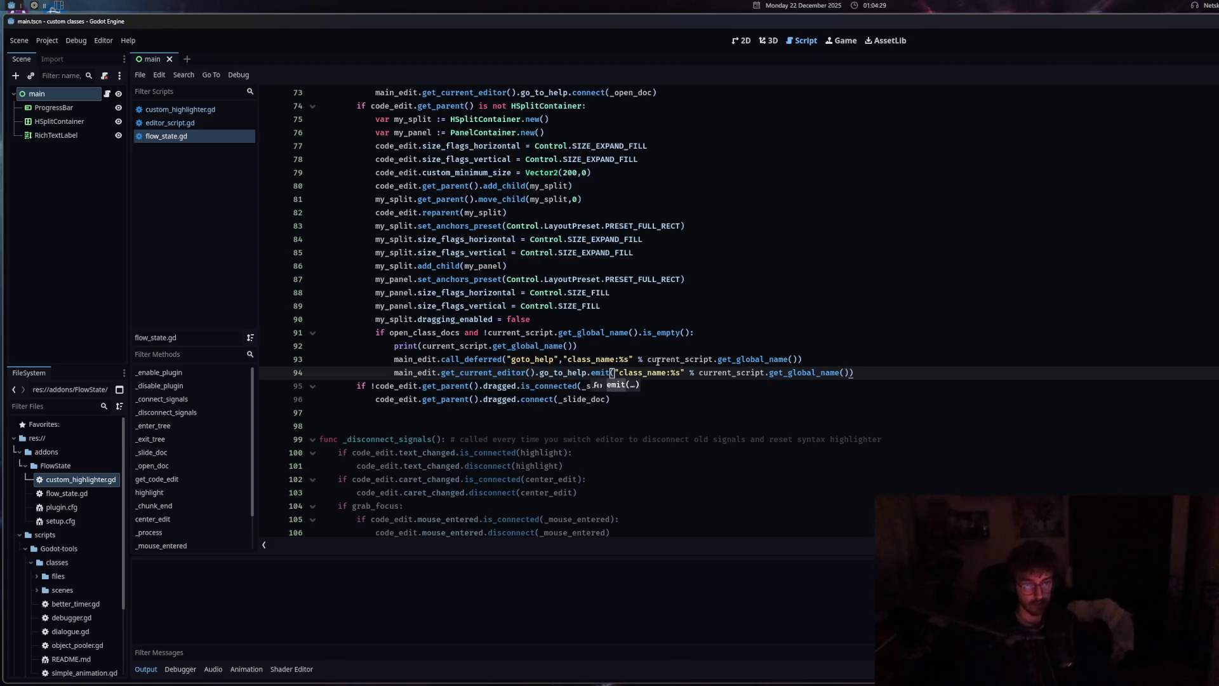
Append ',DEF' to line 94's arguments, undo it, save flow_state.gd, and switch to ChatGPT
click(853, 373)
text(,DEF)
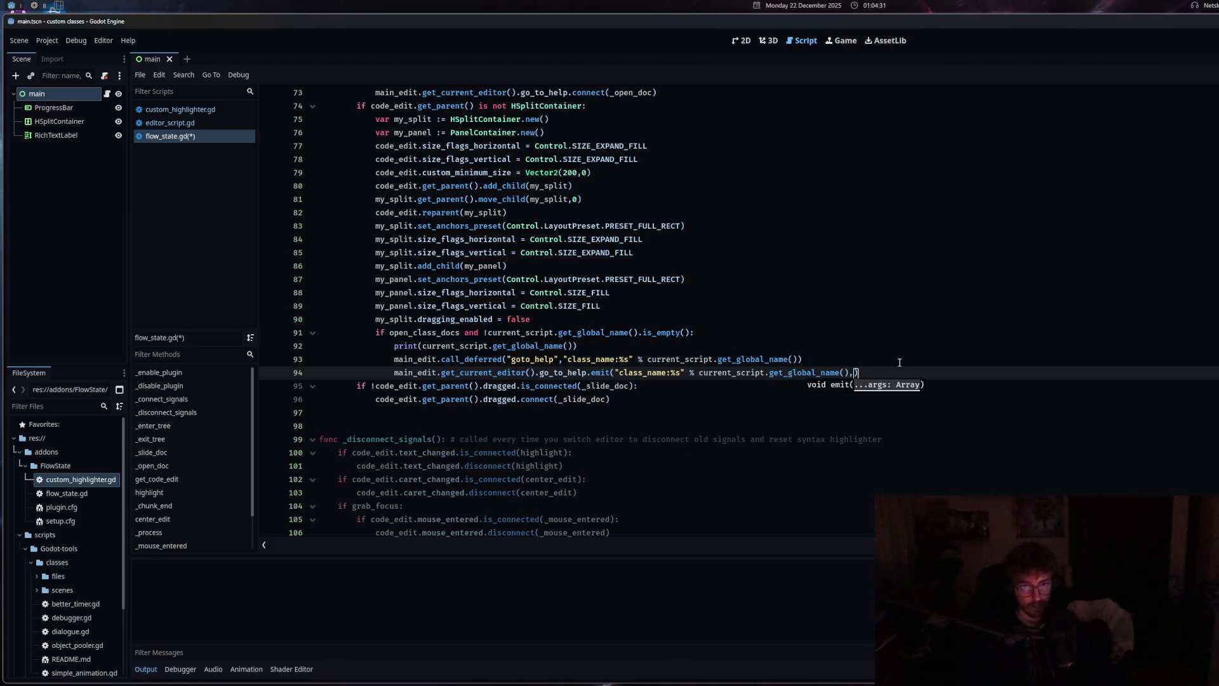
key(Return)
key(ctrl+z)
key(ctrl+s)
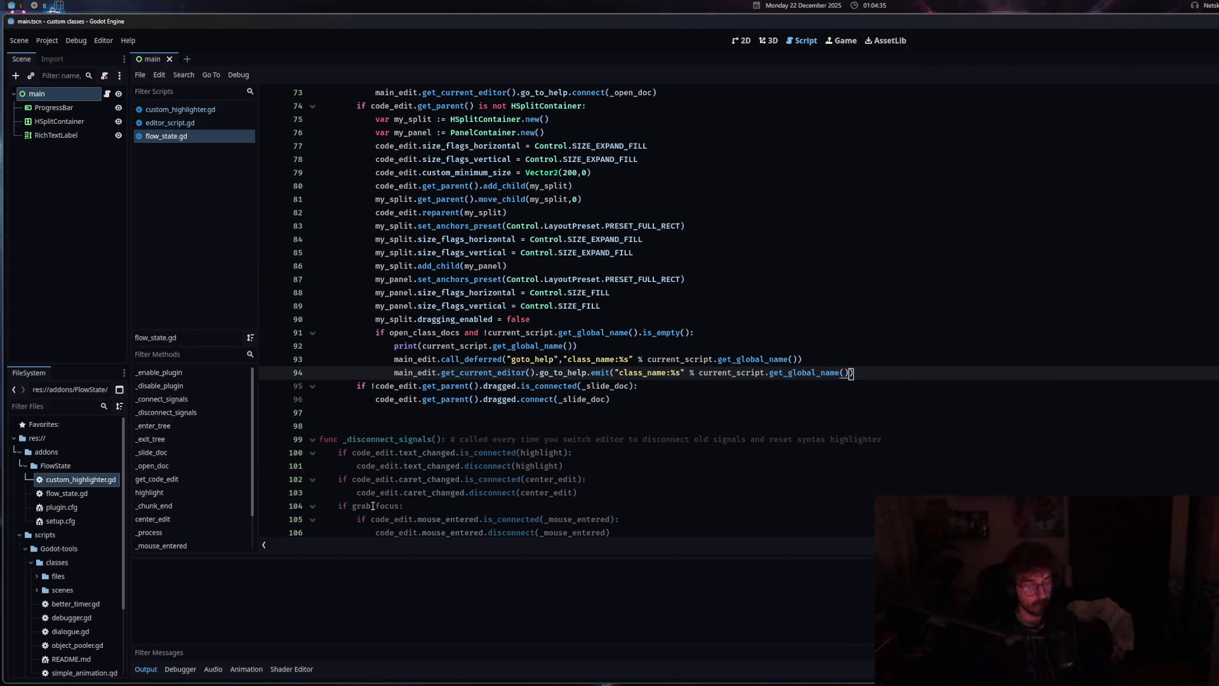
key(alt+Tab)
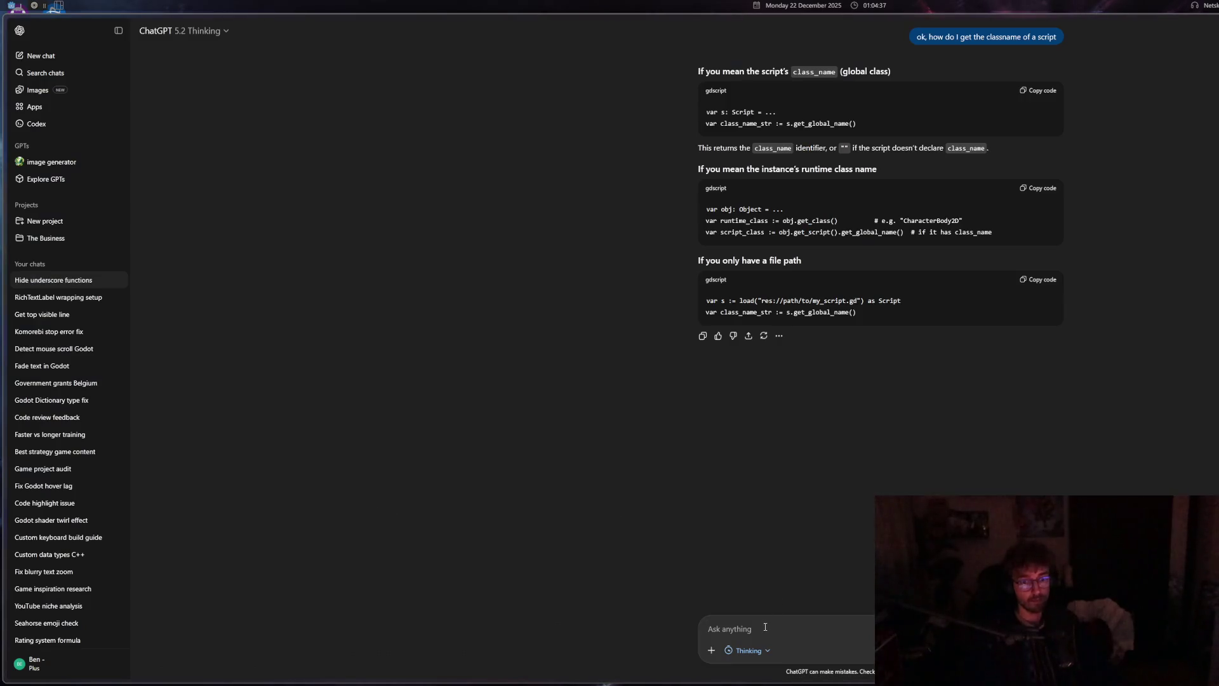
Ask ChatGPT 'can I emit a signal deferred?' and review its call_deferred("emit_signal", …) answer
text(can I emit a signal deferred?)
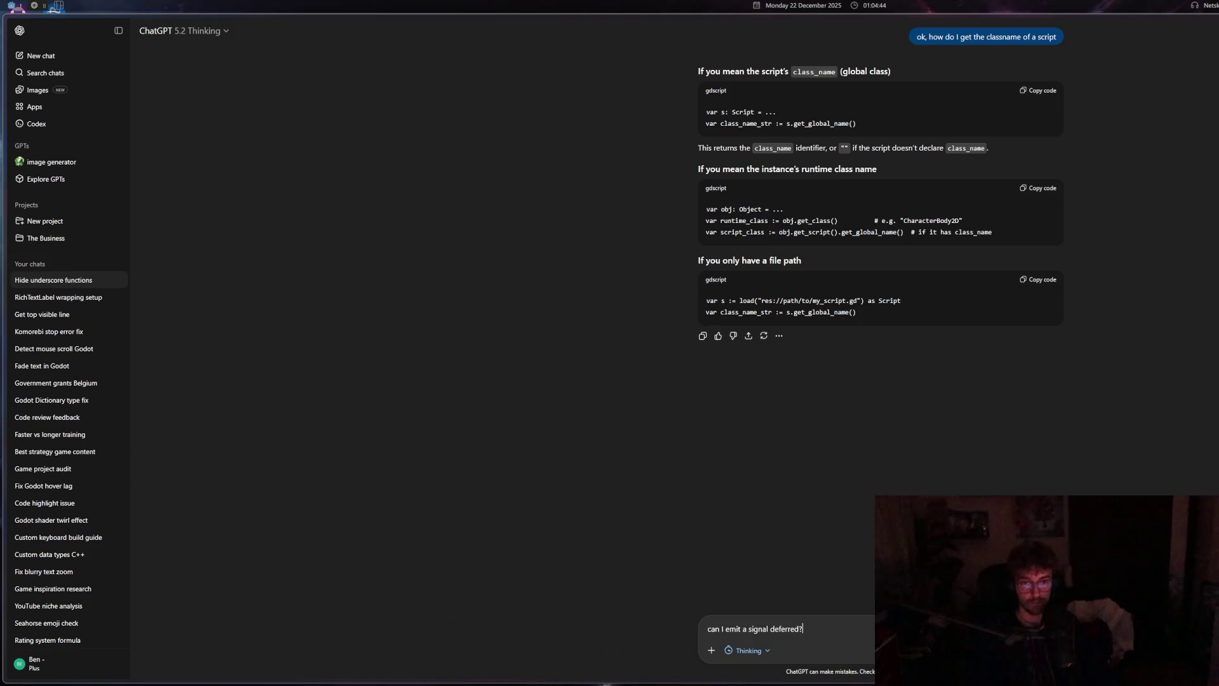
key(Return)
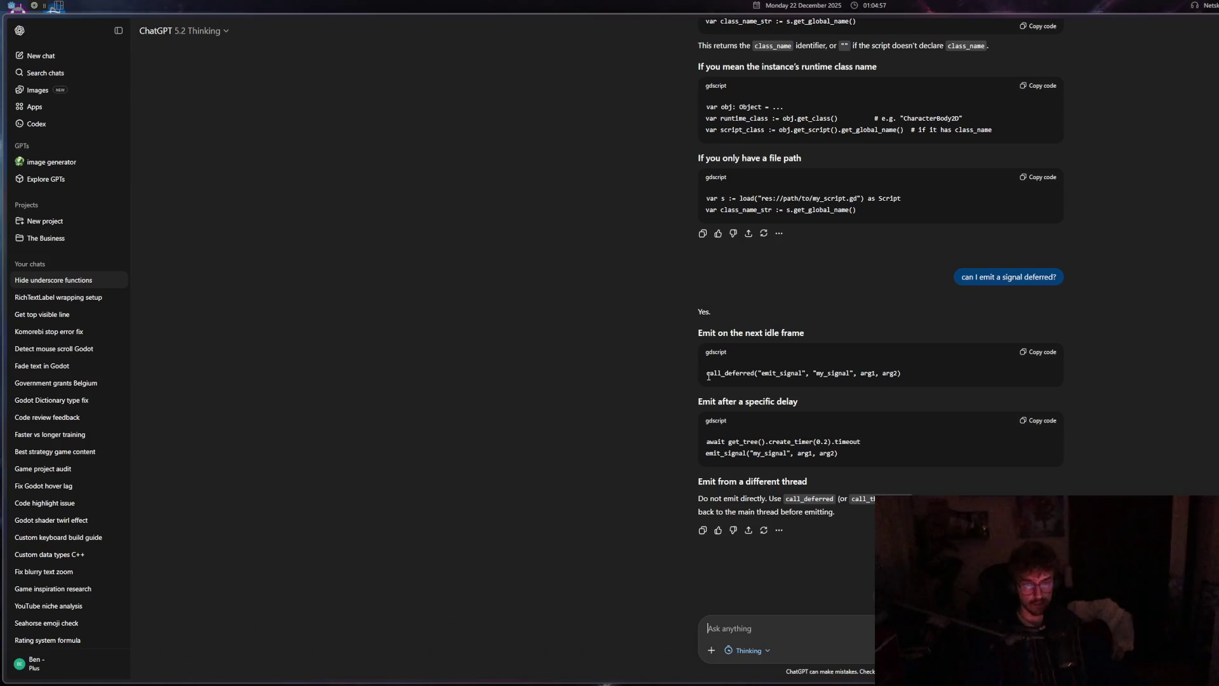
drag(707, 375, 752, 375)
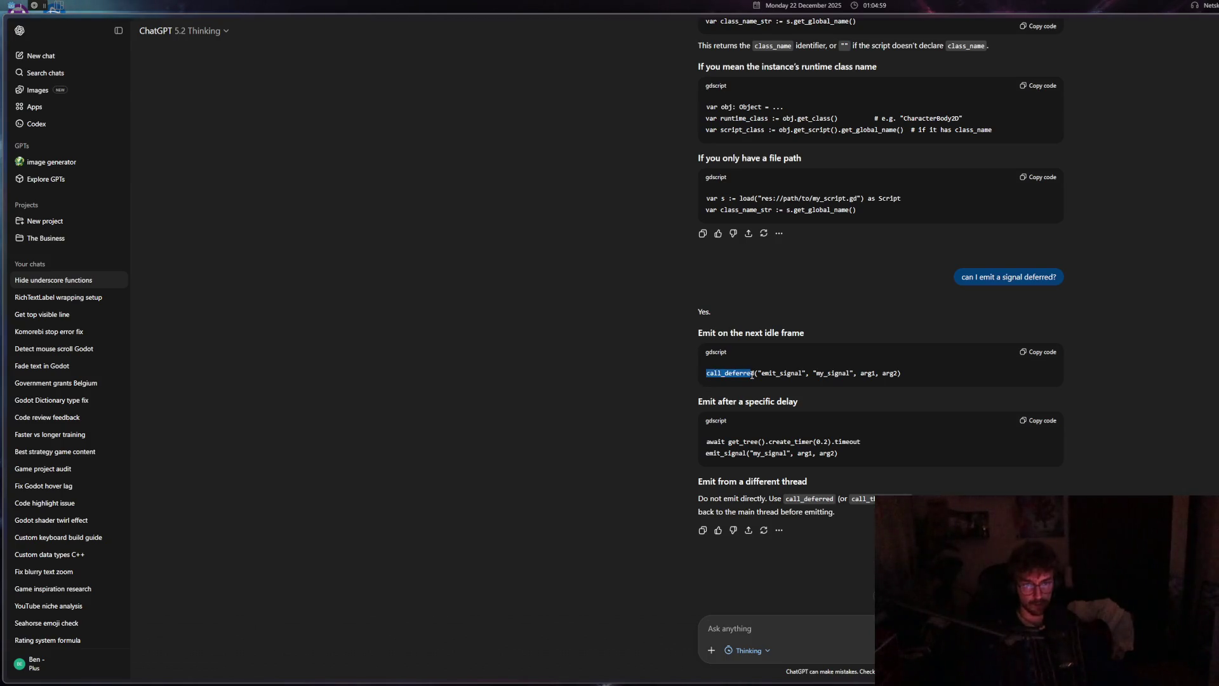
click(752, 375)
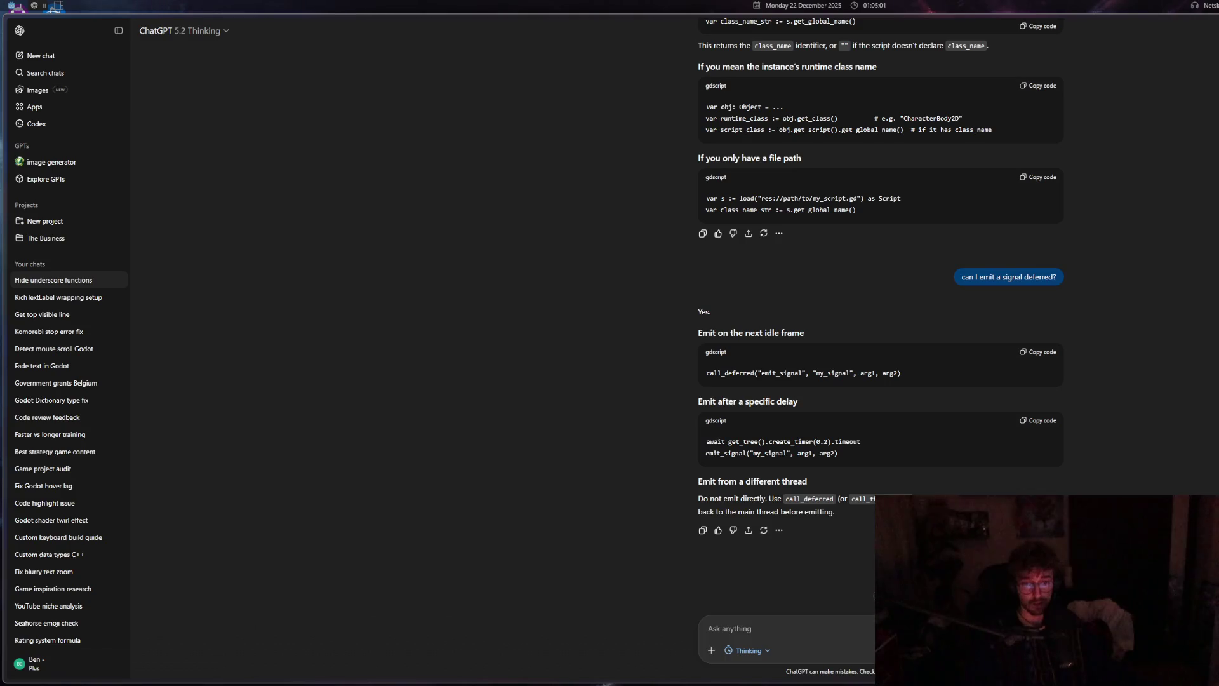
key(alt+Tab)
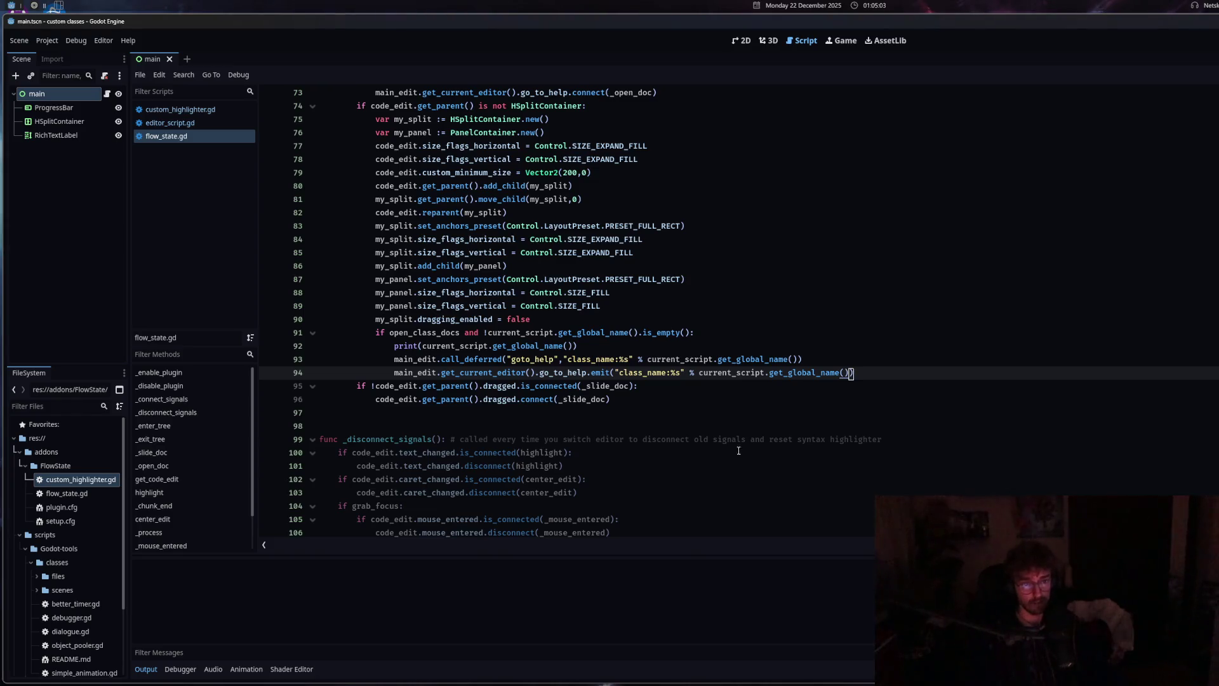
Start a new line 94 with the copied main_edit.get_current_editor() prefix followed by emit_signal
click(395, 373)
key(Return)
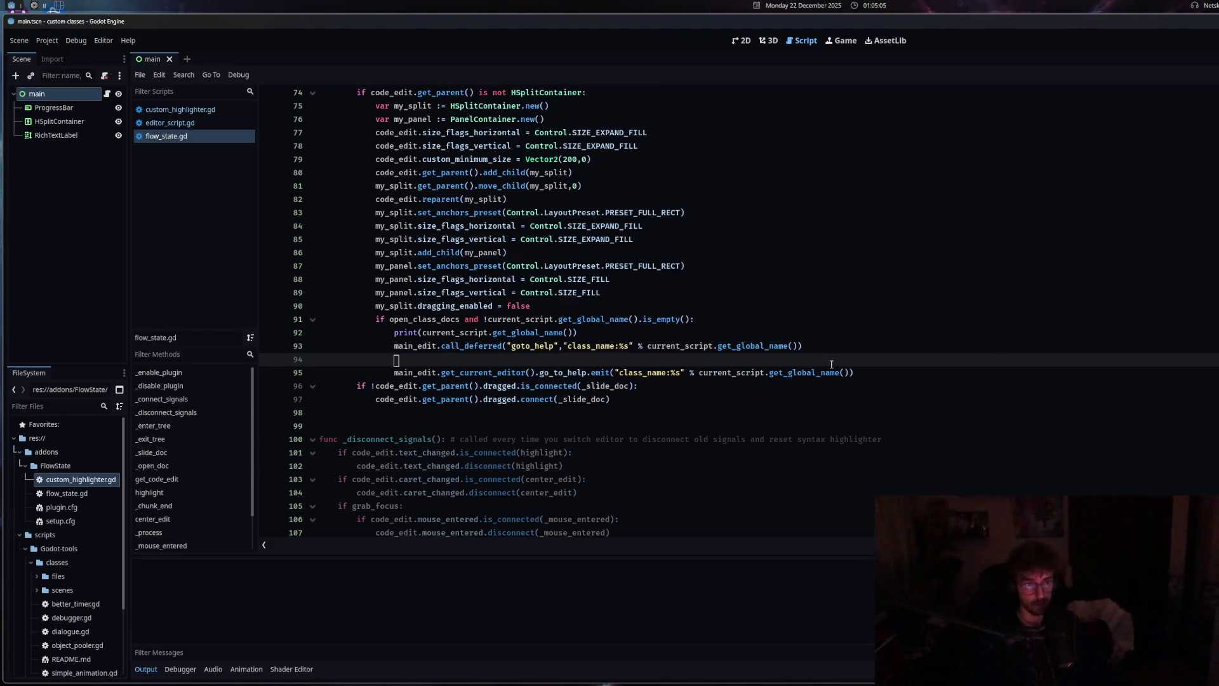
drag(394, 373, 539, 373)
key(ctrl+c)
click(506, 358)
key(ctrl+v)
text(emi)
key(Return)
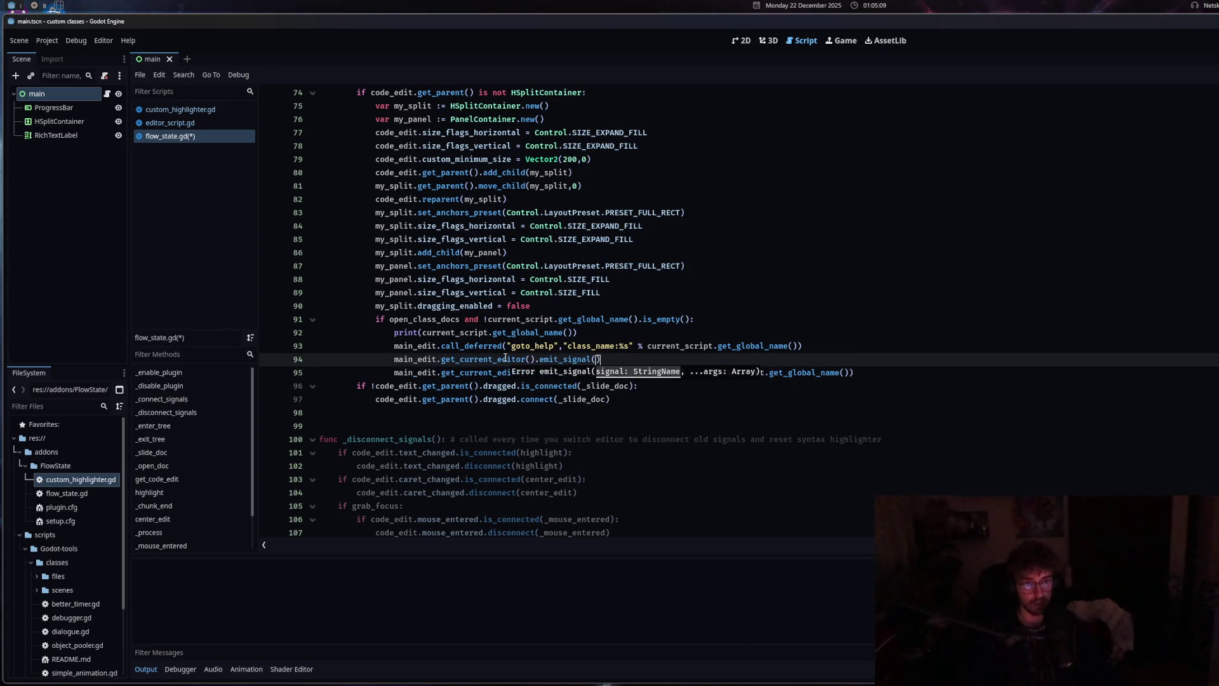
Insert .call_deferred( copied from line 93 before emit_signal and balance the parentheses
click(443, 344)
drag(457, 346, 508, 346)
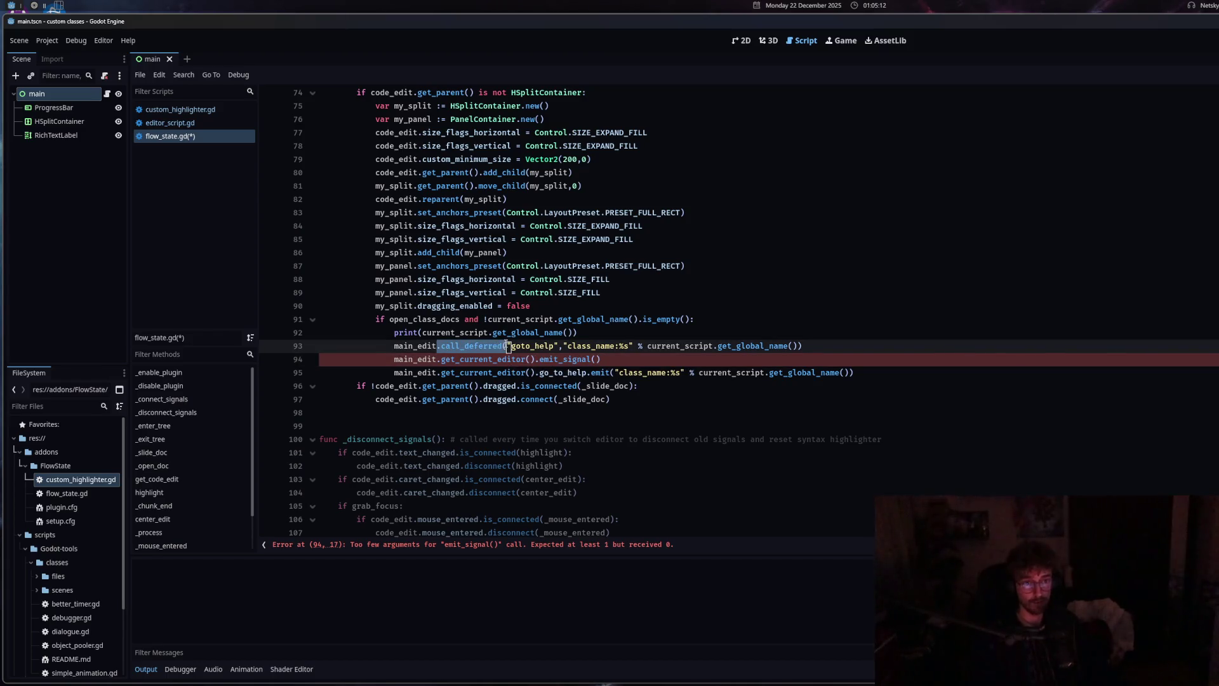
key(ctrl+c)
click(537, 360)
key(ctrl+v)
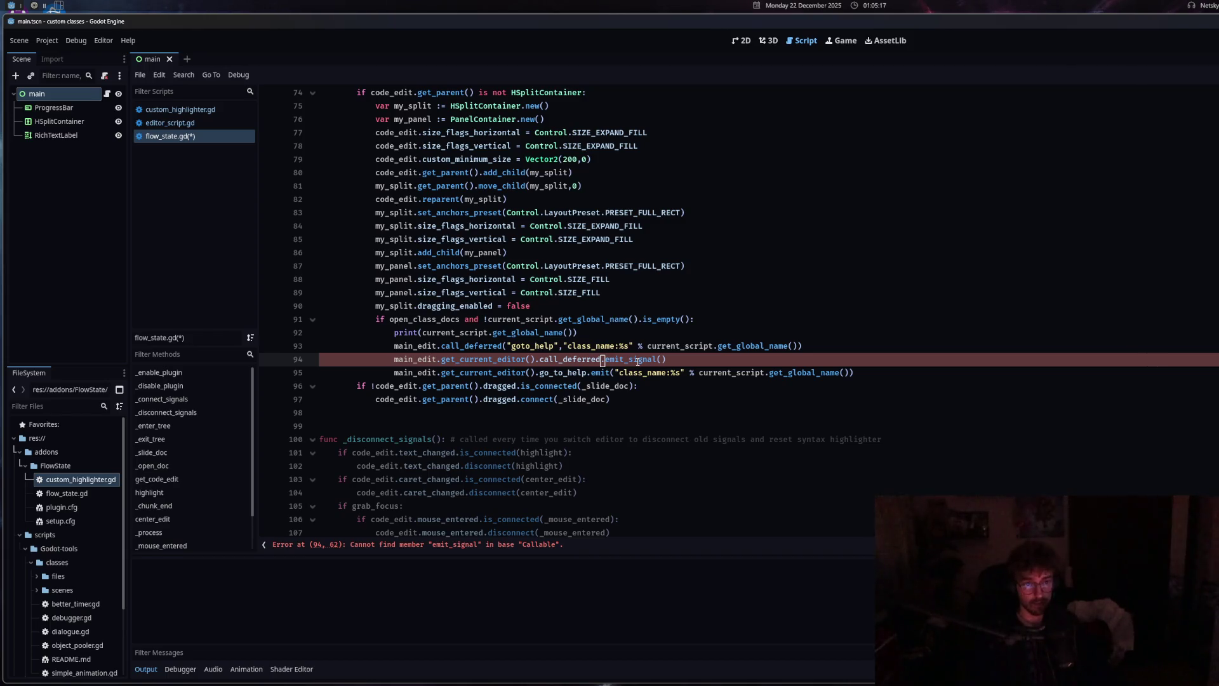
text().)
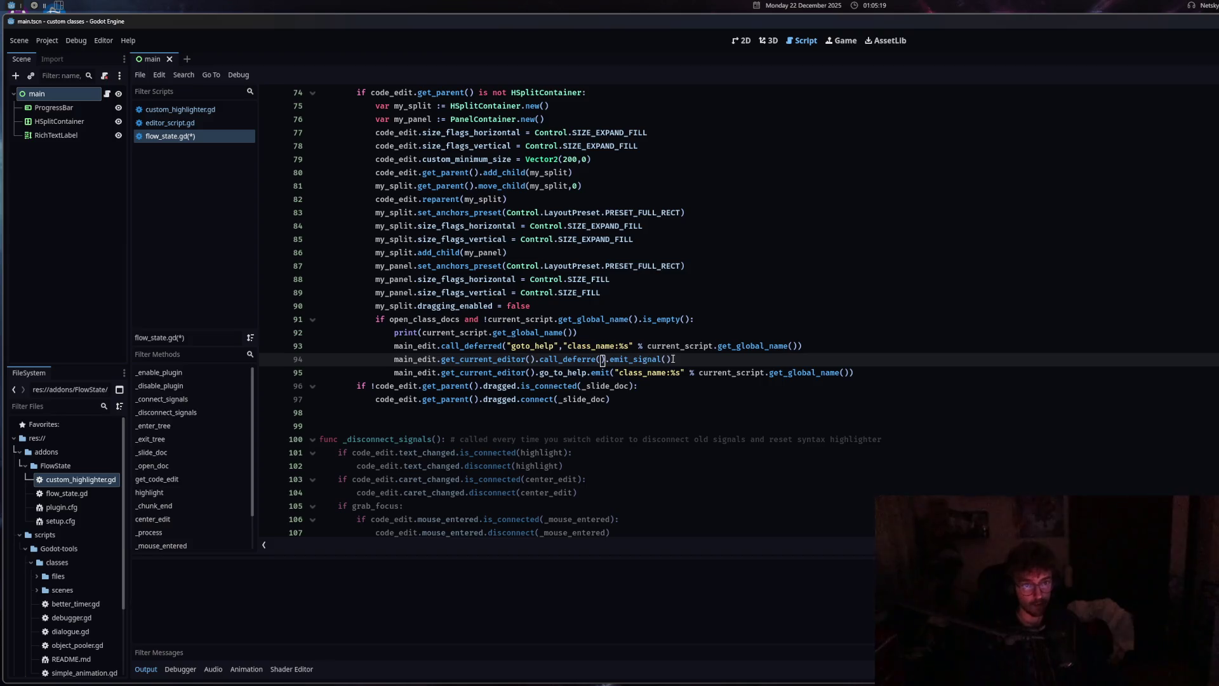
key(Delete)
key(Delete)
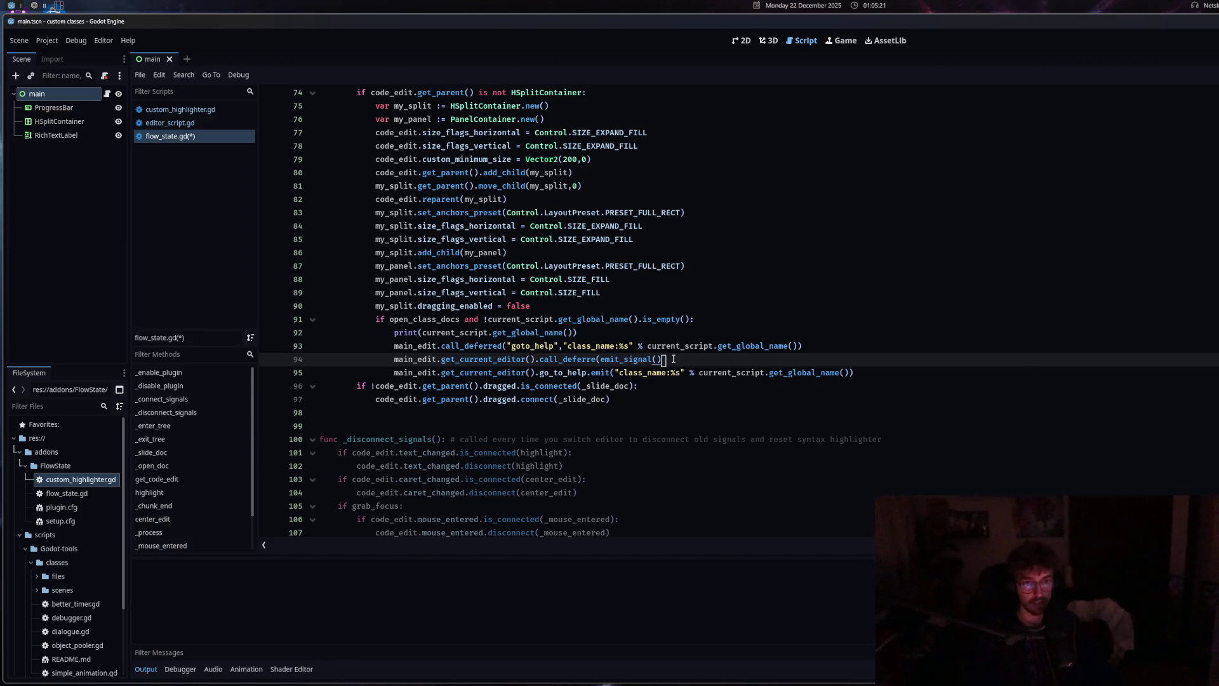
key(BackSpace)
text())
Quote "emit_signal" as a string argument and fix the call_deferred spelling
double_click(653, 359)
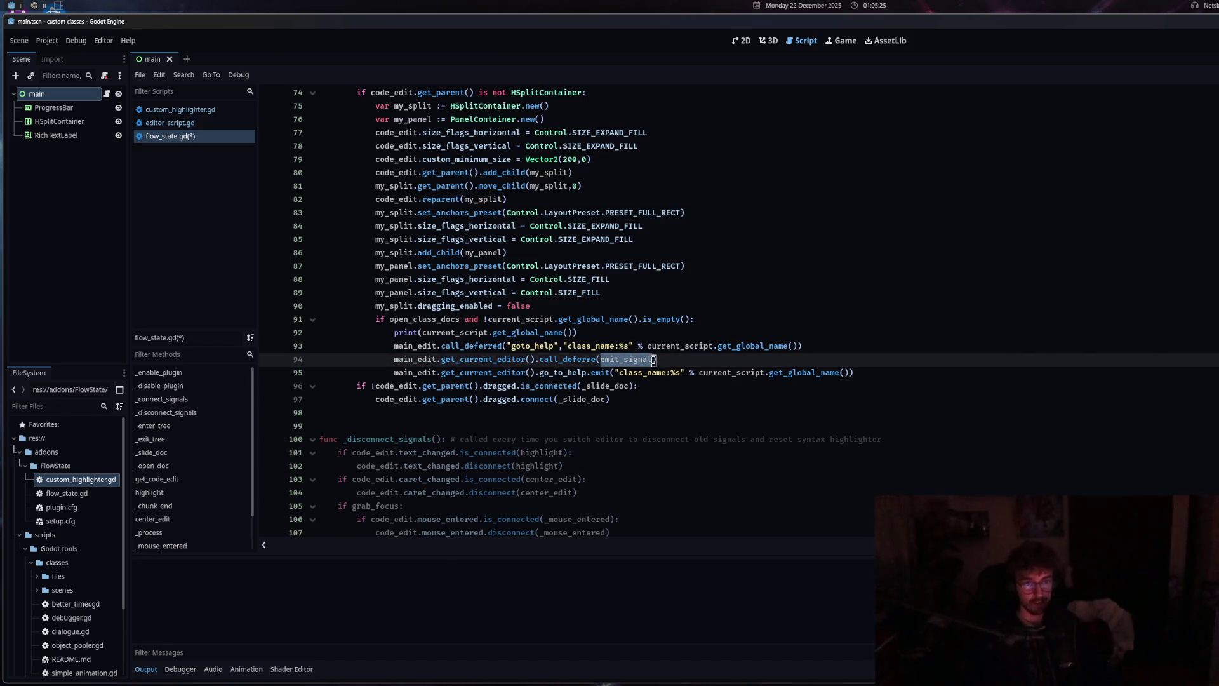
text(")
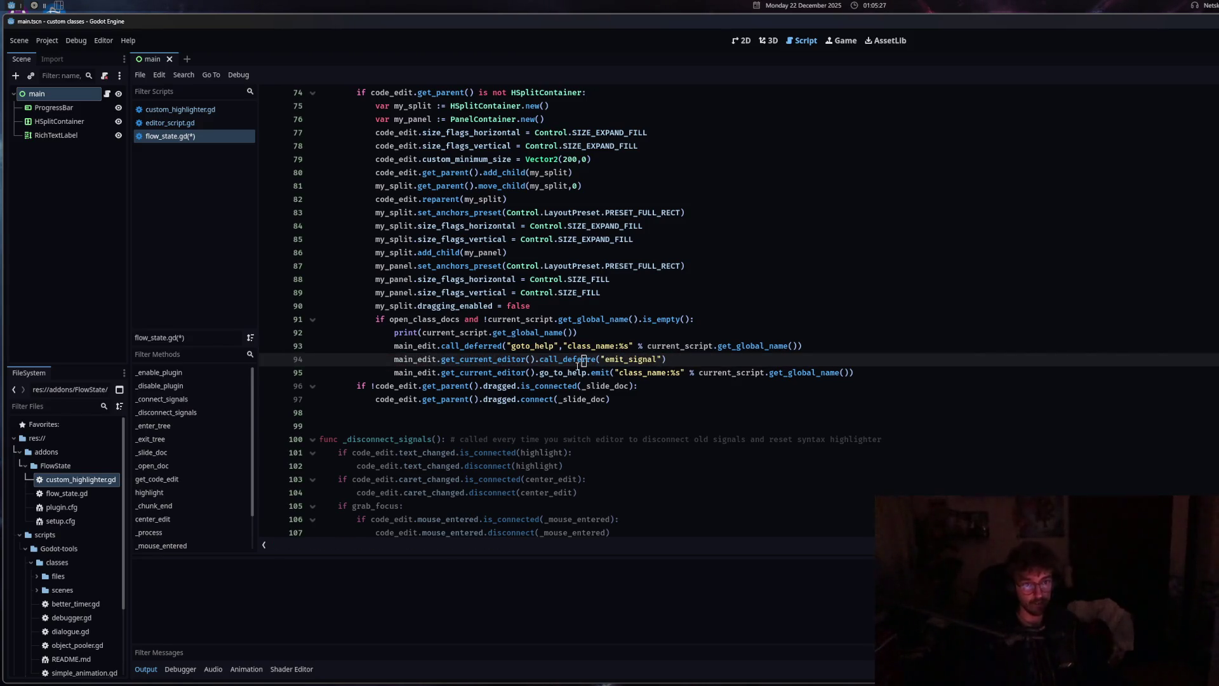
click(596, 360)
text(d)
click(587, 360)
mouse_move(589, 361)
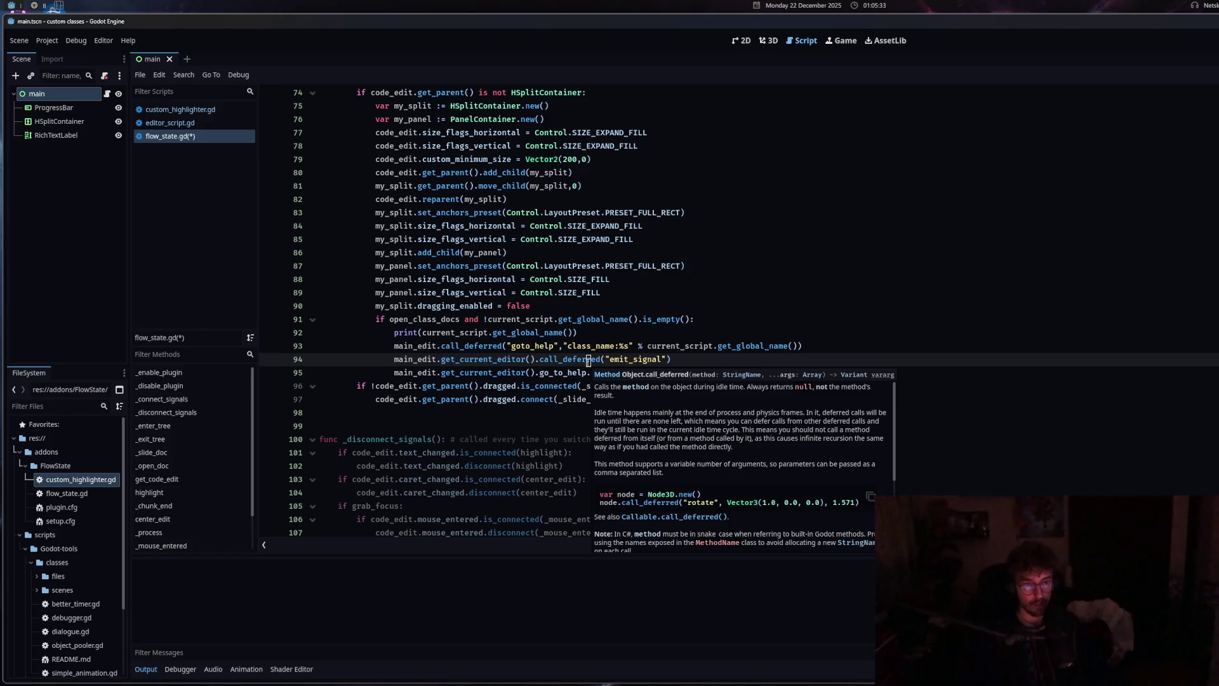
Add "go_to_help" as the next argument, discarding an accidental duplicate emit_signal line
click(679, 360)
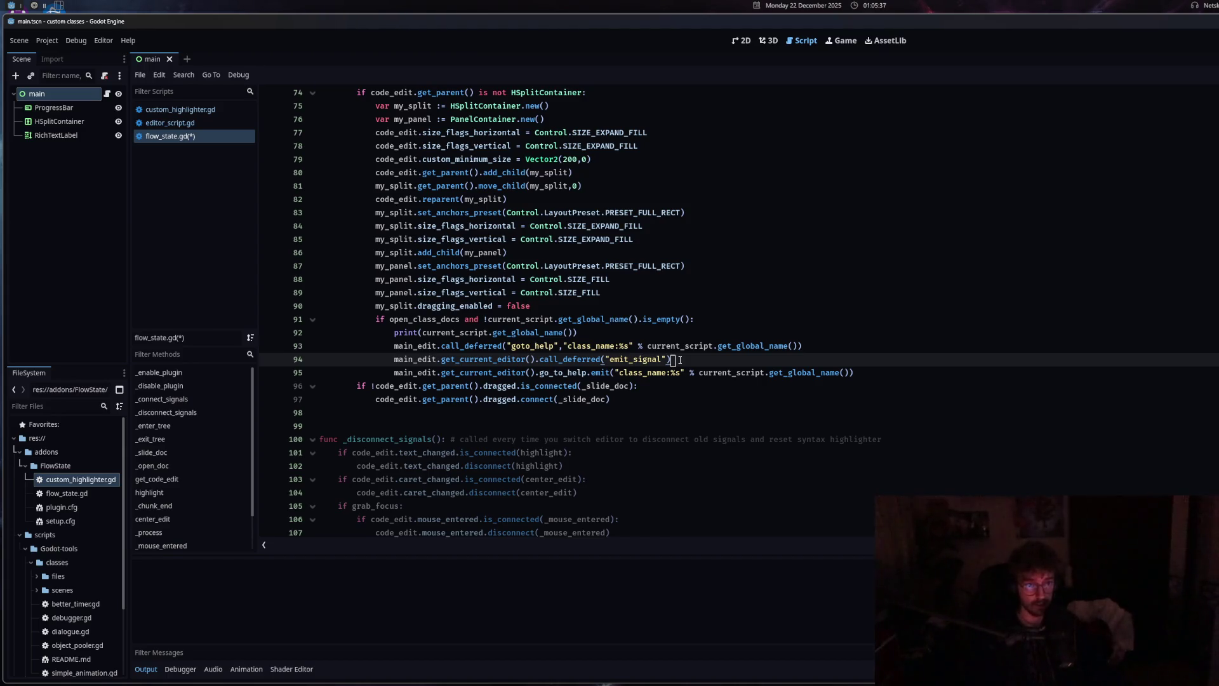
mouse_move(388, 365)
mouse_down()
mouse_move(517, 360)
mouse_move(538, 374)
mouse_up()
click(701, 360)
key(Return)
text(main_edit.get_current_editor().emit_signal()
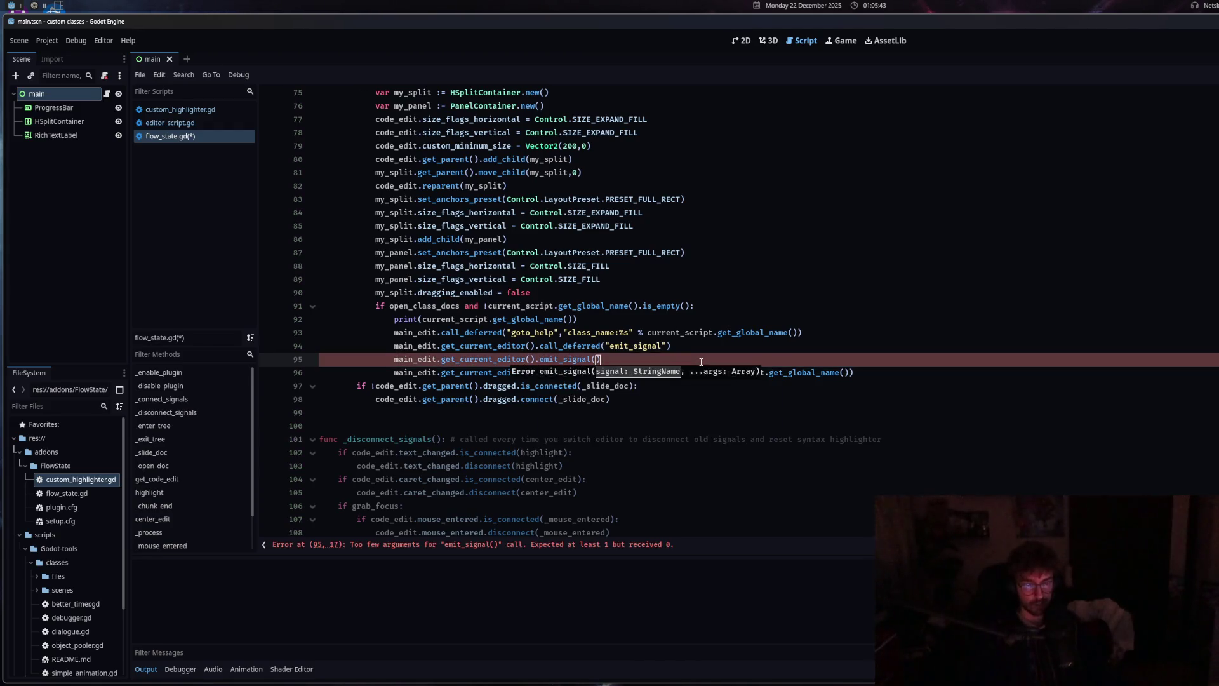
drag(701, 360, 310, 360)
key(BackSpace)
key(BackSpace)
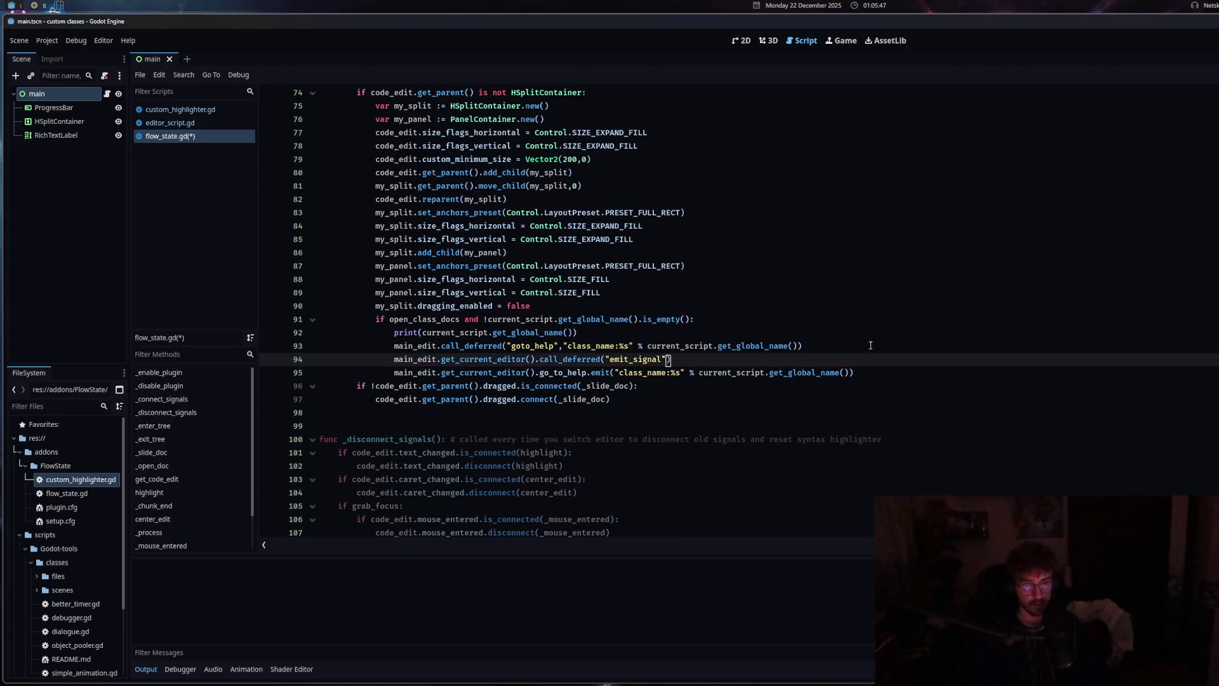
text(,"go)
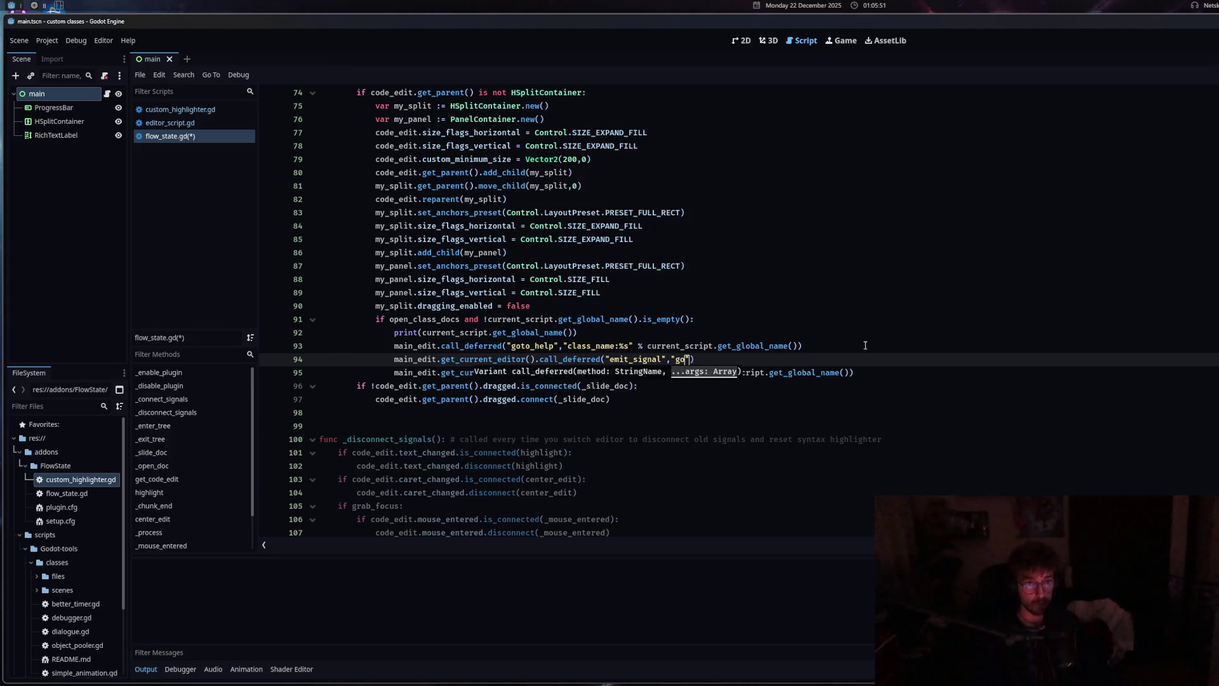
text("))
drag(539, 375, 588, 373)
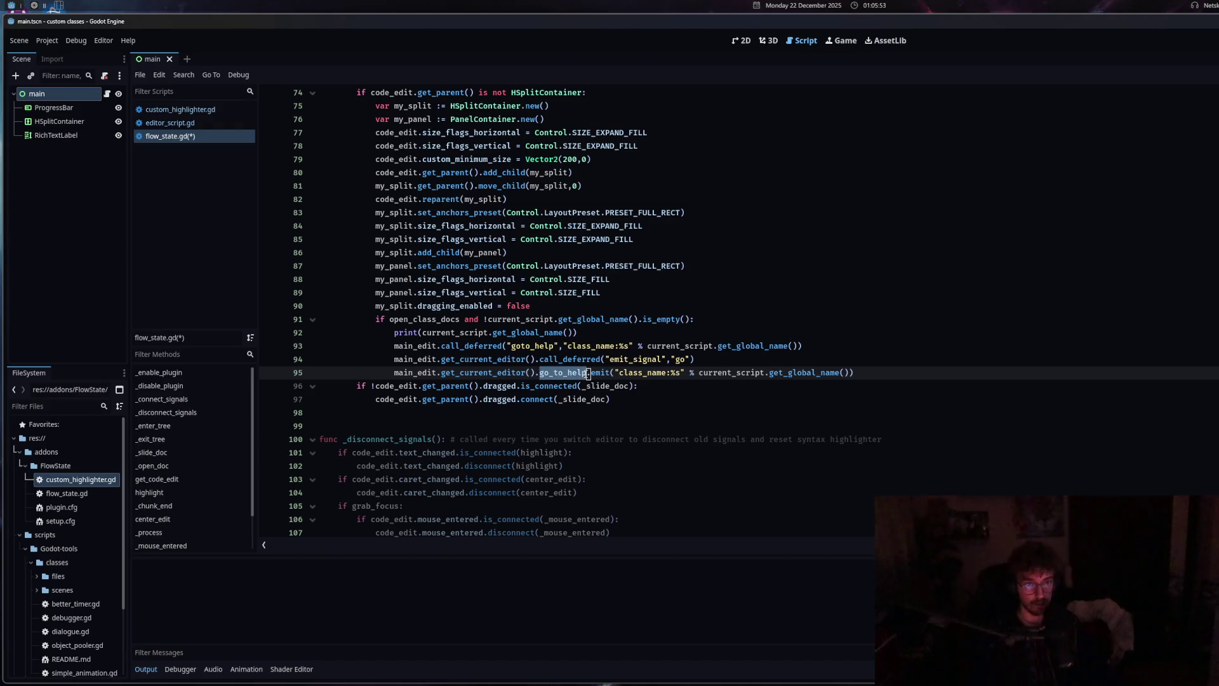
key(ctrl+c)
double_click(681, 359)
key(ctrl+v)
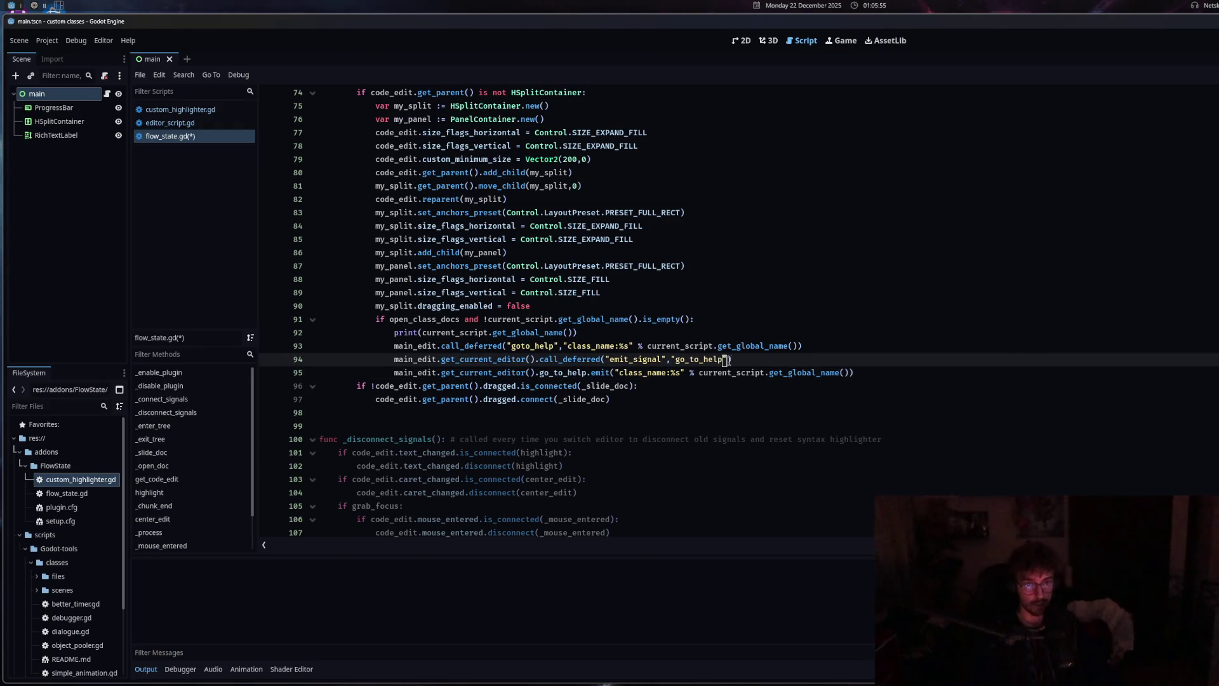
text(,)
click(668, 360)
Paste the class_name format expression from the old emit line as the final argument
click(604, 373)
mouse_move(617, 374)
mouse_down()
mouse_move(851, 373)
mouse_move(393, 374)
mouse_up()
key(ctrl+c)
click(731, 359)
key(ctrl+v)
Comment out the old direct emit line with Toggle Comment
right_click(407, 373)
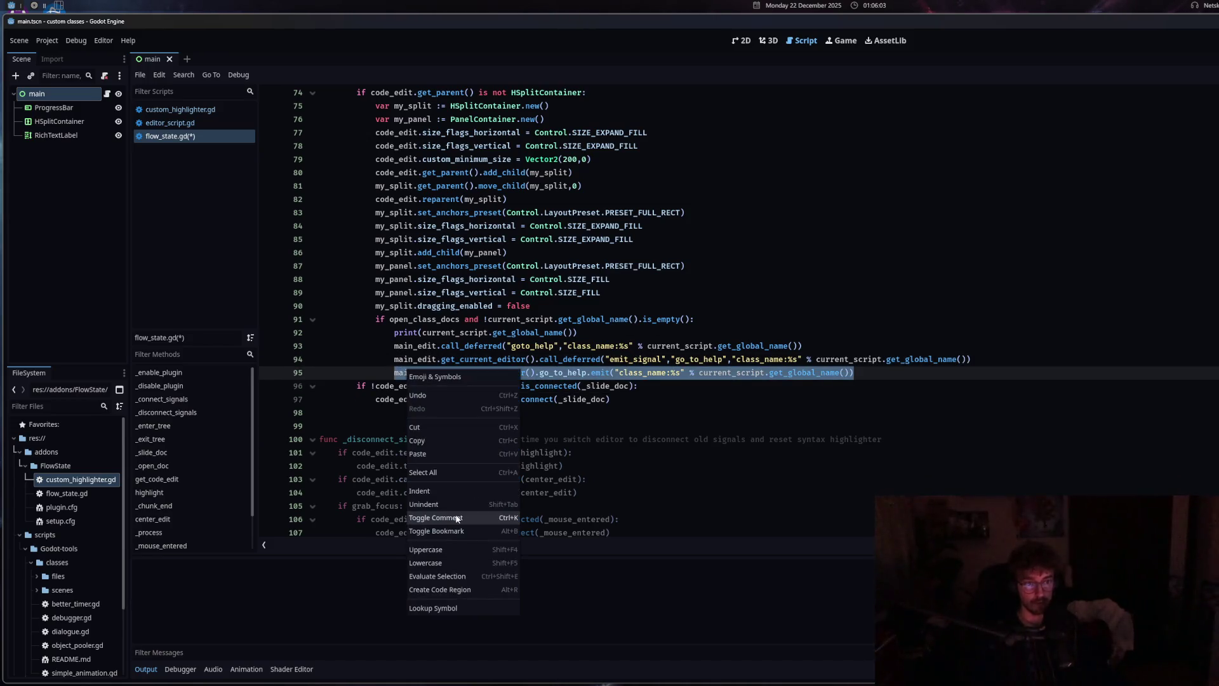
click(437, 518)
click(527, 374)
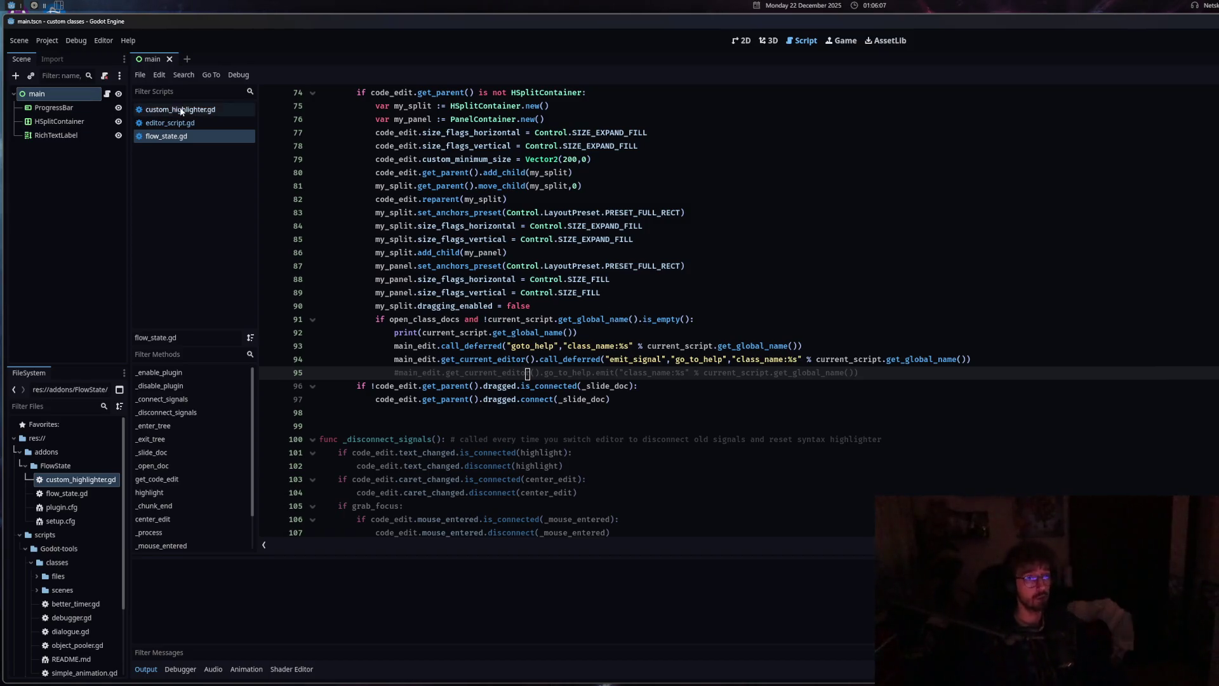
double_click(75, 481)
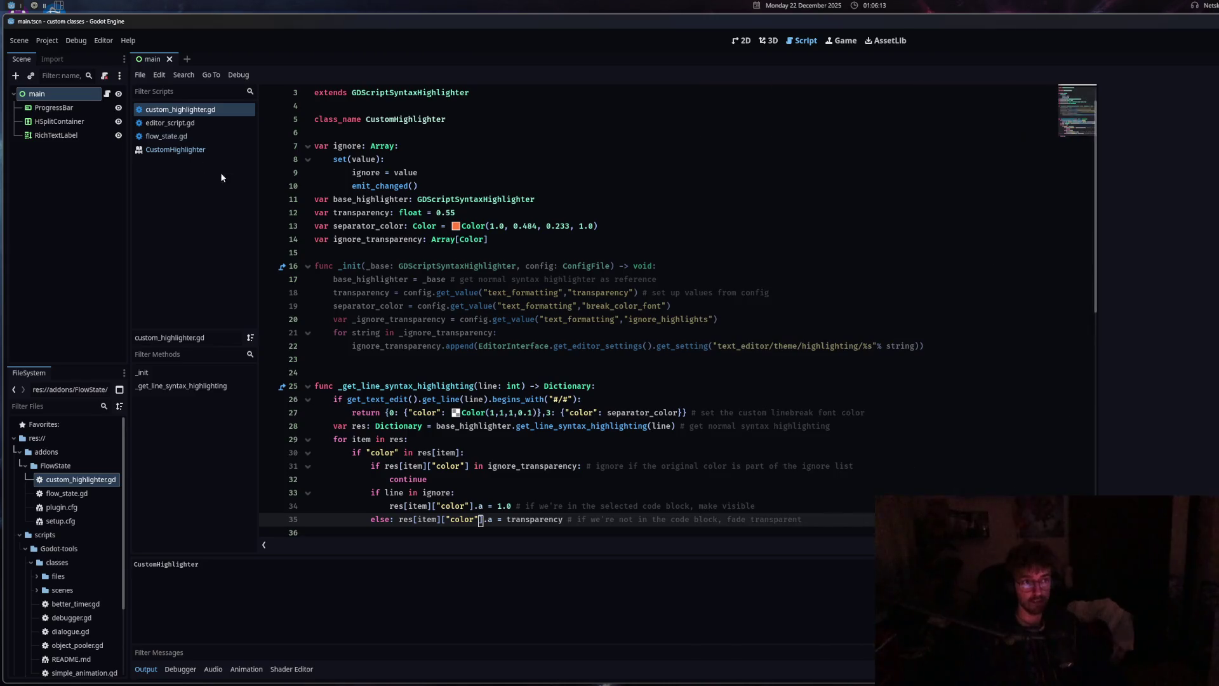
click(181, 151)
middle_click(182, 151)
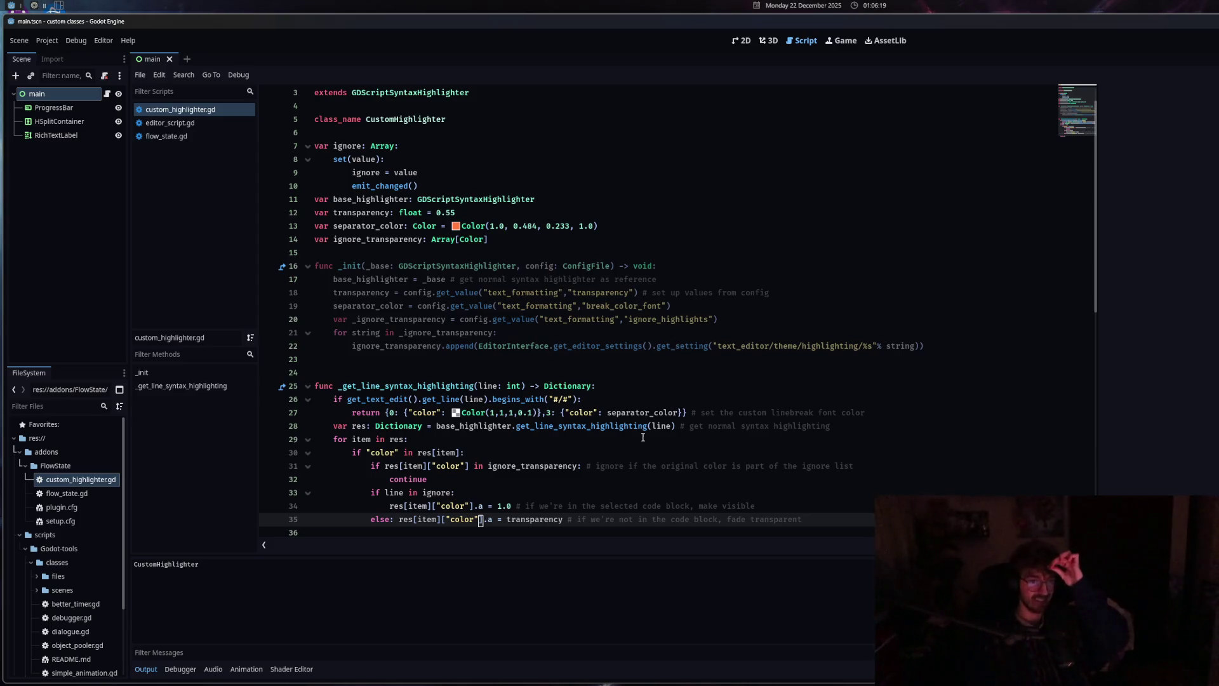
scroll(643, 437, down, 3)
click(170, 122)
click(182, 113)
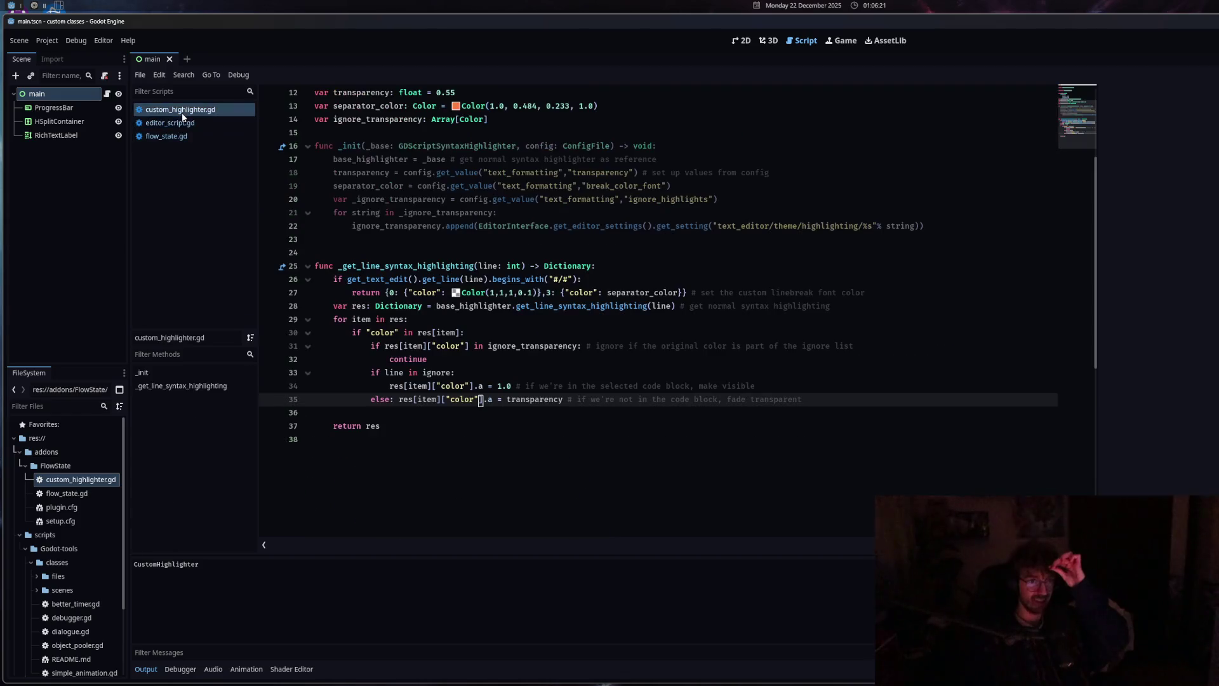
click(184, 134)
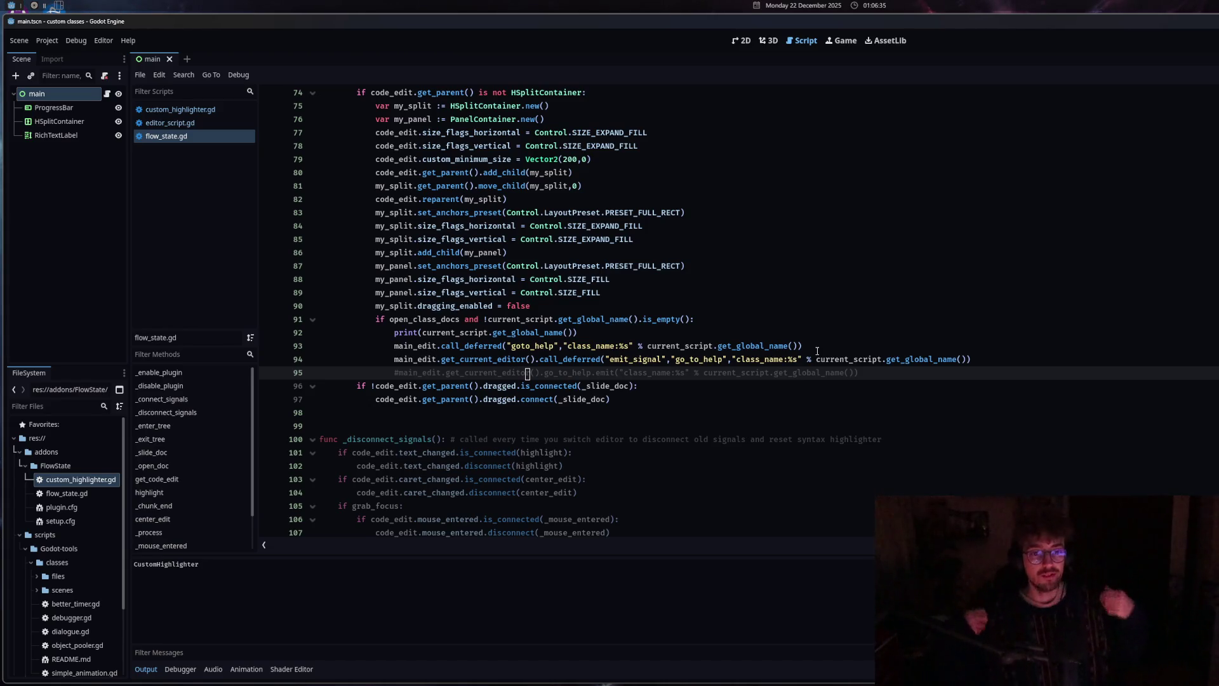
click(816, 348)
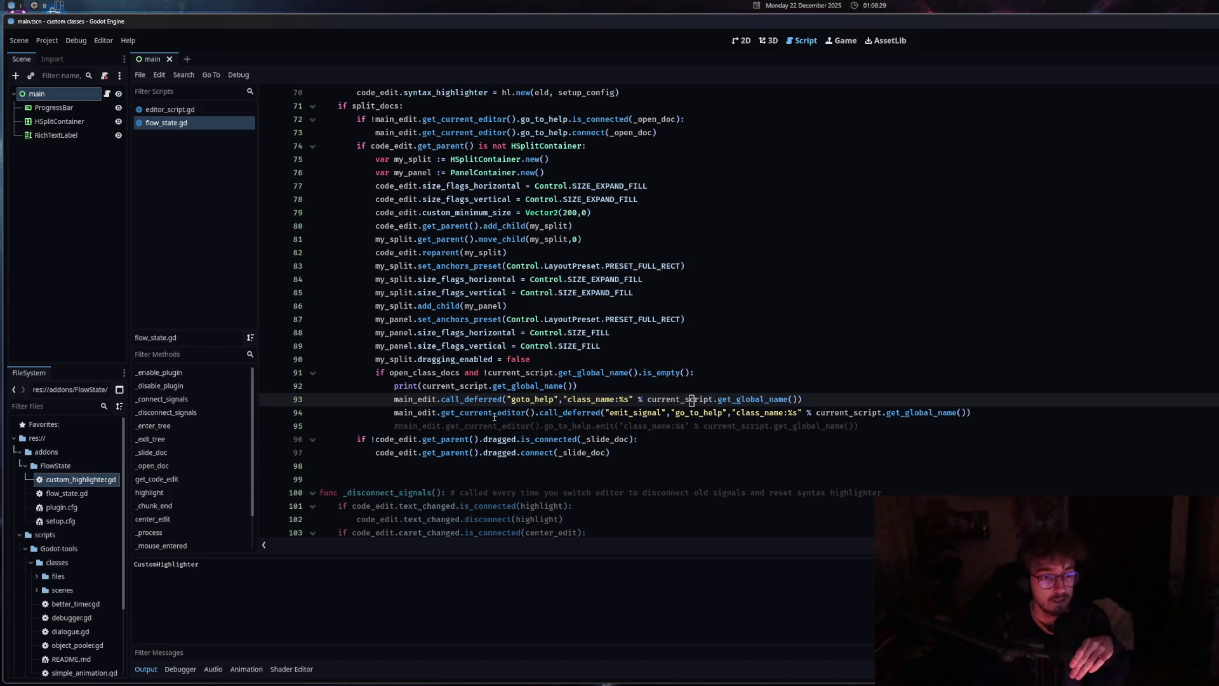
mouse_move(493, 418)
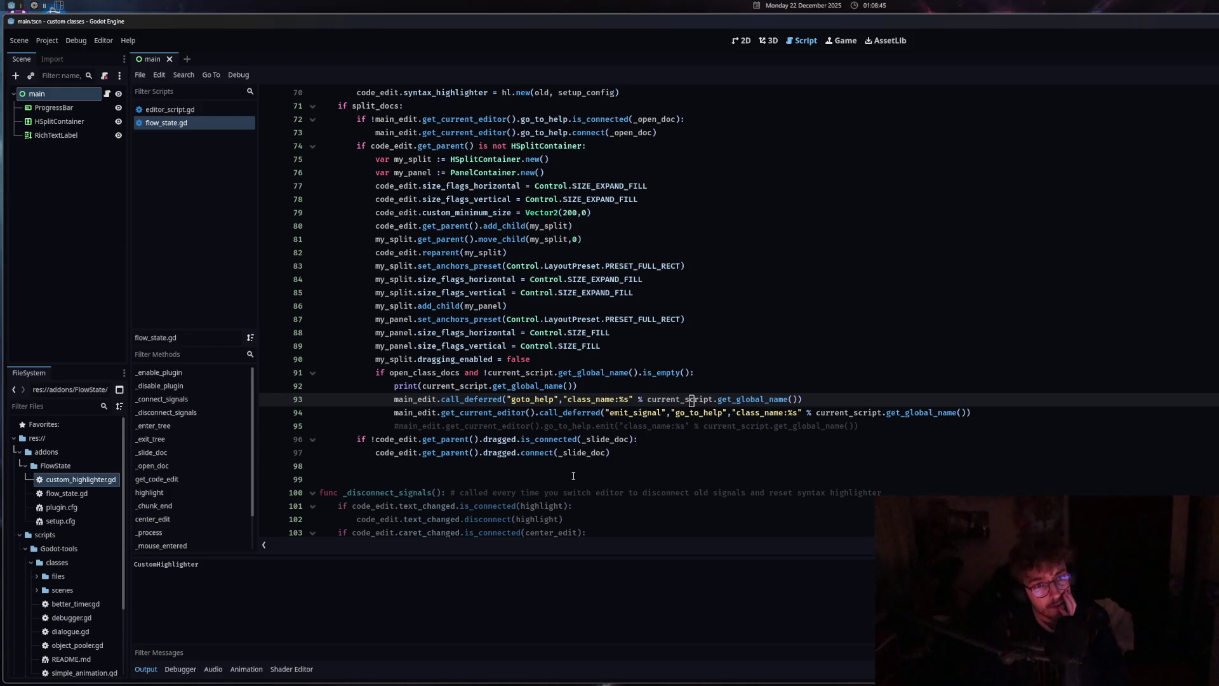
scroll(573, 475, up, 3)
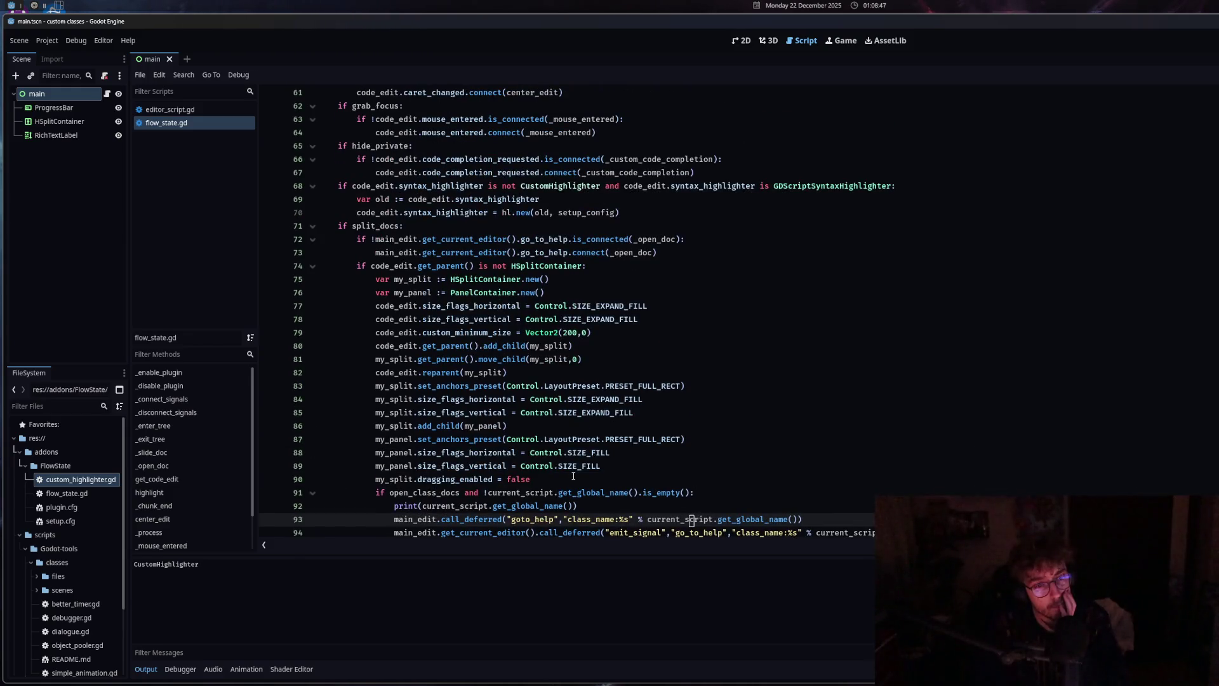
scroll(574, 476, down, 2)
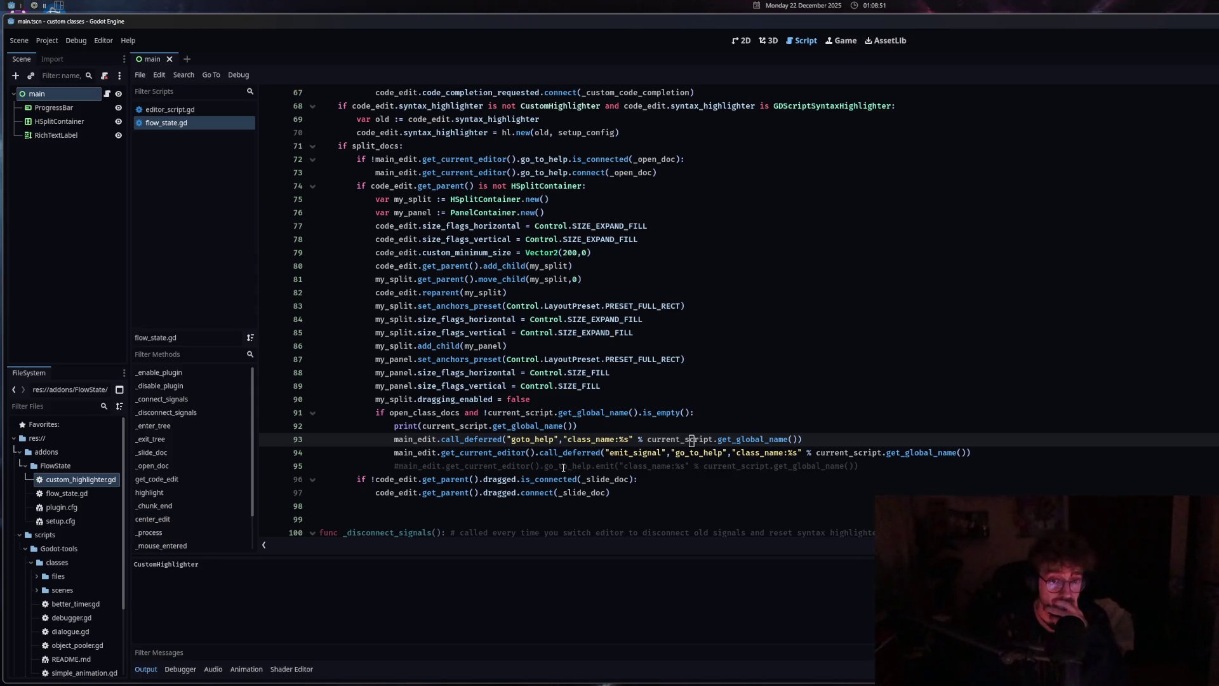
Add 'await get_tree().physics_frame' after the goto_help call and save flow_state.gd
click(804, 436)
key(Return)
text(await get_tree().frame)
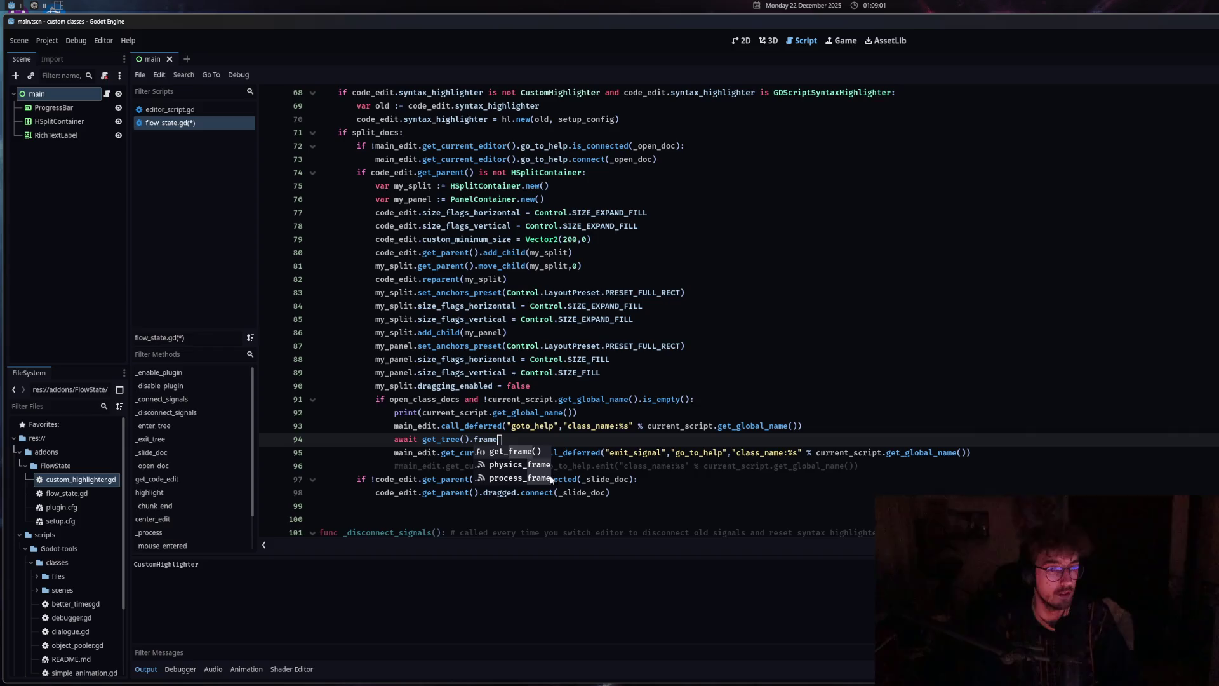
click(523, 463)
key(ctrl+s)
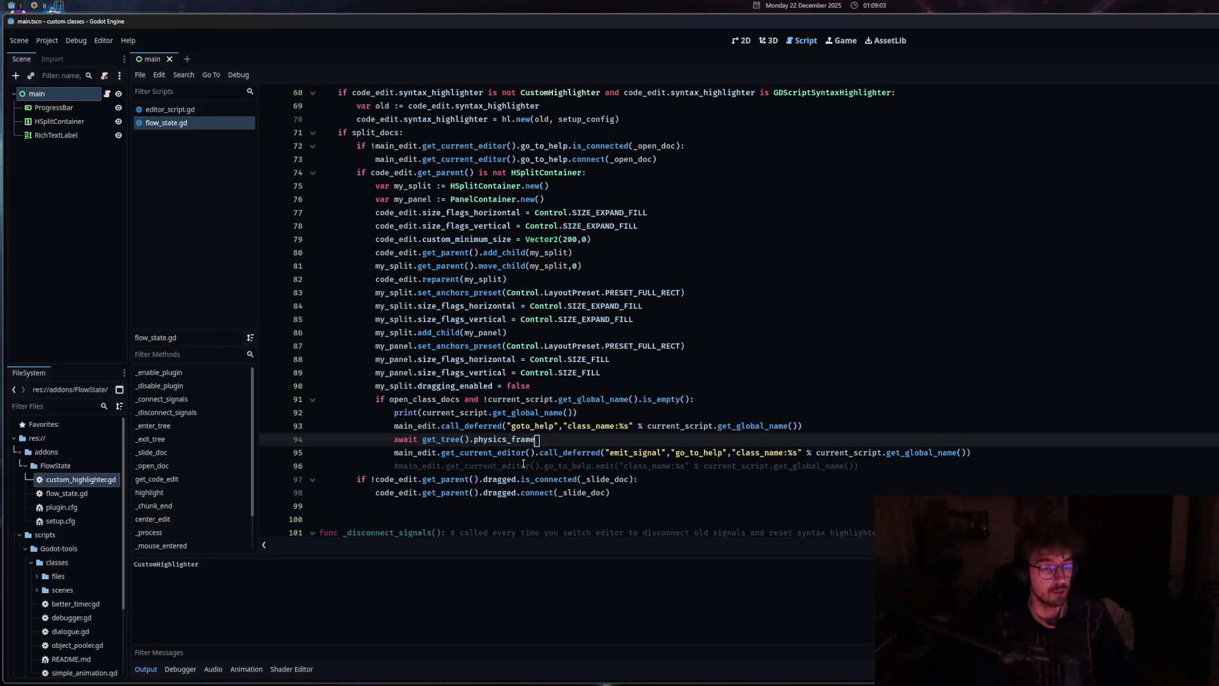
Open custom_highlighter.gd, close its CustomHighlighter docs entry, and return to flow_state.gd
double_click(81, 481)
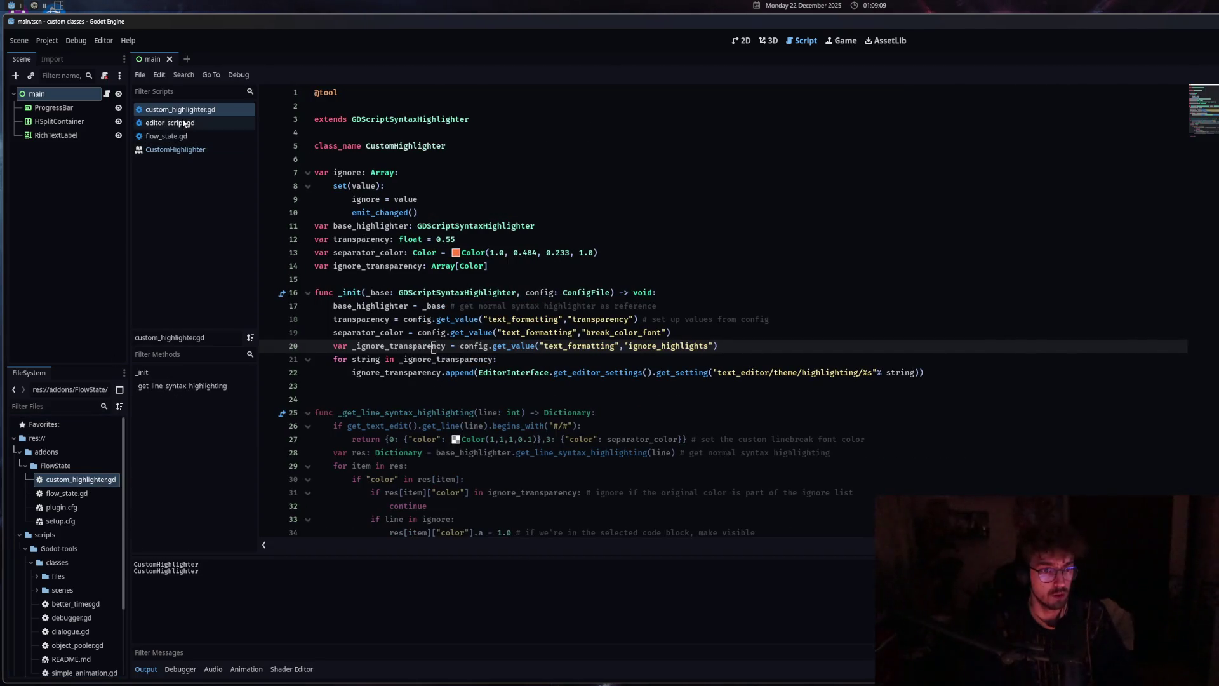
middle_click(178, 150)
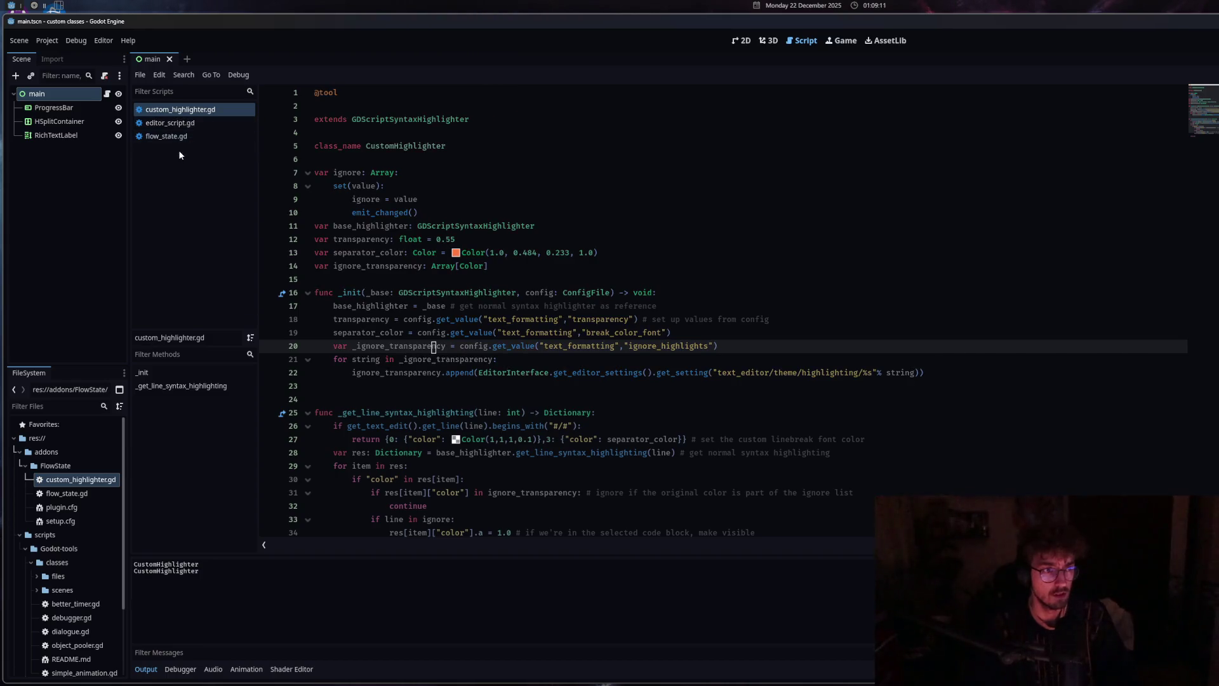
click(168, 123)
click(193, 112)
click(167, 136)
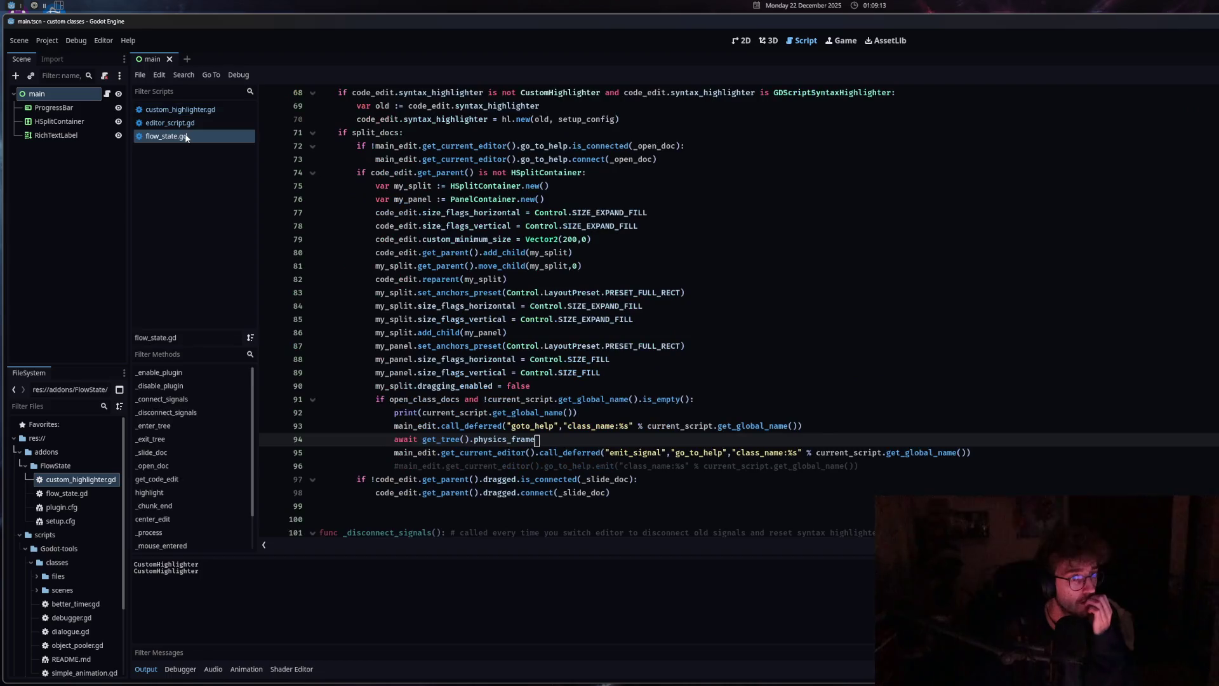
Change the awaited signal from physics_frame to process_frame
drag(553, 444, 475, 441)
key(BackSpace)
text(p)
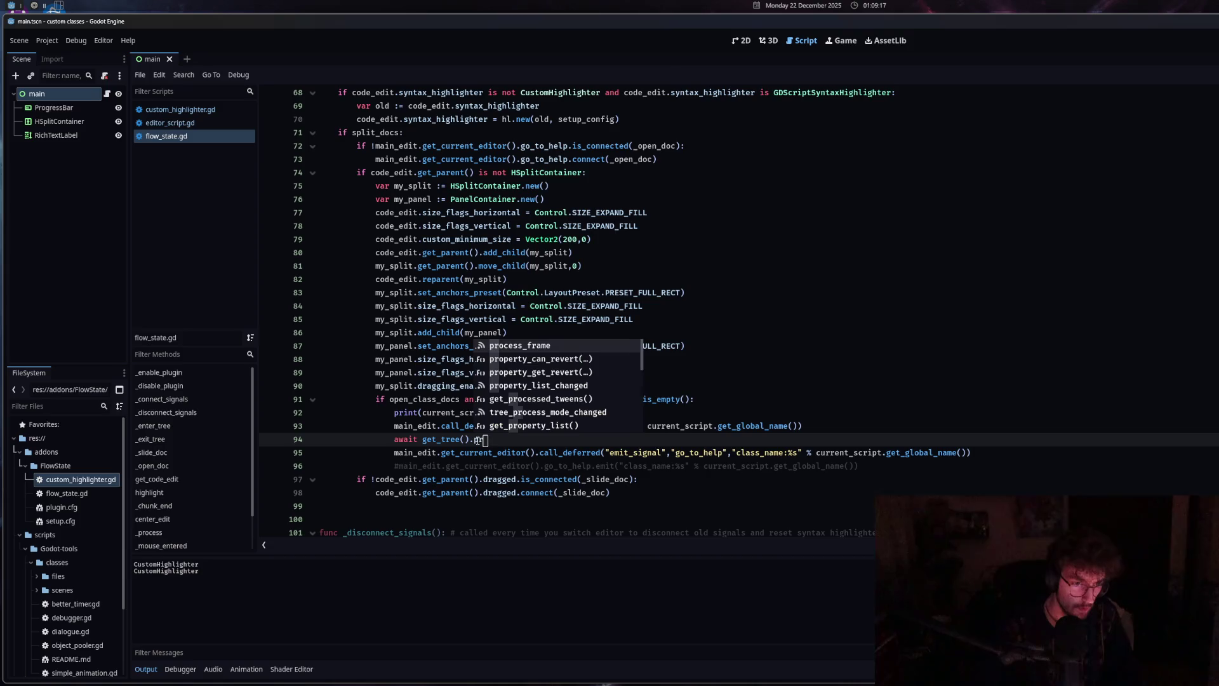
key(Return)
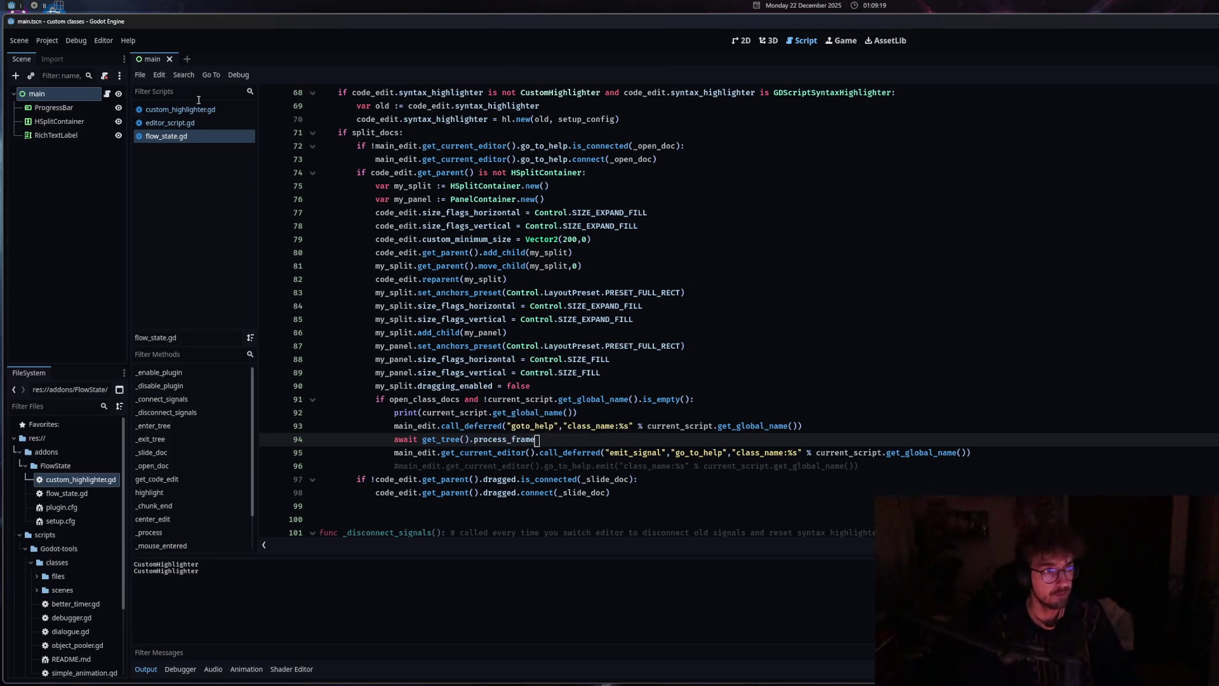
Close custom_highlighter.gd and reopen it from FileSystem to retest the docs
middle_click(184, 109)
click(78, 486)
double_click(78, 486)
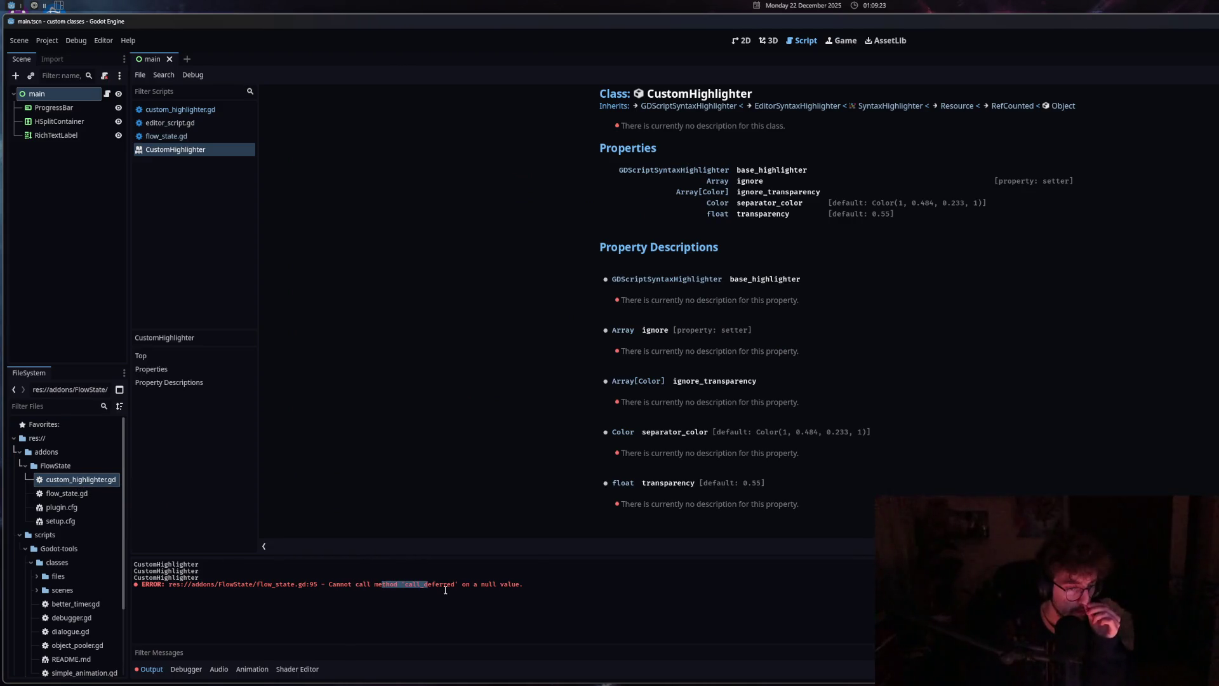
click(204, 112)
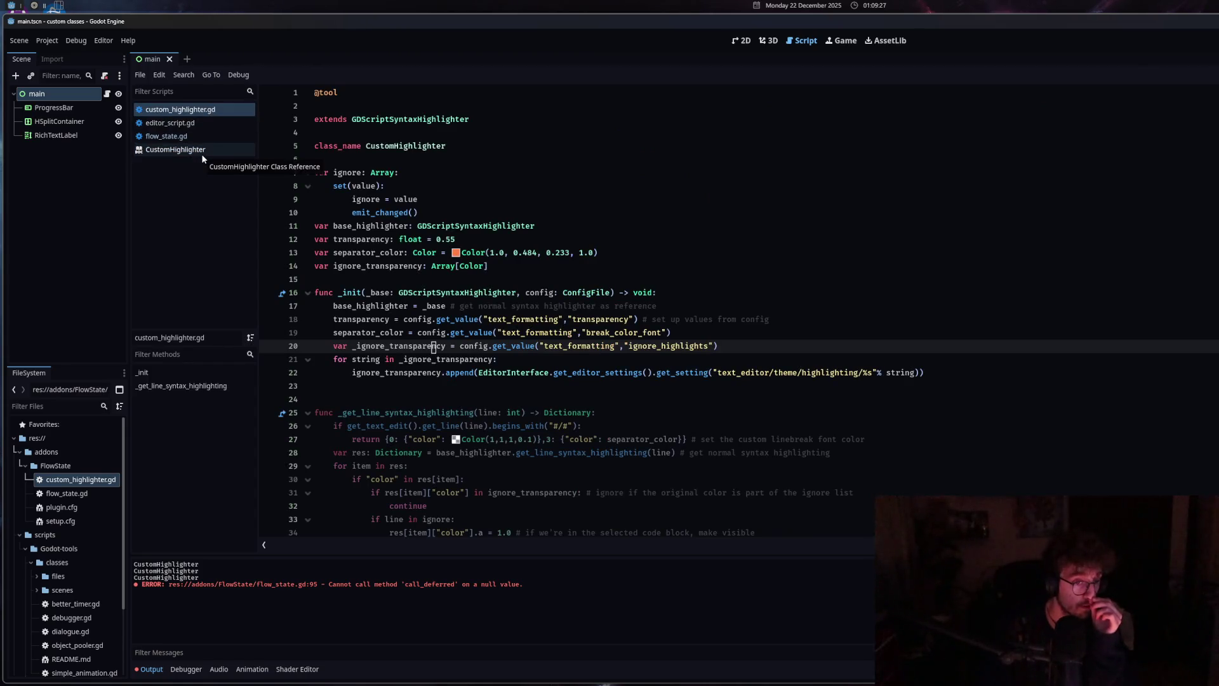
Close the CustomHighlighter reference and select the process_frame wait on line 94 of flow_state.gd
middle_click(202, 154)
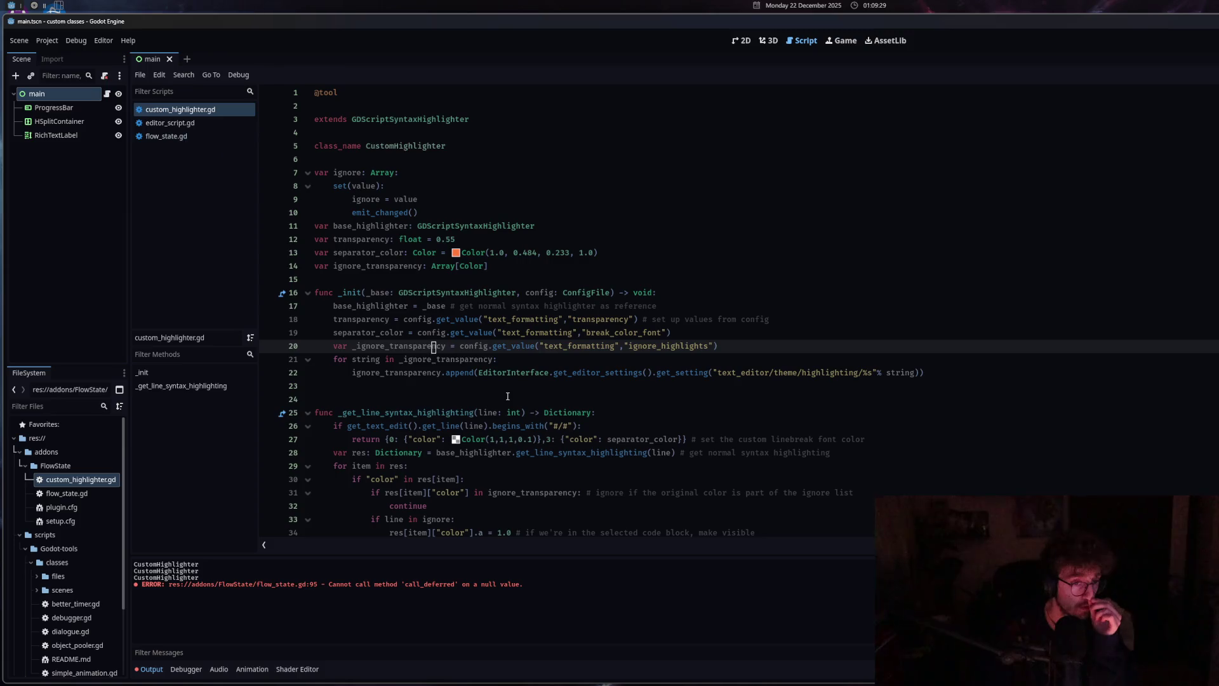
click(516, 439)
scroll(512, 444, down, 5)
scroll(512, 444, up, 4)
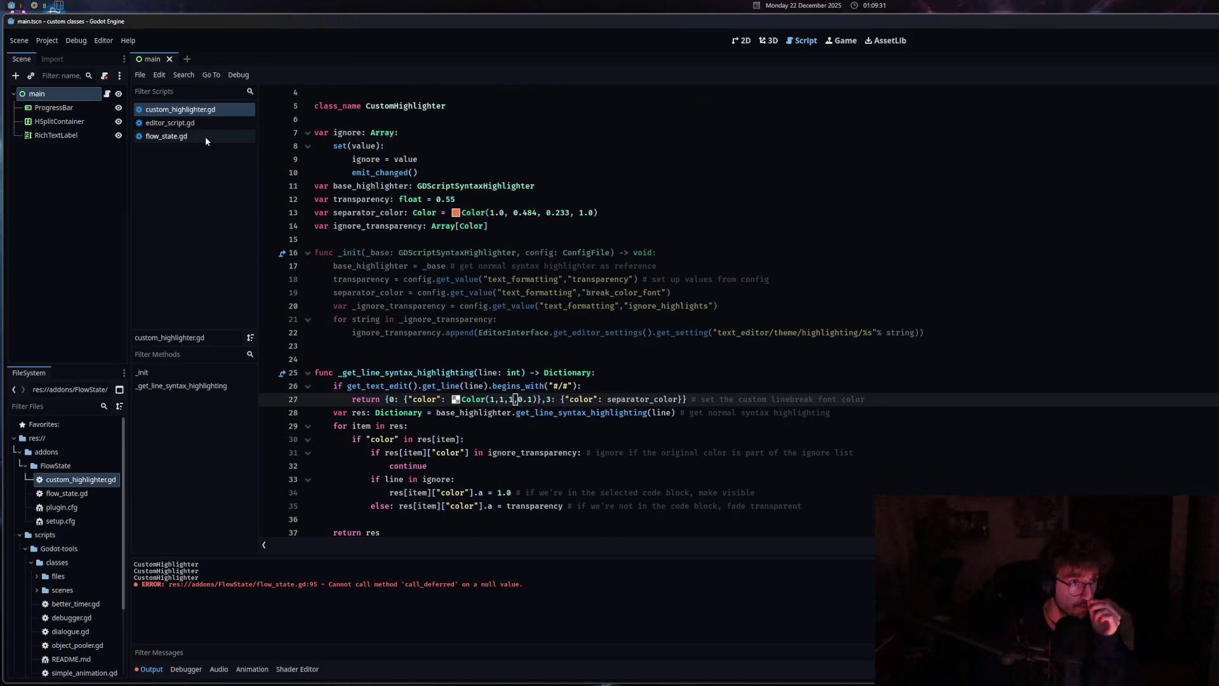
click(204, 136)
drag(401, 360, 527, 361)
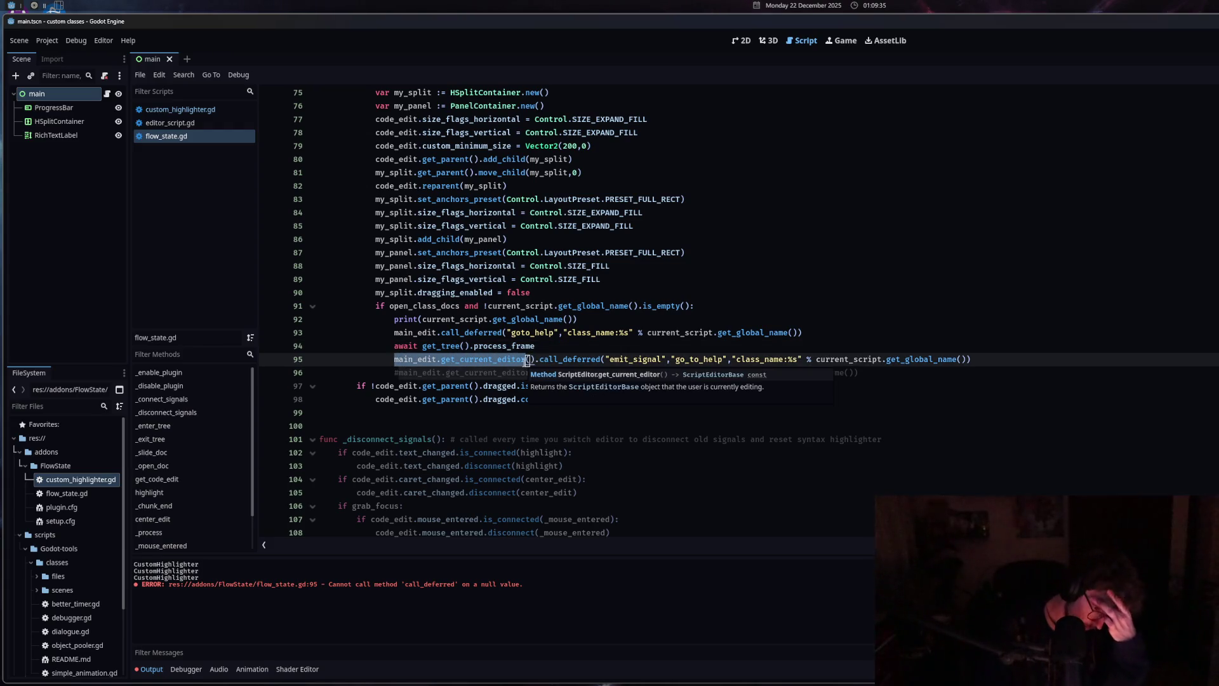
click(542, 348)
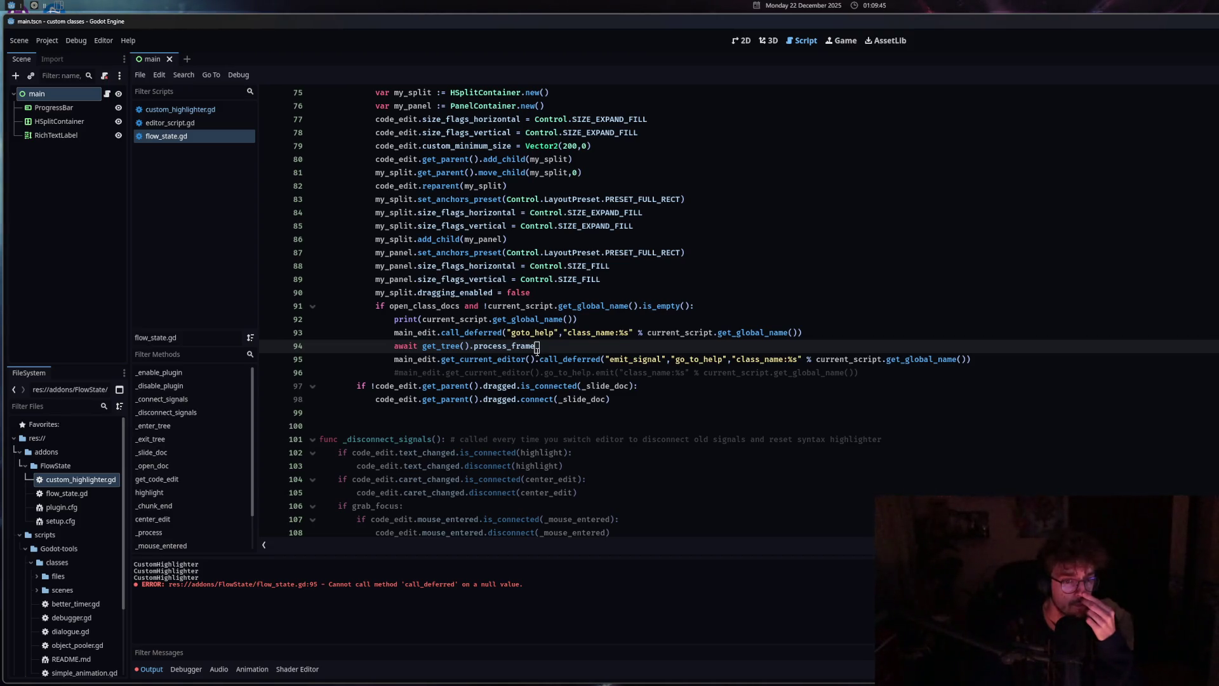
drag(536, 348, 391, 342)
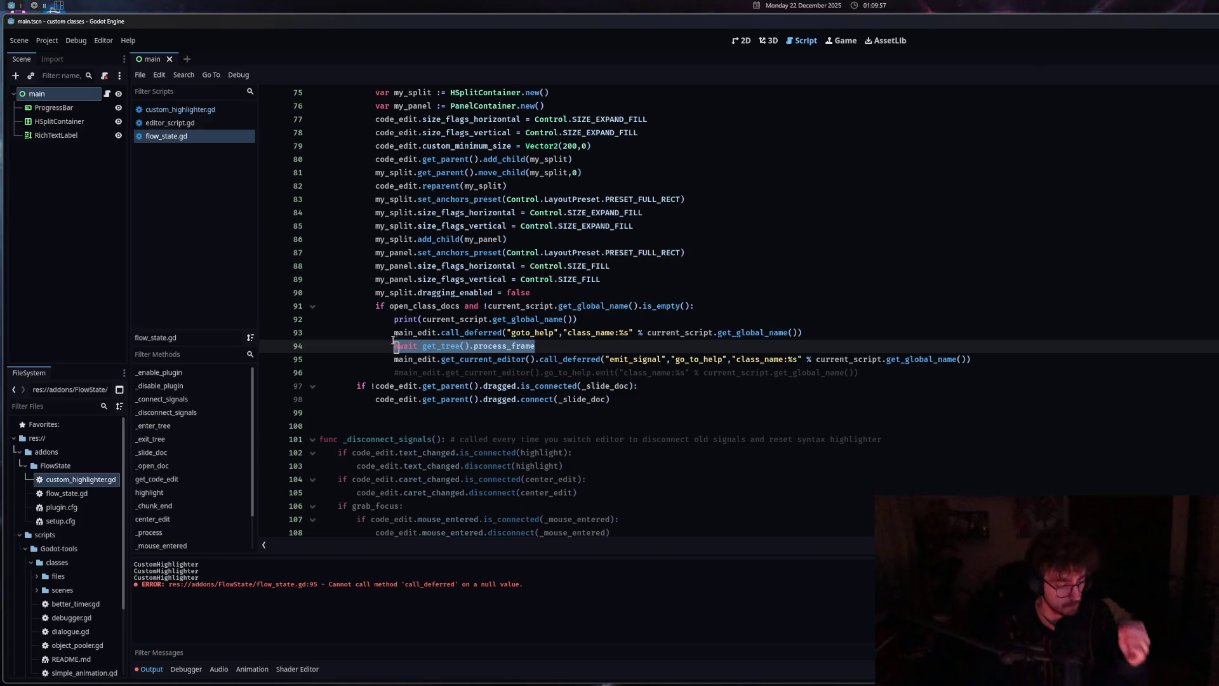
Move the process_frame wait onto line 92 replacing the print line, save, and reopen custom_highlighter.gd
key(ctrl+x)
click(580, 320)
key(shift+Home)
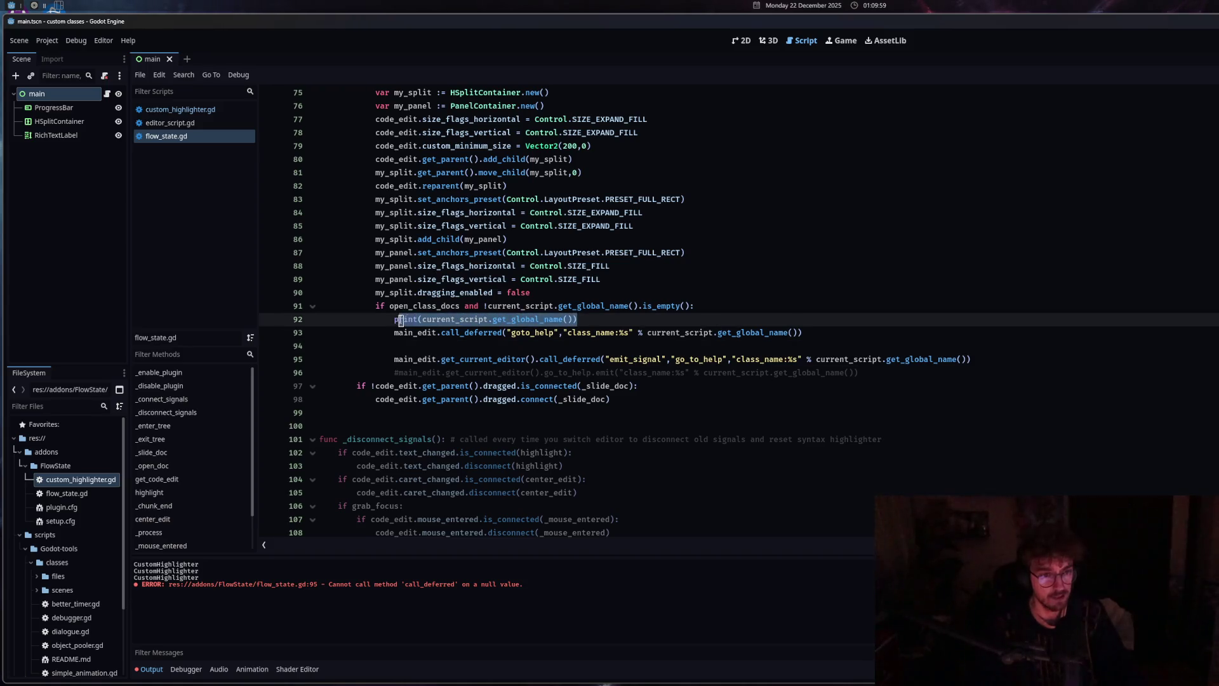
key(ctrl+v)
click(441, 342)
key(BackSpace)
key(BackSpace)
key(BackSpace)
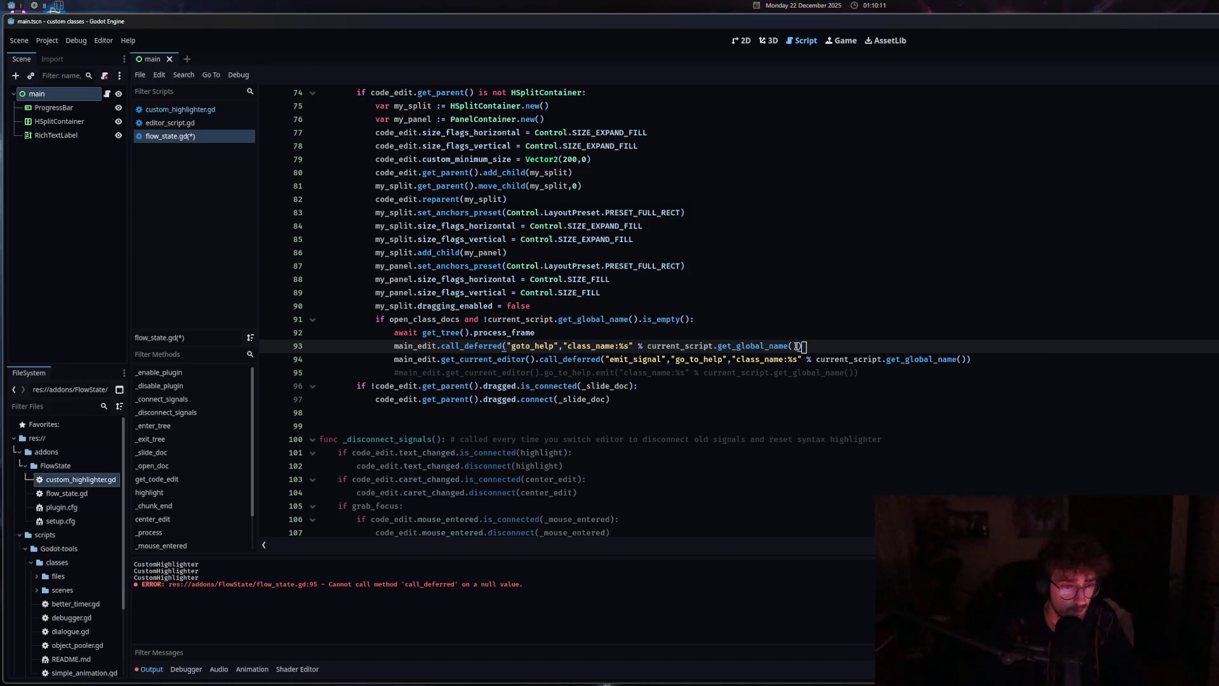
key(ctrl+s)
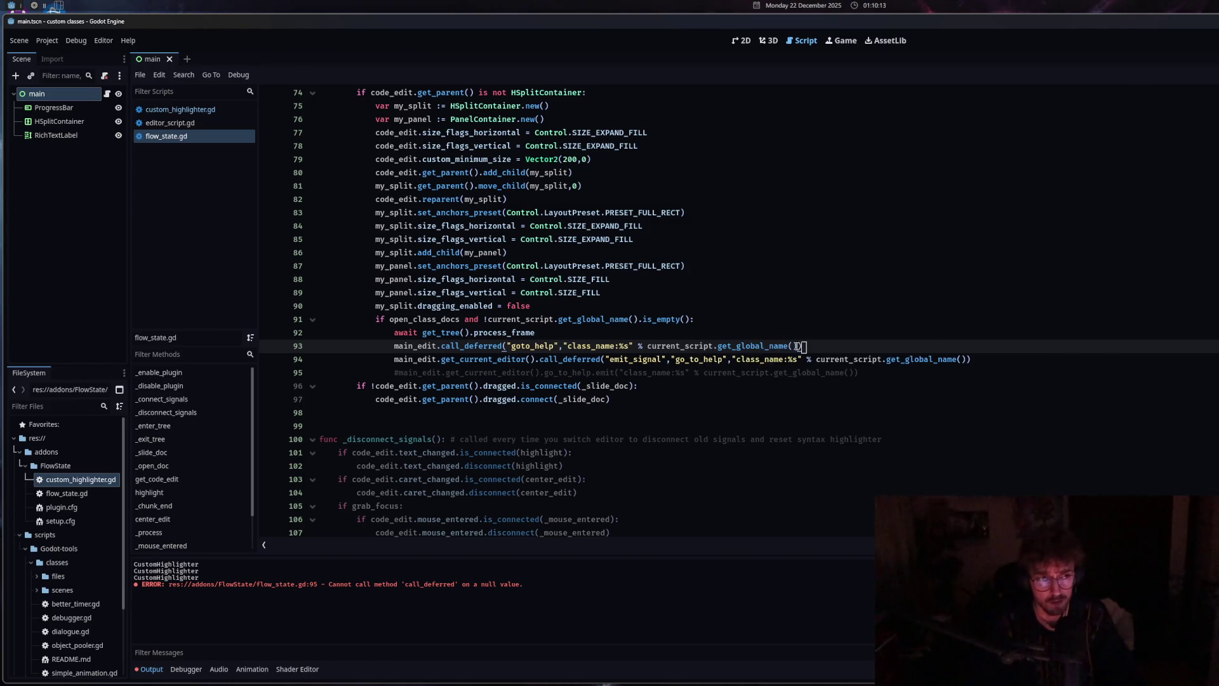
double_click(73, 481)
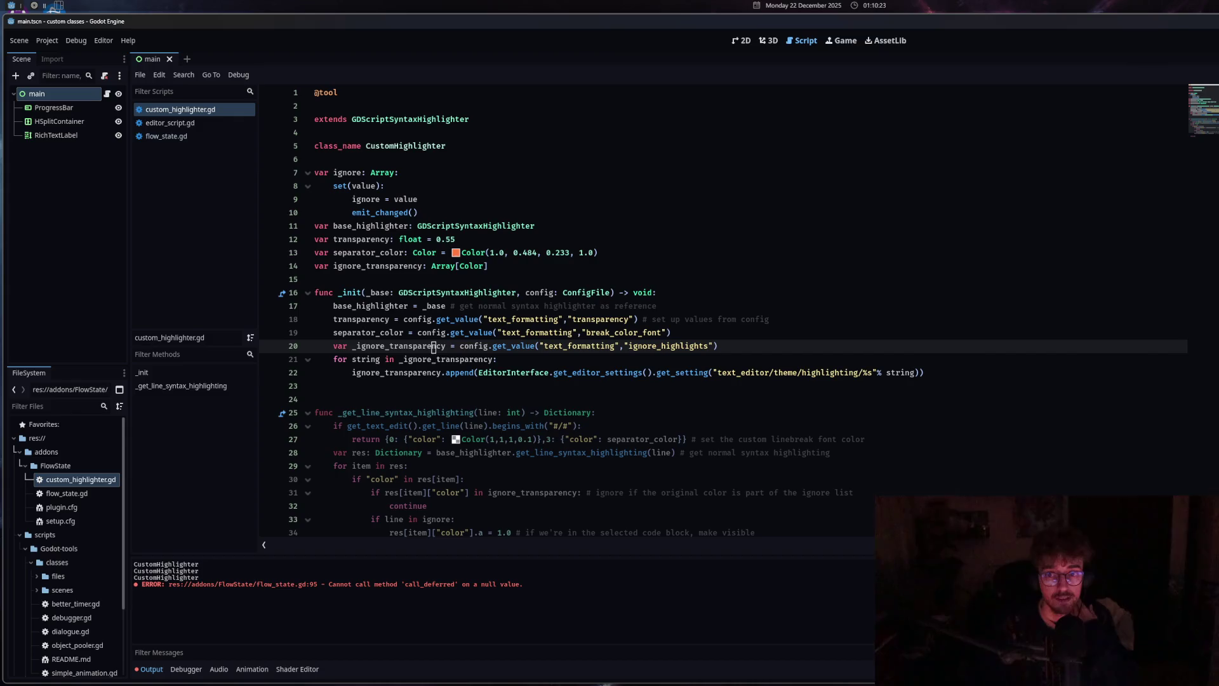
key(alt+F1)
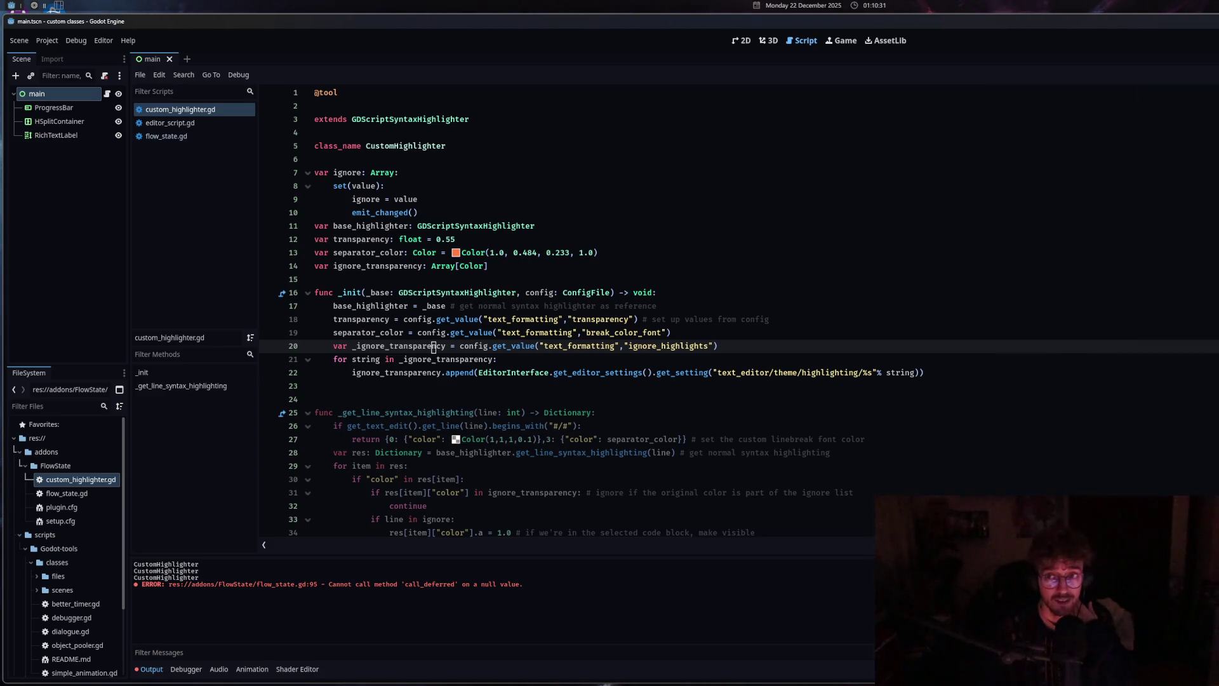
middle_click(198, 110)
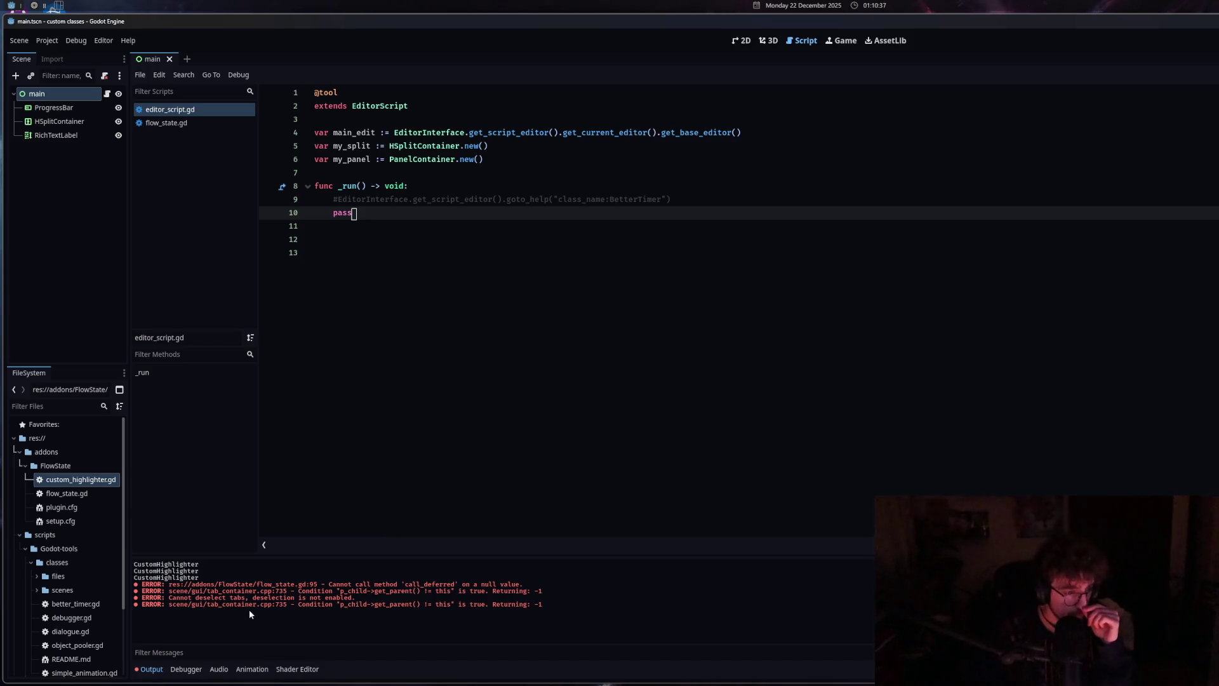
drag(229, 597, 309, 600)
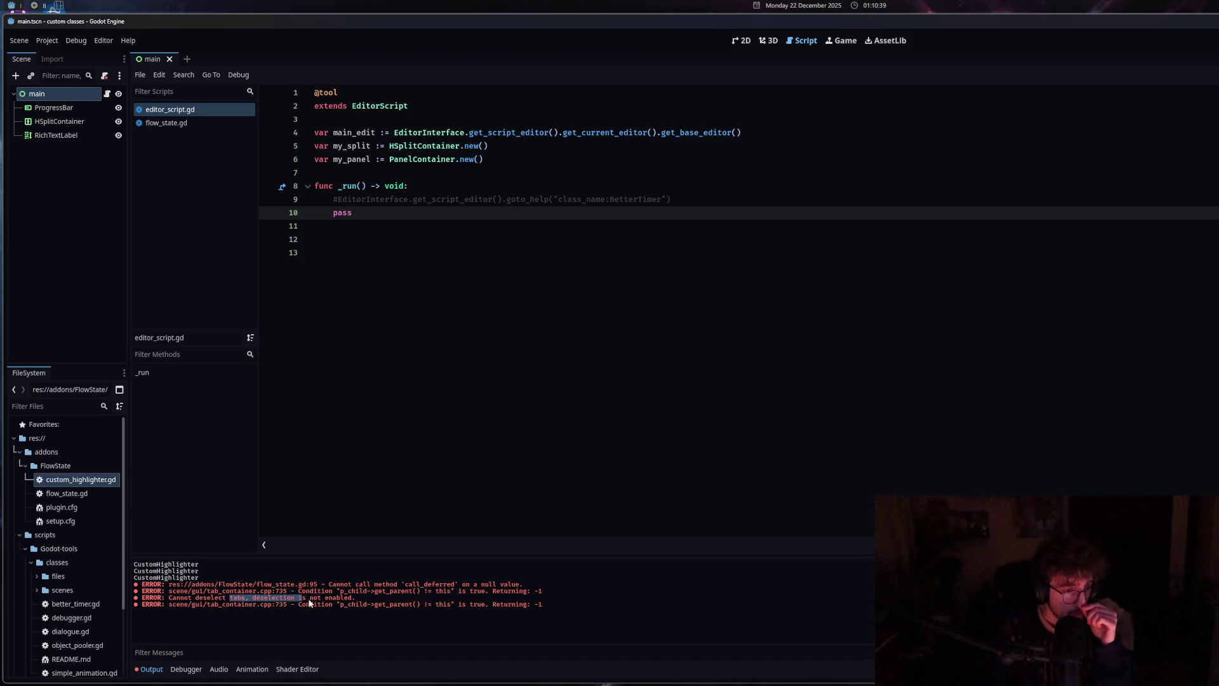
click(162, 123)
click(169, 109)
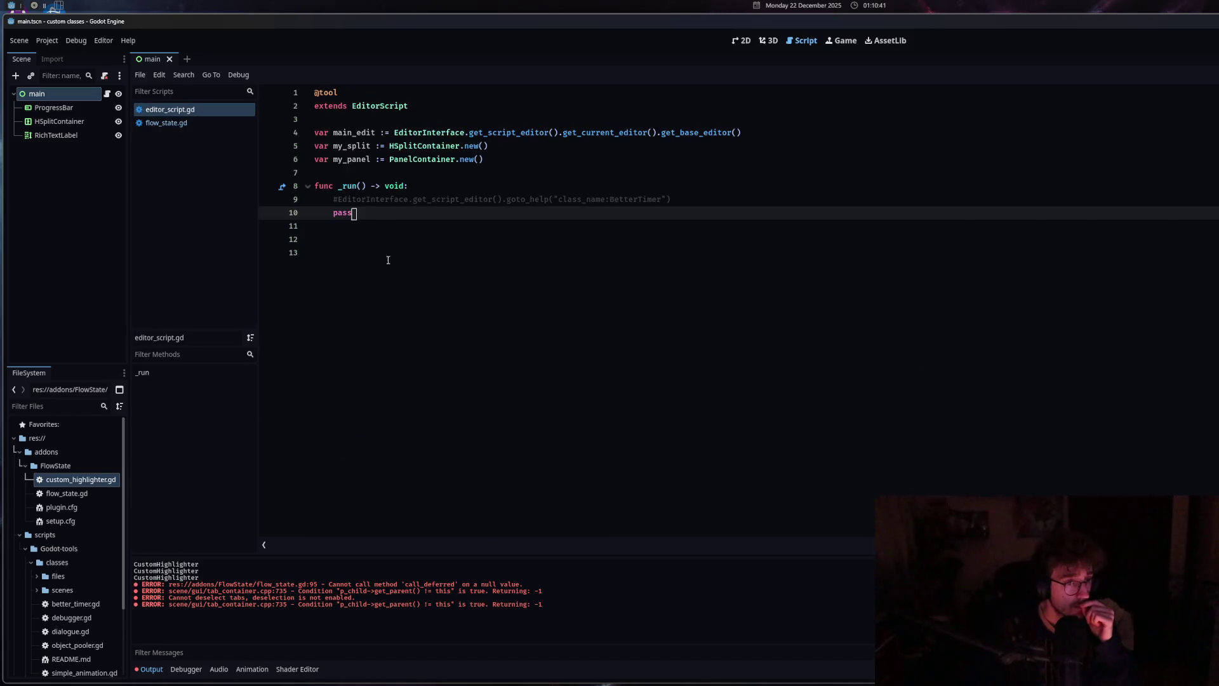
click(167, 123)
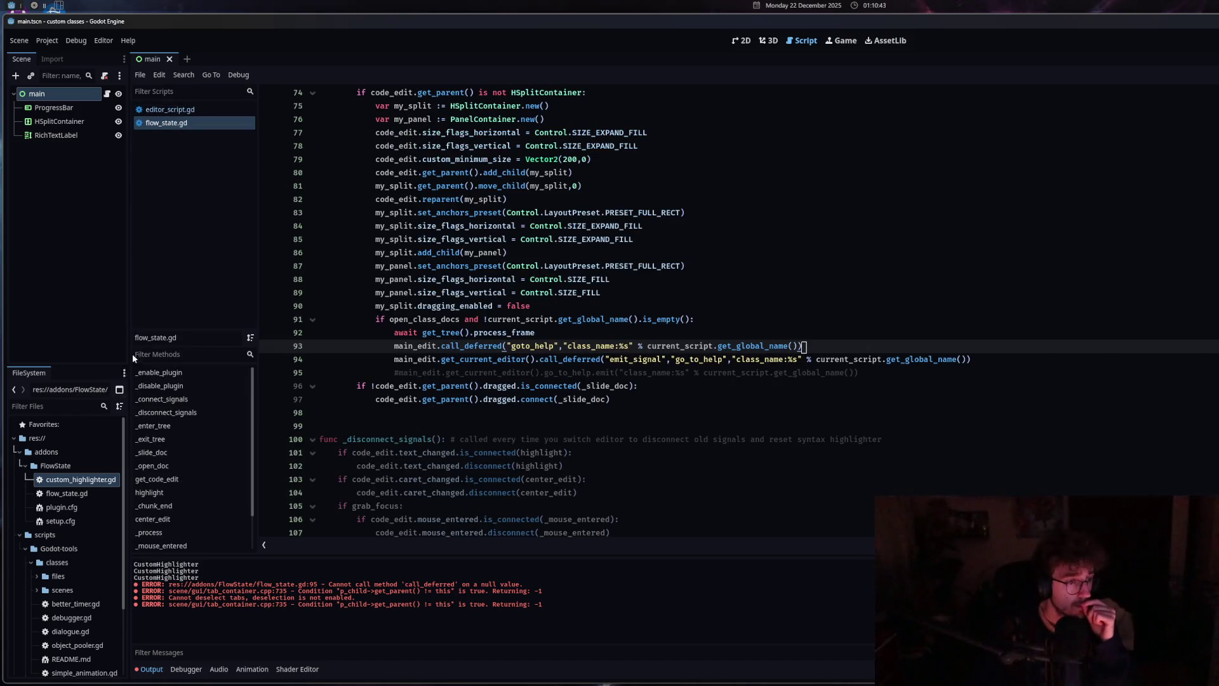
middle_click(204, 108)
click(85, 508)
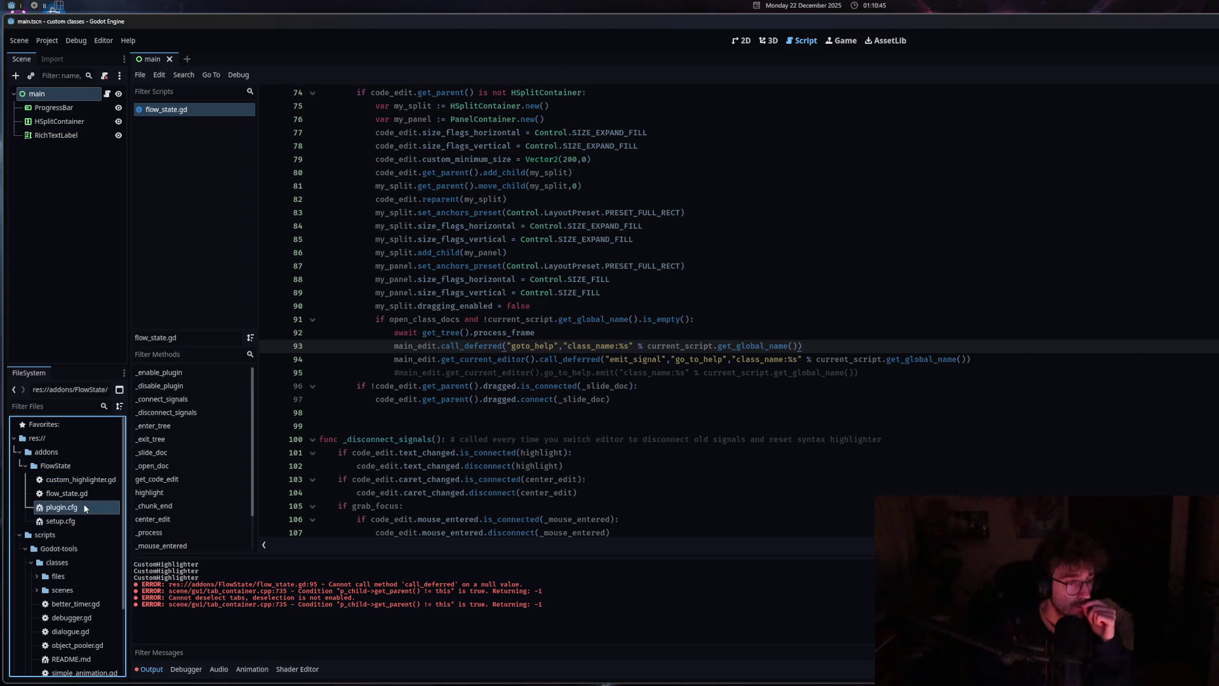
double_click(91, 482)
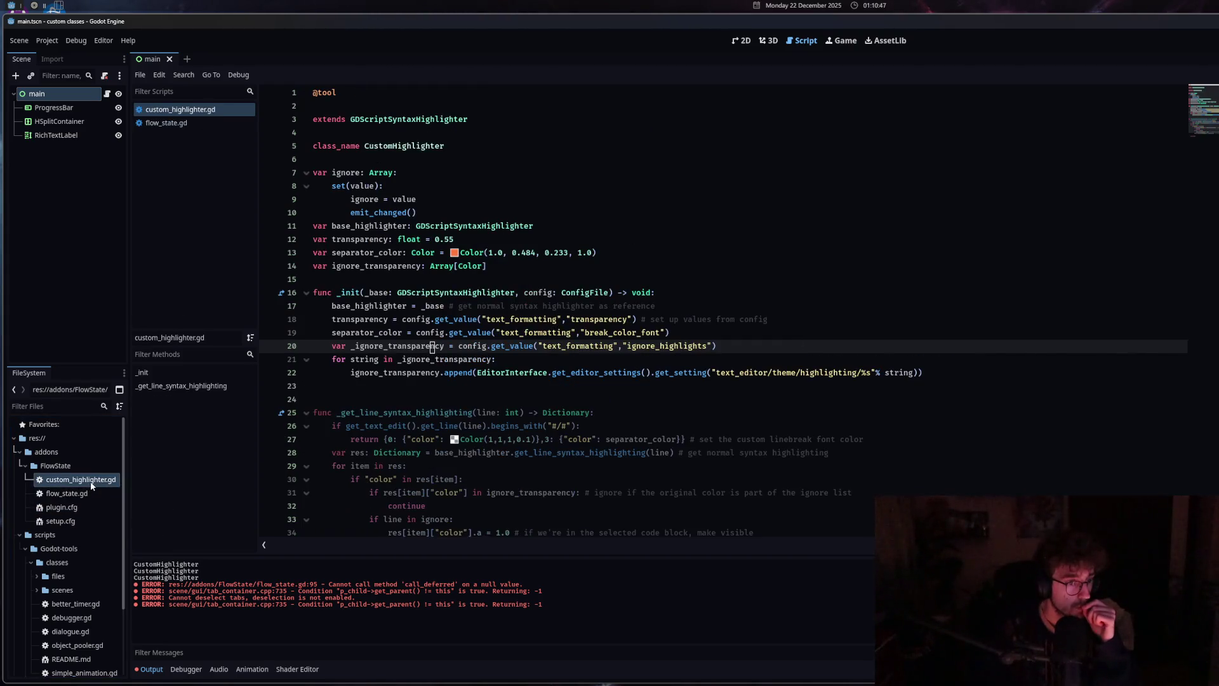
click(603, 413)
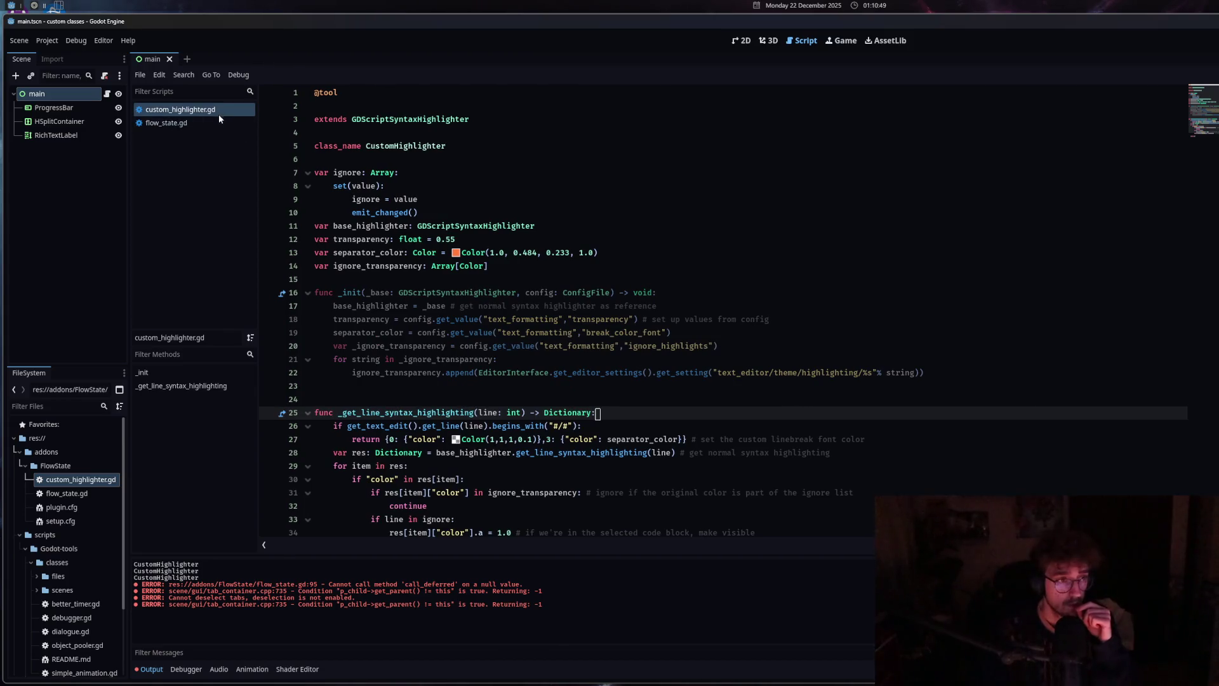
middle_click(219, 109)
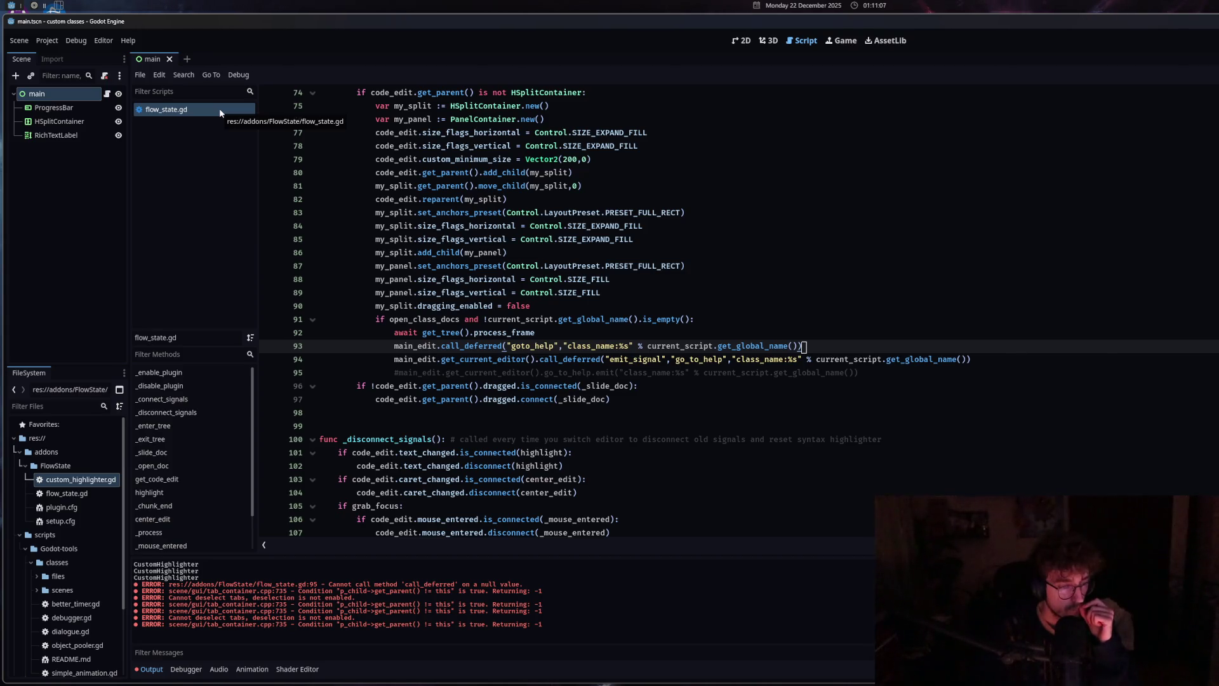
mouse_move(499, 224)
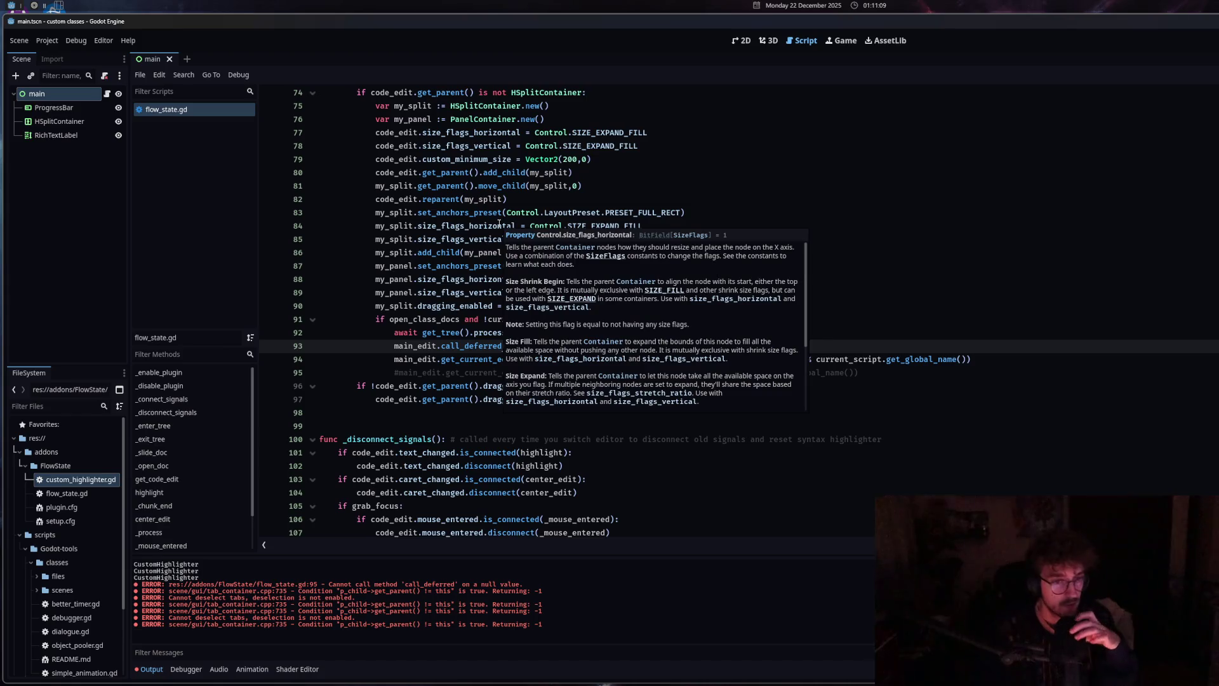
click(716, 360)
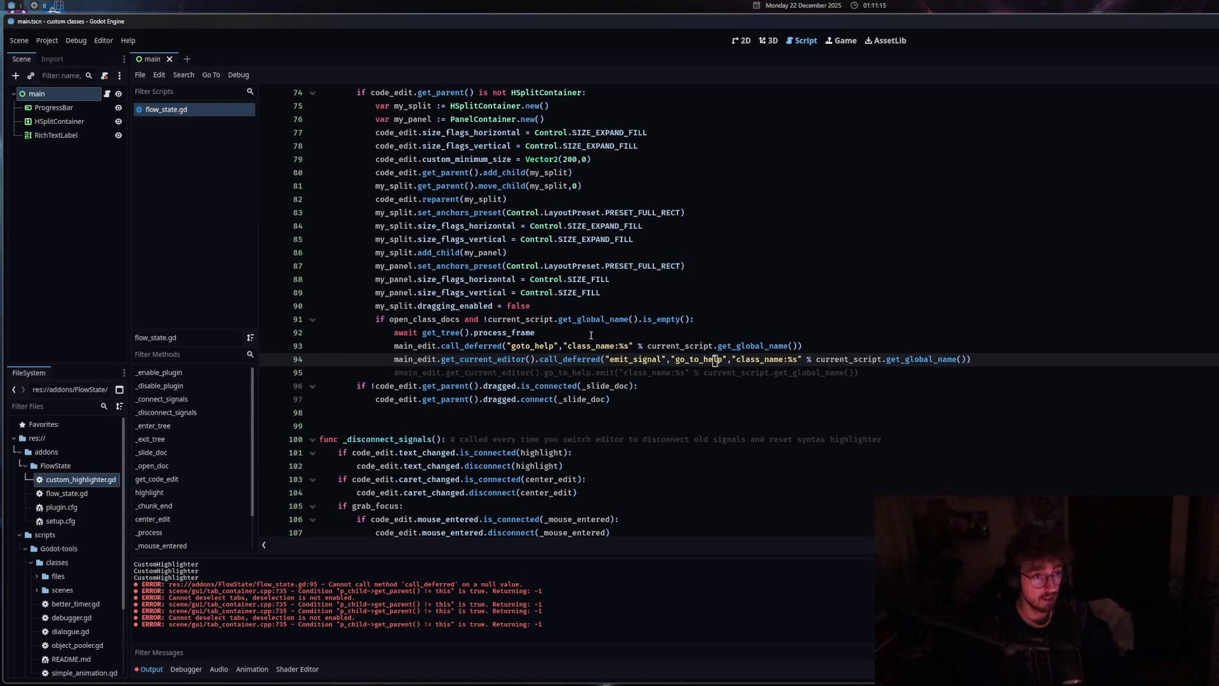
double_click(96, 481)
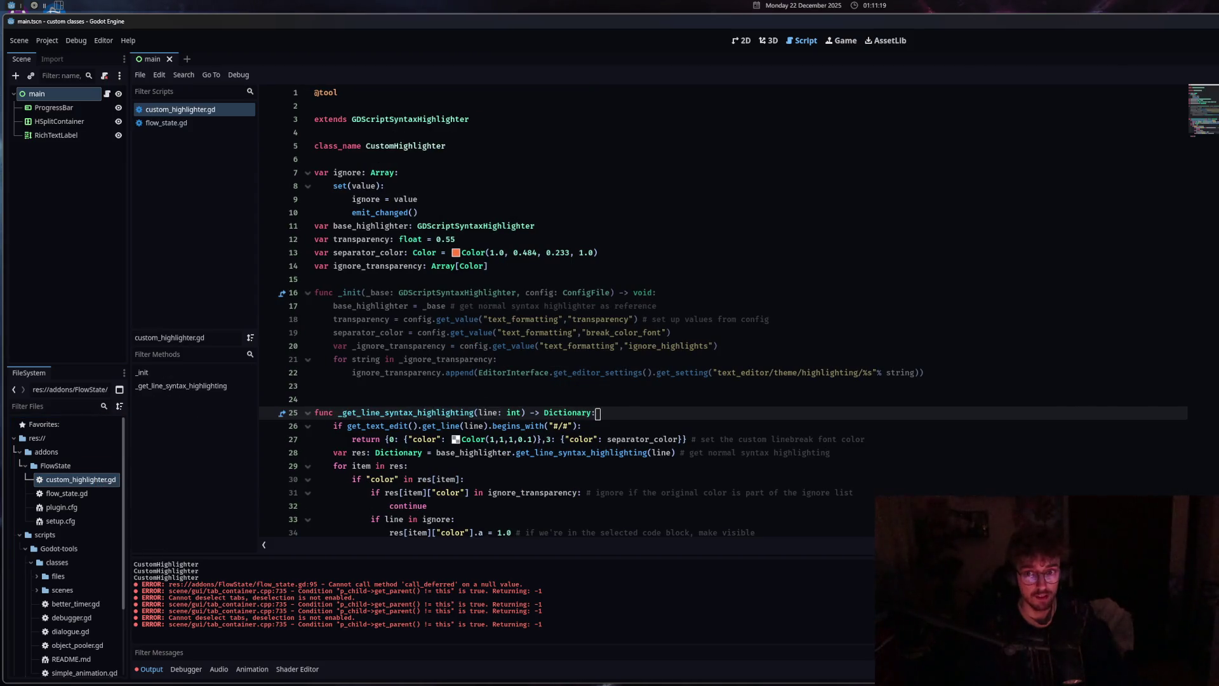
click(191, 116)
click(194, 110)
middle_click(195, 111)
click(682, 292)
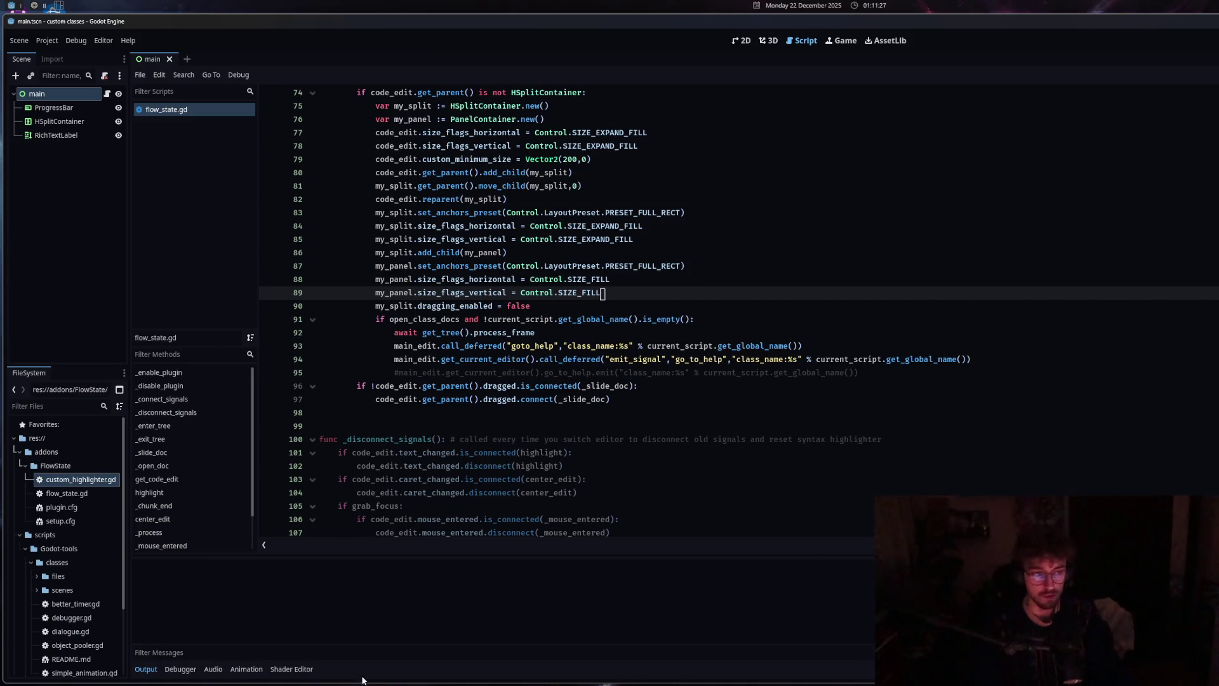
Hide Output and duplicate line 73's main_edit.get_current_editor() onto a new line 74
click(148, 670)
scroll(559, 489, up, 5)
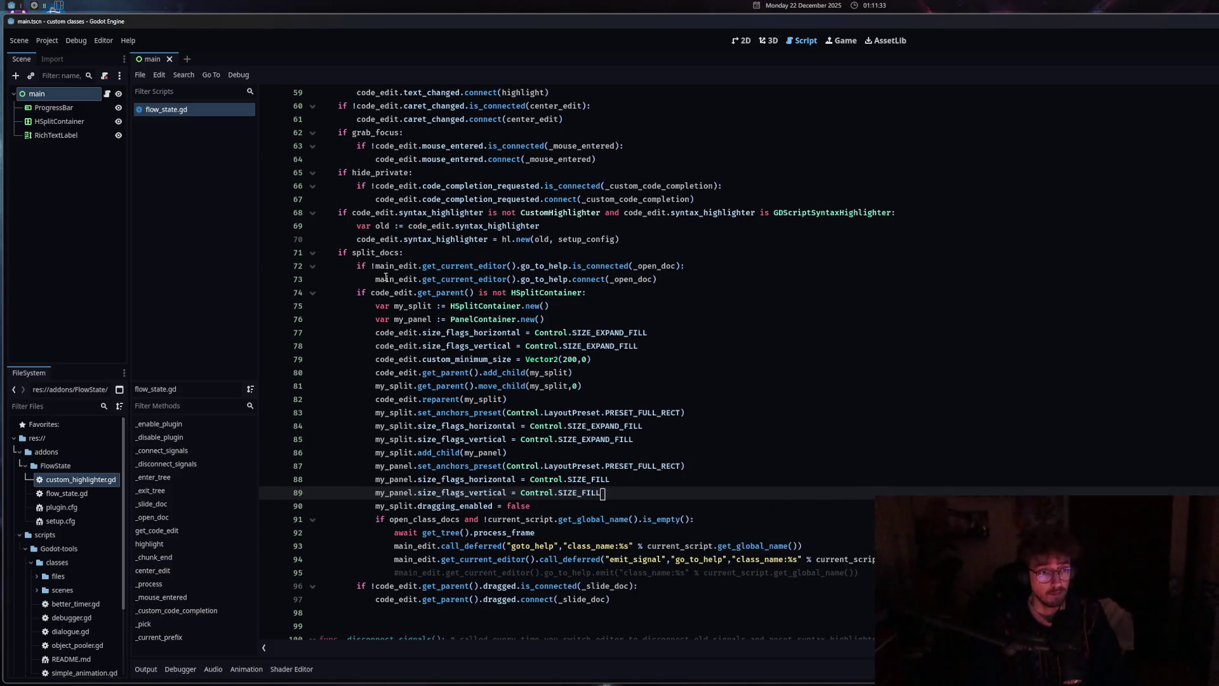
drag(377, 278, 517, 278)
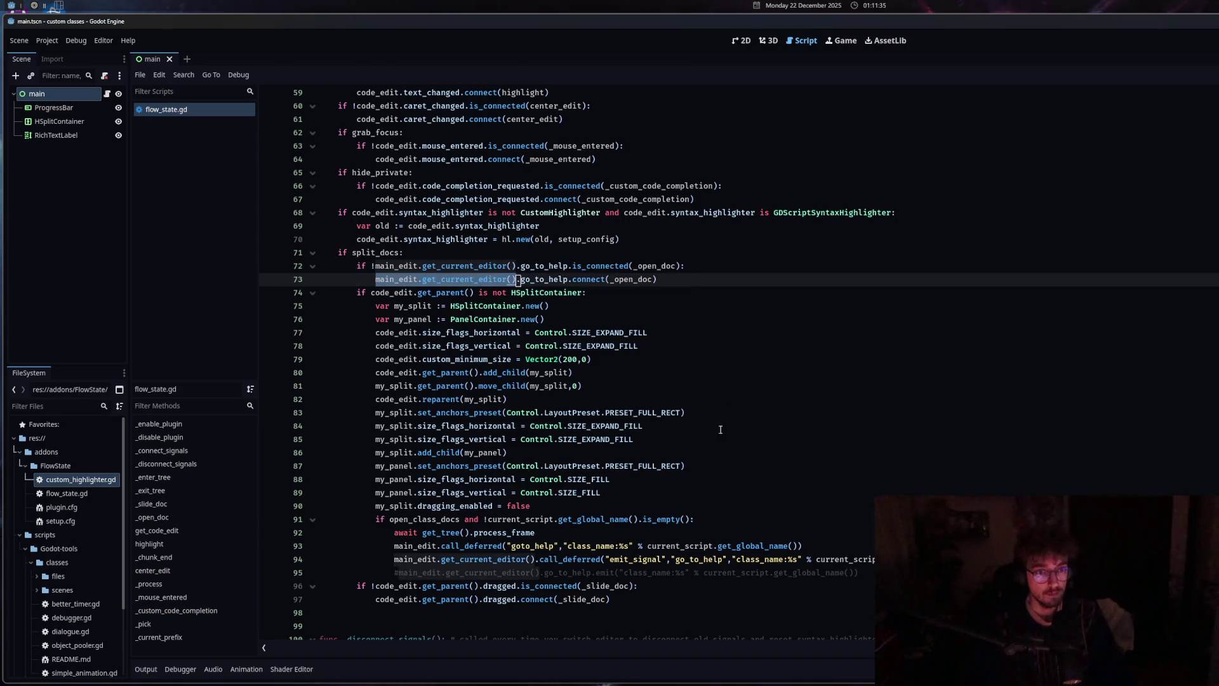
key(ctrl+c)
click(690, 280)
key(Return)
key(ctrl+v)
text(.)
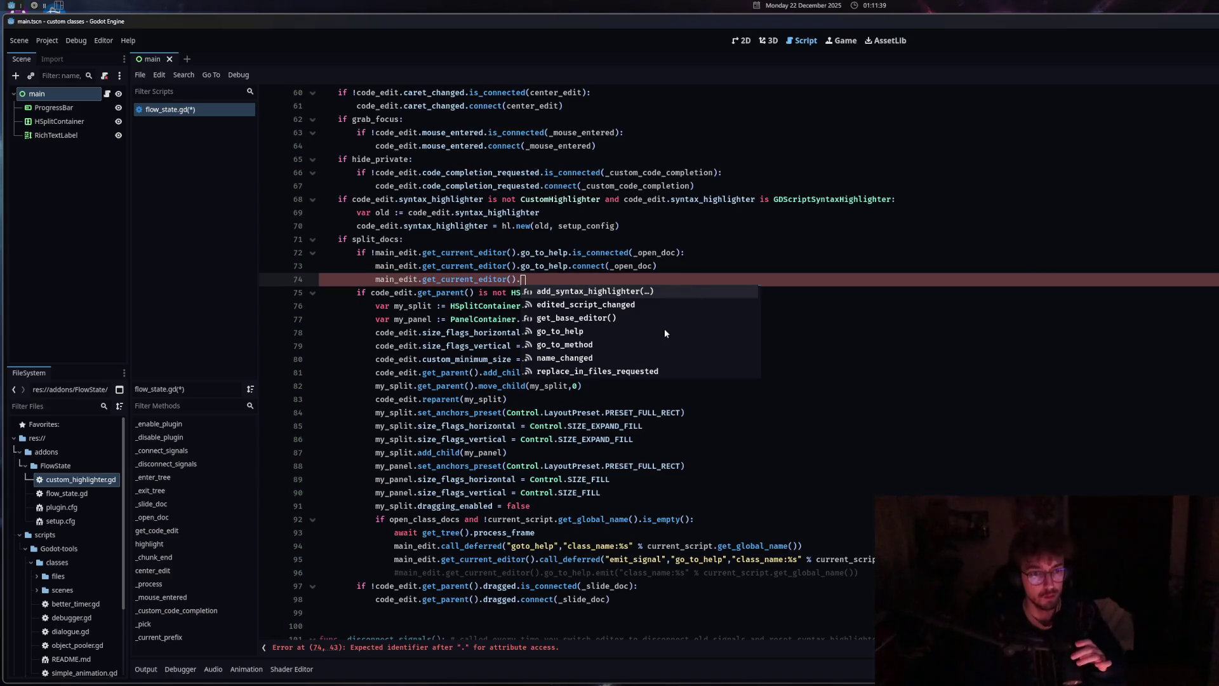
Browse the completion list, remove the trailing dot, and open ScriptEditorBase from the tooltip link
scroll(646, 343, down, 1)
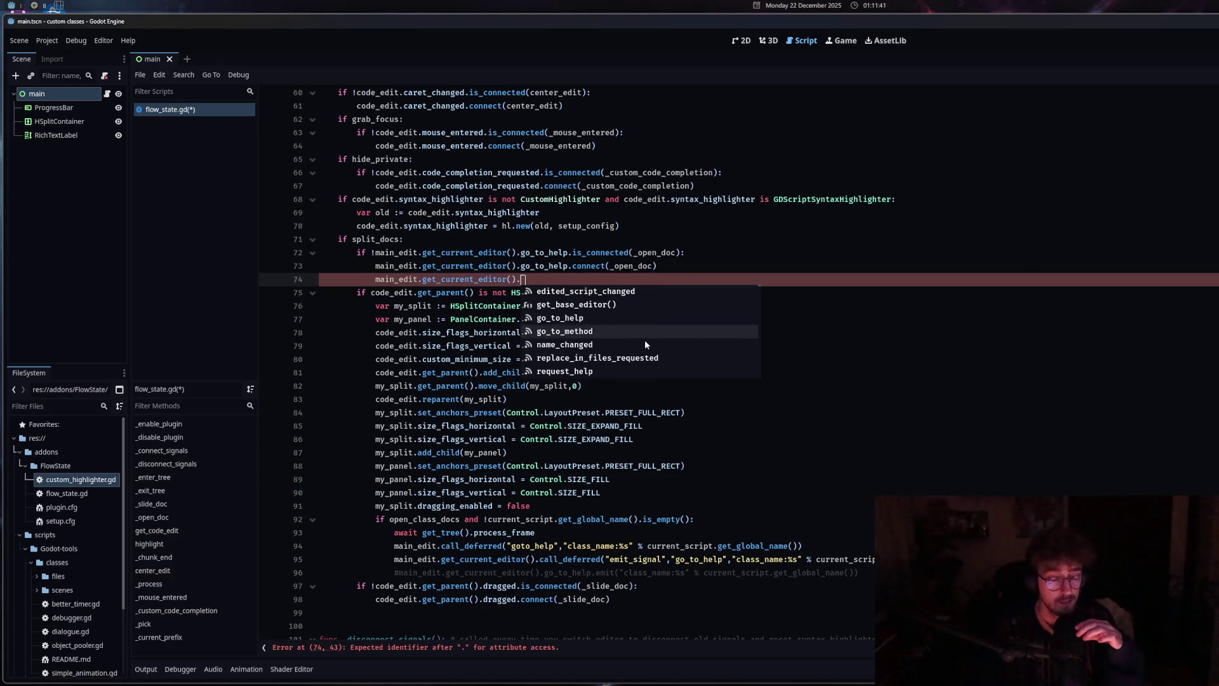
scroll(645, 343, down, 1)
scroll(645, 344, down, 6)
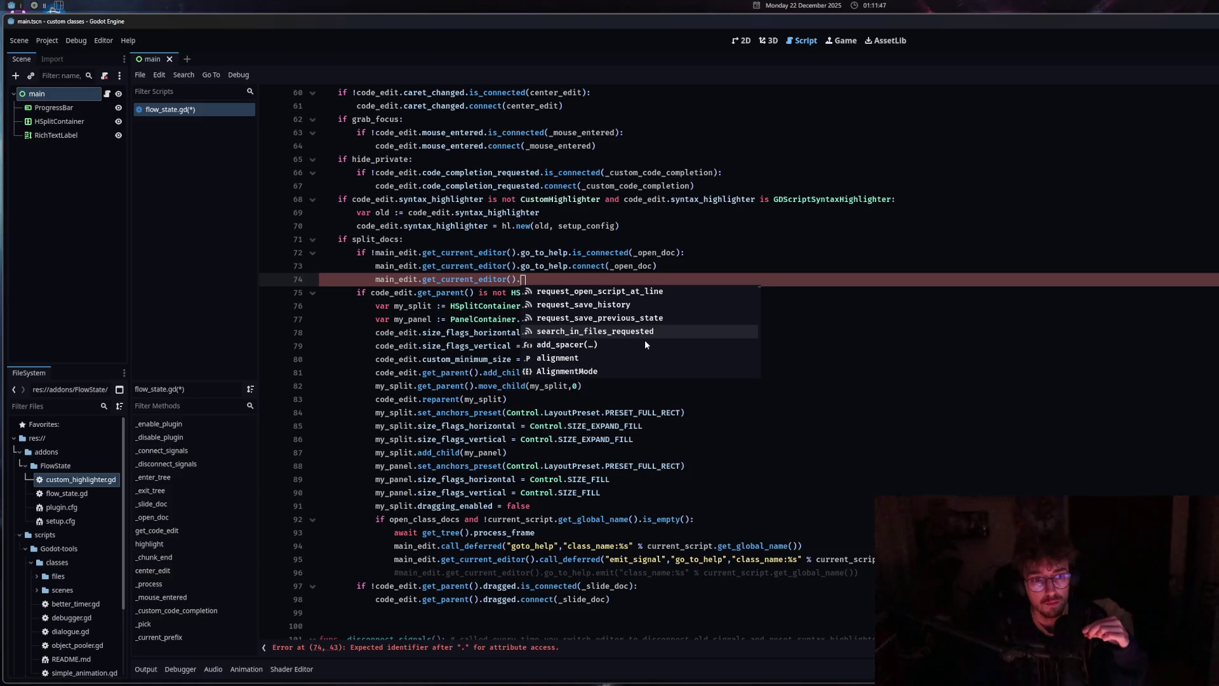
scroll(645, 343, down, 2)
scroll(645, 343, down, 2)
scroll(645, 344, down, 4)
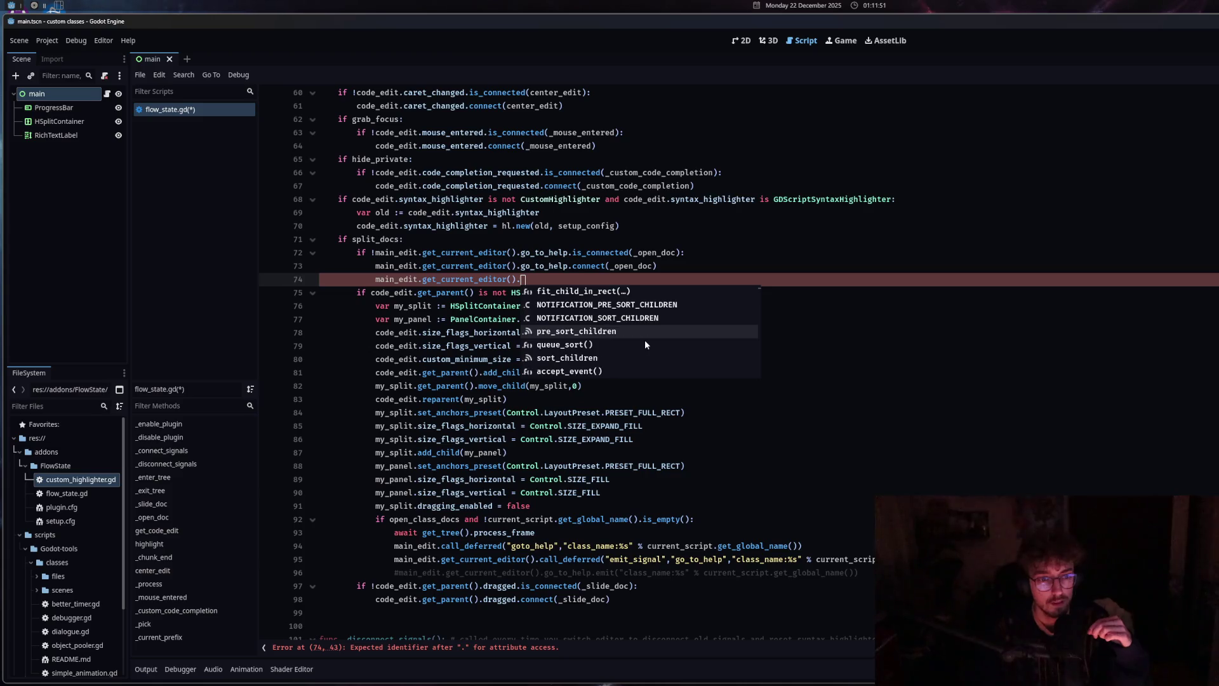
scroll(645, 344, down, 2)
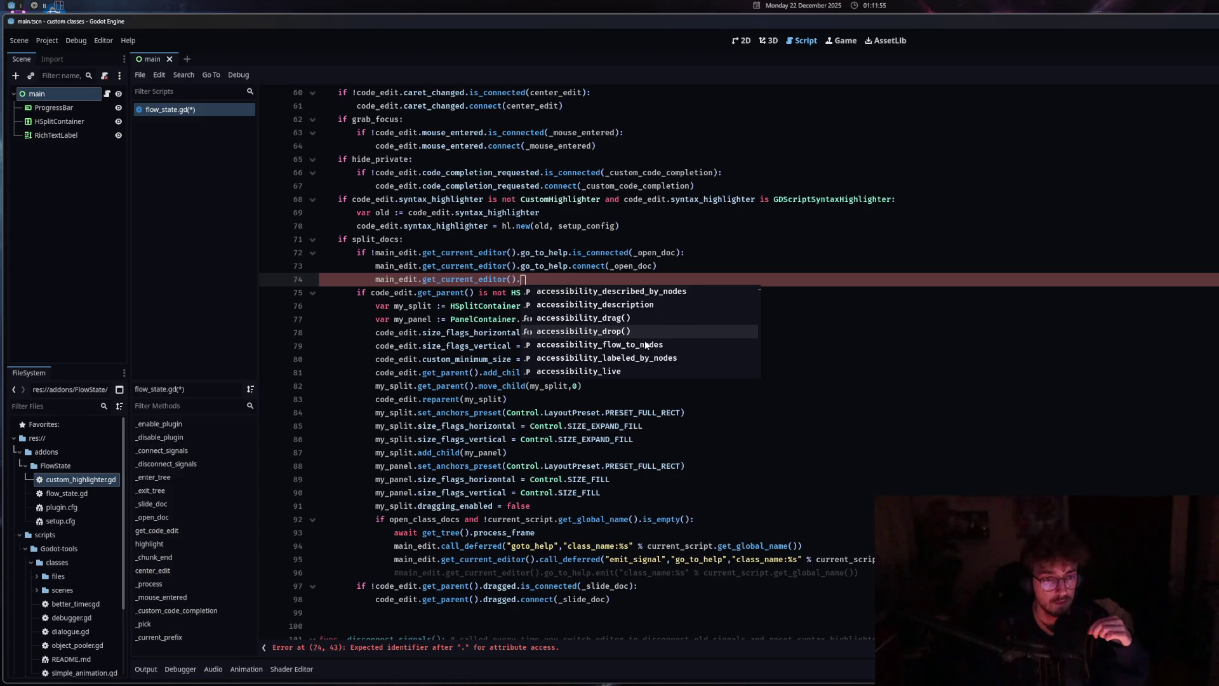
key(BackSpace)
mouse_move(470, 280)
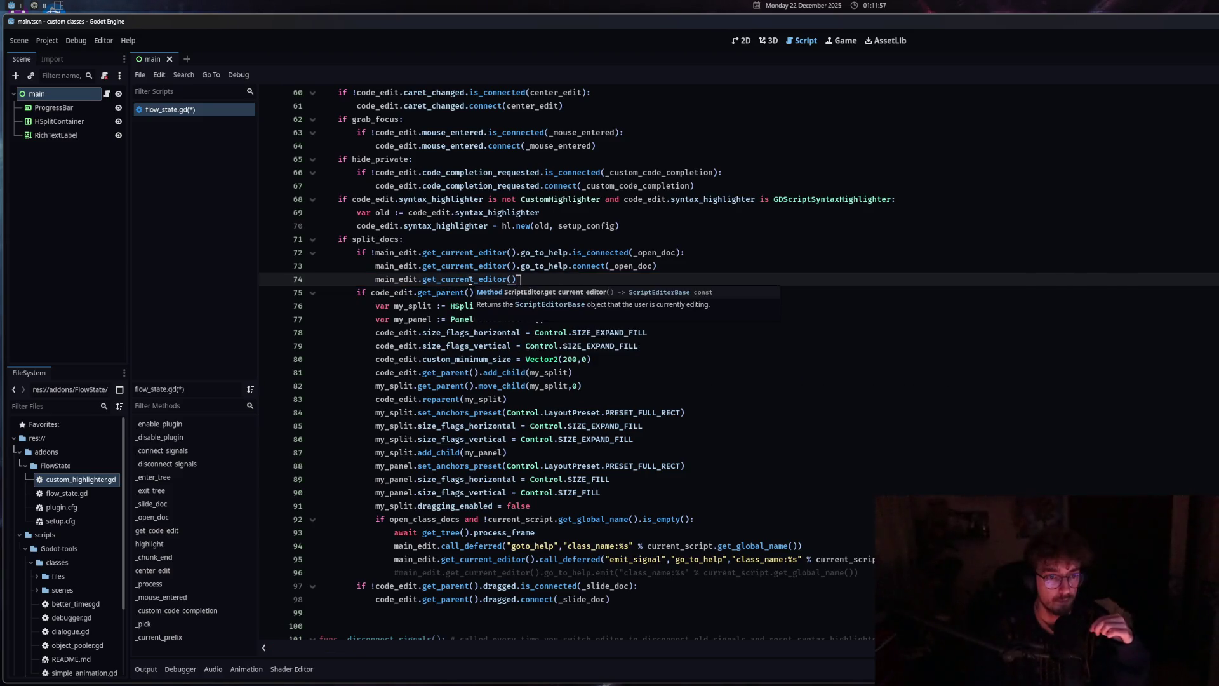
click(534, 306)
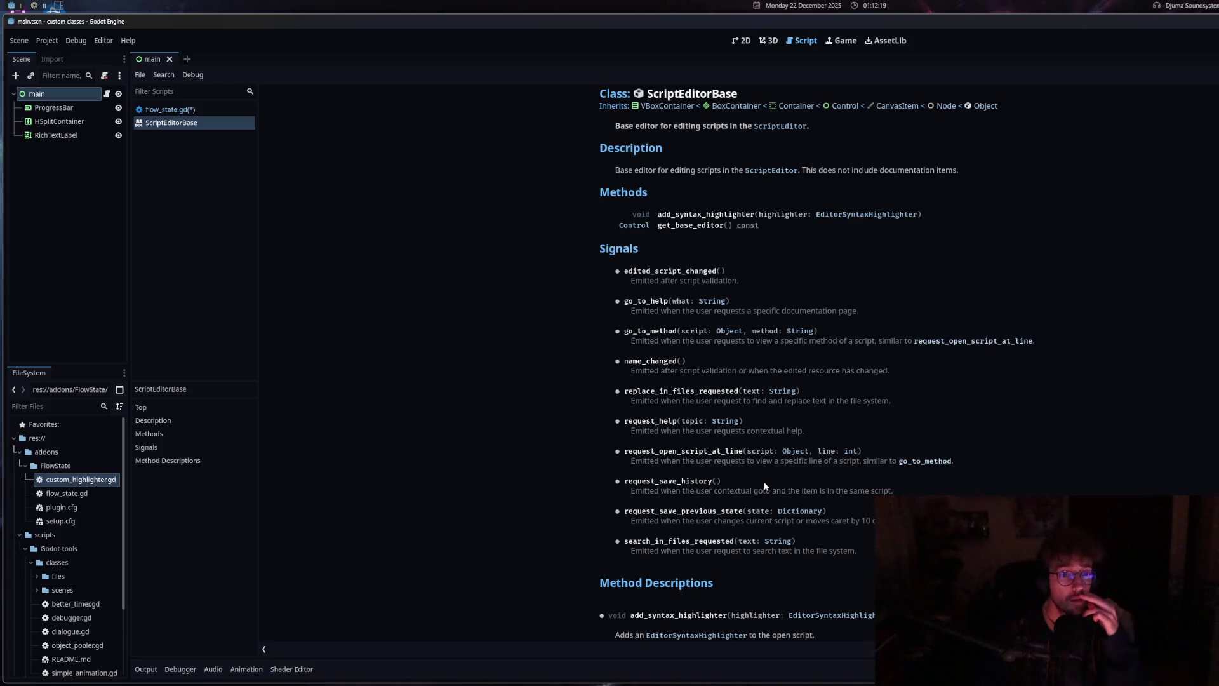
Close the ScriptEditorBase reference page and return to flow_state.gd's code
scroll(763, 482, down, 1)
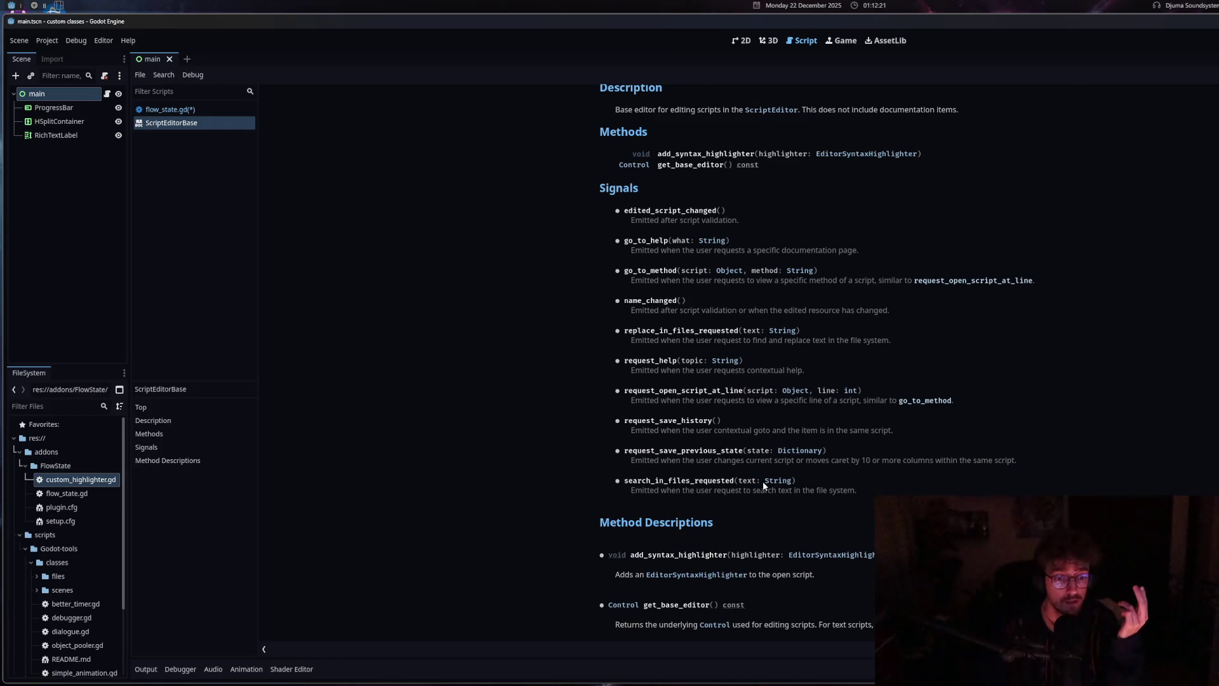
scroll(764, 485, up, 1)
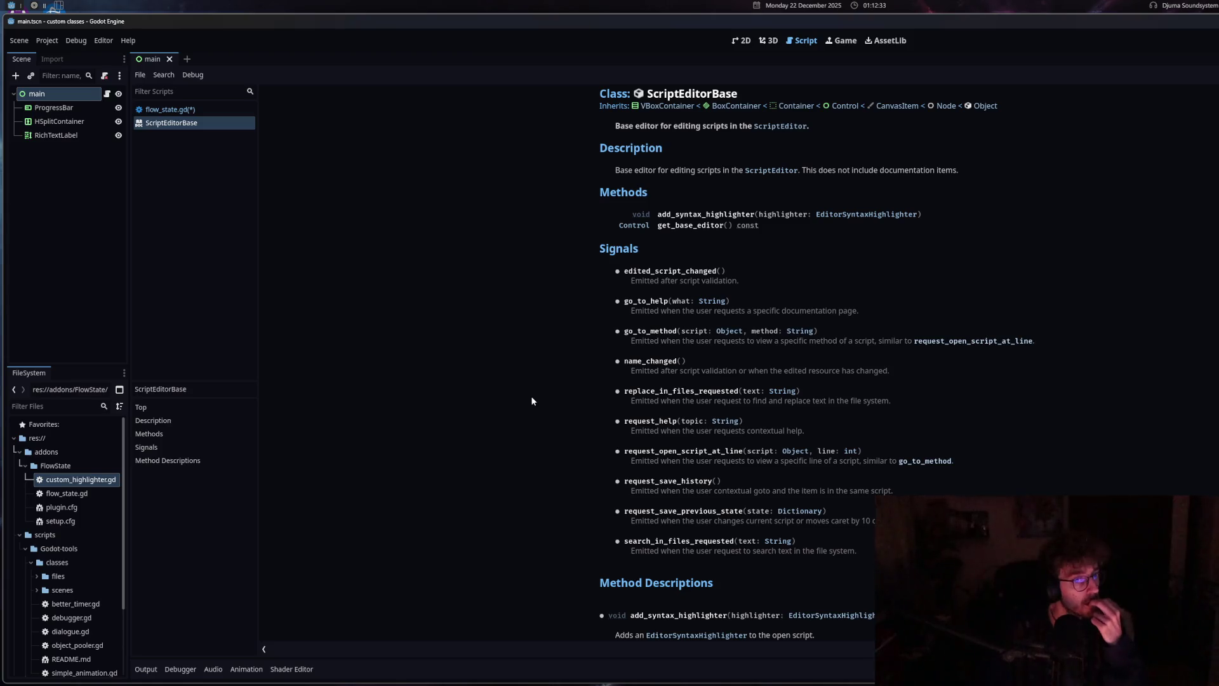
middle_click(196, 122)
click(456, 318)
Save flow_state.gd, show the Output log again, and switch to the ChatGPT browser
scroll(456, 317, up, 5)
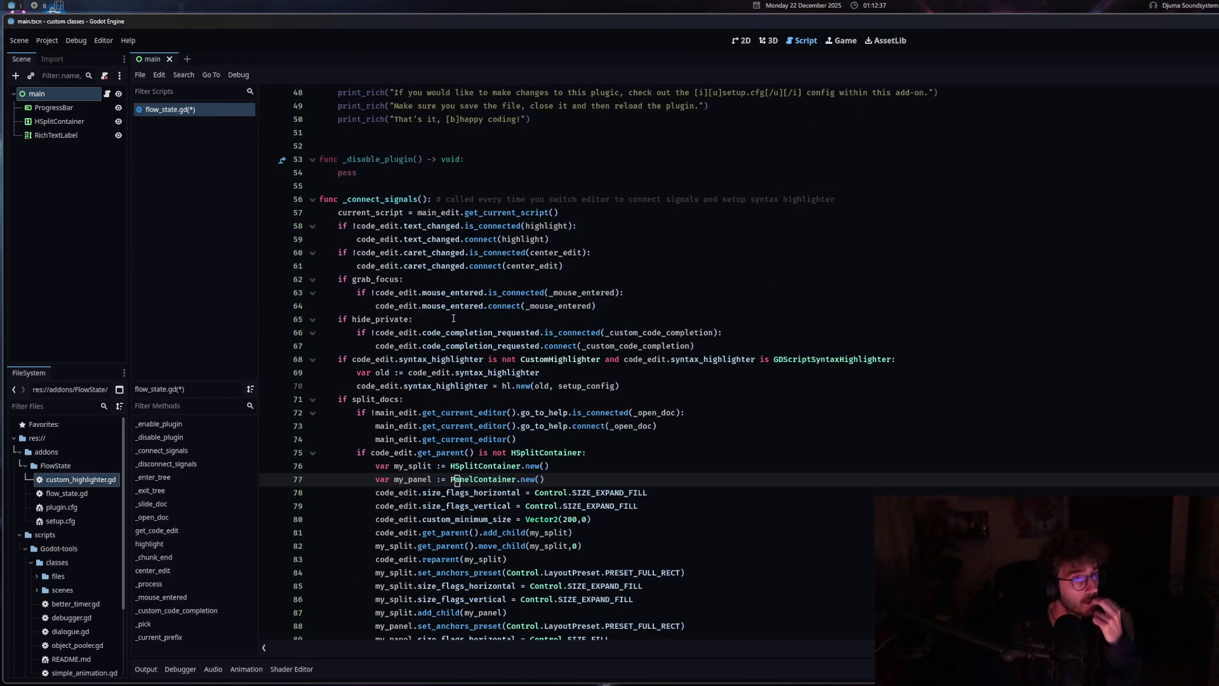
scroll(471, 362, down, 4)
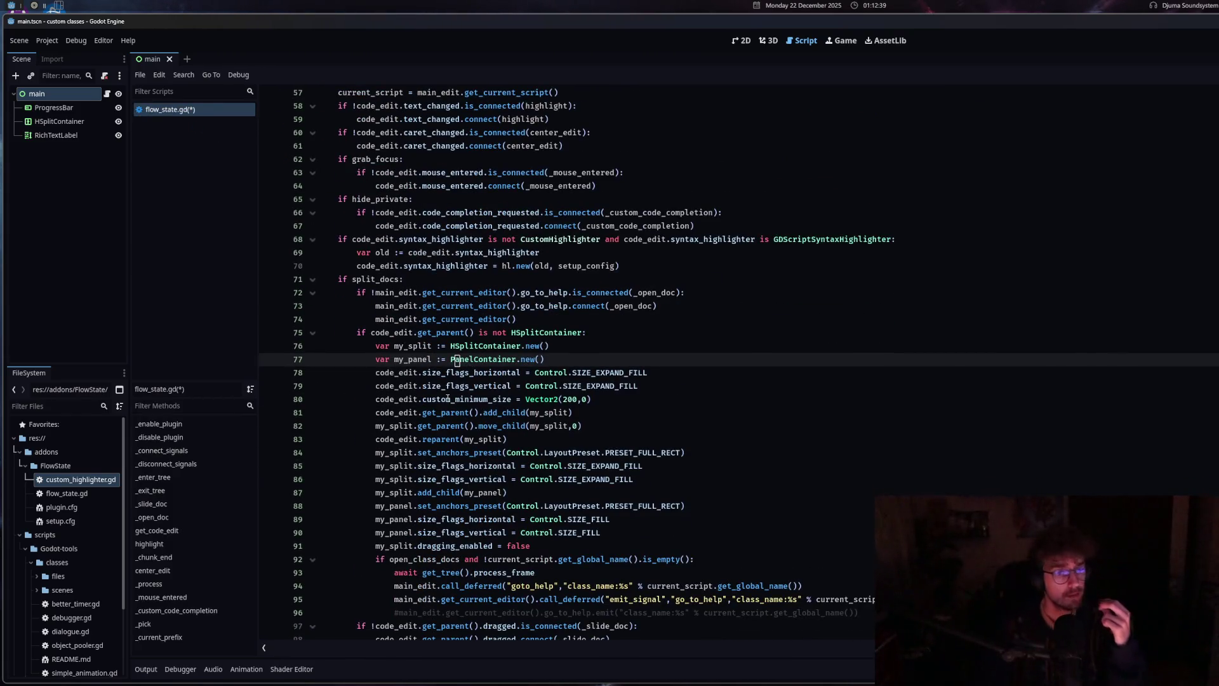
click(447, 399)
key(ctrl+s)
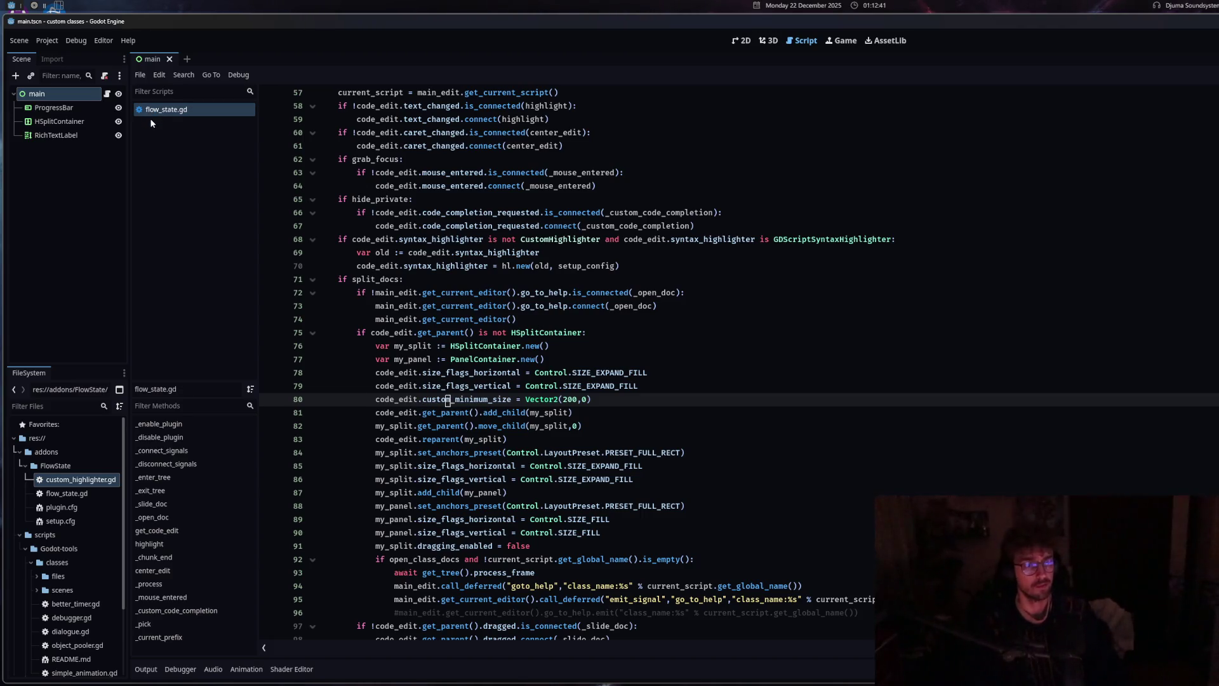
click(146, 668)
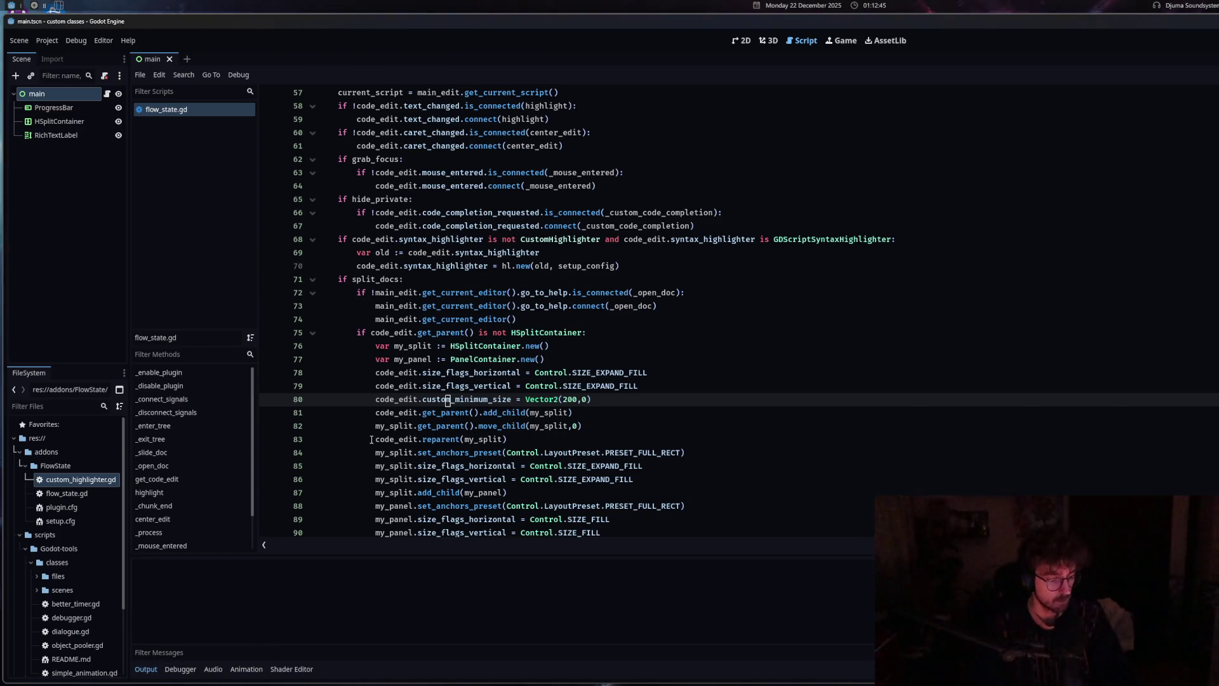
key(alt+Tab)
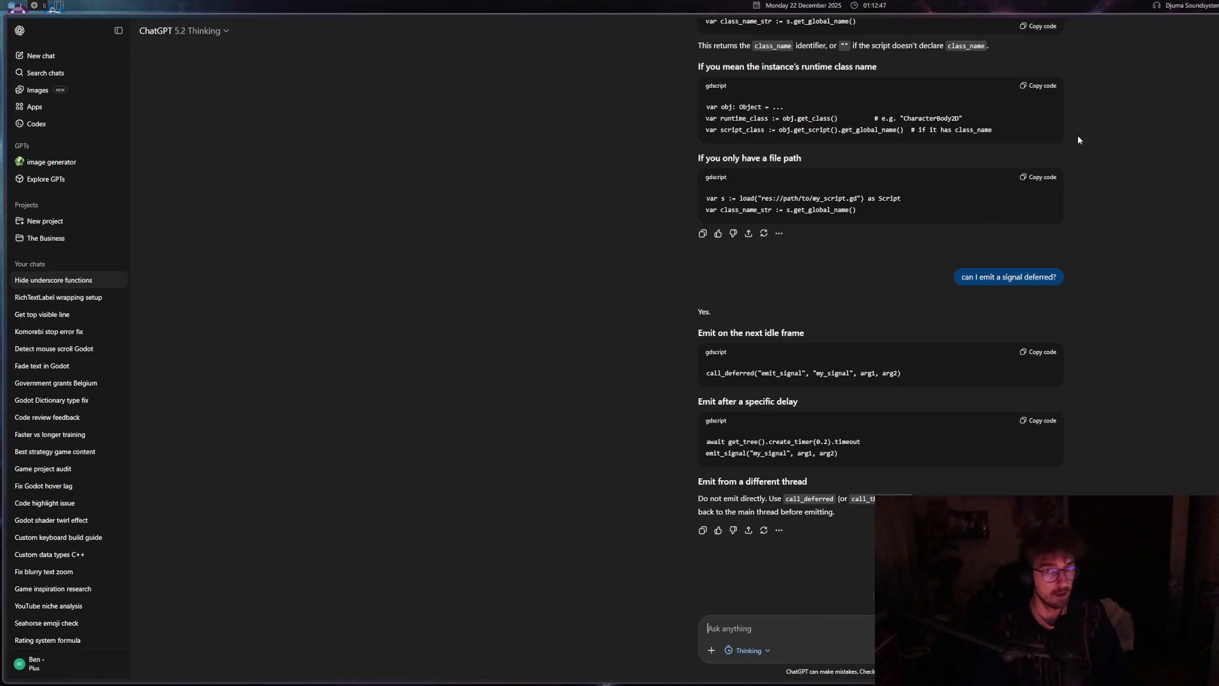
Send ChatGPT 'how can I get the close signal…' about removing the spawned containers, then return to Godot
text(how can I get )
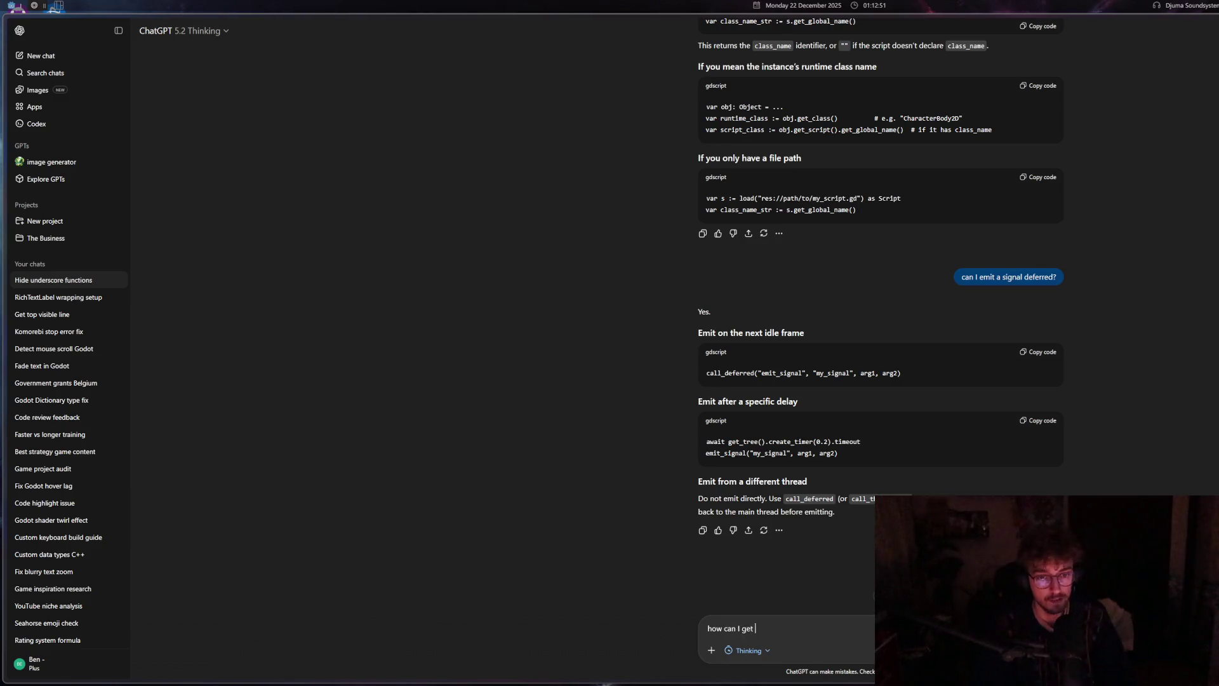
text(a close signal for)
text( when I wan)
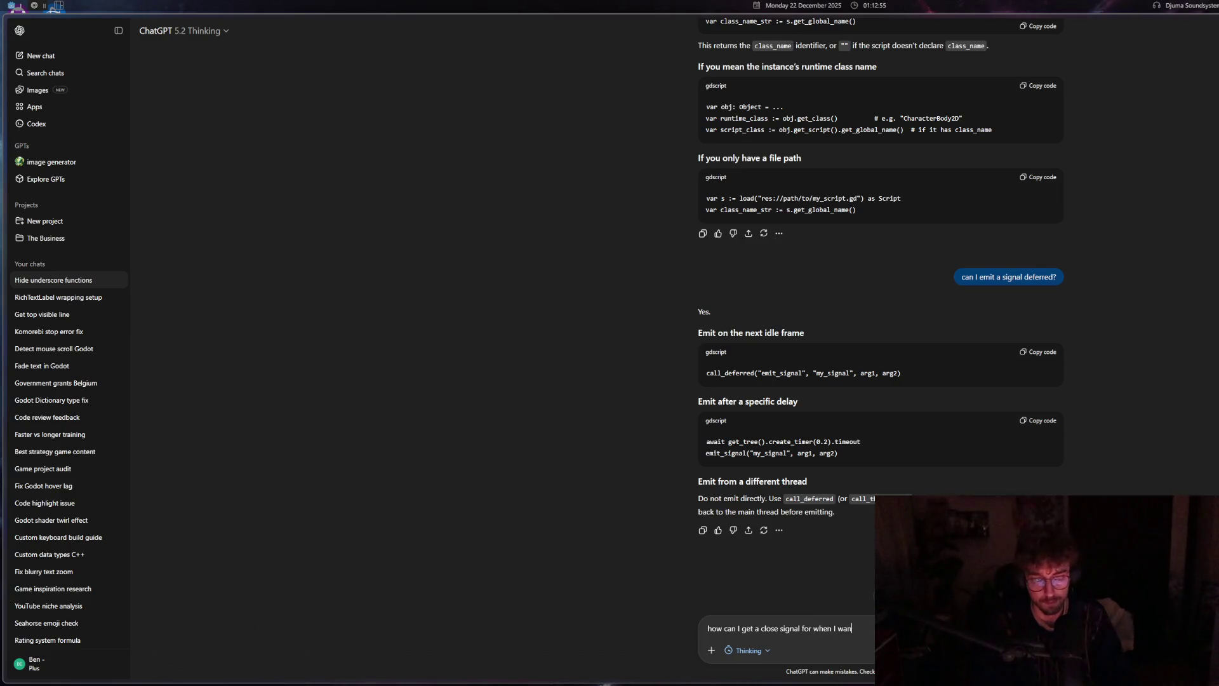
text(t to)
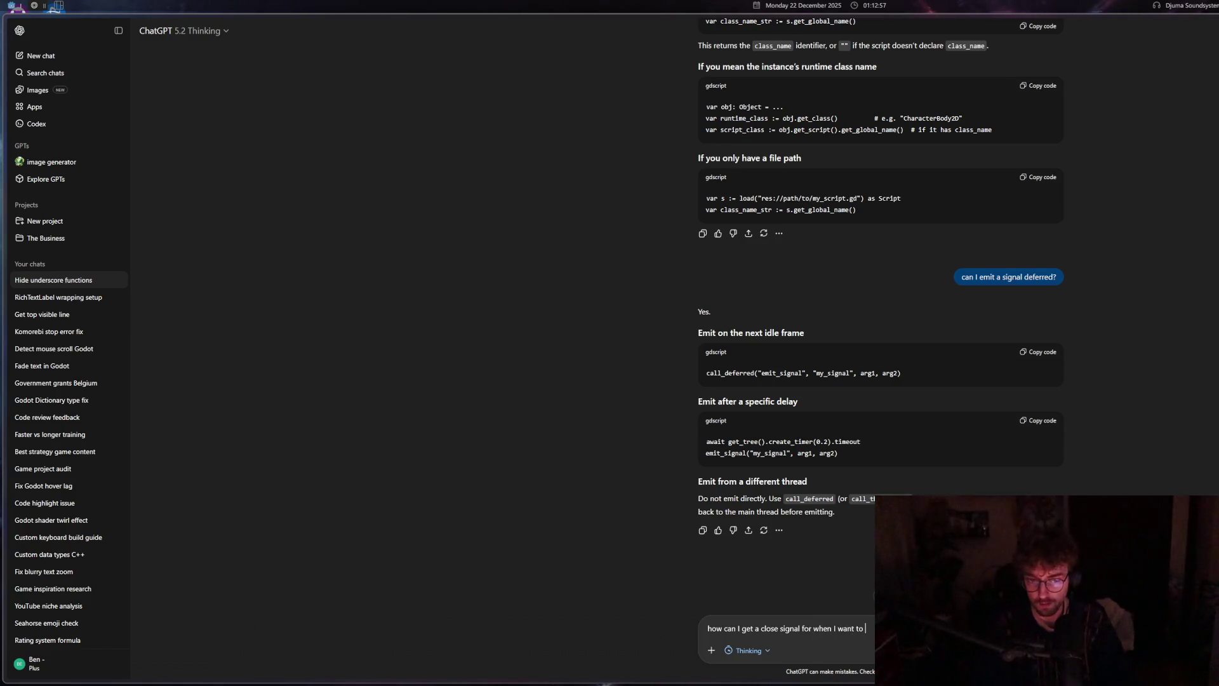
click(756, 629)
text(the )
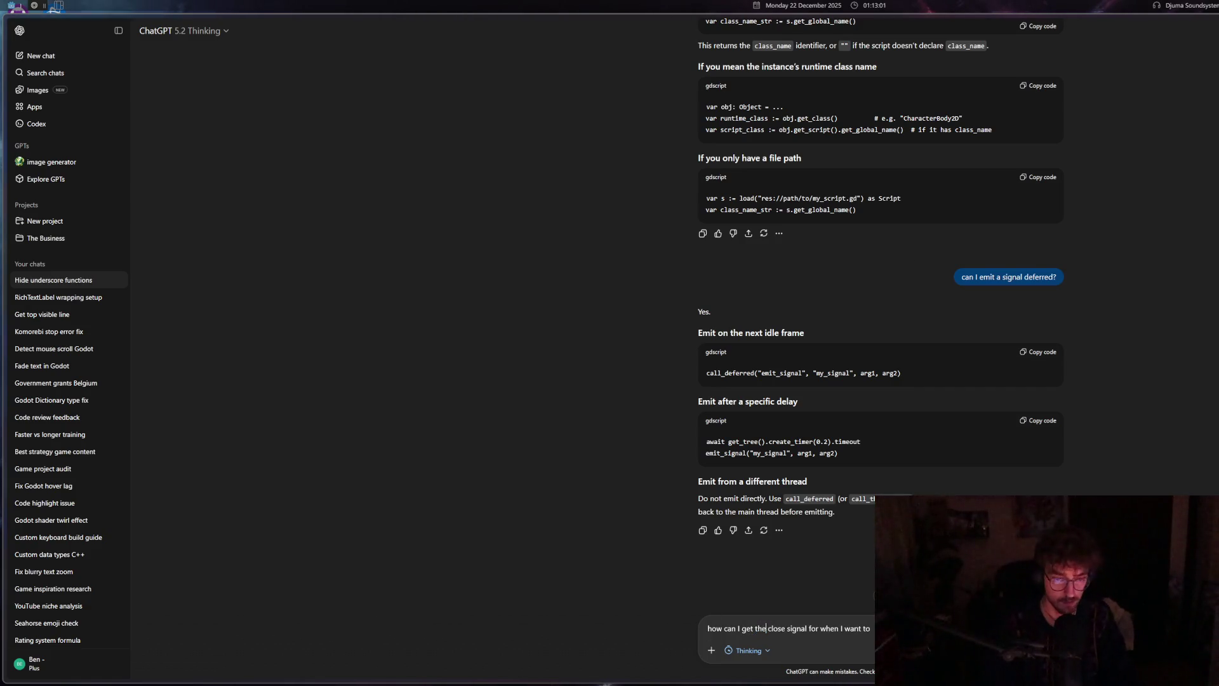
text(c)
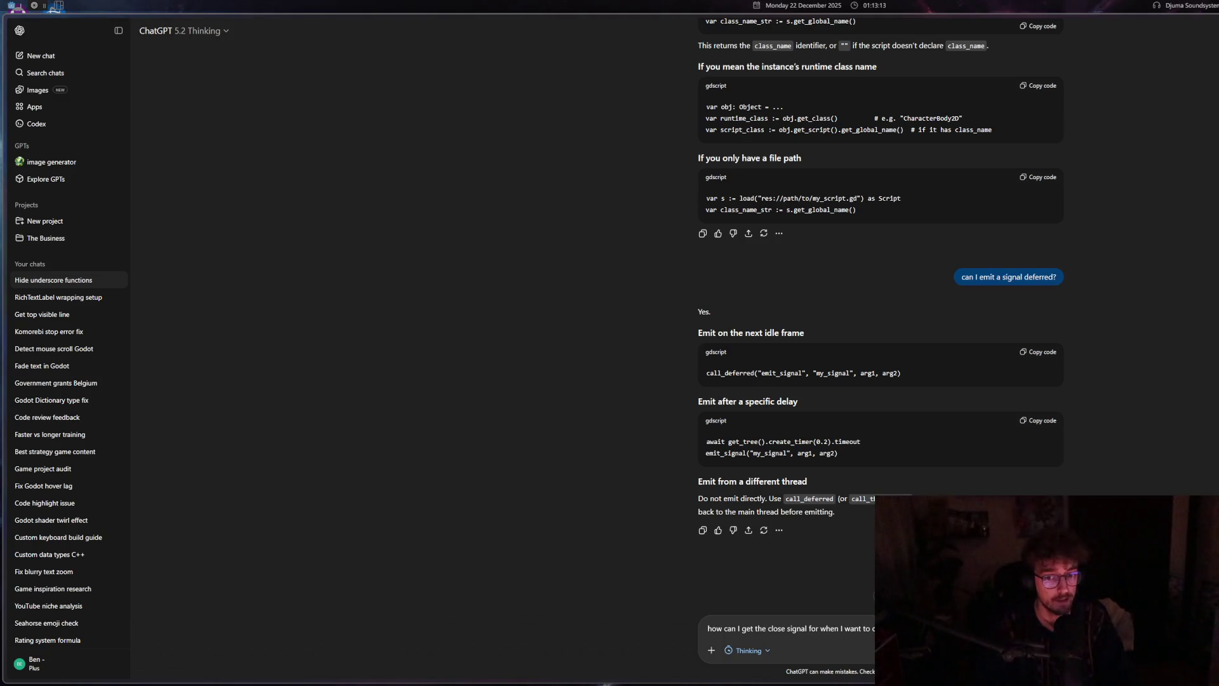
text(containers I spawned with it)
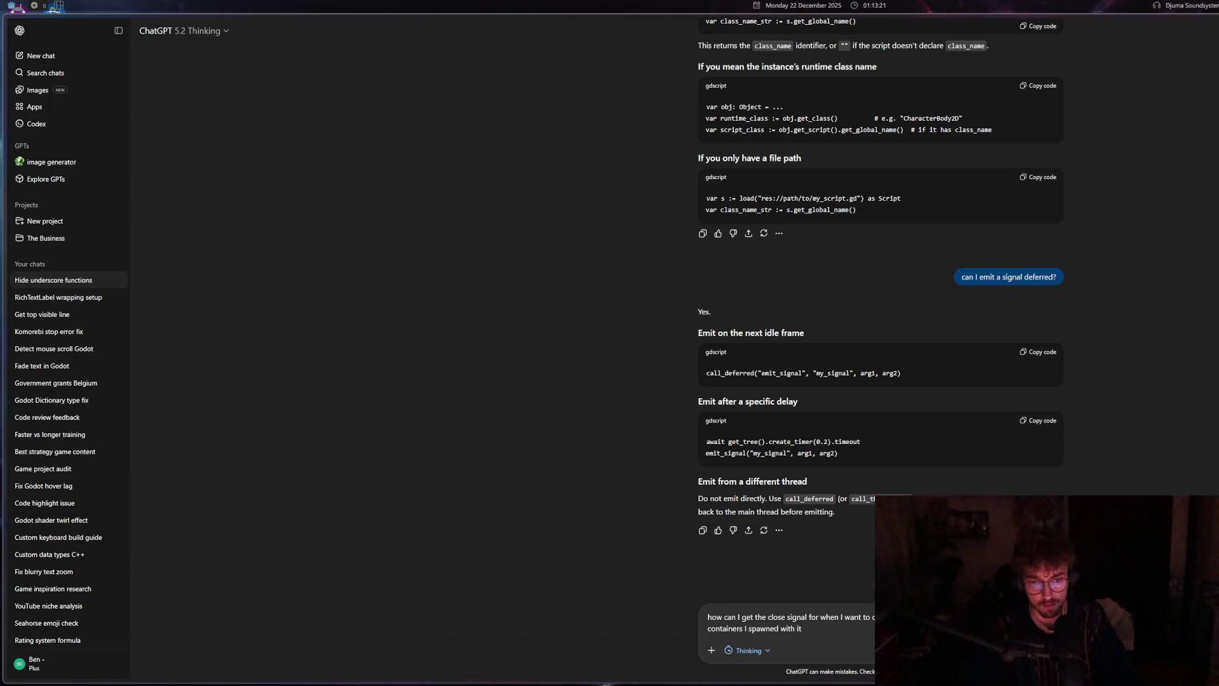
key(Return)
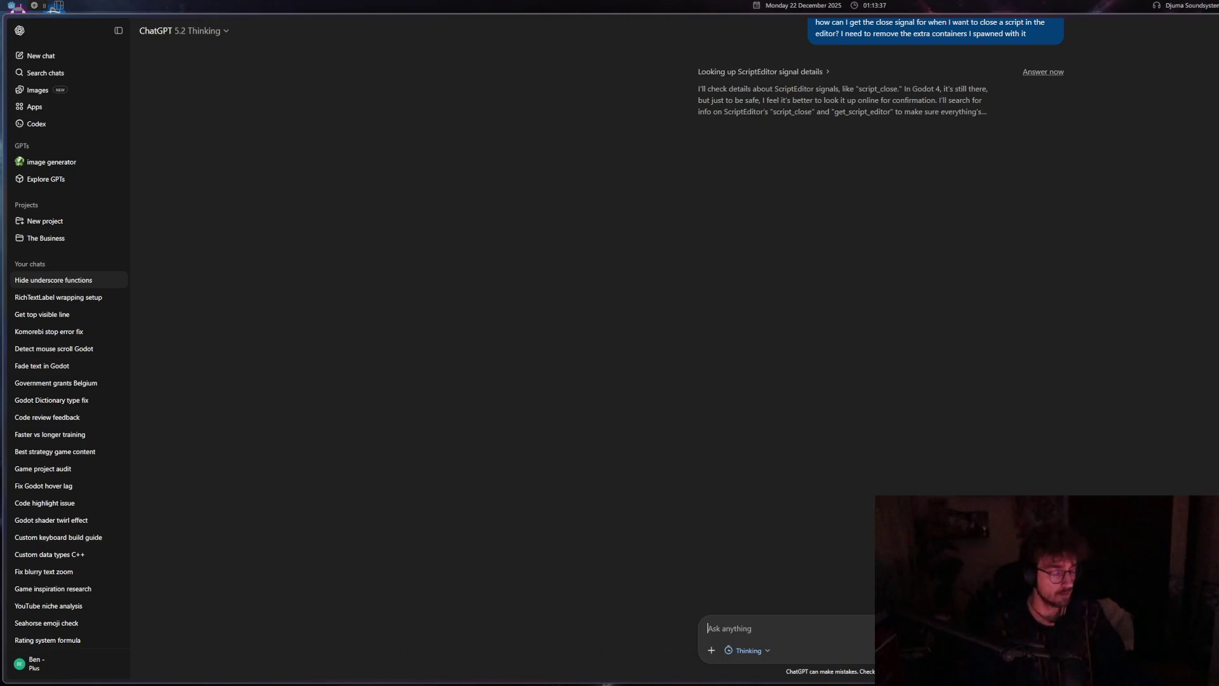
key(alt+Tab)
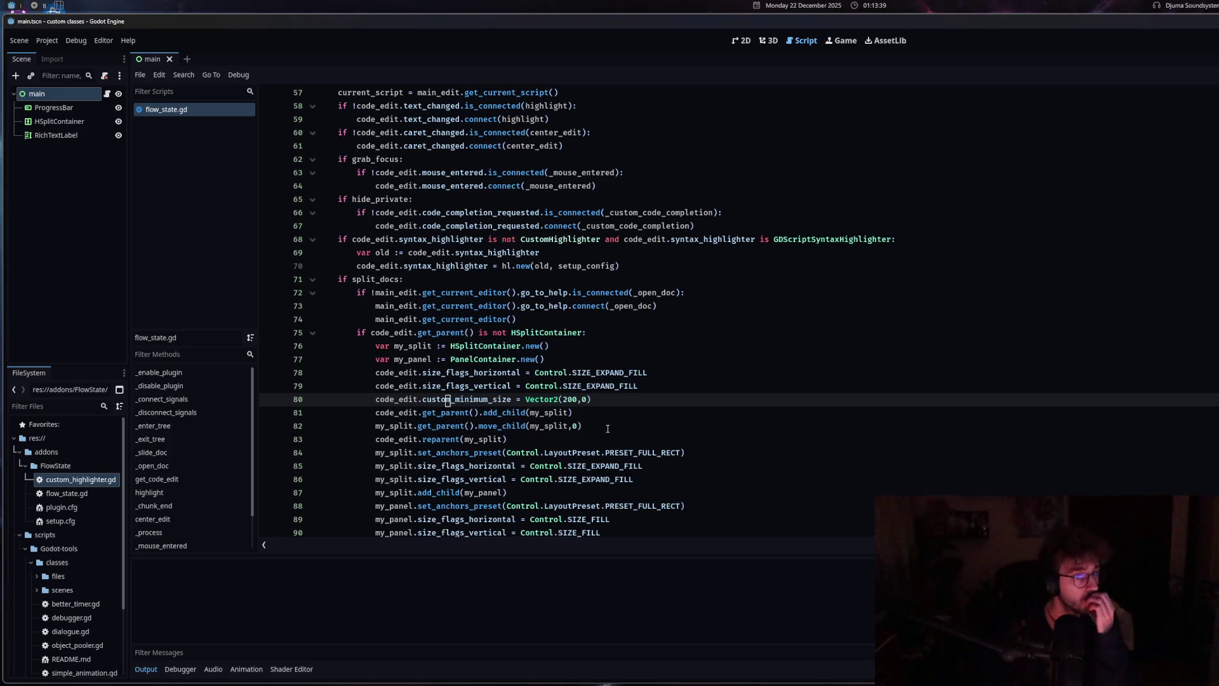
Try replacing get_current_editor() on line 74 with code_edit, then erase it again
click(550, 324)
drag(516, 321, 380, 318)
text(cod)
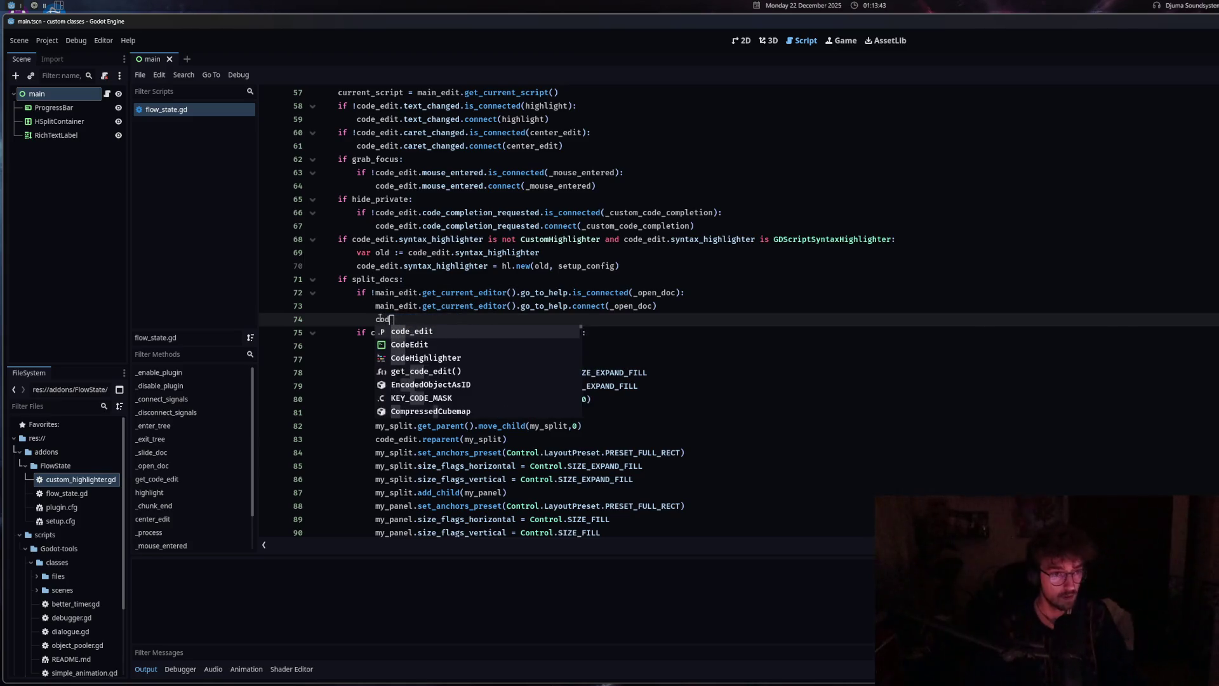
text(e_edit.)
key(BackSpace)
key(BackSpace)
key(BackSpace)
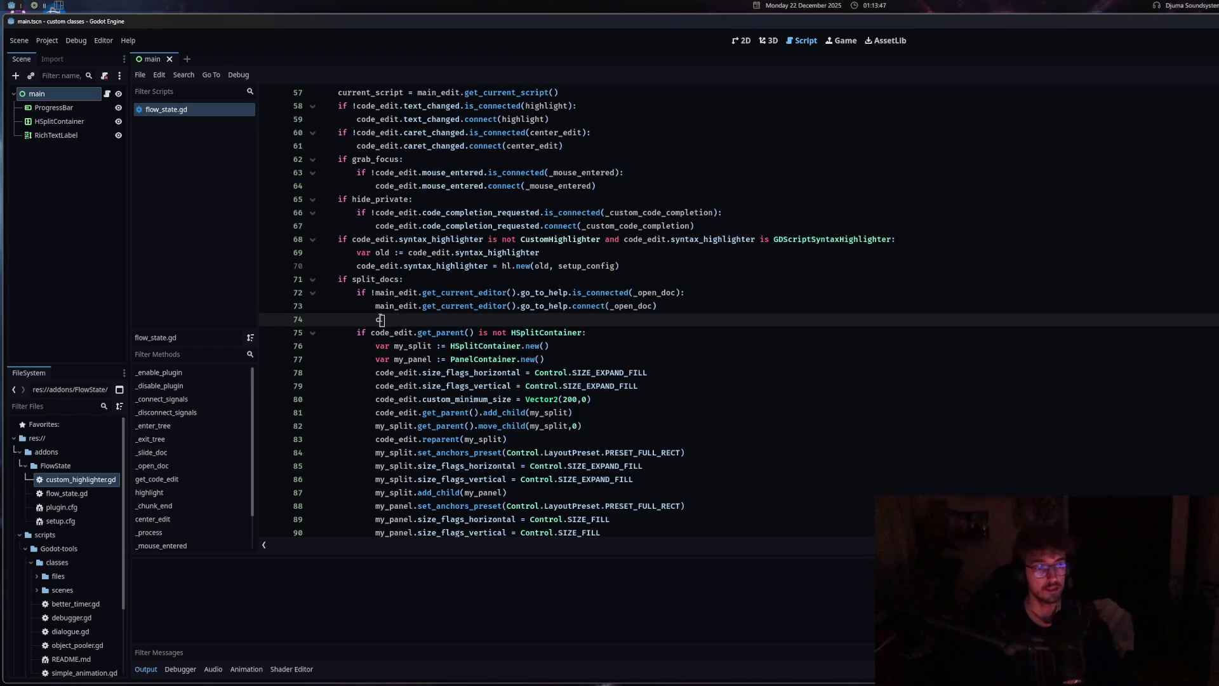
key(BackSpace)
Copy main_edit.get_current_editor() from line 73 onto line 74 and append get_base_editor()
drag(375, 307, 514, 310)
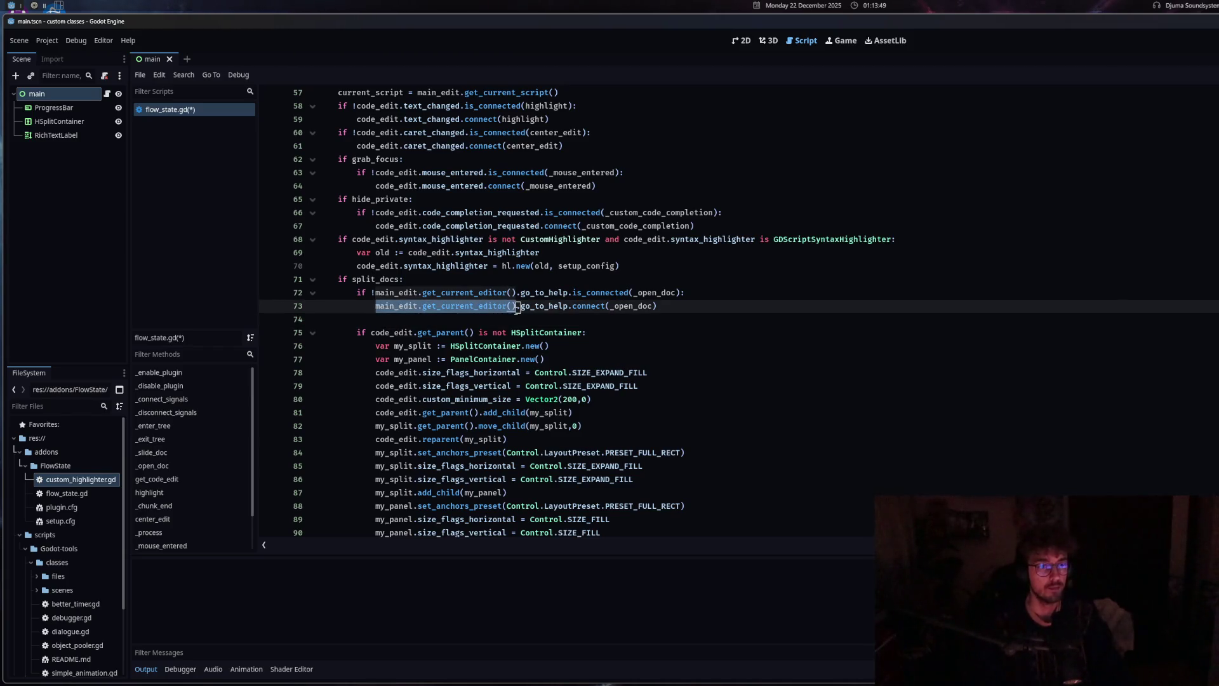
key(ctrl+c)
click(583, 320)
key(ctrl+v)
text(.ge)
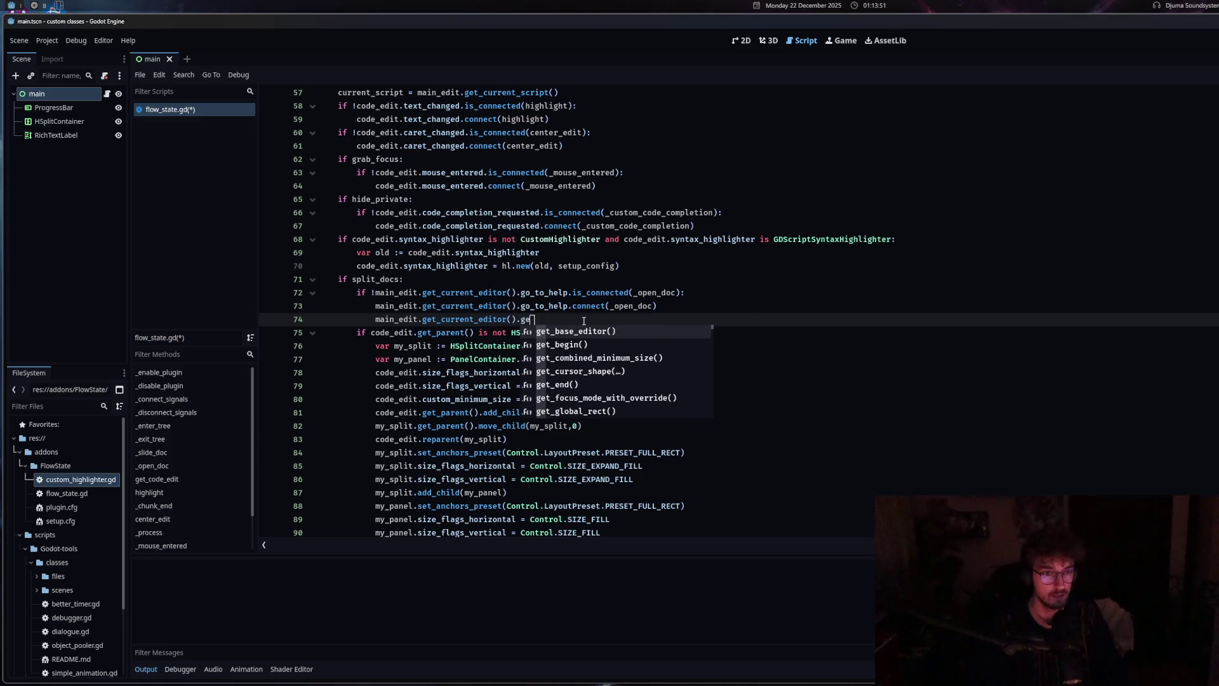
key(Return)
text(.)
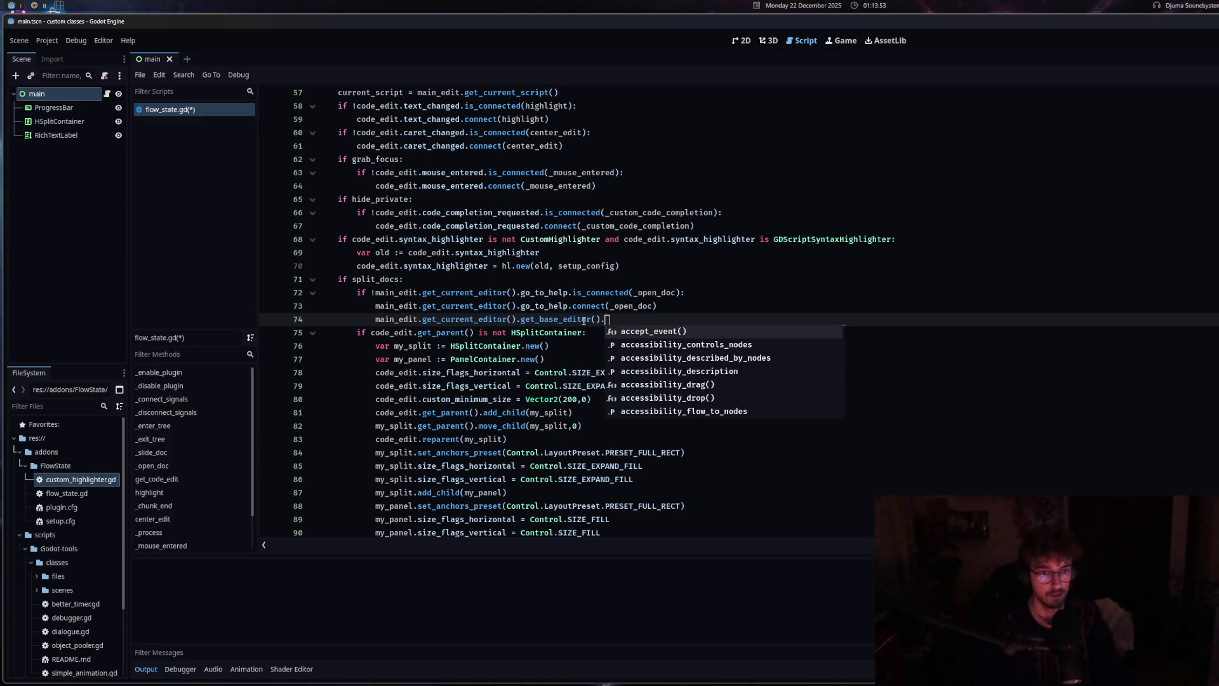
Remove the trailing get_base_editor() call from line 74, then switch to the ChatGPT answer
scroll(657, 348, down, 10)
scroll(658, 348, down, 6)
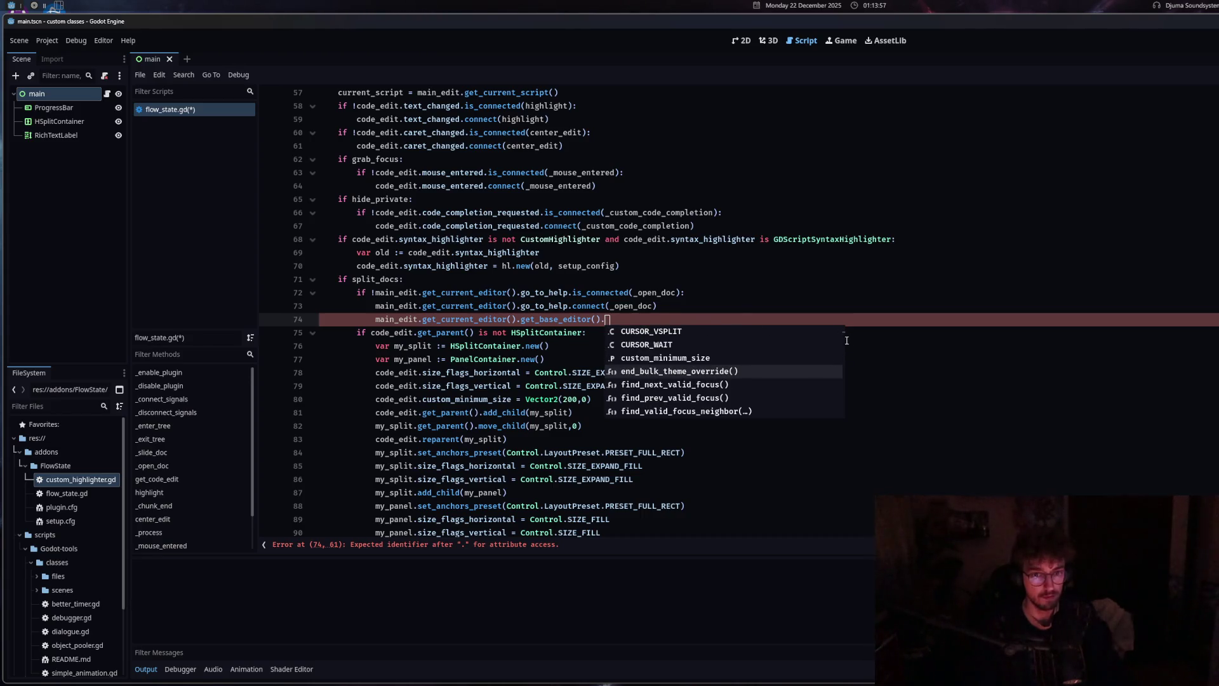
drag(842, 333, 838, 415)
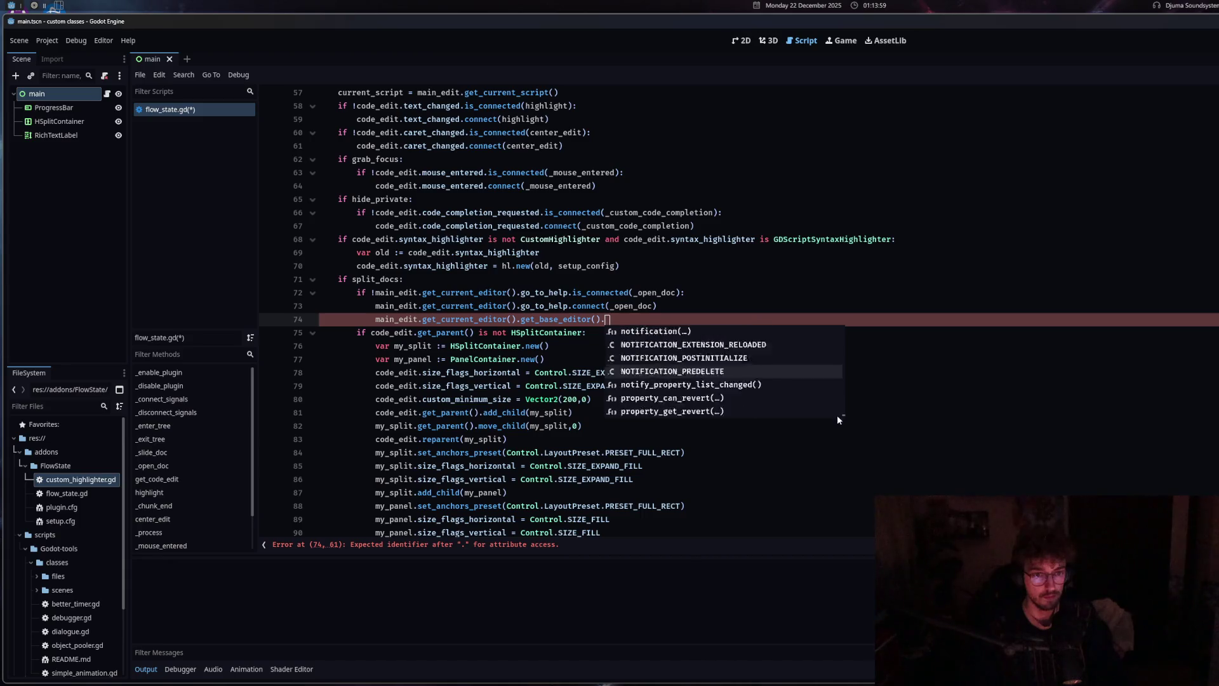
drag(605, 319, 522, 321)
key(BackSpace)
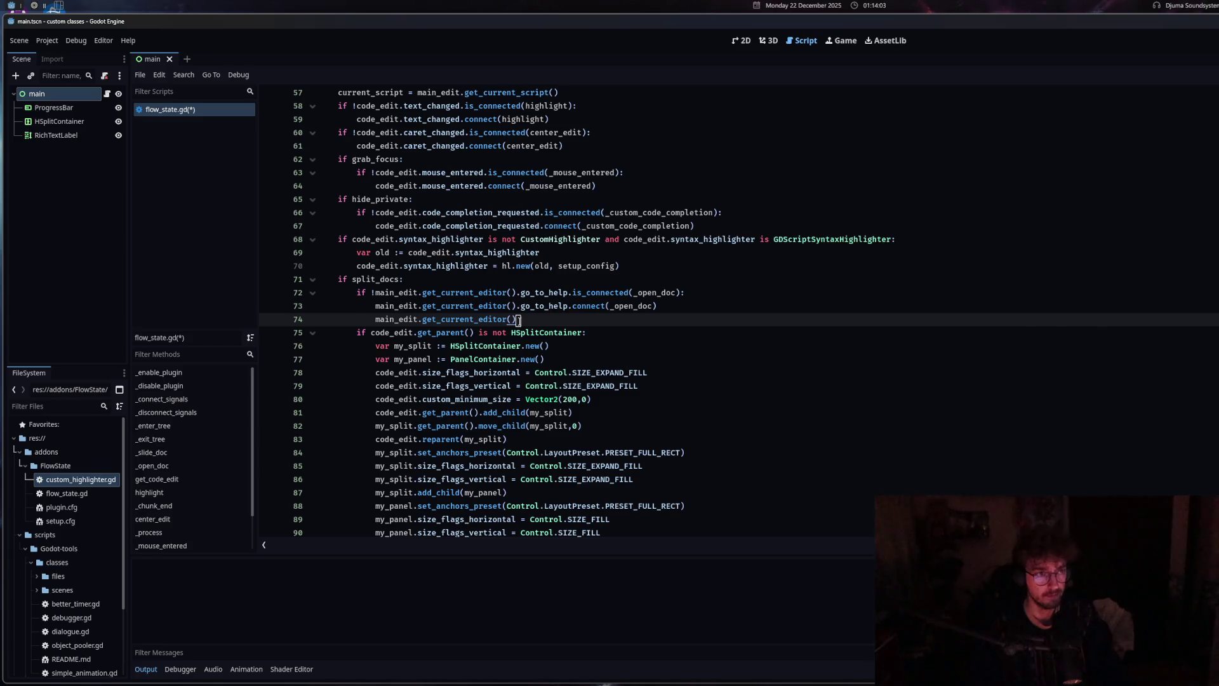
key(alt+Tab)
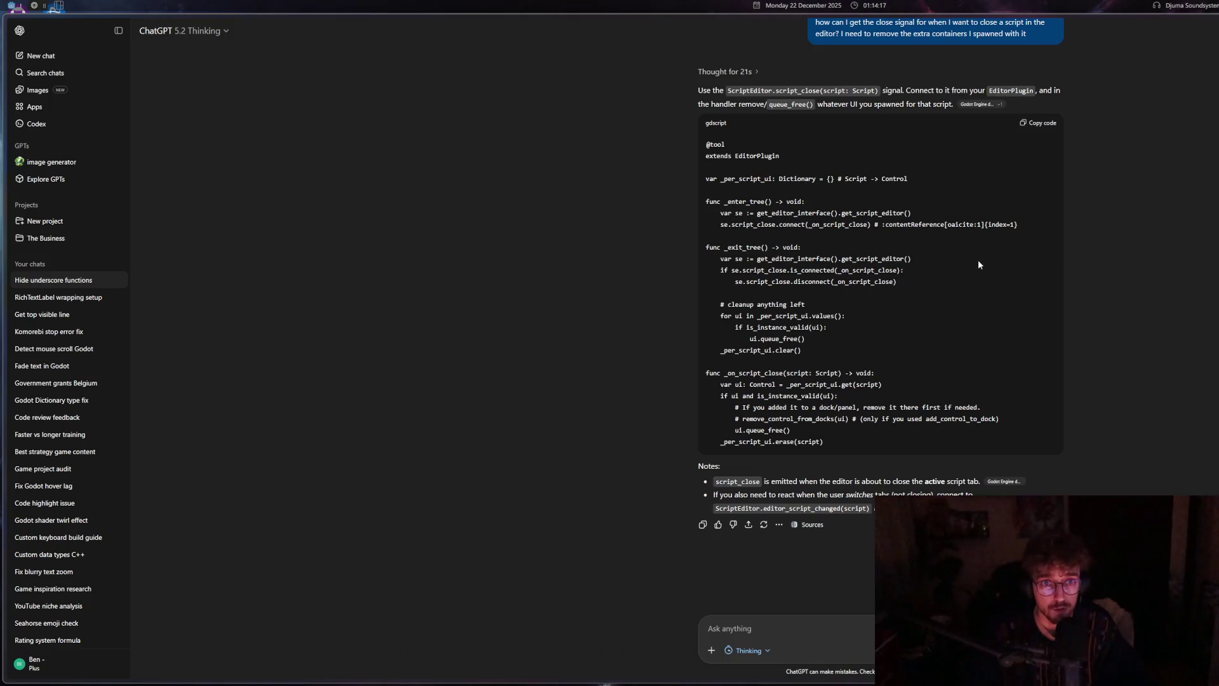
Append .script to line 74's get_current_editor() call and reread ChatGPT's script_close answer
key(alt+Tab)
text(.s)
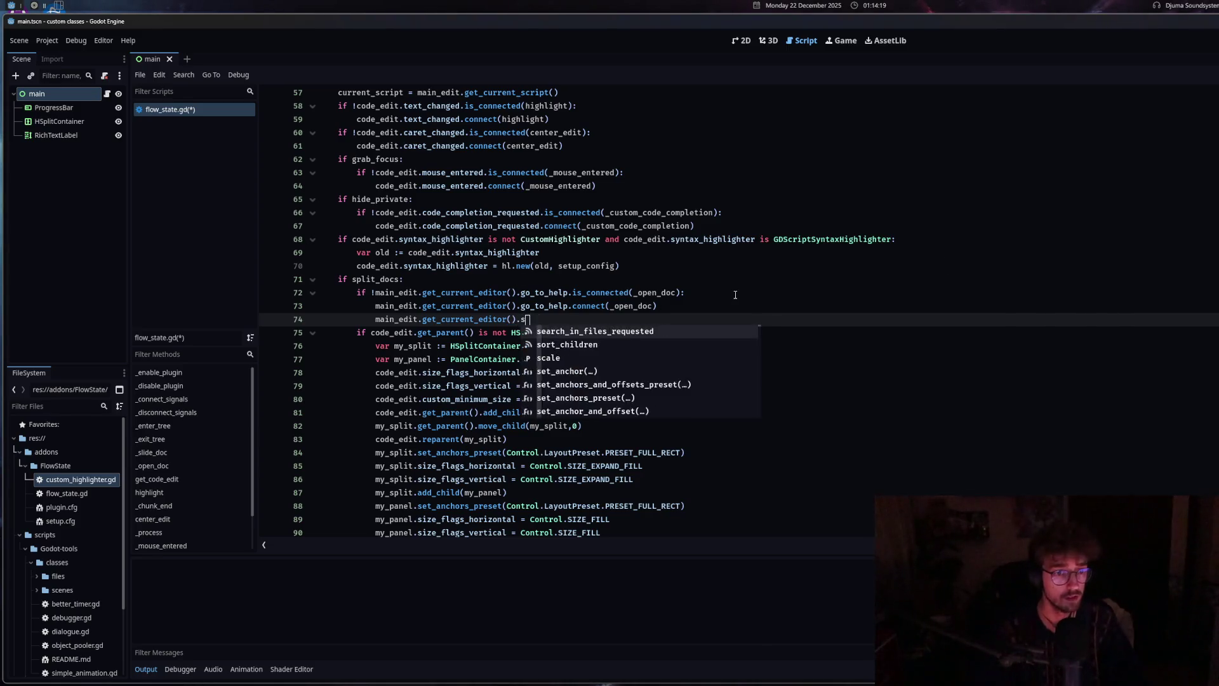
text(cript)
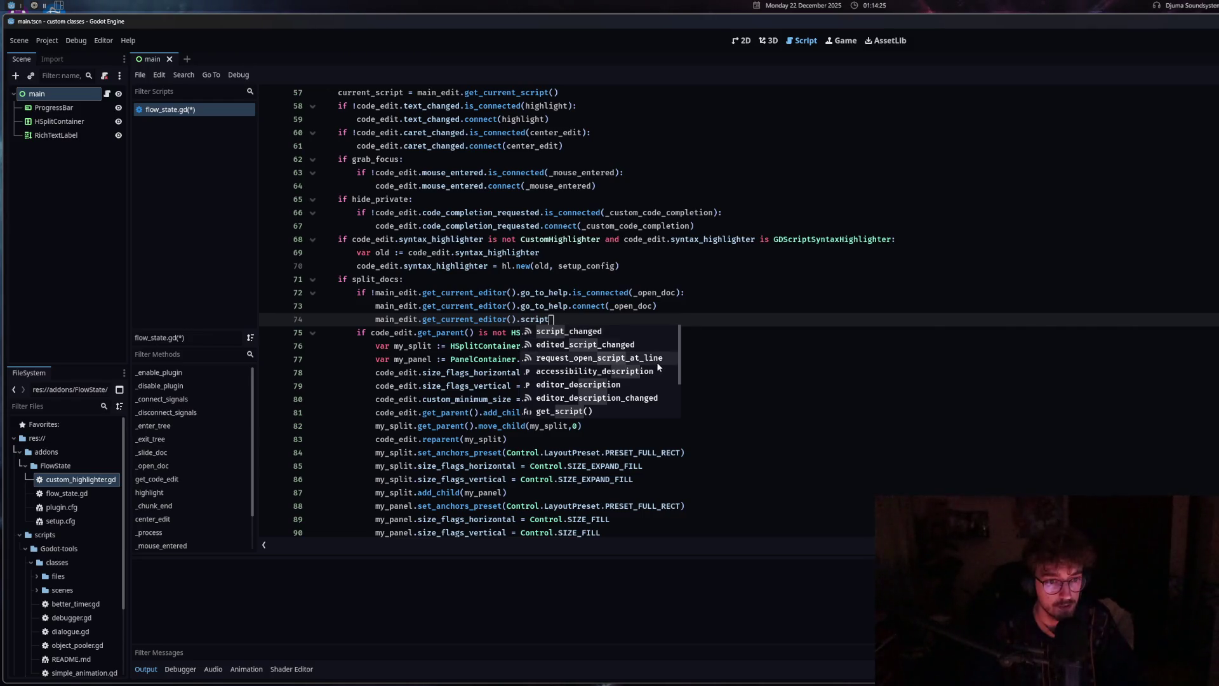
click(578, 322)
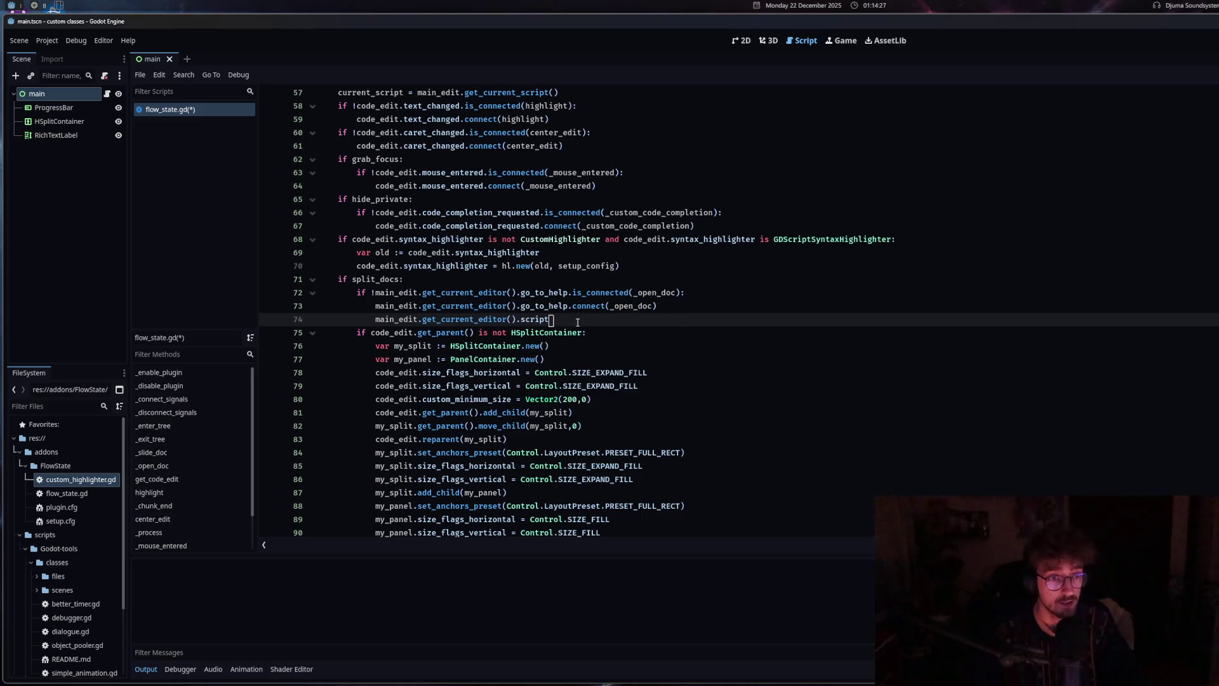
key(alt+Tab)
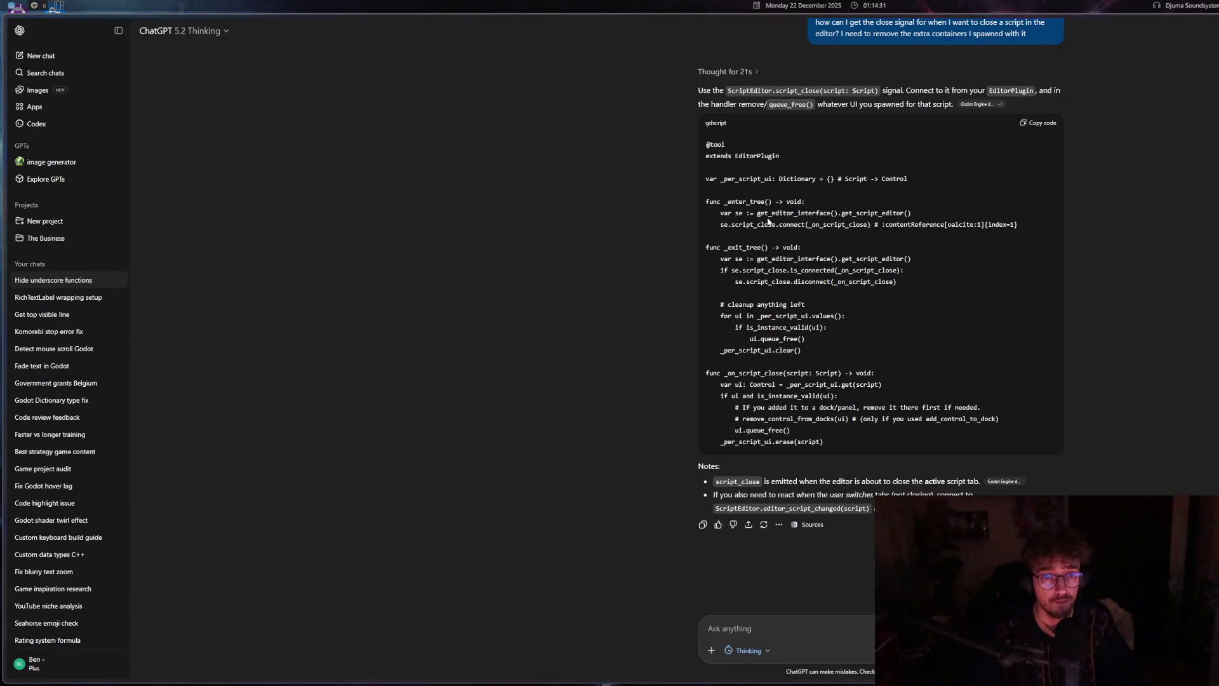
key(alt+Tab)
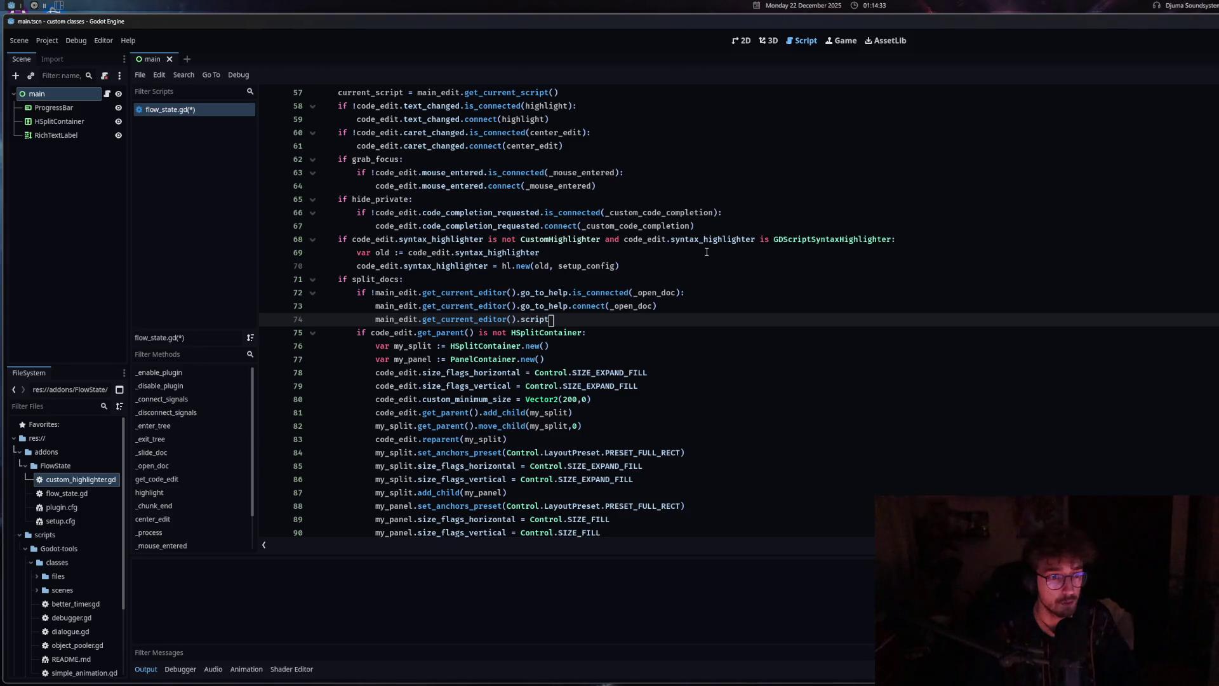
drag(561, 319, 418, 319)
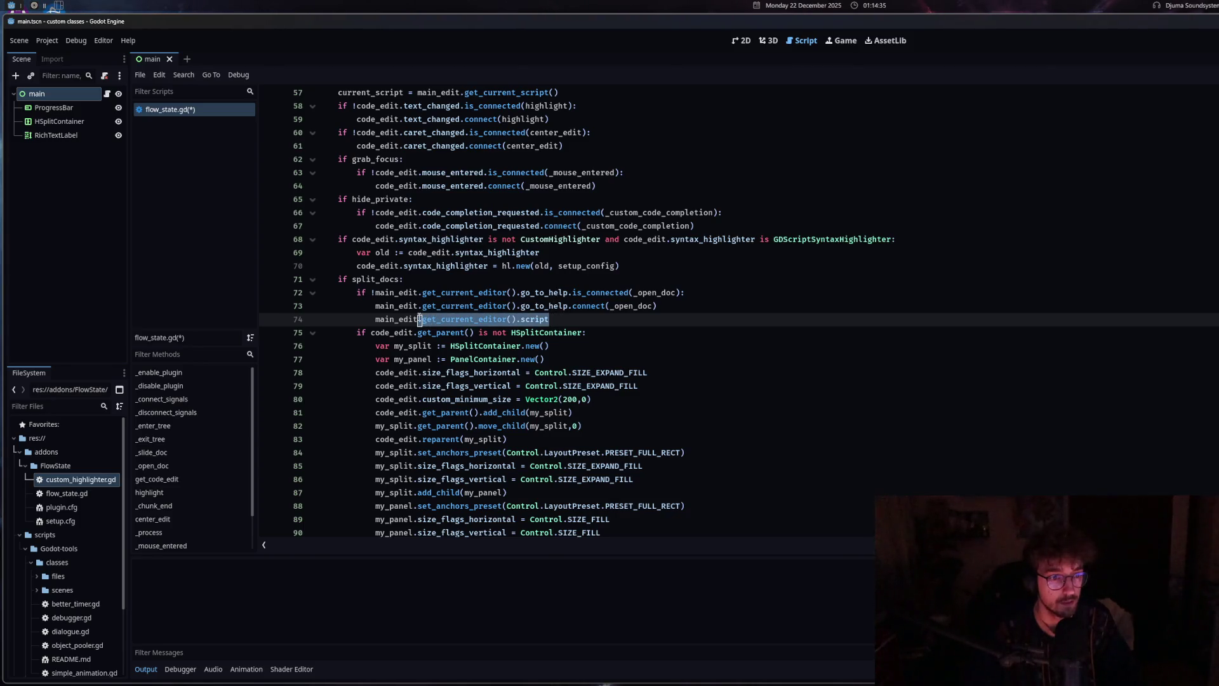
Turn line 74 into 'if !main_edit.script_close.is_connected(_close_script):'
text(.)
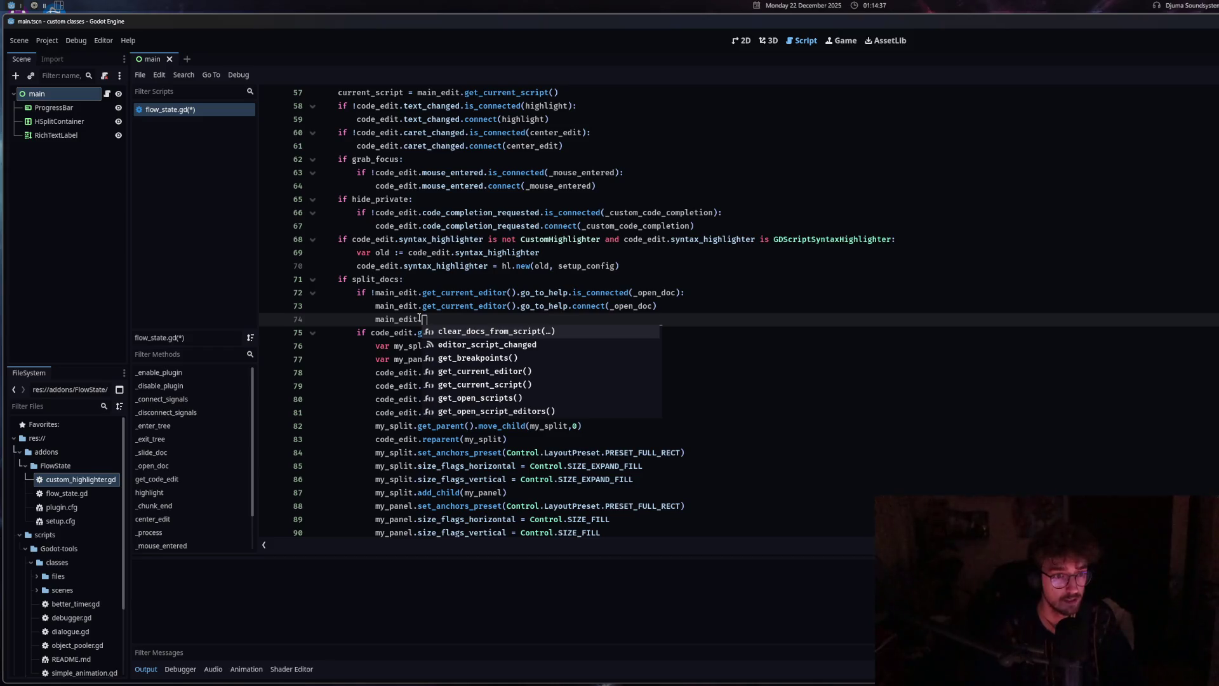
text(script_close)
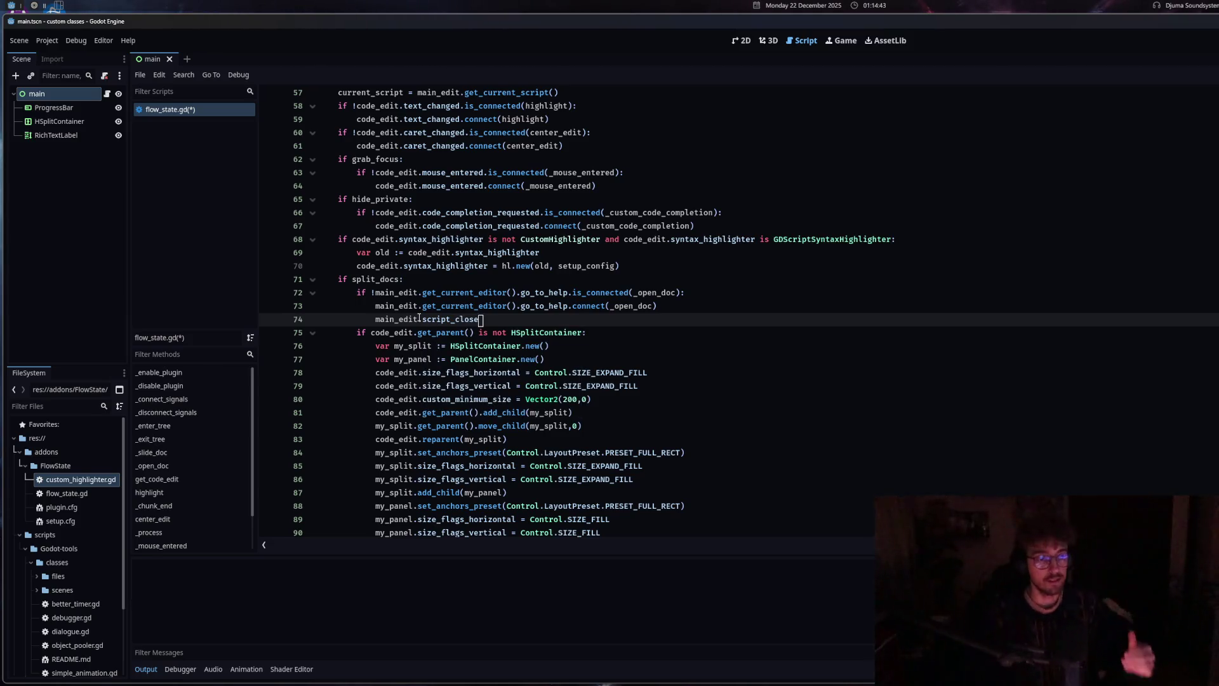
mouse_move(446, 320)
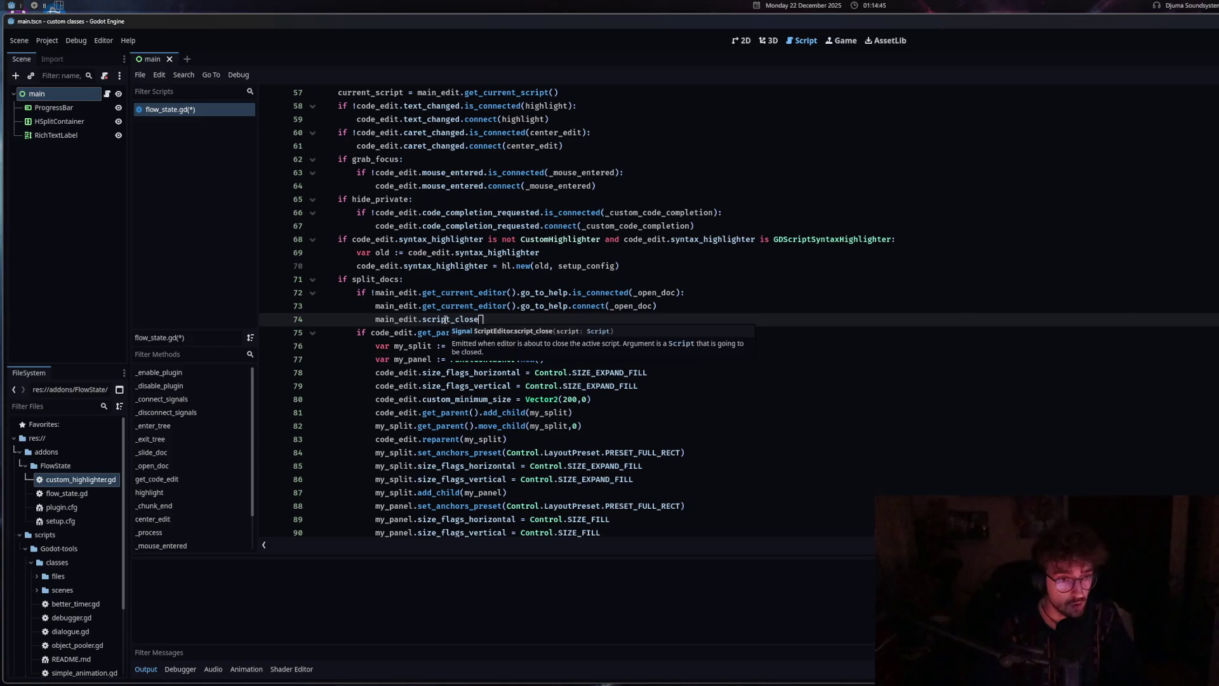
text(.co)
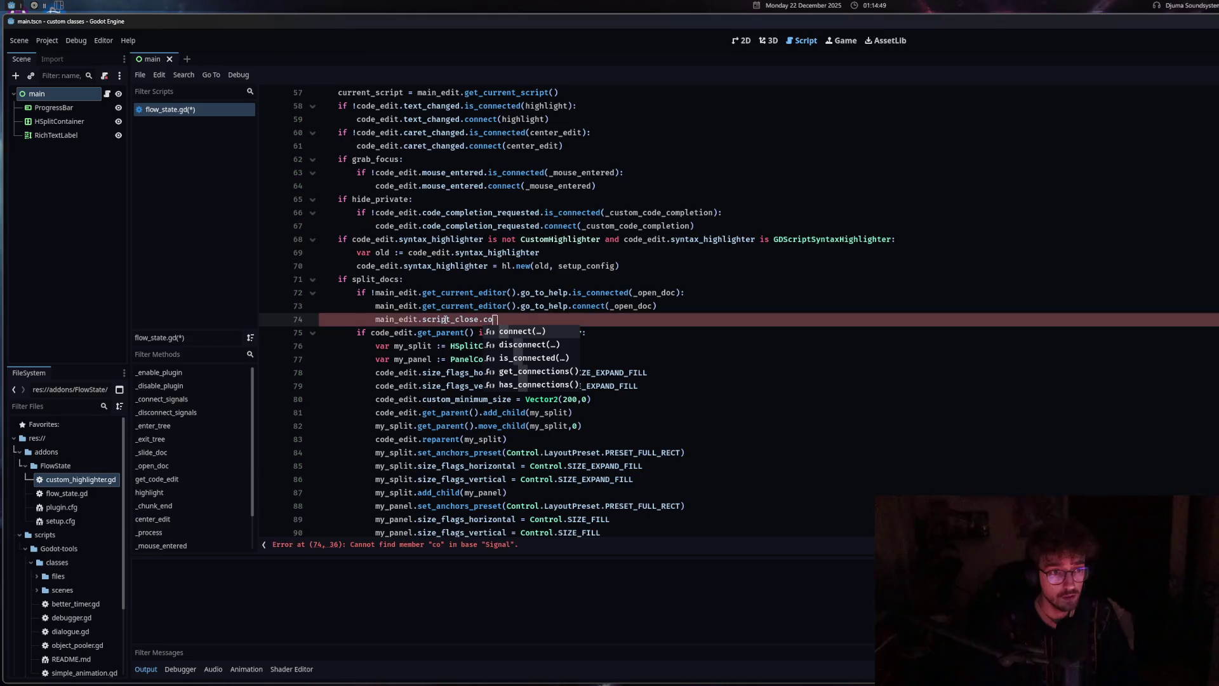
key(Return)
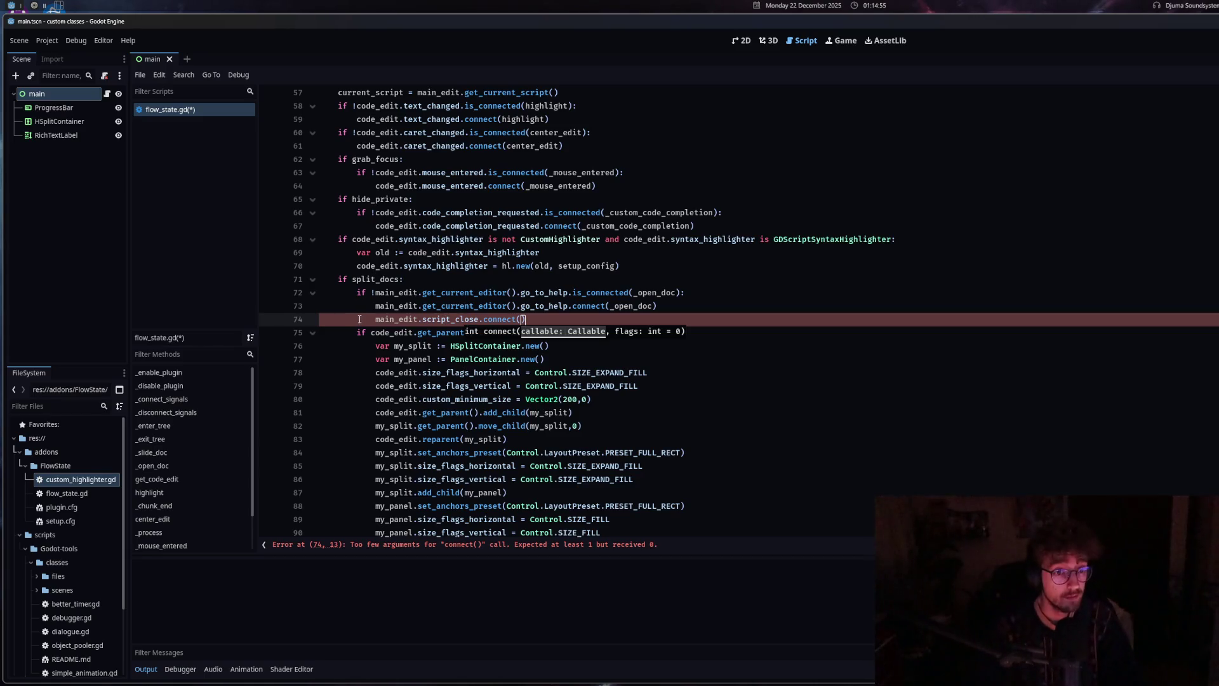
click(376, 320)
text(if !)
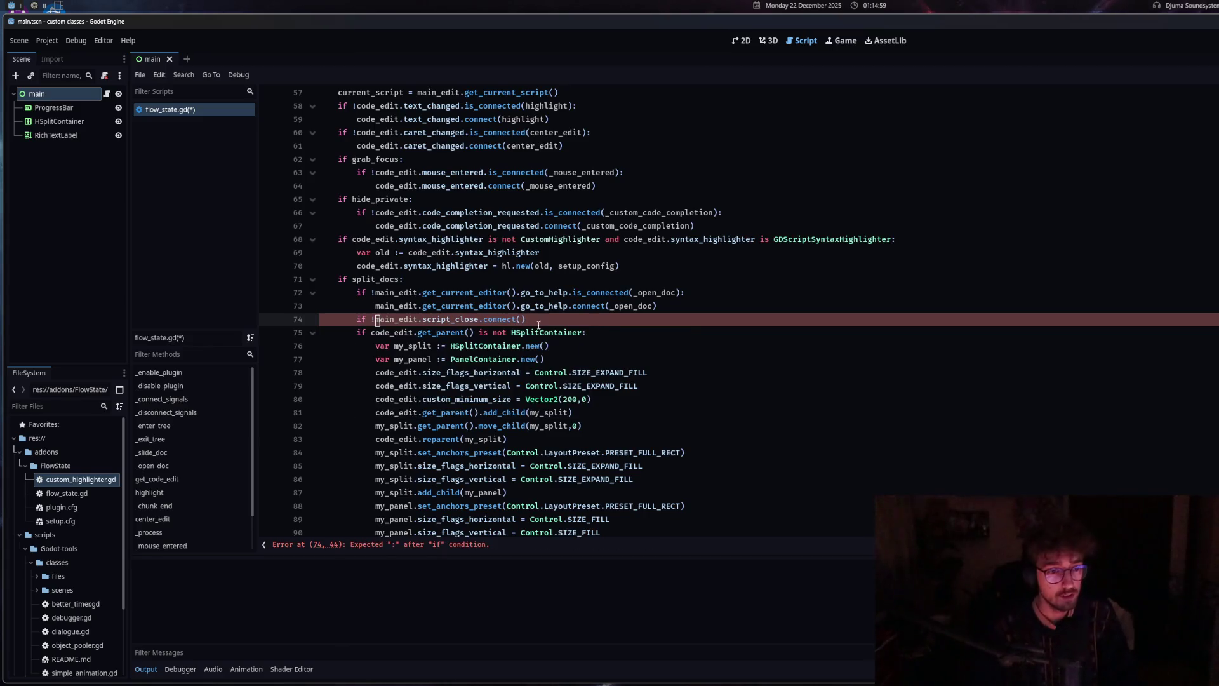
drag(530, 320, 483, 320)
text(is_c)
key(Return)
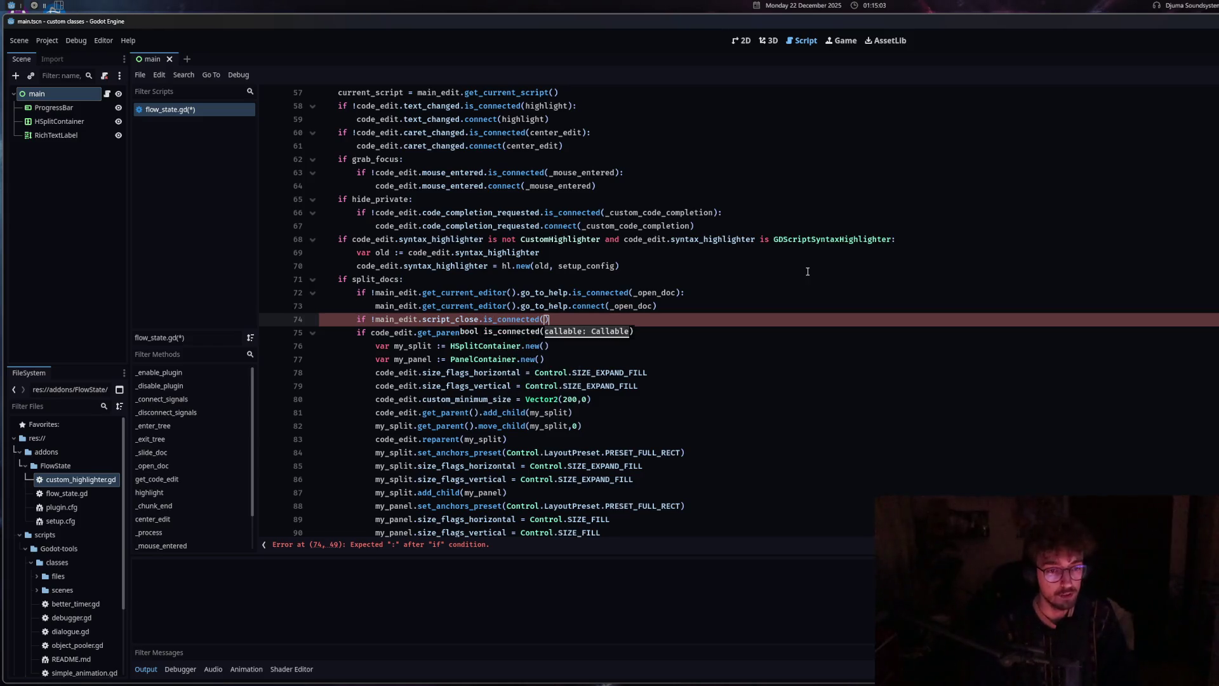
text(_close)
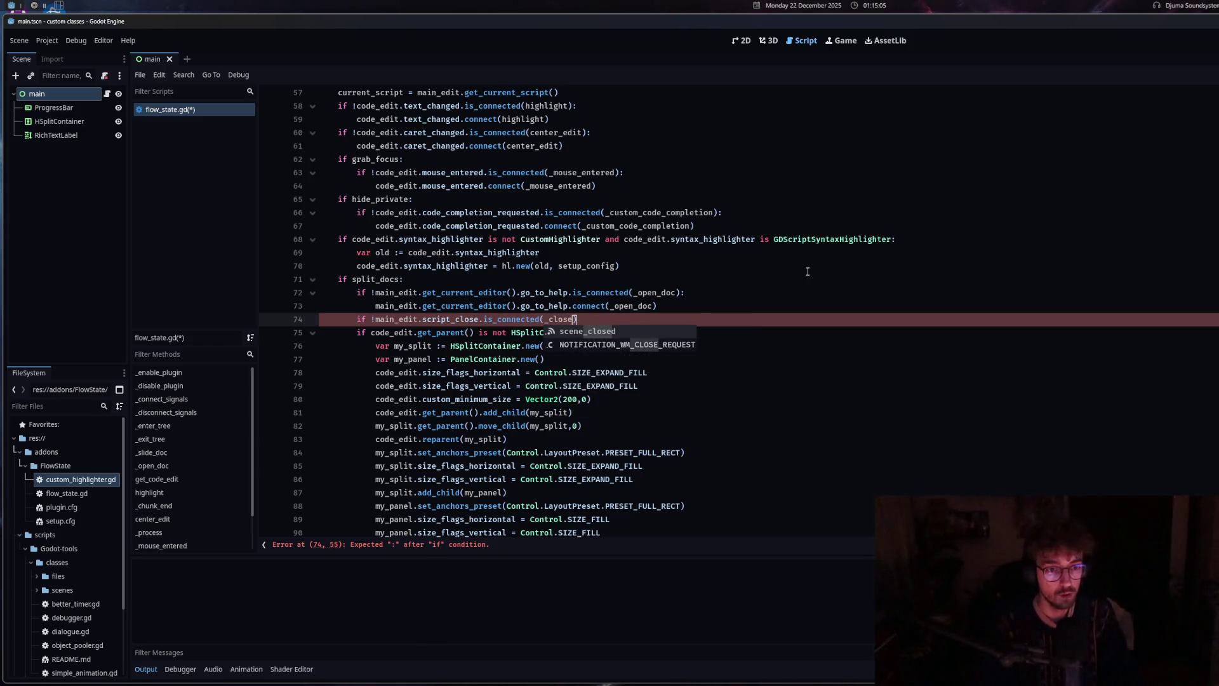
text(_script)
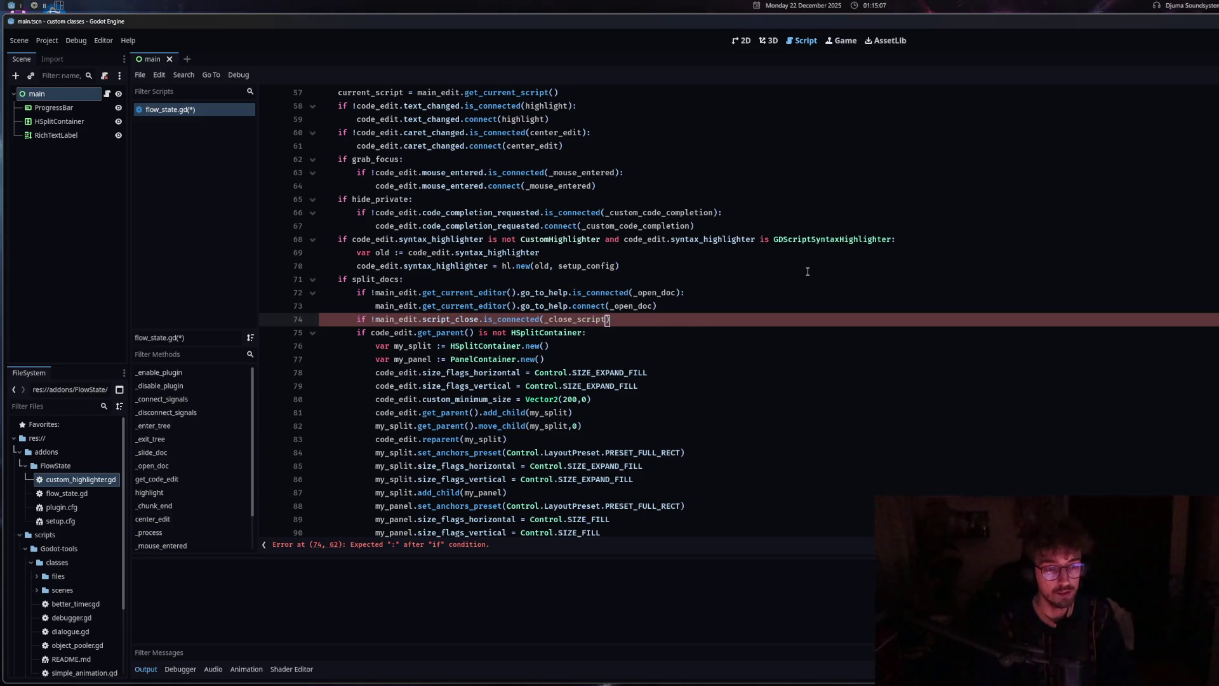
text();)
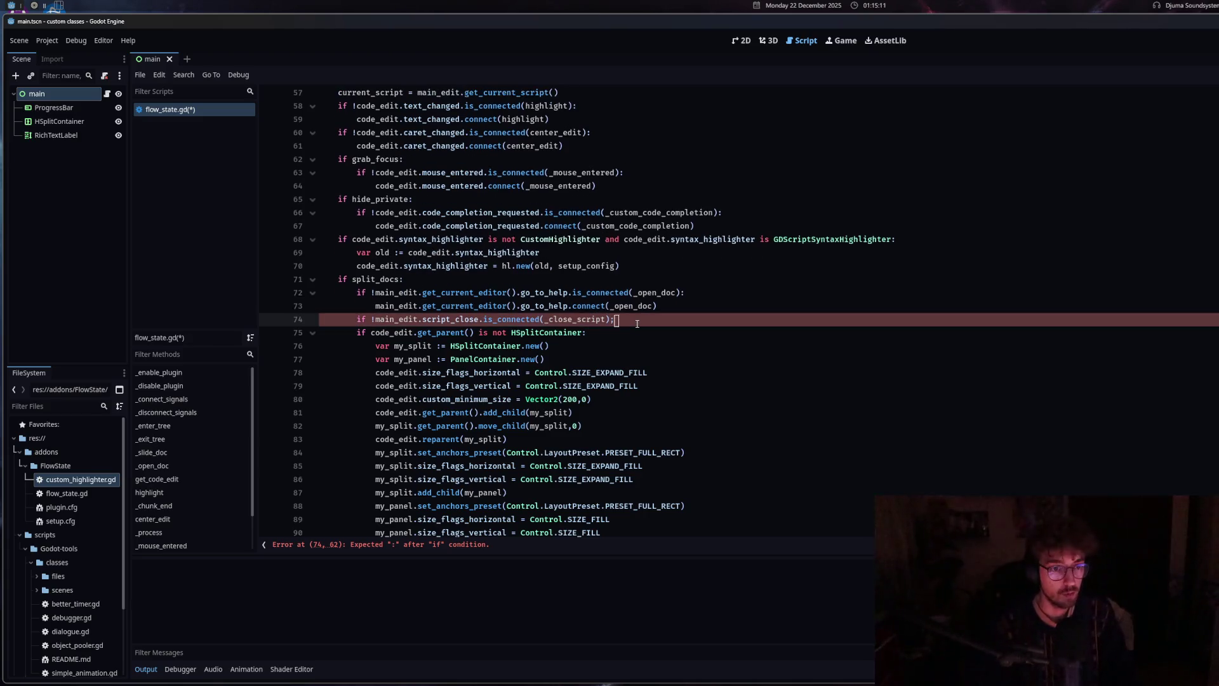
text(:)
Duplicate the script_close connection check expression onto a new line 75
key(Return)
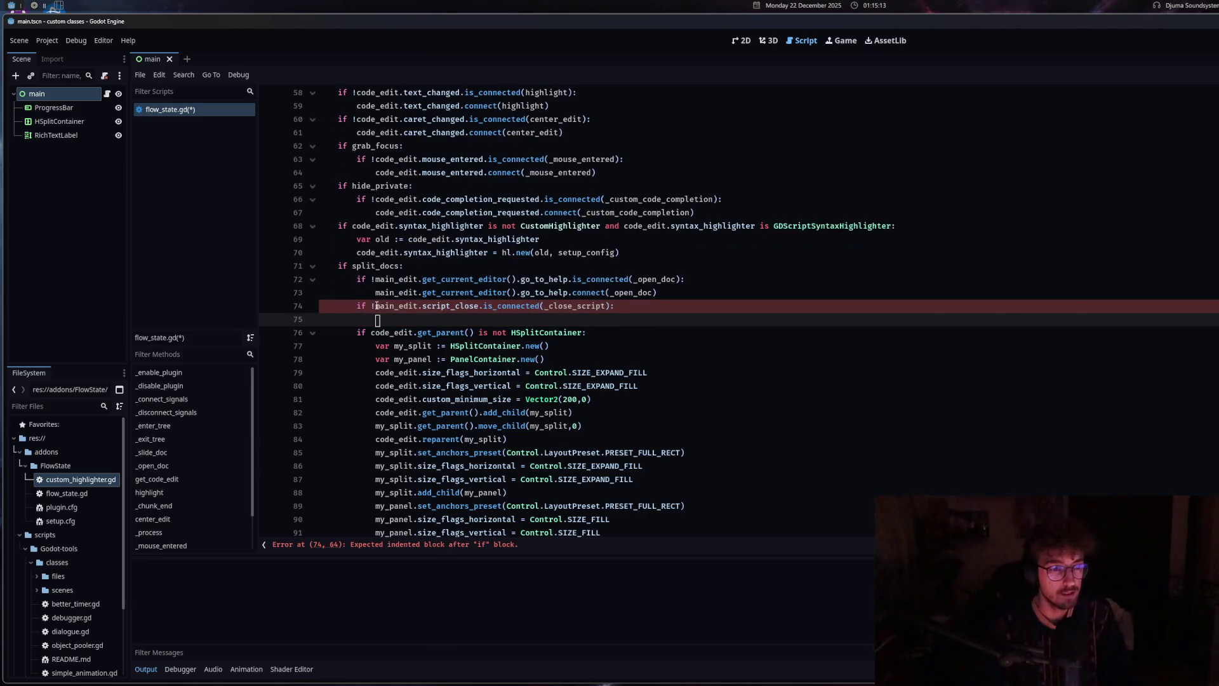
drag(376, 306, 616, 307)
key(ctrl+c)
key(Down)
key(ctrl+v)
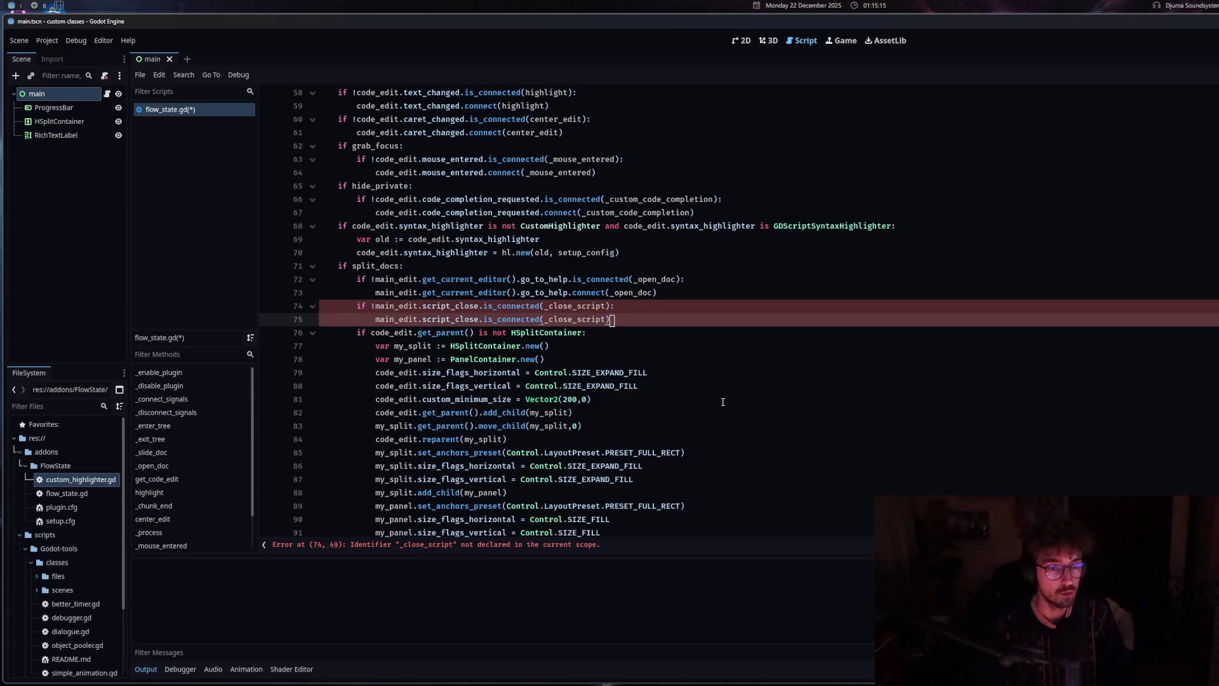
scroll(723, 403, down, 13)
Below _exit_tree, declare 'func _close_script(script: Script):' with a pass body
click(707, 413)
scroll(707, 409, down, 5)
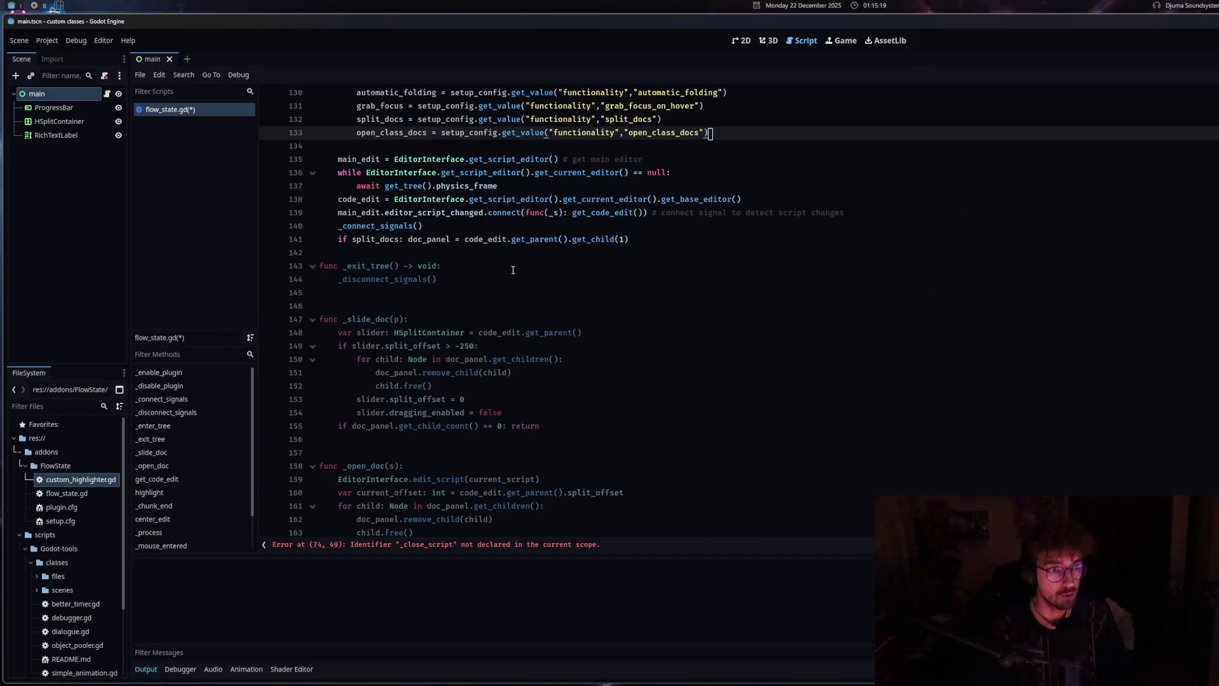
click(507, 293)
key(Return)
text(func _)
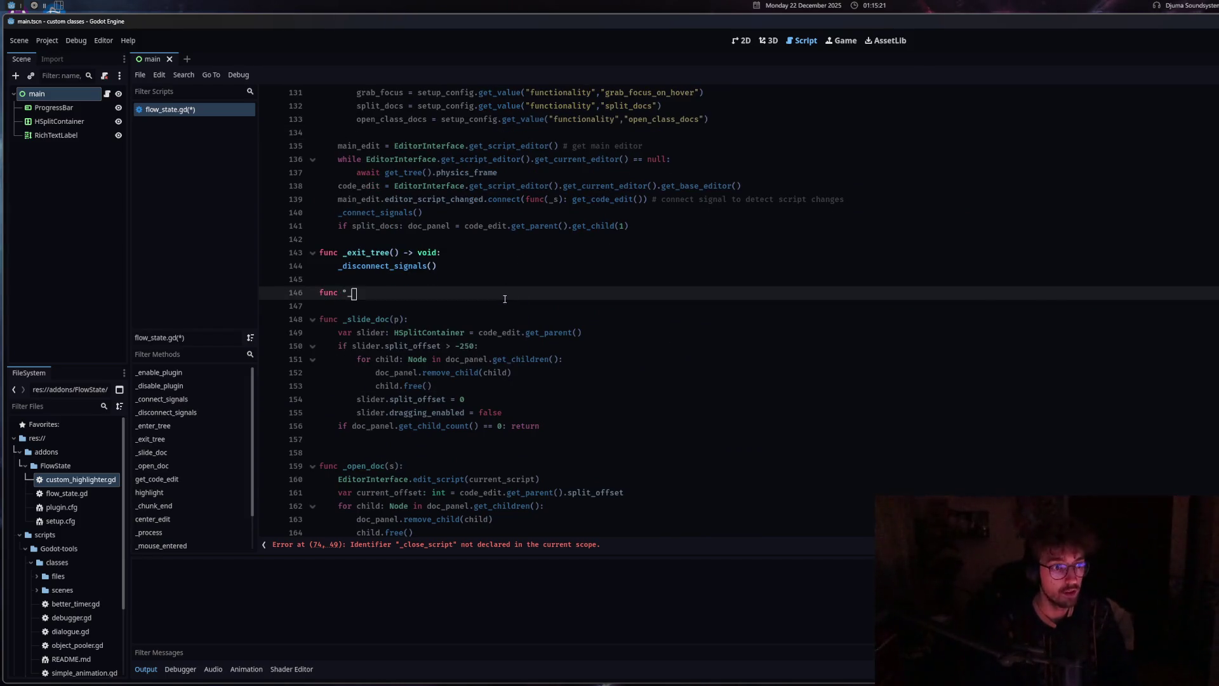
text(close_sc)
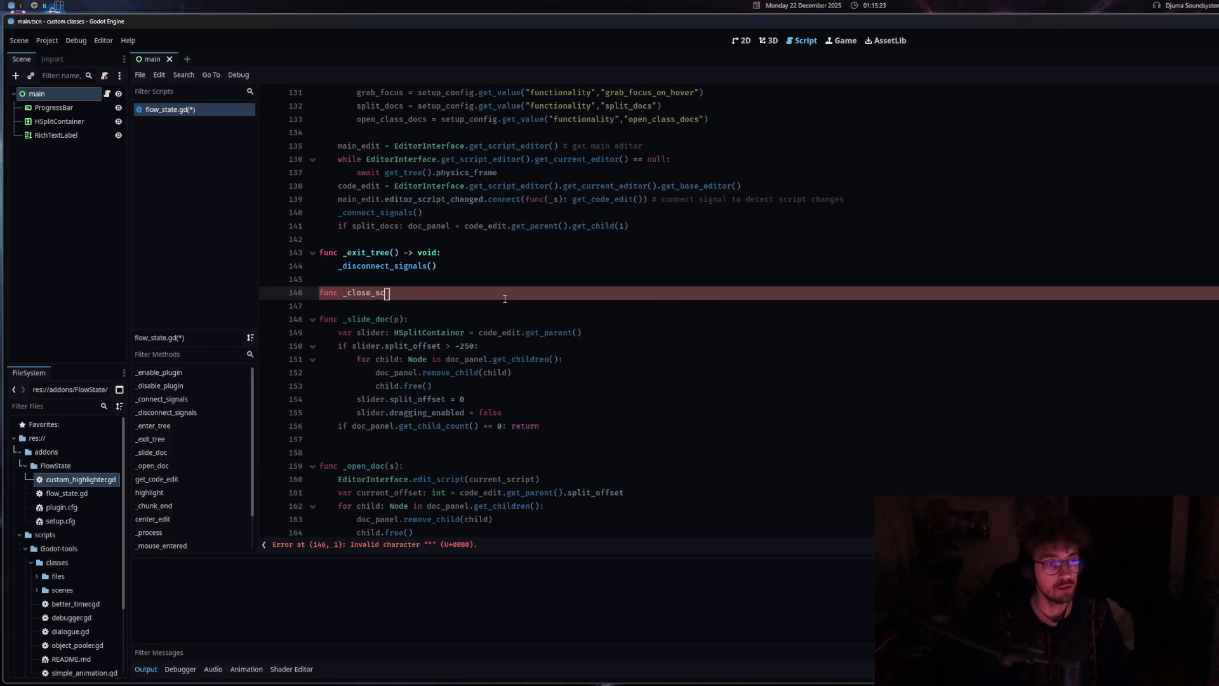
text(ript(script)
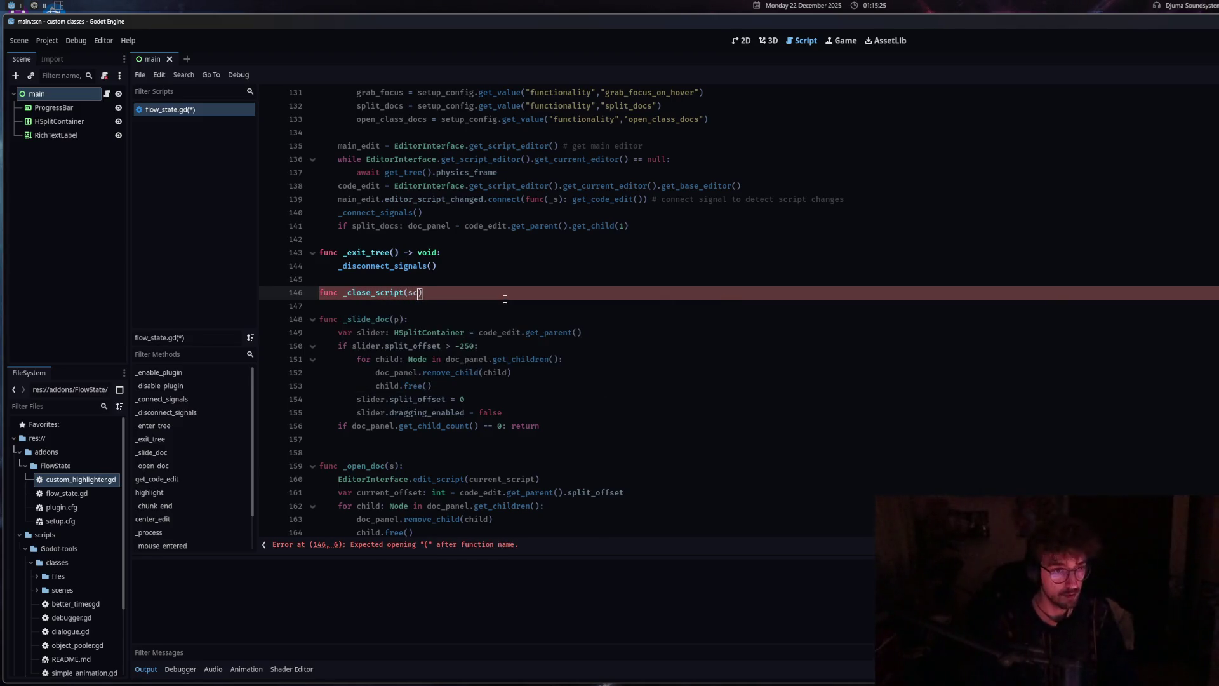
text(: )
text(Script)
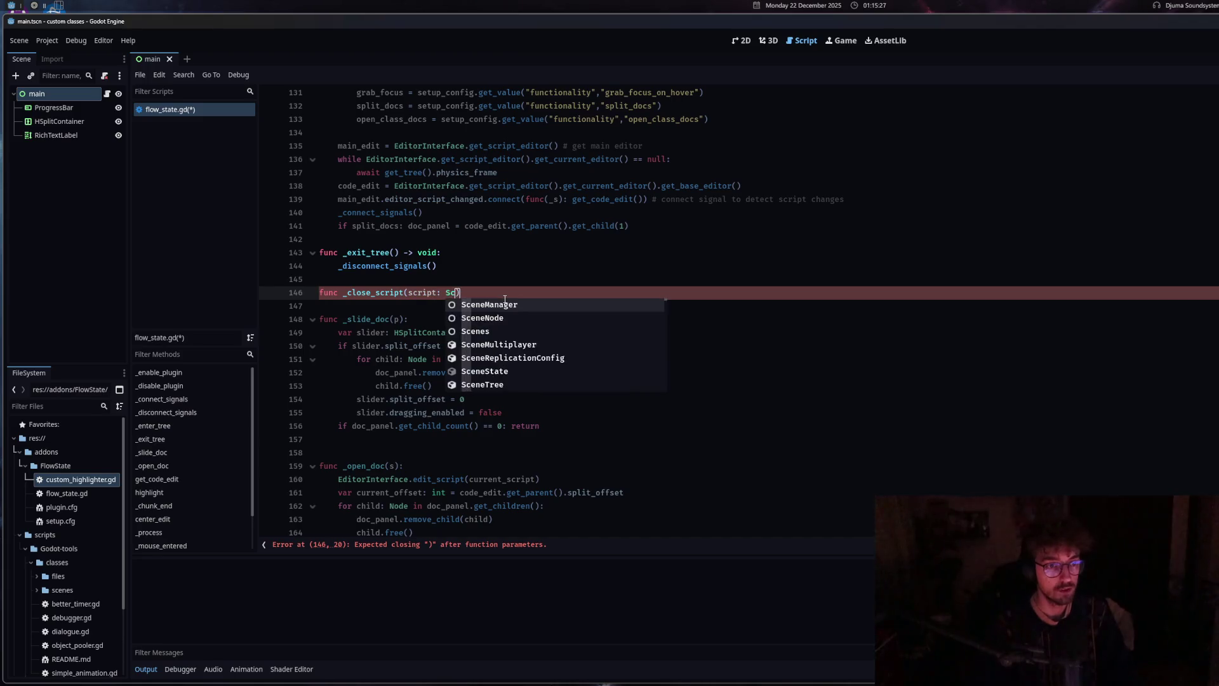
text():)
key(Return)
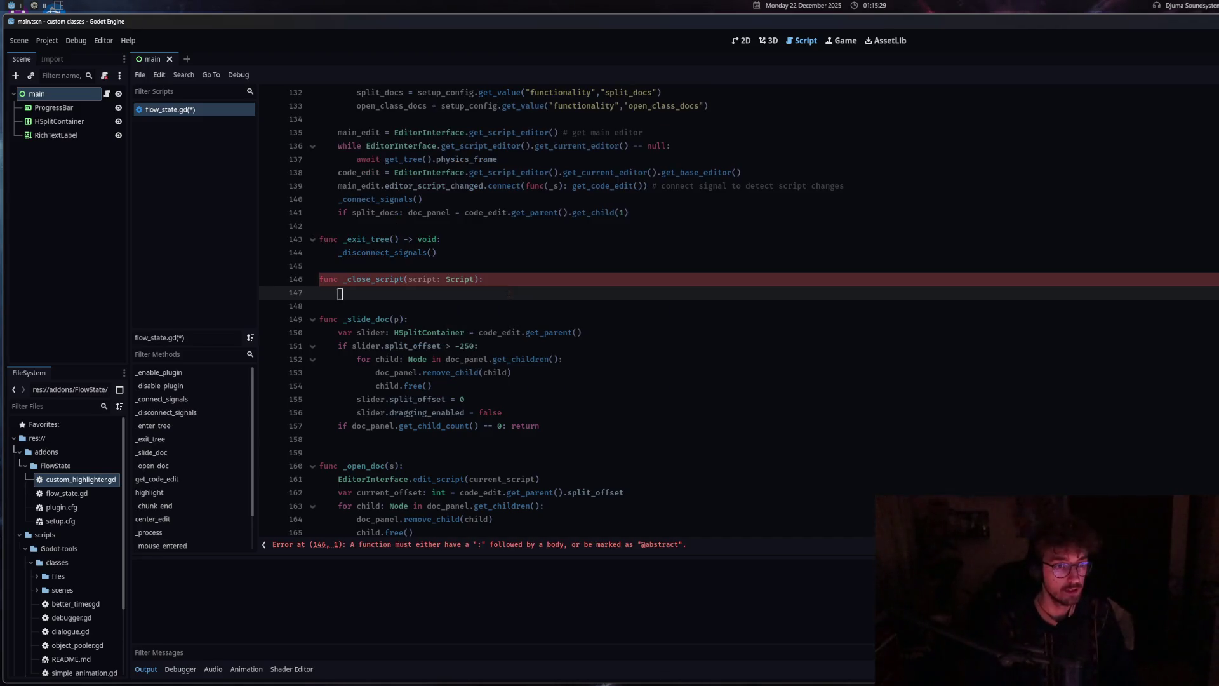
text(pass)
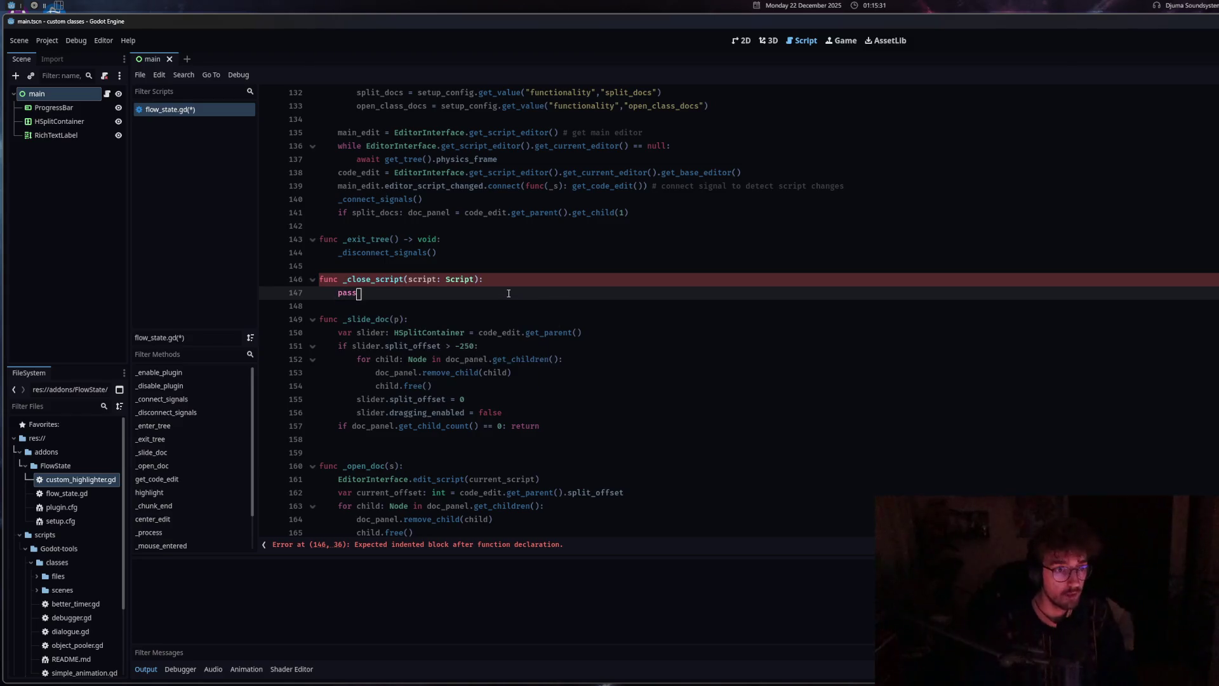
click(483, 345)
click(445, 386)
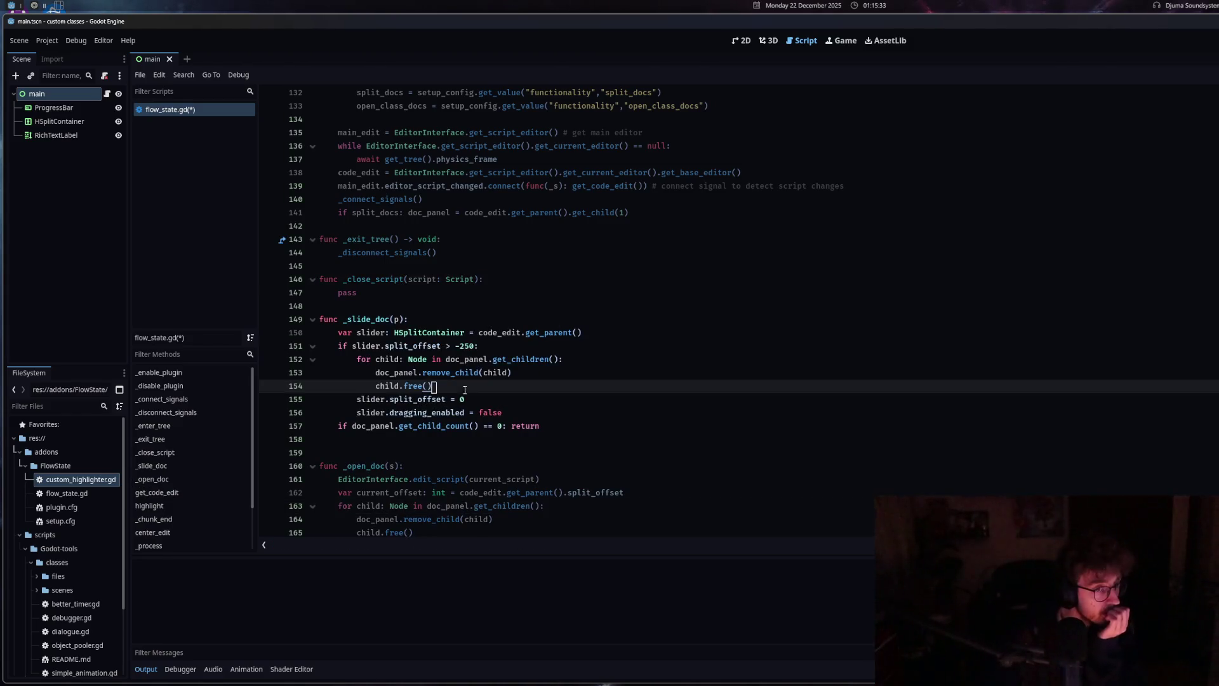
click(449, 294)
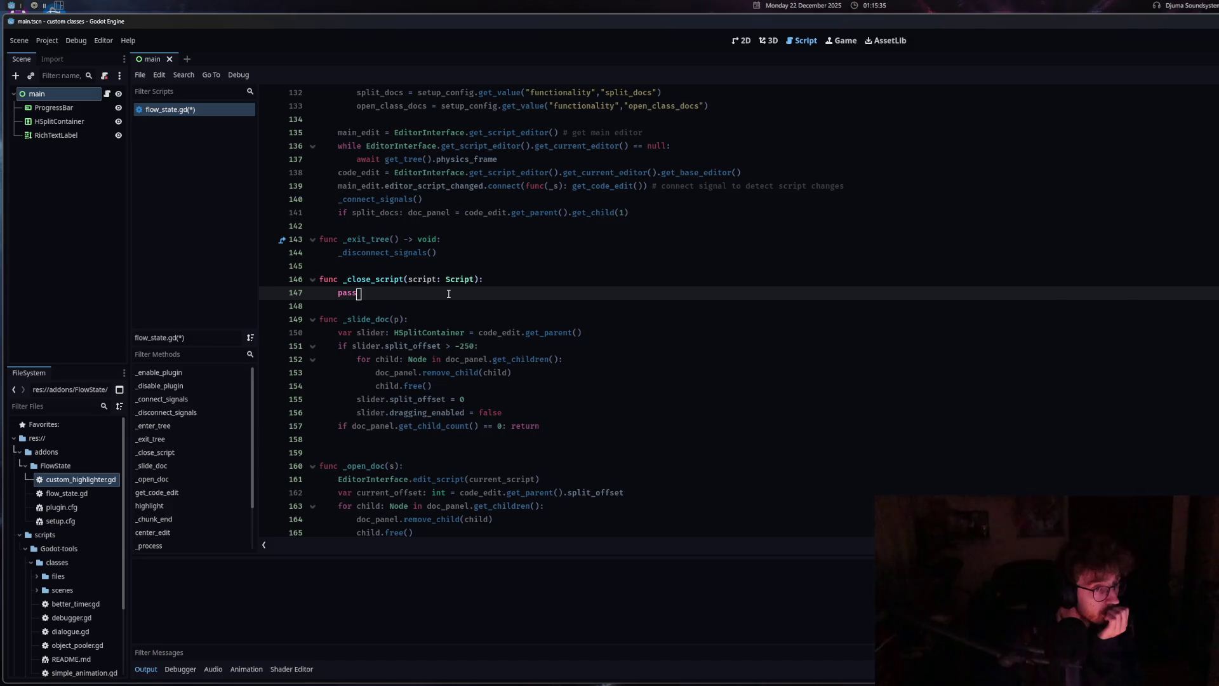
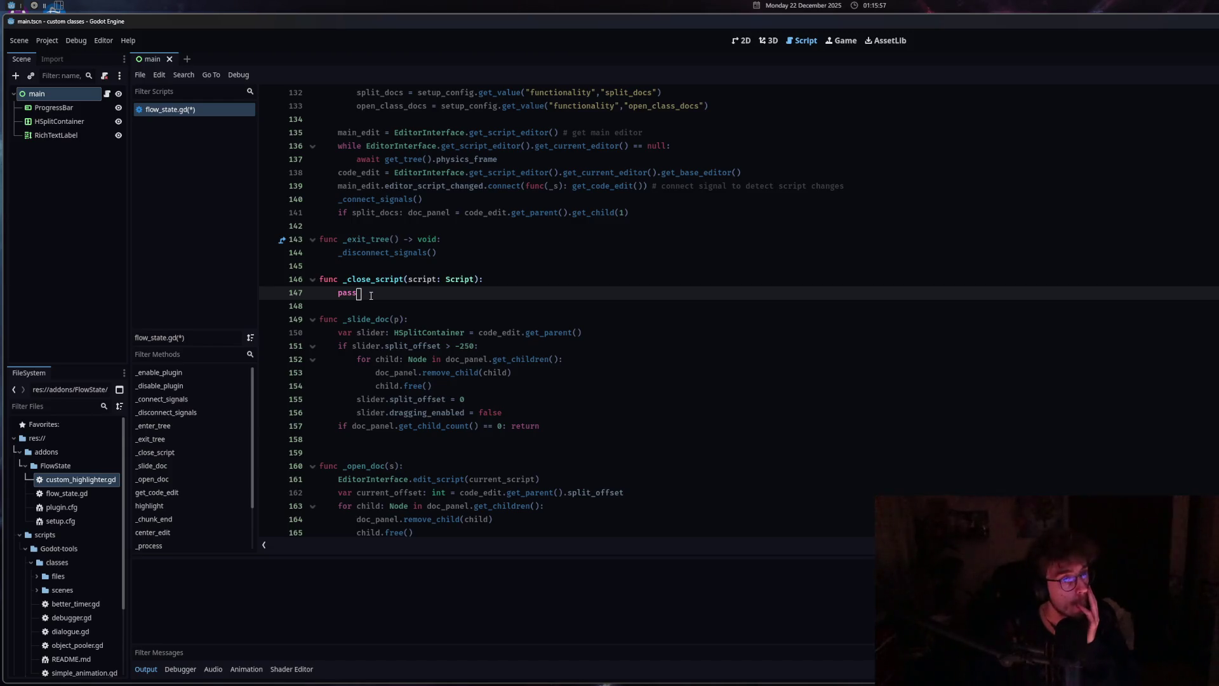
Copy the script_close is_connected check into _disconnect_signals, below the open_doc disconnect line
scroll(384, 365, up, 10)
scroll(384, 365, up, 5)
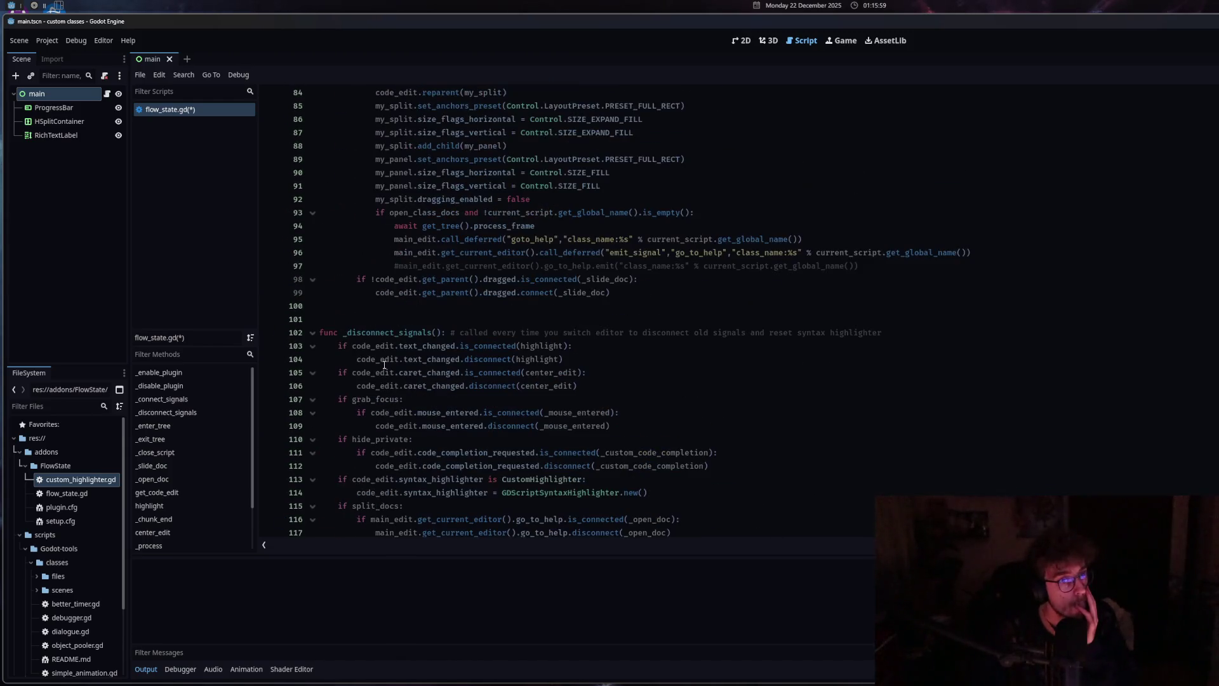
scroll(395, 345, up, 8)
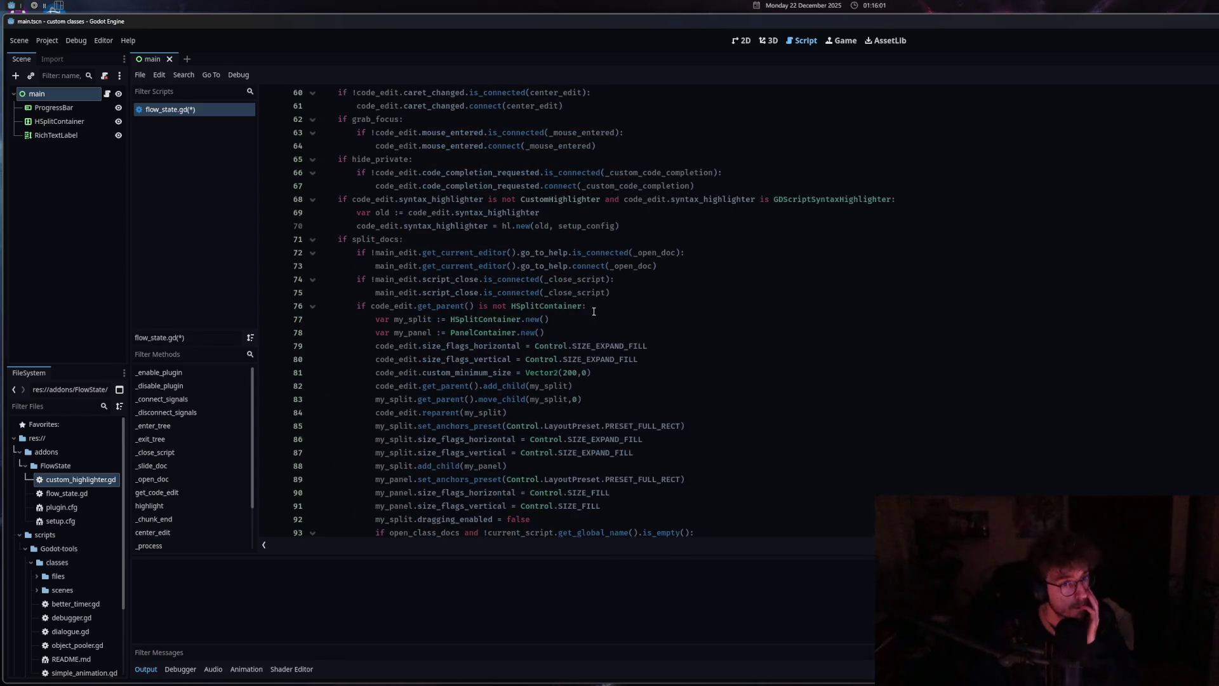
mouse_move(629, 292)
mouse_down()
mouse_move(432, 270)
mouse_move(359, 279)
mouse_up()
key(ctrl+c)
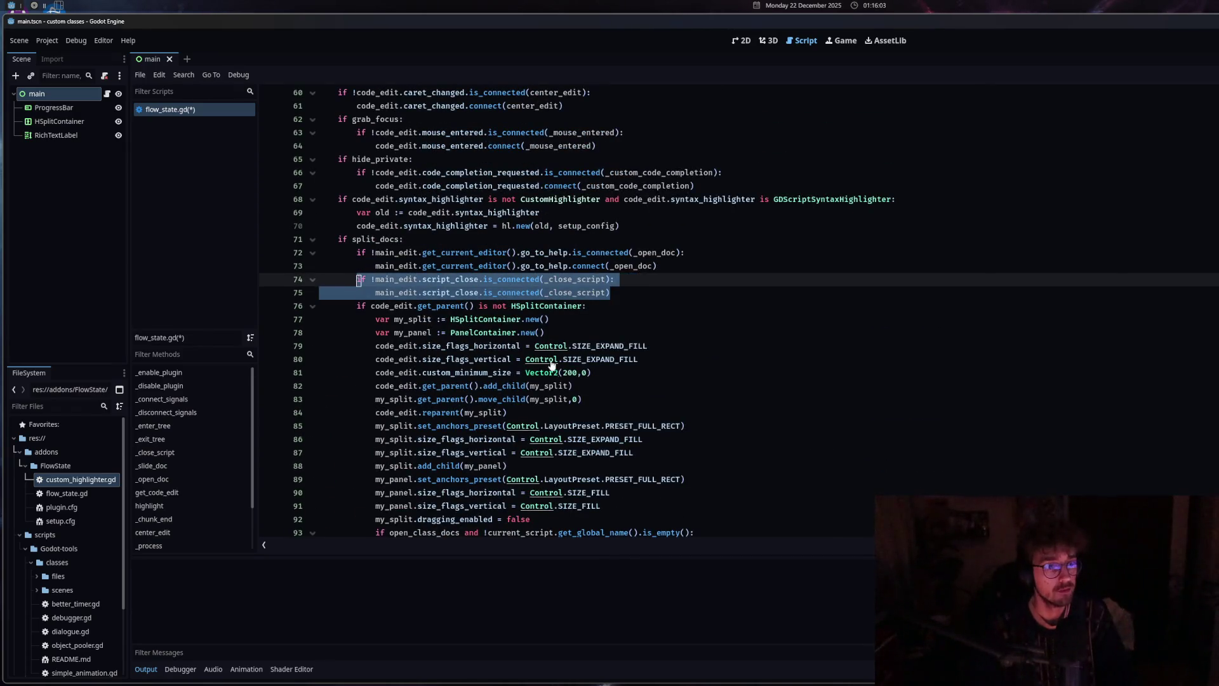
scroll(552, 365, down, 14)
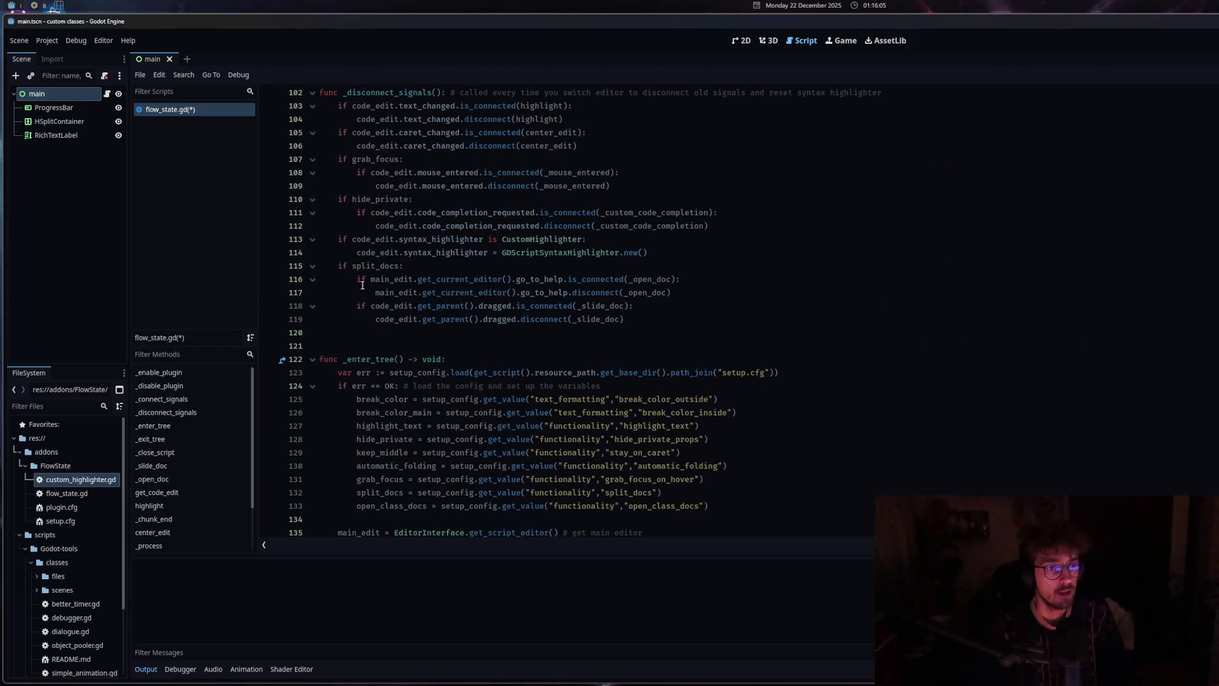
click(368, 265)
scroll(696, 324, up, 1)
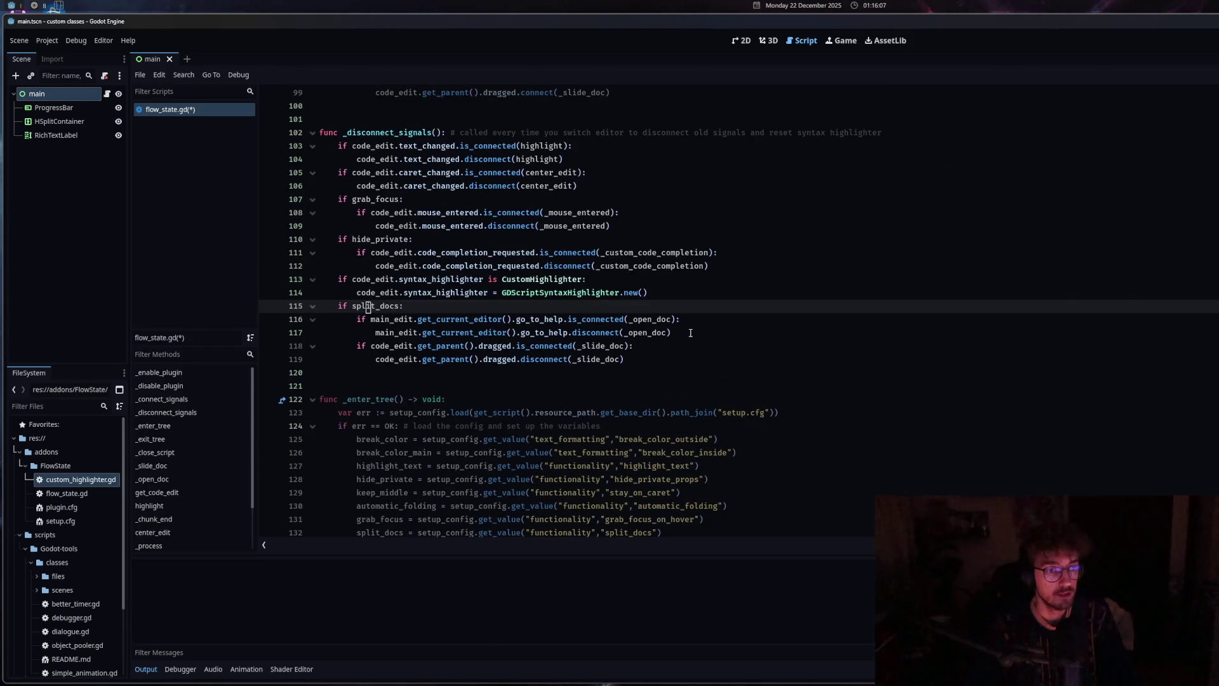
click(691, 332)
key(ctrl+v)
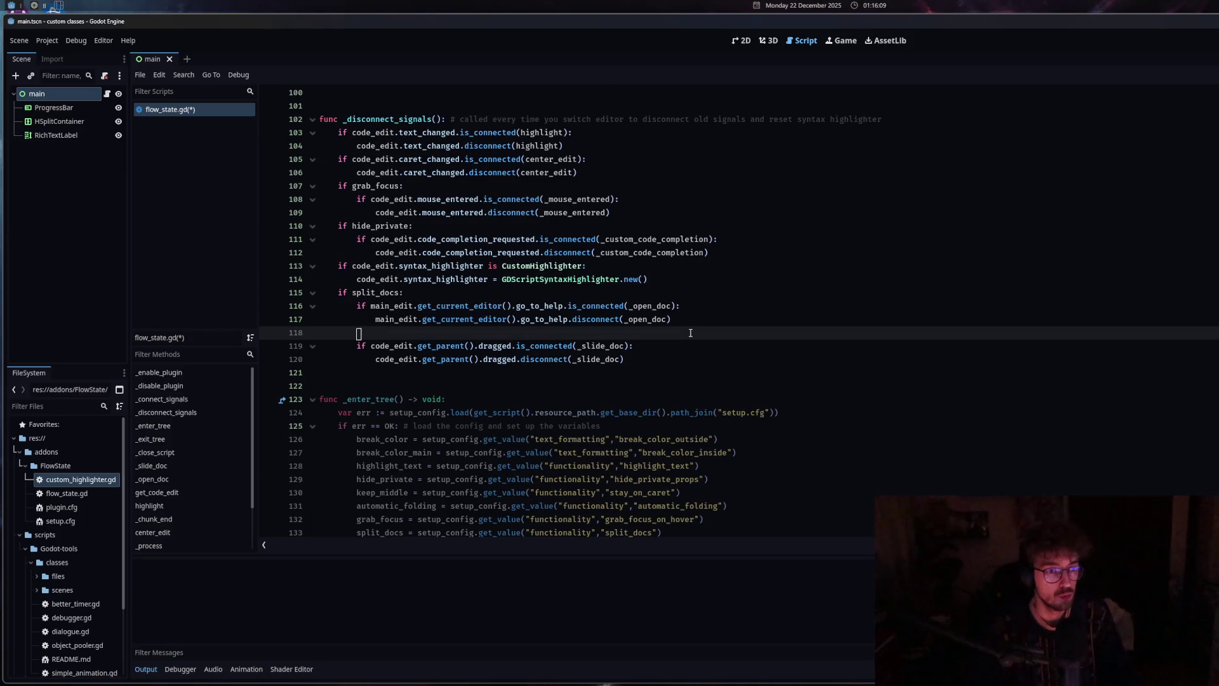
key(ctrl+v)
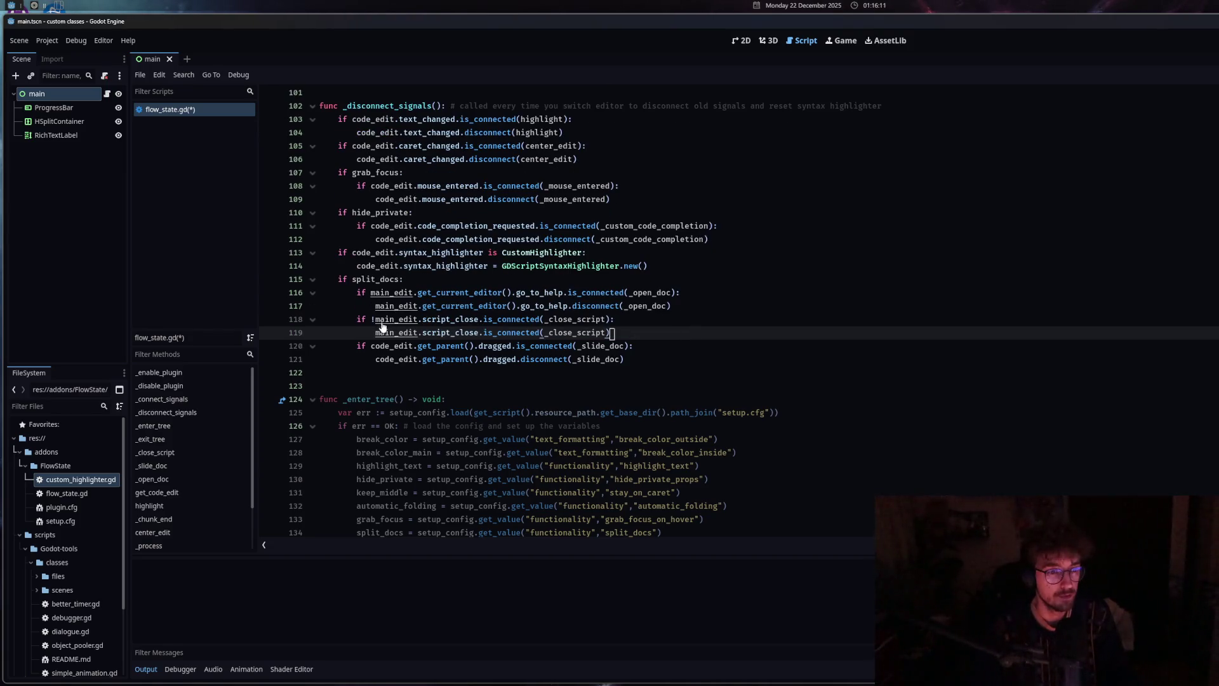
Turn the pasted check into a disconnect call by removing the '!' and replacing is_connected with disconnect
click(375, 320)
key(BackSpace)
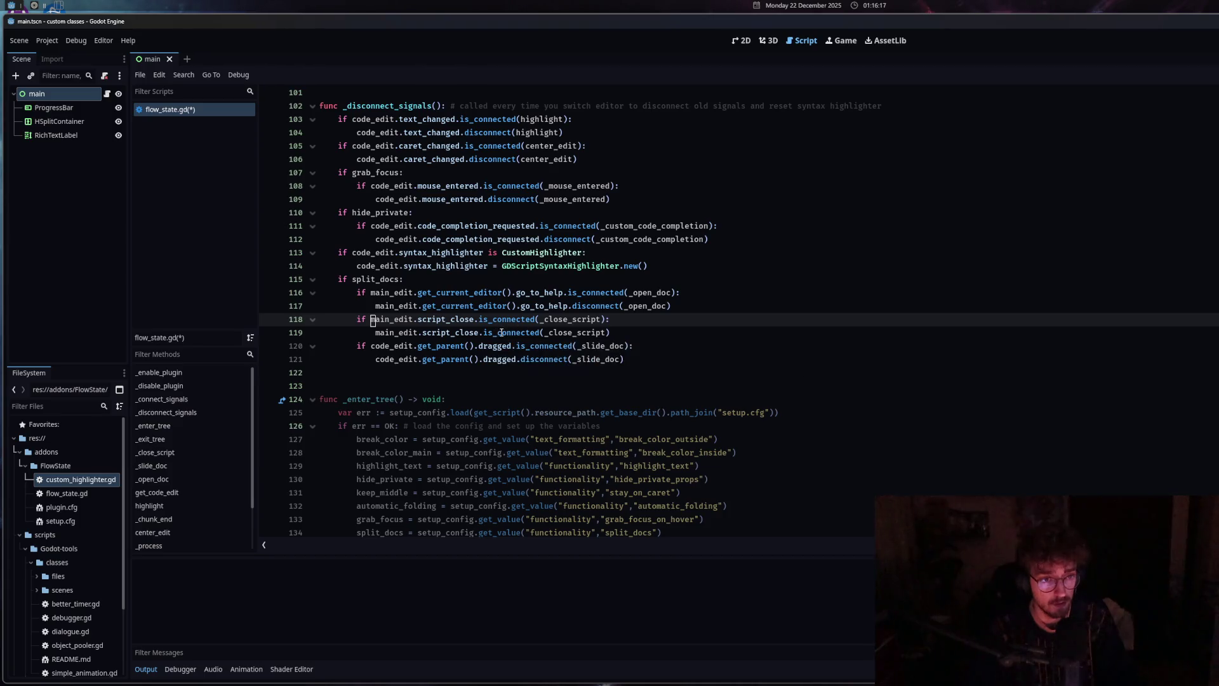
drag(498, 333, 483, 333)
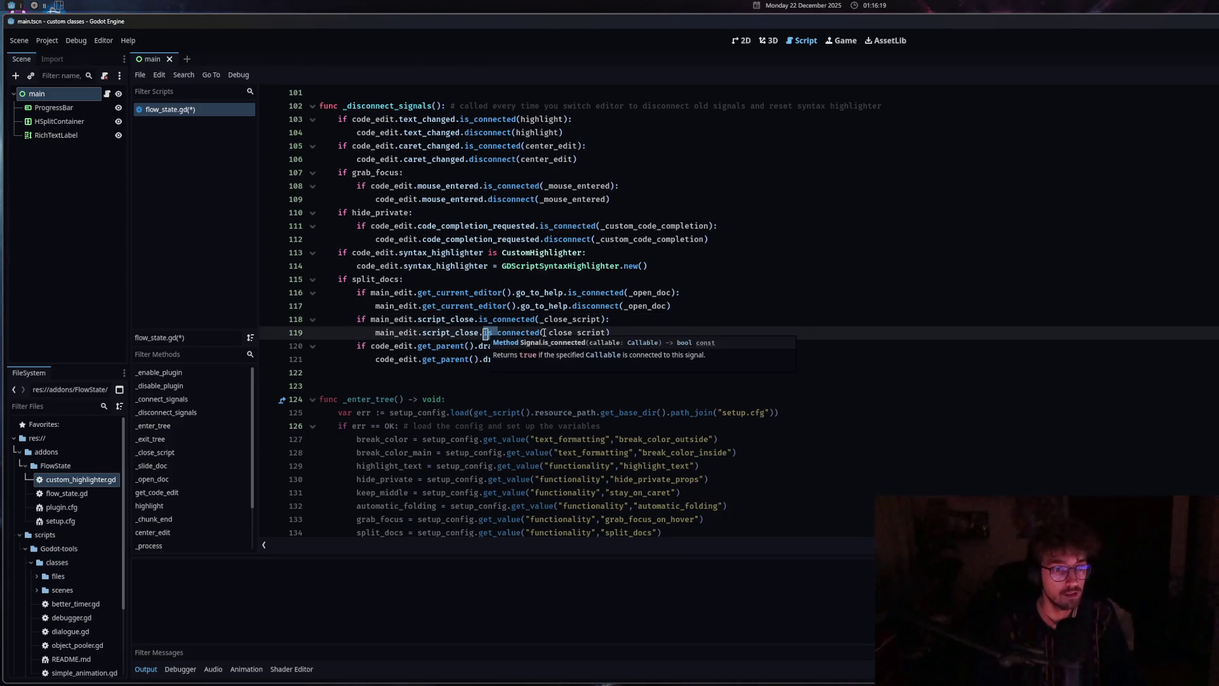
double_click(486, 333)
text(disconnect)
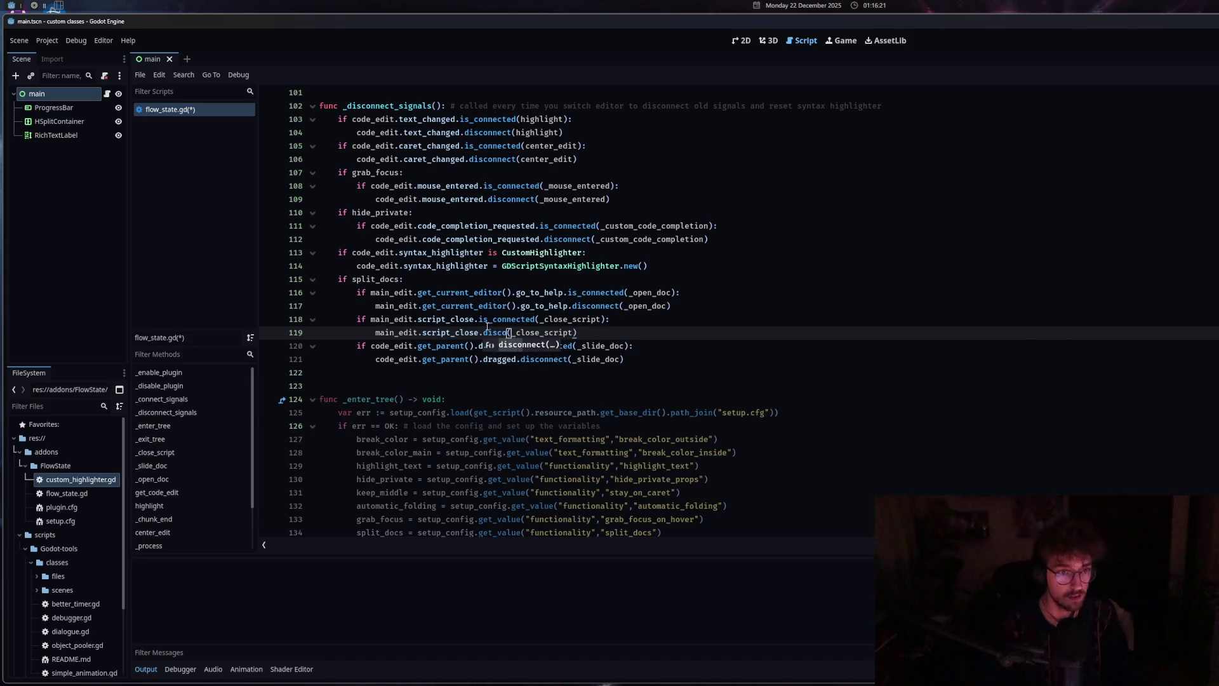
Change line 75's is_connected to connect and save flow_state.gd
scroll(575, 309, up, 5)
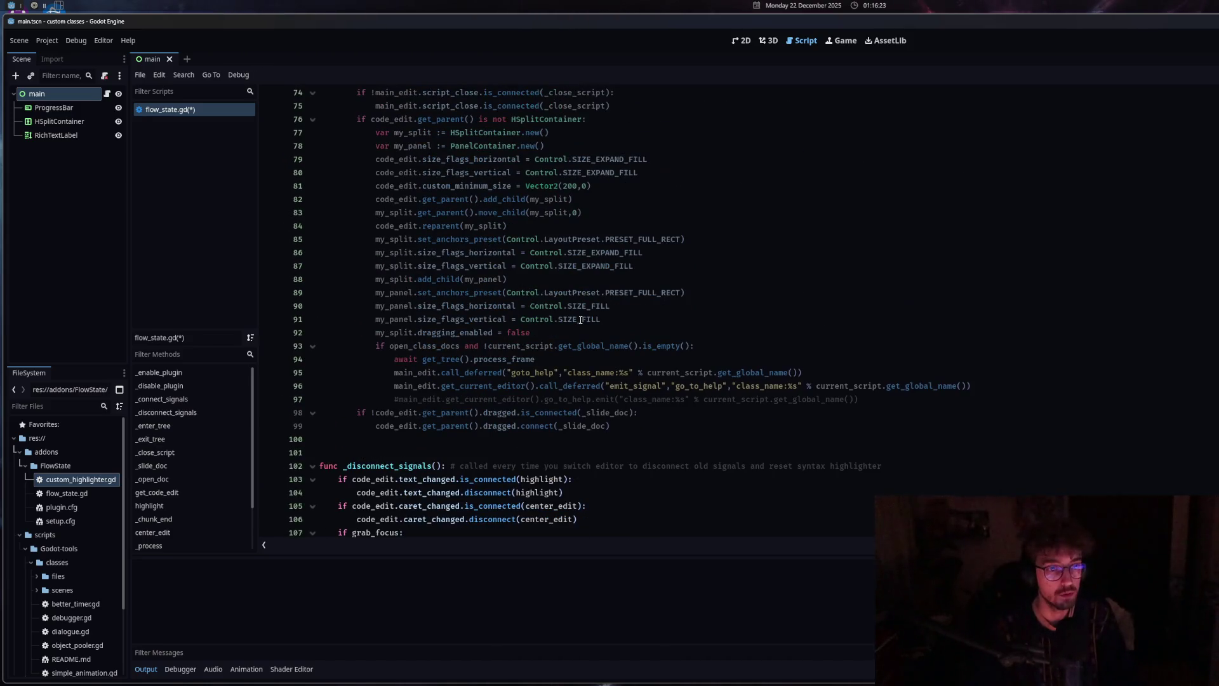
scroll(580, 320, up, 2)
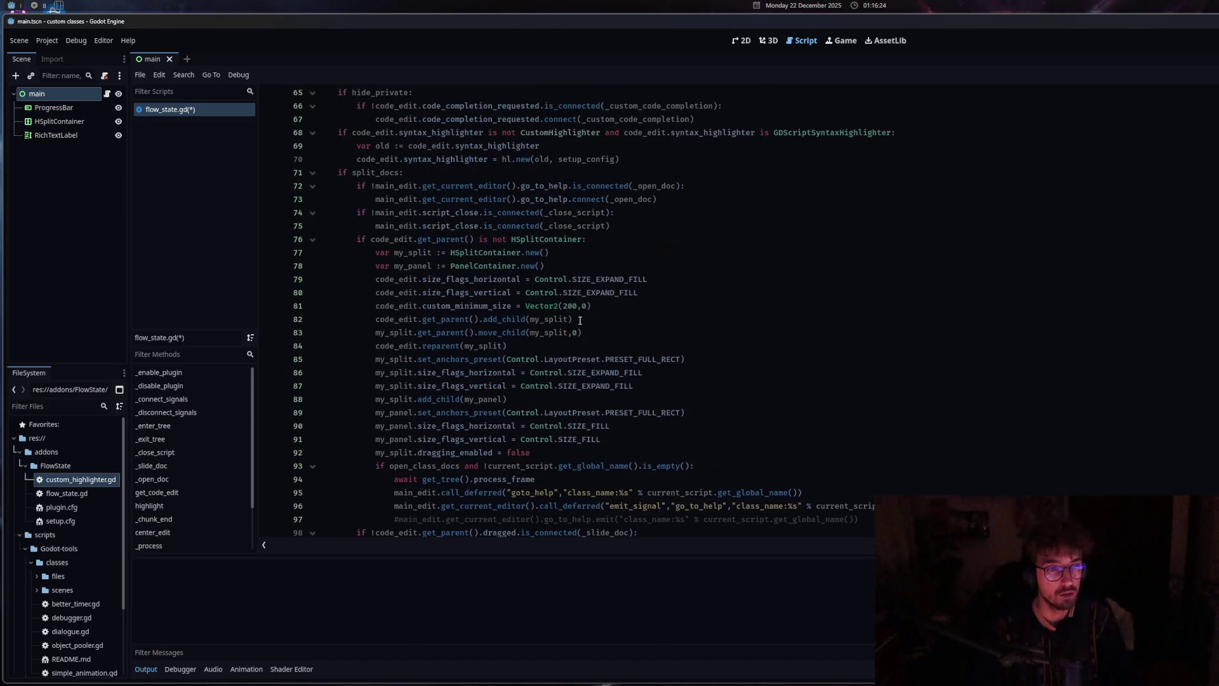
click(514, 226)
drag(498, 227, 483, 227)
key(BackSpace)
key(BackSpace)
key(BackSpace)
key(ctrl+s)
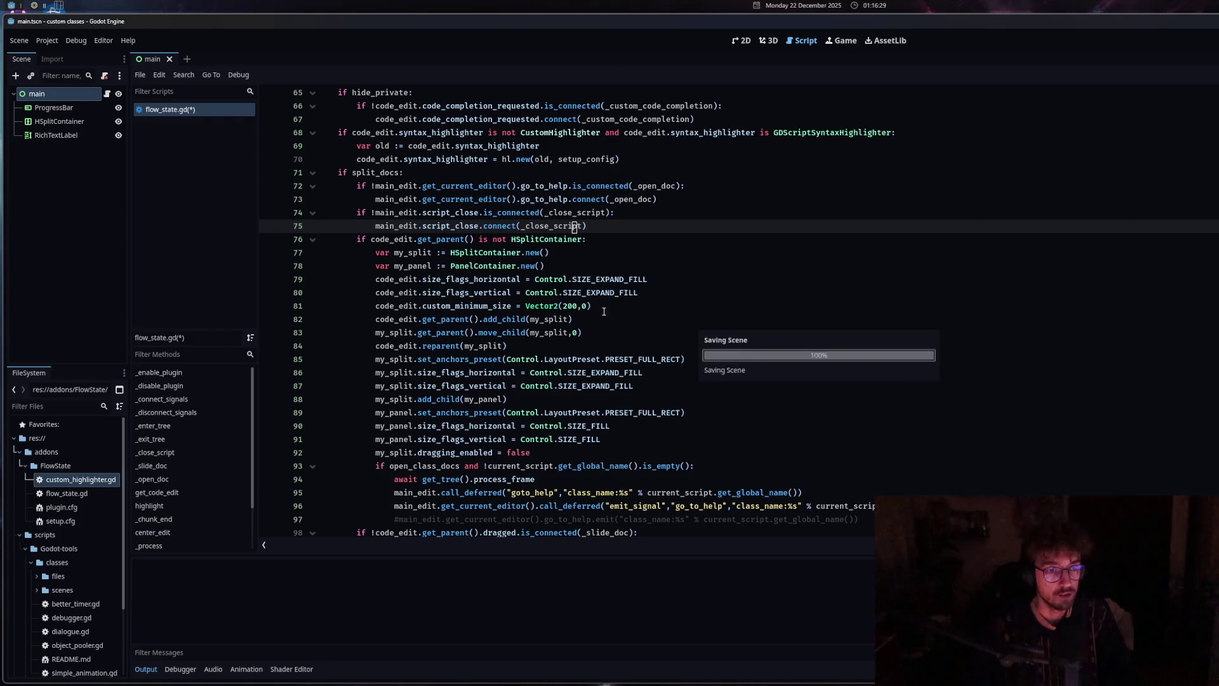
scroll(607, 315, down, 10)
click(607, 315)
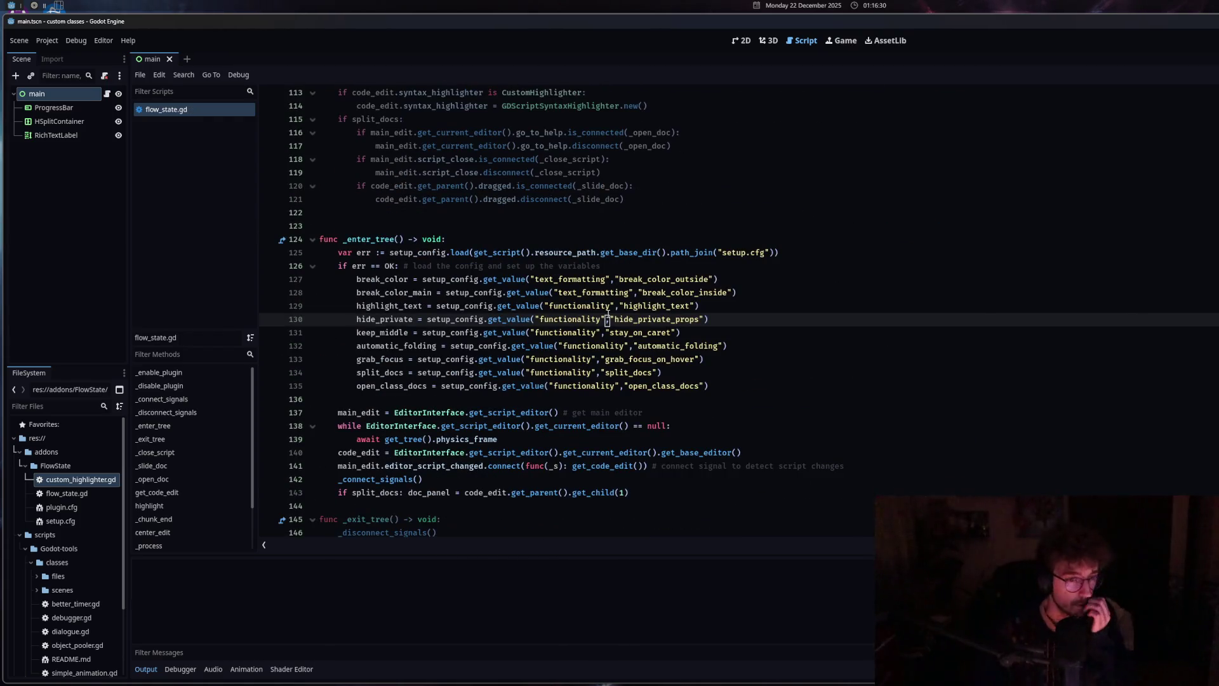
Select the pass placeholder inside _close_script
click(583, 172)
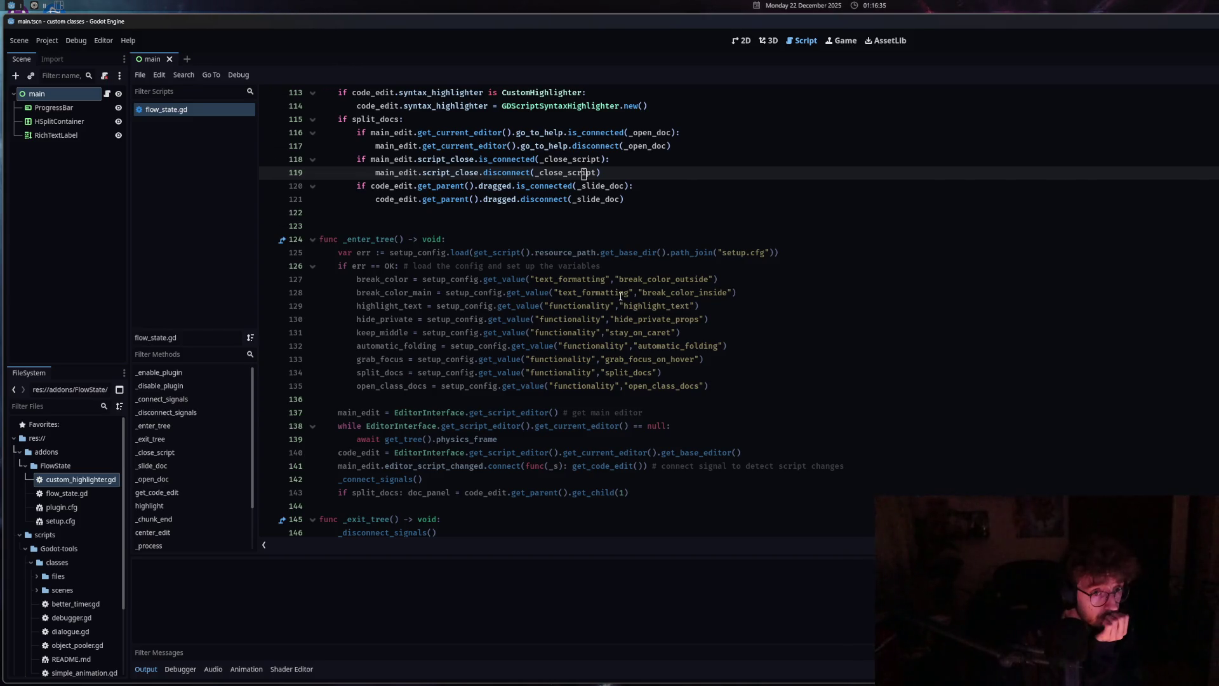
scroll(621, 296, down, 5)
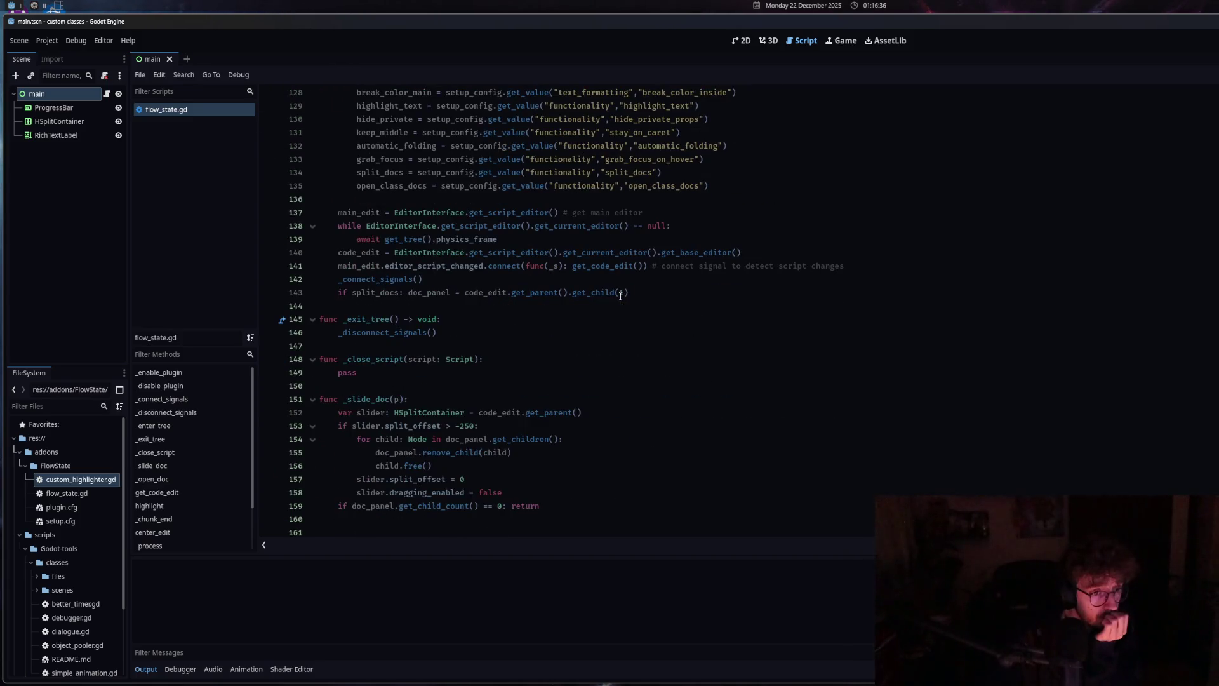
click(463, 334)
click(446, 375)
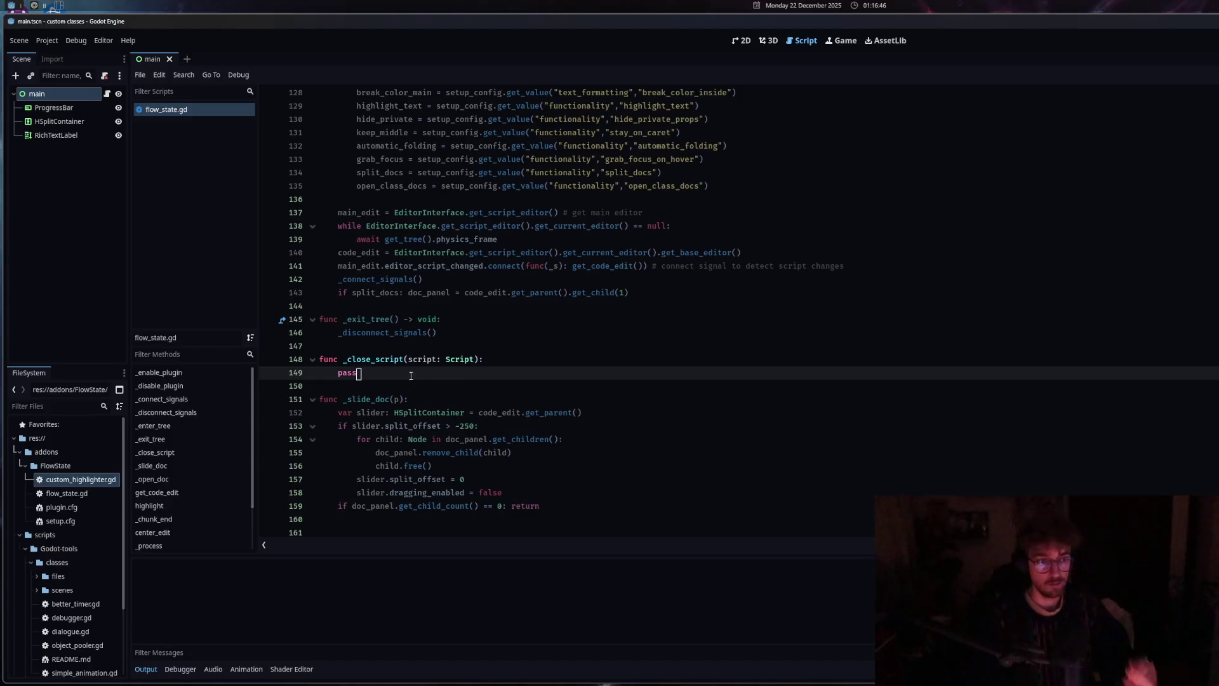
key(shift+Home)
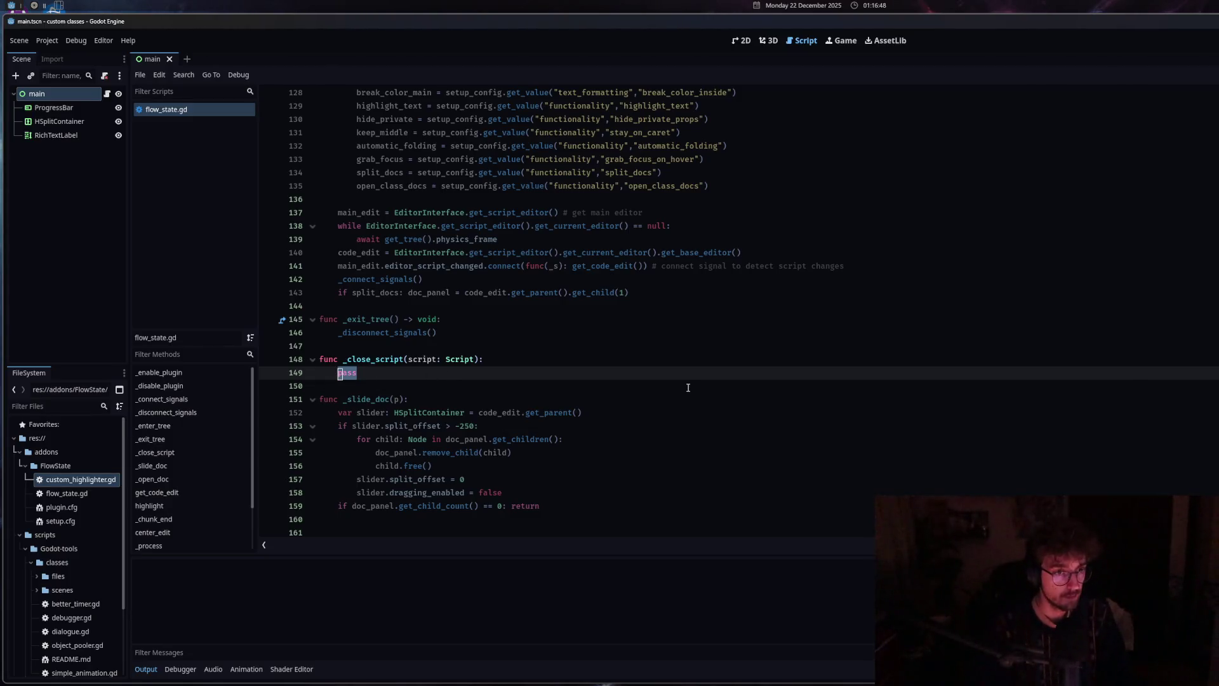
Replace pass with main_edit.get_open_script_editors() and start a new line below it
text(g)
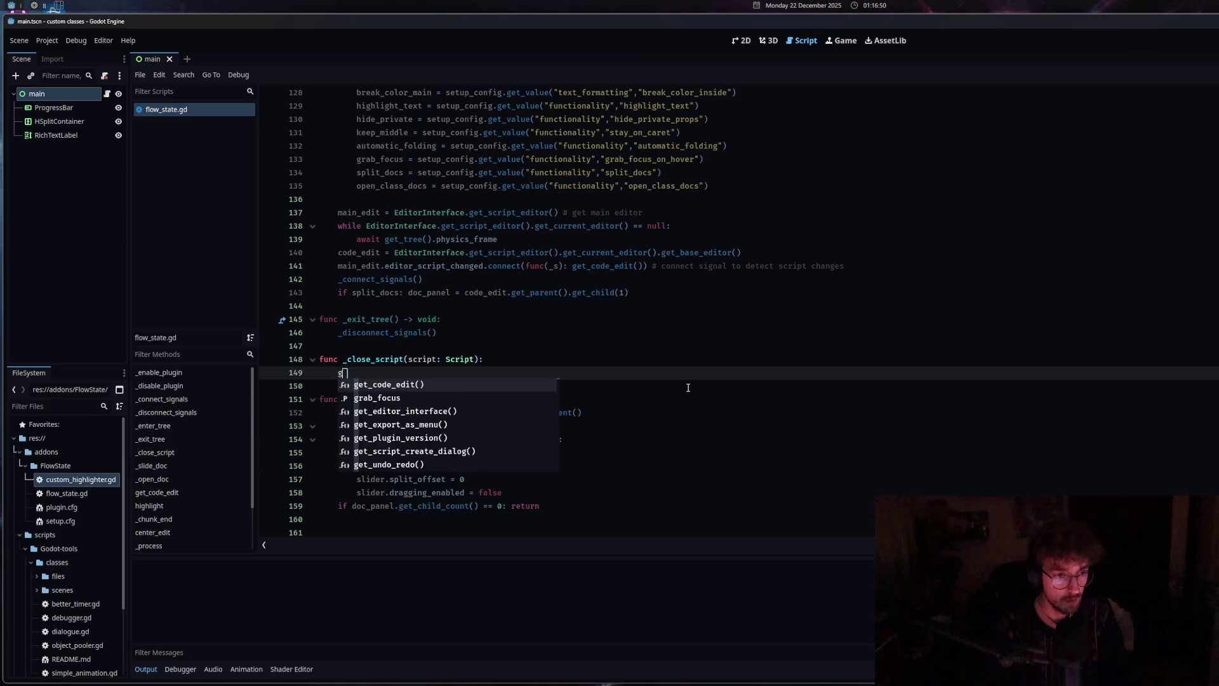
text(et_script)
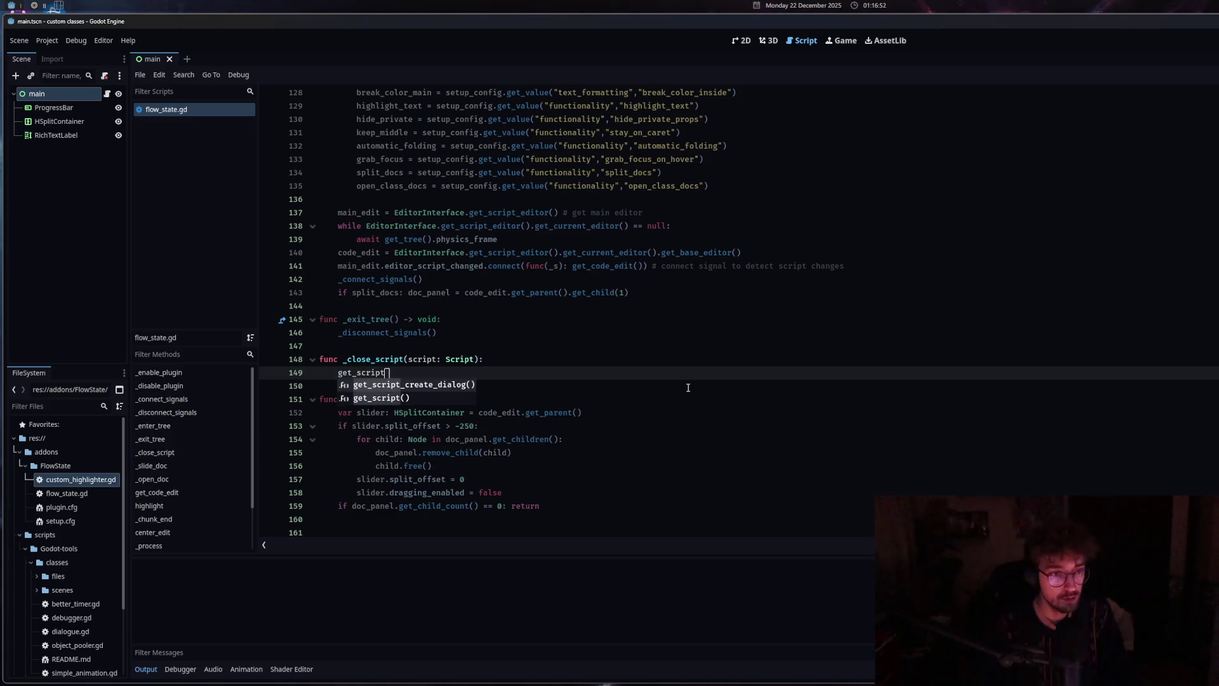
key(BackSpace)
key(BackSpace)
key(BackSpace)
key(BackSpace)
key(BackSpace)
key(BackSpace)
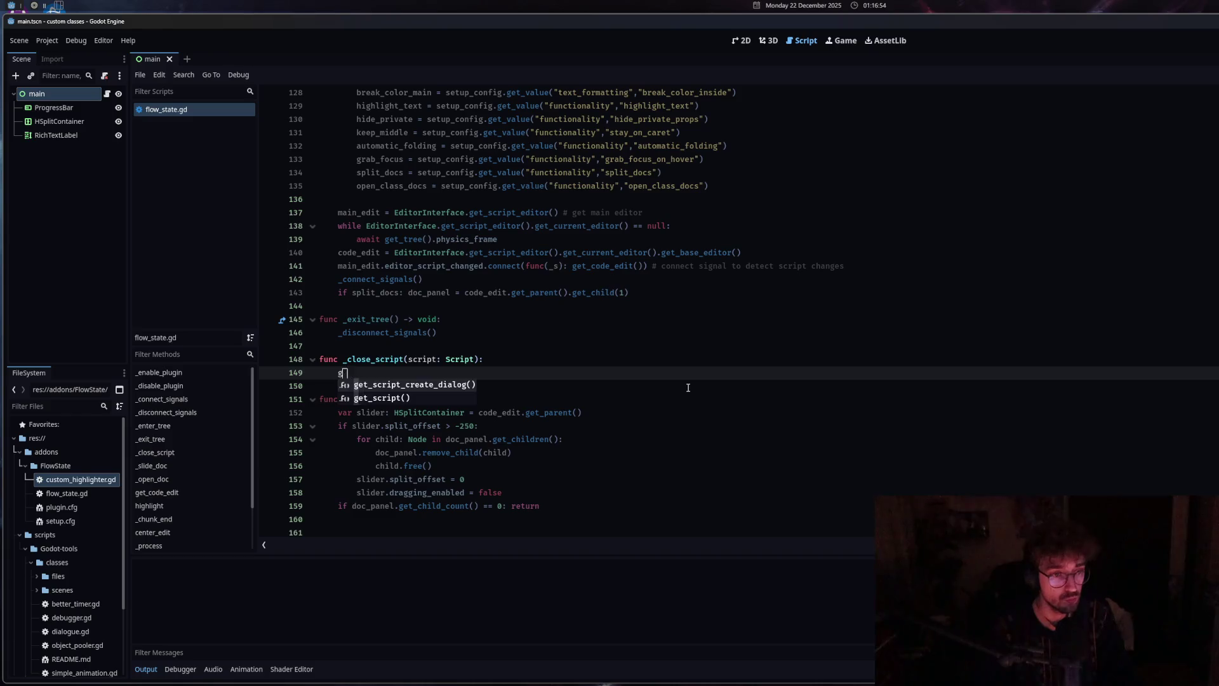
text(#main_edit.)
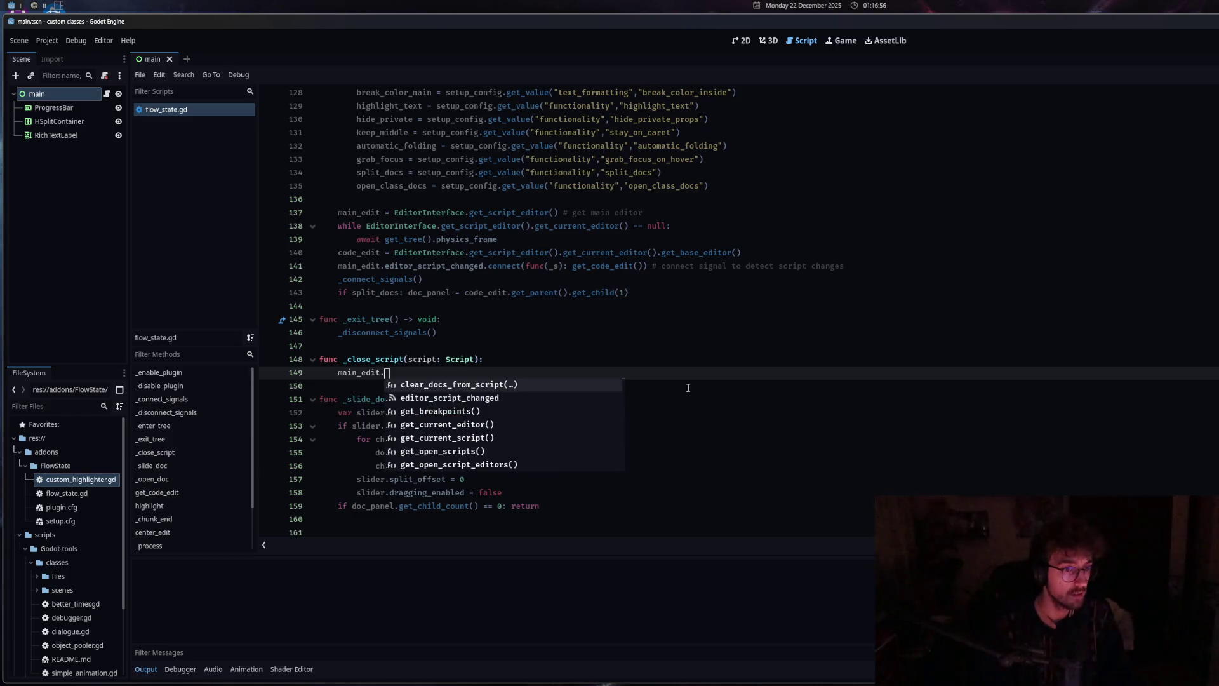
text(get_script)
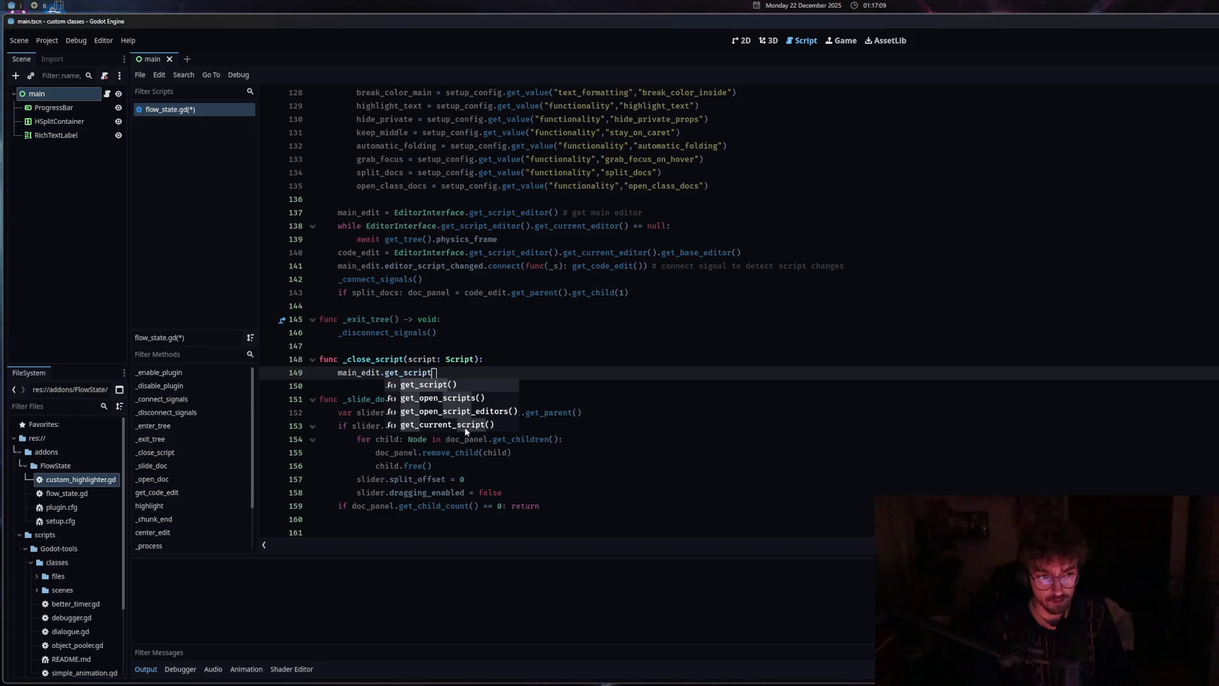
mouse_move(463, 412)
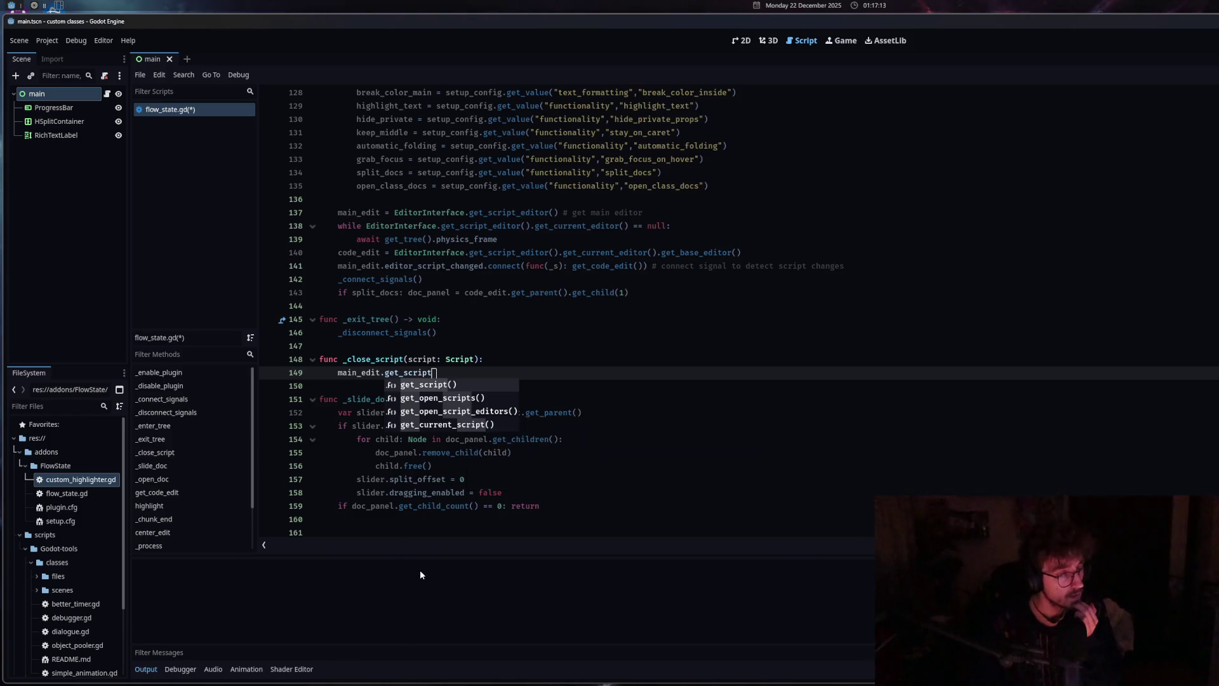
key(Down)
key(Down)
key(Return)
scroll(460, 373, up, 1)
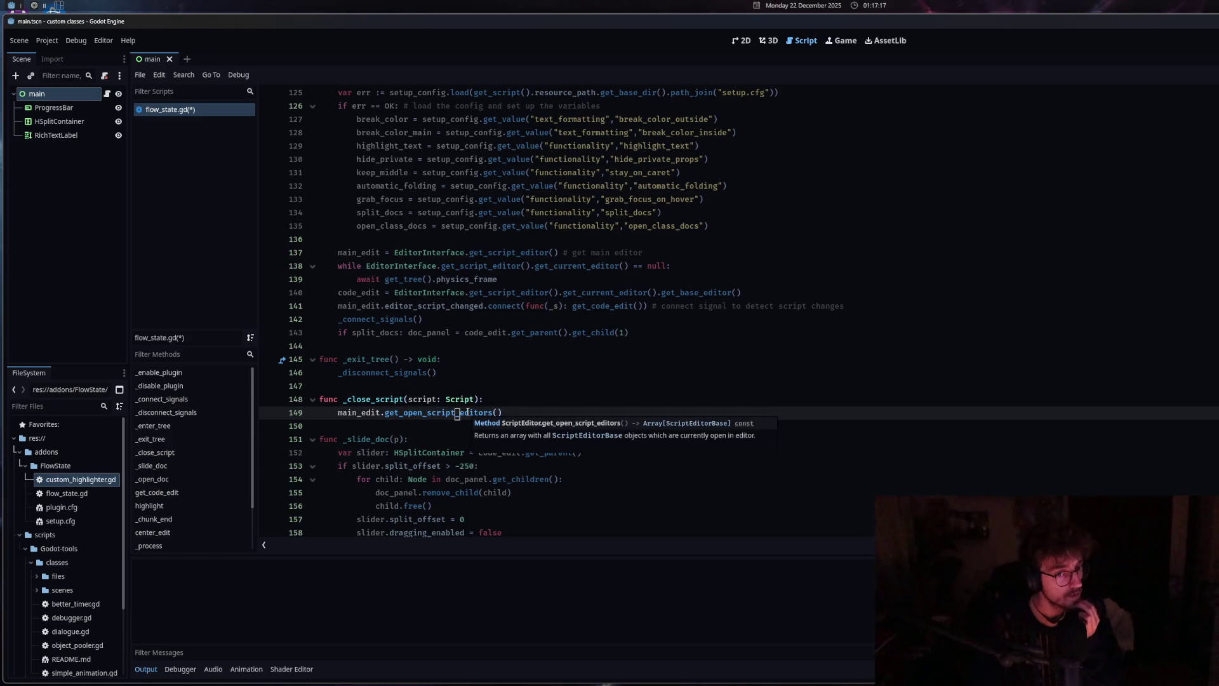
click(530, 414)
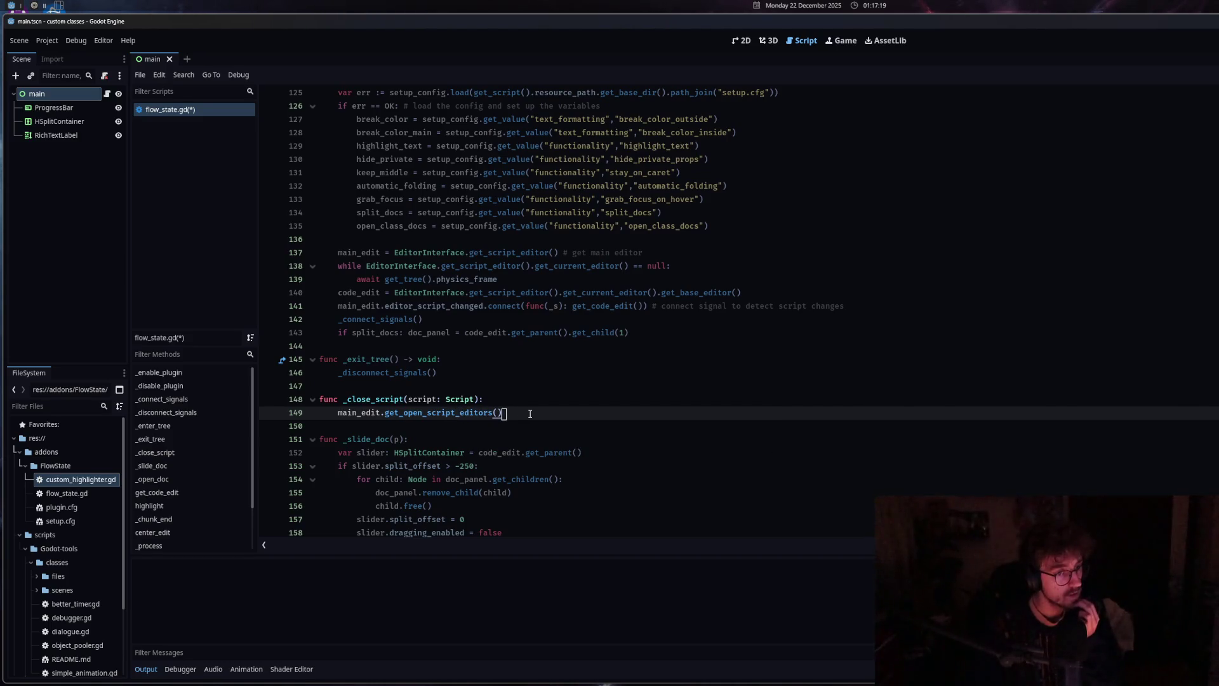
key(Return)
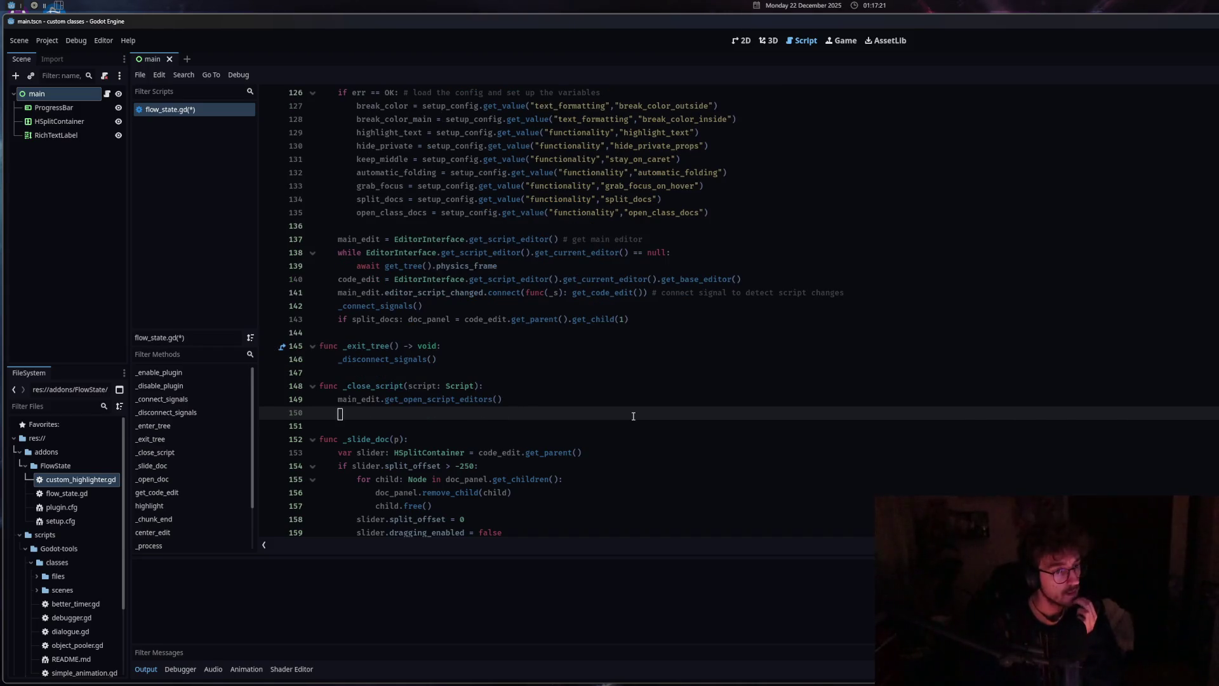
Store the call in 'var editors :=' and add a 'for editor in editors:' loop
click(335, 400)
text(var )
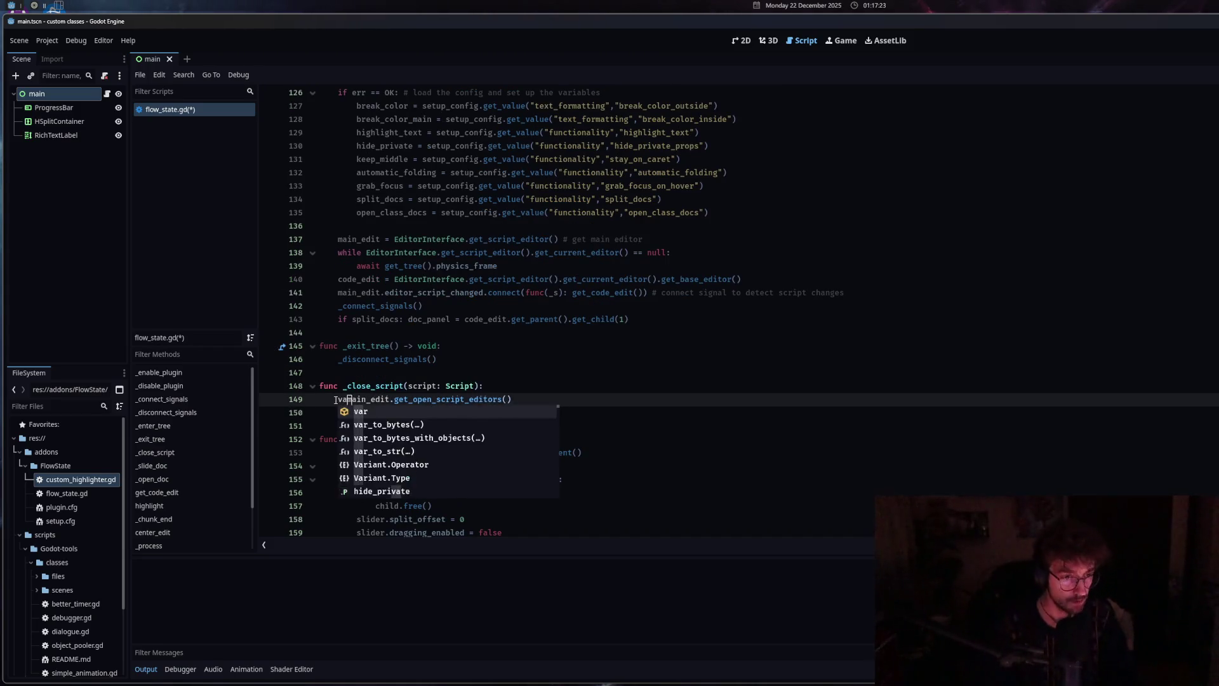
text(editors )
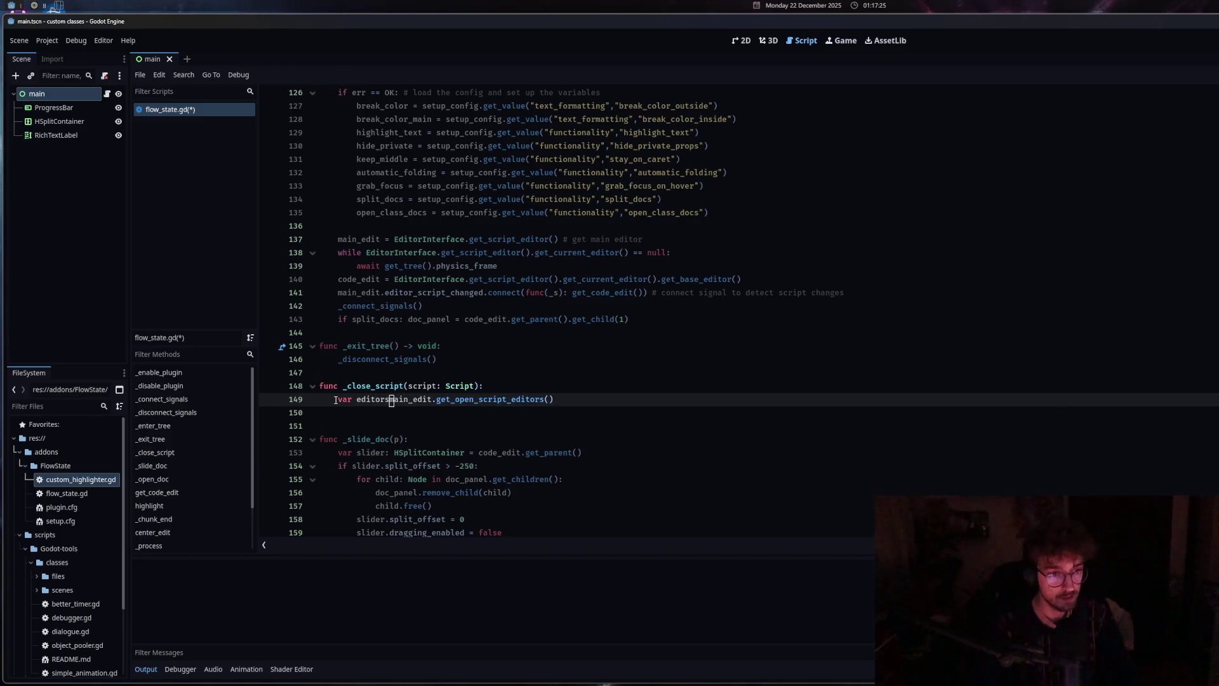
text(:=)
click(360, 413)
text(f)
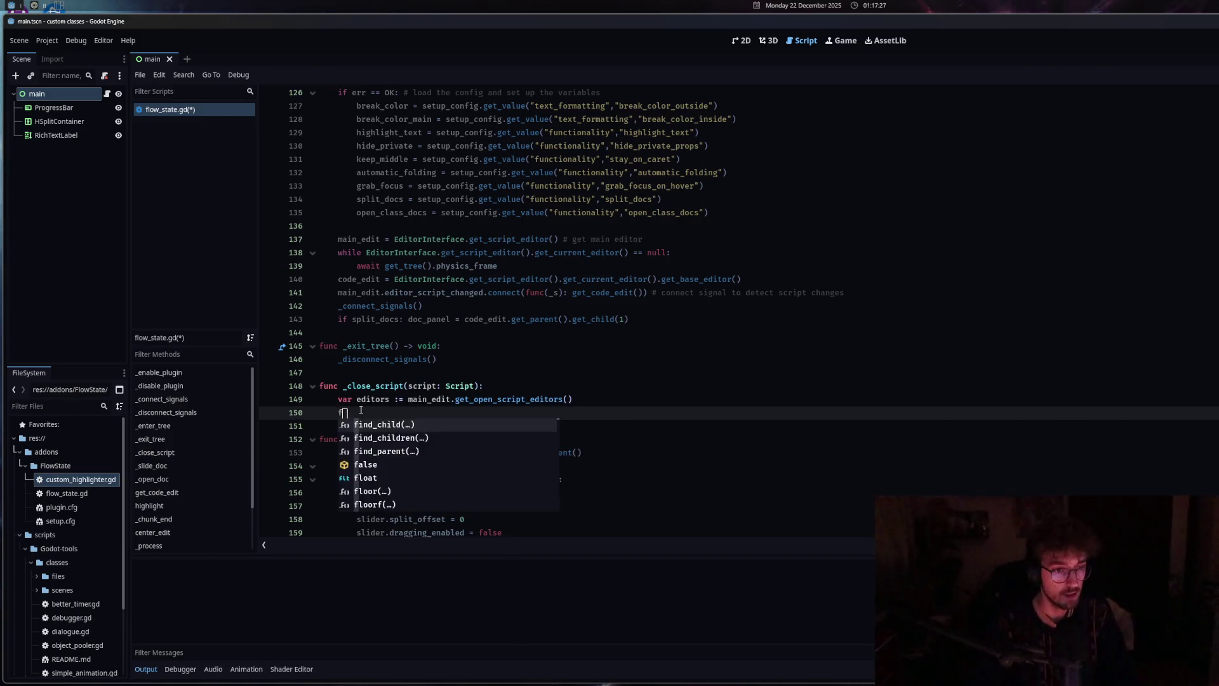
text(or editor in edi)
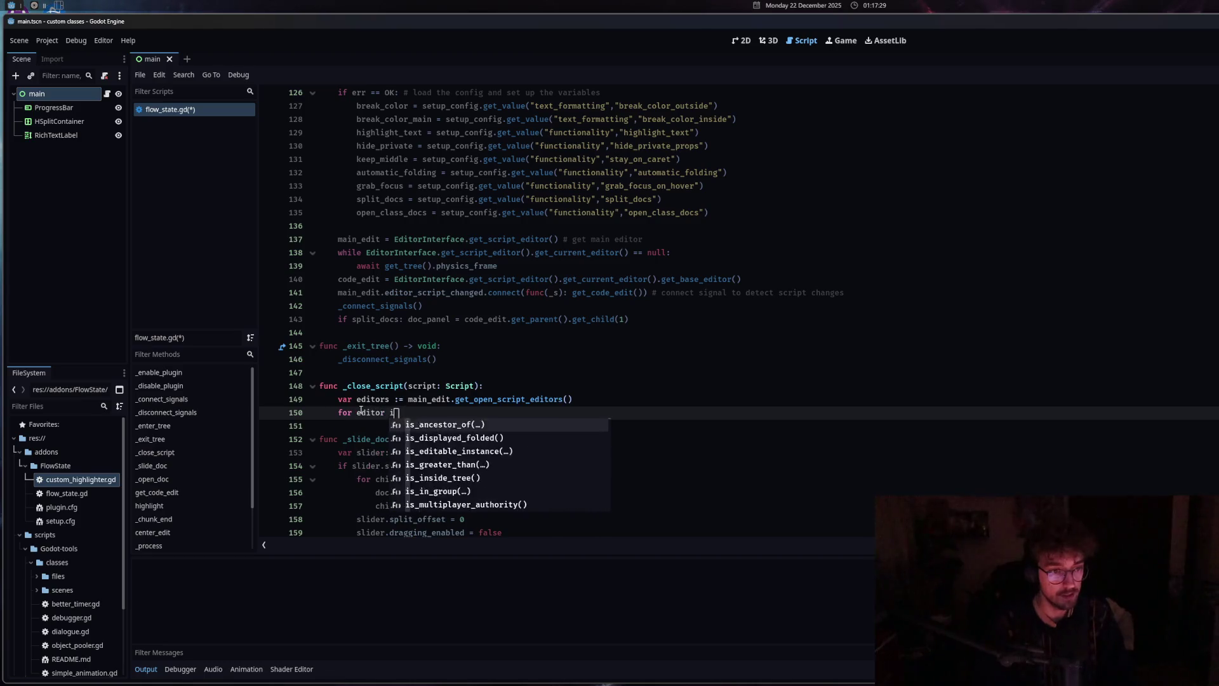
key(Return)
text(:)
key(Return)
Write 'if editor.script' in the loop, trying the get_script() and get_base_editor() completions
text(if ed)
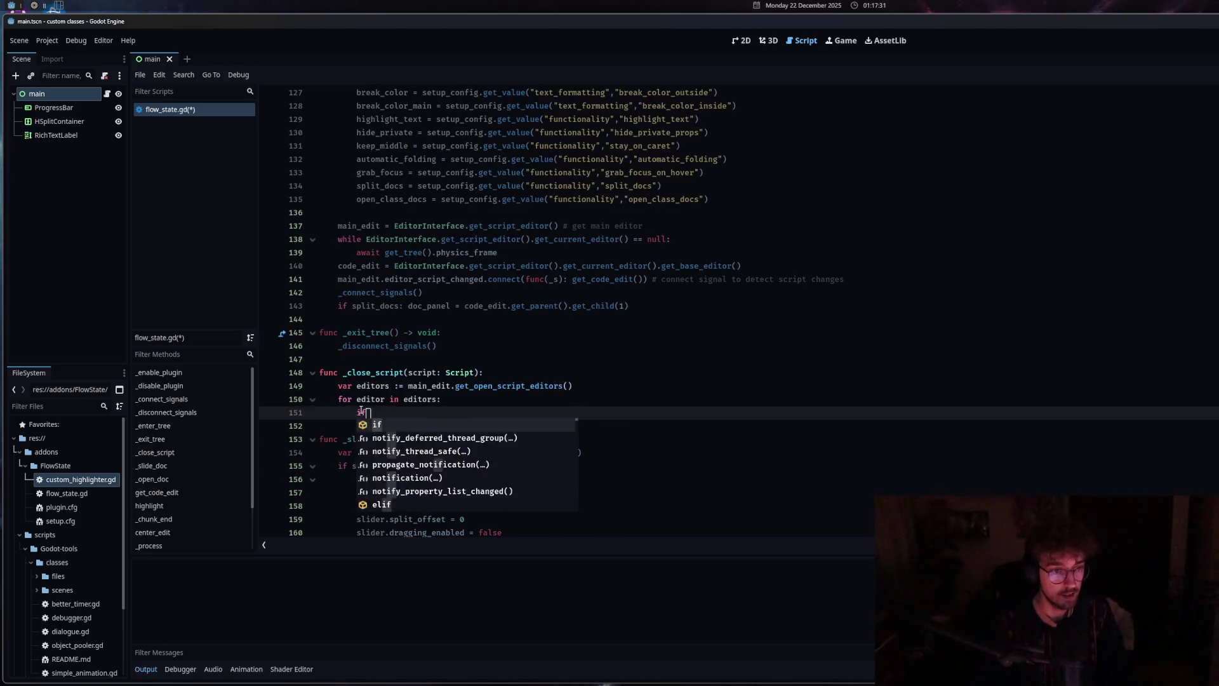
key(Return)
text(.)
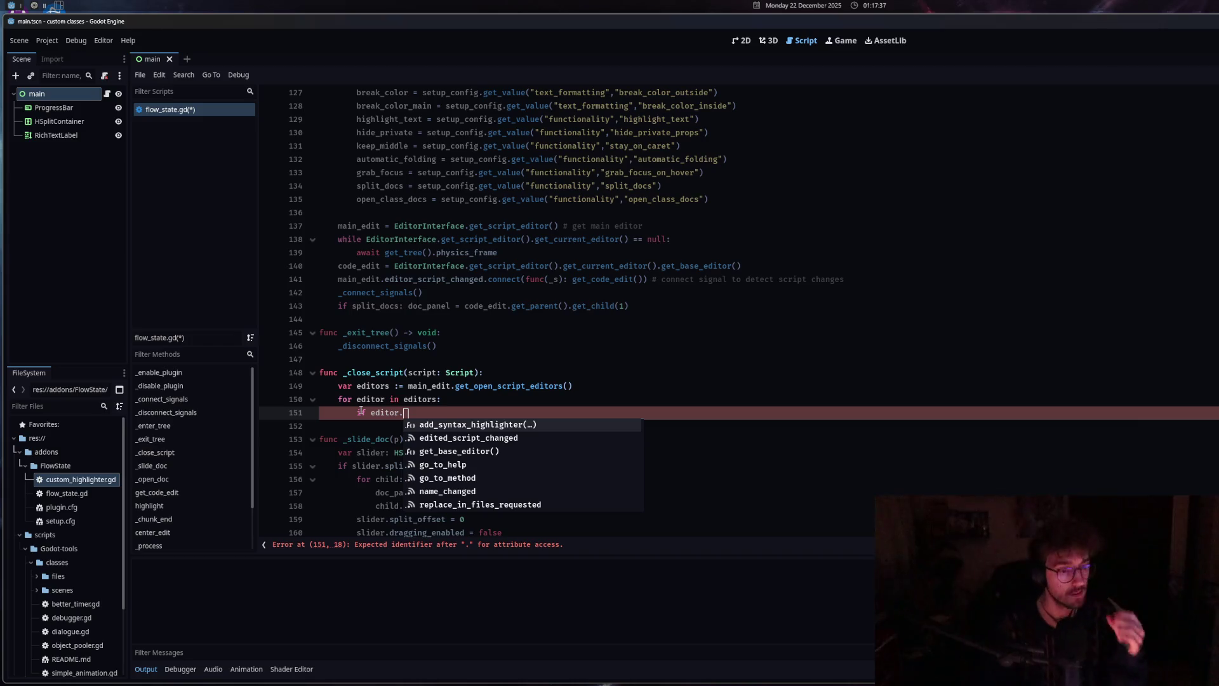
text(script)
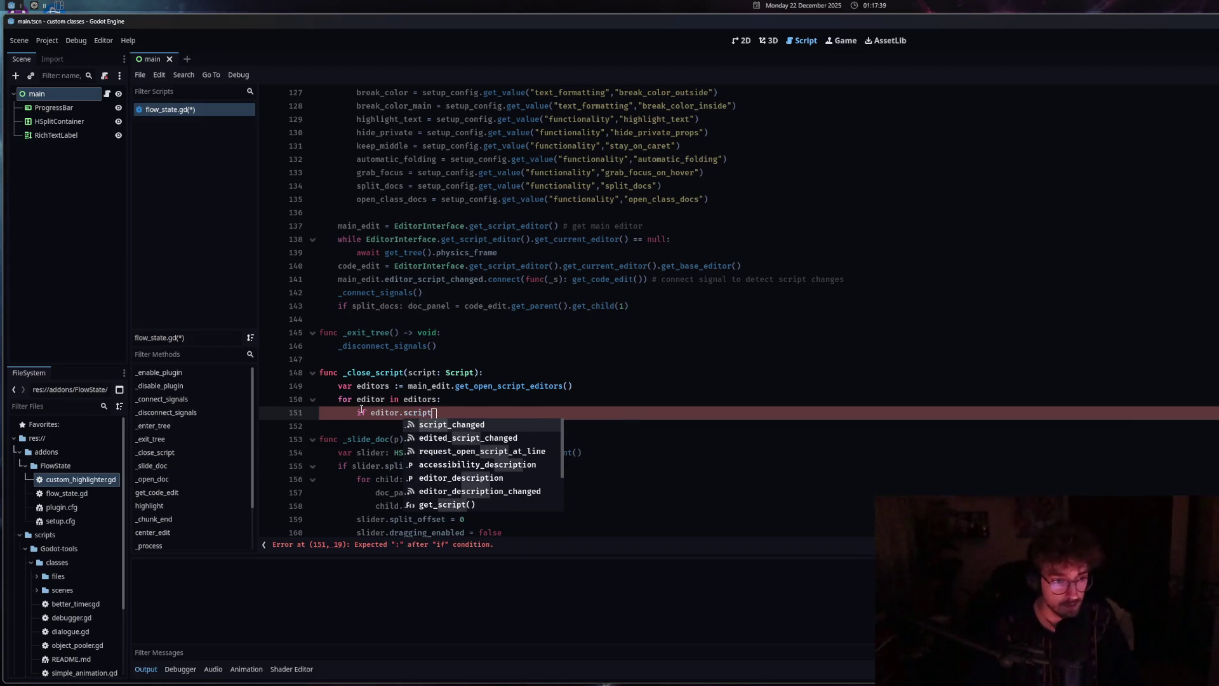
click(481, 505)
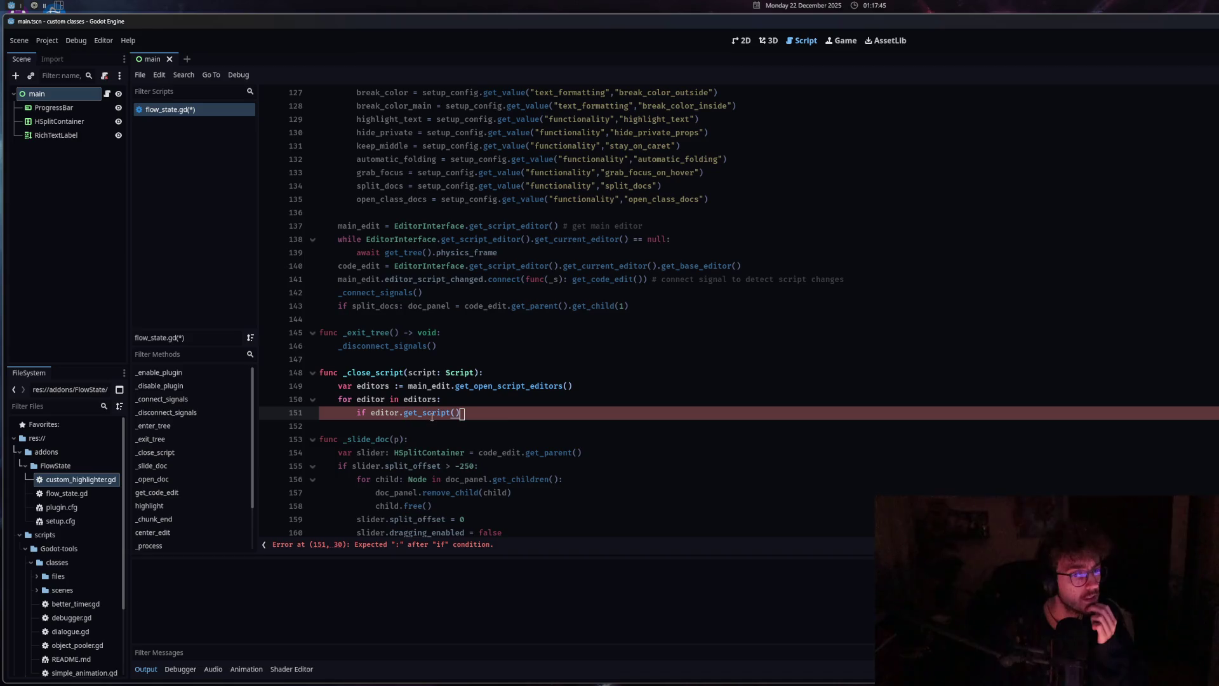
mouse_move(432, 414)
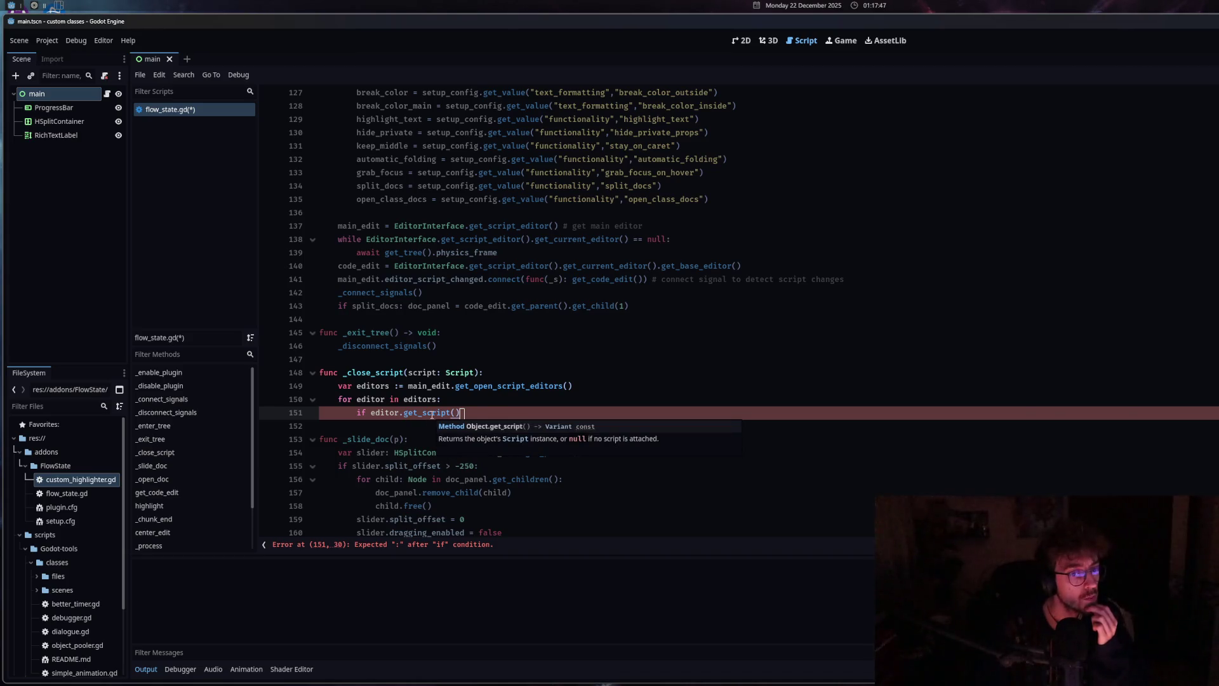
mouse_move(461, 413)
mouse_down()
mouse_move(408, 413)
mouse_move(424, 414)
mouse_up()
text(ba)
key(Return)
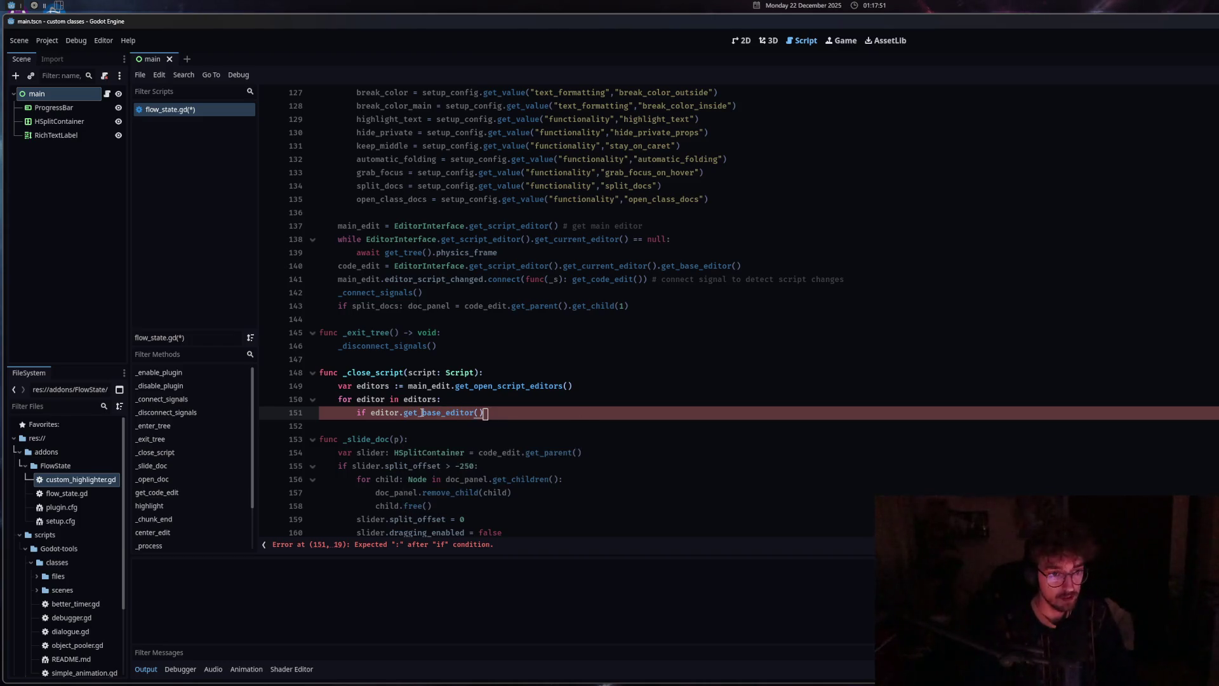
text(.script)
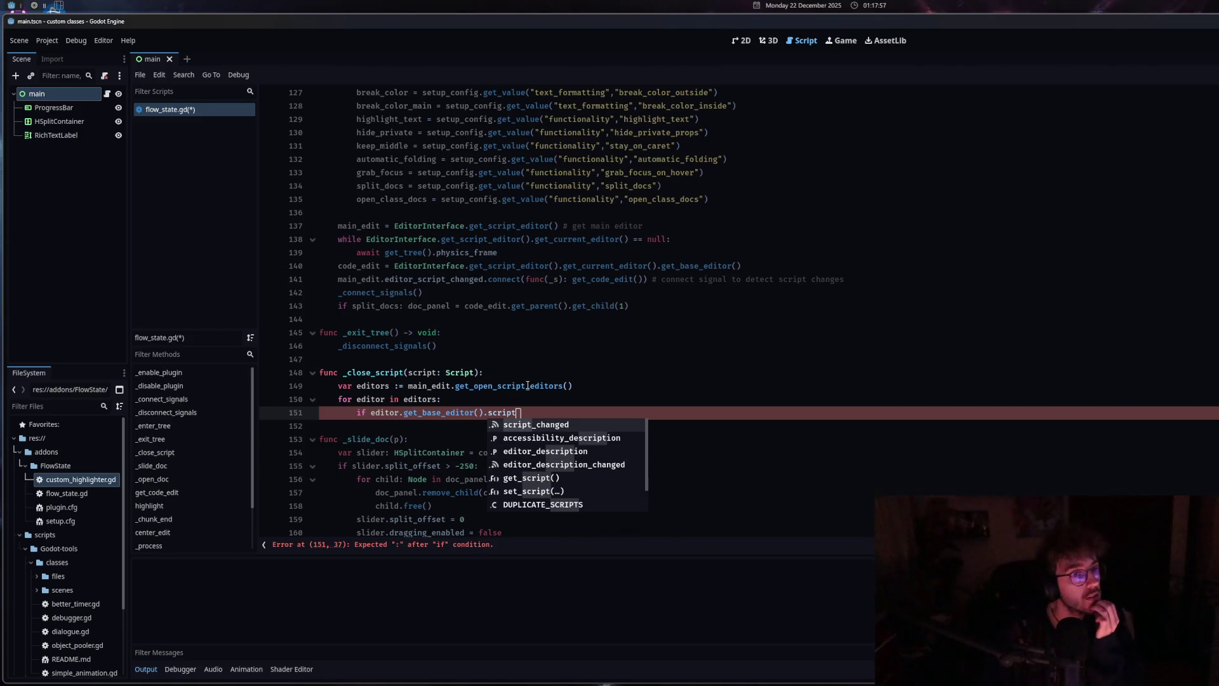
Reduce the condition back to plain 'script' and switch over to ChatGPT
mouse_move(528, 385)
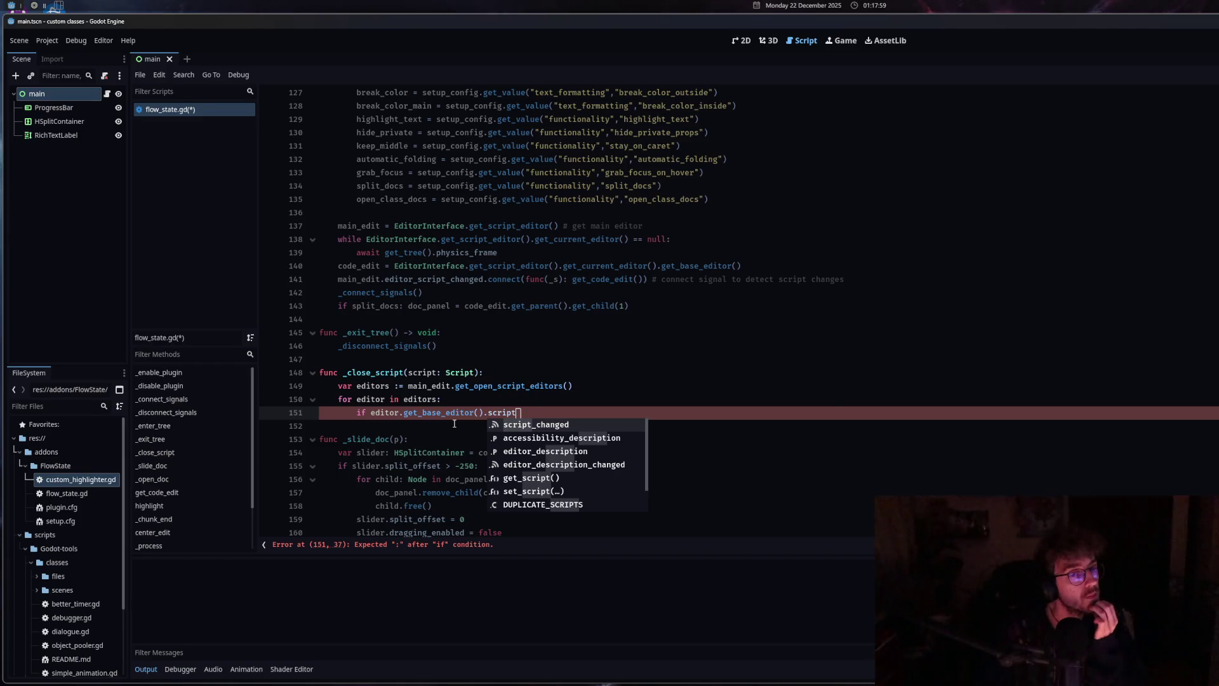
drag(516, 413, 405, 413)
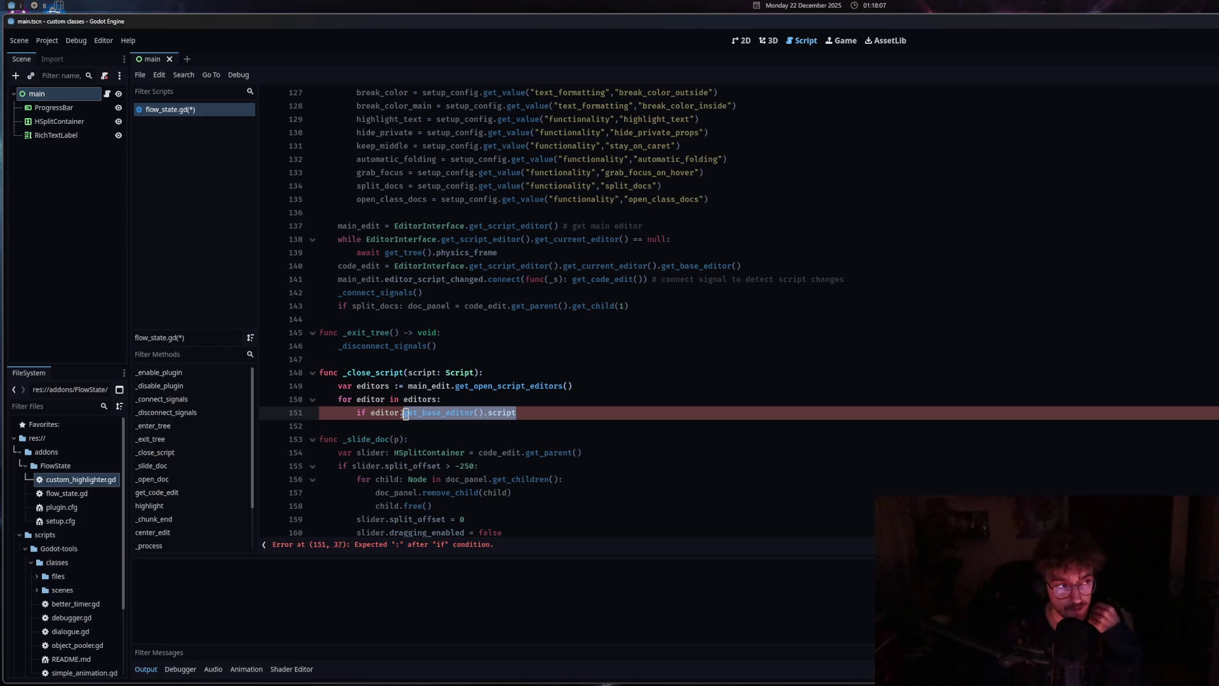
text(script)
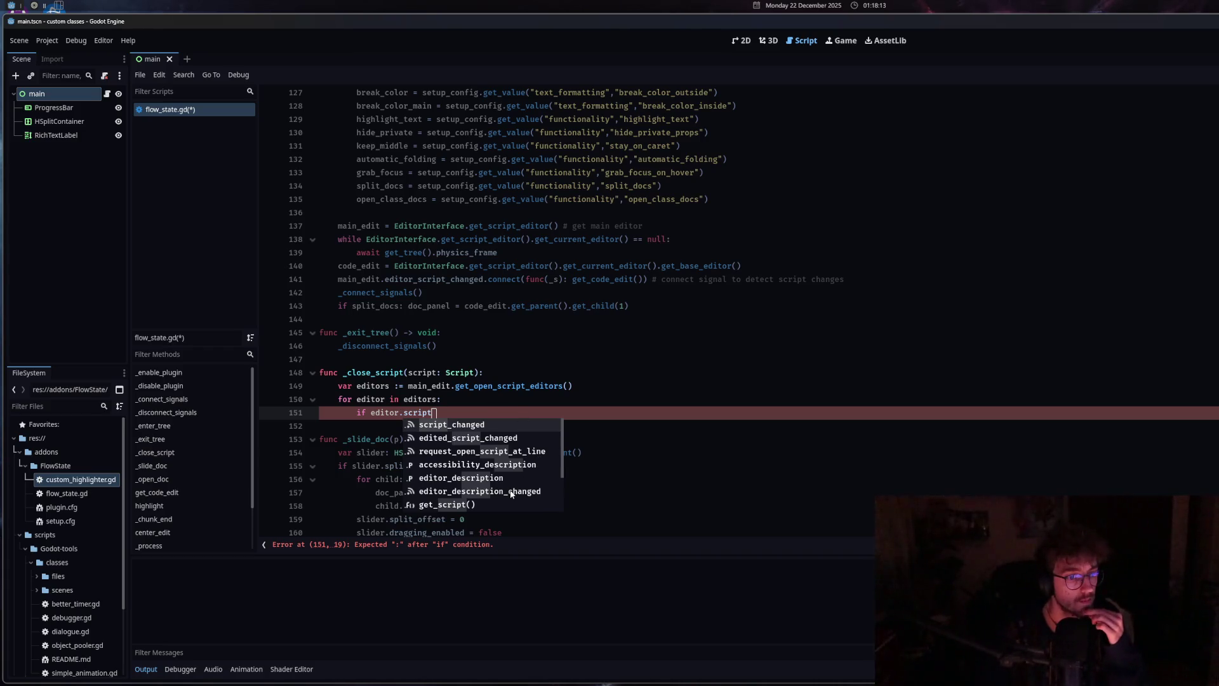
scroll(511, 494, down, 6)
scroll(511, 494, down, 1)
click(465, 412)
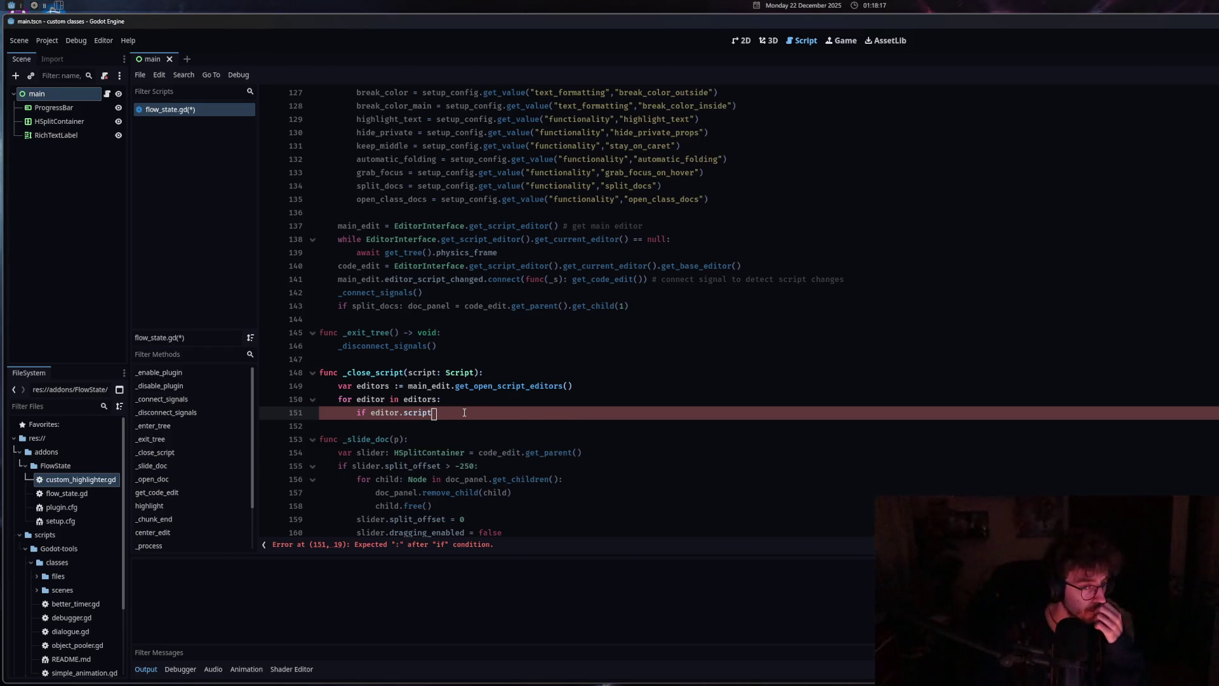
key(alt+Tab)
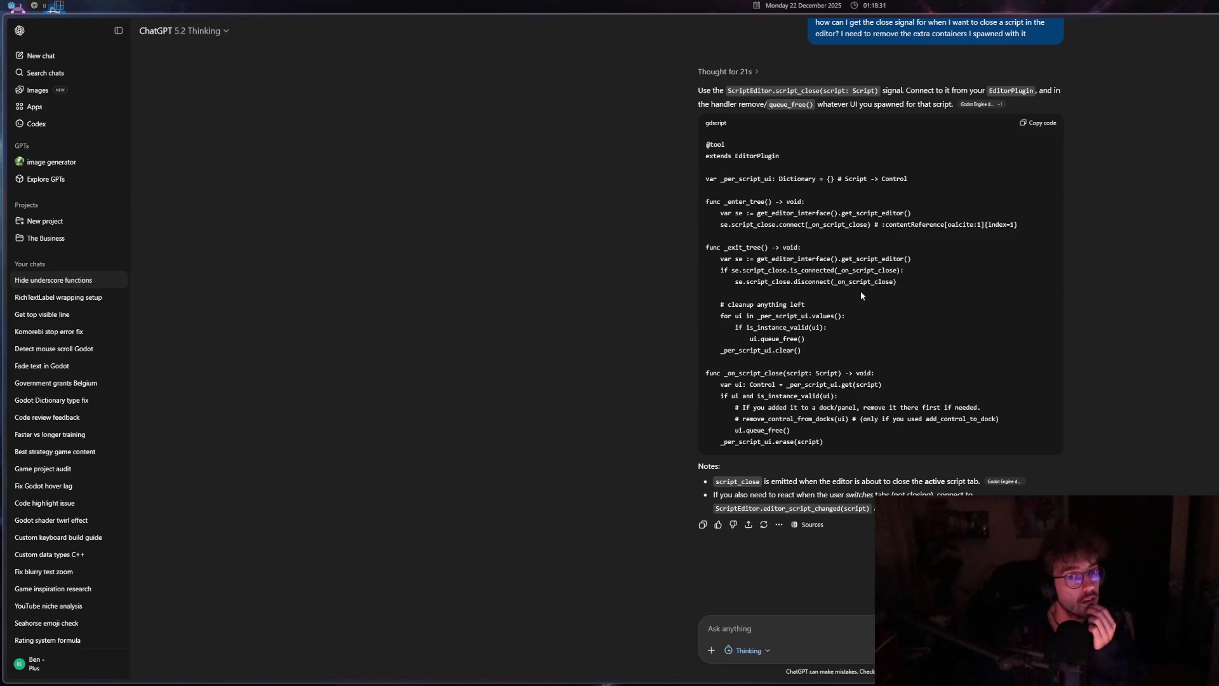
double_click(764, 259)
click(755, 278)
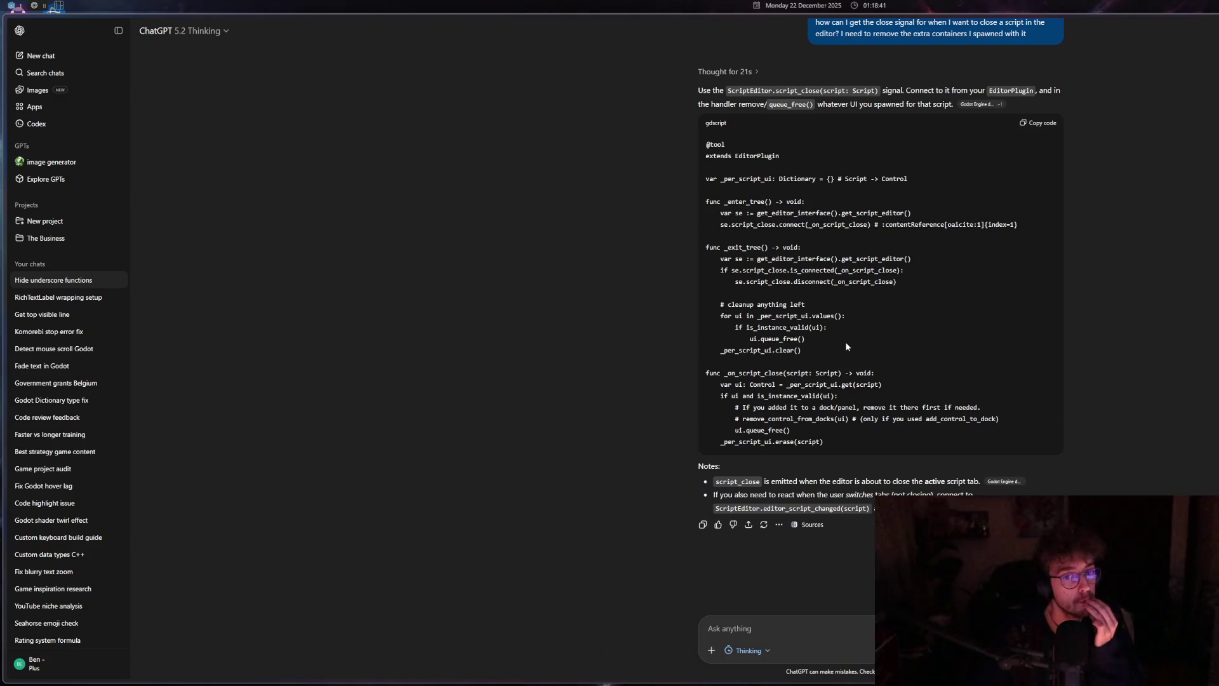
scroll(870, 369, up, 1)
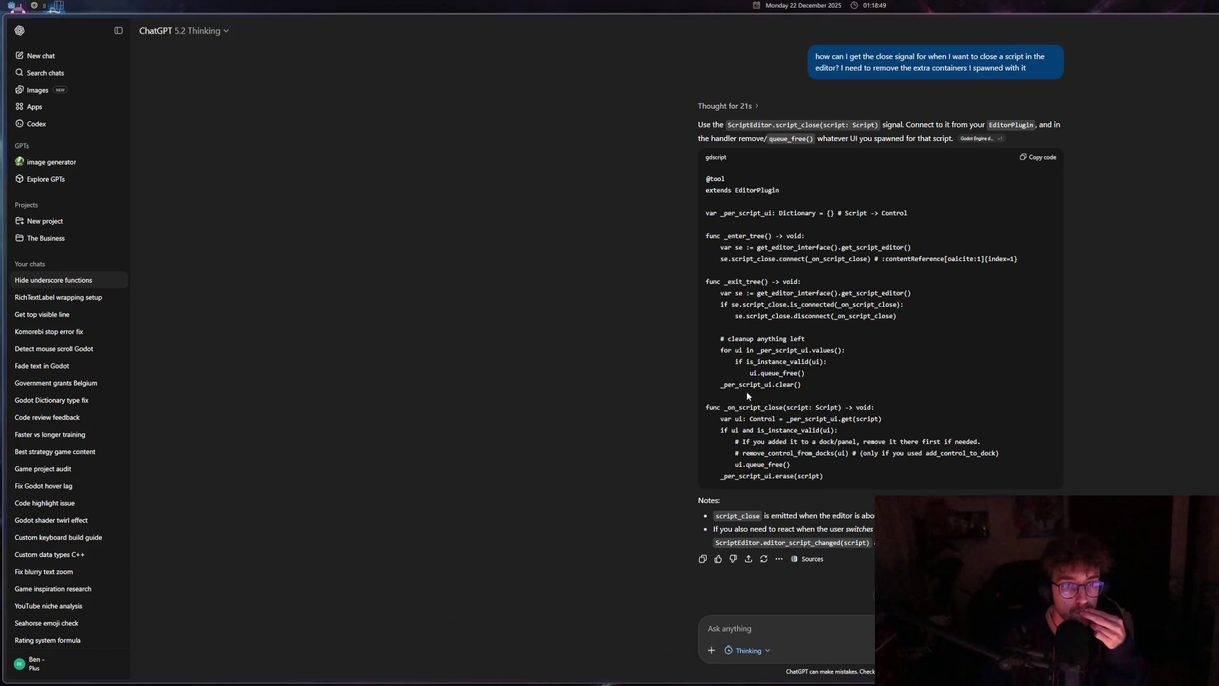
drag(871, 215, 715, 217)
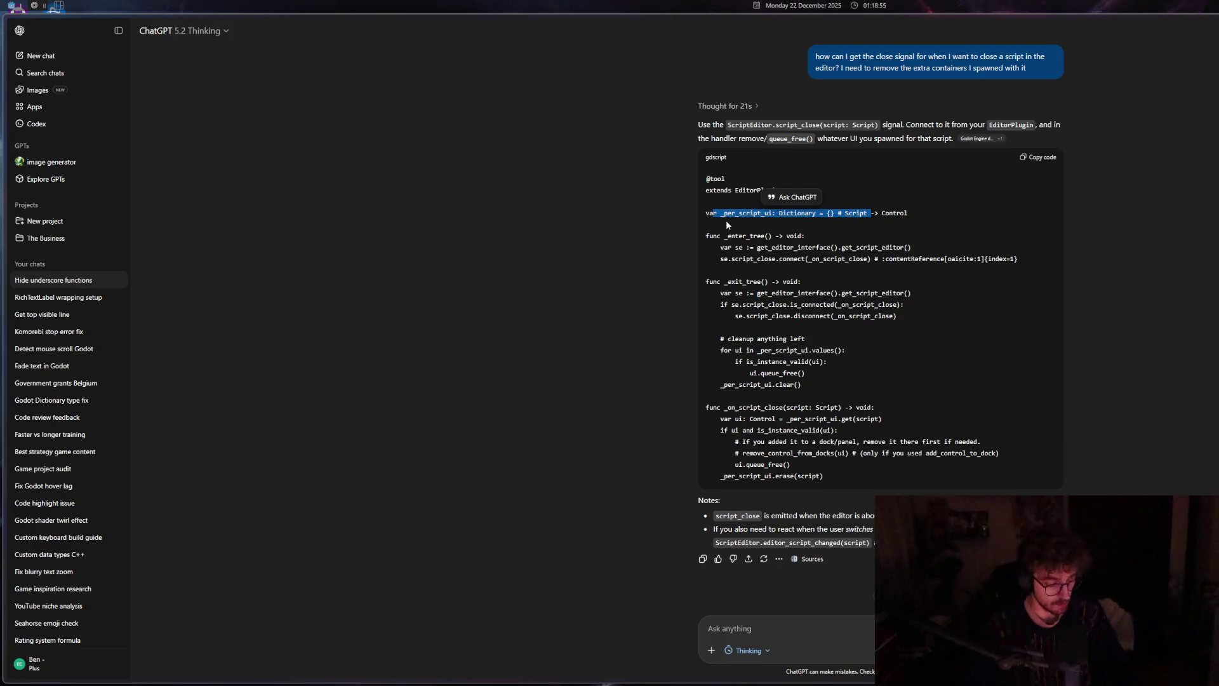
key(alt+Tab)
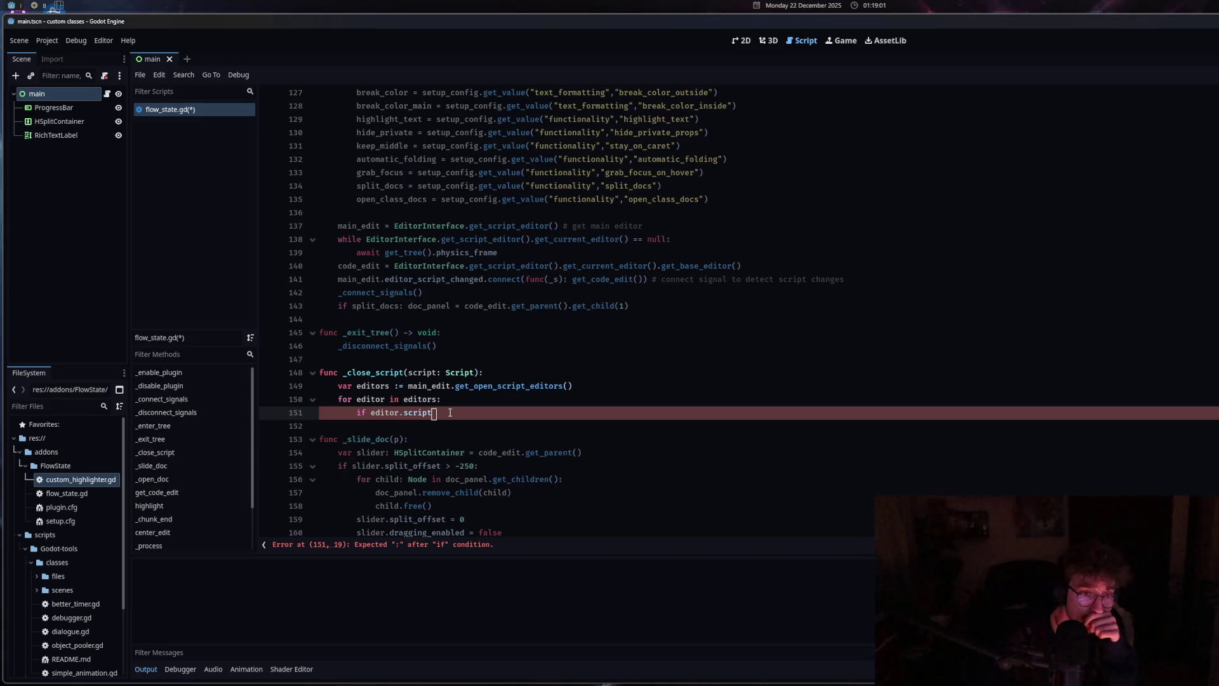
key(ctrl+shift+Left)
key(ctrl+shift+Left)
key(ctrl+shift+Left)
key(alt+Tab)
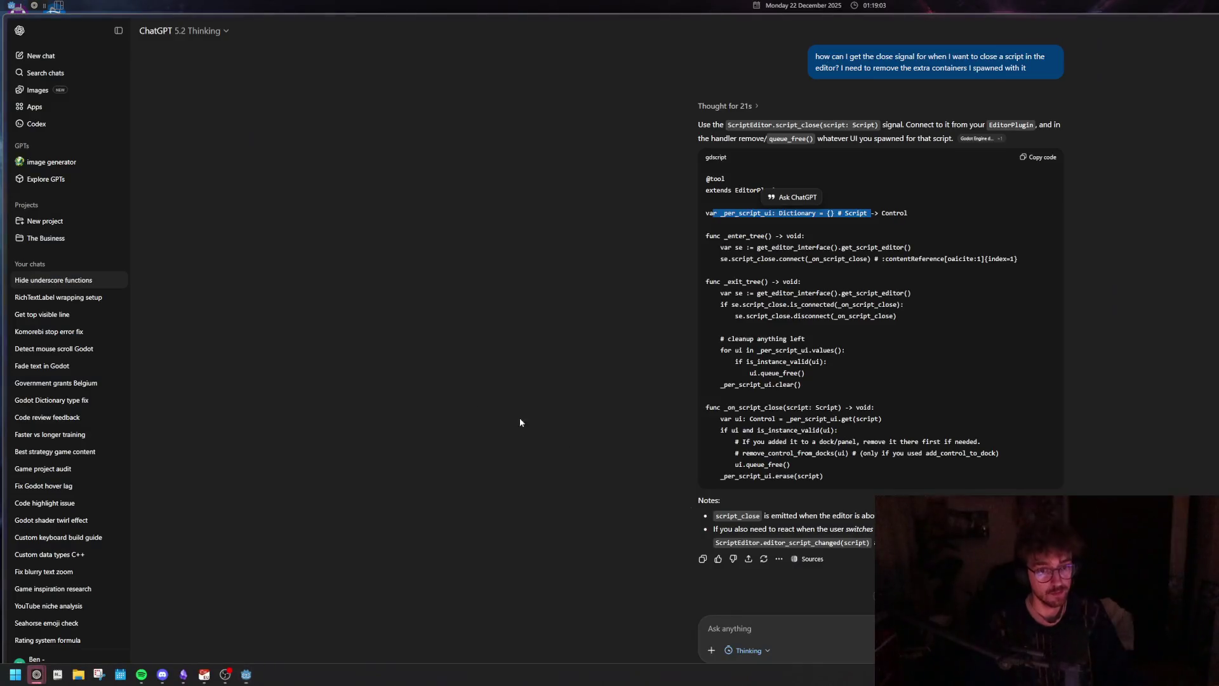
Type the ChatGPT follow-up 'is there a way to get all the scripts of the current' and return to Godot
text(is there a)
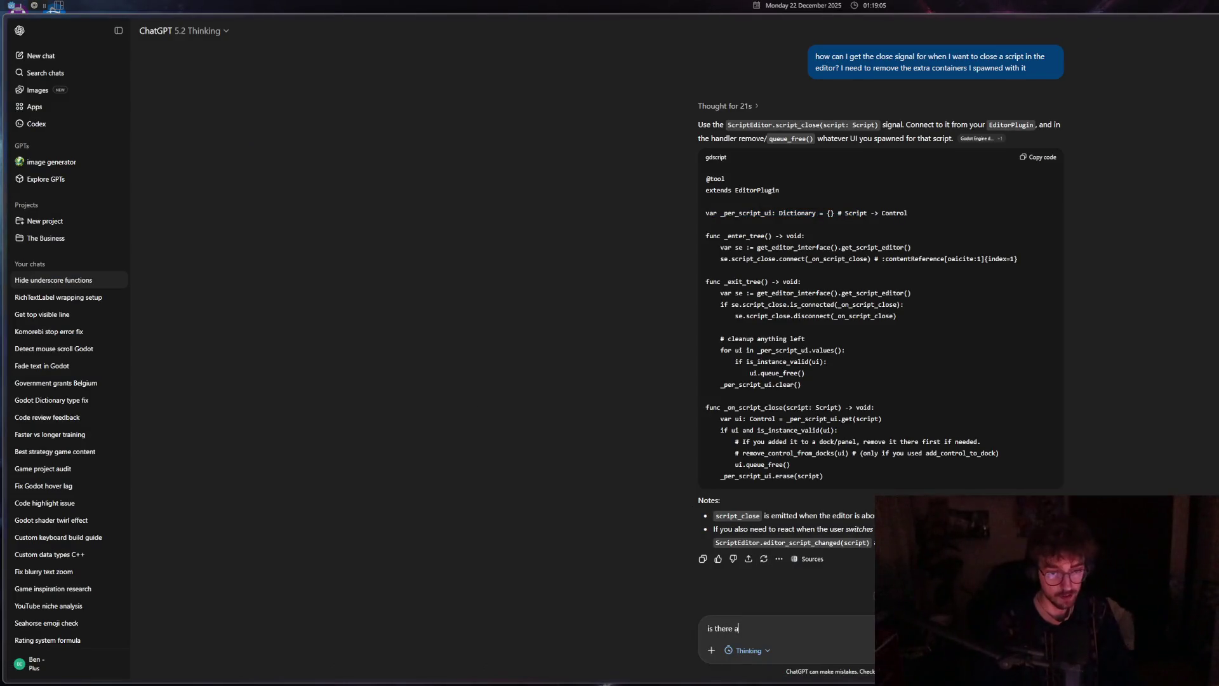
text( way to get all)
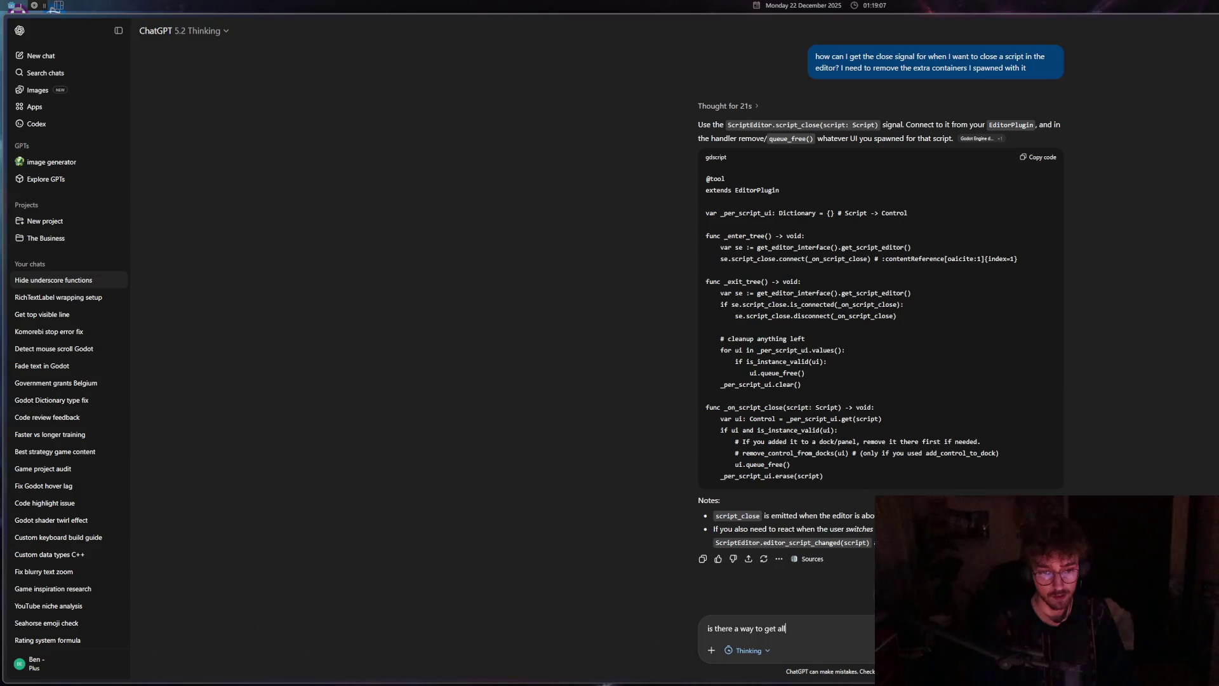
text( the scripts of the )
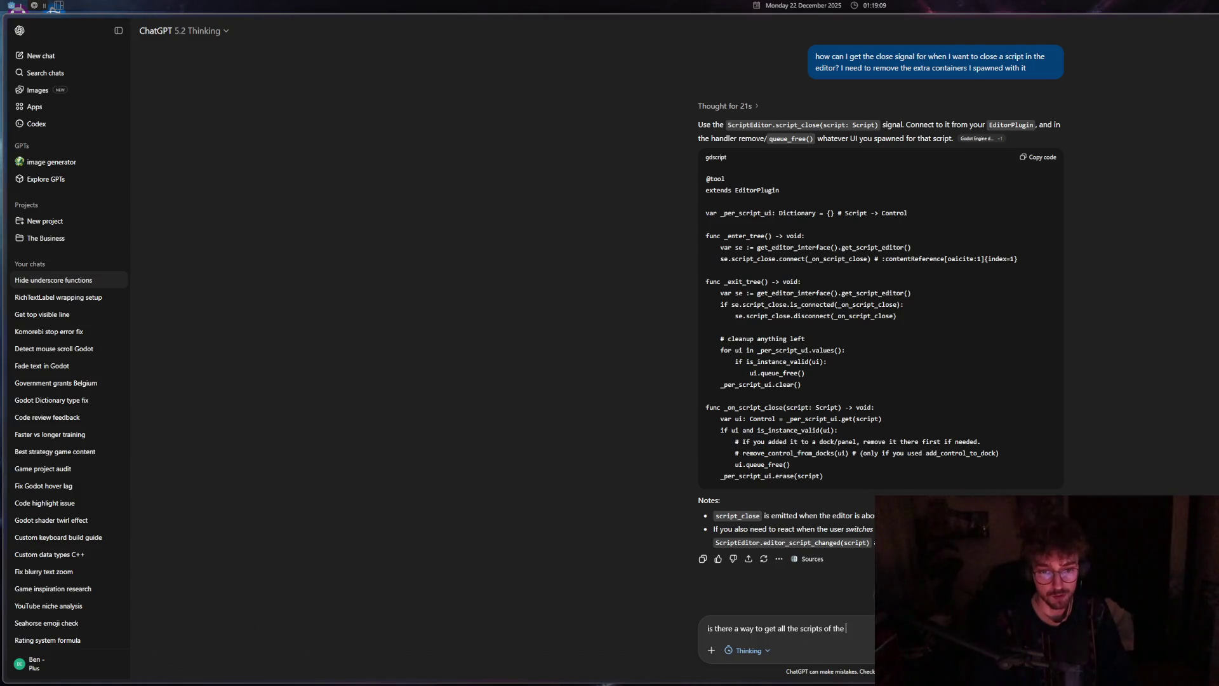
text(current c)
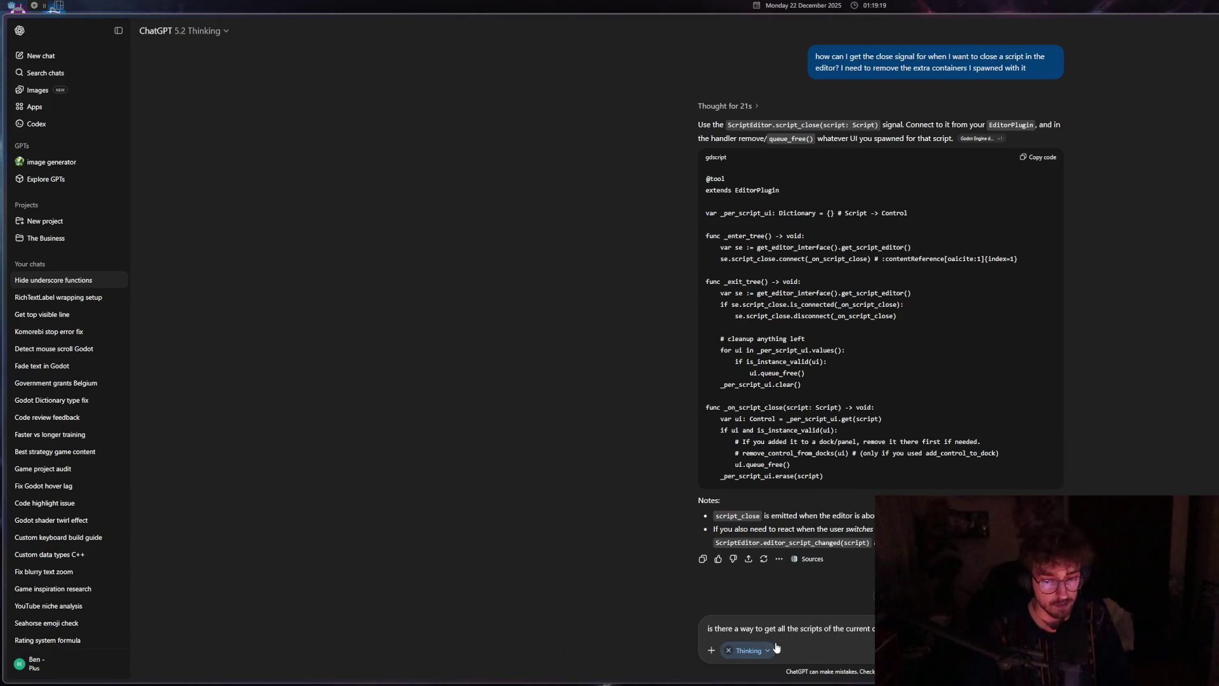
key(alt+Tab)
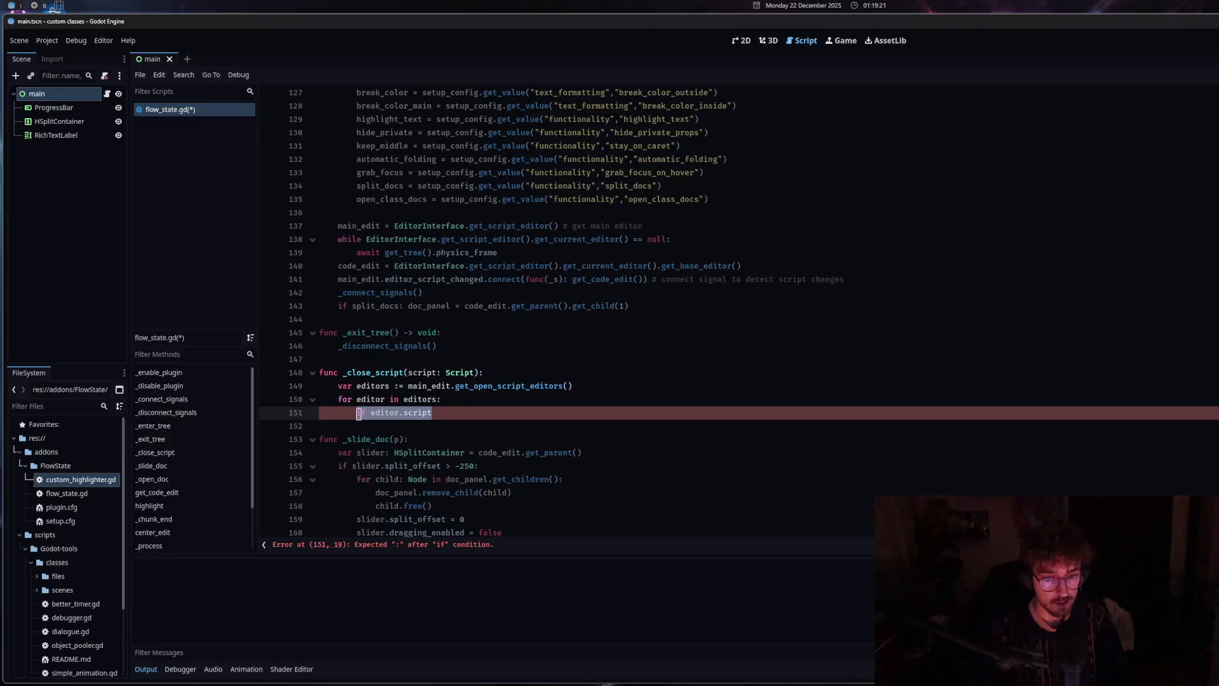
Replace the loop on lines 150–151 with 'var scripts := main_edit.get_open_scripts()'
click(436, 413)
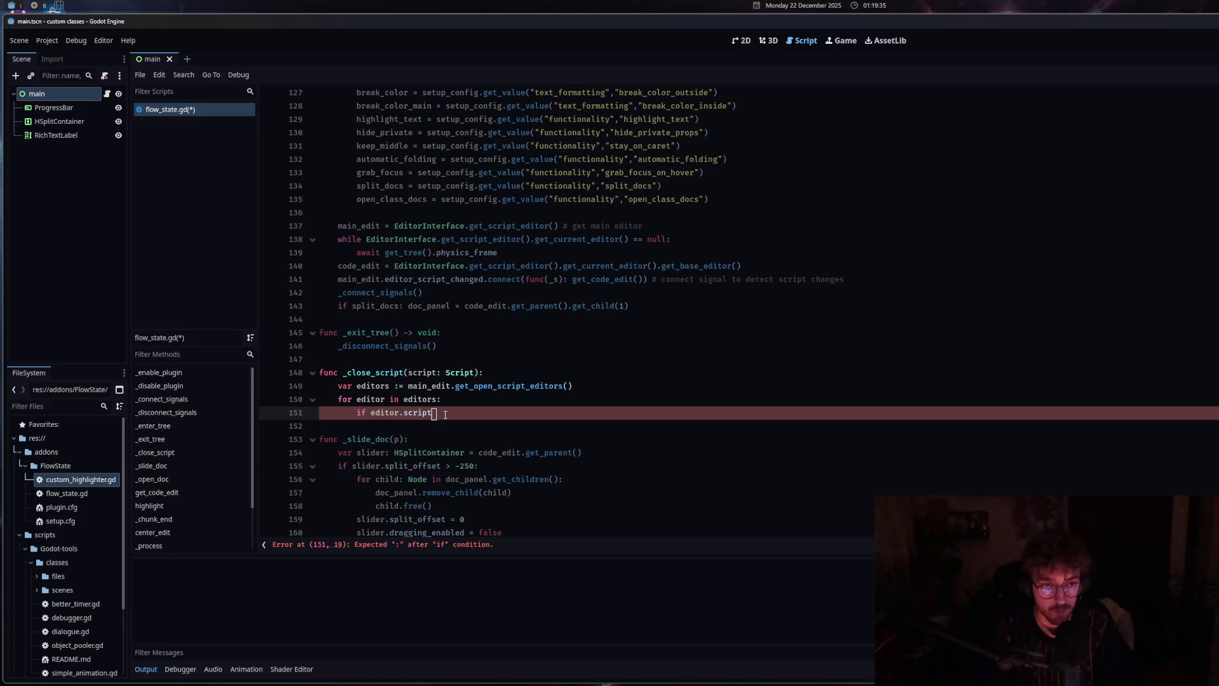
key(shift+Up)
key(shift+Home)
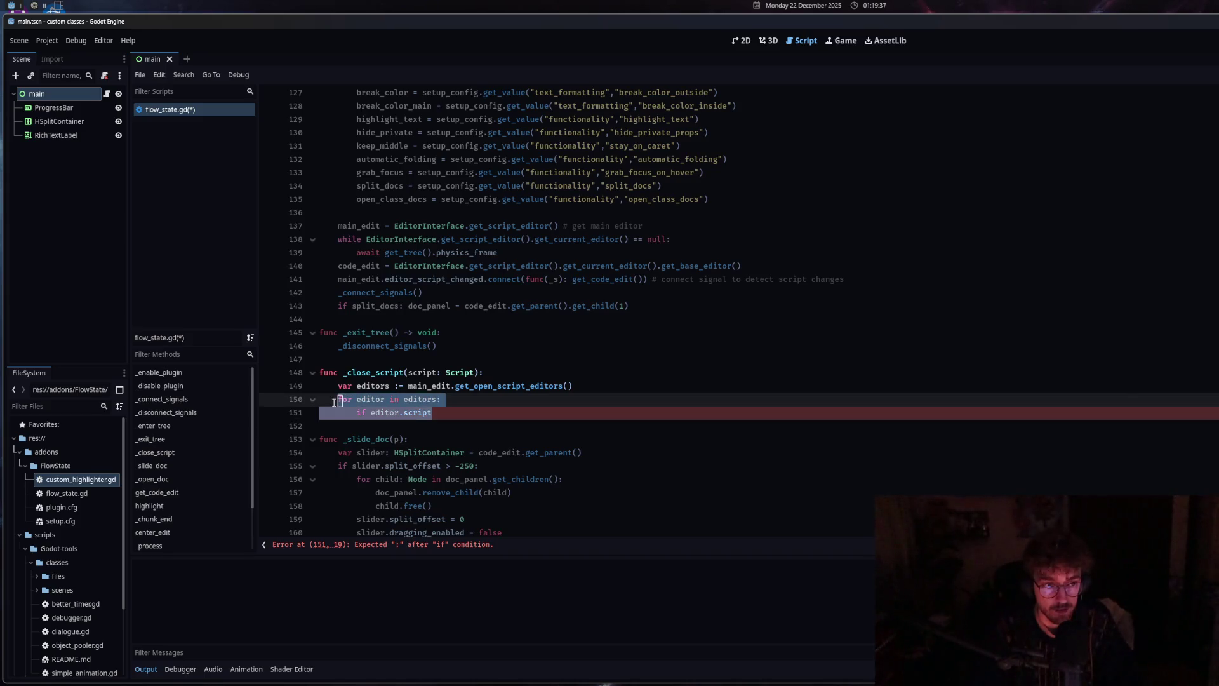
text(var)
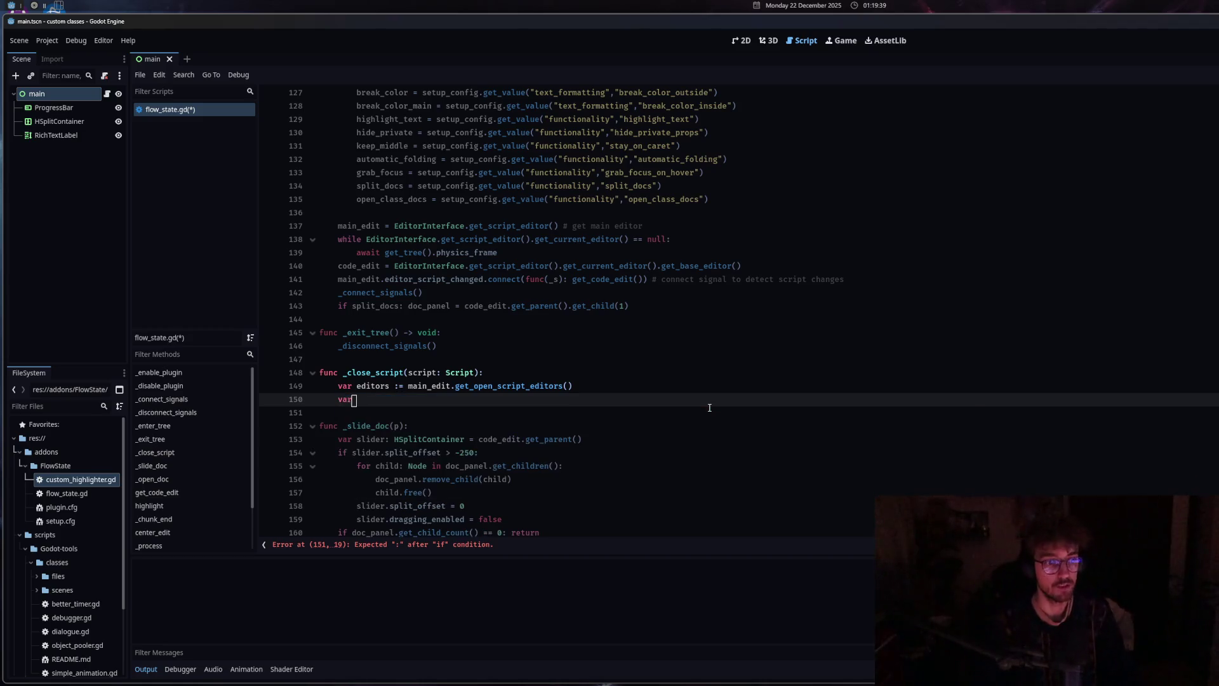
text( scripts )
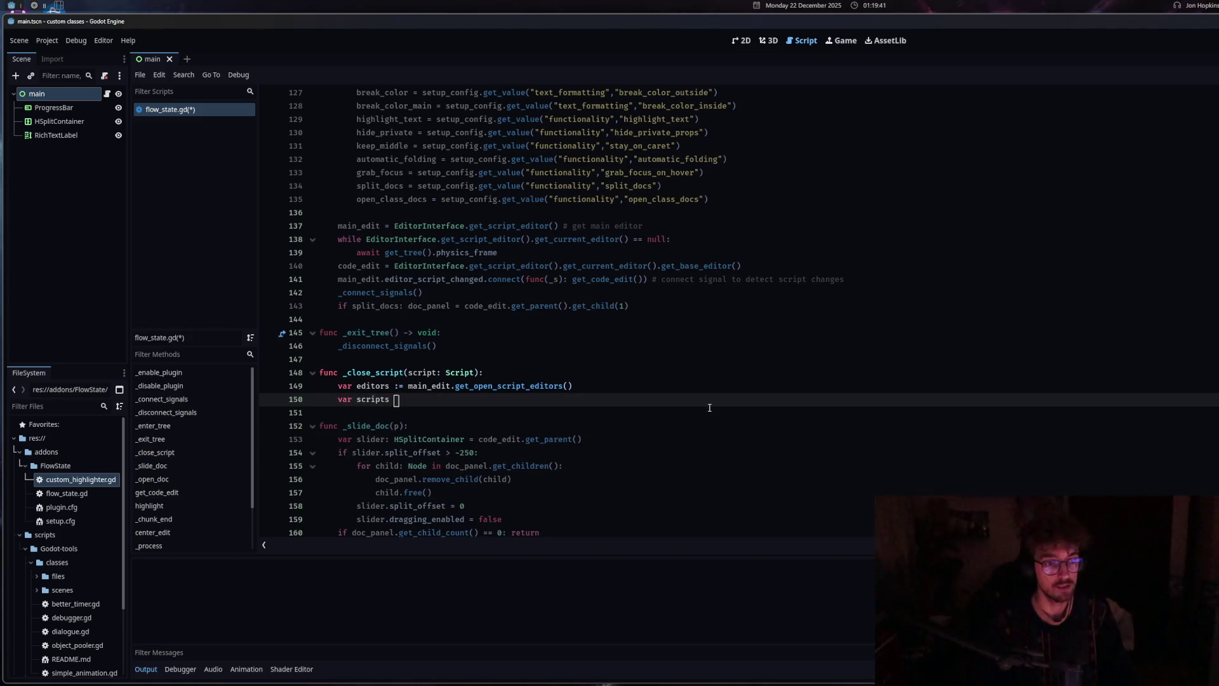
text(:= main_edit.get_open)
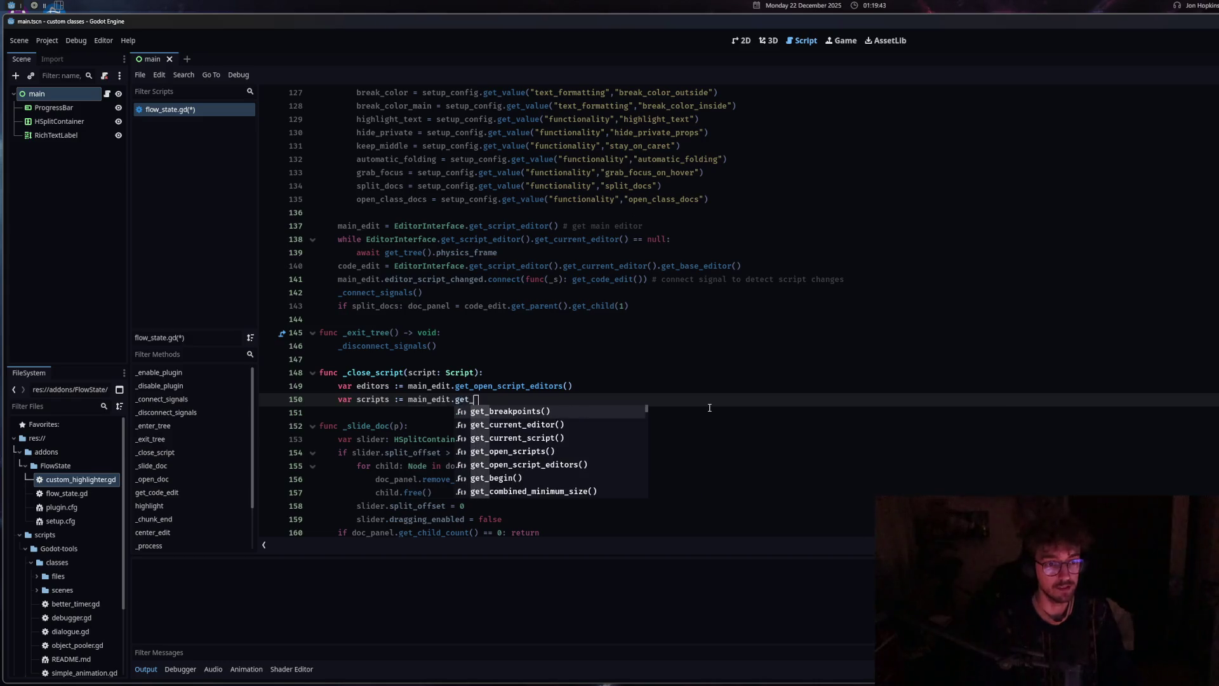
click(557, 411)
Save flow_state.gd, open custom_highlighter.gd and plugin.cfg, then close plugin.cfg to test the handler
key(ctrl+s)
click(85, 484)
double_click(85, 481)
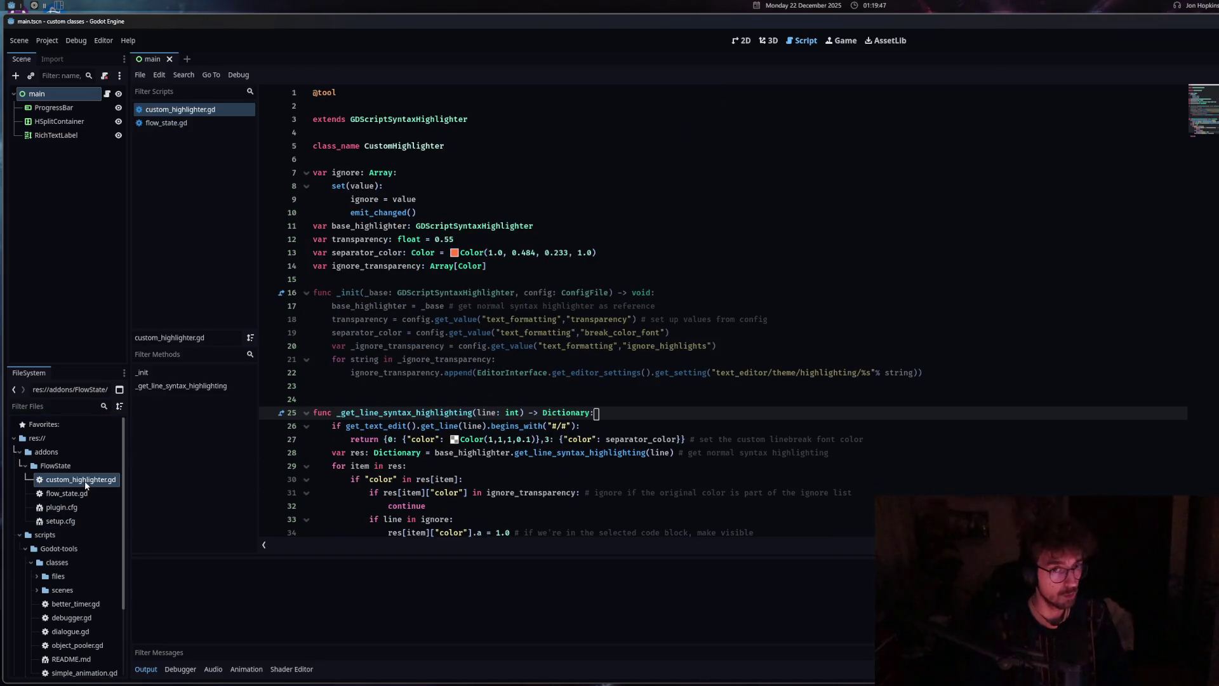
double_click(88, 507)
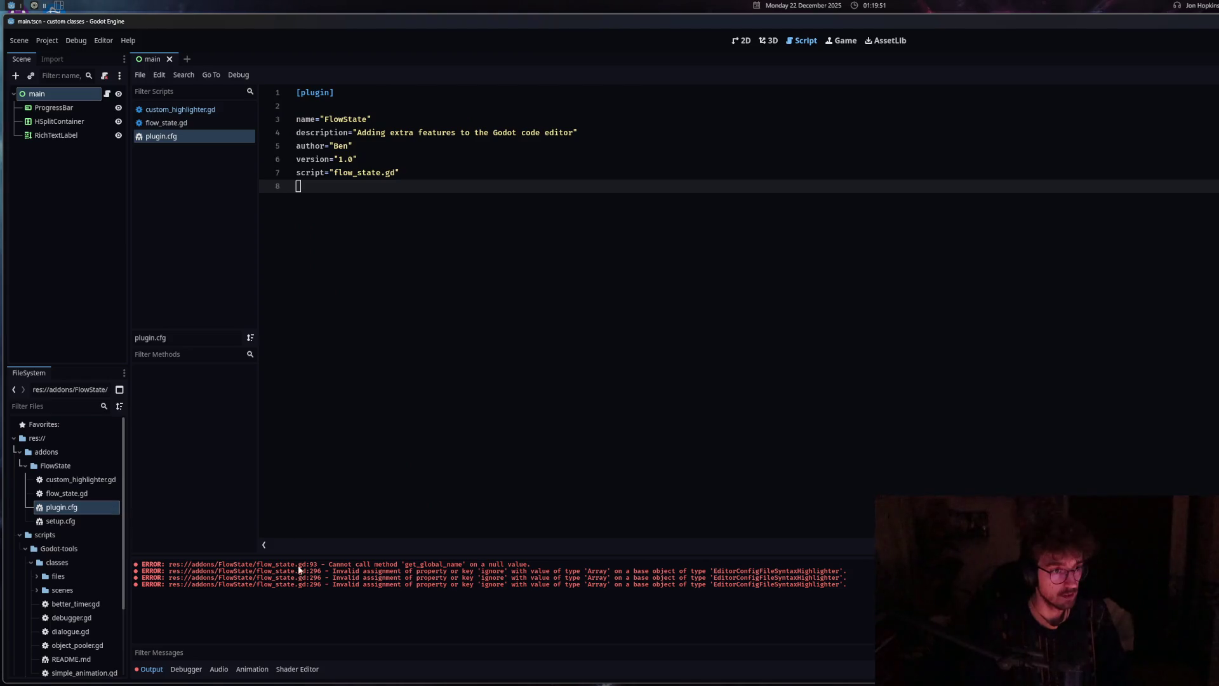
click(381, 159)
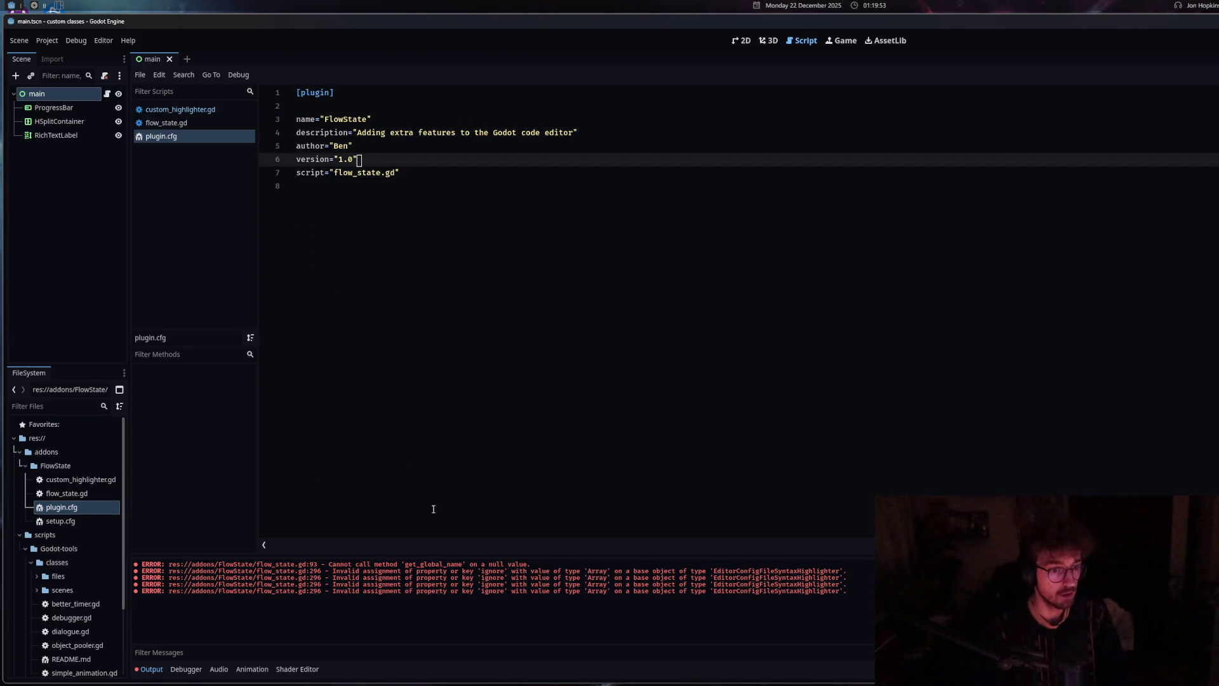
click(559, 170)
middle_click(183, 141)
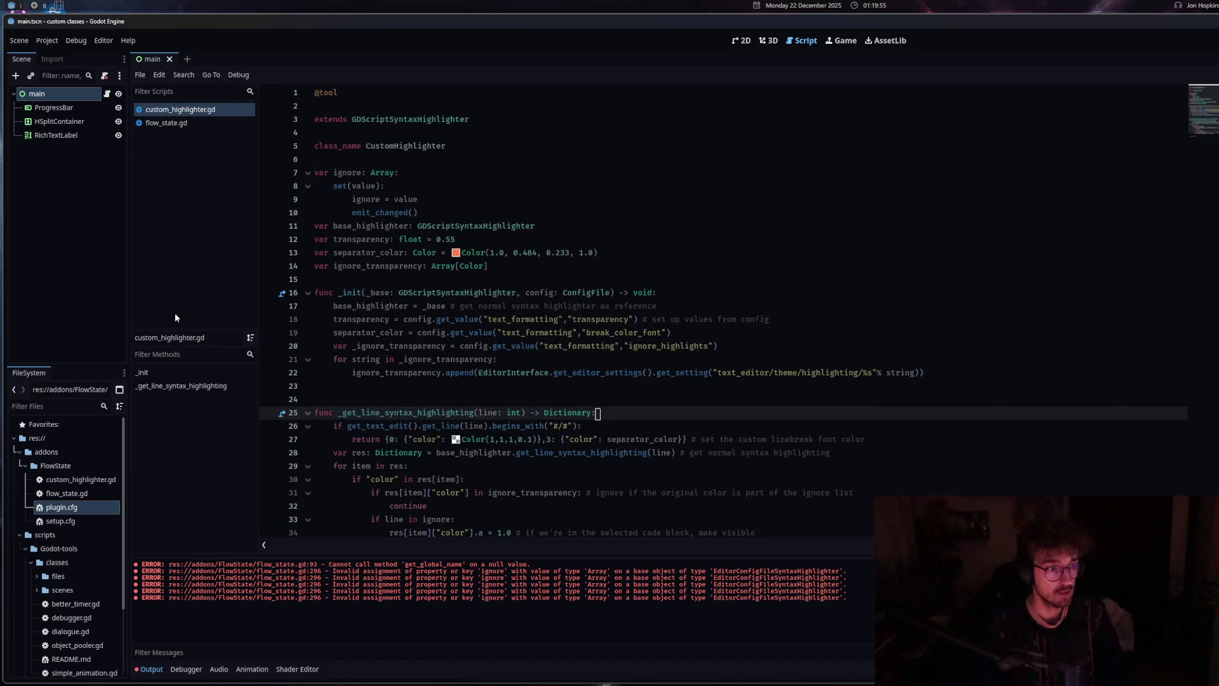
Open better_timer.gd and debugger.gd, then switch between the open scripts
click(77, 604)
double_click(77, 604)
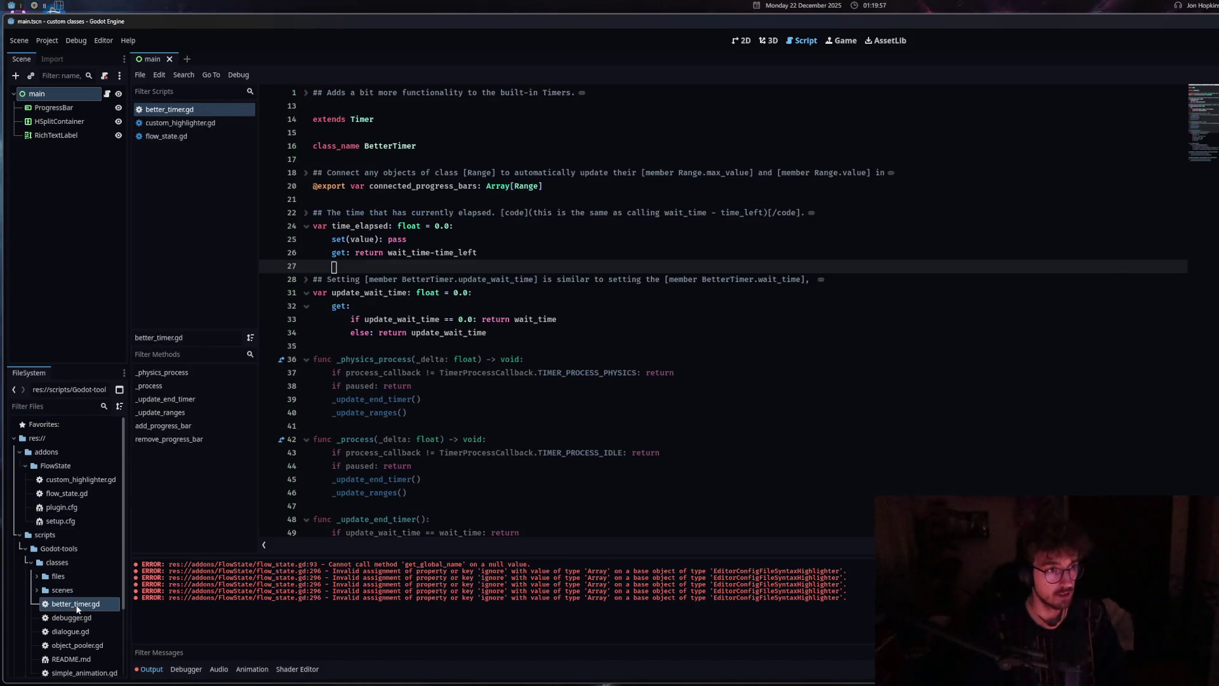
click(84, 620)
double_click(84, 621)
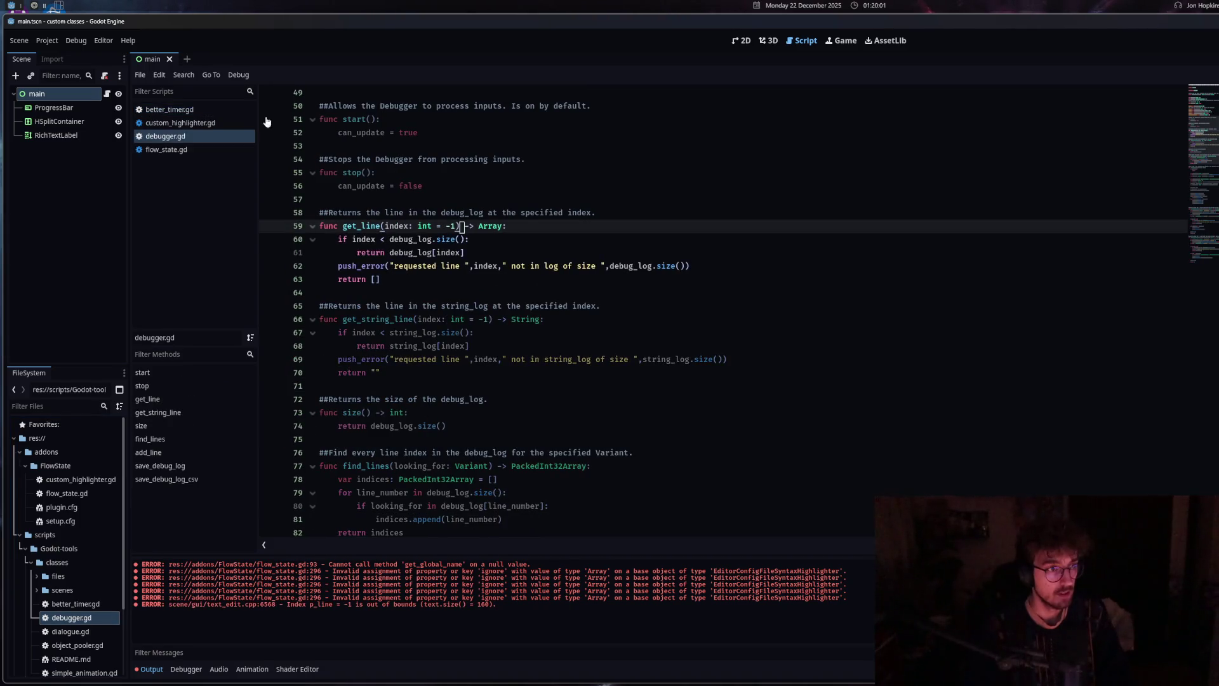
click(183, 112)
click(184, 136)
Select the editors and scripts variable lines in flow_state.gd's _close_script
click(219, 149)
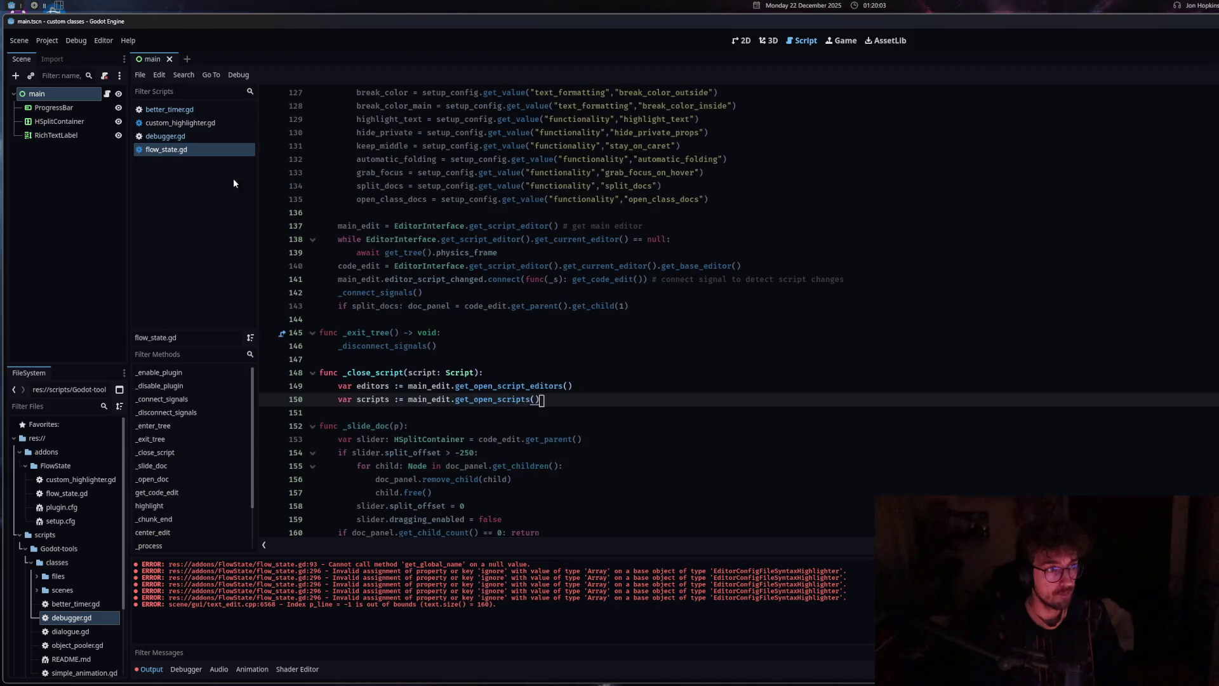
click(495, 385)
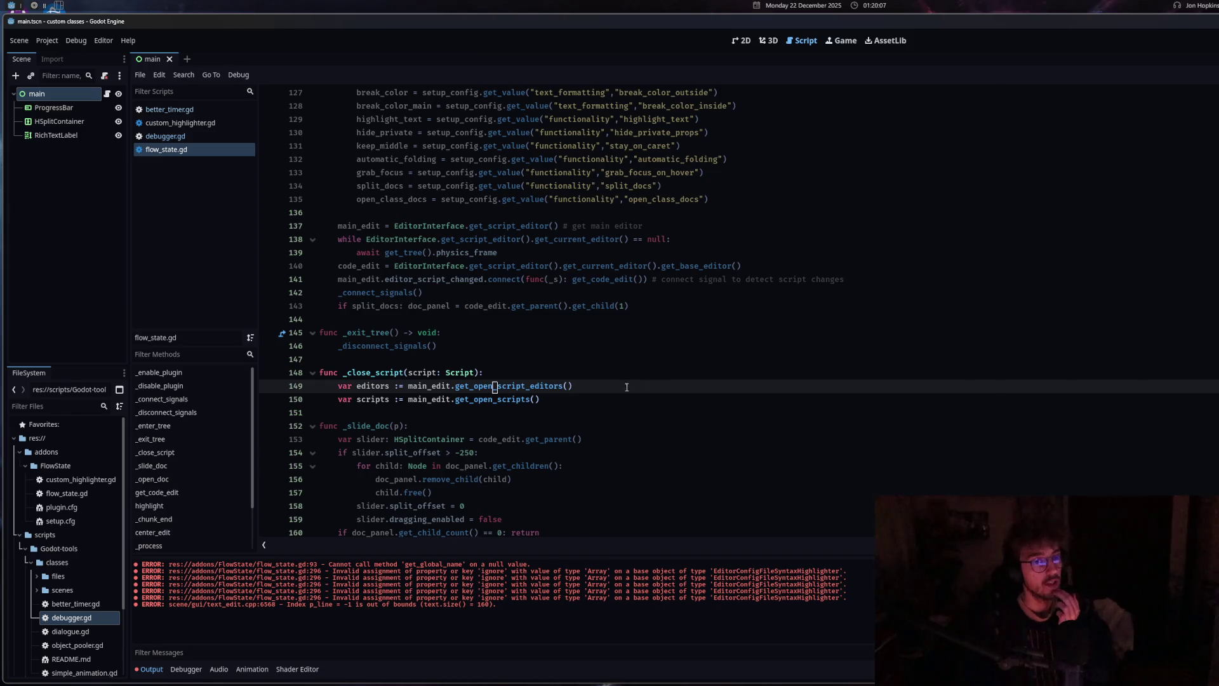
drag(558, 400, 337, 385)
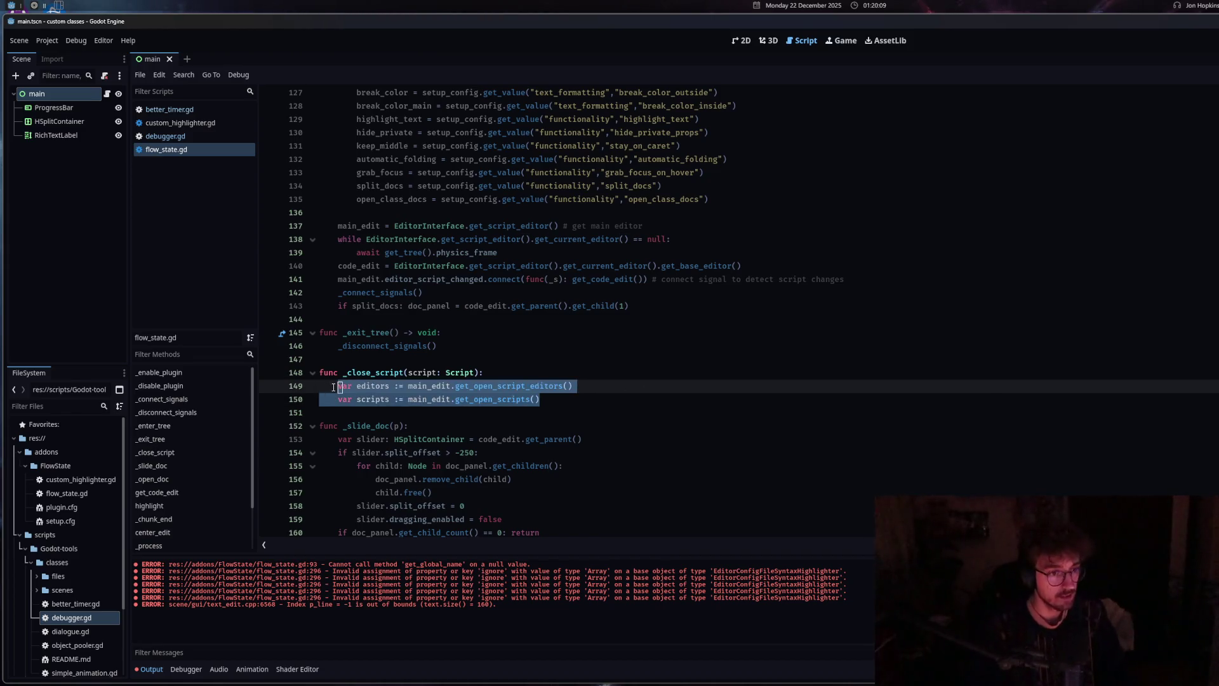
scroll(94, 543, down, 3)
Open testing/editor_script.gd, add the two lines to _run, and replace main_edit on line 9 with EditorInterface
click(76, 640)
double_click(77, 643)
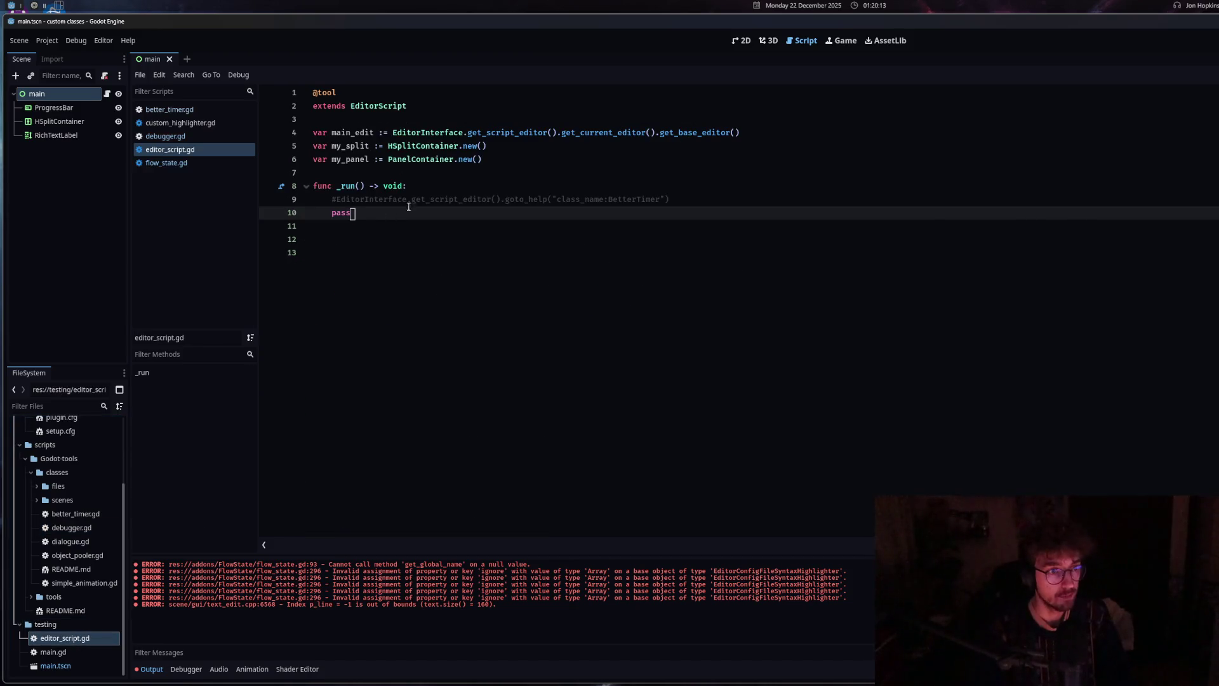
key(ctrl+z)
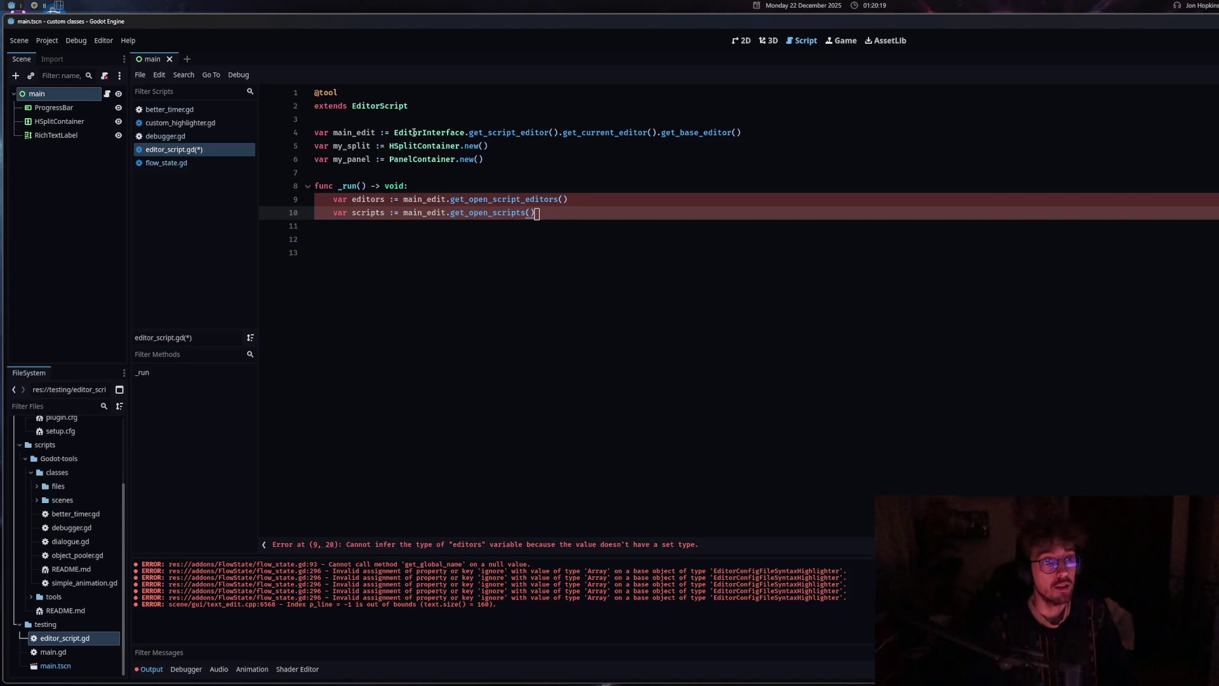
drag(395, 132, 466, 132)
key(ctrl+c)
double_click(423, 199)
key(ctrl+v)
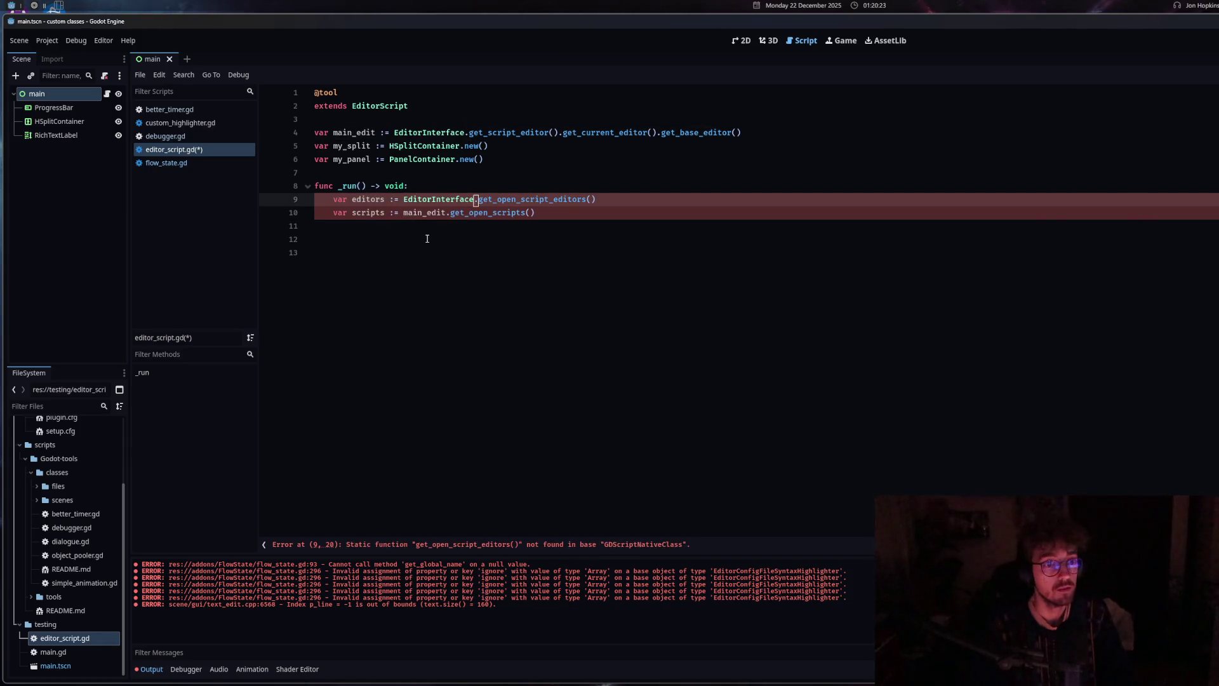
Make lines 9 and 10 use EditorInterface.get_script_editor() instead of main_edit
drag(558, 132, 467, 133)
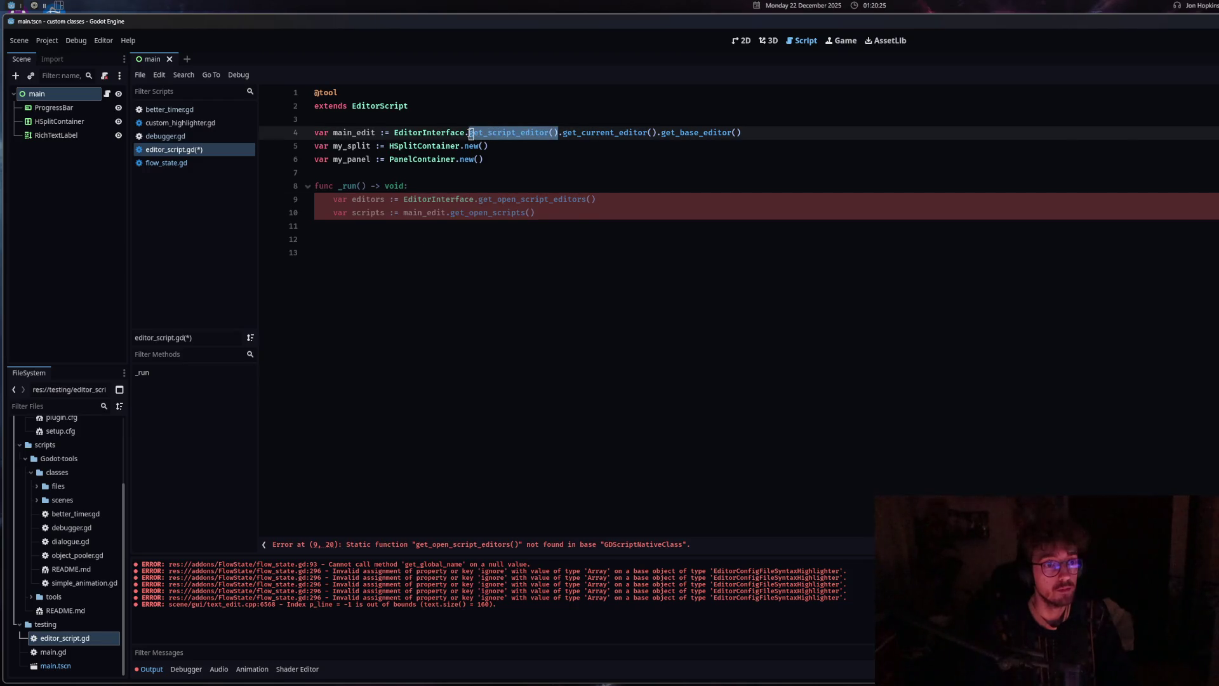
key(ctrl+c)
click(471, 199)
key(ctrl+v)
drag(404, 199, 569, 199)
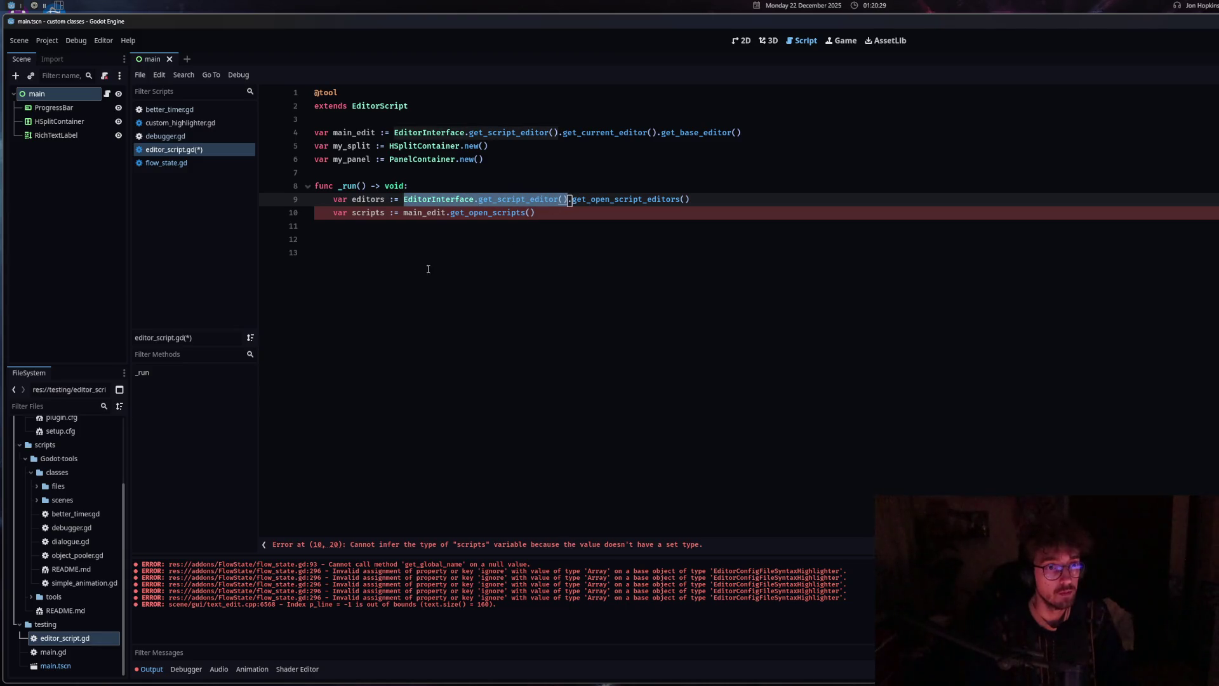
key(ctrl+c)
drag(399, 216, 445, 214)
key(ctrl+v)
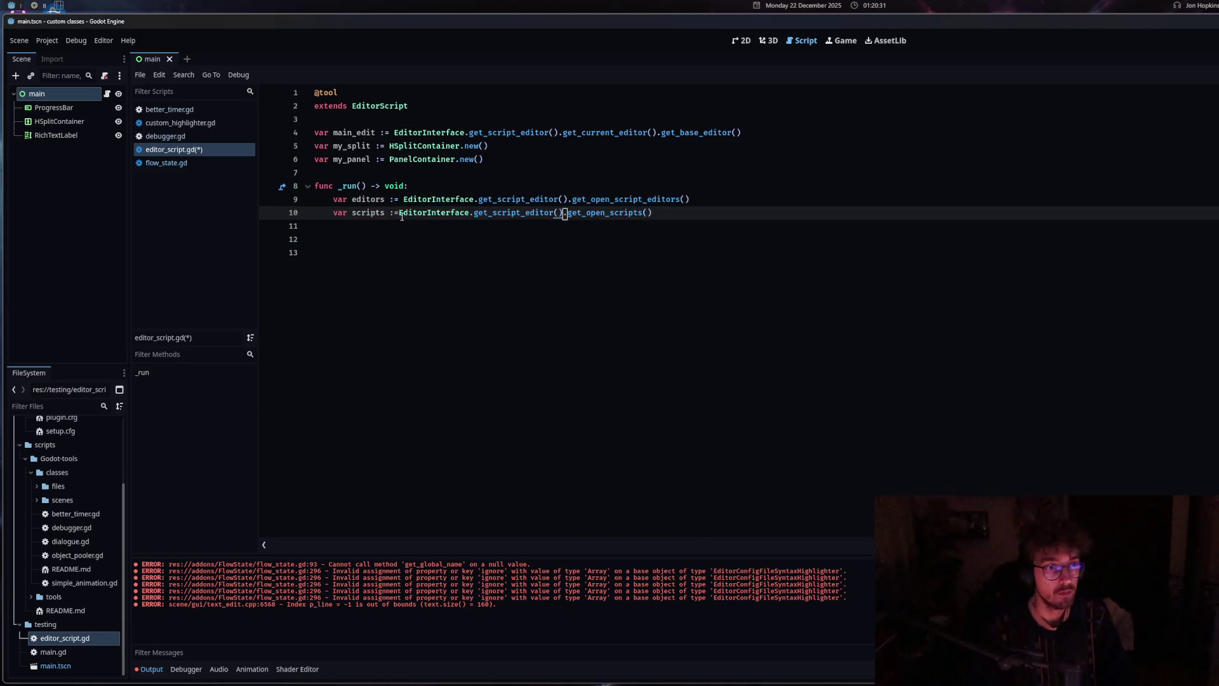
click(736, 214)
key(Return)
Add print(editors) and print(scripts), save, clear the Output log, and run the script
text(pr)
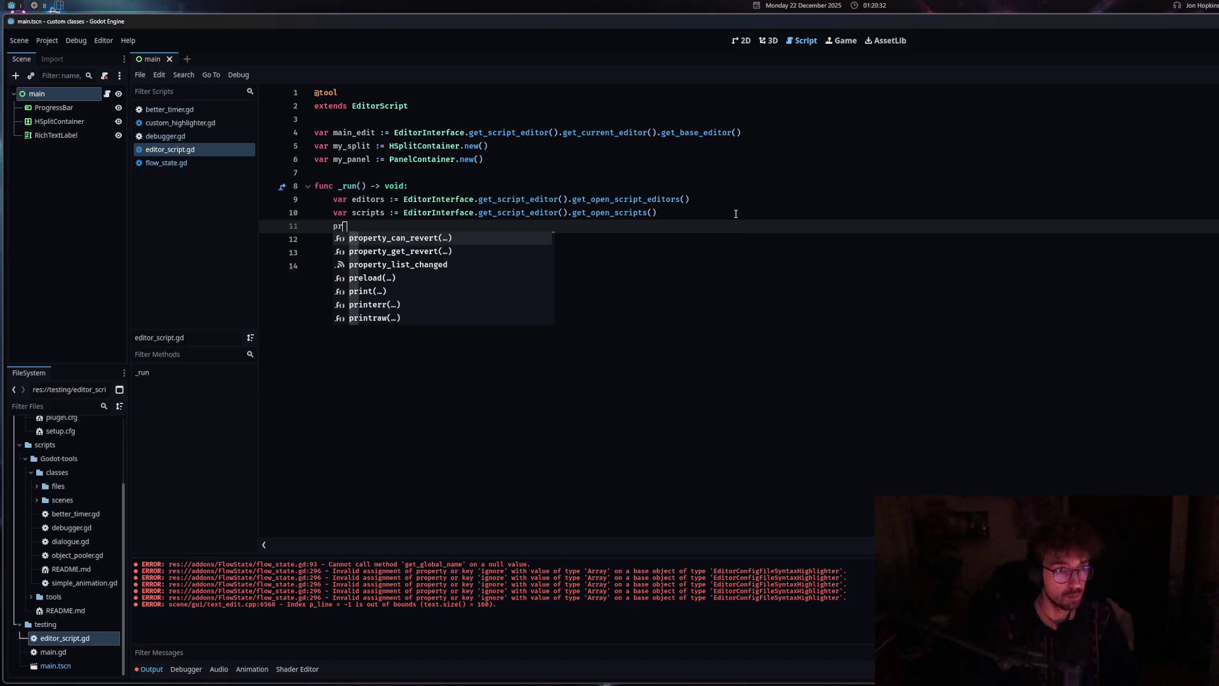
text(int(editor)
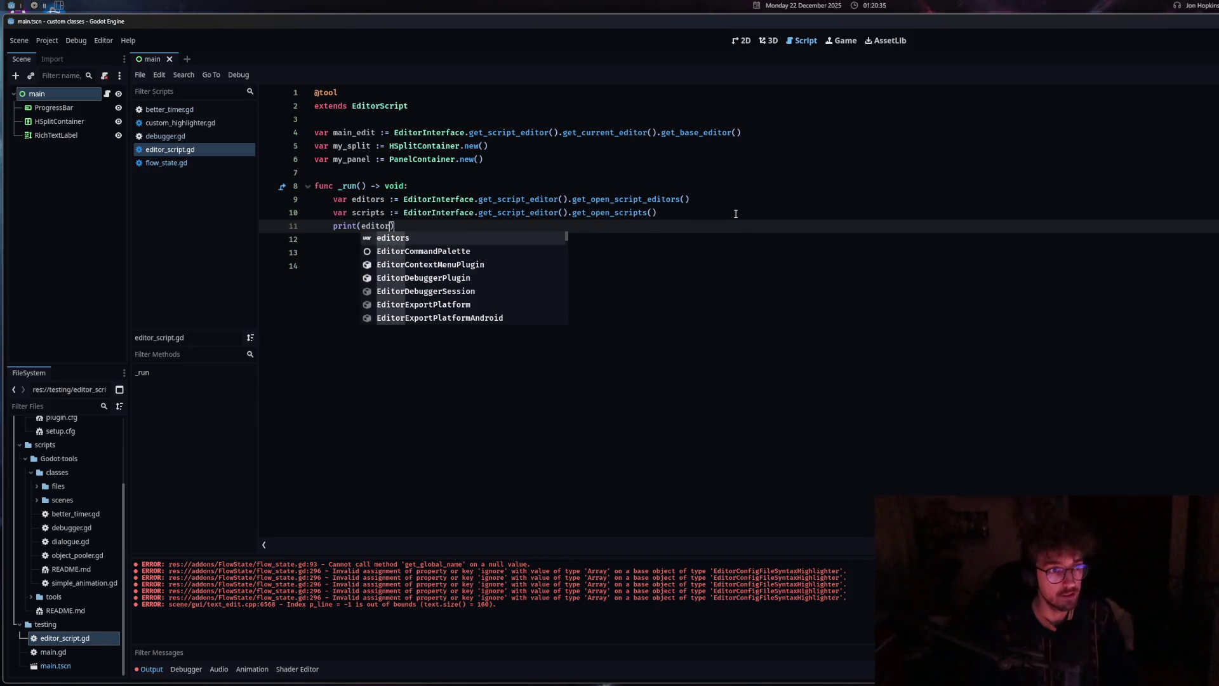
key(End)
key(Return)
text(pri)
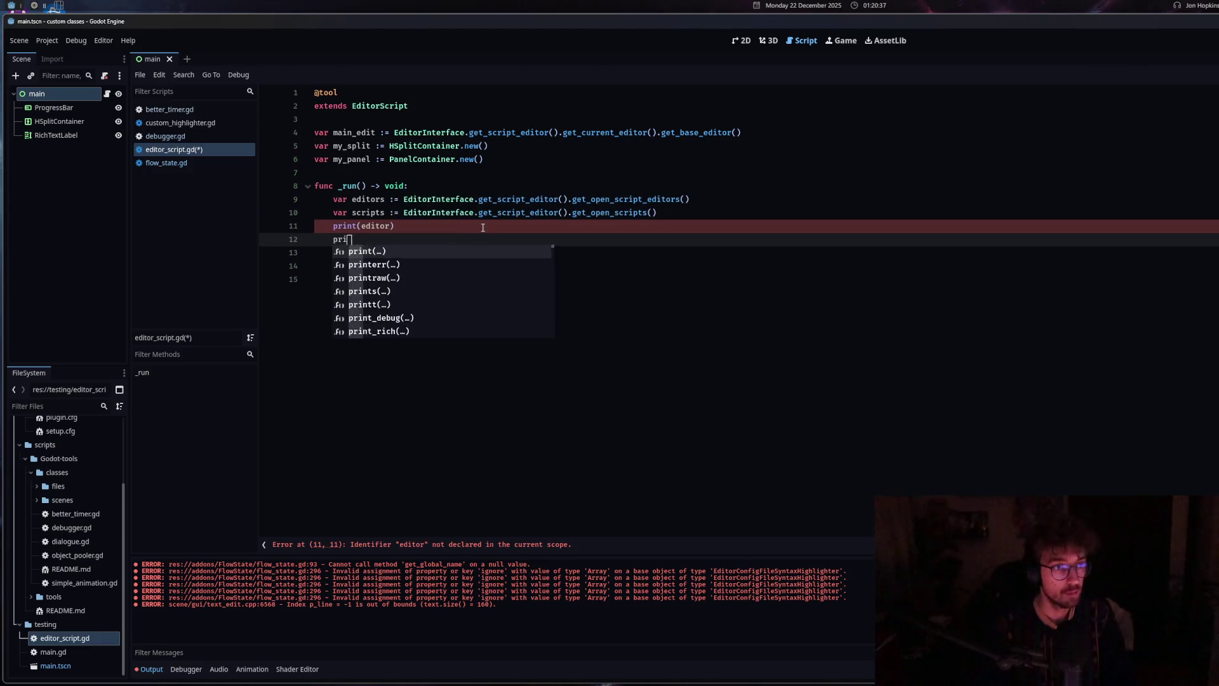
text(nt(scripts)
key(ctrl+s)
click(436, 231)
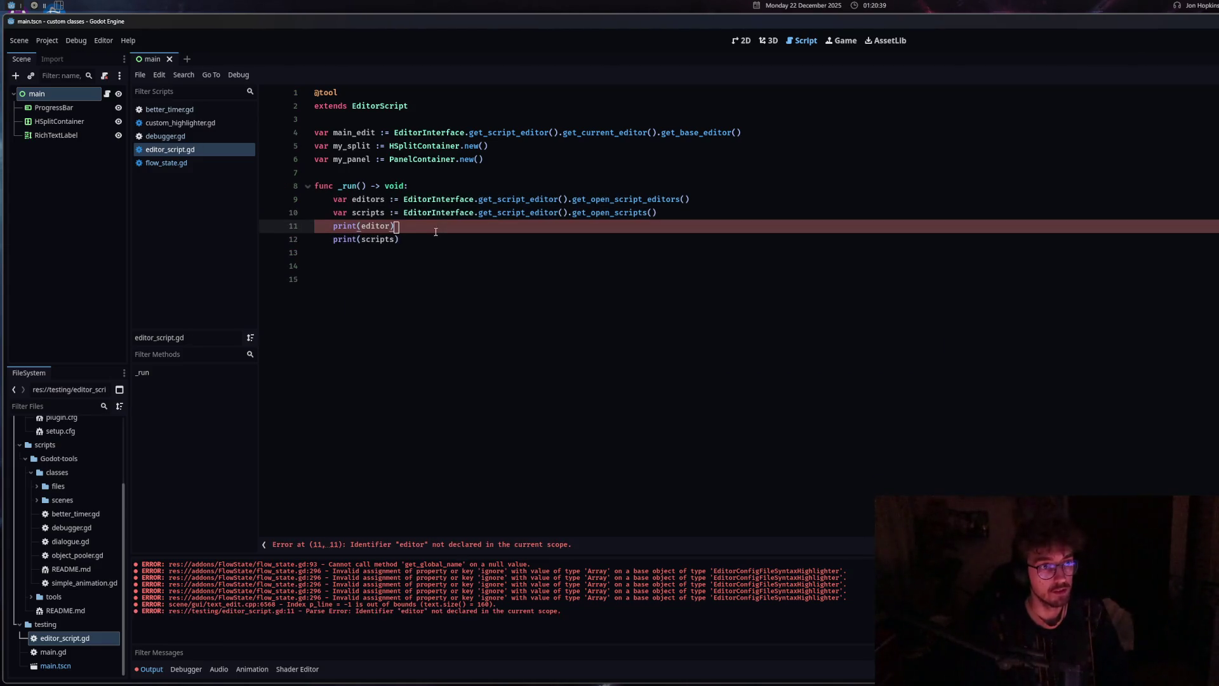
key(Left)
text(s)
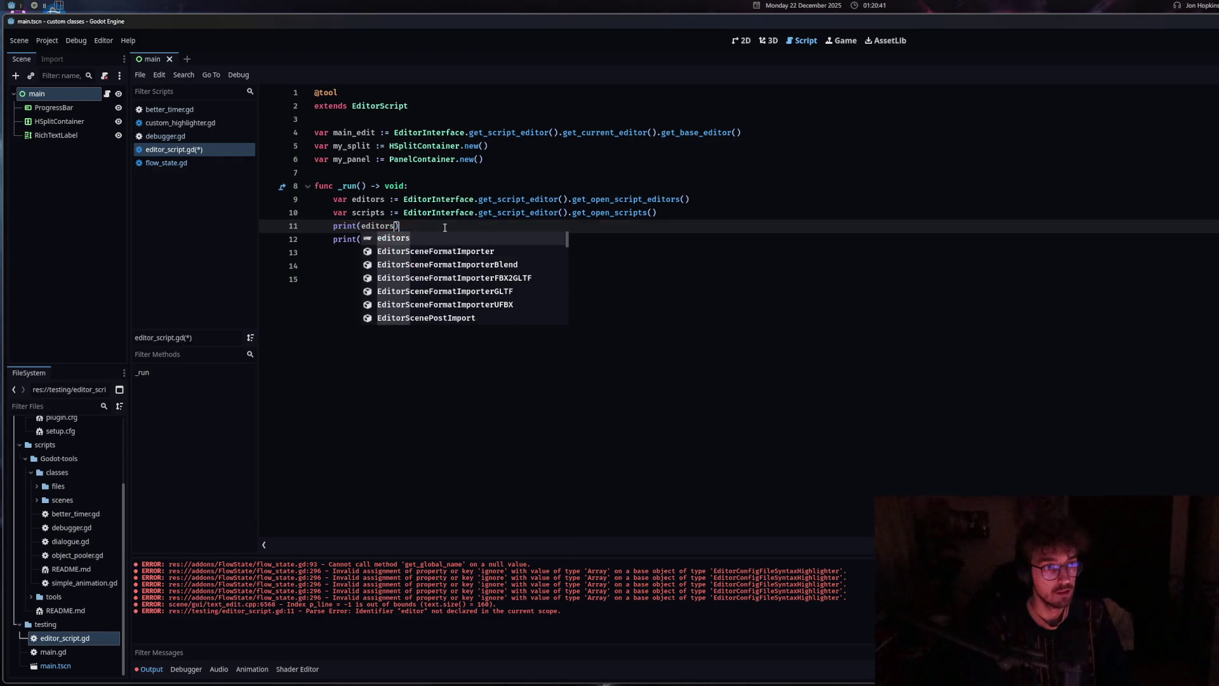
key(End)
key(ctrl+s)
key(ctrl+alt+k)
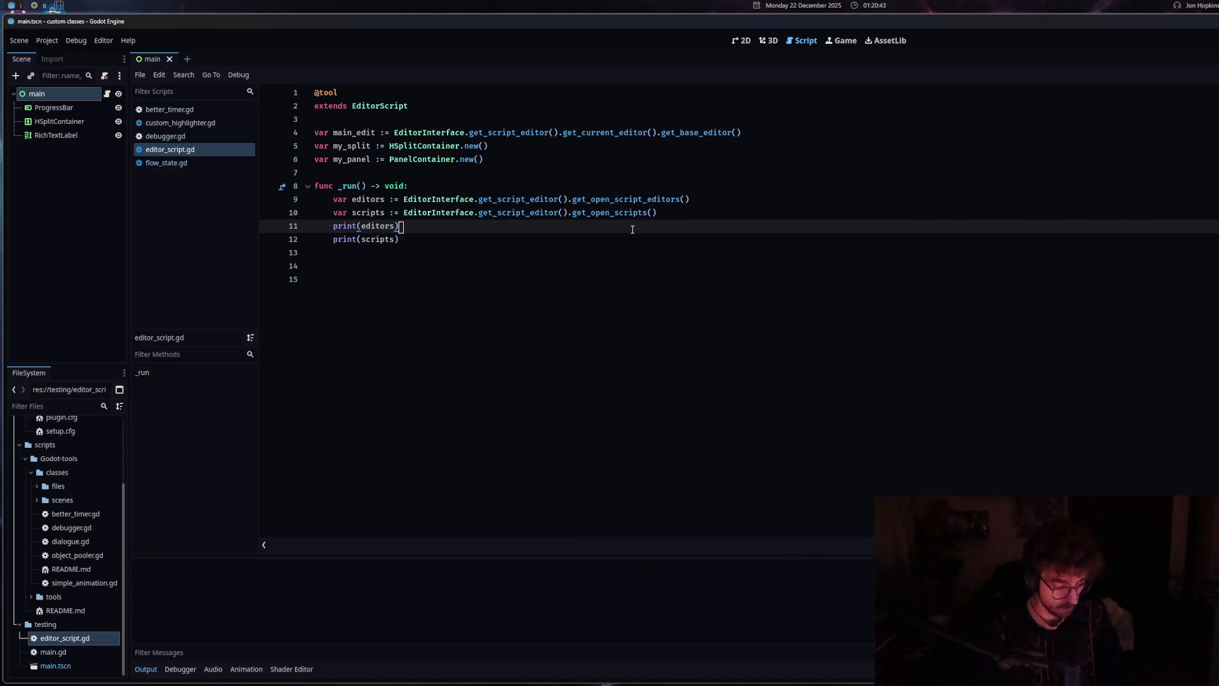
key(ctrl+shift+x)
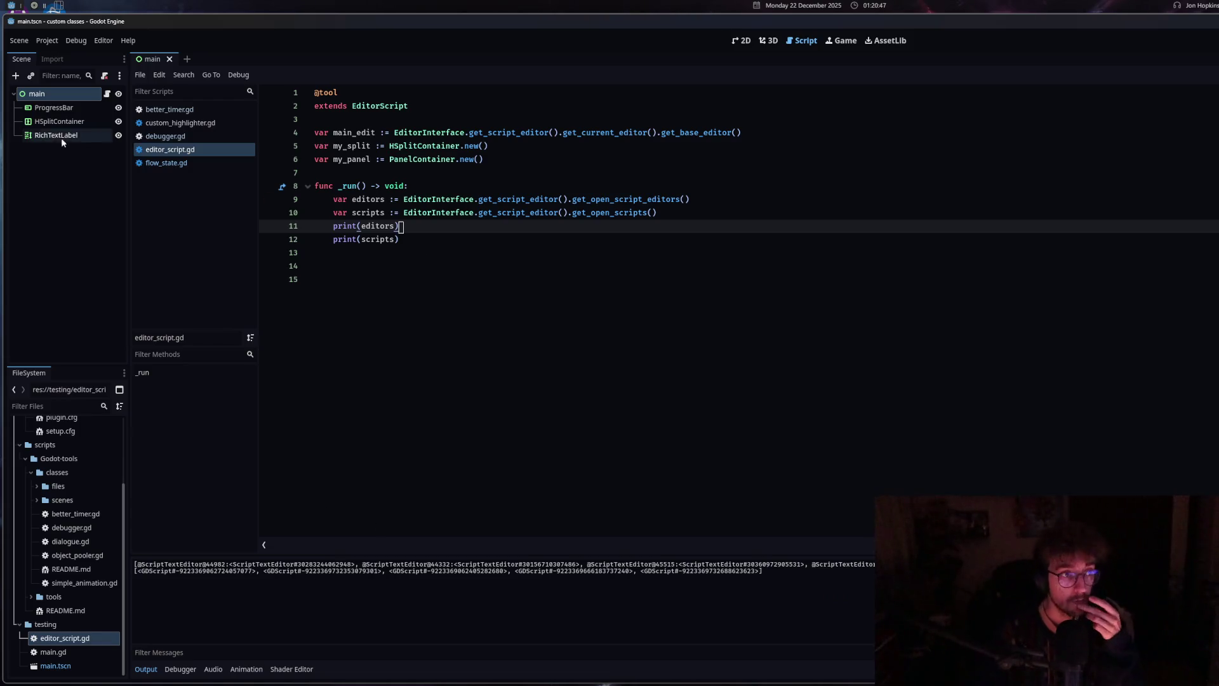
Move better_timer.gd to the end of the open scripts list and rerun editor_script.gd
drag(173, 112, 183, 164)
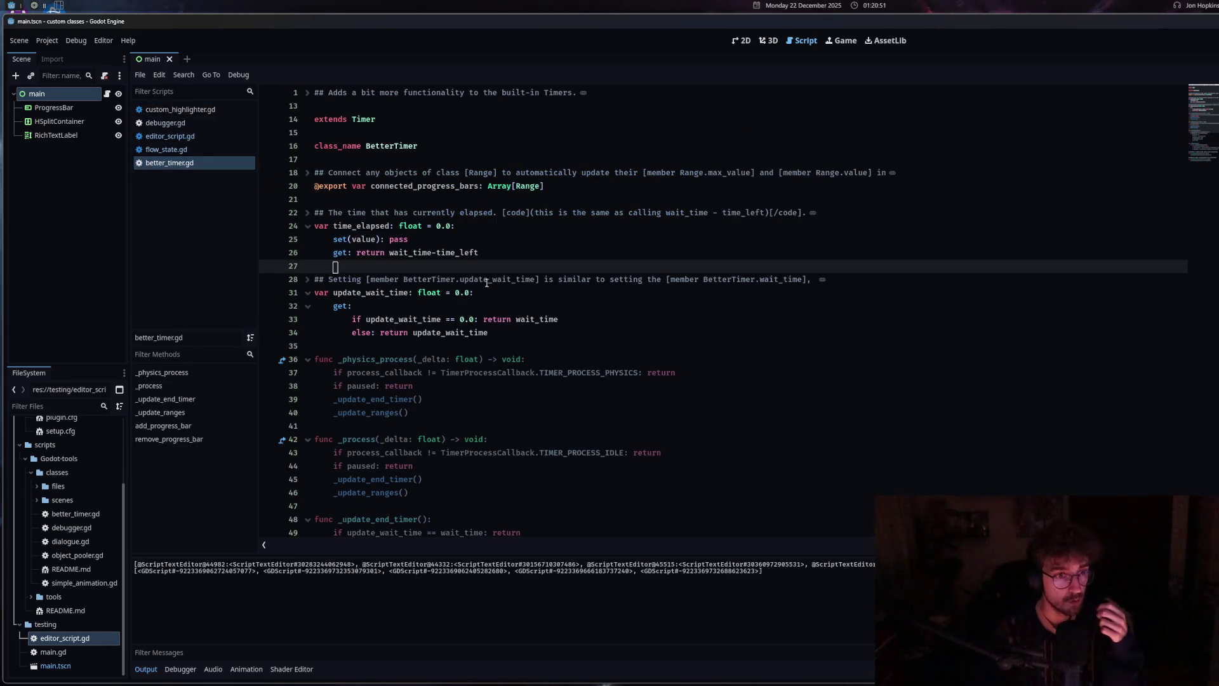
click(169, 136)
click(432, 237)
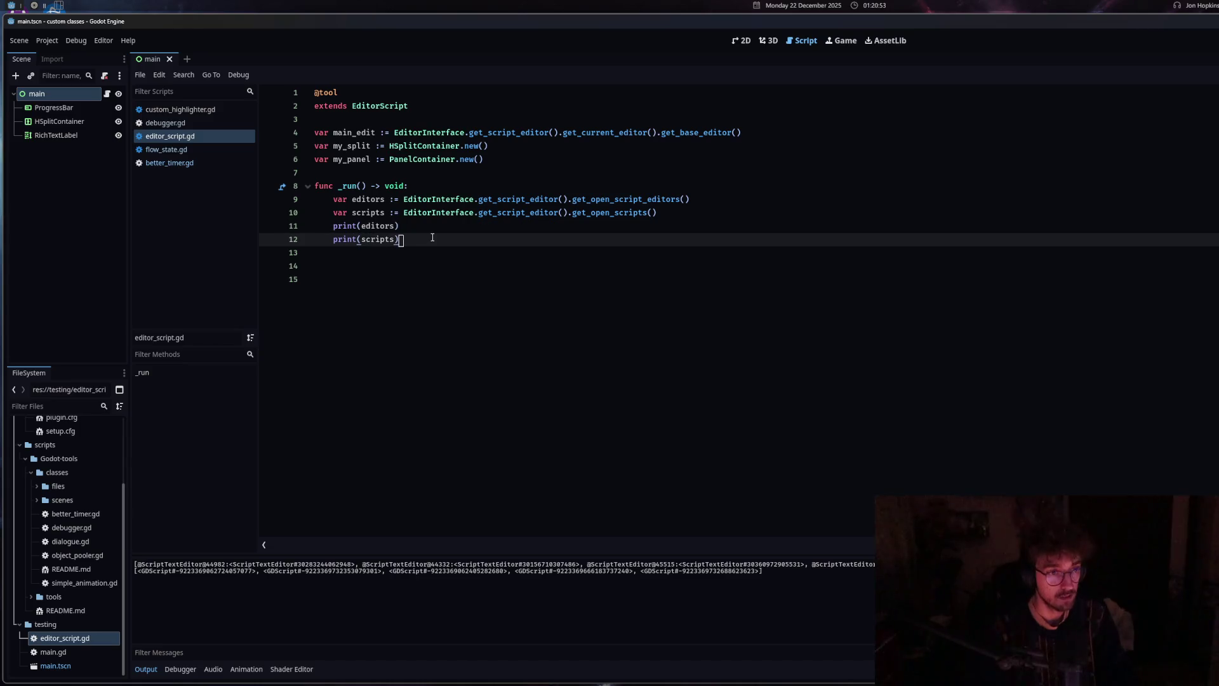
key(ctrl+shift+x)
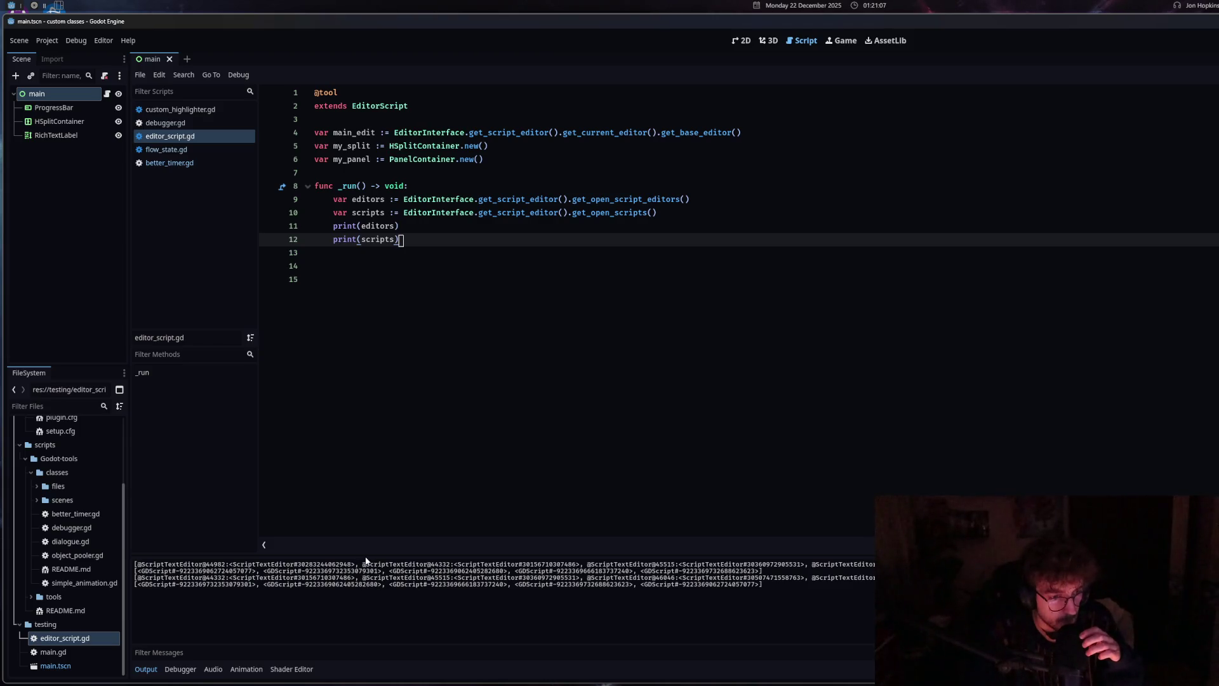
Compare the ScriptTextEditor and script IDs printed in the earlier and latest runs in Output
drag(351, 580, 230, 580)
drag(538, 565, 579, 566)
drag(376, 584, 343, 585)
drag(502, 571, 473, 571)
drag(736, 584, 757, 584)
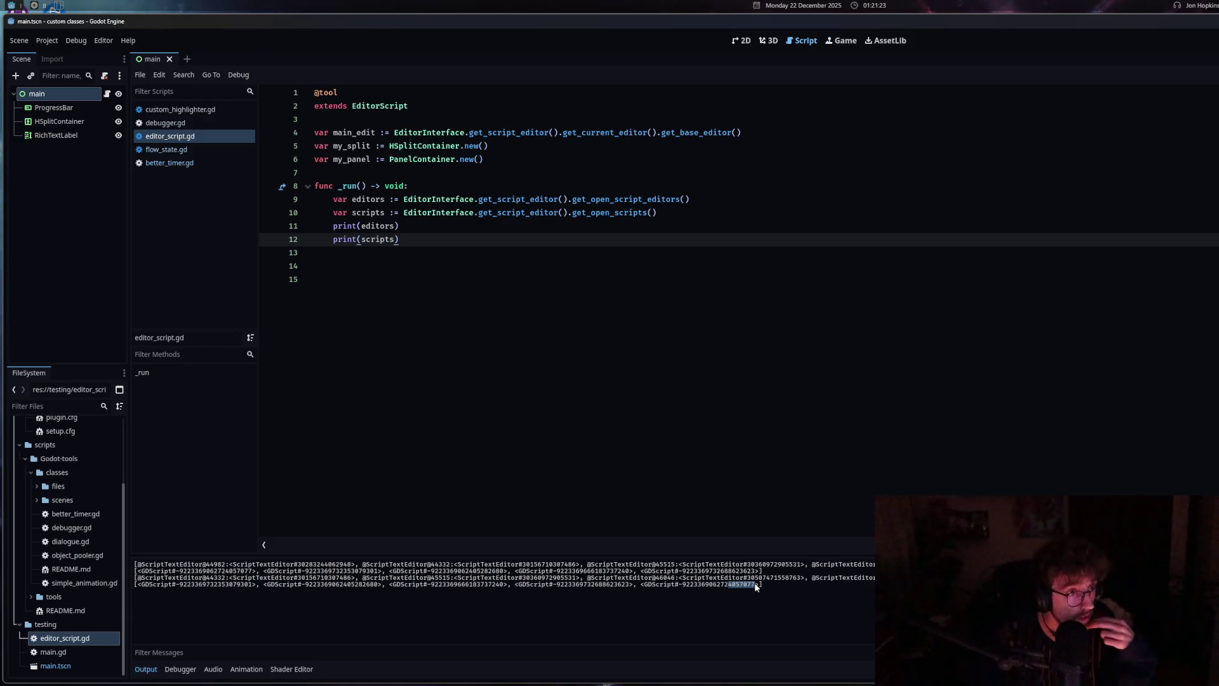
drag(336, 564, 350, 564)
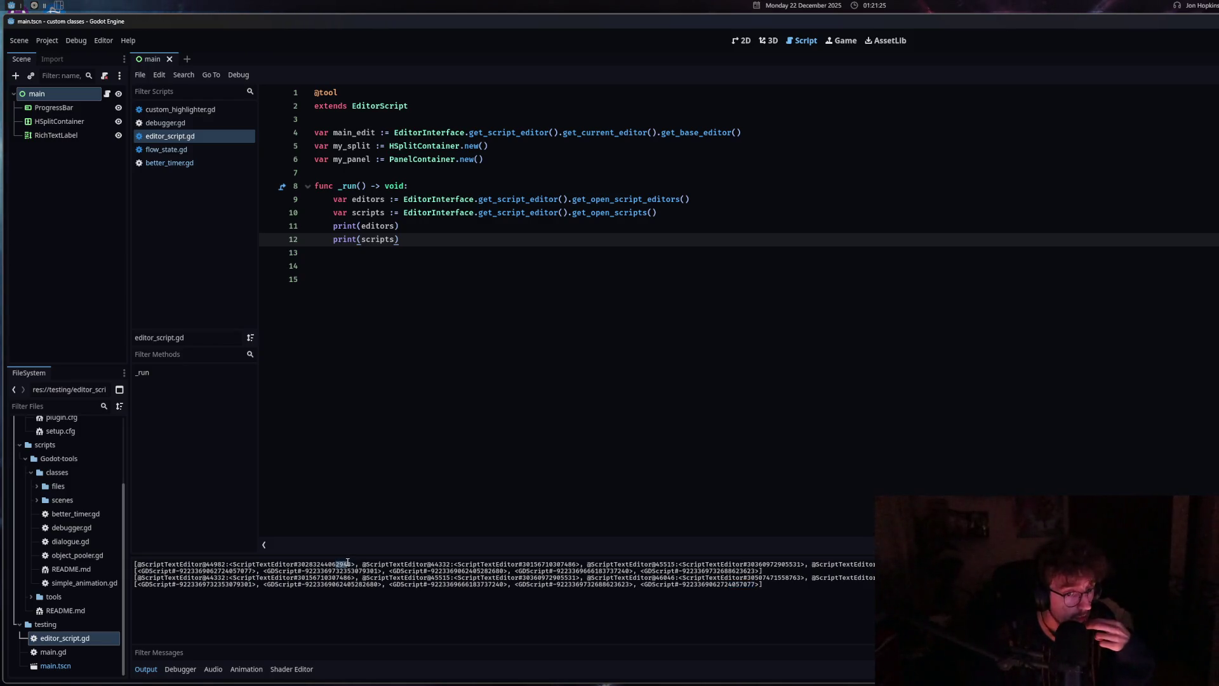
click(348, 562)
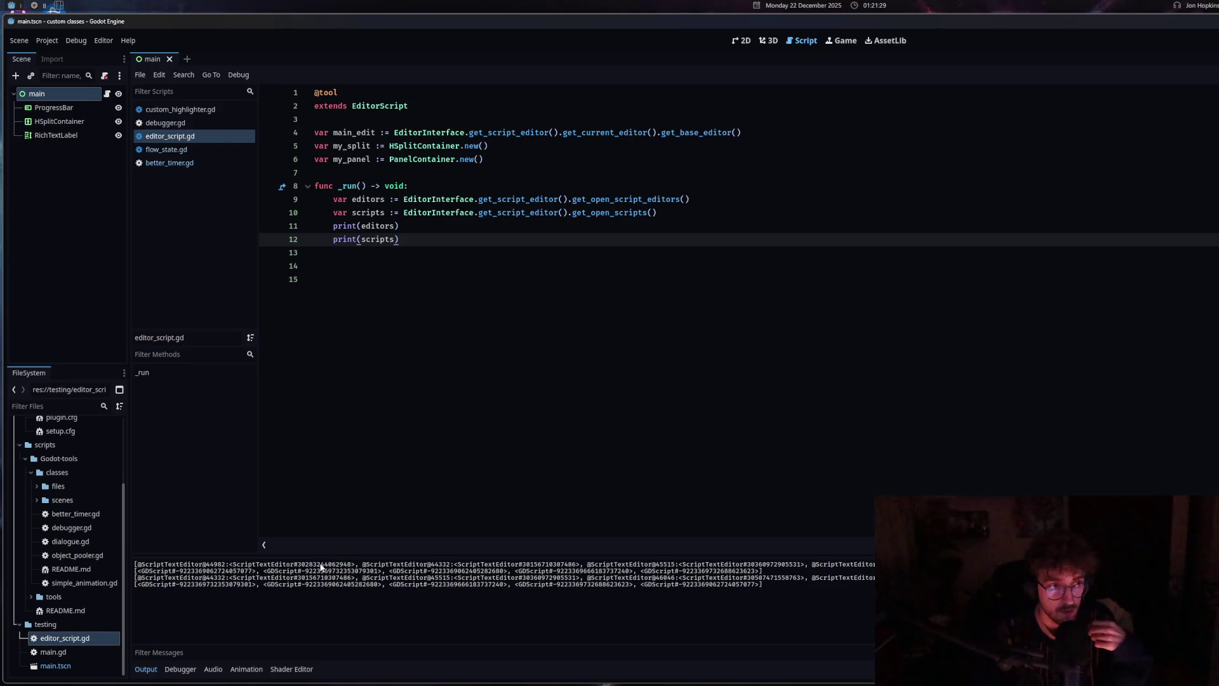
drag(731, 584, 752, 584)
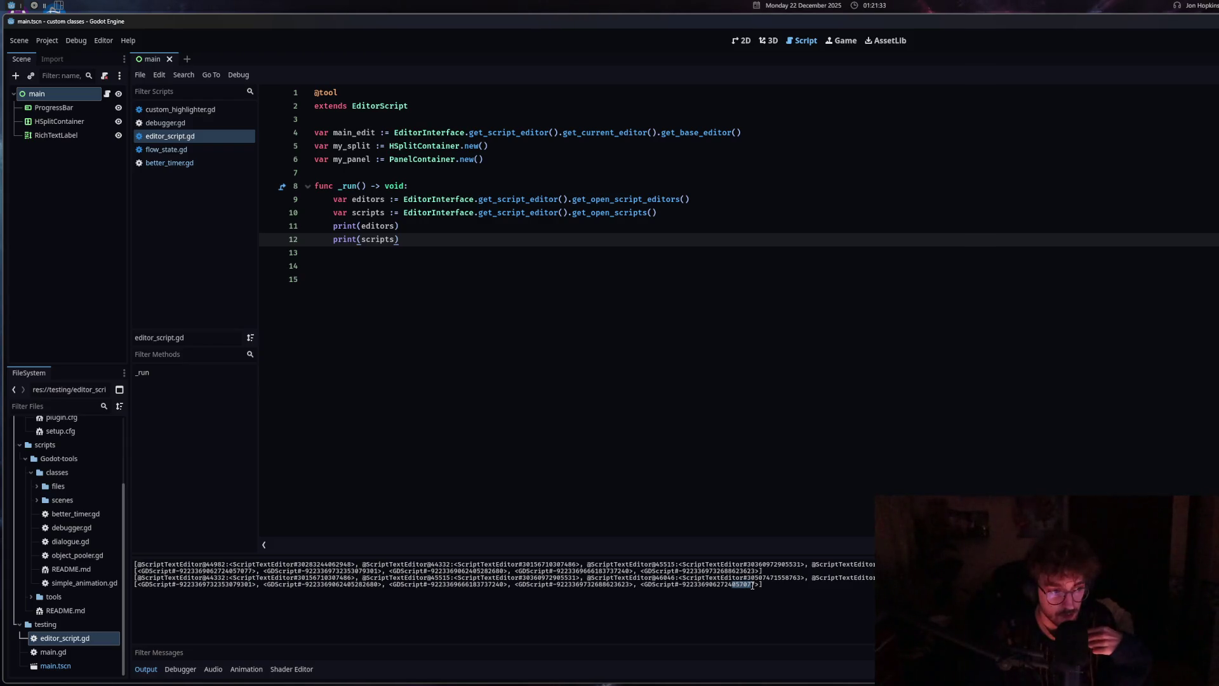
click(627, 585)
drag(233, 571, 244, 571)
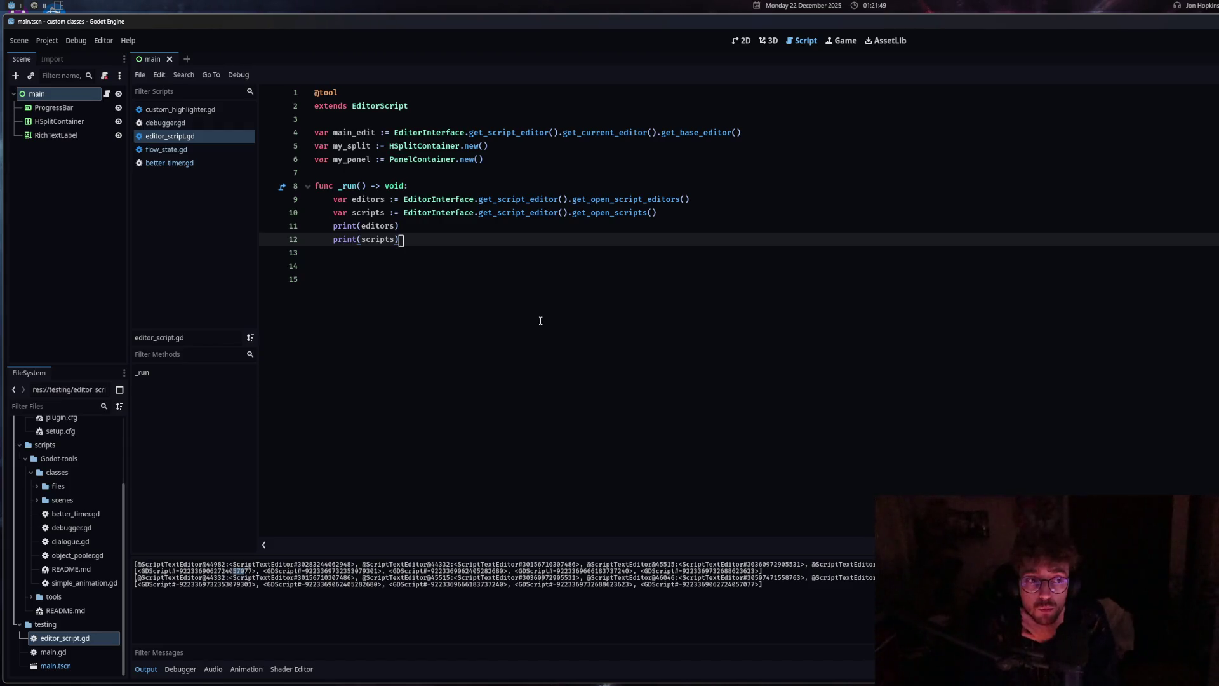
Switch to better_timer.gd and back, rerun editor_script.gd, then return to flow_state.gd
click(181, 163)
key(alt+Left)
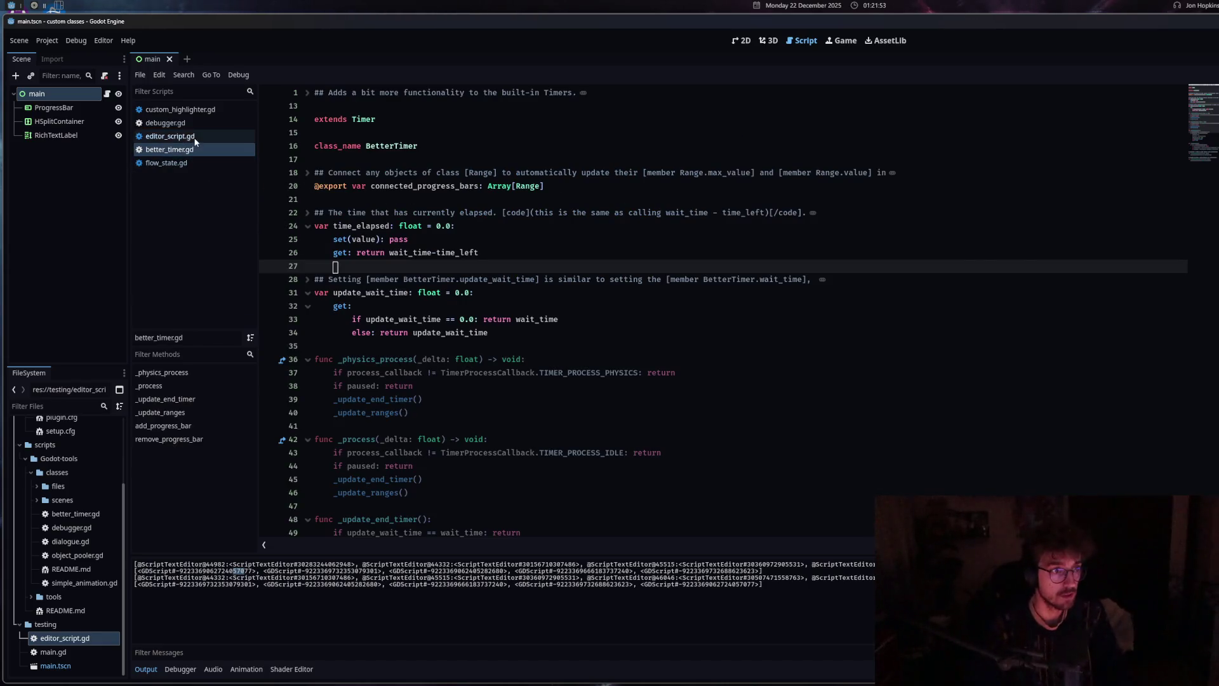
key(ctrl+shift+x)
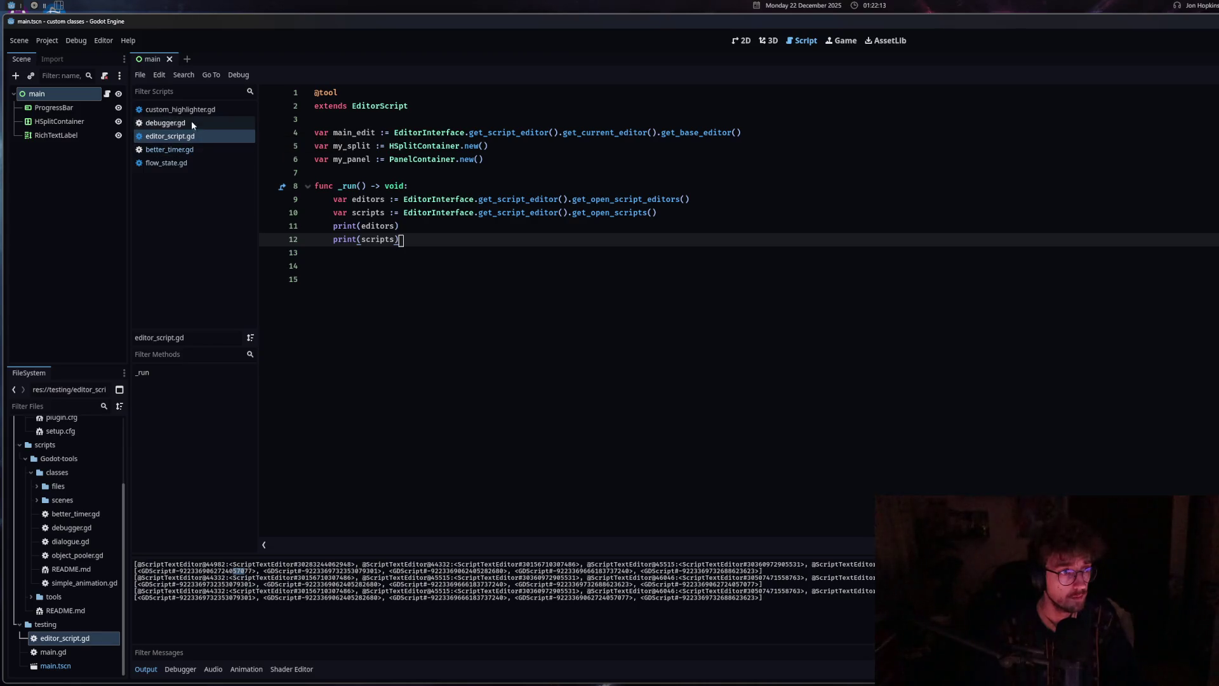
click(184, 163)
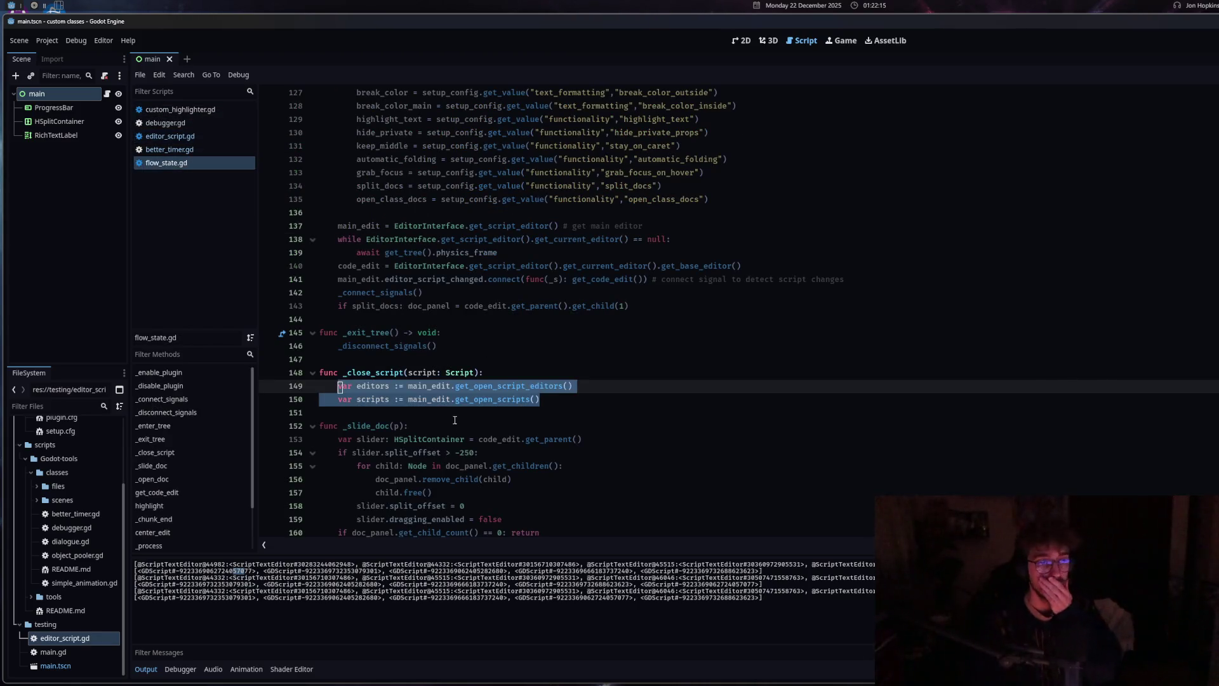
Add 'var index: int = scripts.find(script)' as a new line inside _close_script
click(575, 388)
click(585, 395)
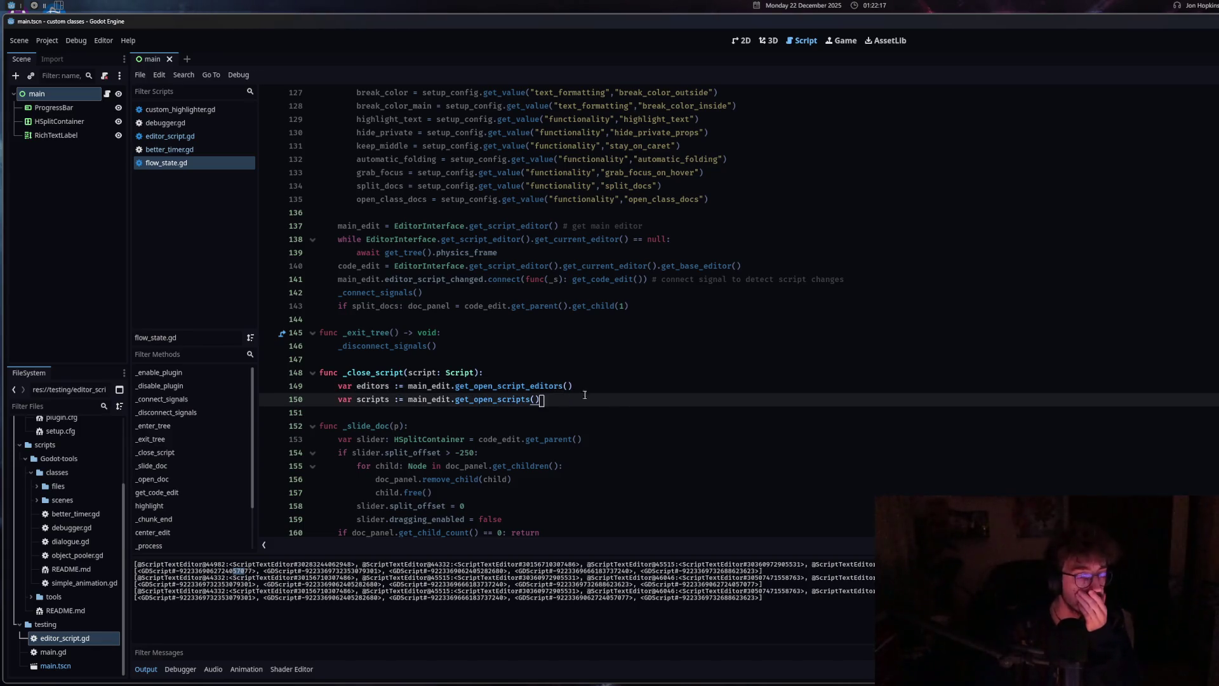
key(Return)
text(var index: int = )
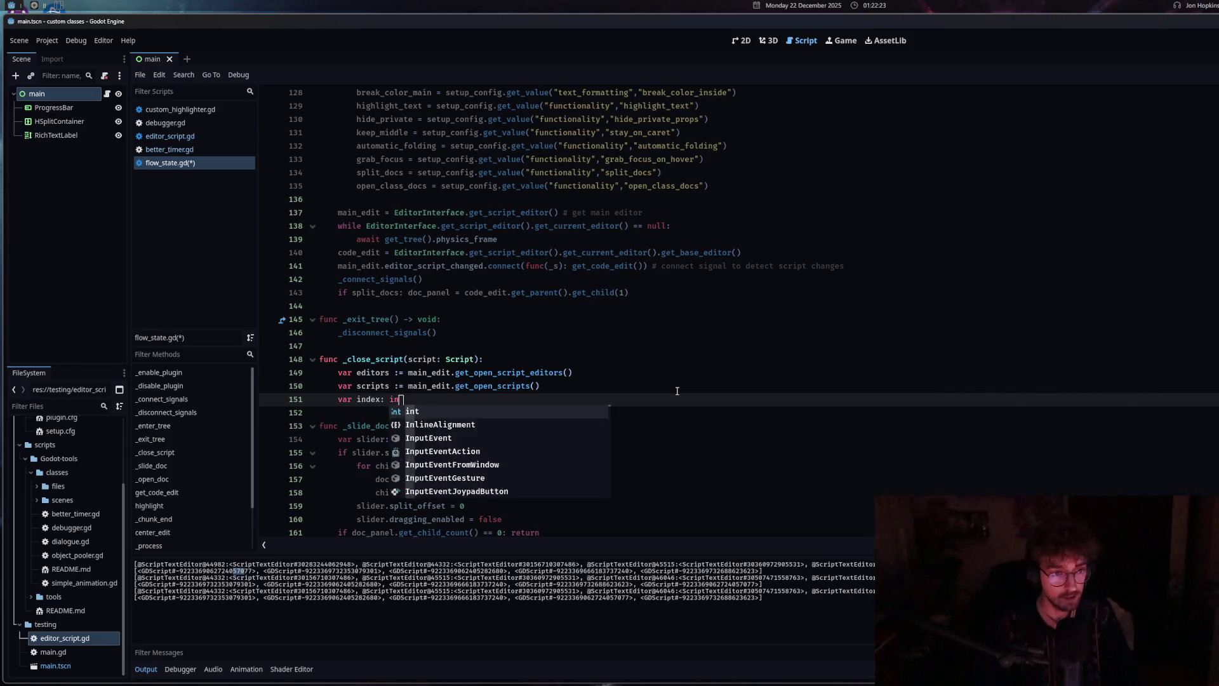
text(sc)
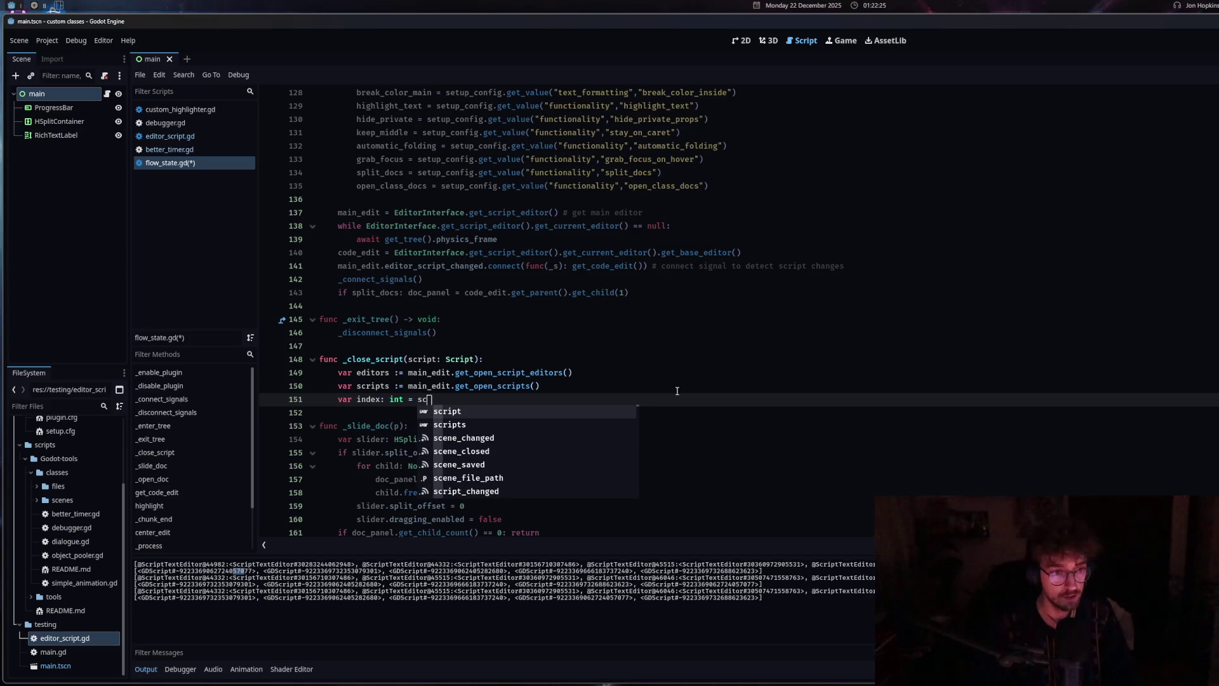
text(ripts.fin)
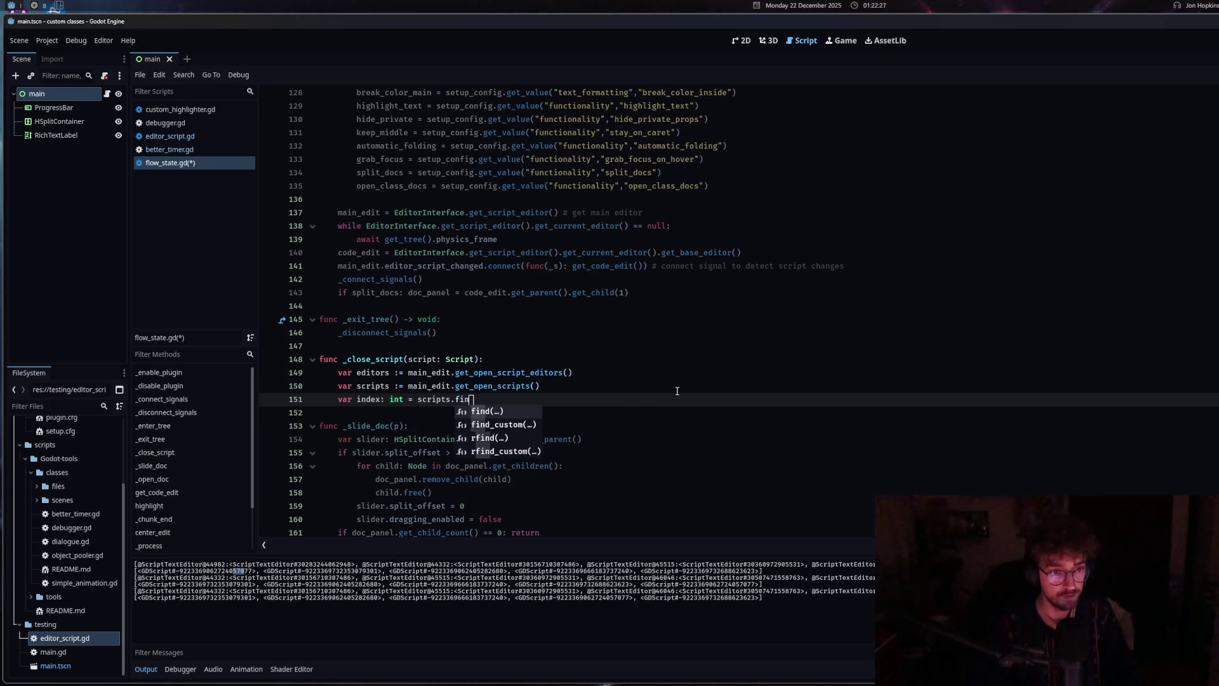
text(d(script))
key(ctrl+s)
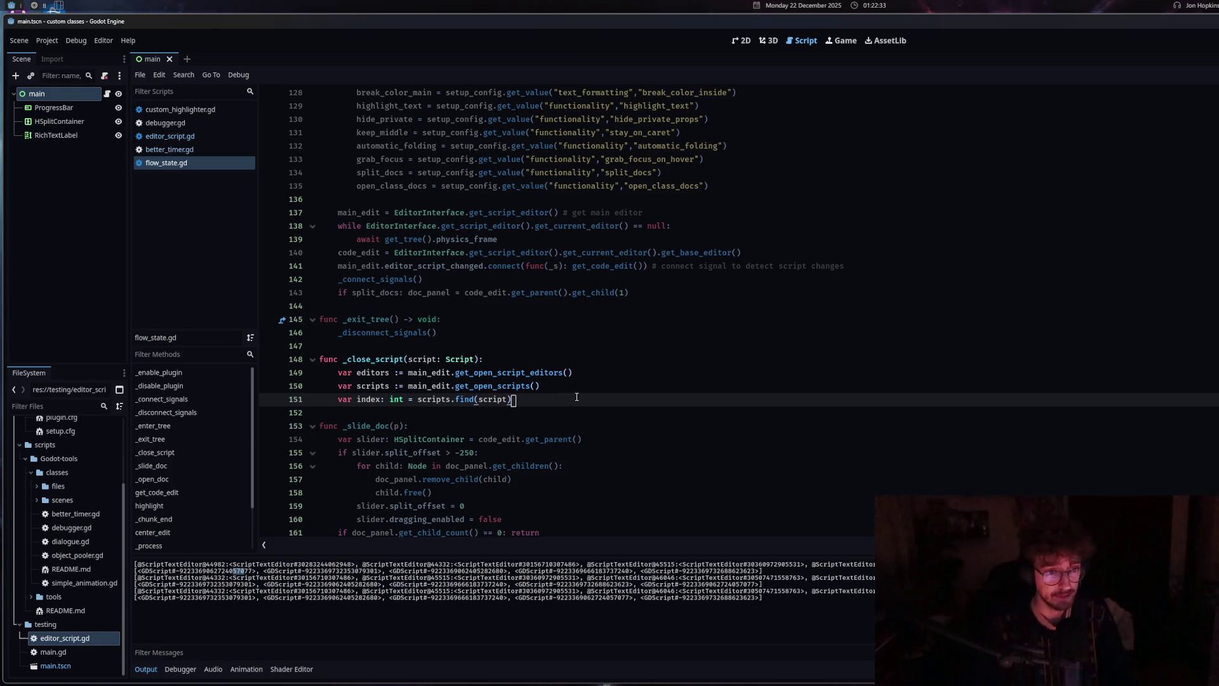
Add print(script) at the top and print(editors[index]) after the index line, then save
click(555, 359)
key(Return)
text(print(script)
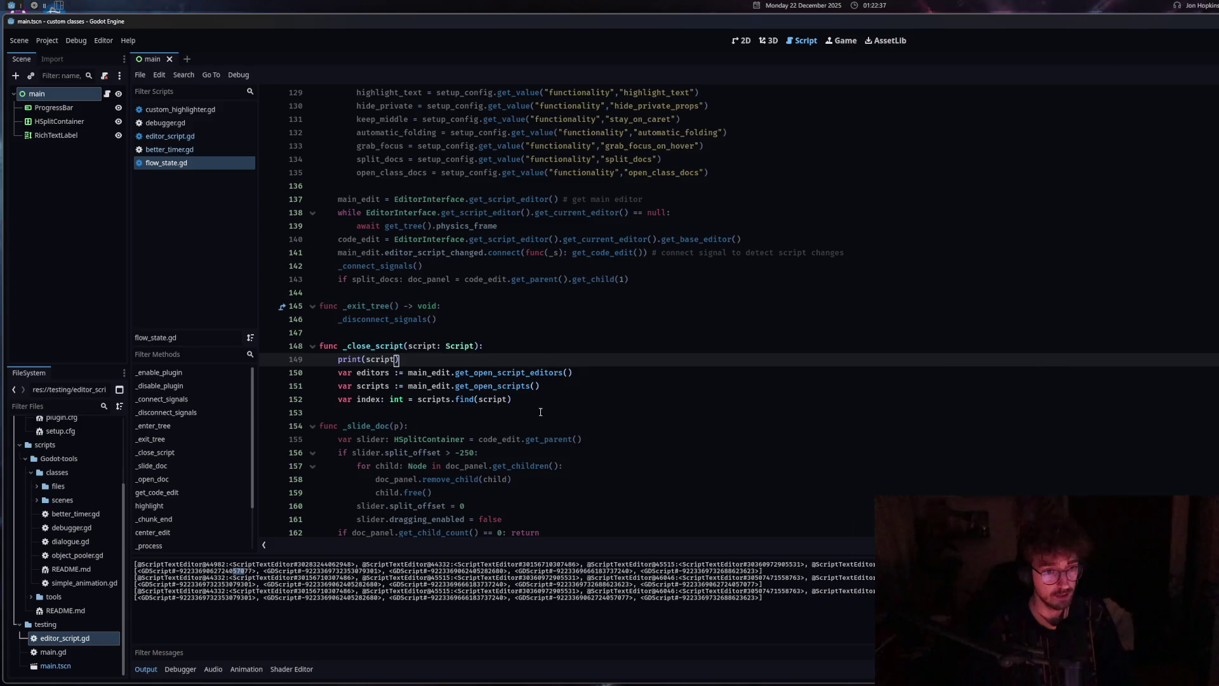
click(540, 400)
key(Return)
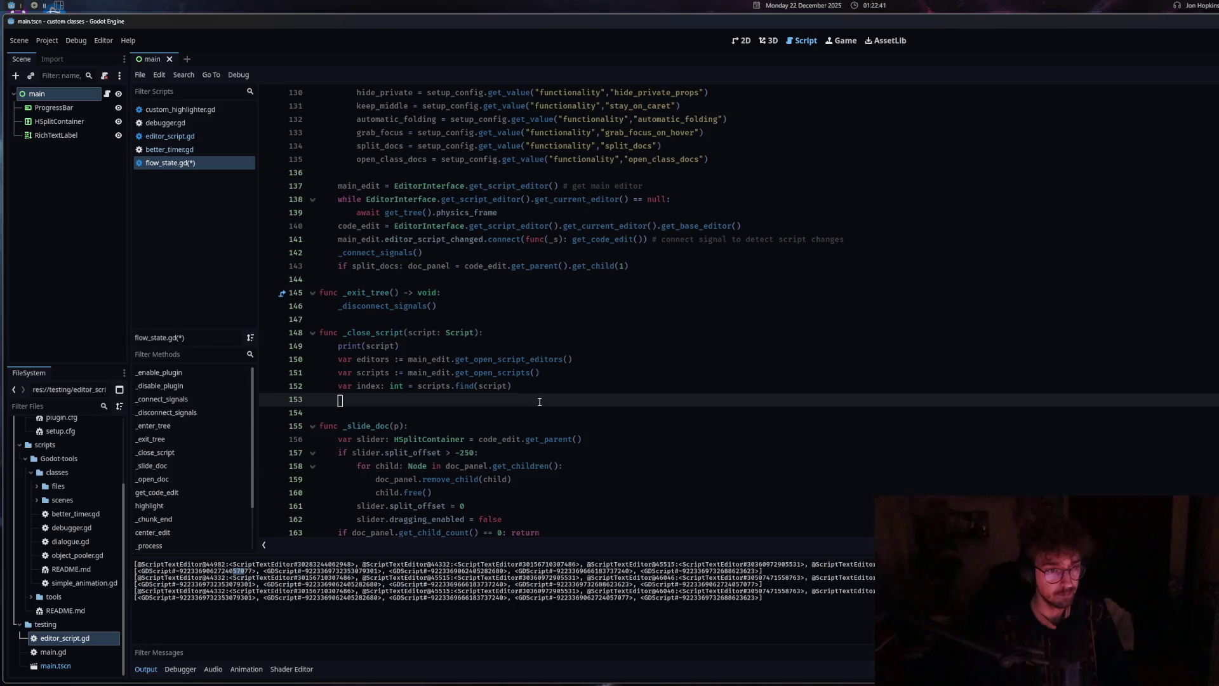
text(print()
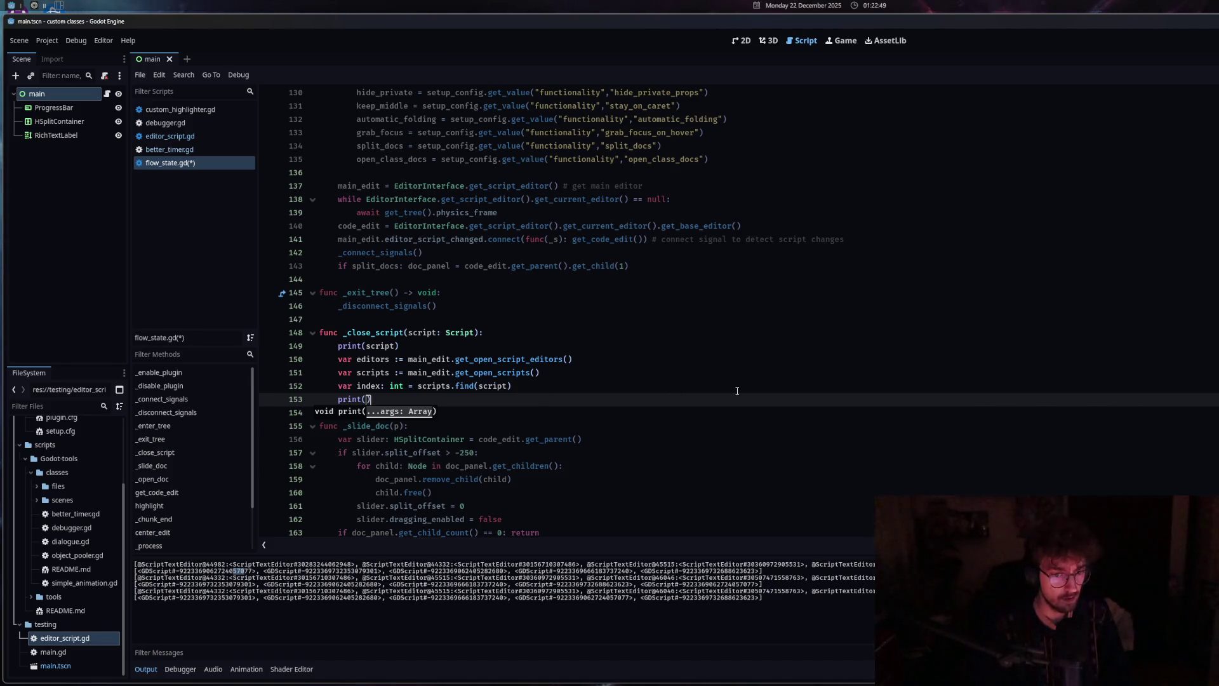
text(editors)
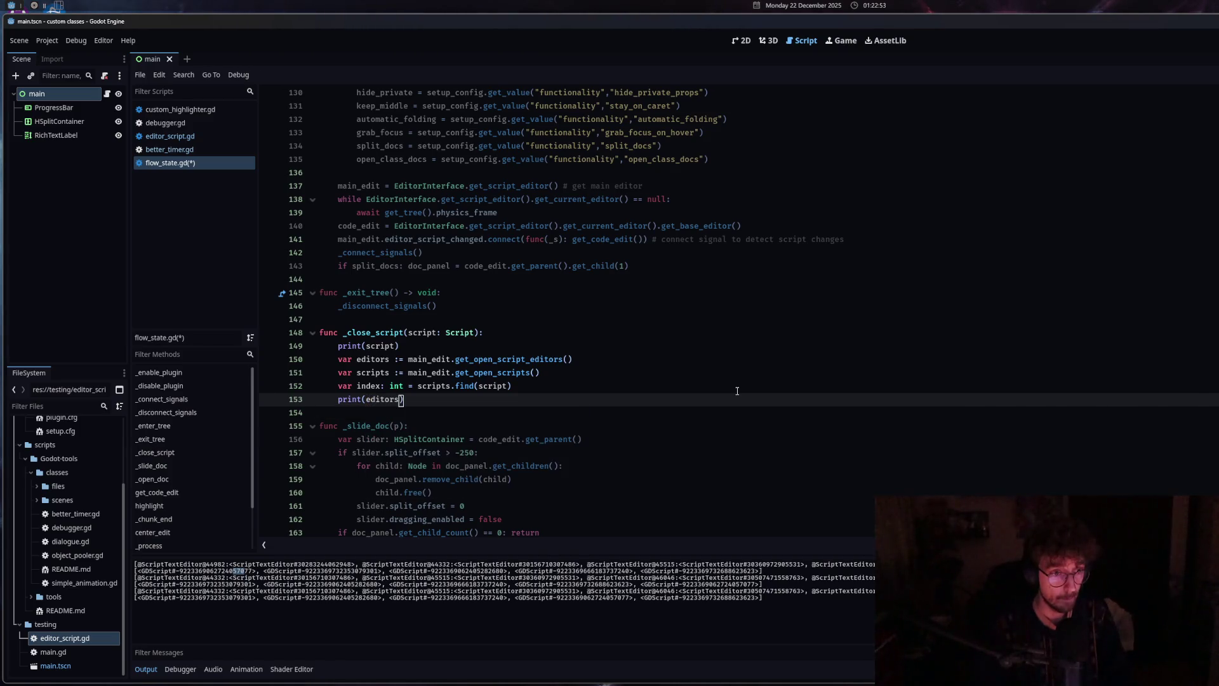
text([index)
key(ctrl+s)
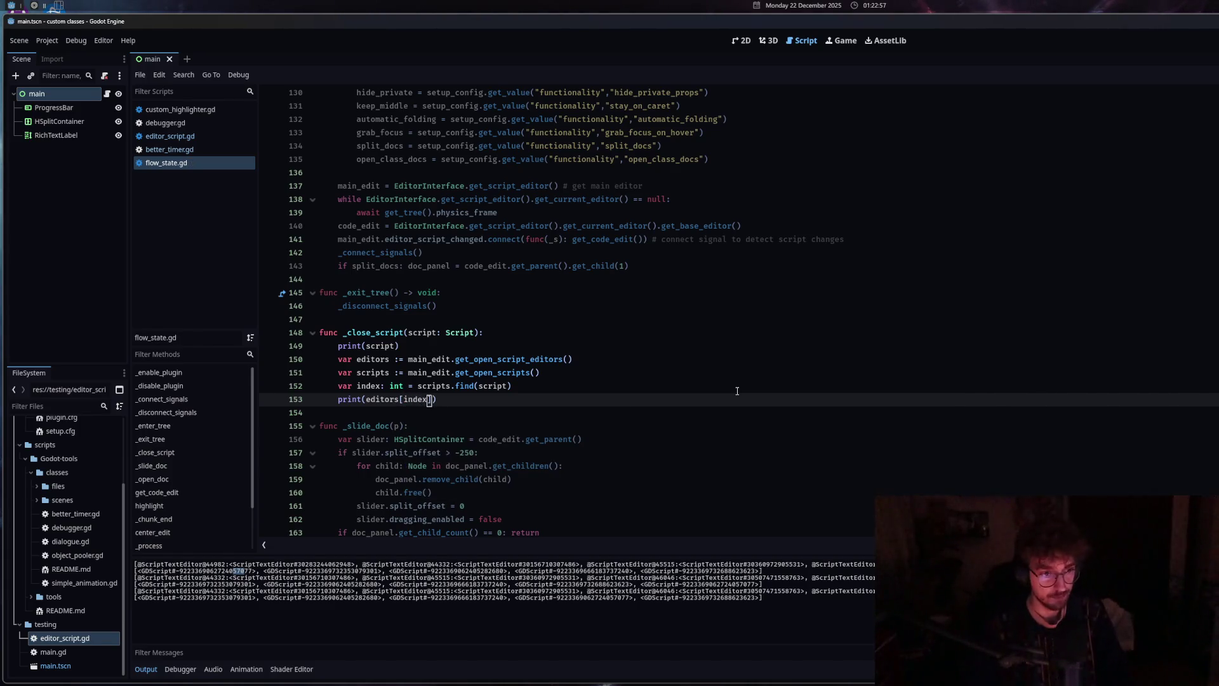
click(191, 149)
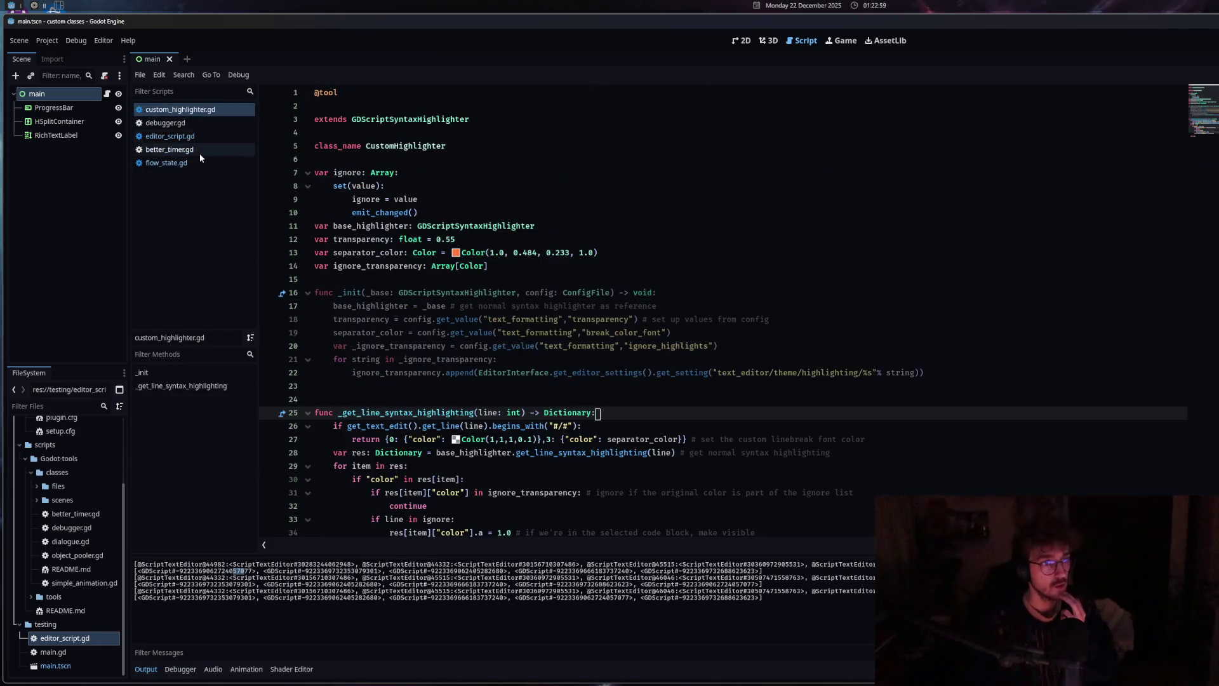
Run editor_script.gd with Ctrl+Shift+X, close custom_highlighter.gd, and compare the logged editor ids
click(193, 136)
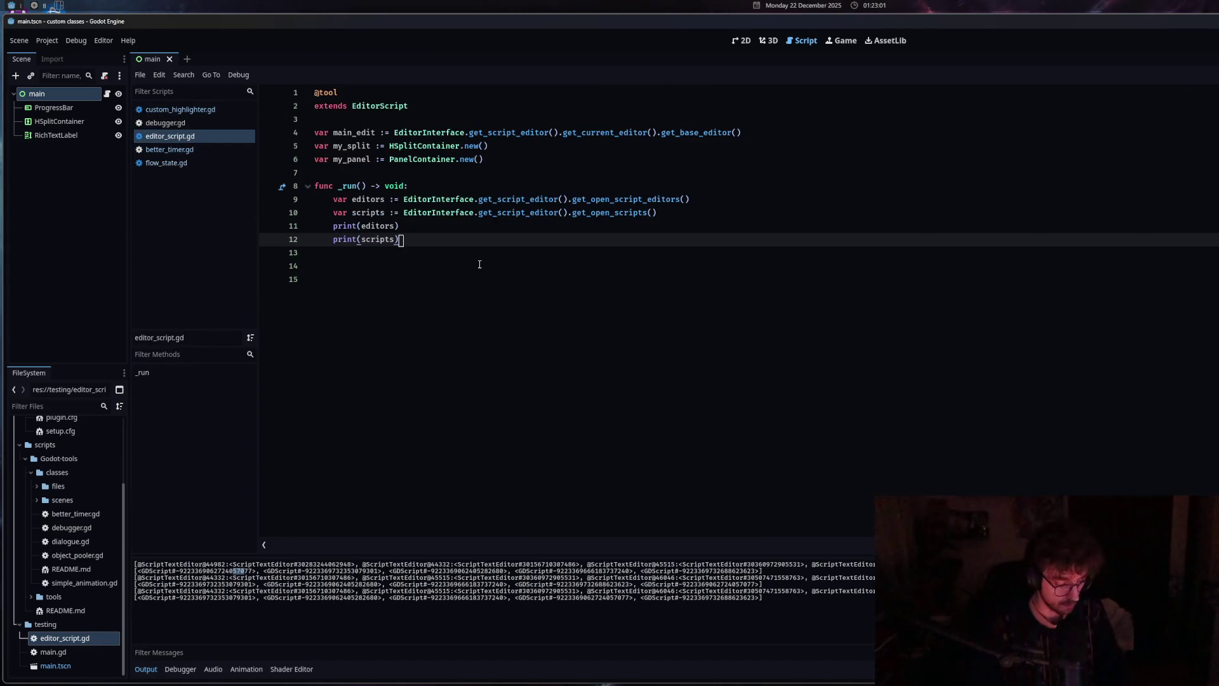
key(ctrl+shift+x)
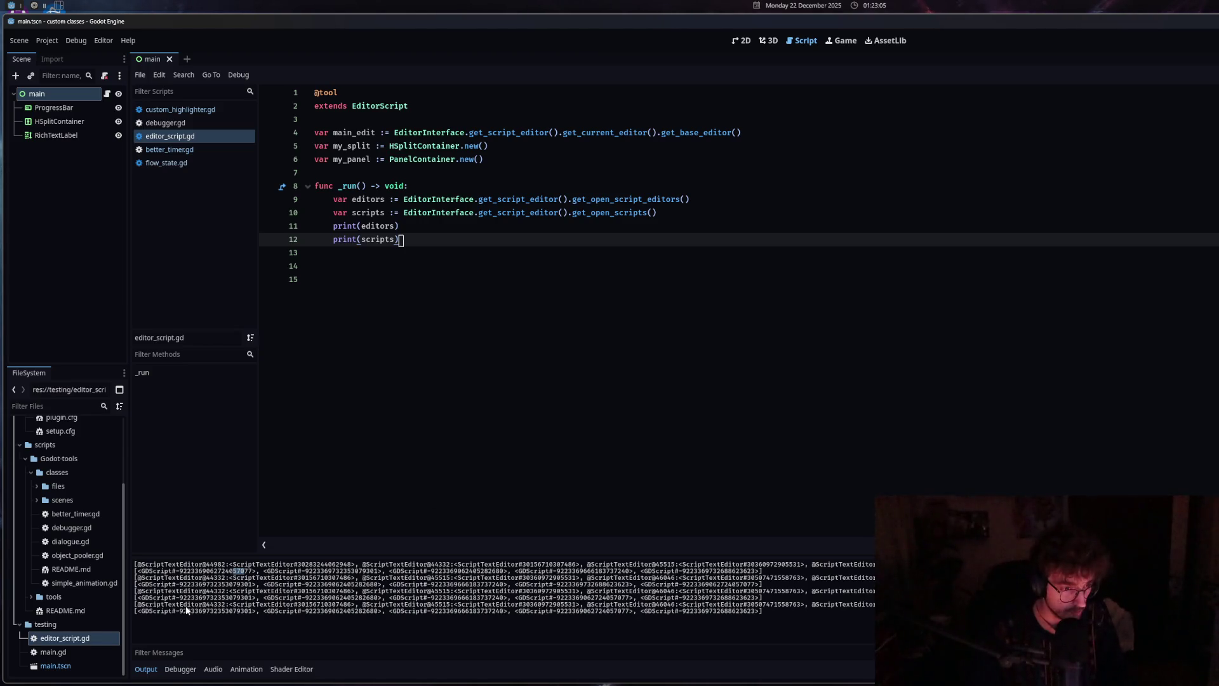
click(353, 607)
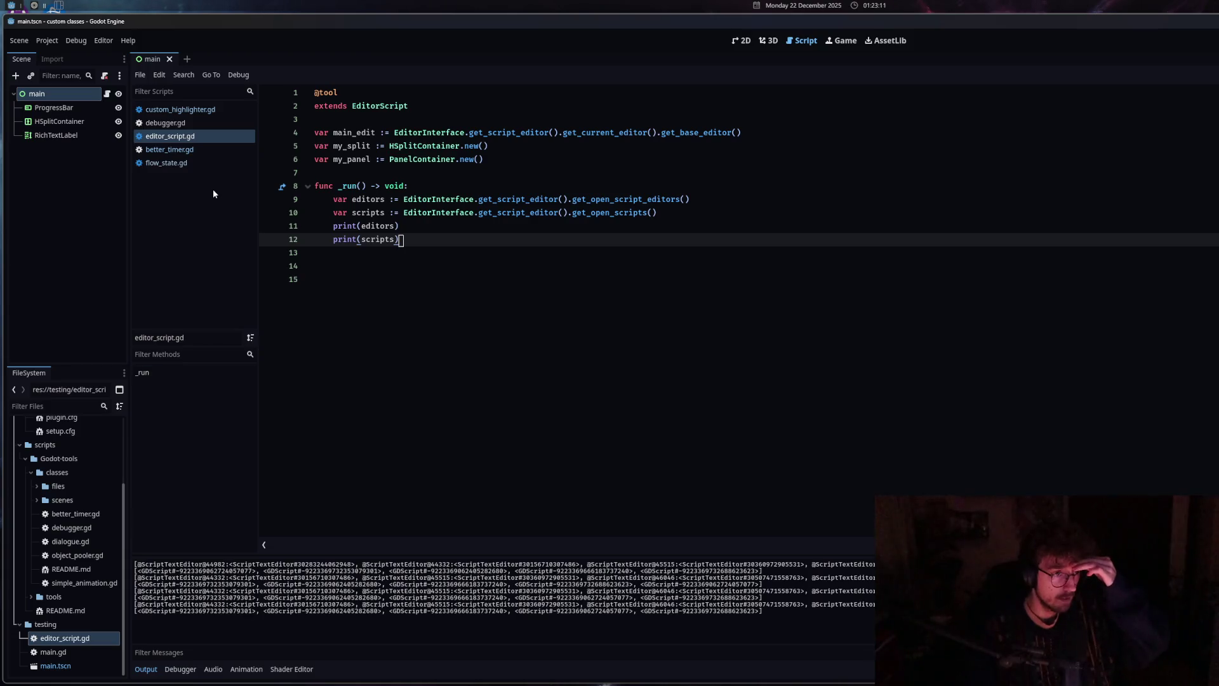
middle_click(205, 112)
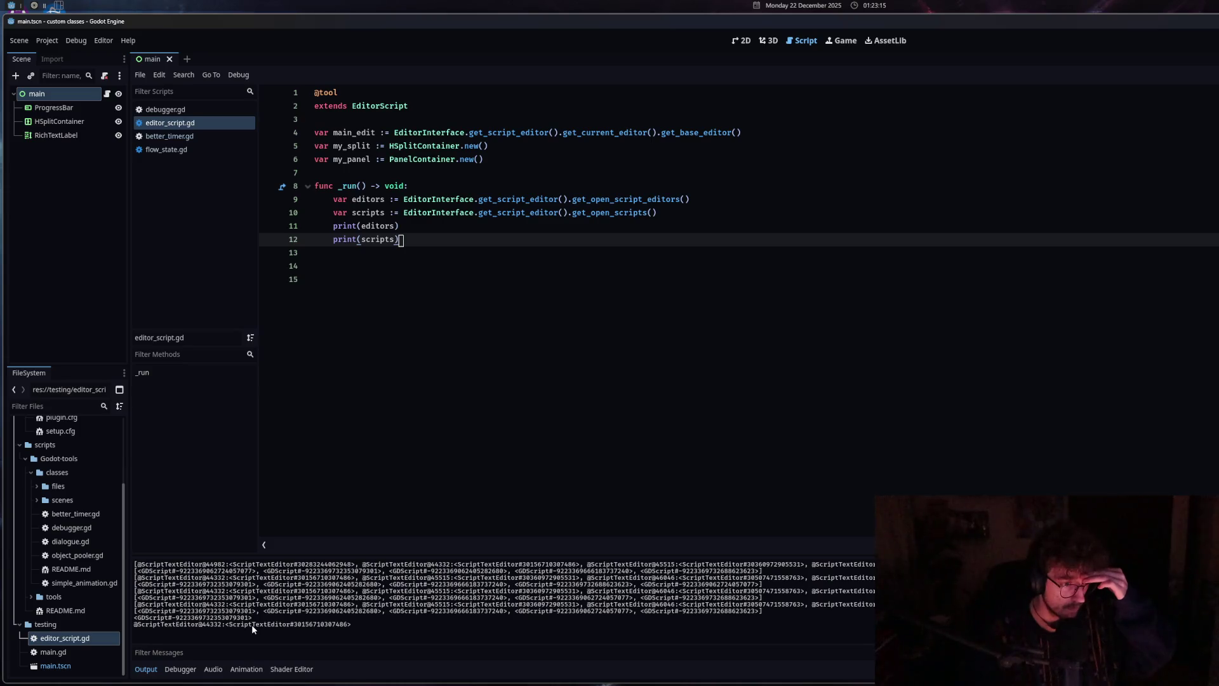
drag(325, 628, 335, 627)
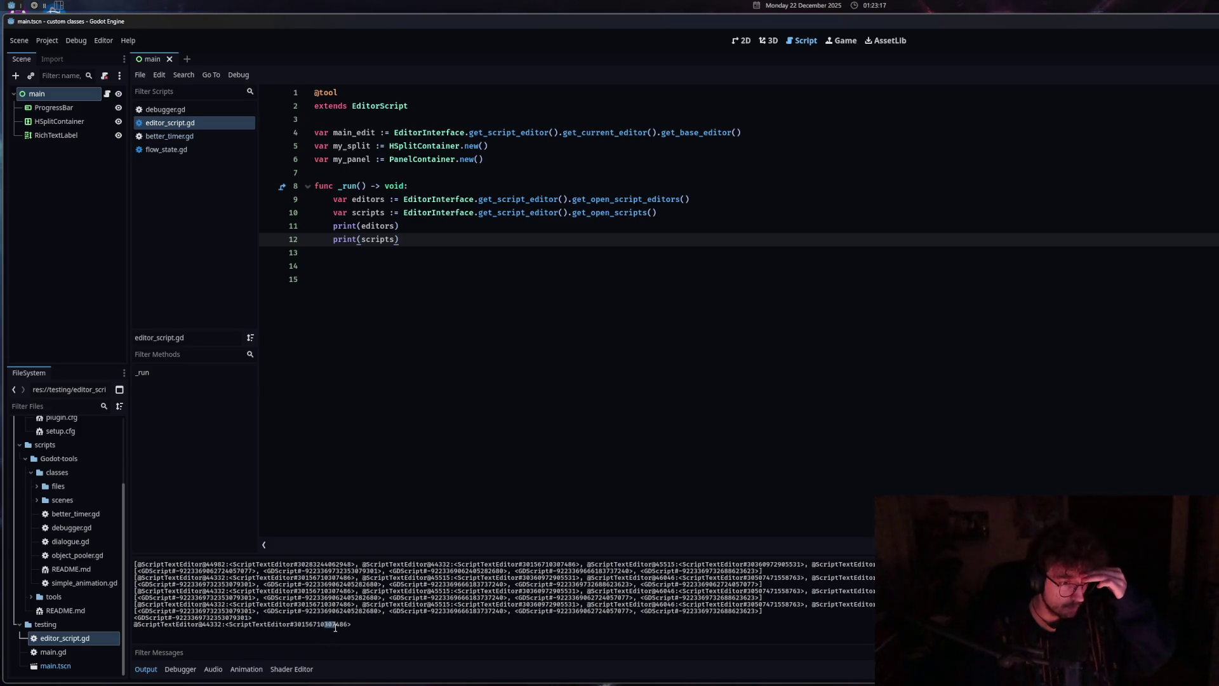
click(296, 626)
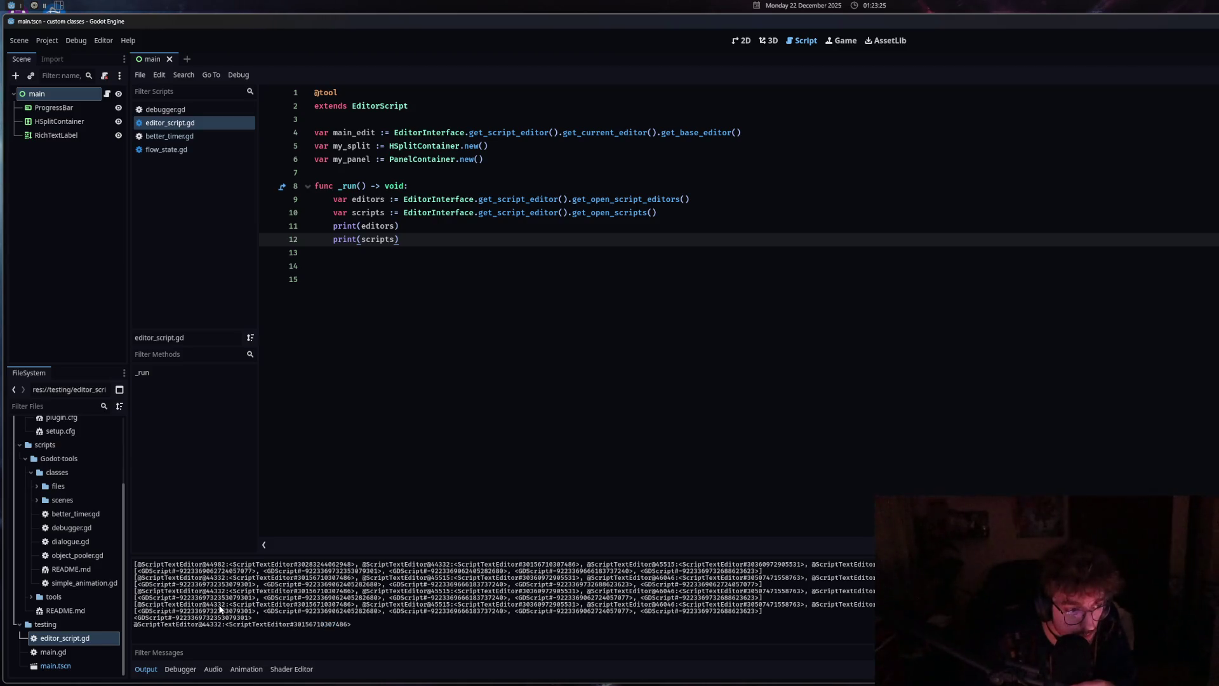
triple_click(327, 604)
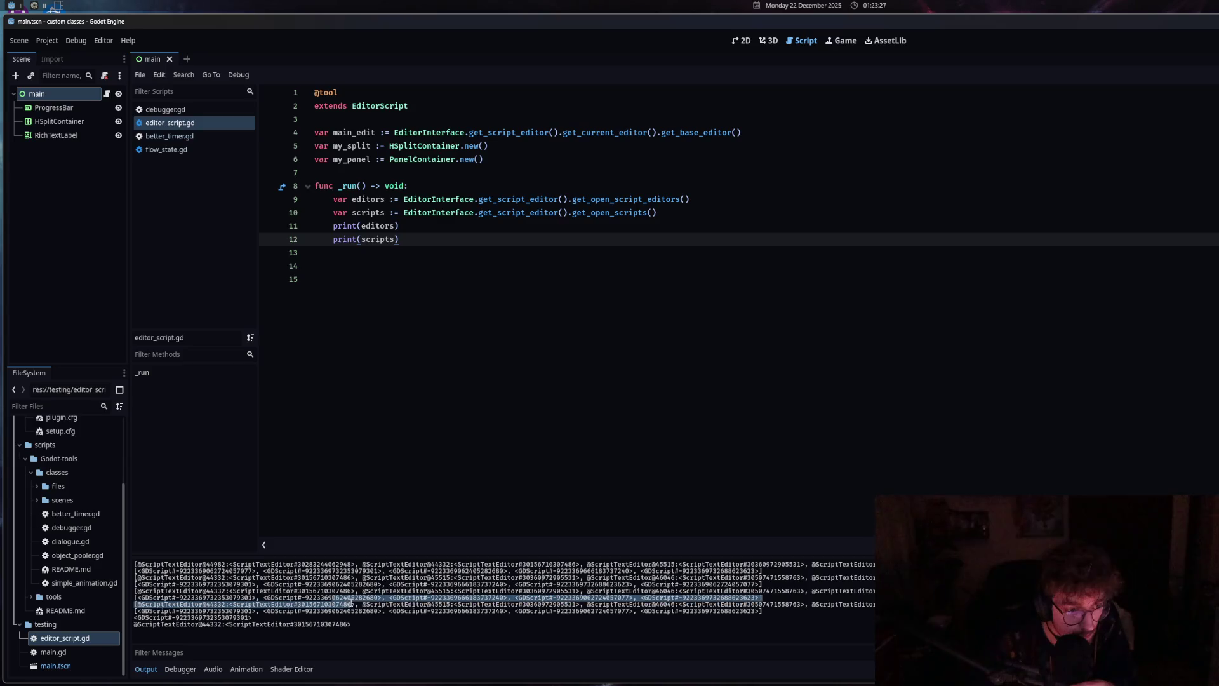
click(352, 609)
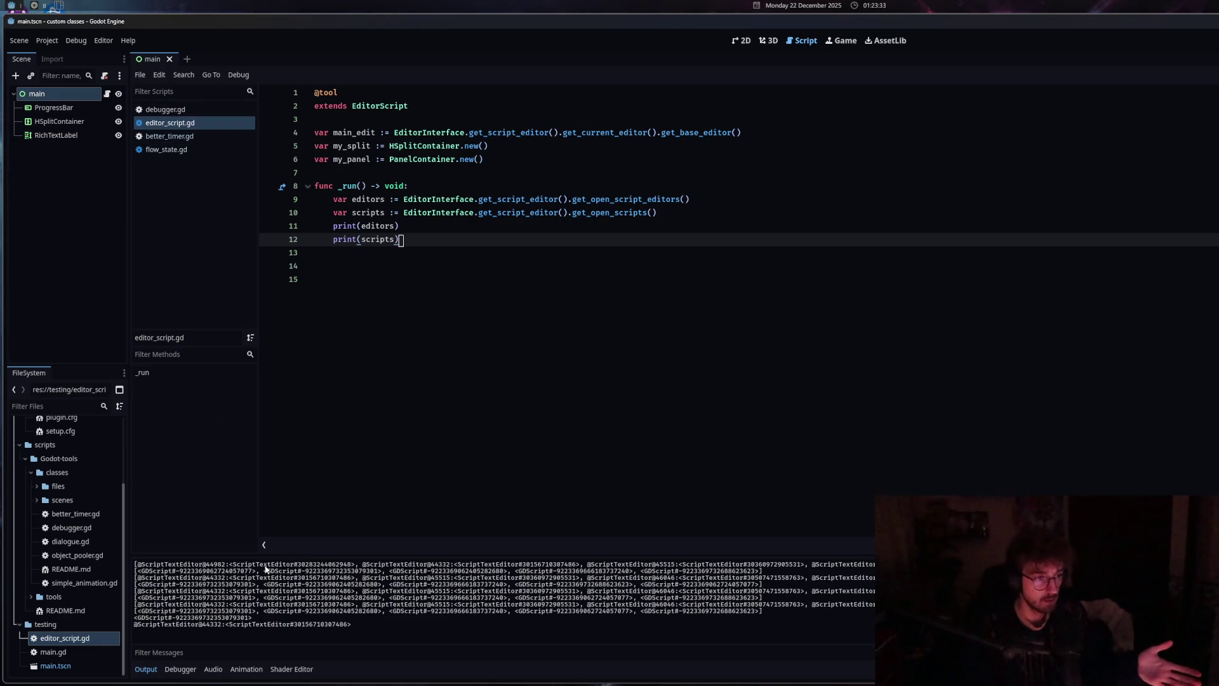
Reopen custom_highlighter.gd from FileSystem, collapse the Output, and return to flow_state.gd
scroll(102, 502, up, 3)
double_click(95, 481)
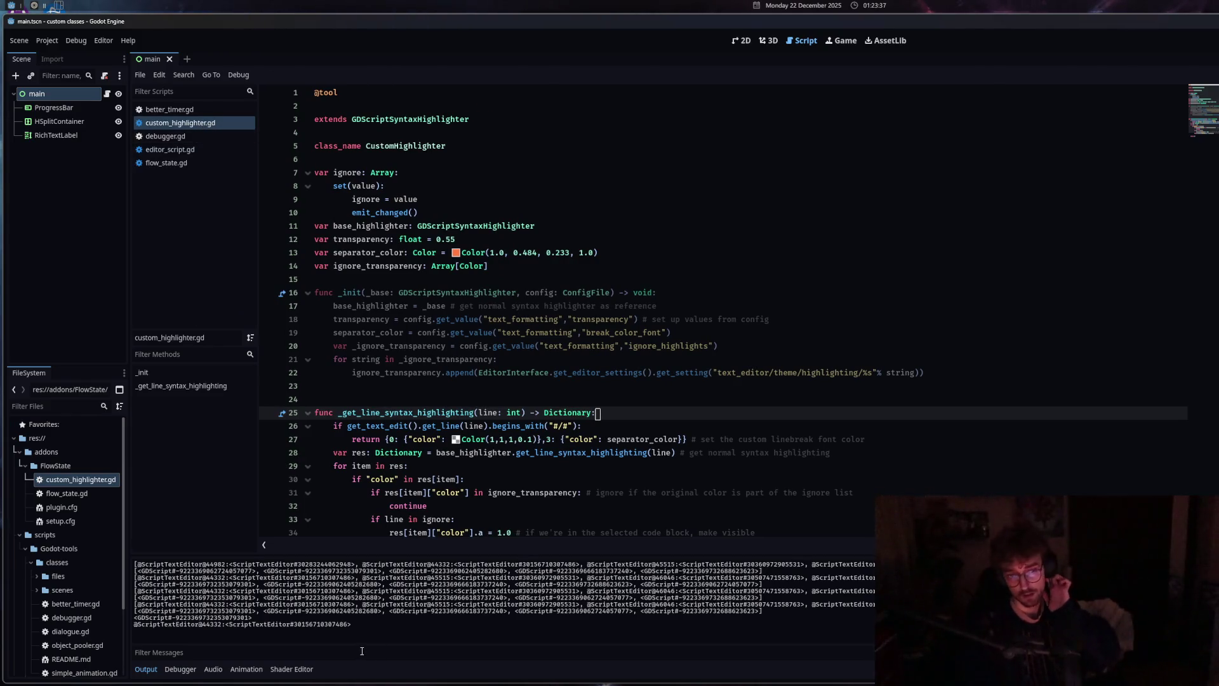
click(148, 669)
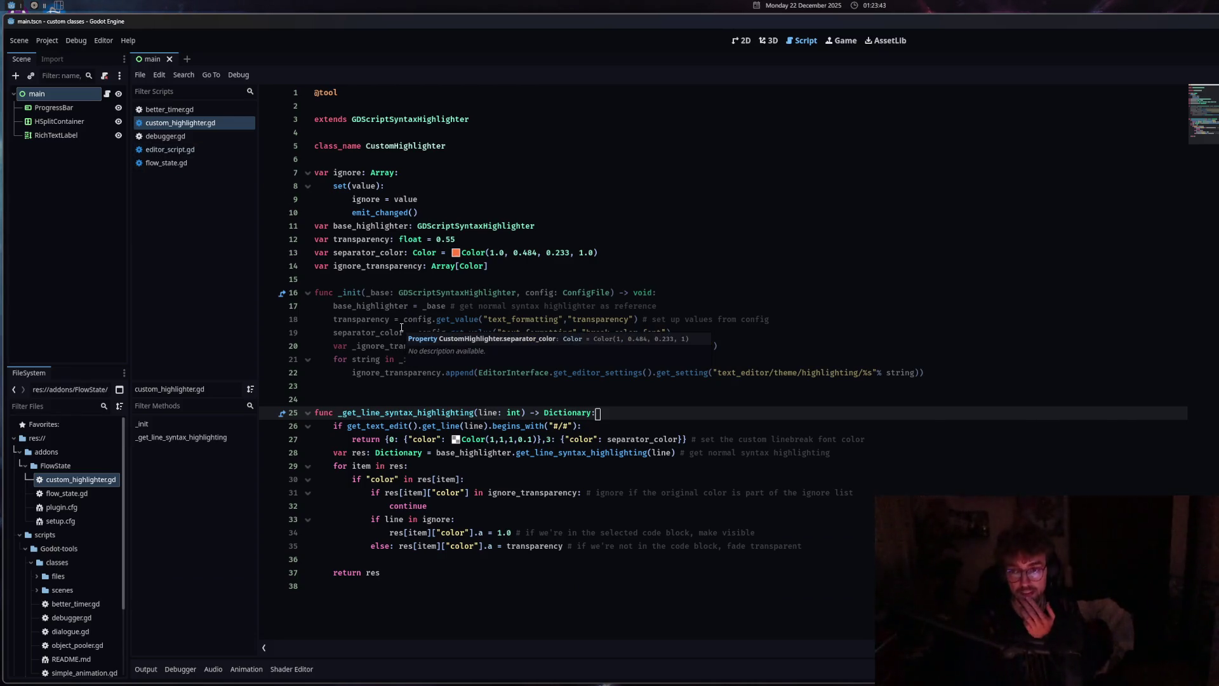
click(165, 162)
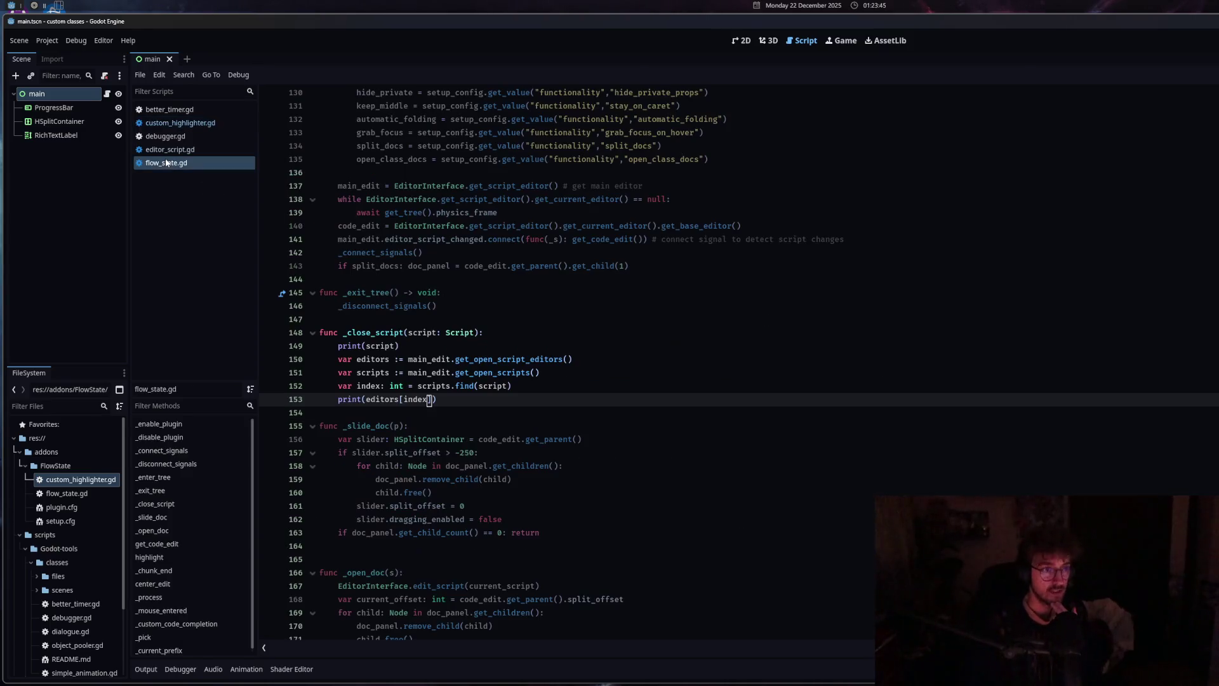
Replace the print(editors[index]) line with 'var the_editor := editors[index]'
click(706, 407)
key(shift+Home)
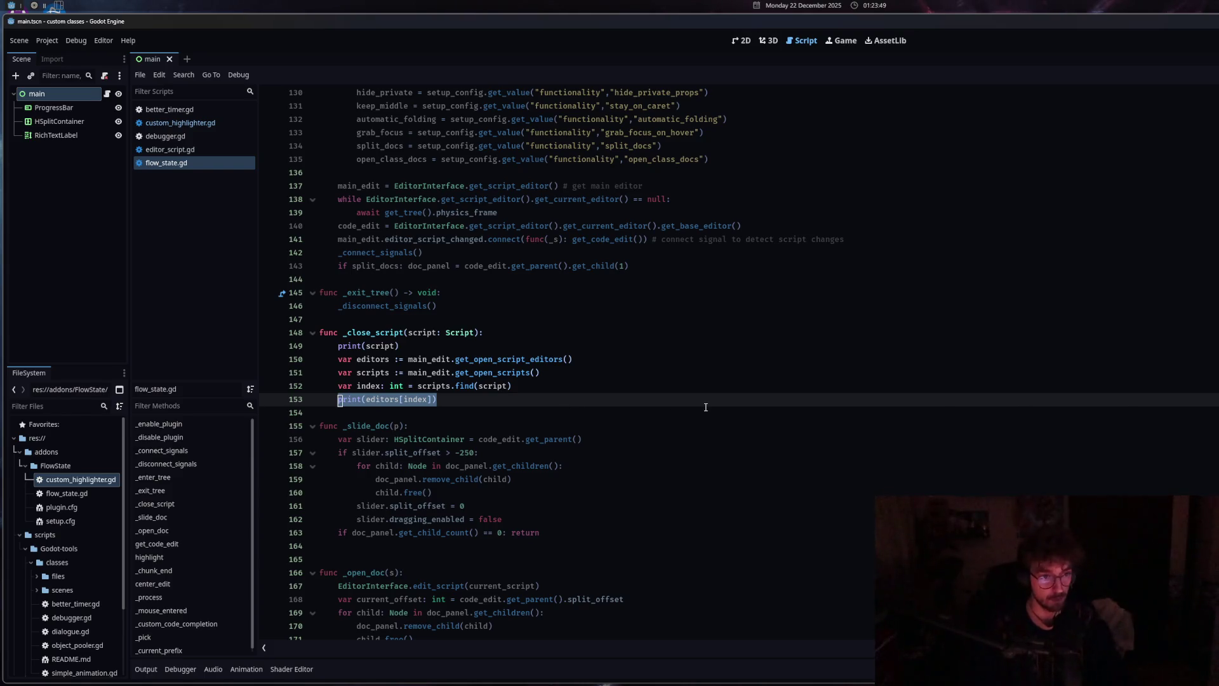
text(var the_editor)
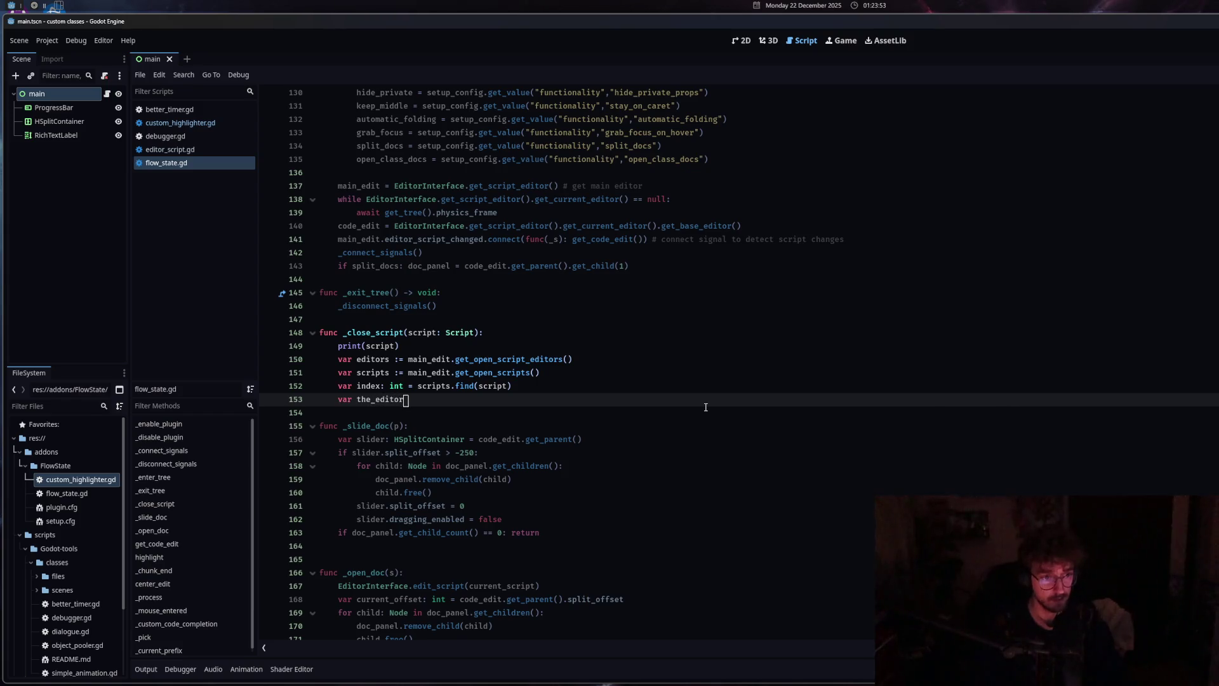
text(=)
key(BackSpace)
text(:= editors[index)
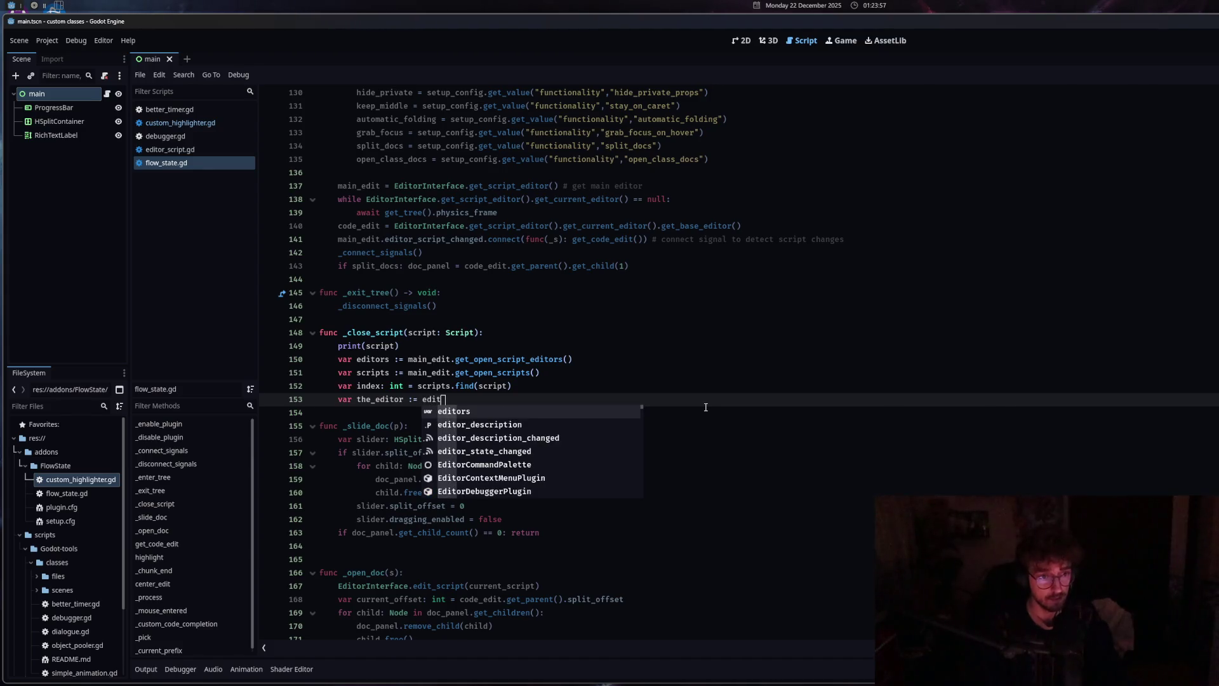
key(Return)
text(in)
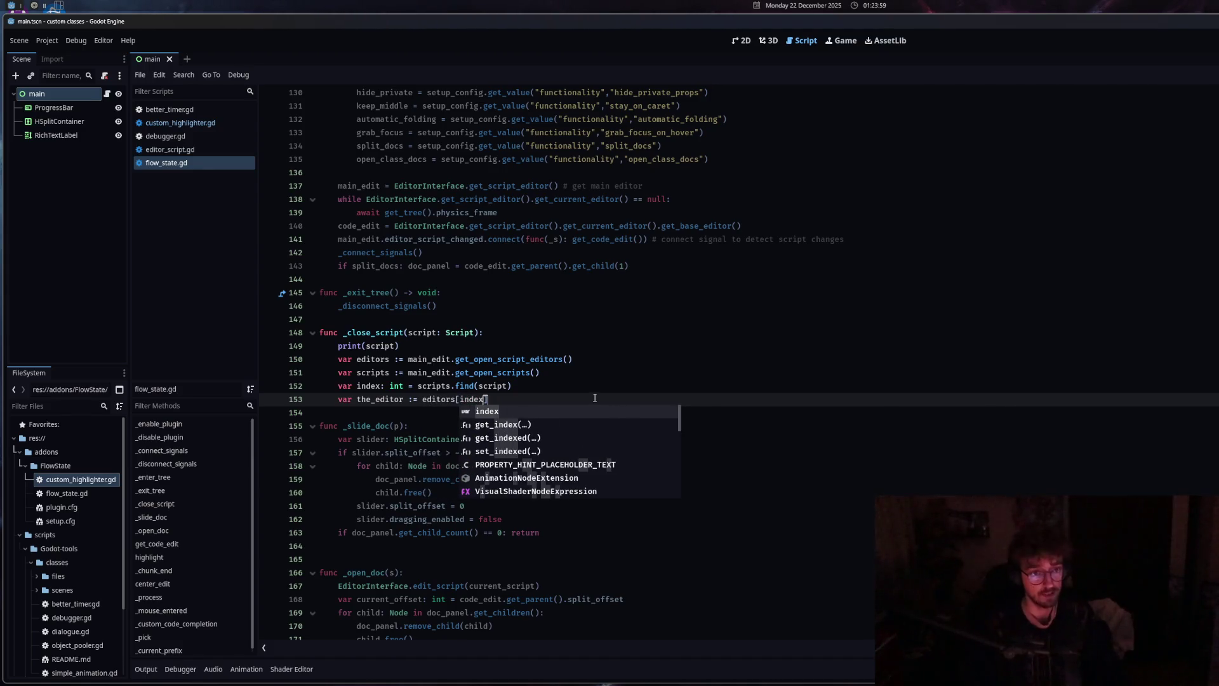
key(Return)
text(])
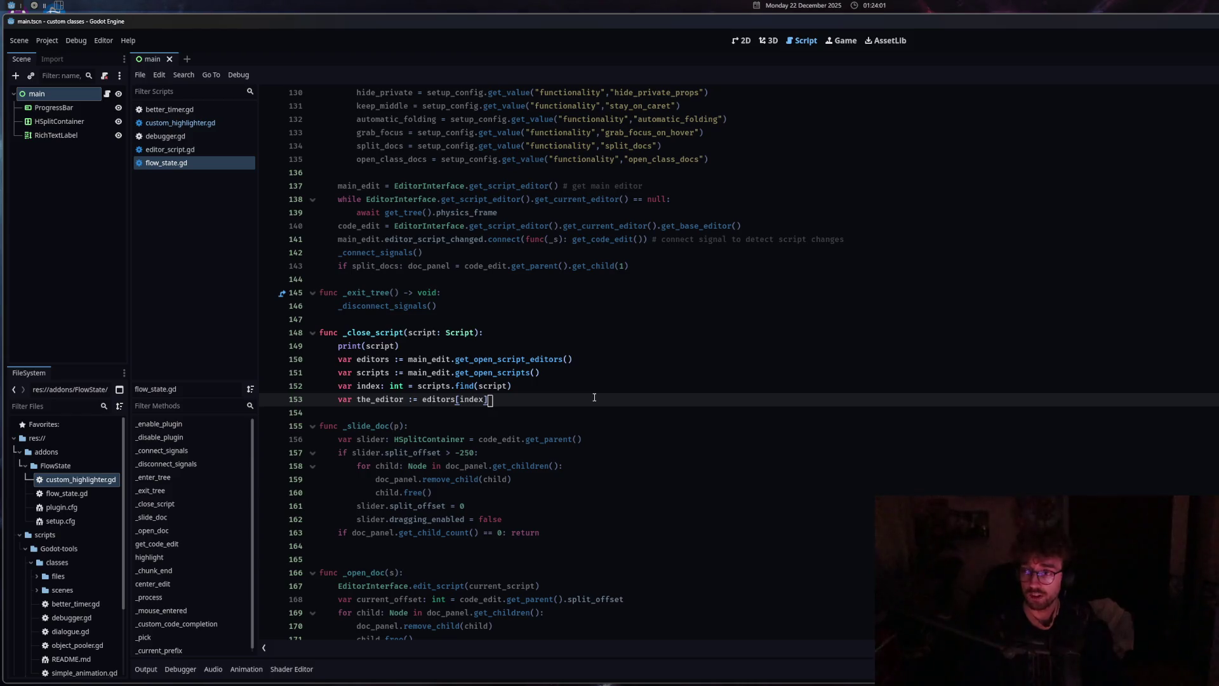
Add 'the_editor.get_parent().get_child(1).free()' below it and save flow_state.gd
key(Return)
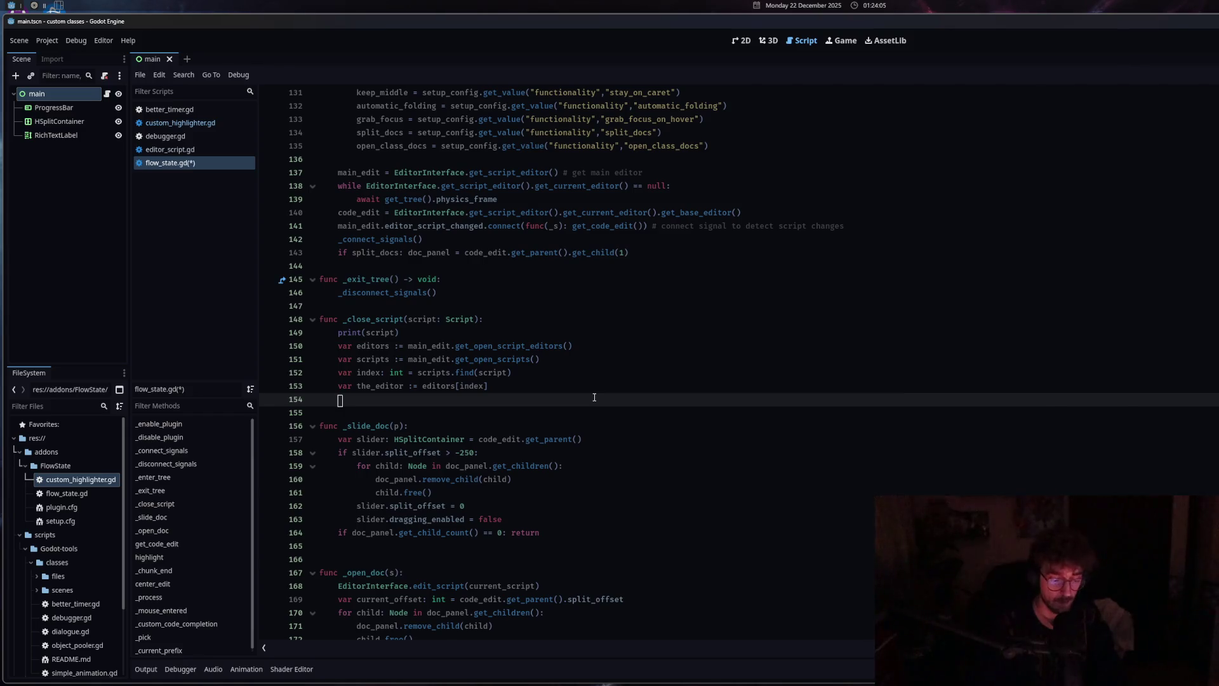
text(for)
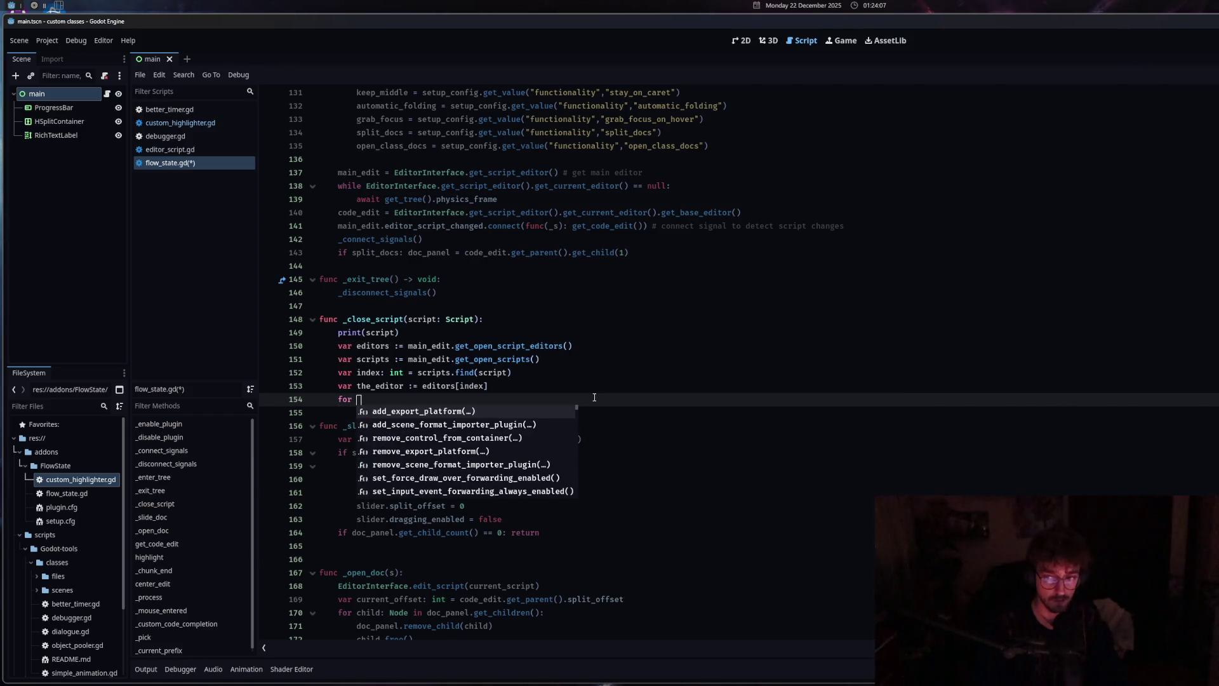
key(BackSpace)
key(BackSpace)
key(BackSpace)
text(the_editor.)
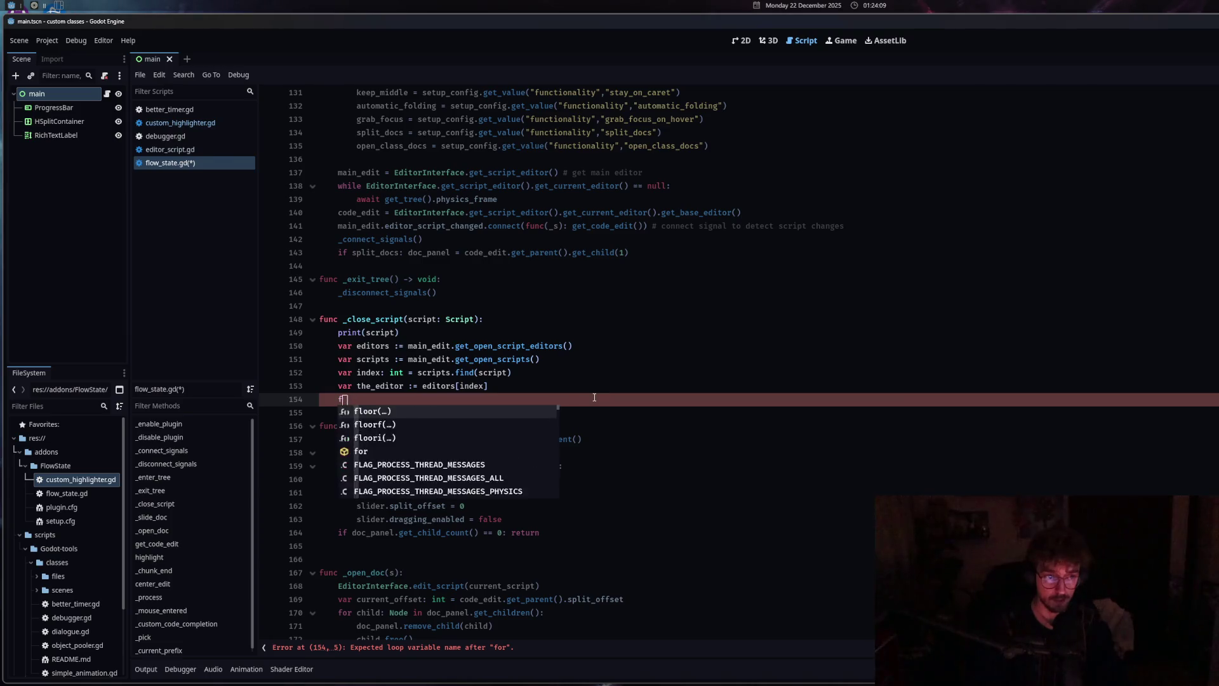
text(get_pa)
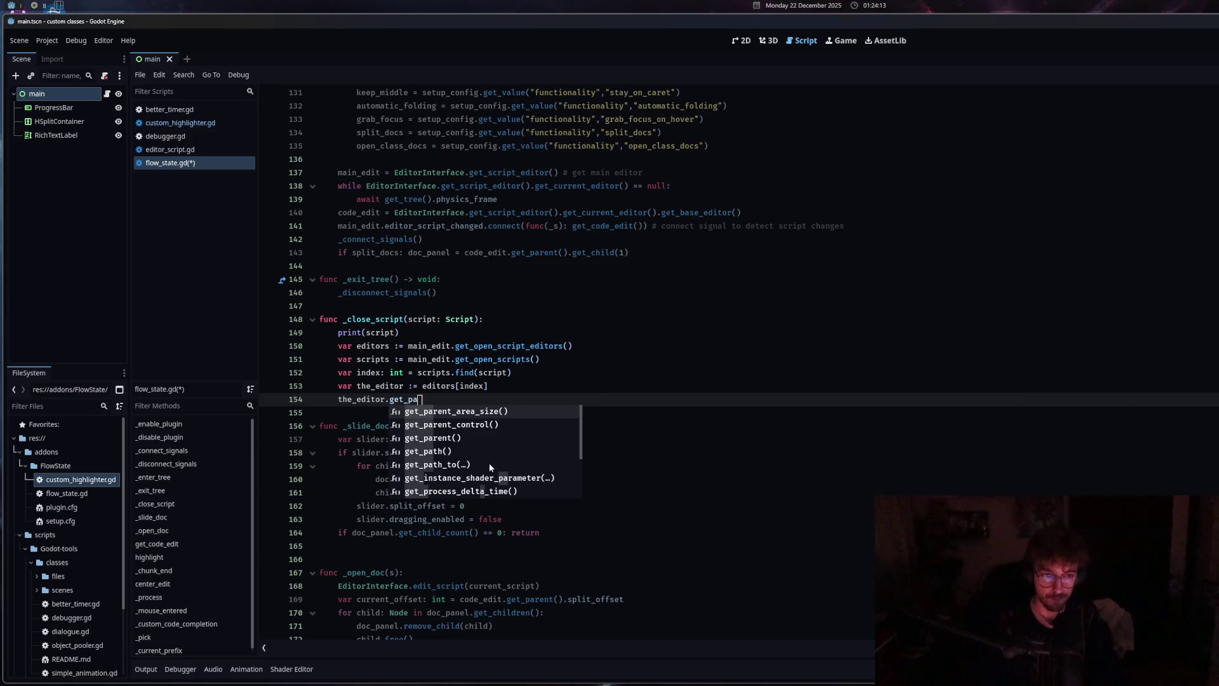
click(483, 438)
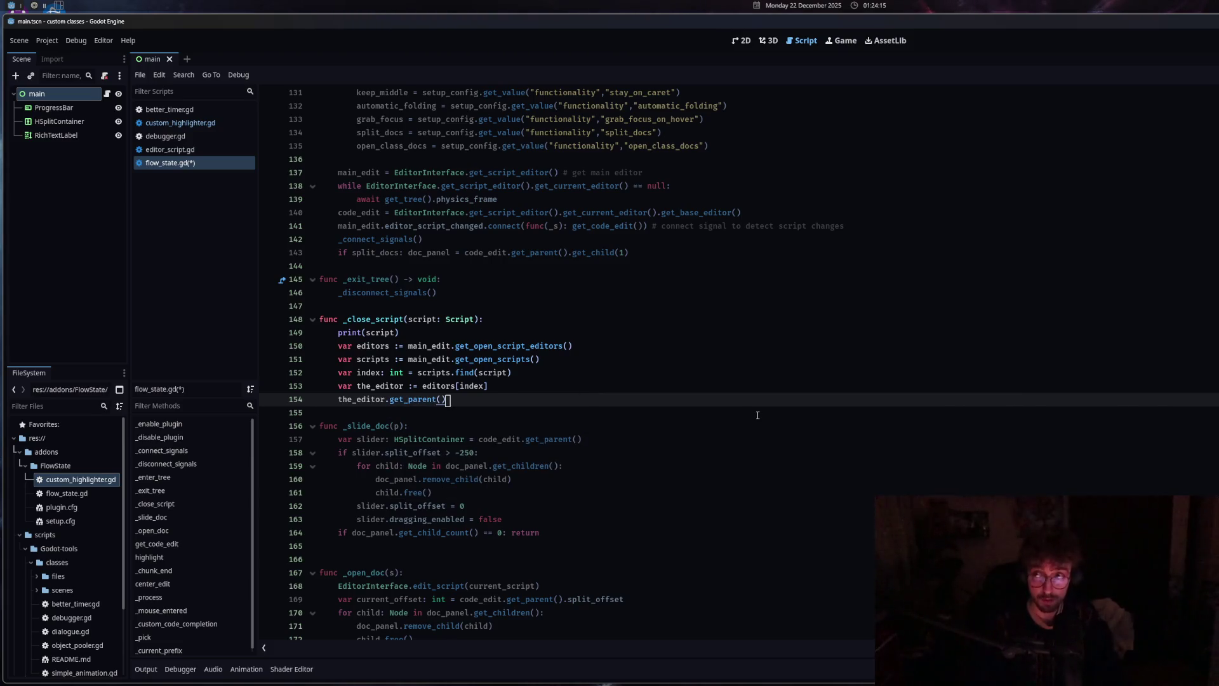
text(.get_child(1)
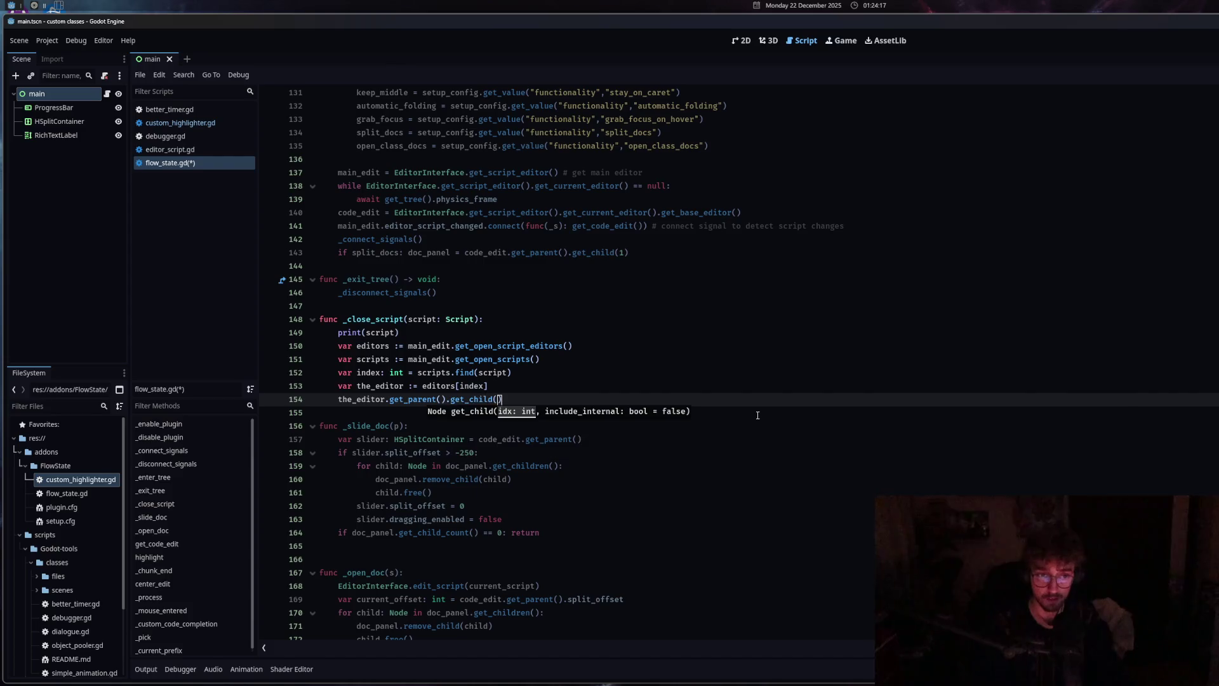
text())
key(ctrl+s)
text(.)
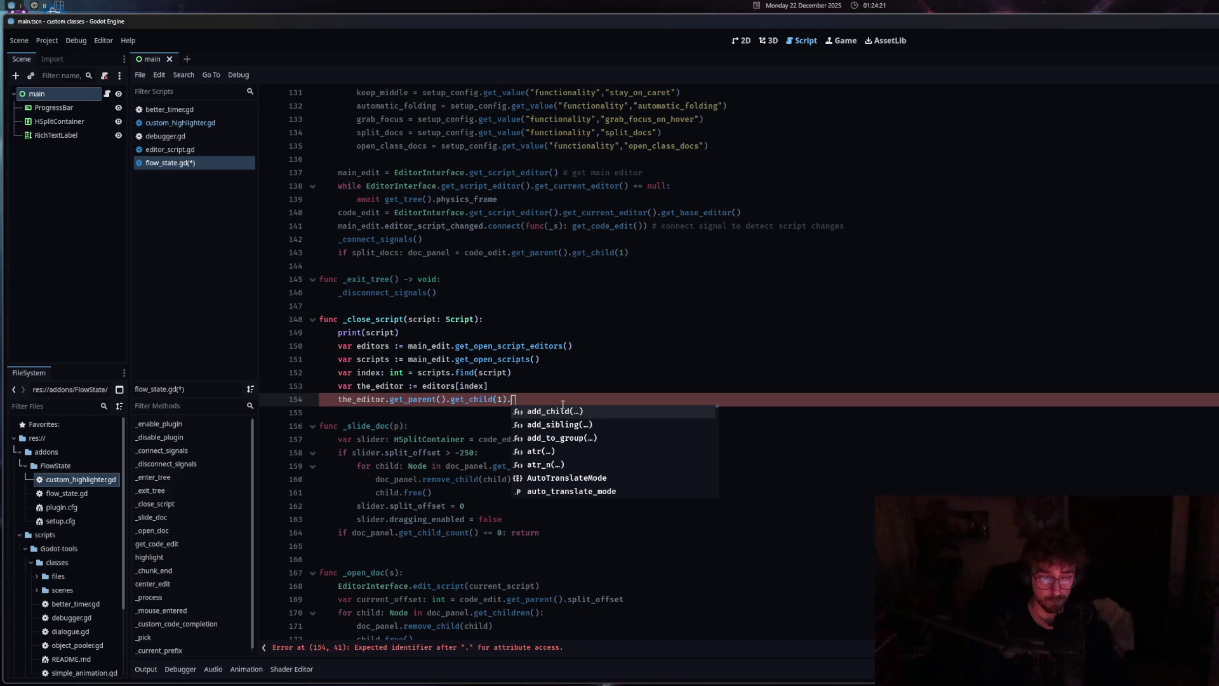
text(free())
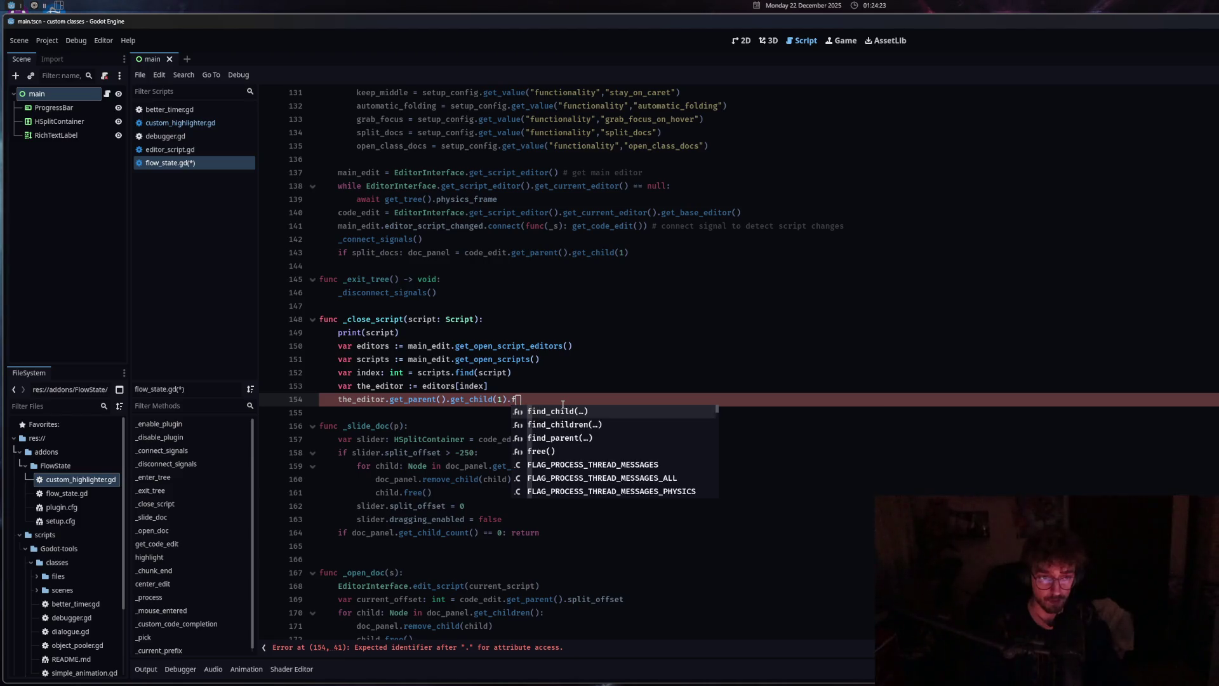
key(ctrl+s)
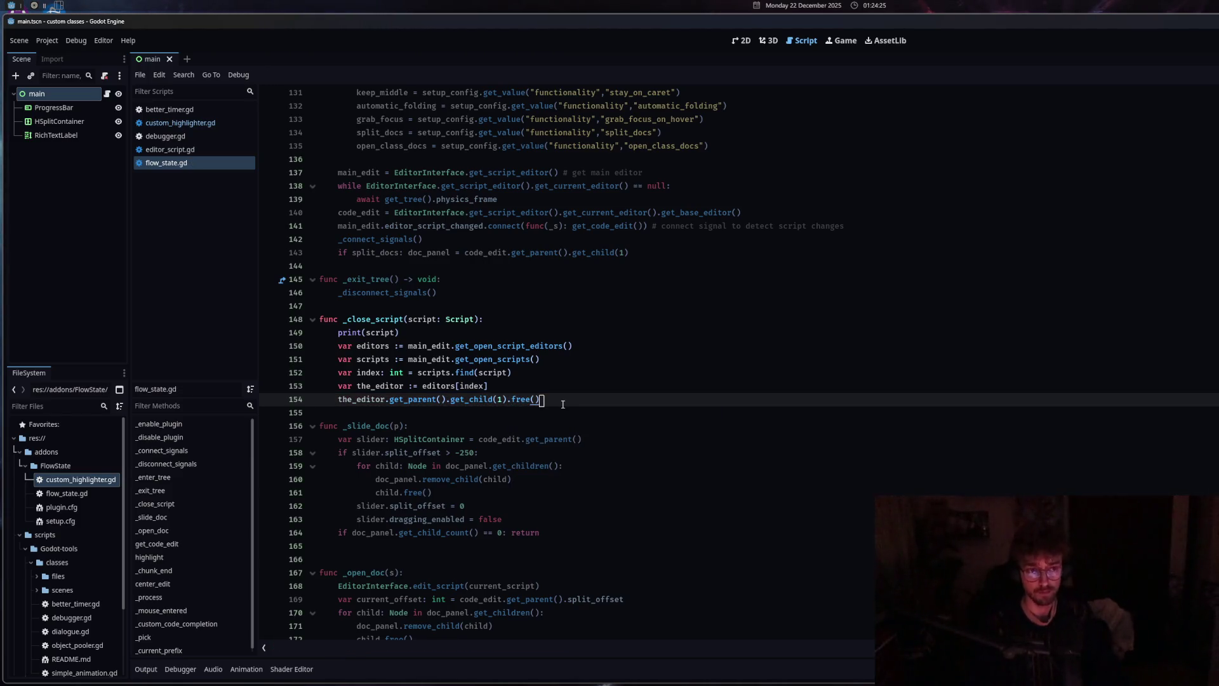
Delete the print(script) debug line and its leftover empty line
drag(410, 332, 301, 335)
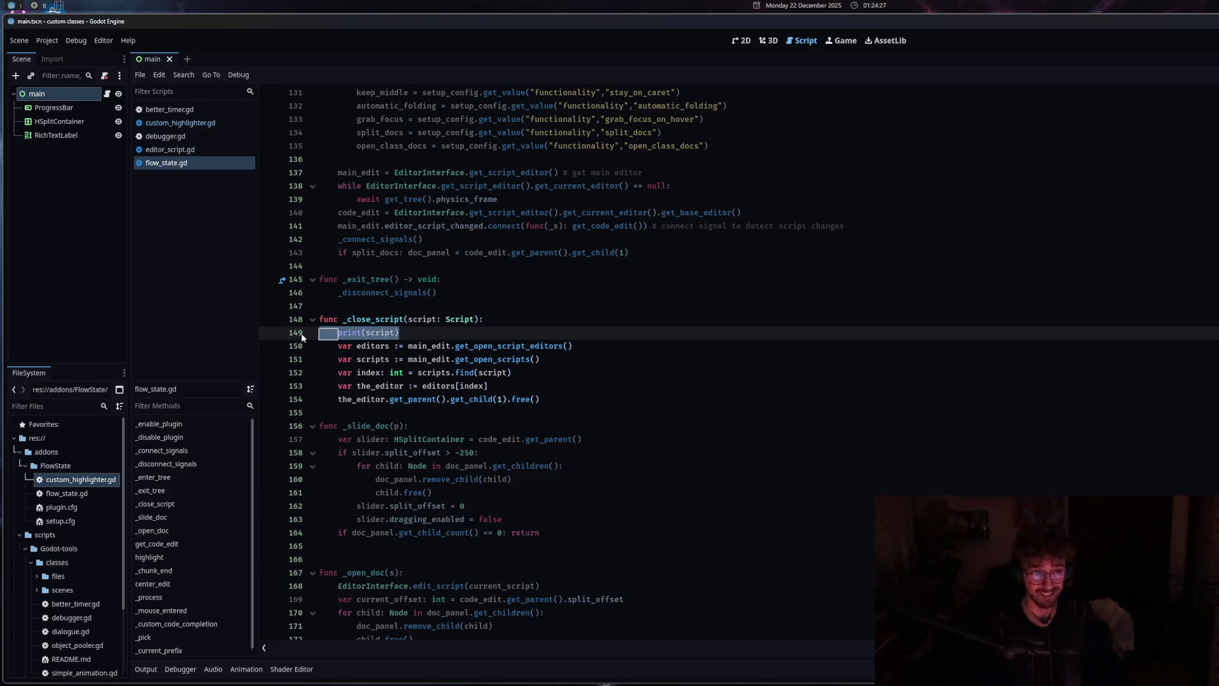
key(BackSpace)
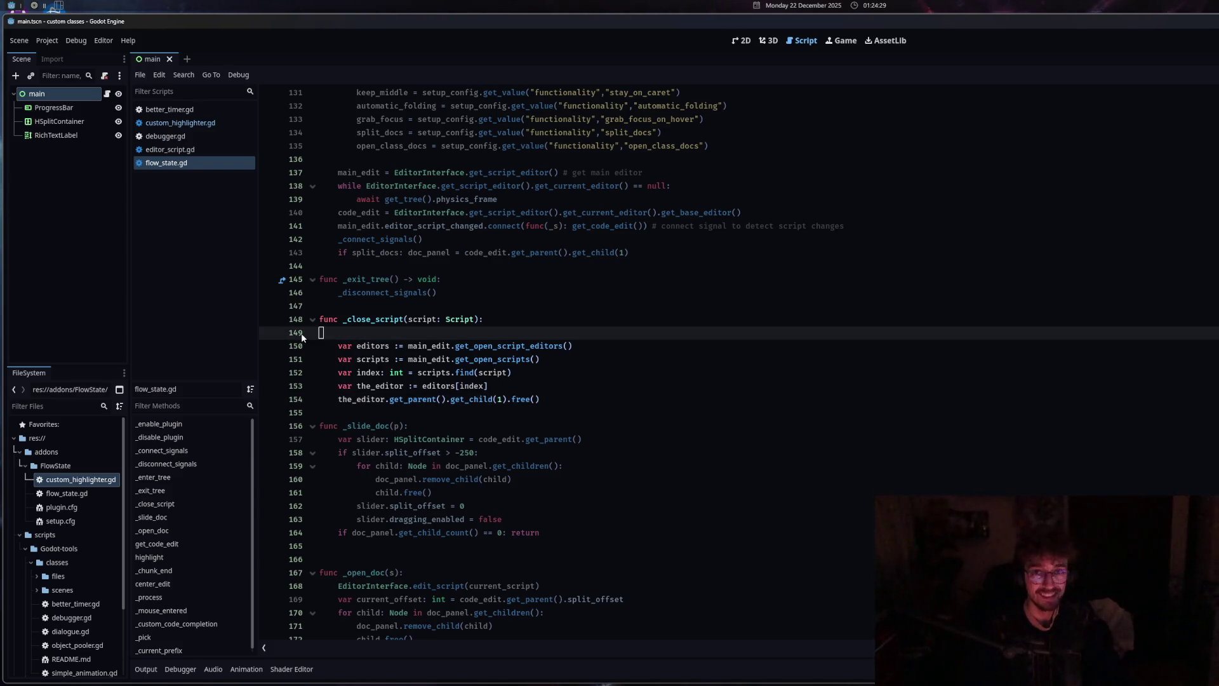
key(BackSpace)
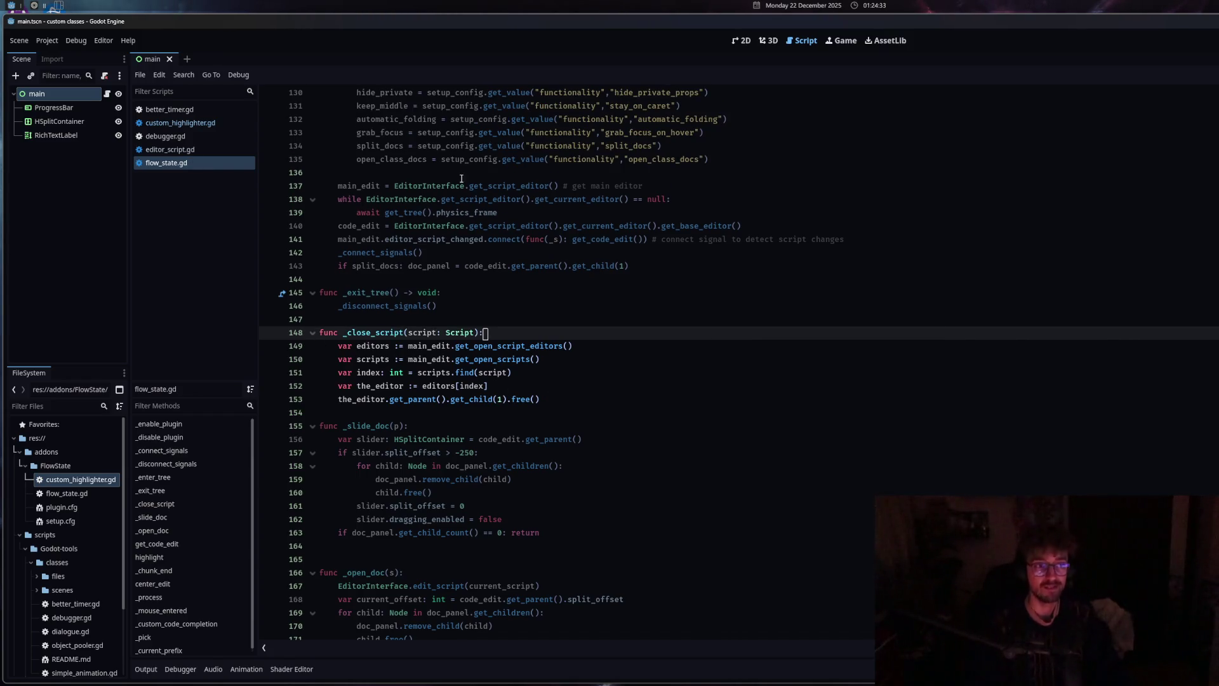
Open better_timer.gd and debugger.gd, then close the extra scripts to test the handler
click(175, 109)
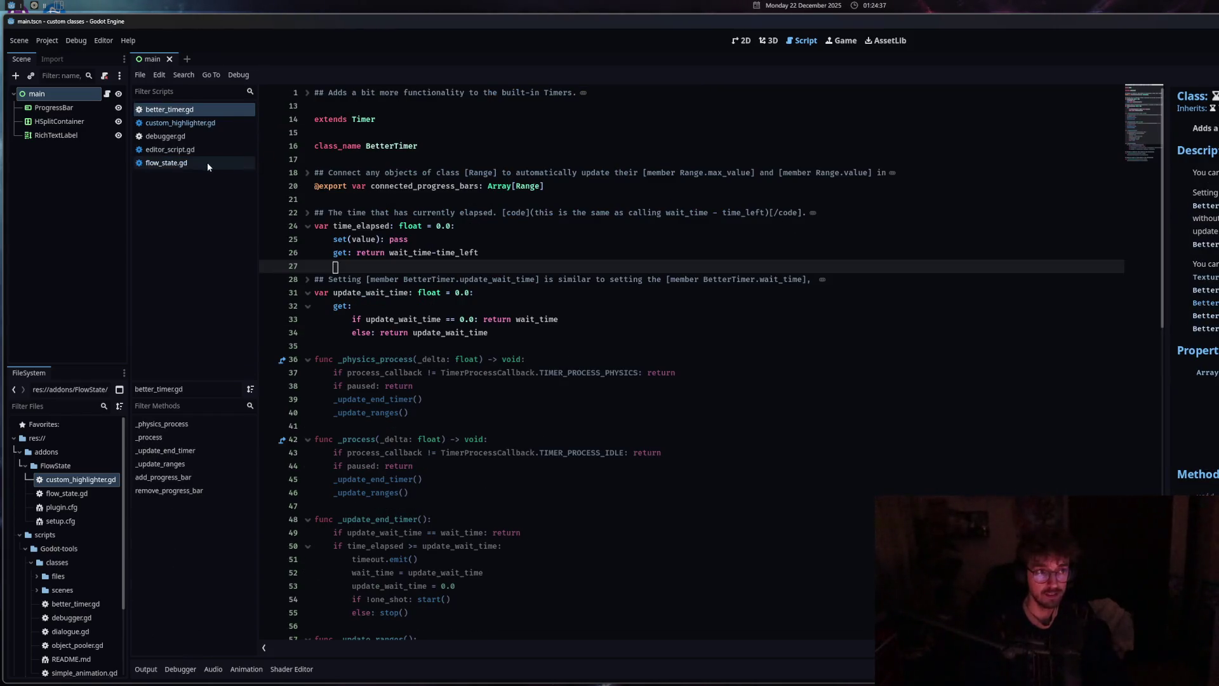
click(194, 140)
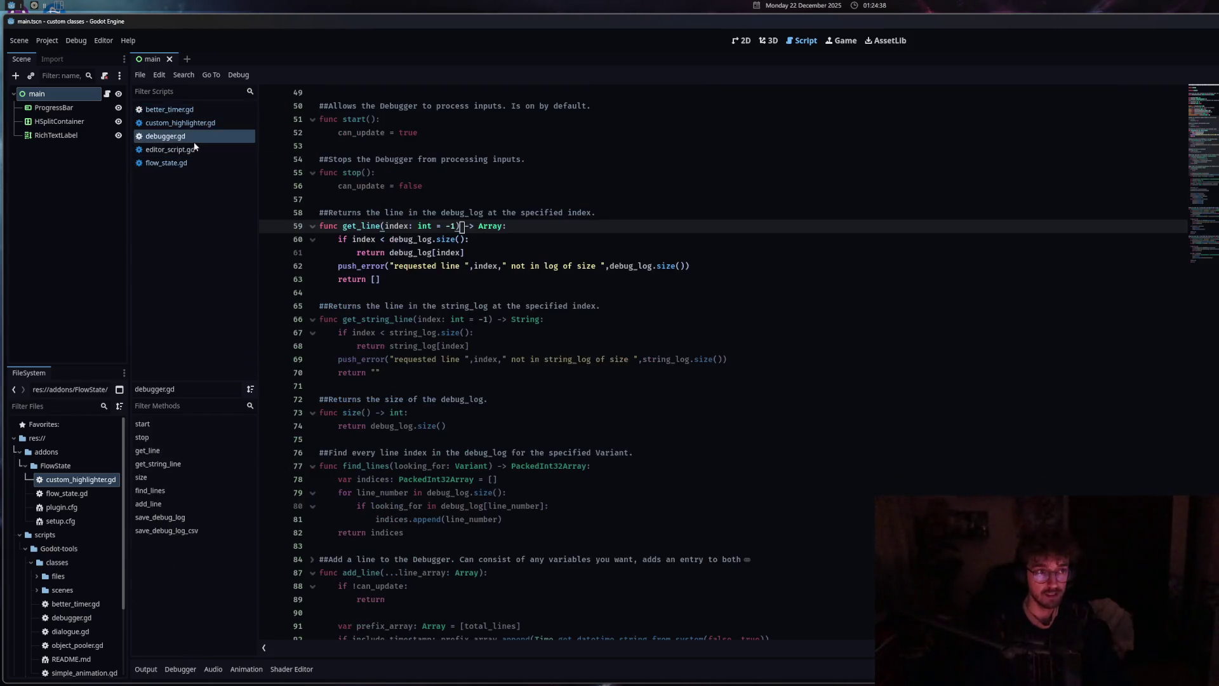
middle_click(199, 106)
middle_click(199, 105)
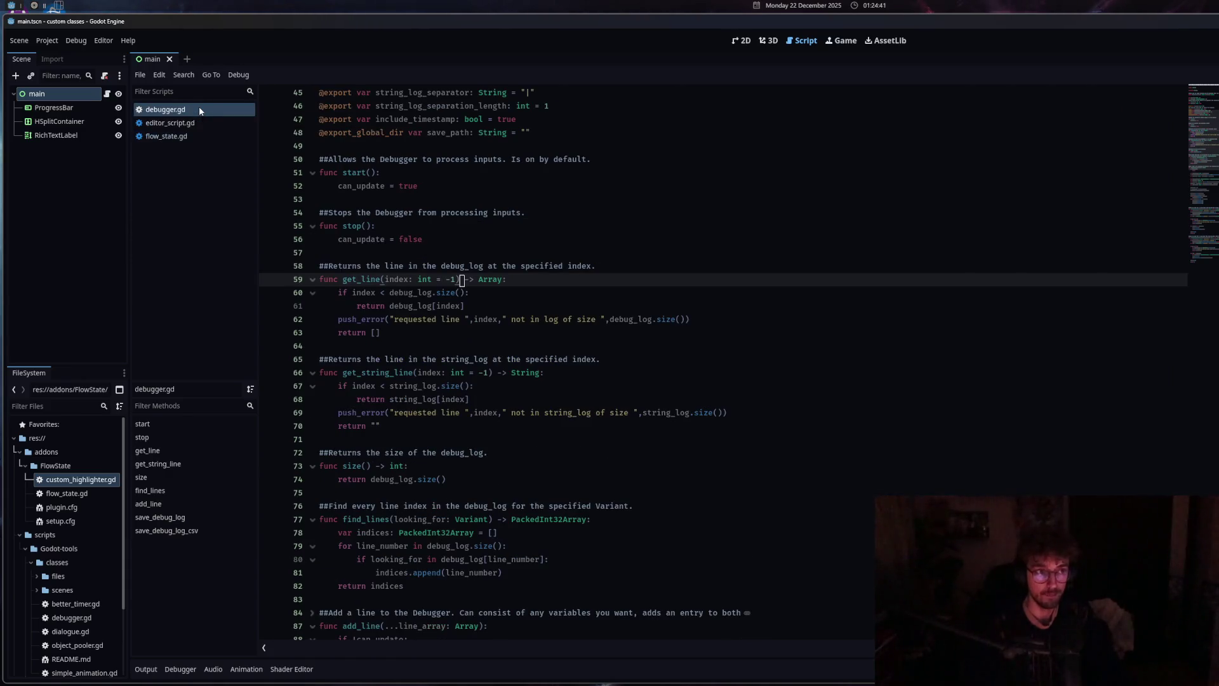
click(152, 670)
click(169, 122)
click(188, 109)
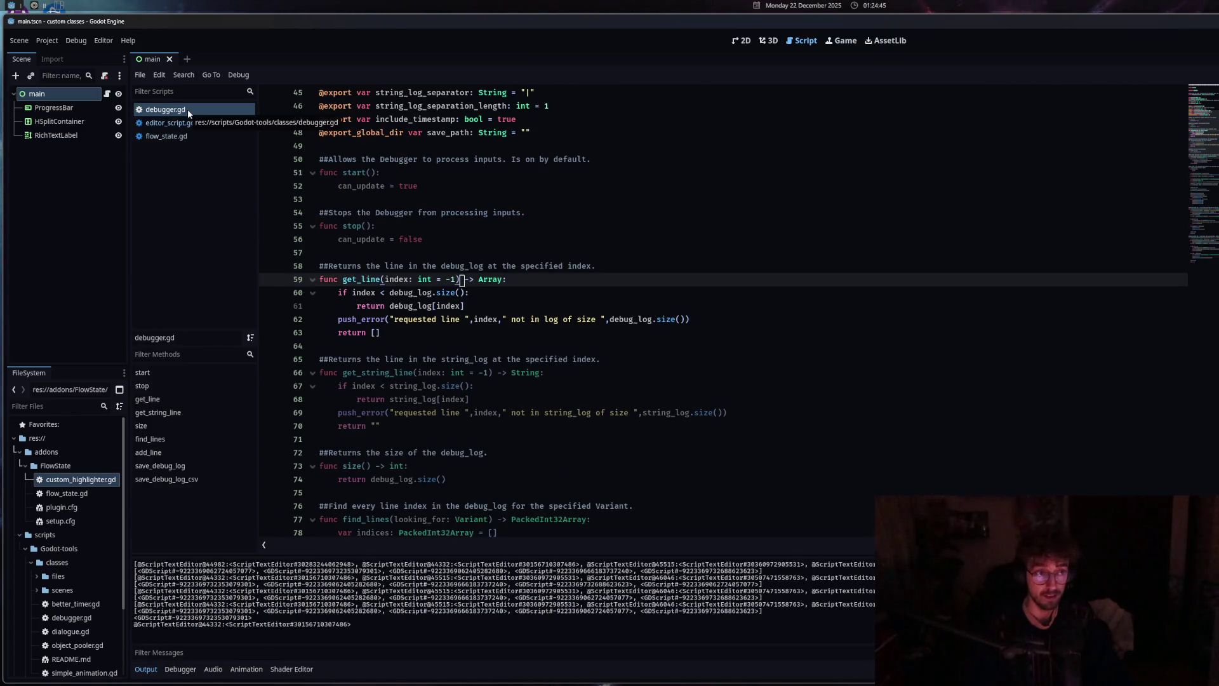
middle_click(188, 109)
middle_click(188, 109)
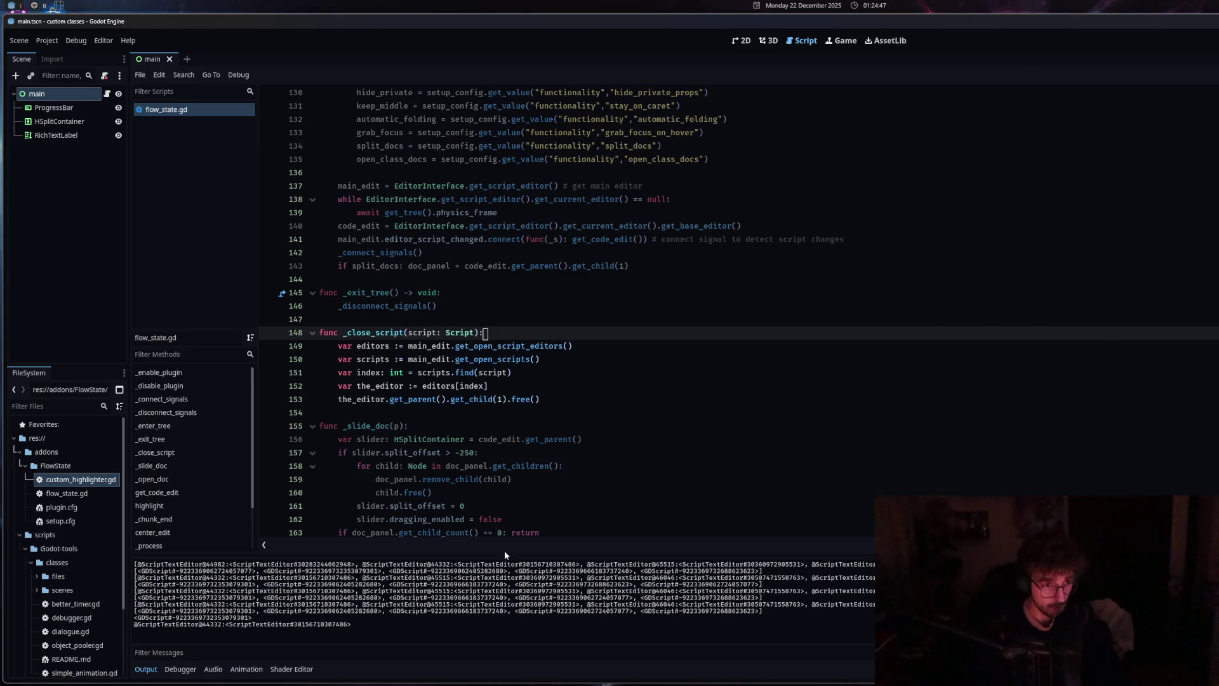
Return to flow_state.gd and inspect the get_parent() and get_open_scripts lines in _close_script
click(509, 479)
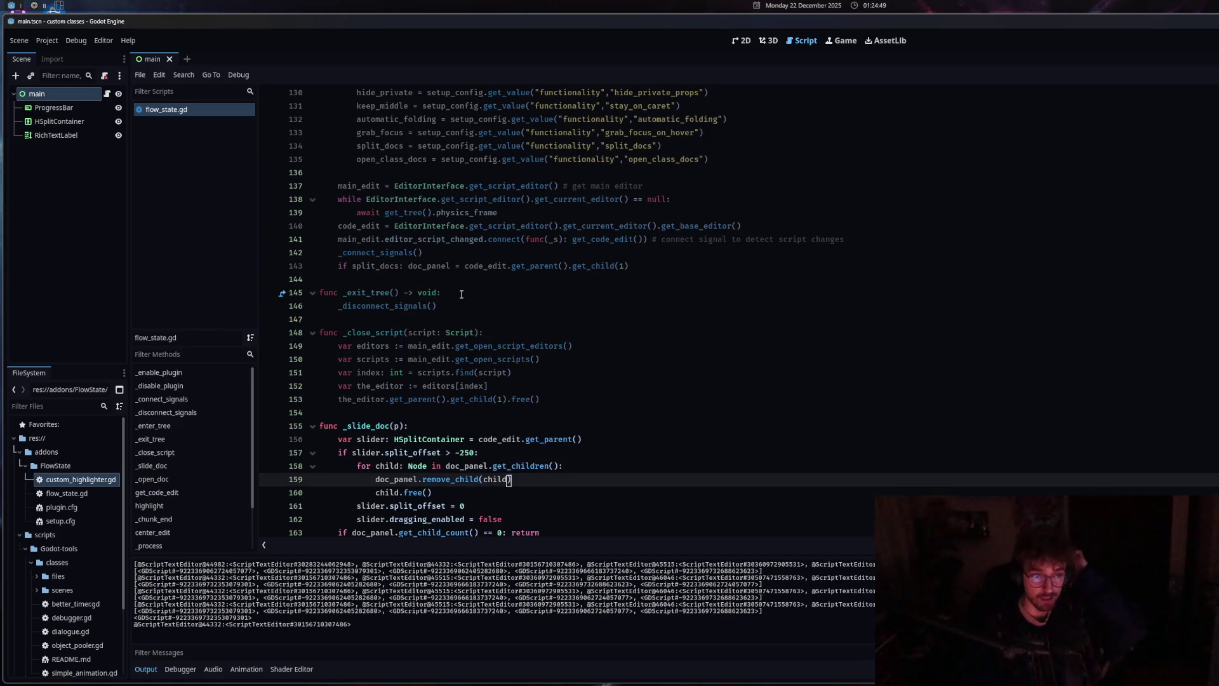
click(446, 400)
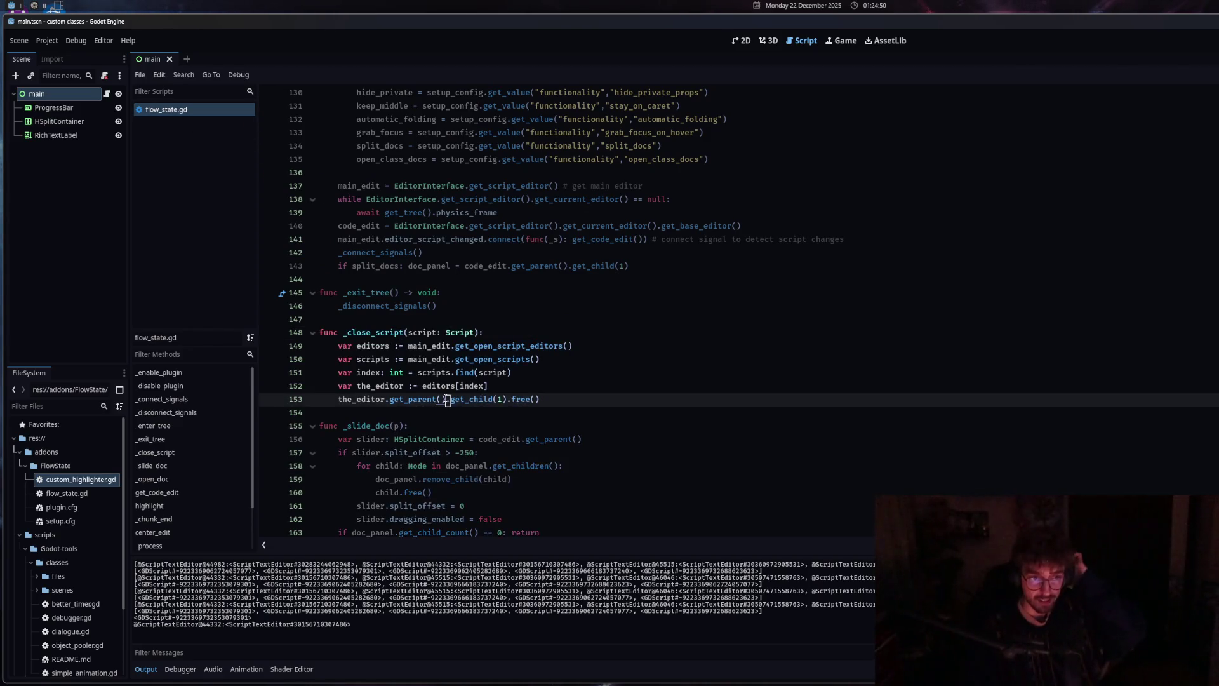
click(545, 403)
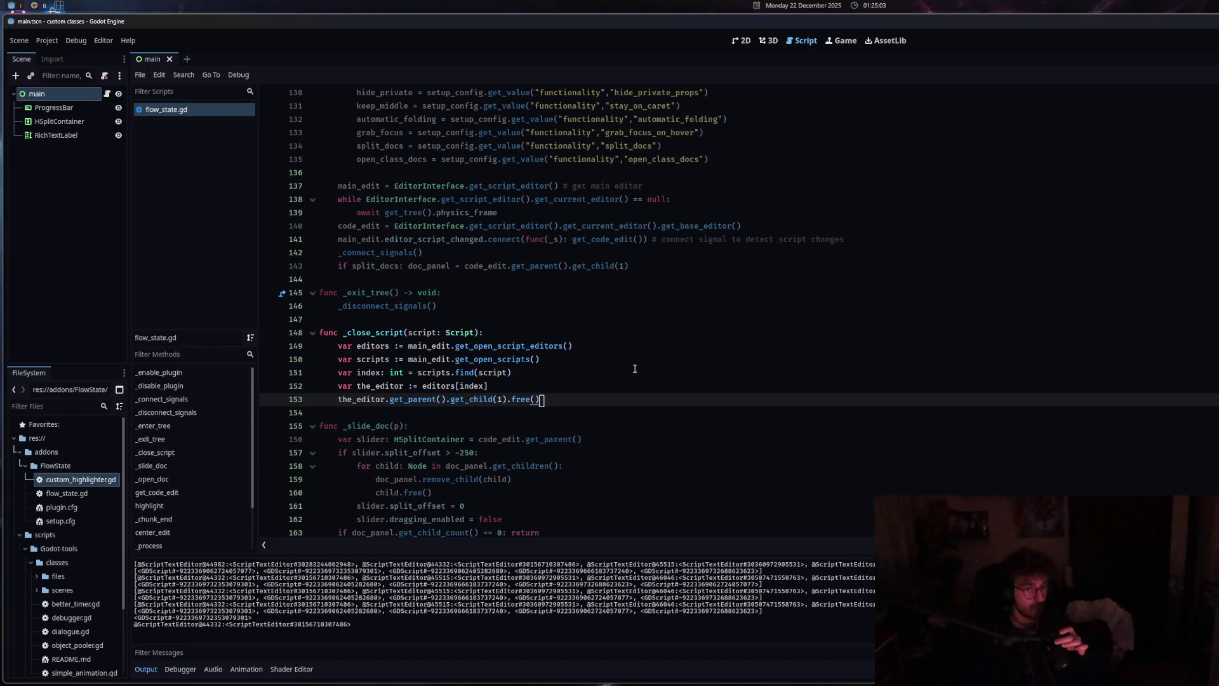
click(495, 358)
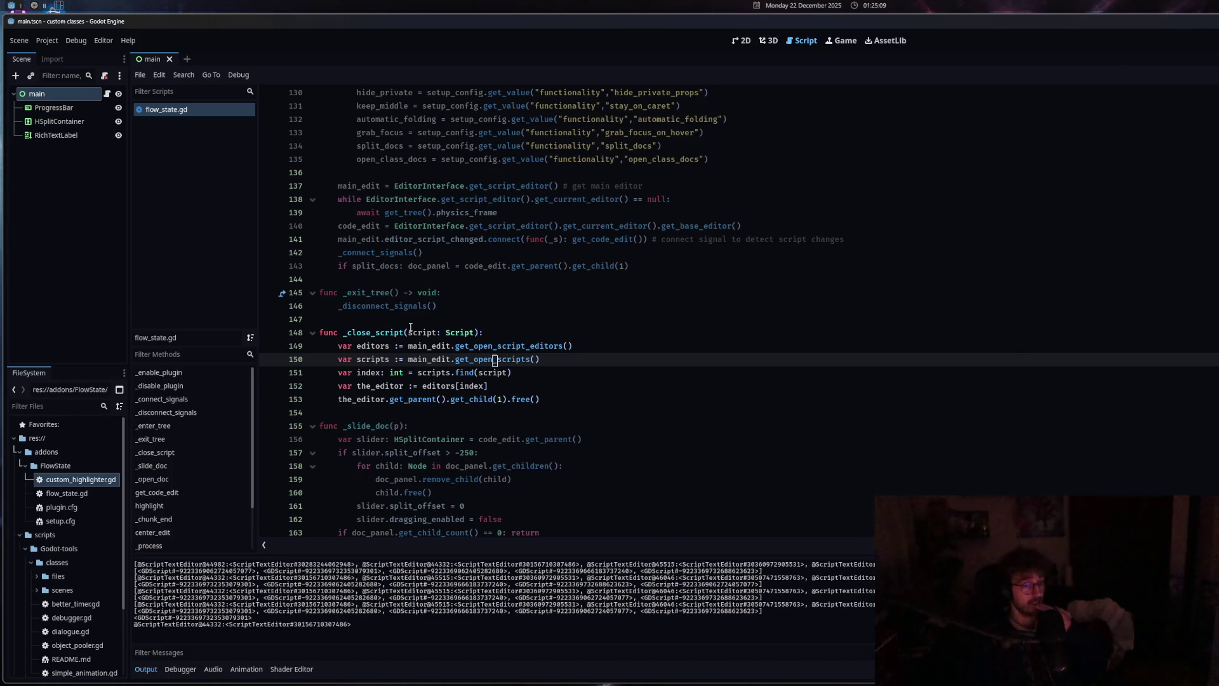
Extend line 152 to editors[index].get_base_editor() and save flow_state.gd
click(498, 386)
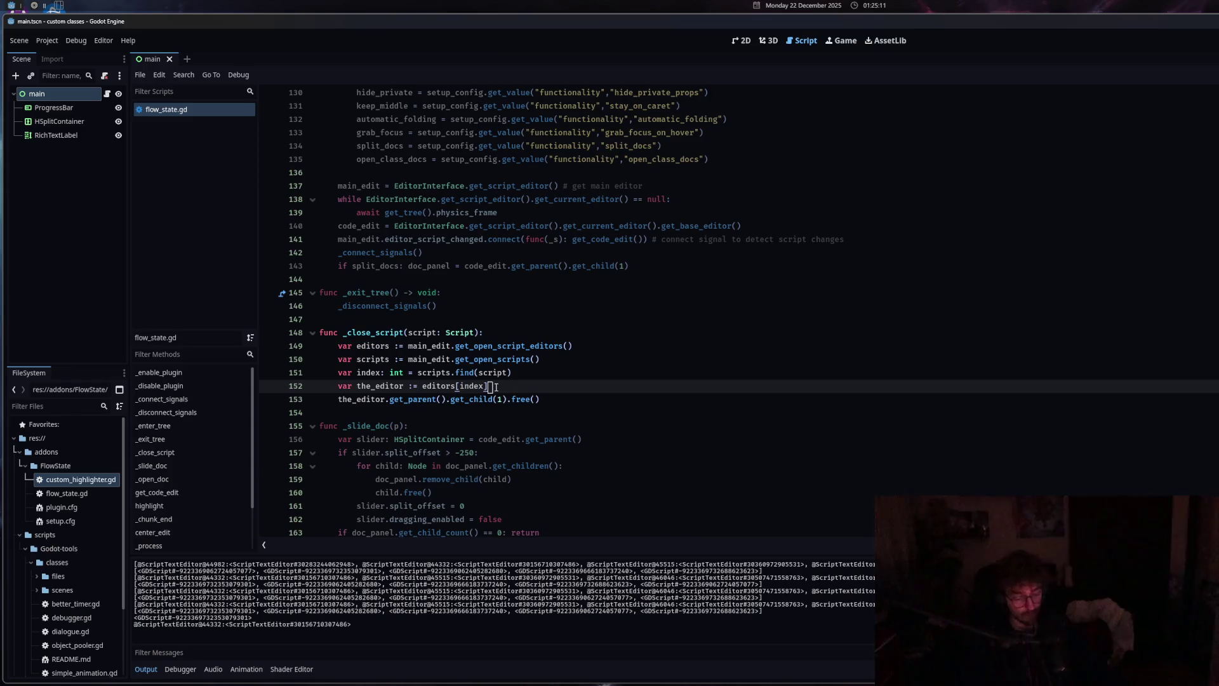
text(.get_)
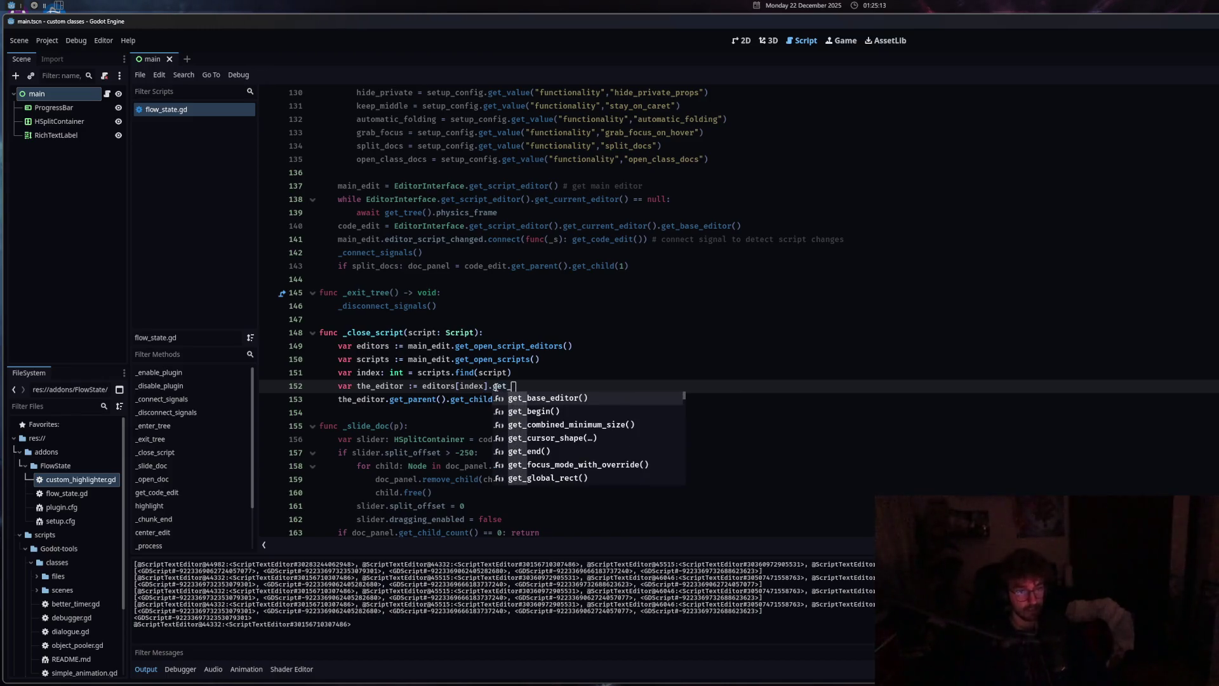
key(Return)
mouse_move(535, 389)
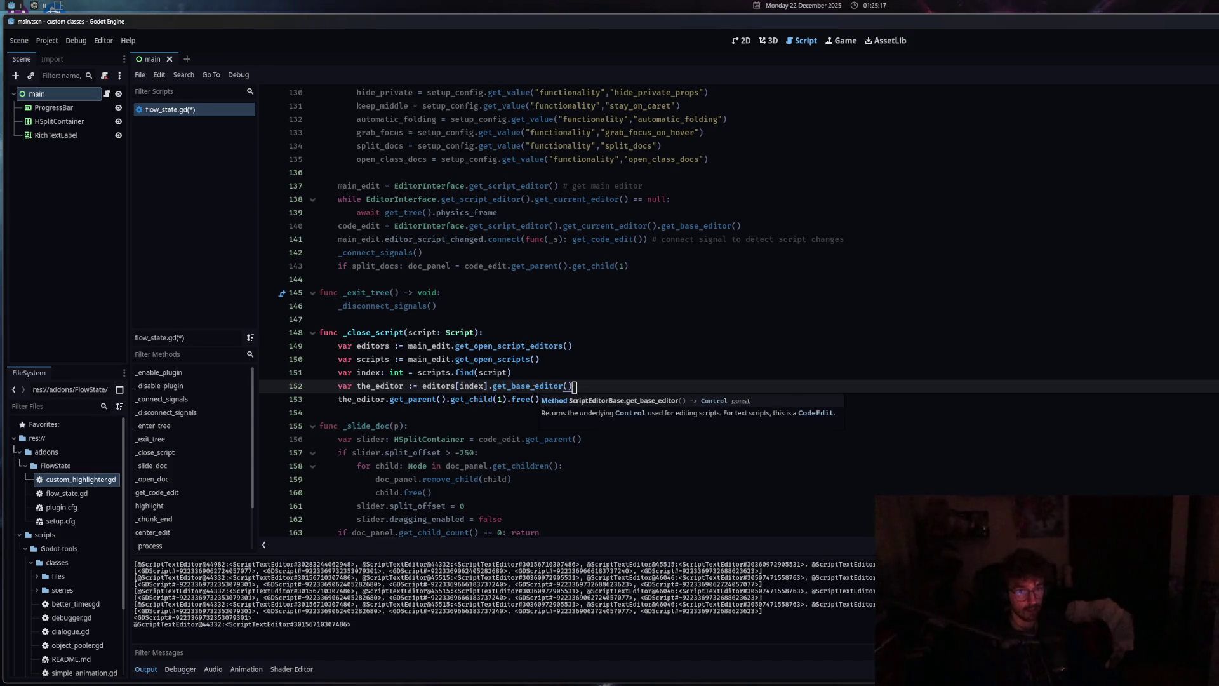
key(ctrl+s)
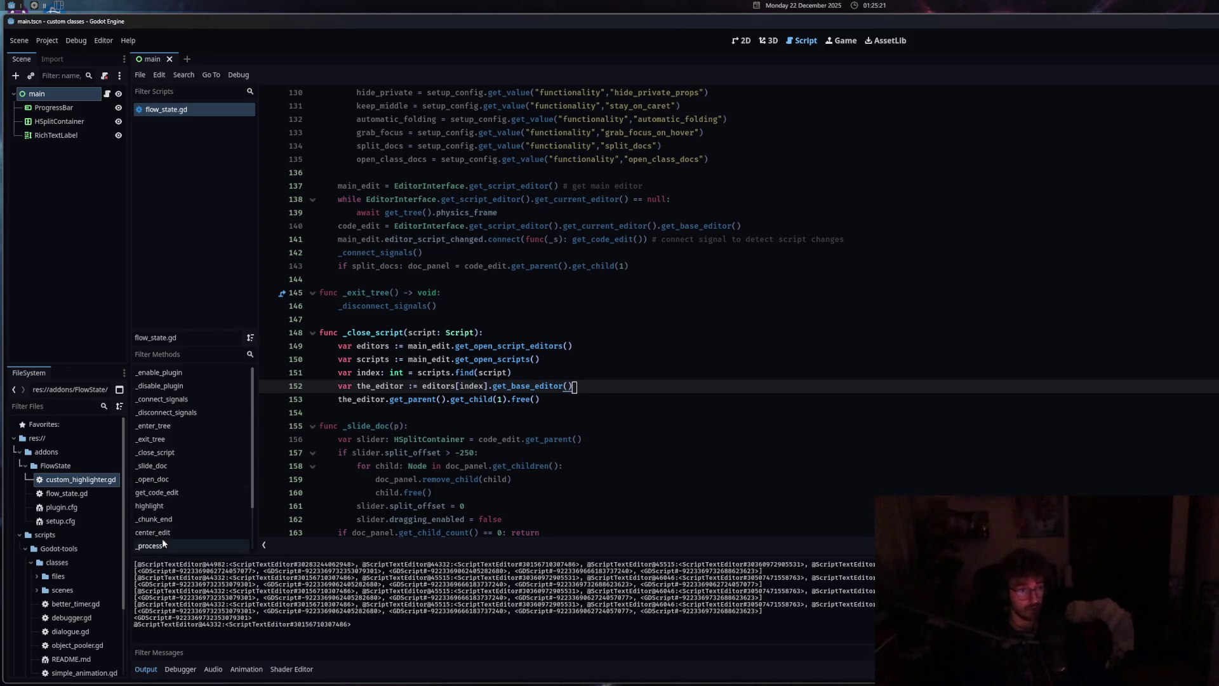
Open custom_highlighter.gd, better_timer.gd, dialogue.gd and debugger.gd from FileSystem
double_click(88, 486)
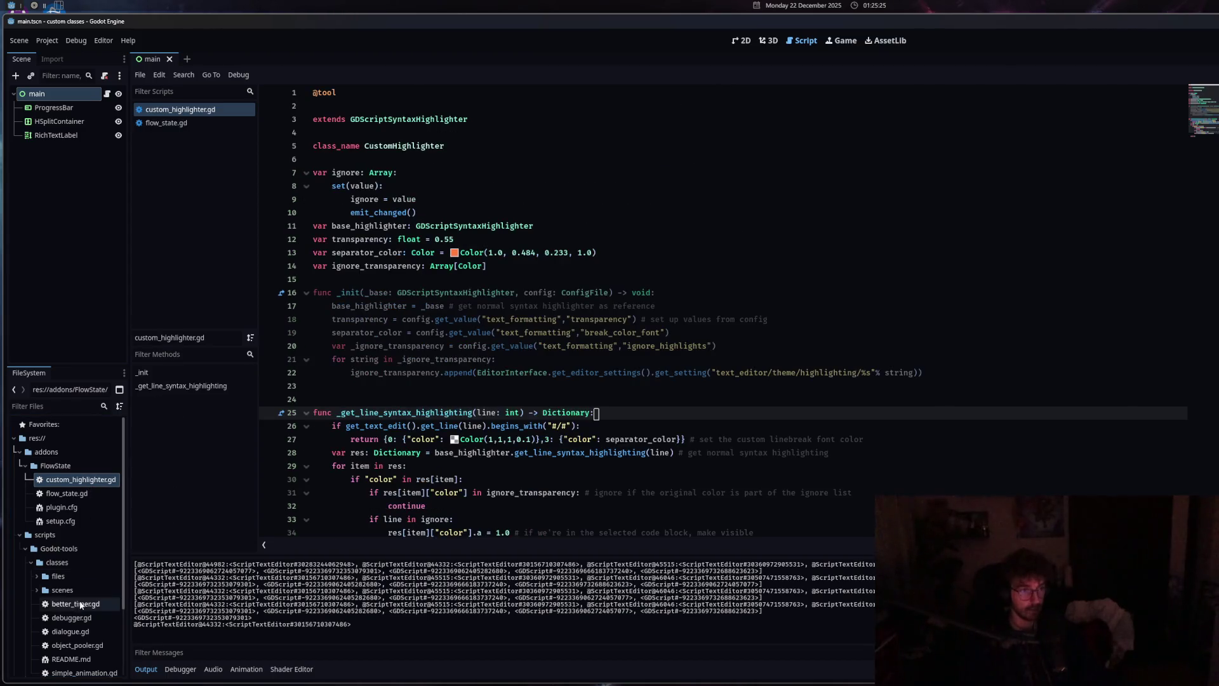
double_click(78, 605)
scroll(86, 590, down, 2)
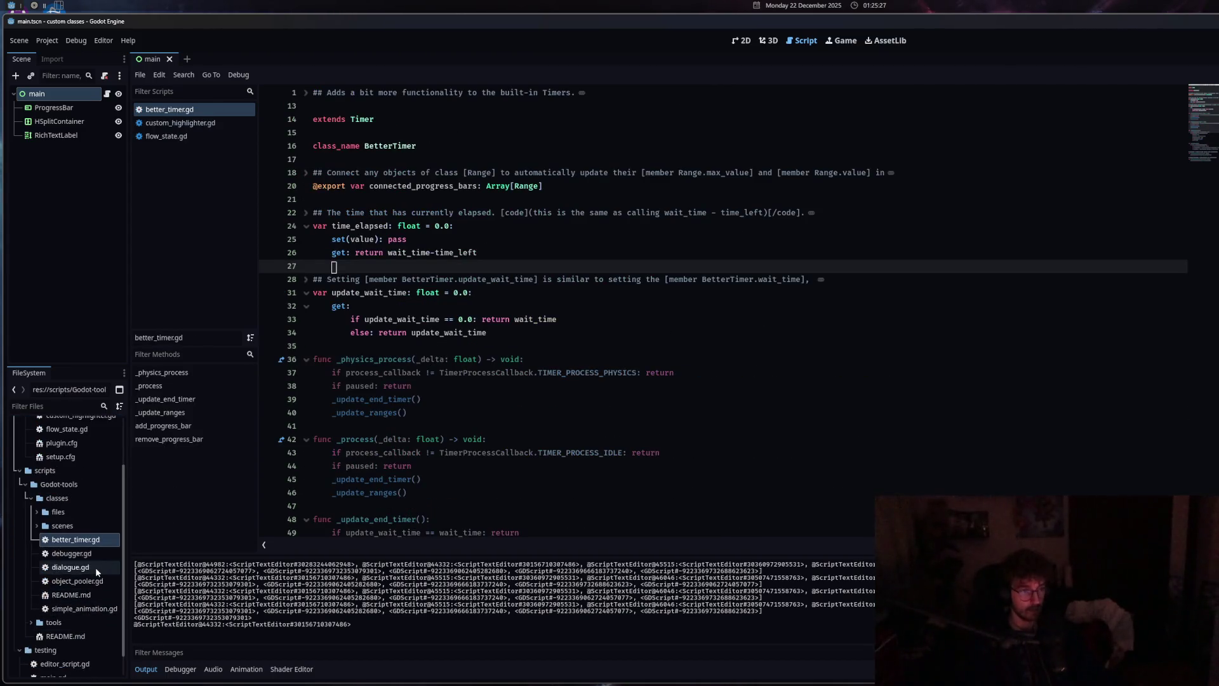
double_click(95, 567)
double_click(96, 555)
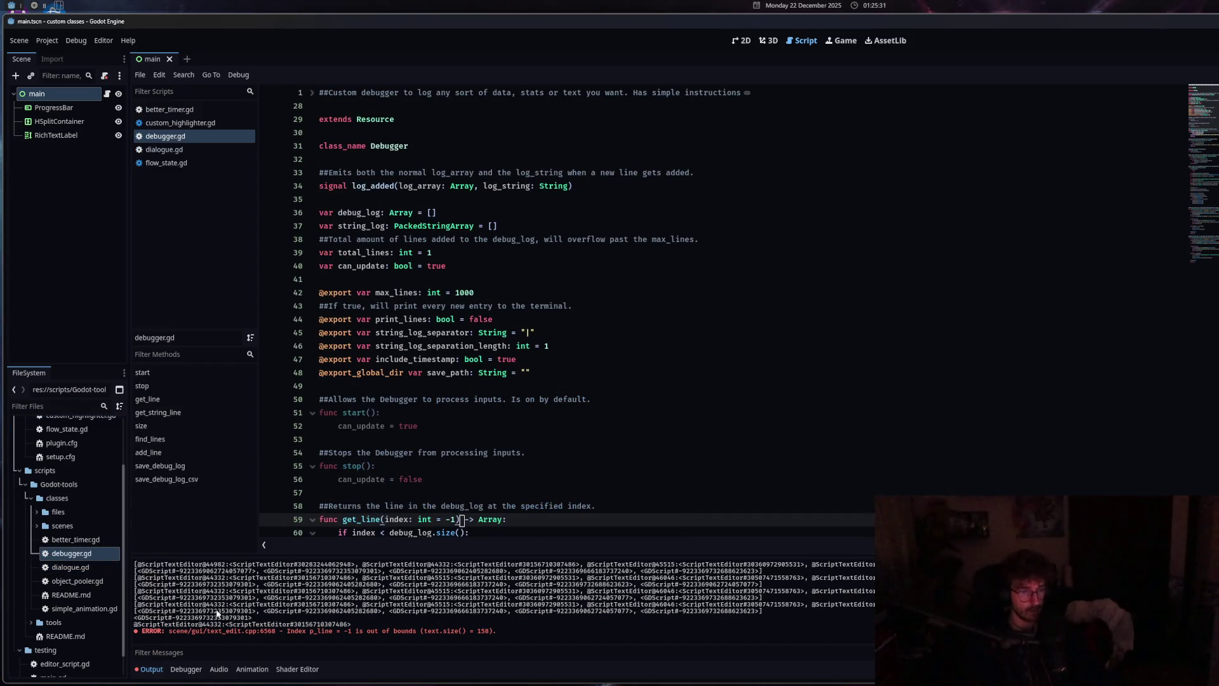
Look over debugger.gd around lines 52–59 and switch between the open scripts
click(407, 480)
click(410, 519)
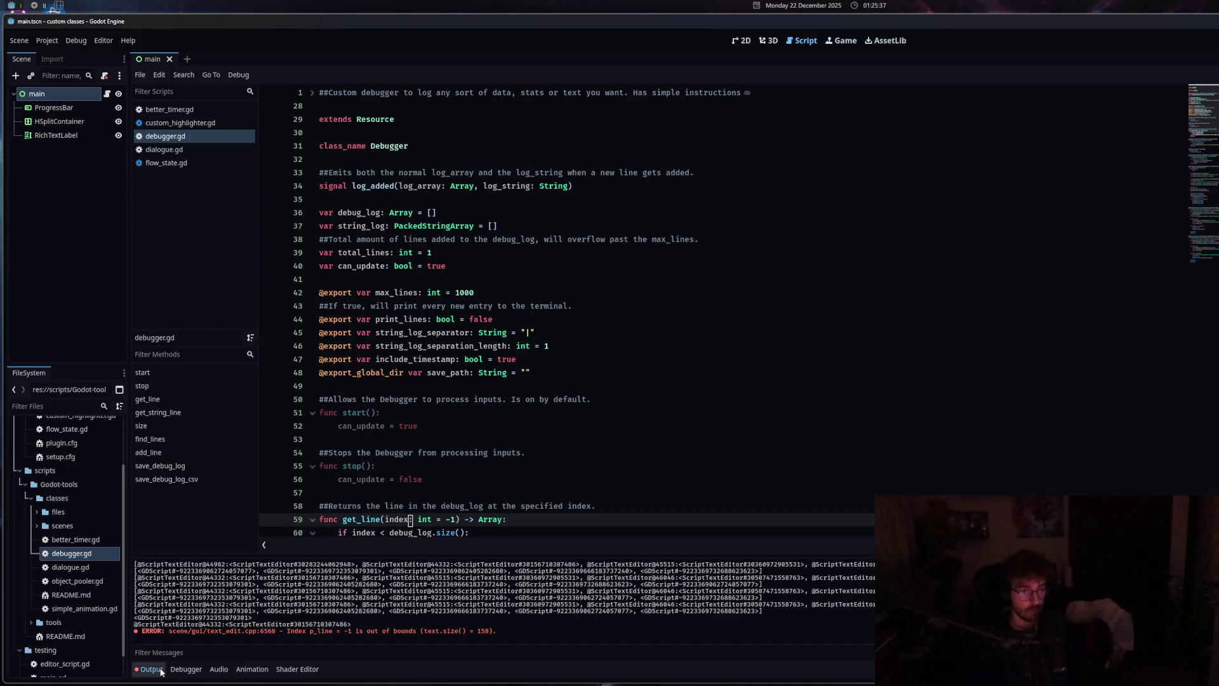
key(ctrl+j)
click(416, 466)
click(416, 427)
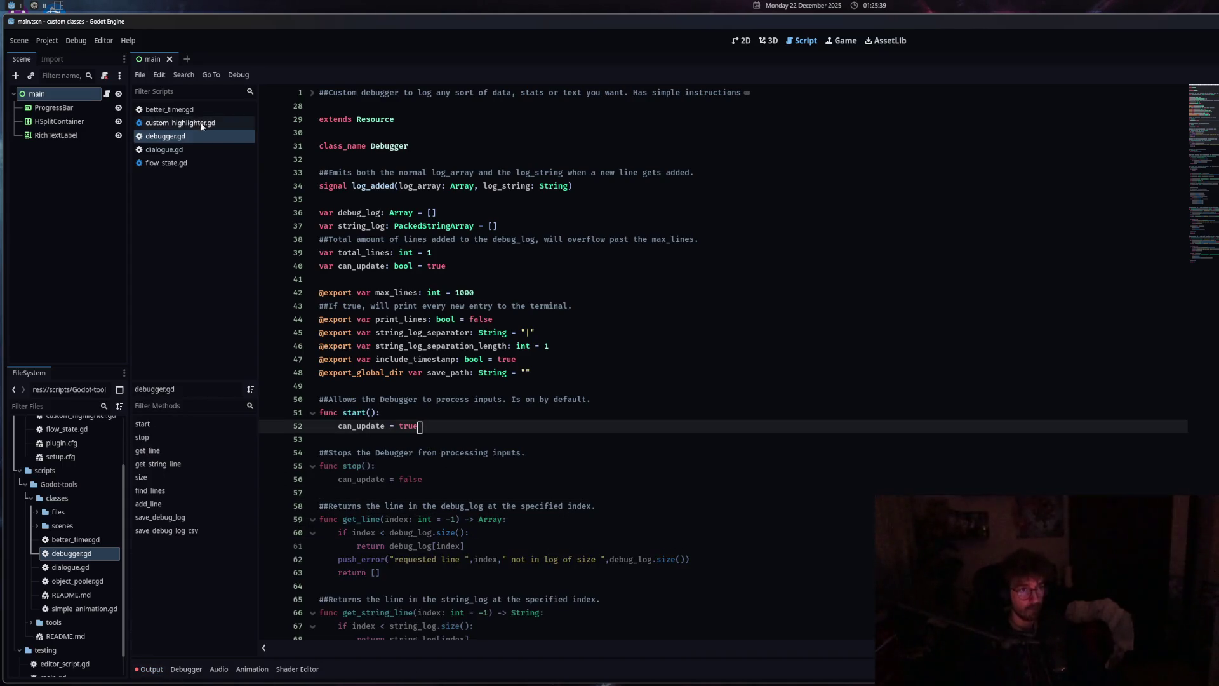
click(196, 112)
click(213, 122)
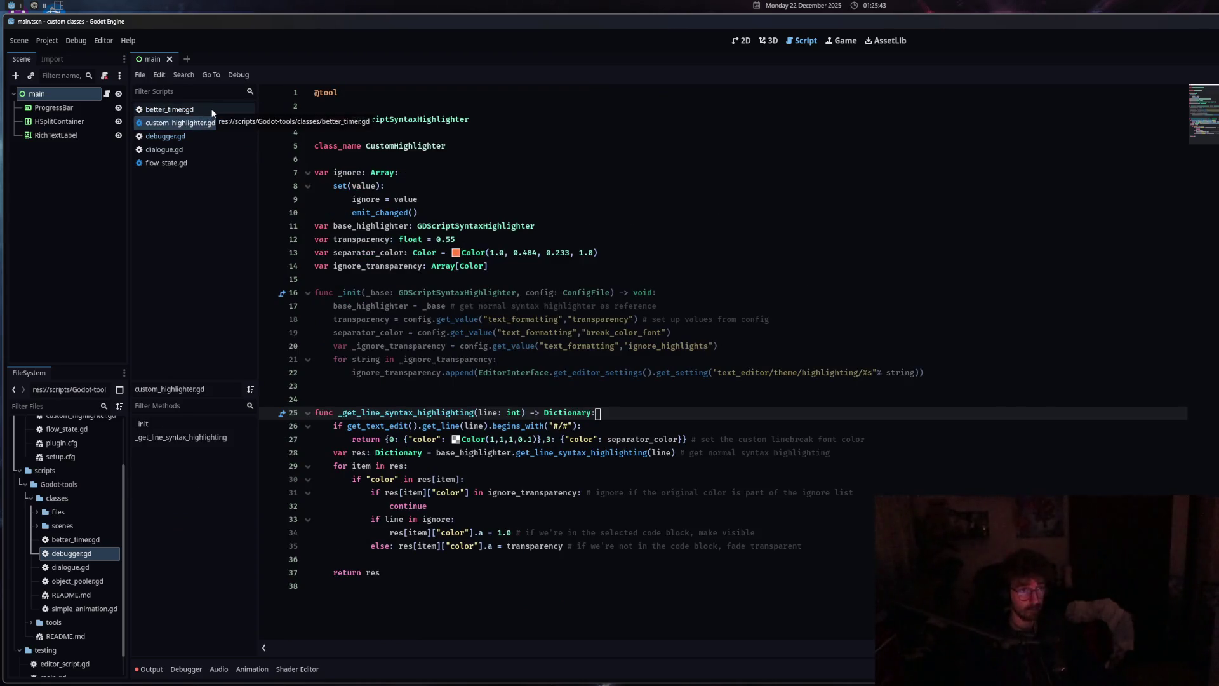
Close better_timer.gd, custom_highlighter.gd, debugger.gd and dialogue.gd while watching the Output
middle_click(211, 109)
click(151, 669)
click(204, 136)
middle_click(186, 109)
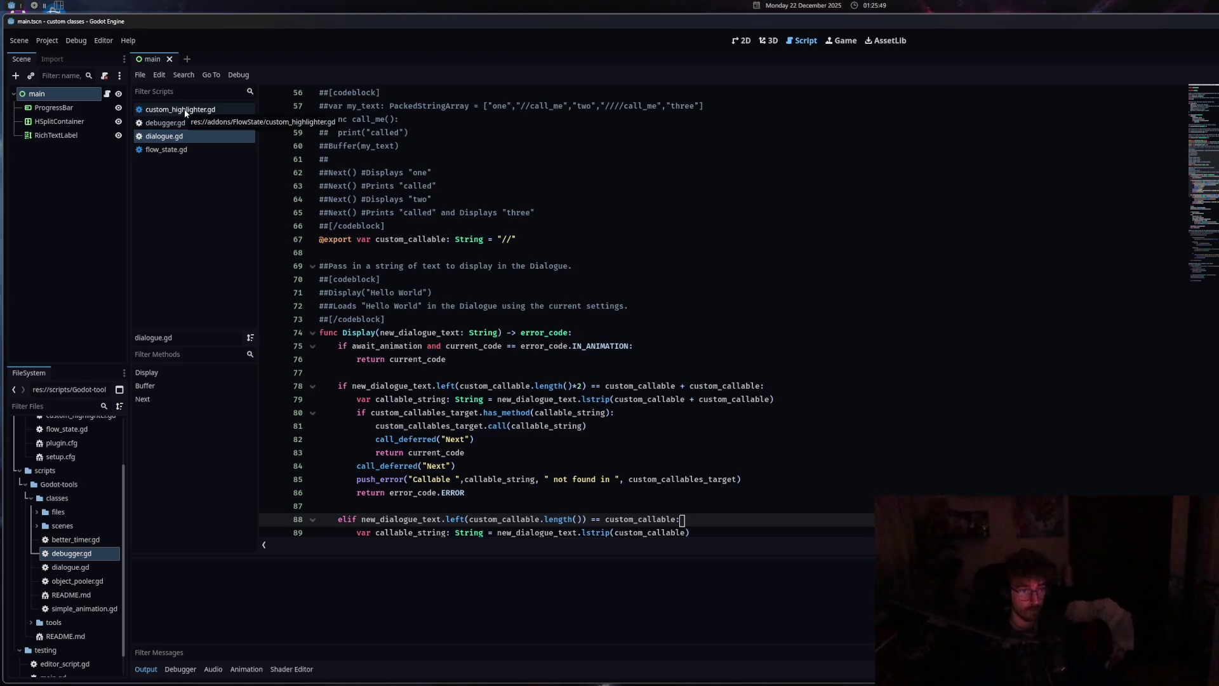
click(186, 111)
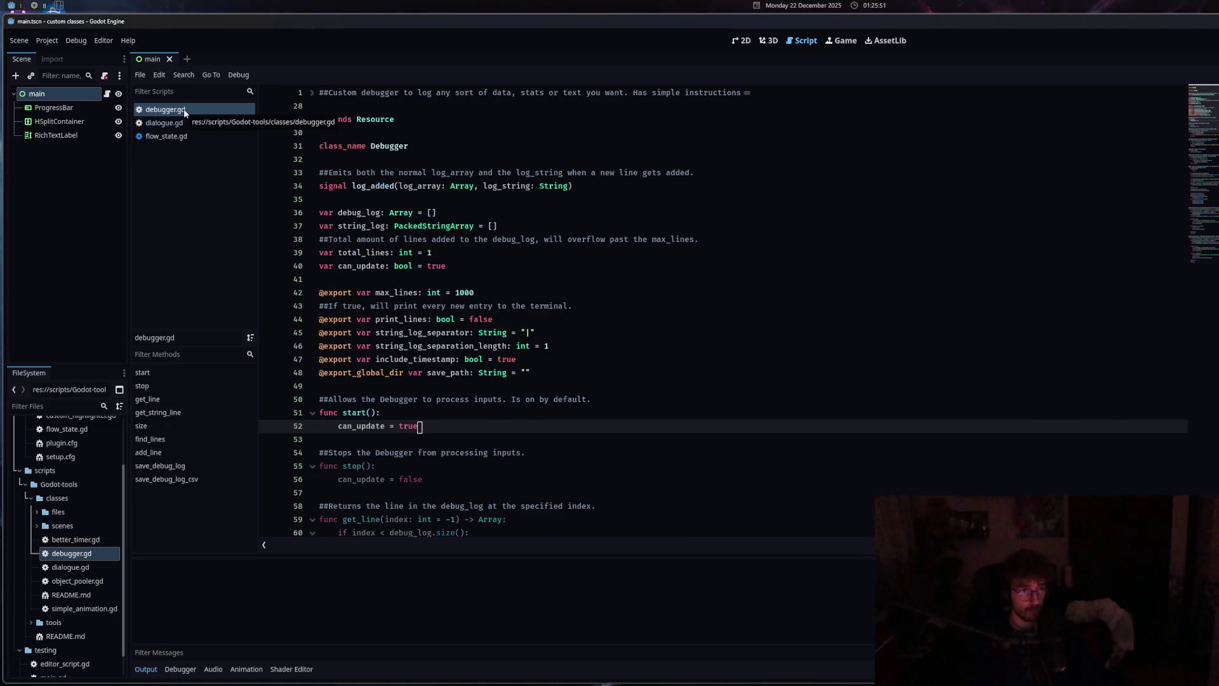
middle_click(184, 111)
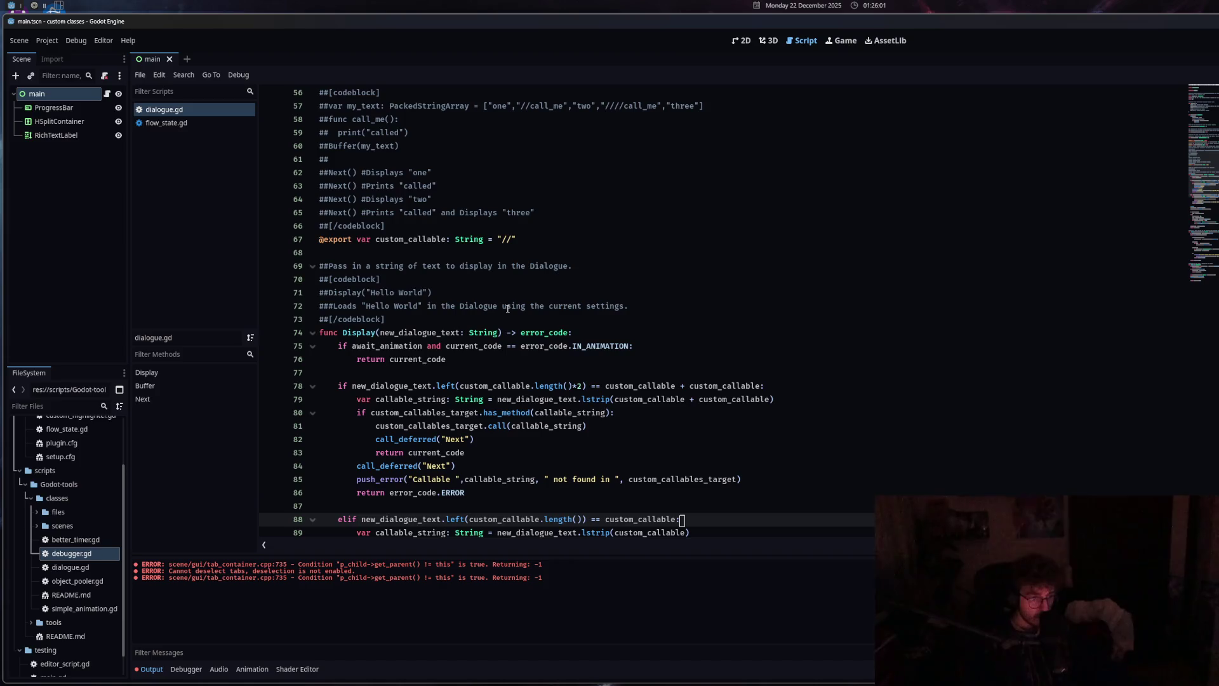
middle_click(196, 109)
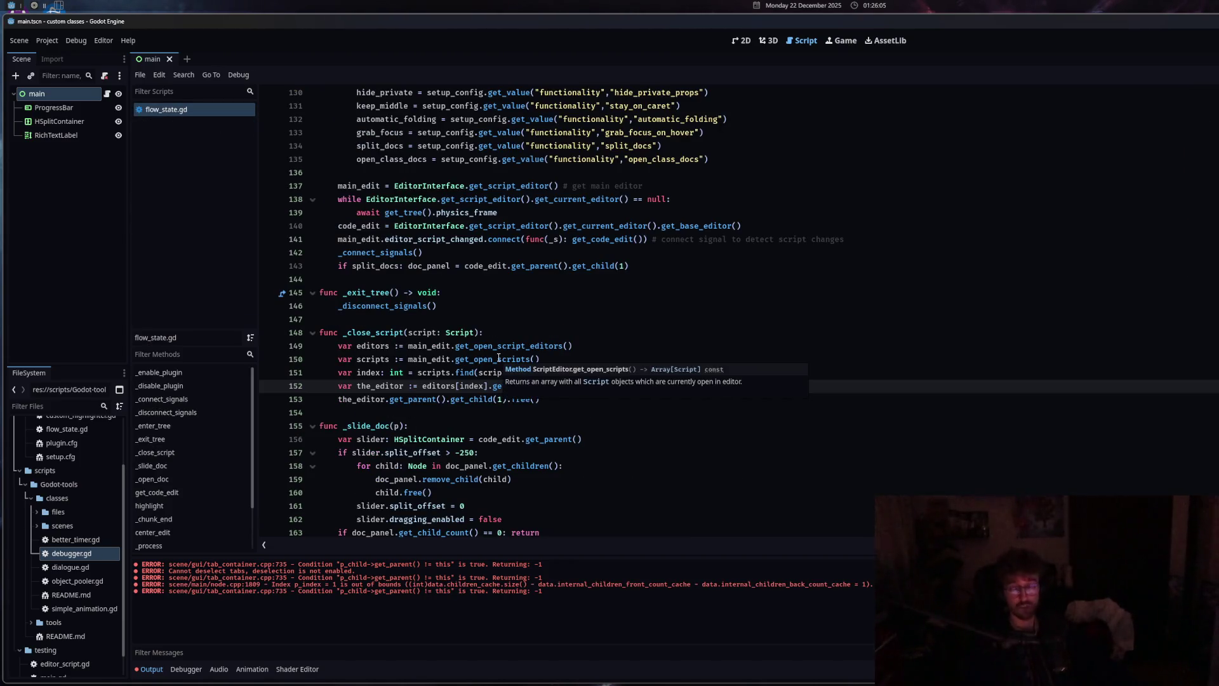
Comment out the _close_script body lines 149–153 and put a pass statement above them
click(532, 334)
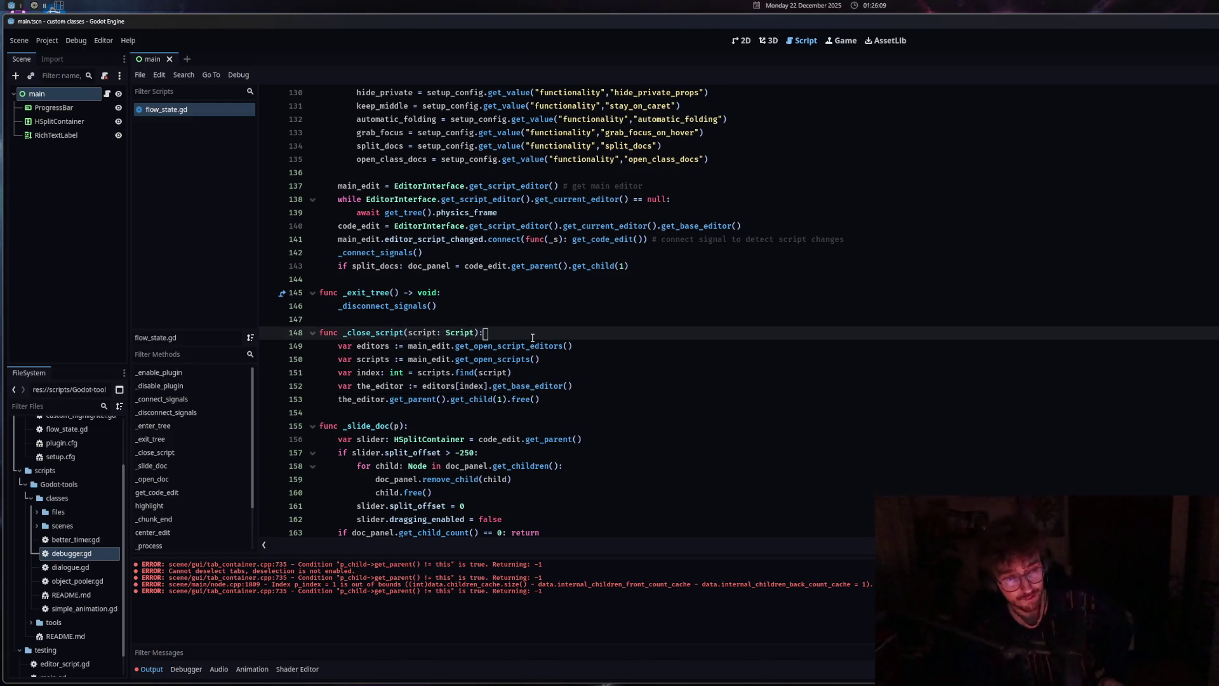
drag(539, 398, 429, 346)
right_click(428, 347)
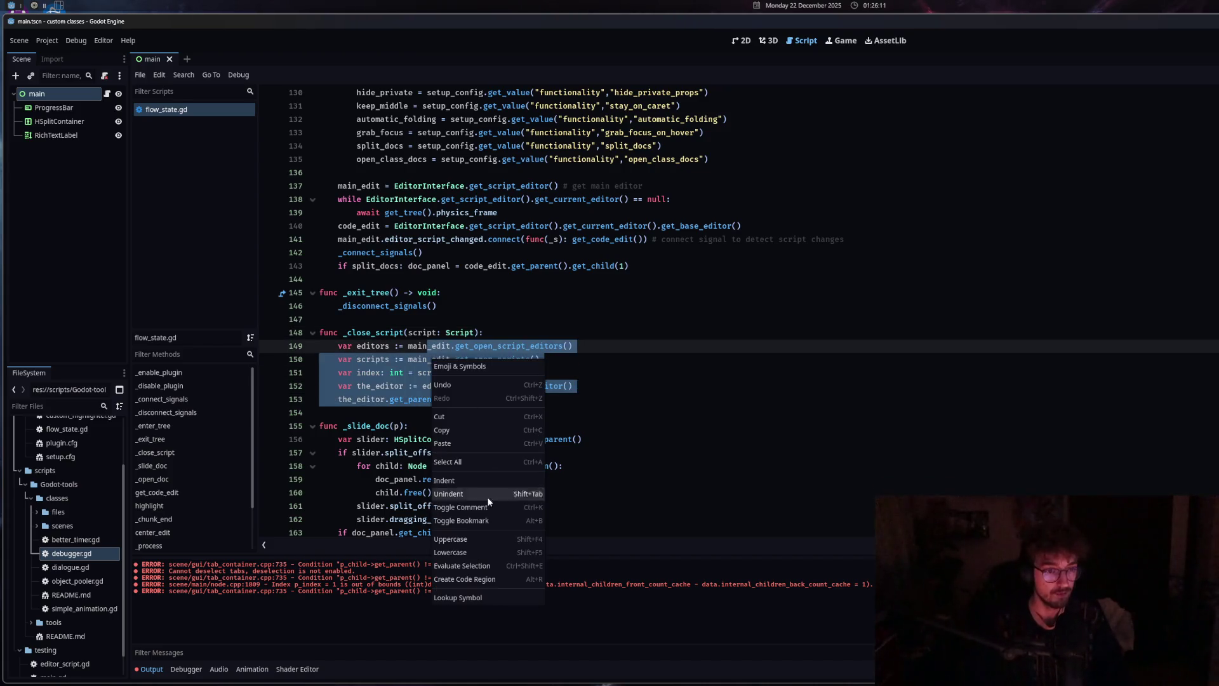
click(464, 502)
key(ctrl+shift+Return)
text(pass)
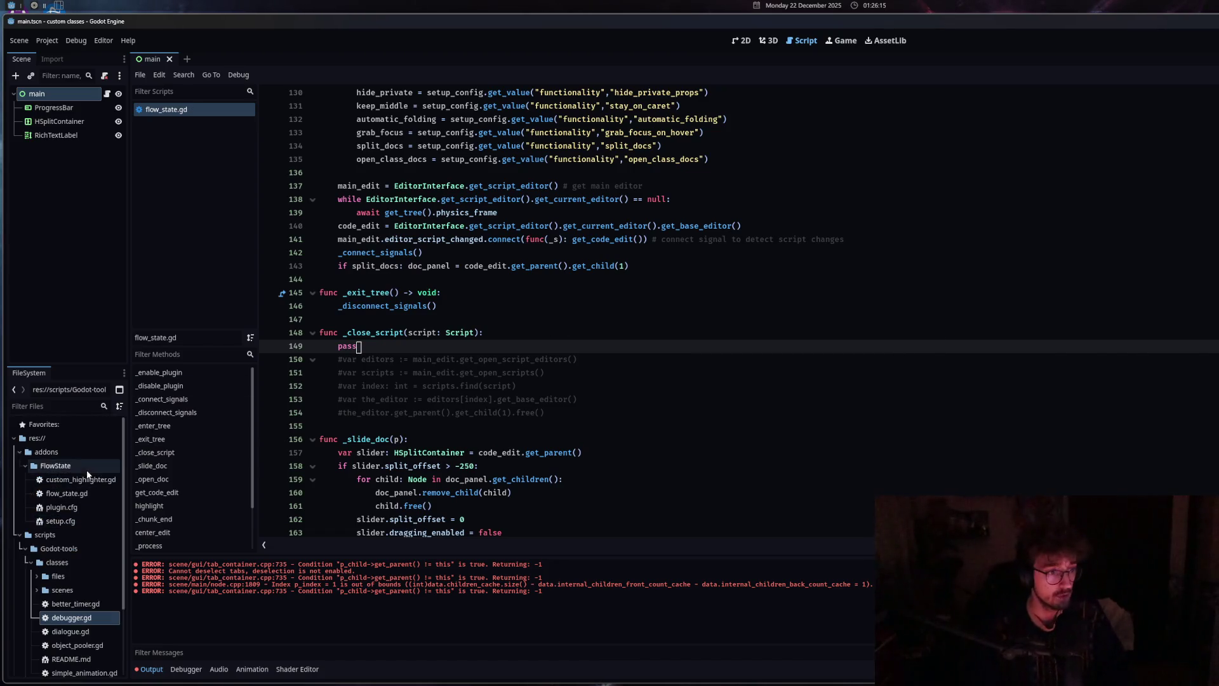
Open custom_highlighter.gd and debugger.gd, then close both, leaving only flow_state.gd
scroll(80, 479, up, 2)
double_click(76, 480)
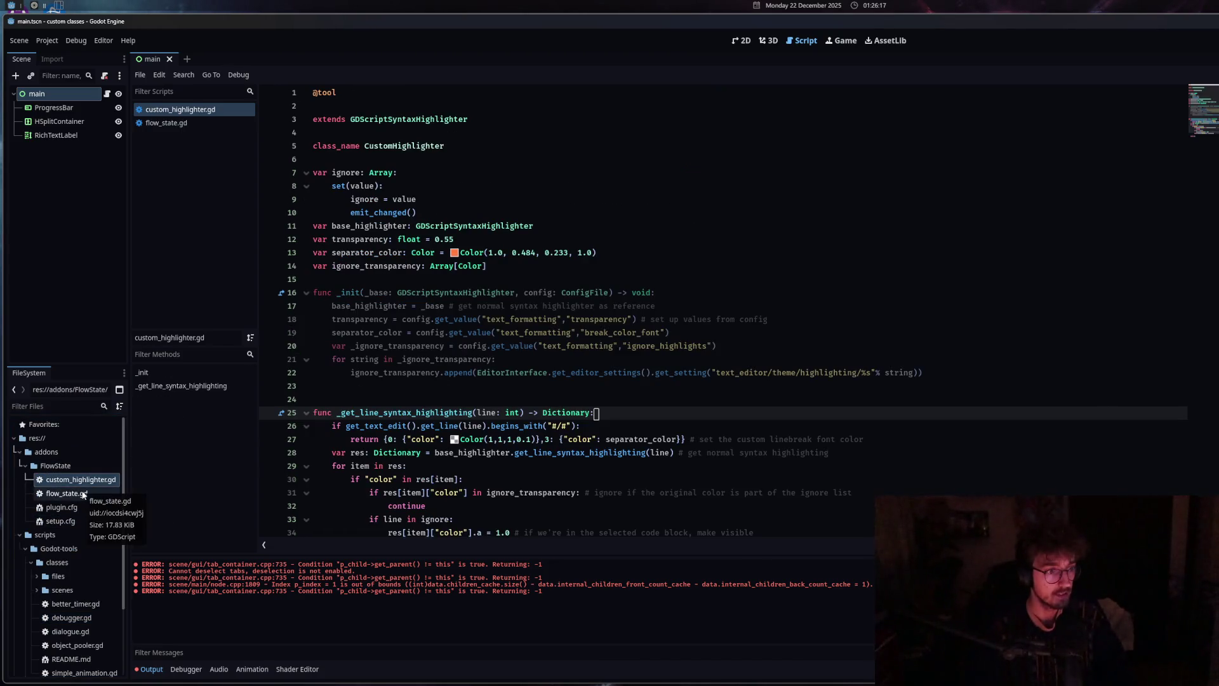
click(83, 495)
double_click(71, 617)
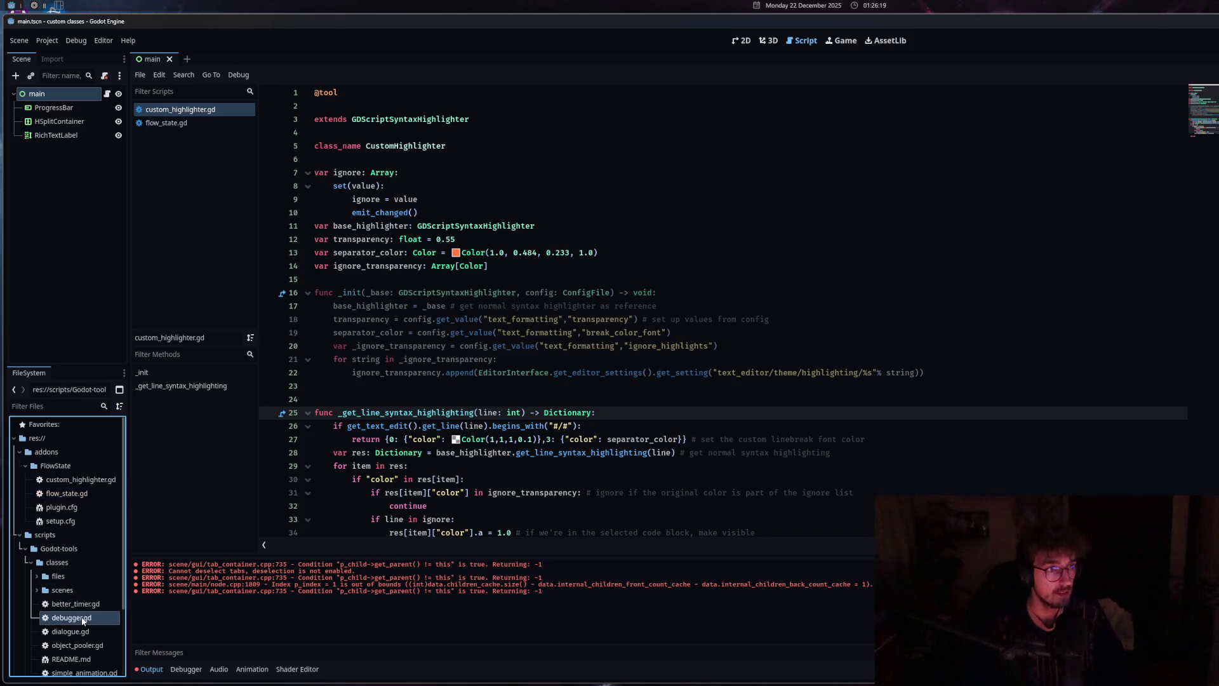
click(202, 110)
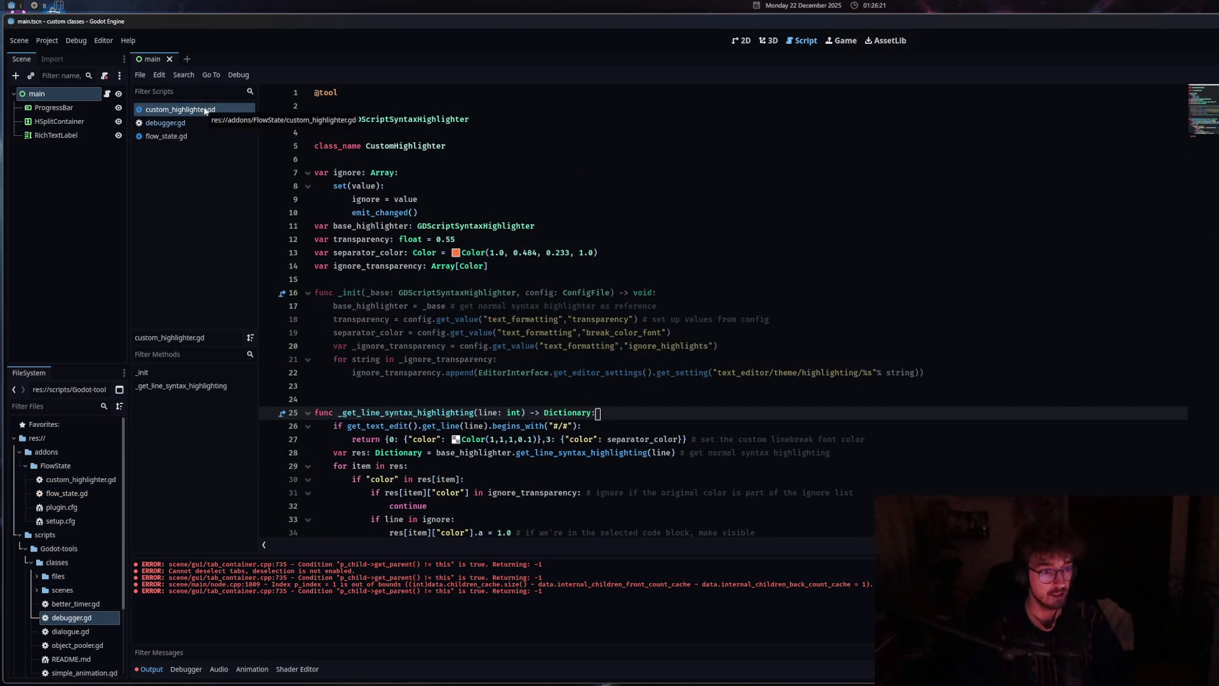
middle_click(204, 110)
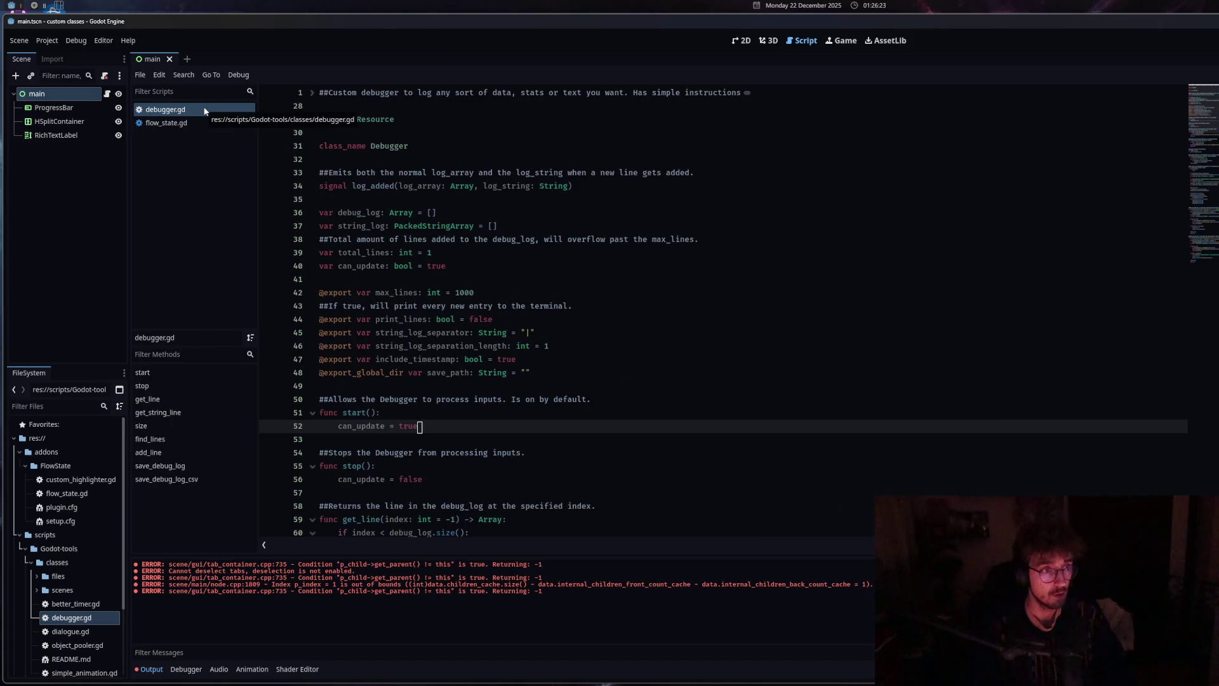
key(ctrl+shift+period)
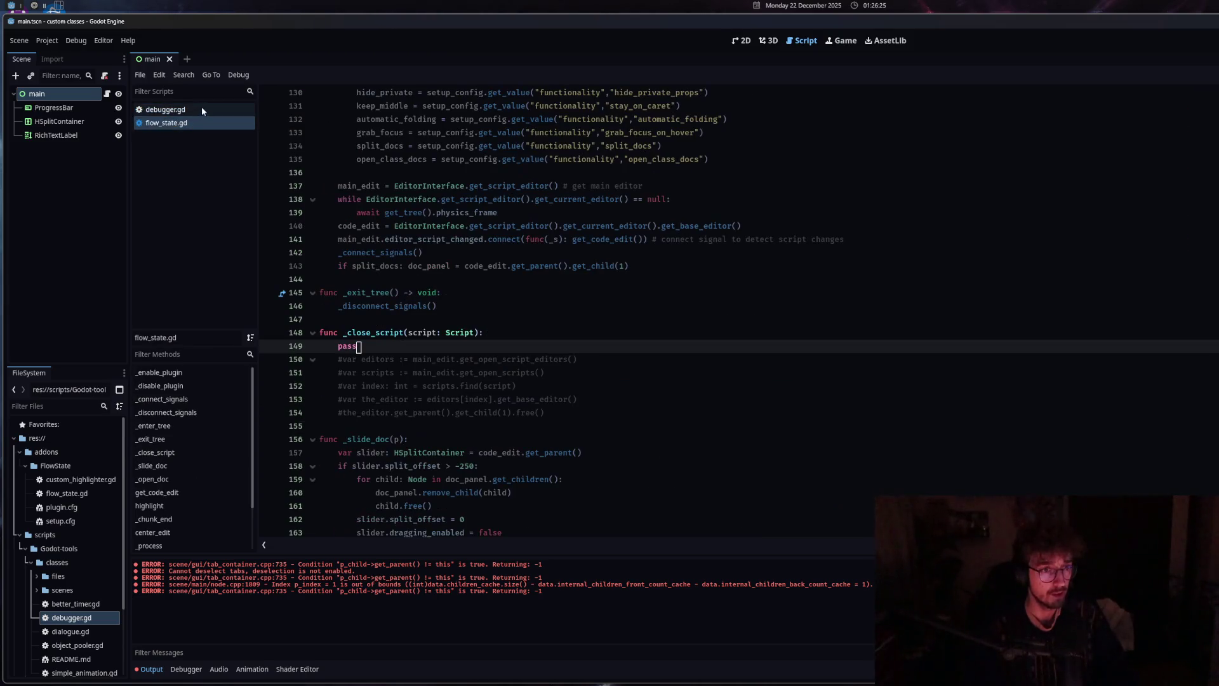
middle_click(203, 110)
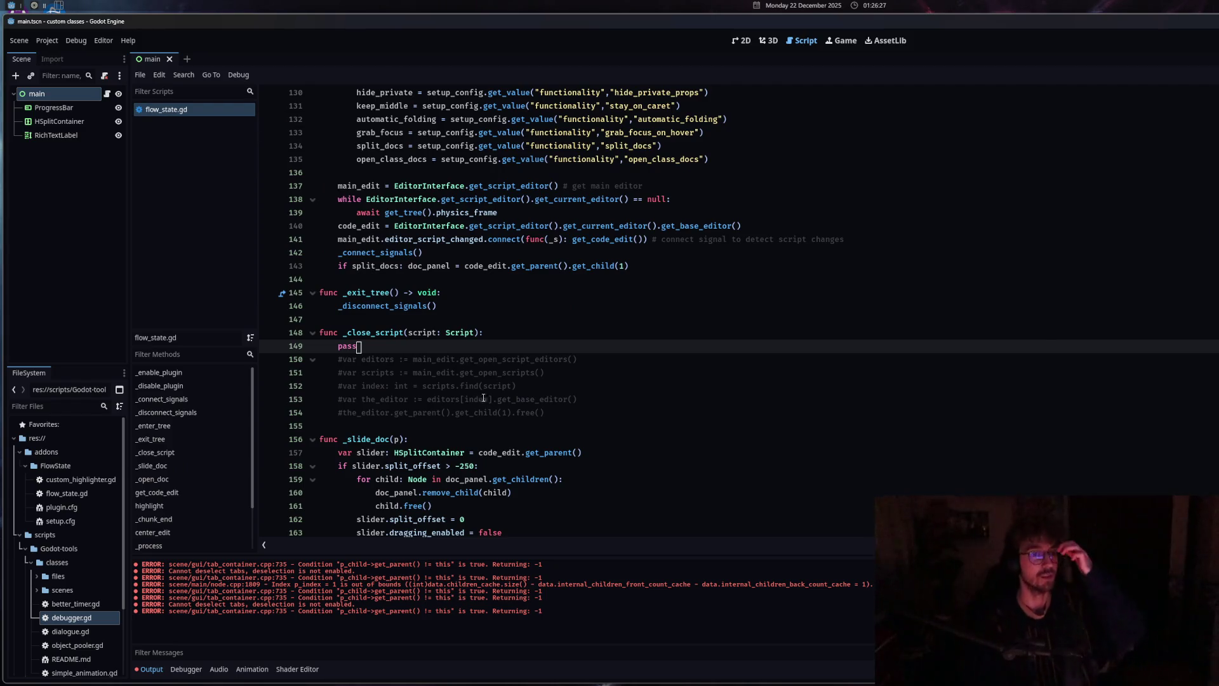
Uncomment lines 150–154 of _close_script, delete pass and its empty line, and save
mouse_move(380, 358)
mouse_down()
mouse_move(445, 394)
mouse_move(406, 412)
mouse_up()
right_click(383, 383)
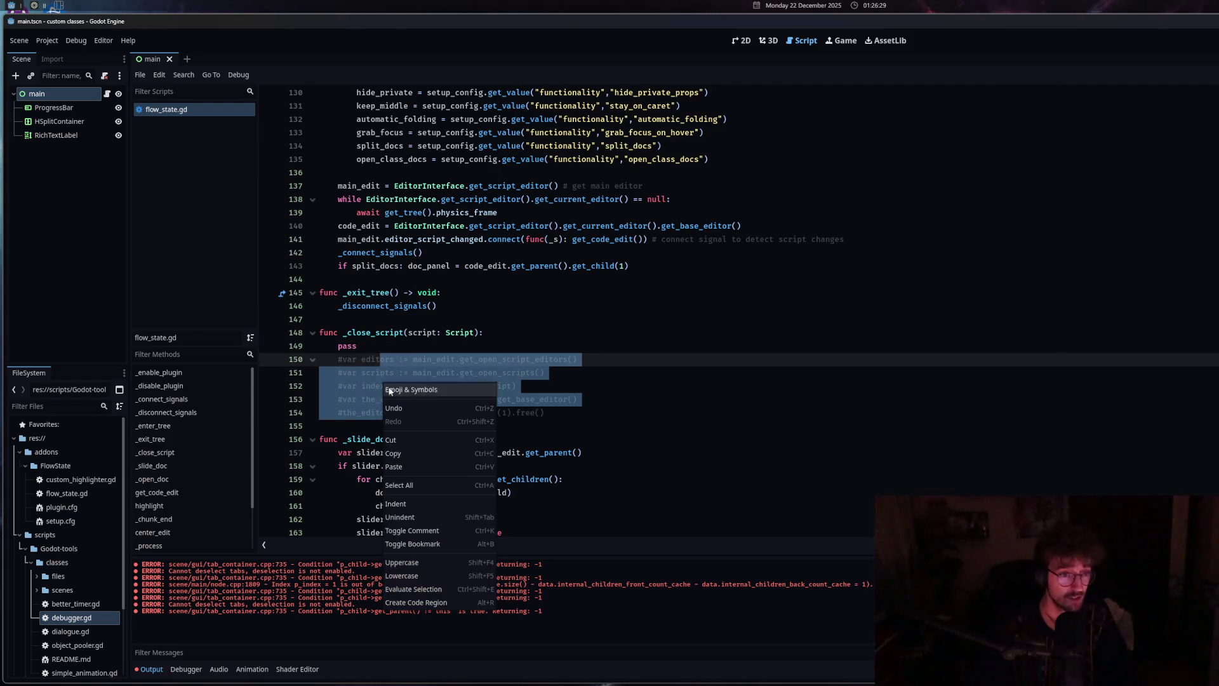
click(432, 531)
double_click(347, 346)
key(BackSpace)
key(ctrl+s)
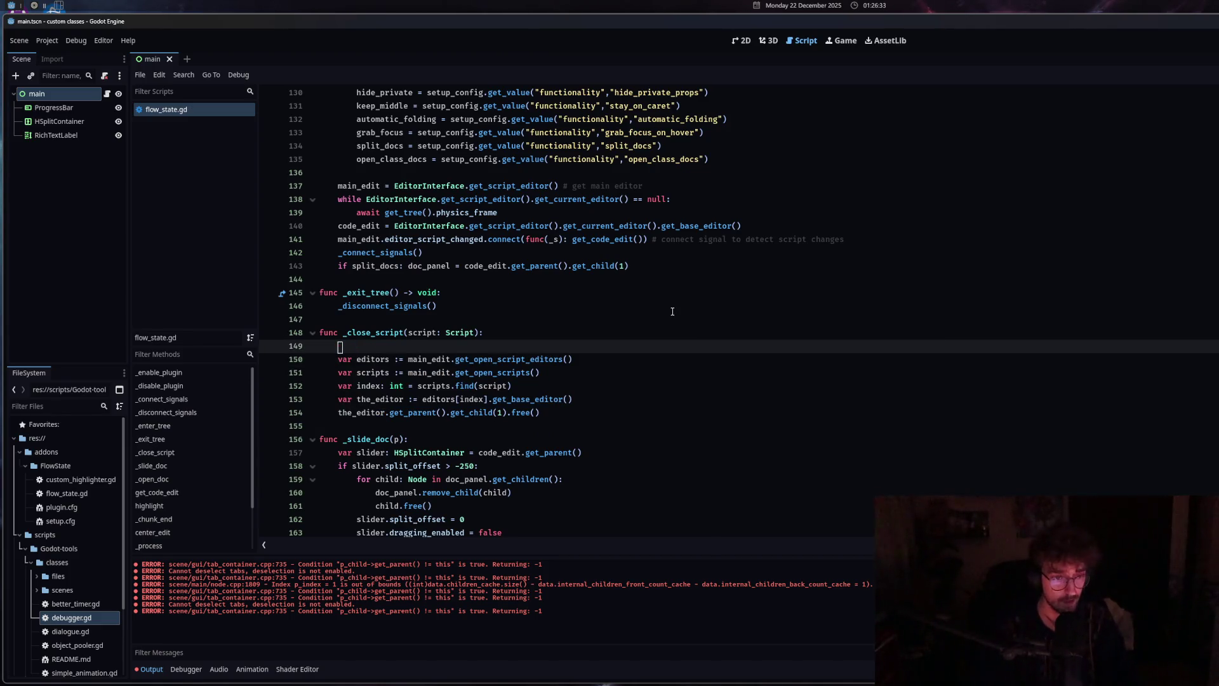
key(BackSpace)
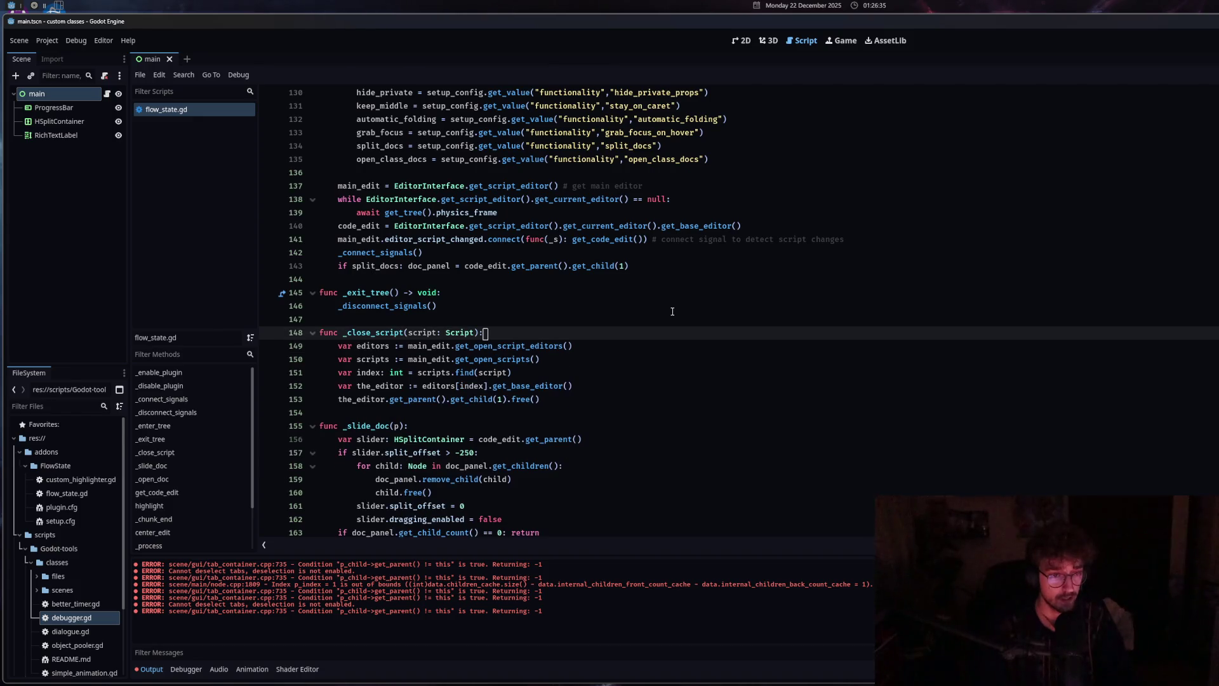
Add 'if script == main_edit.get_current_script(): return' at the top and save
key(Return)
text(if scrip)
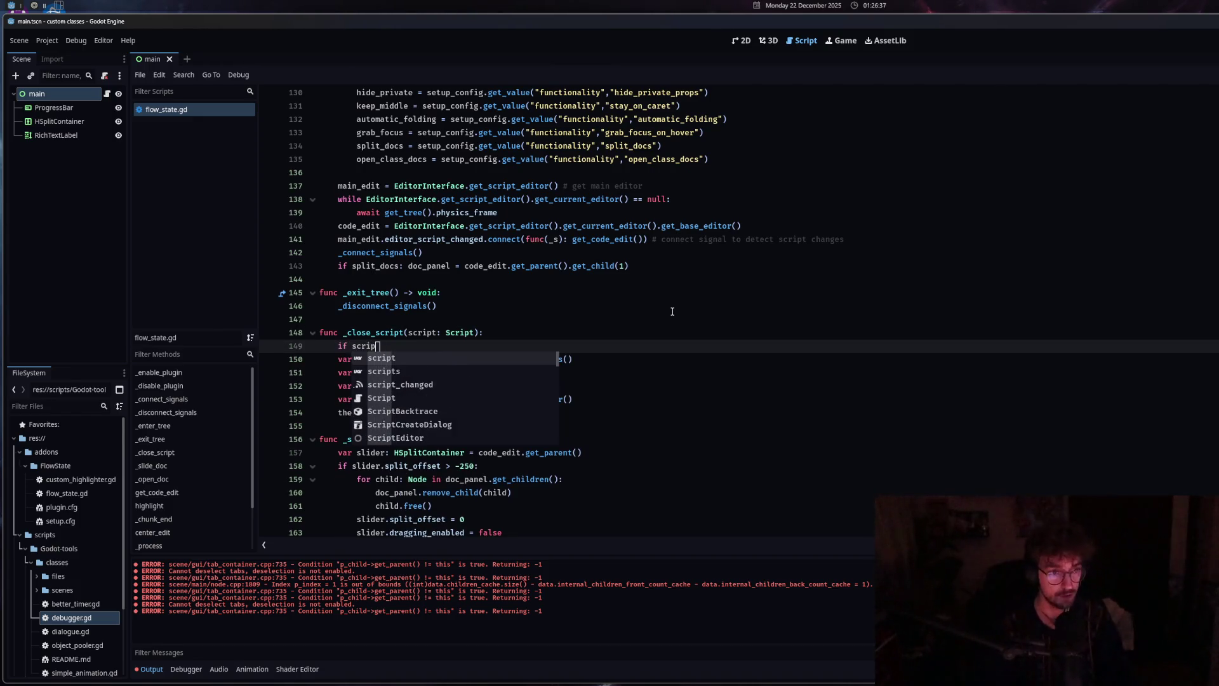
text(t )
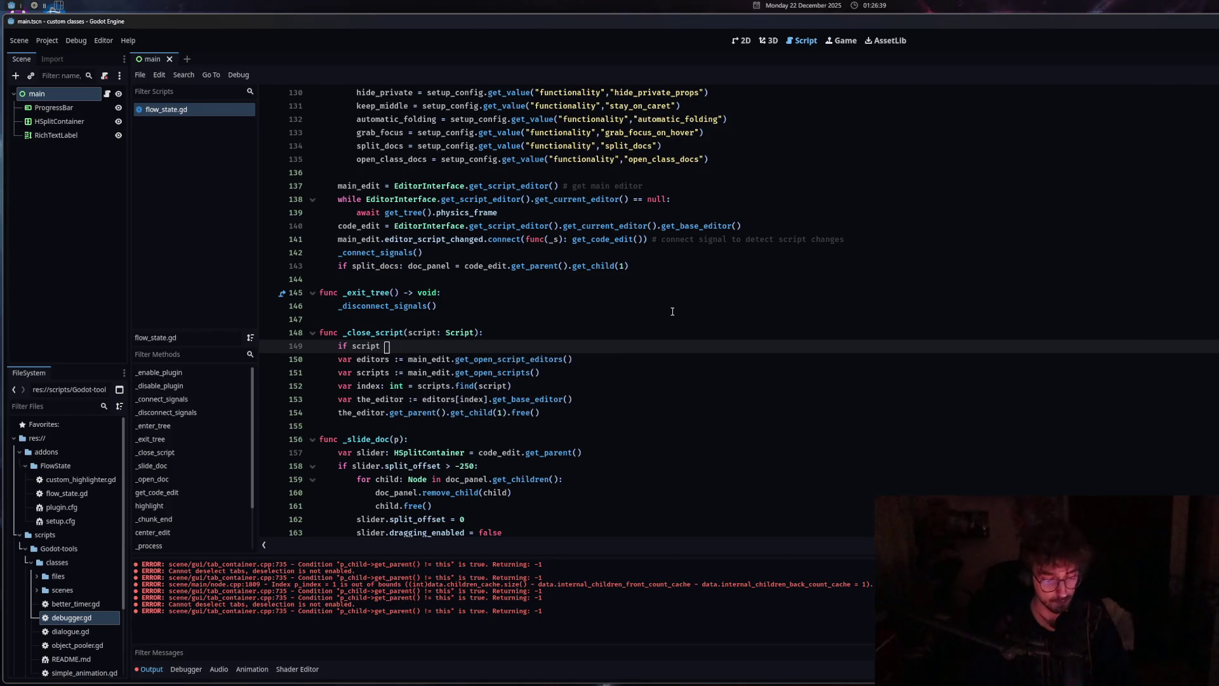
text(&!= main_edit.get_cu)
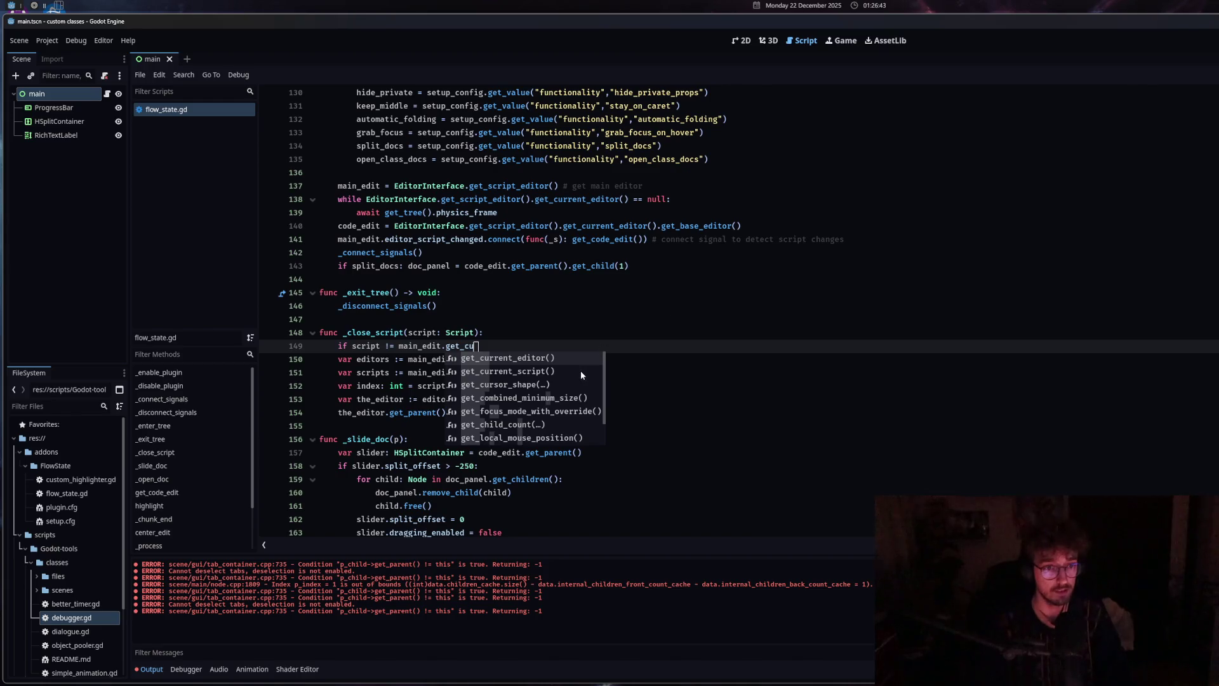
click(565, 371)
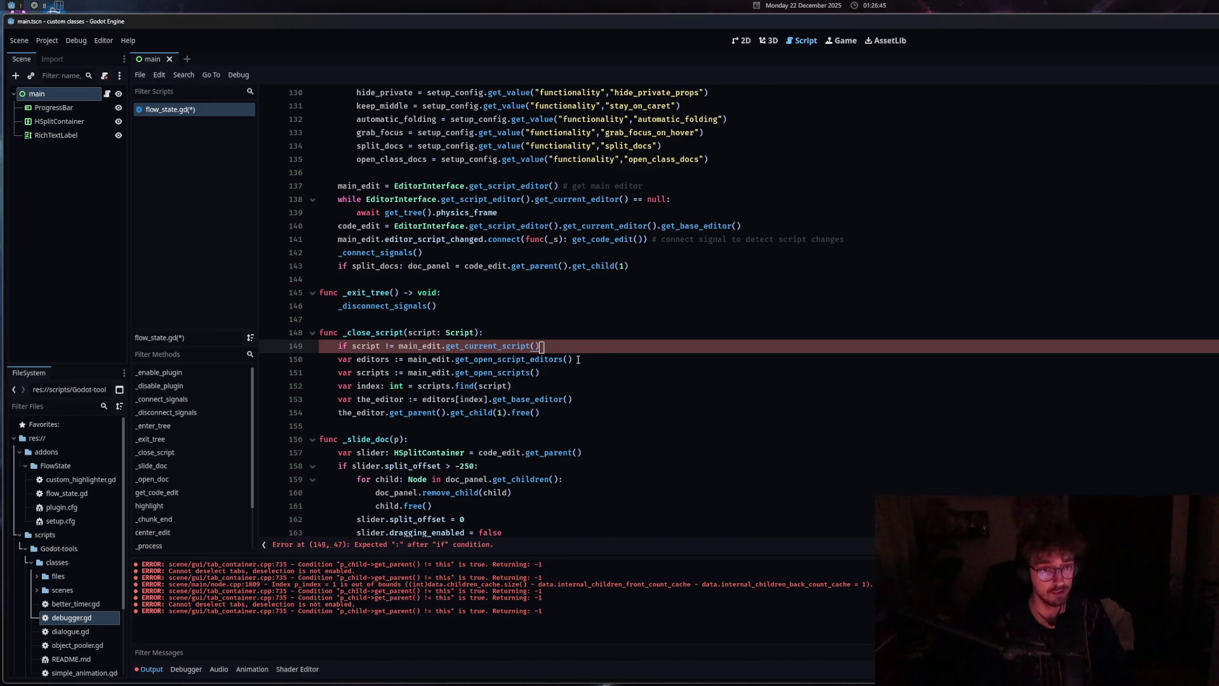
double_click(391, 346)
text(==)
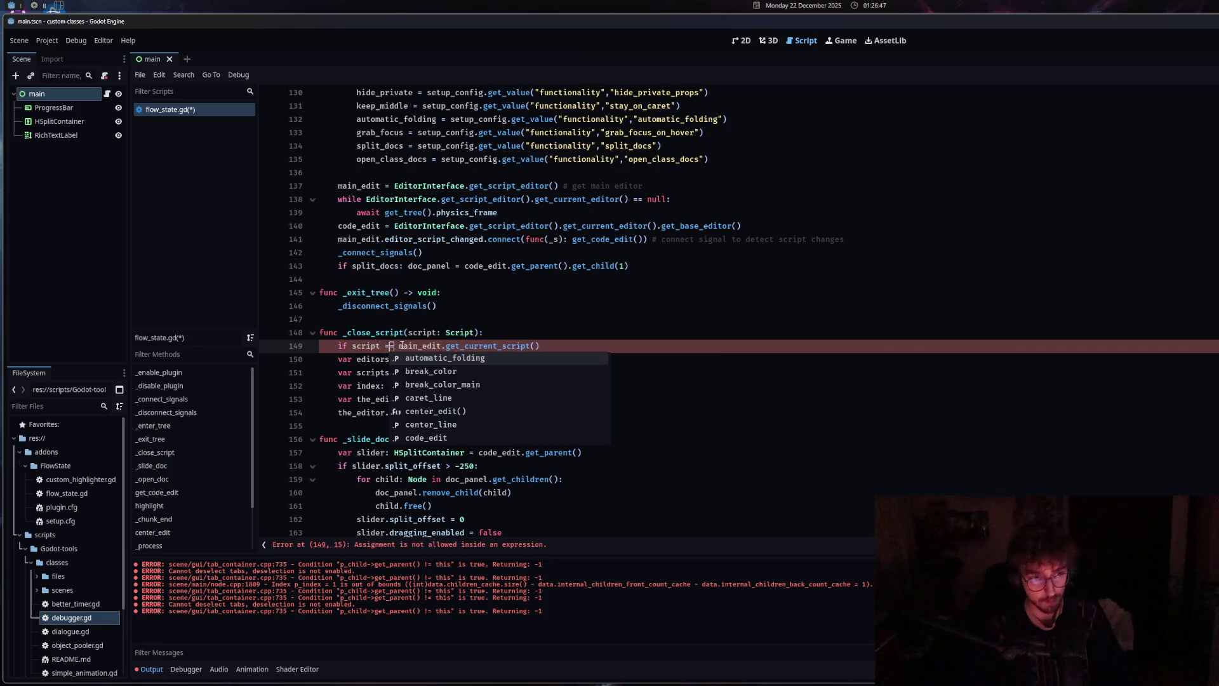
click(560, 349)
text(return)
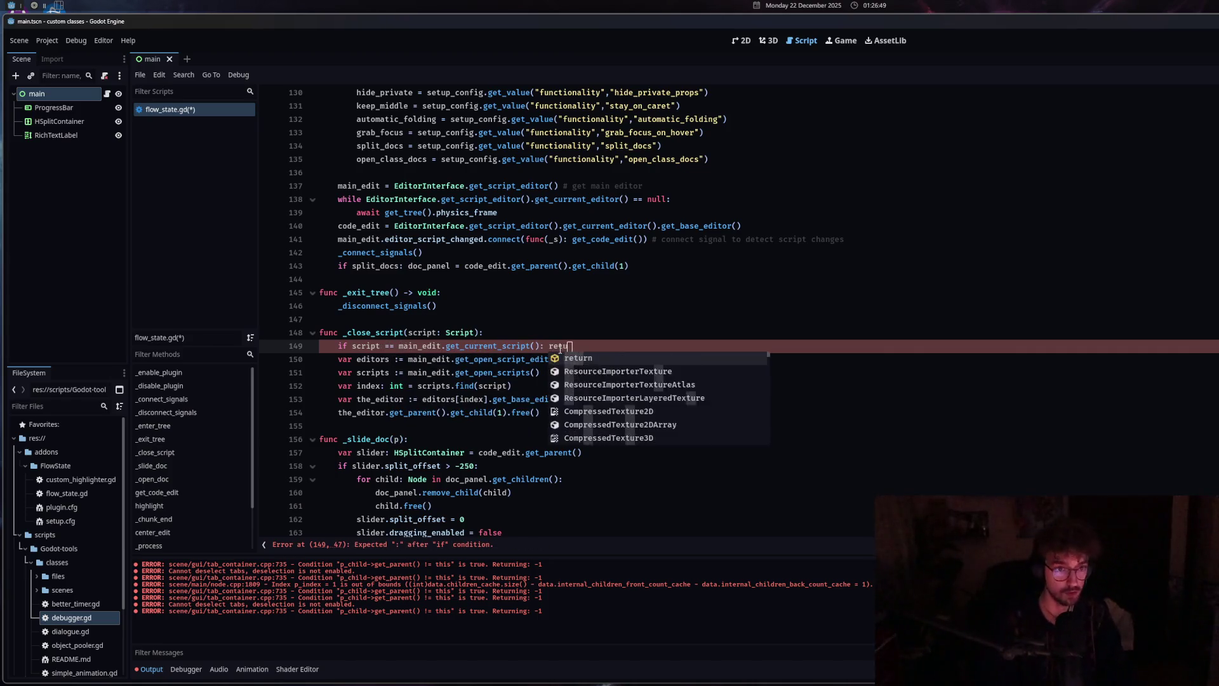
key(ctrl+s)
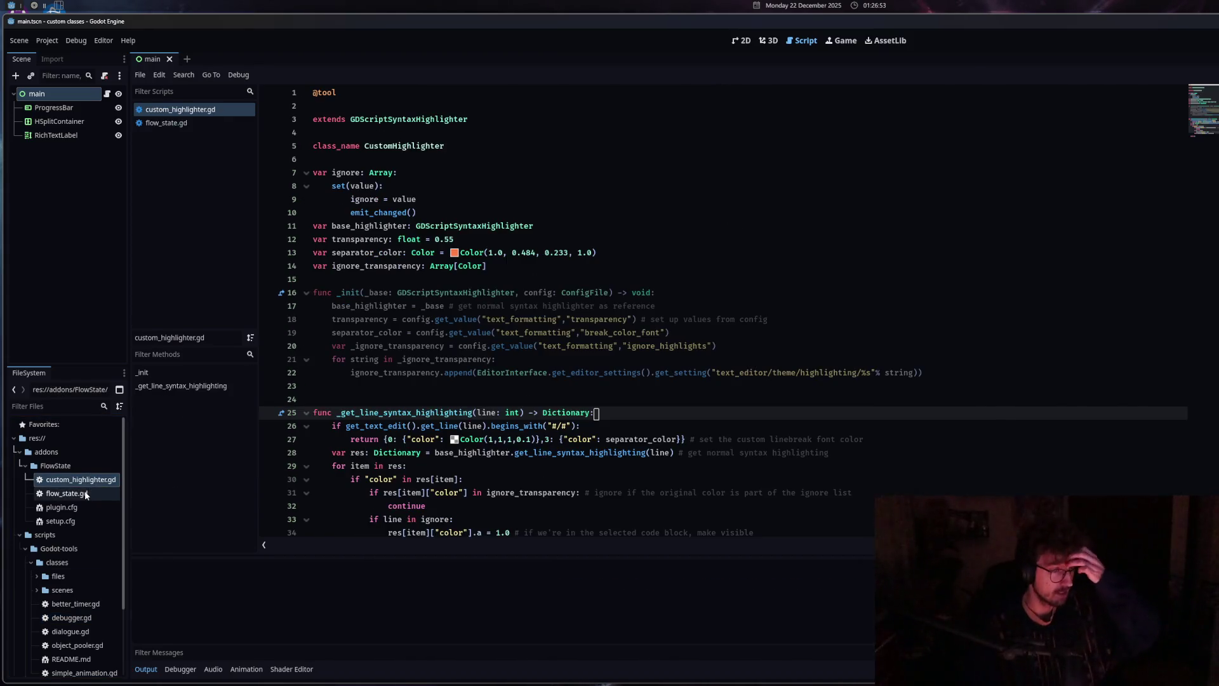
Open better_timer.gd and debugger.gd, then close them and custom_highlighter.gd, leaving flow_state.gd
click(81, 604)
double_click(81, 605)
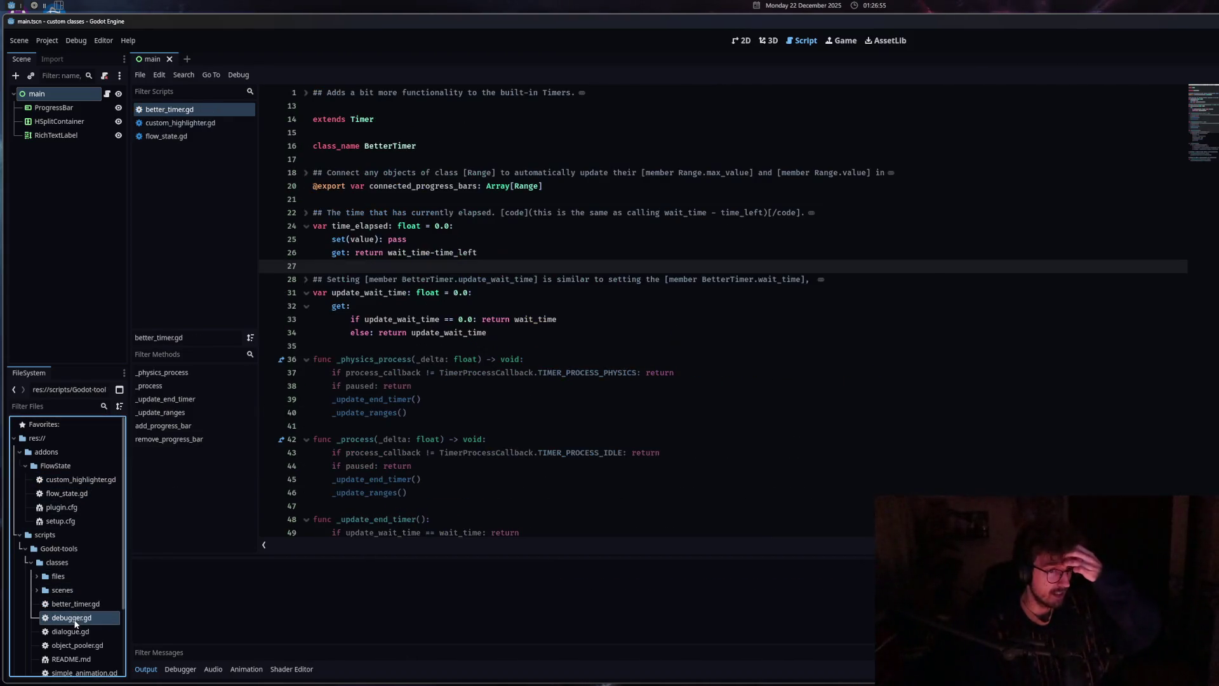
double_click(75, 619)
click(169, 109)
key(ctrl+shift+comma)
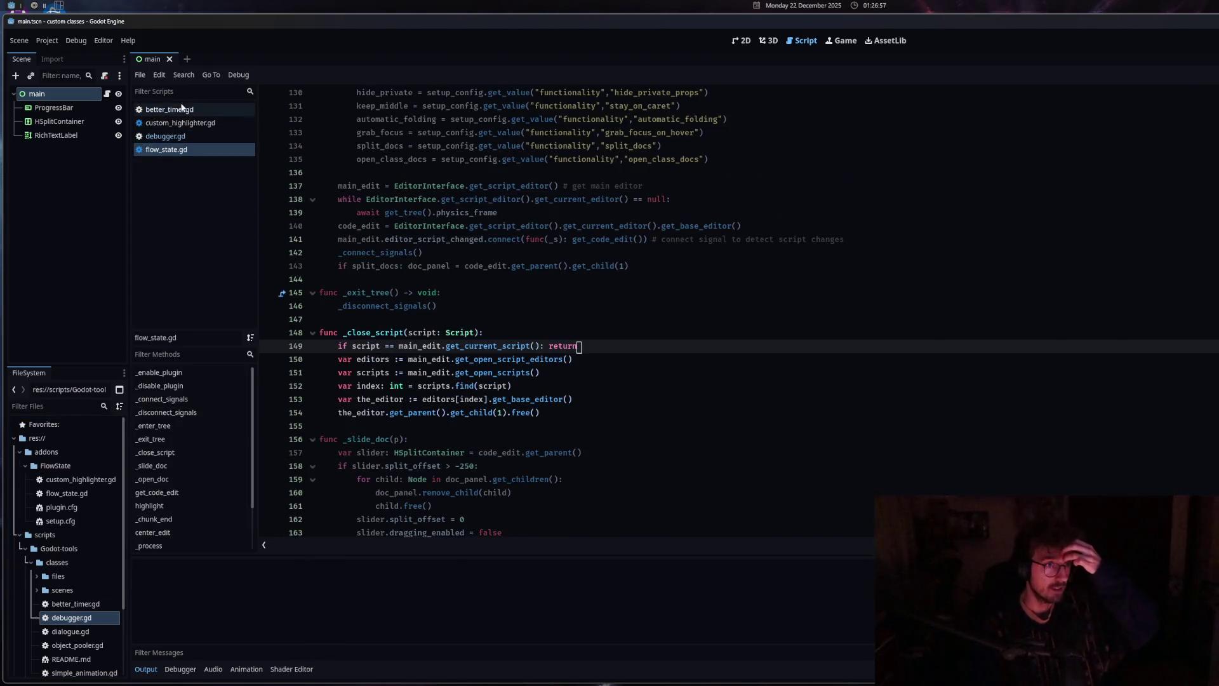
middle_click(184, 112)
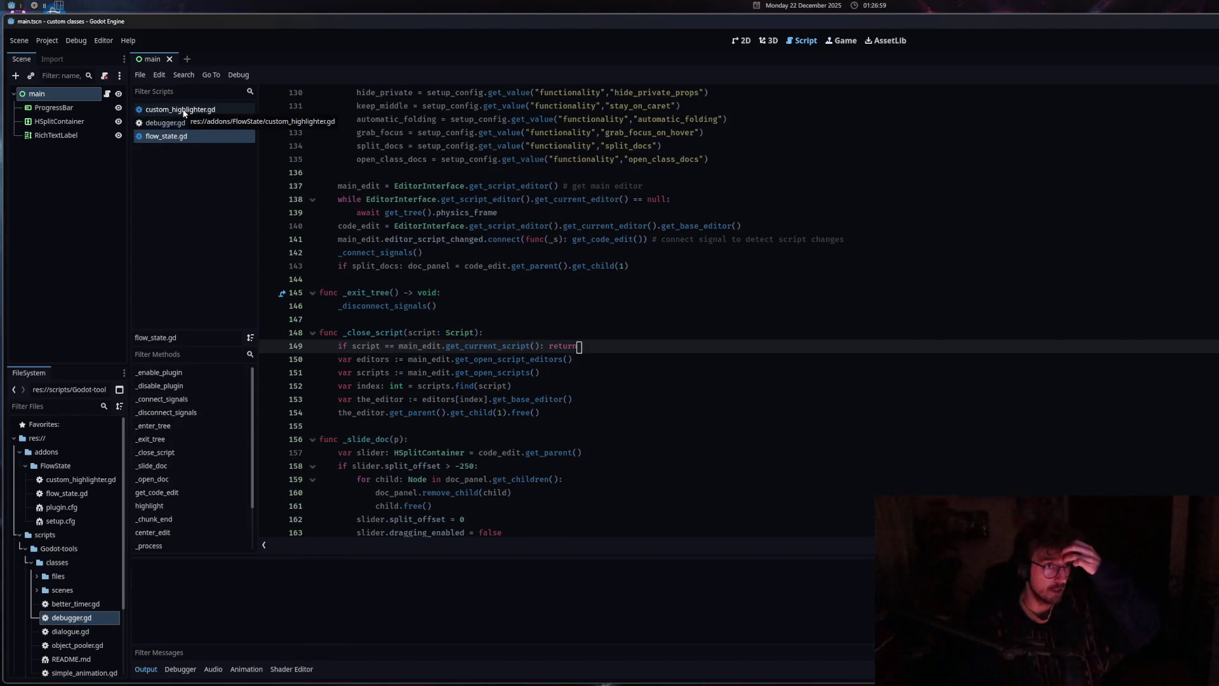
click(184, 112)
middle_click(184, 112)
middle_click(184, 112)
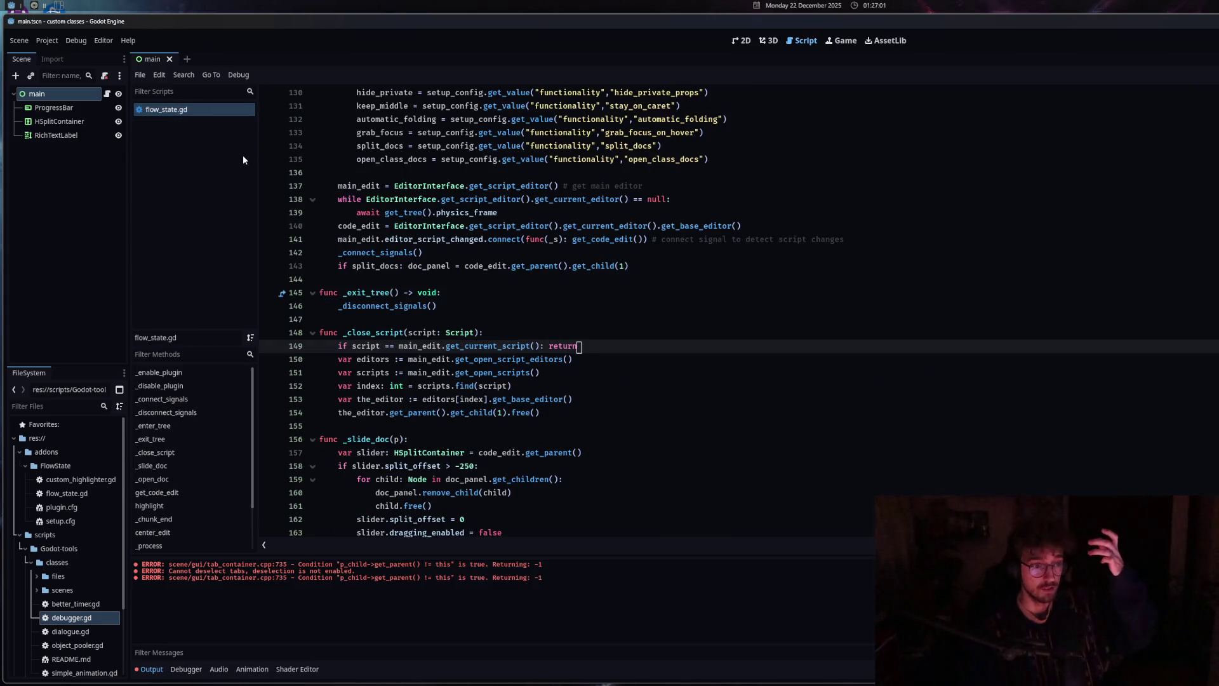
mouse_move(504, 199)
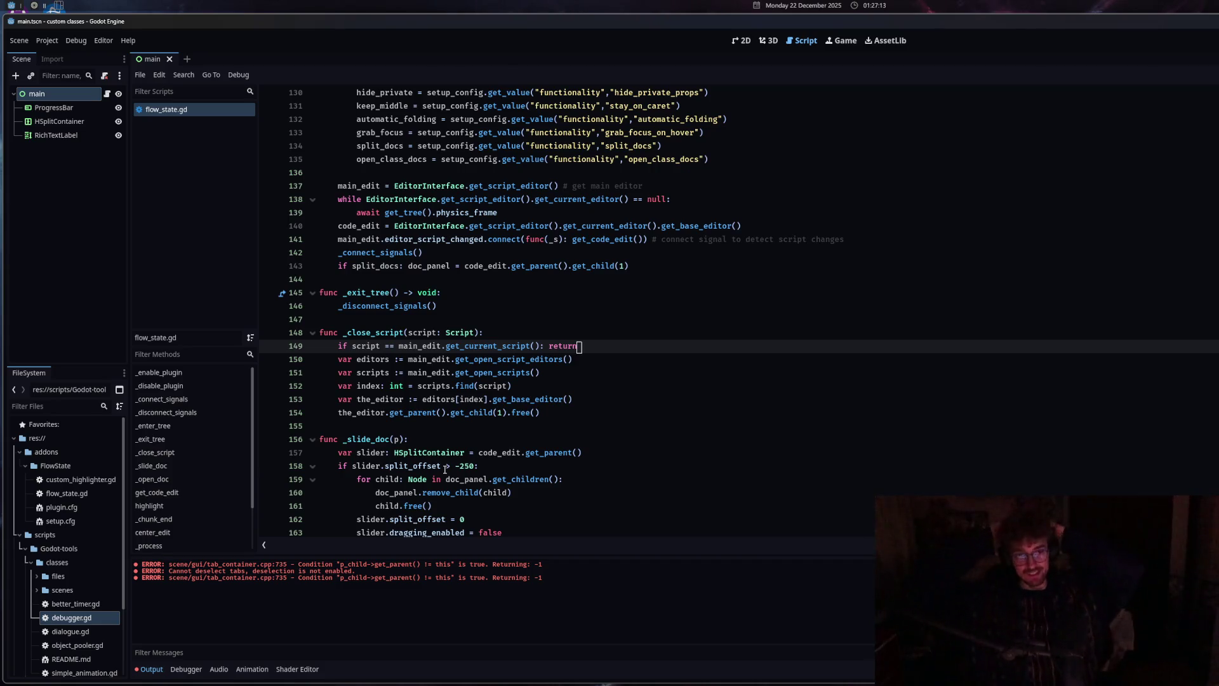
Append '#TODO this is pain, error when trying to close stuff' after return, save, and clear the Output
text(#TODO thi)
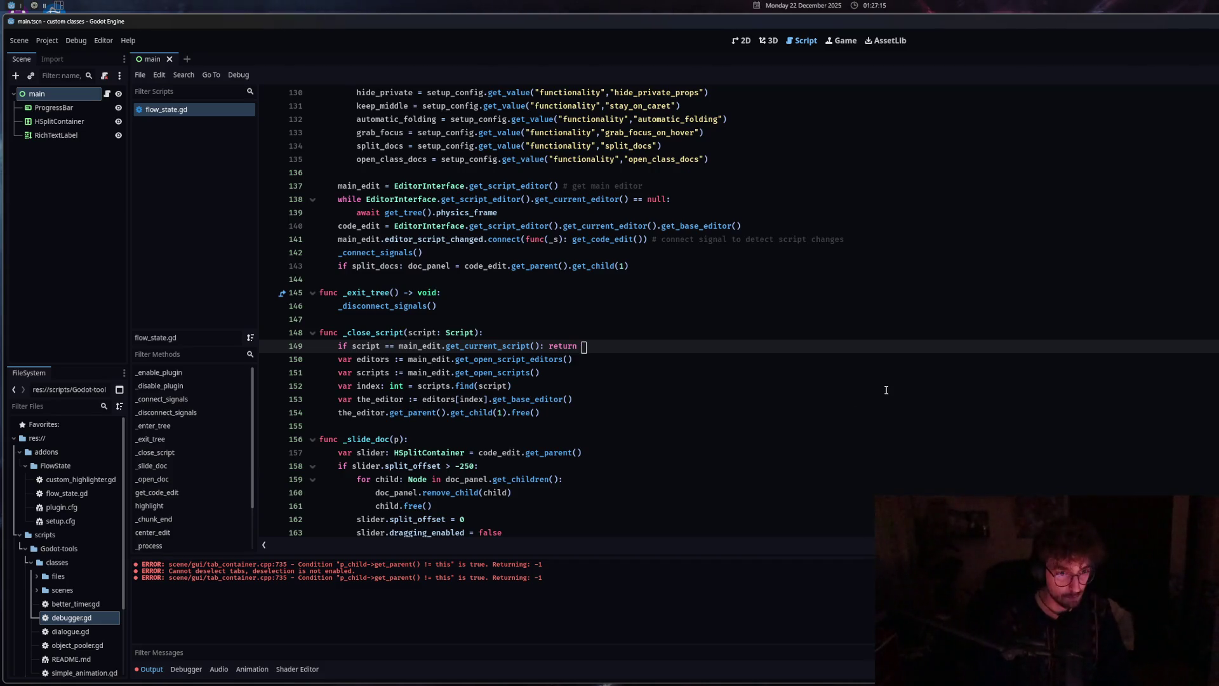
text(s is pain)
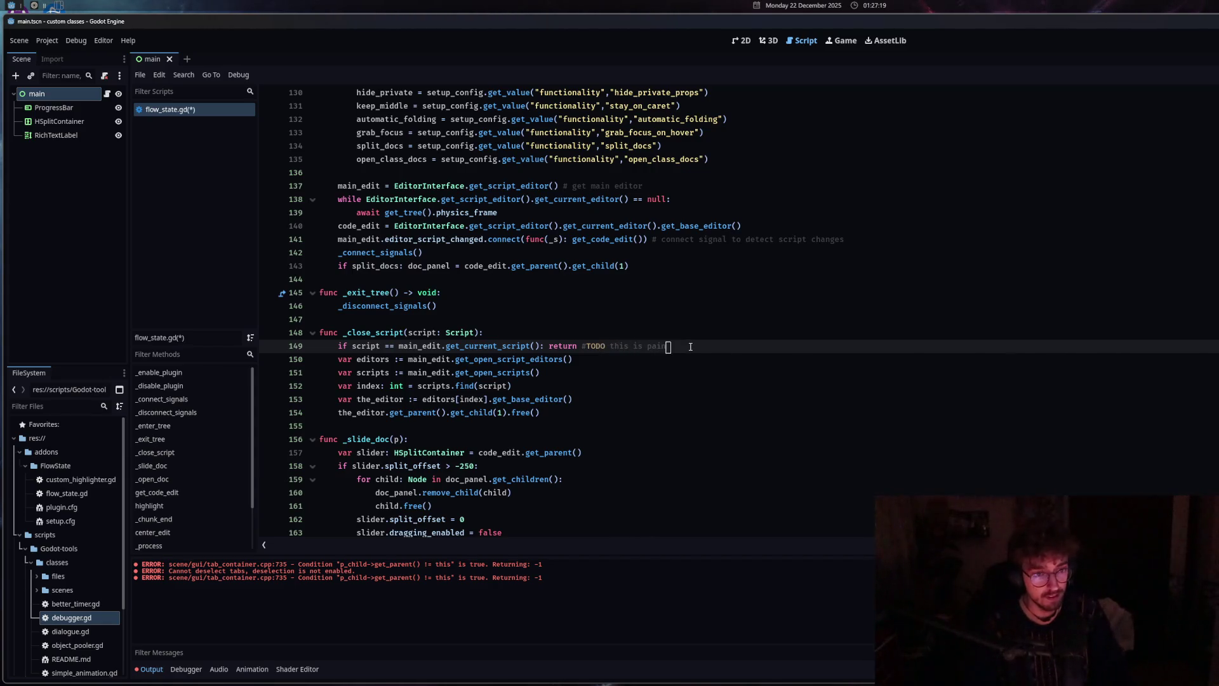
text(, er)
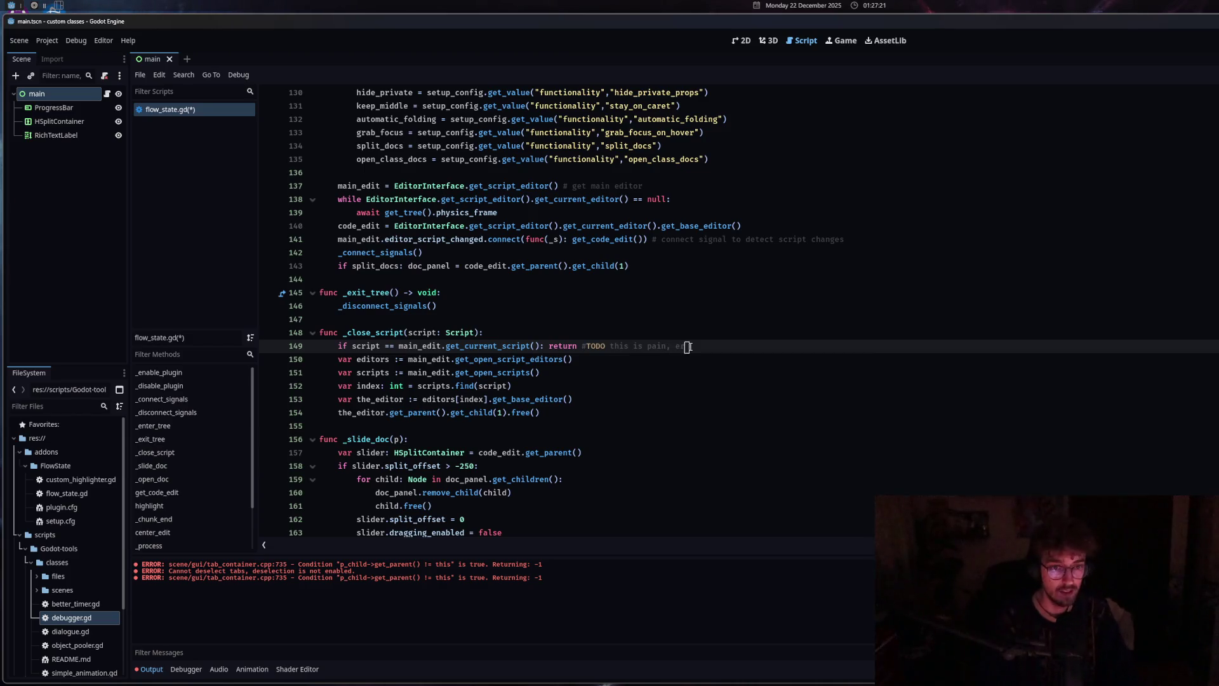
text(ror when trying to)
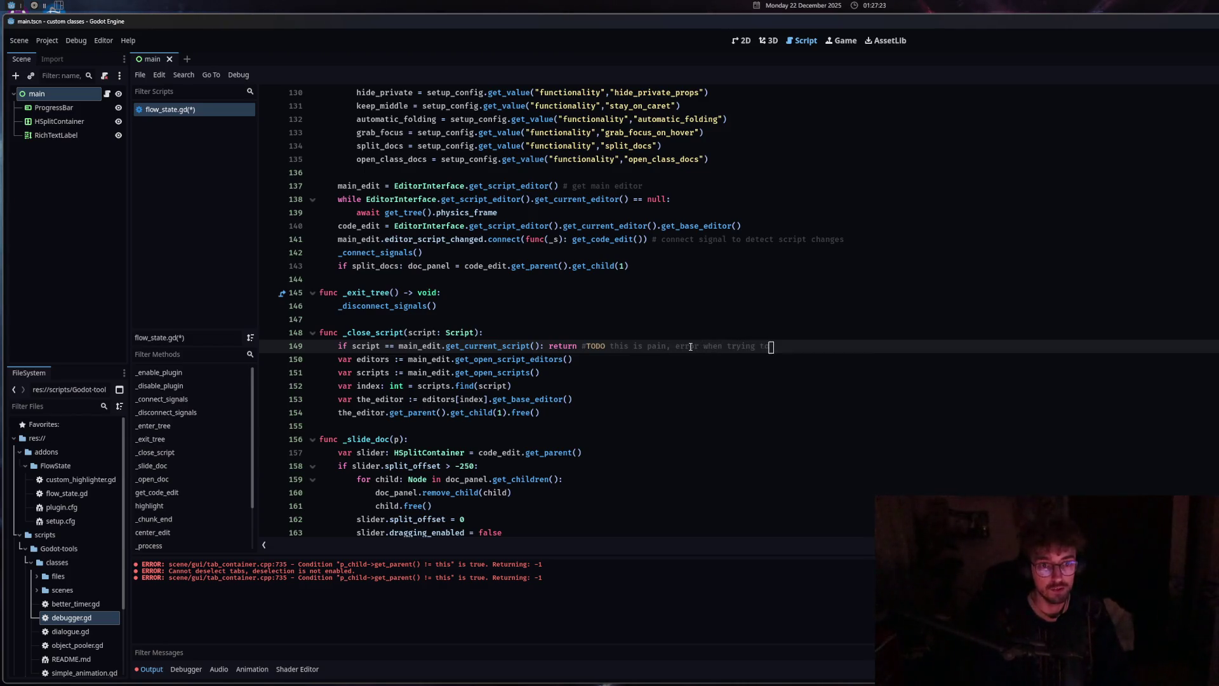
text( close stuff)
key(ctrl+s)
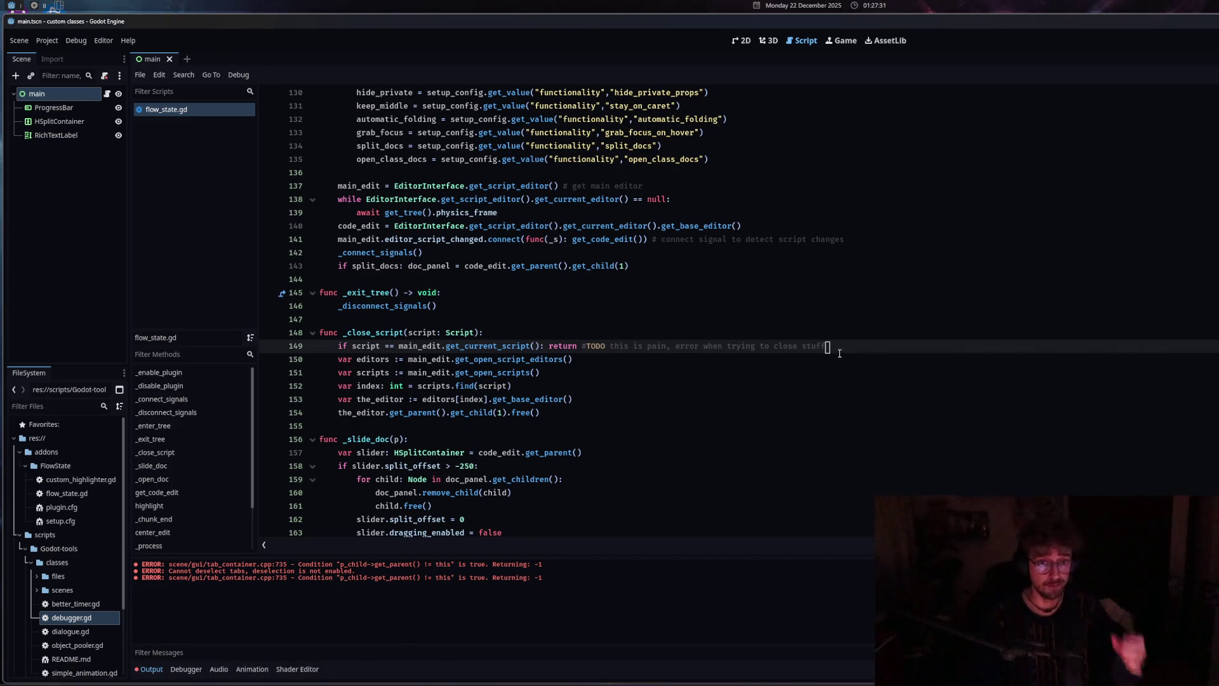
key(F5)
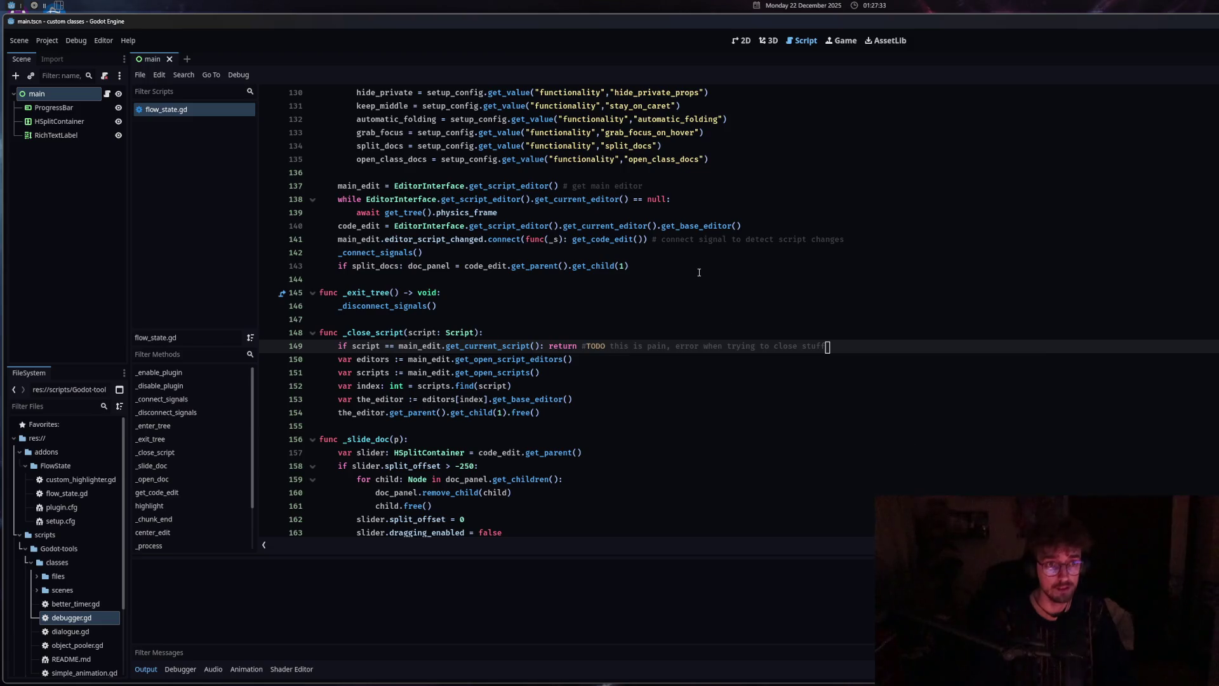
scroll(700, 272, up, 13)
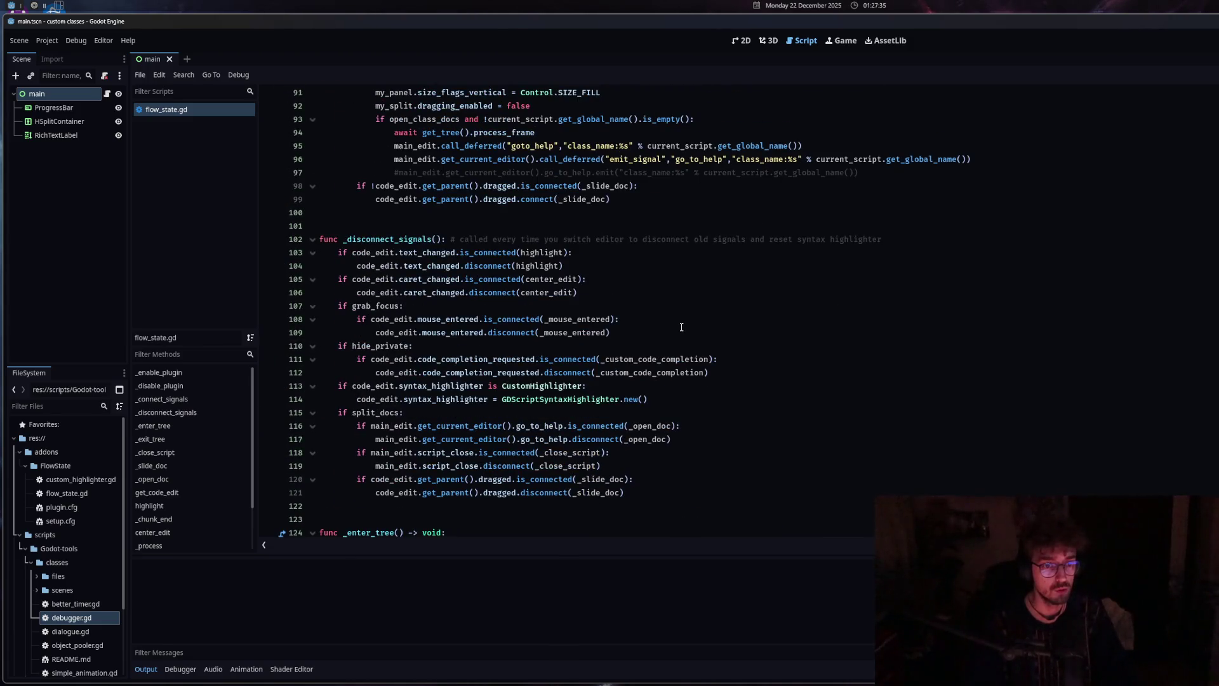
scroll(681, 328, up, 3)
scroll(682, 327, down, 3)
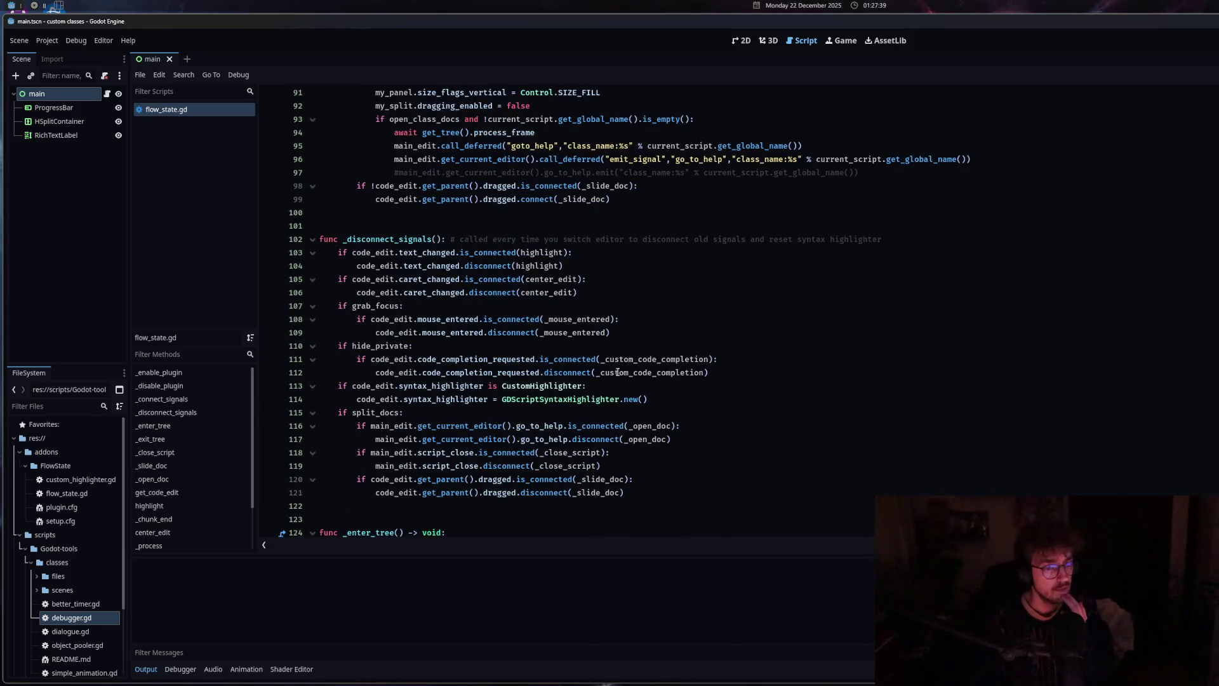
click(597, 399)
scroll(596, 398, up, 3)
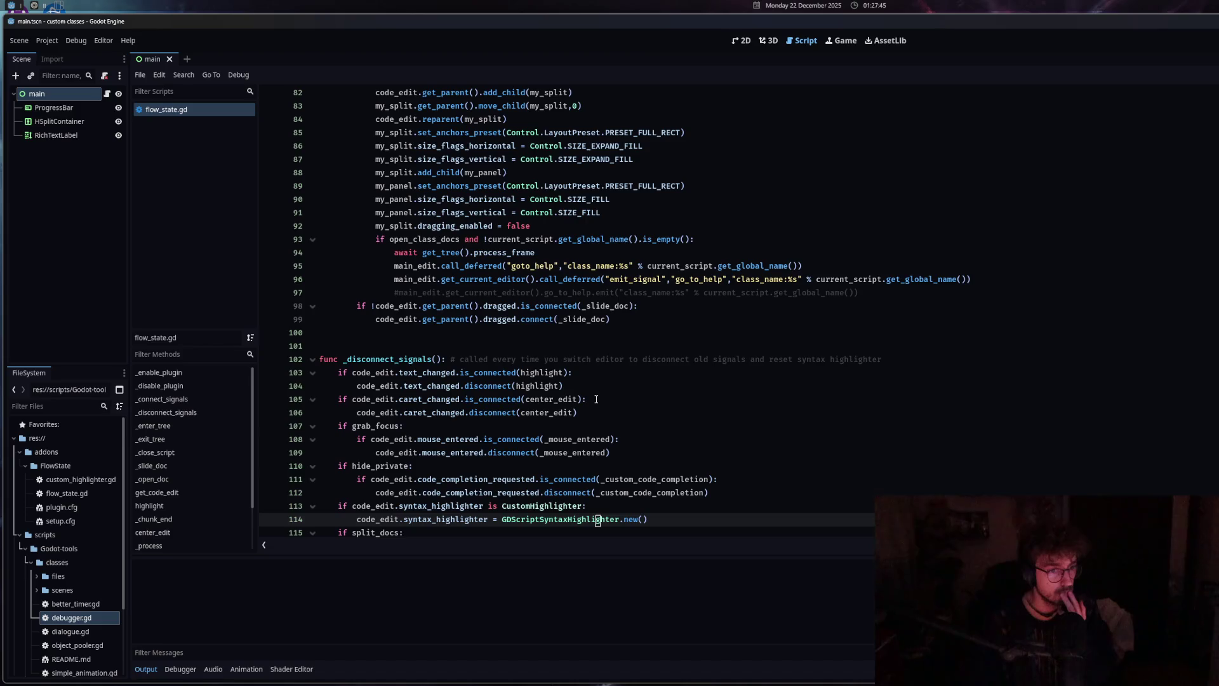
scroll(596, 398, up, 3)
scroll(595, 400, up, 7)
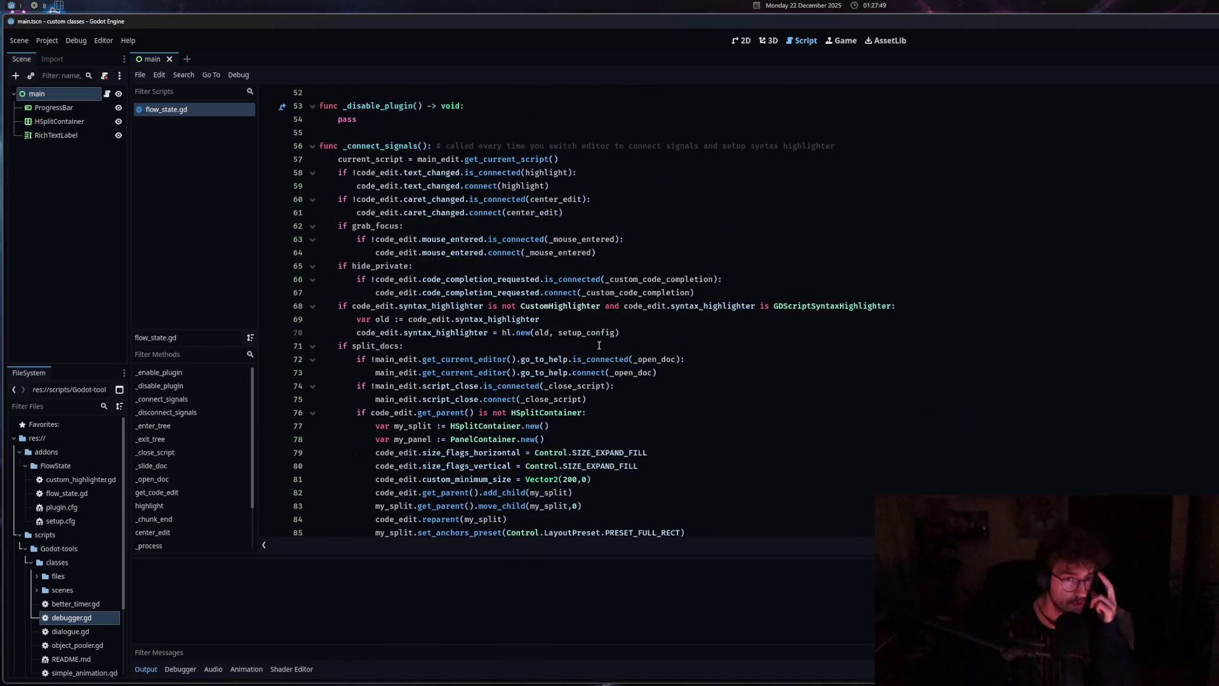
drag(395, 306, 518, 310)
click(546, 307)
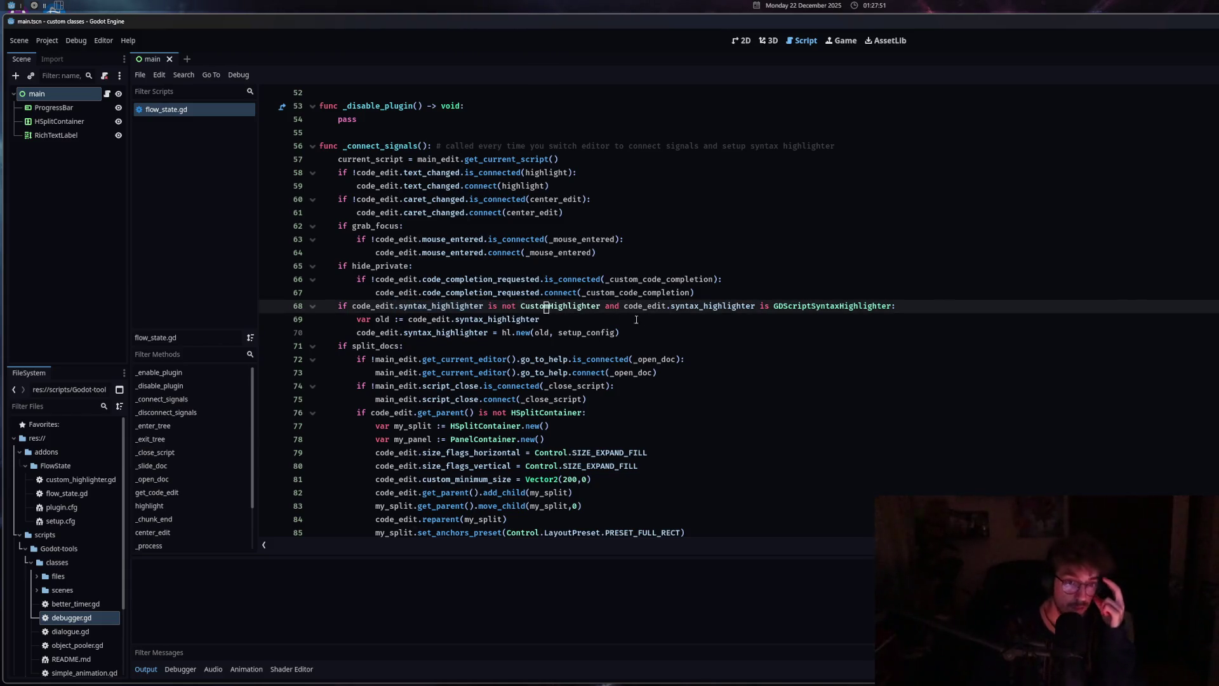